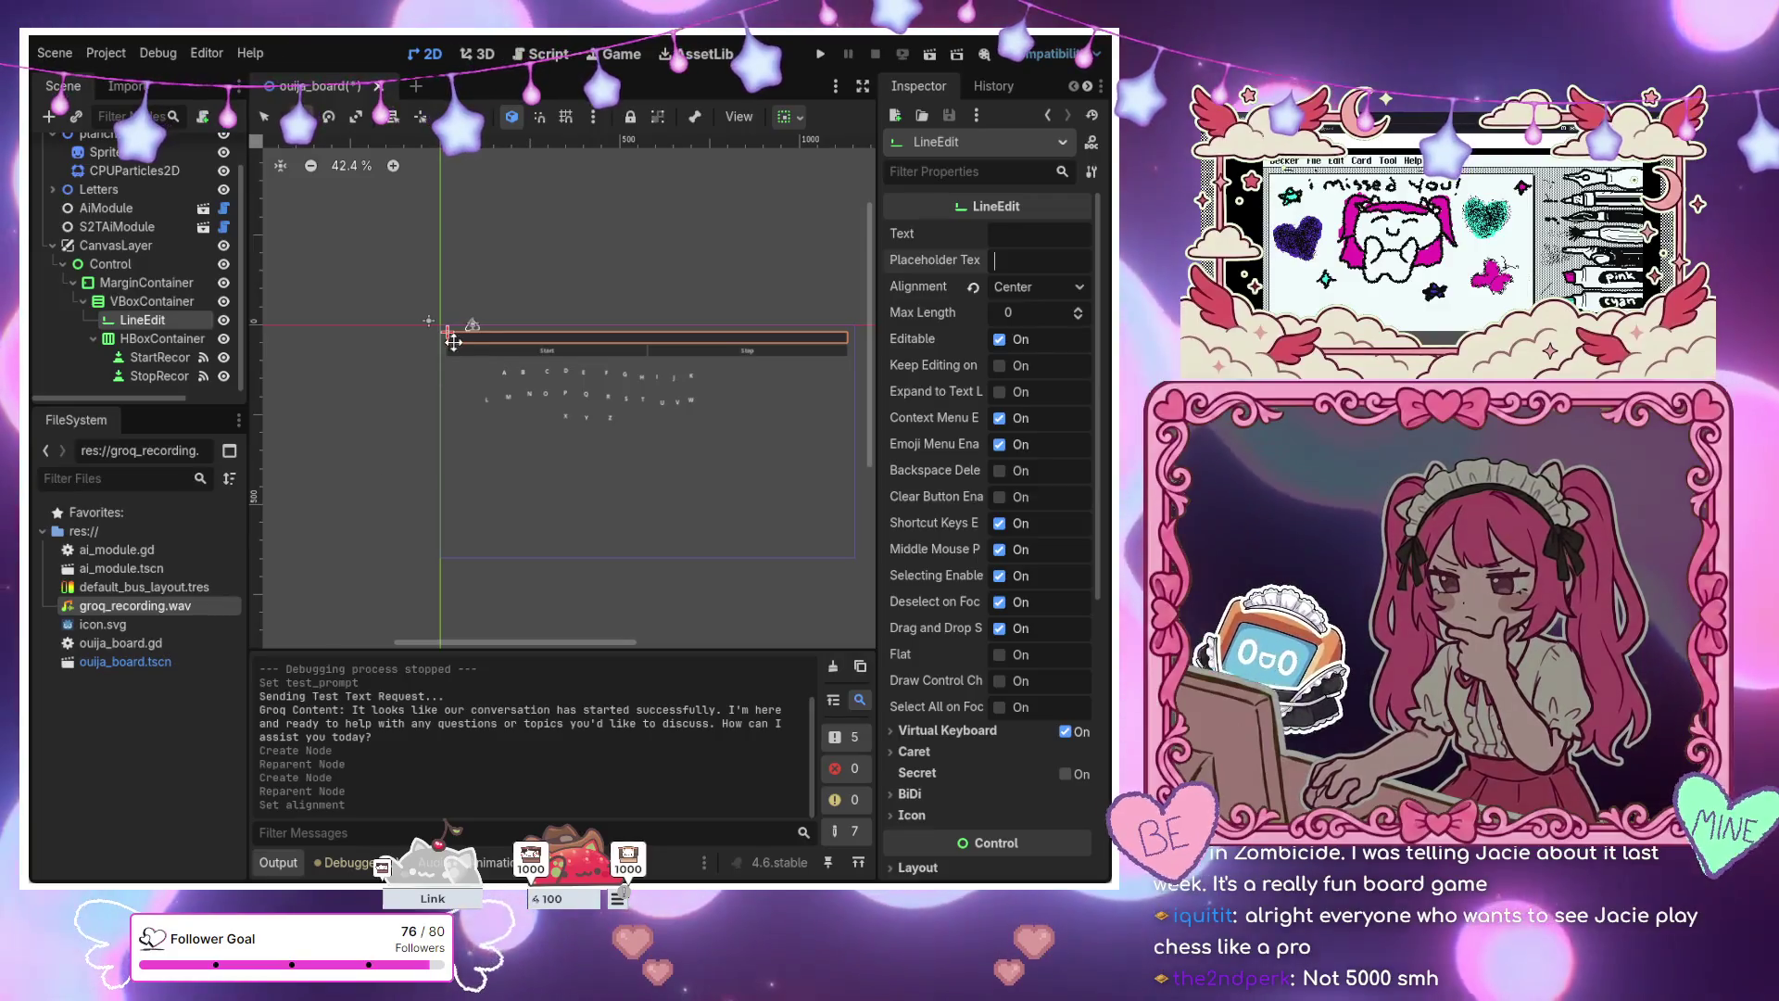
# - Set the VBoxContainer alignment to End and rename the LineEdit node to ResponseLineEdit
pyautogui.click(149, 301)
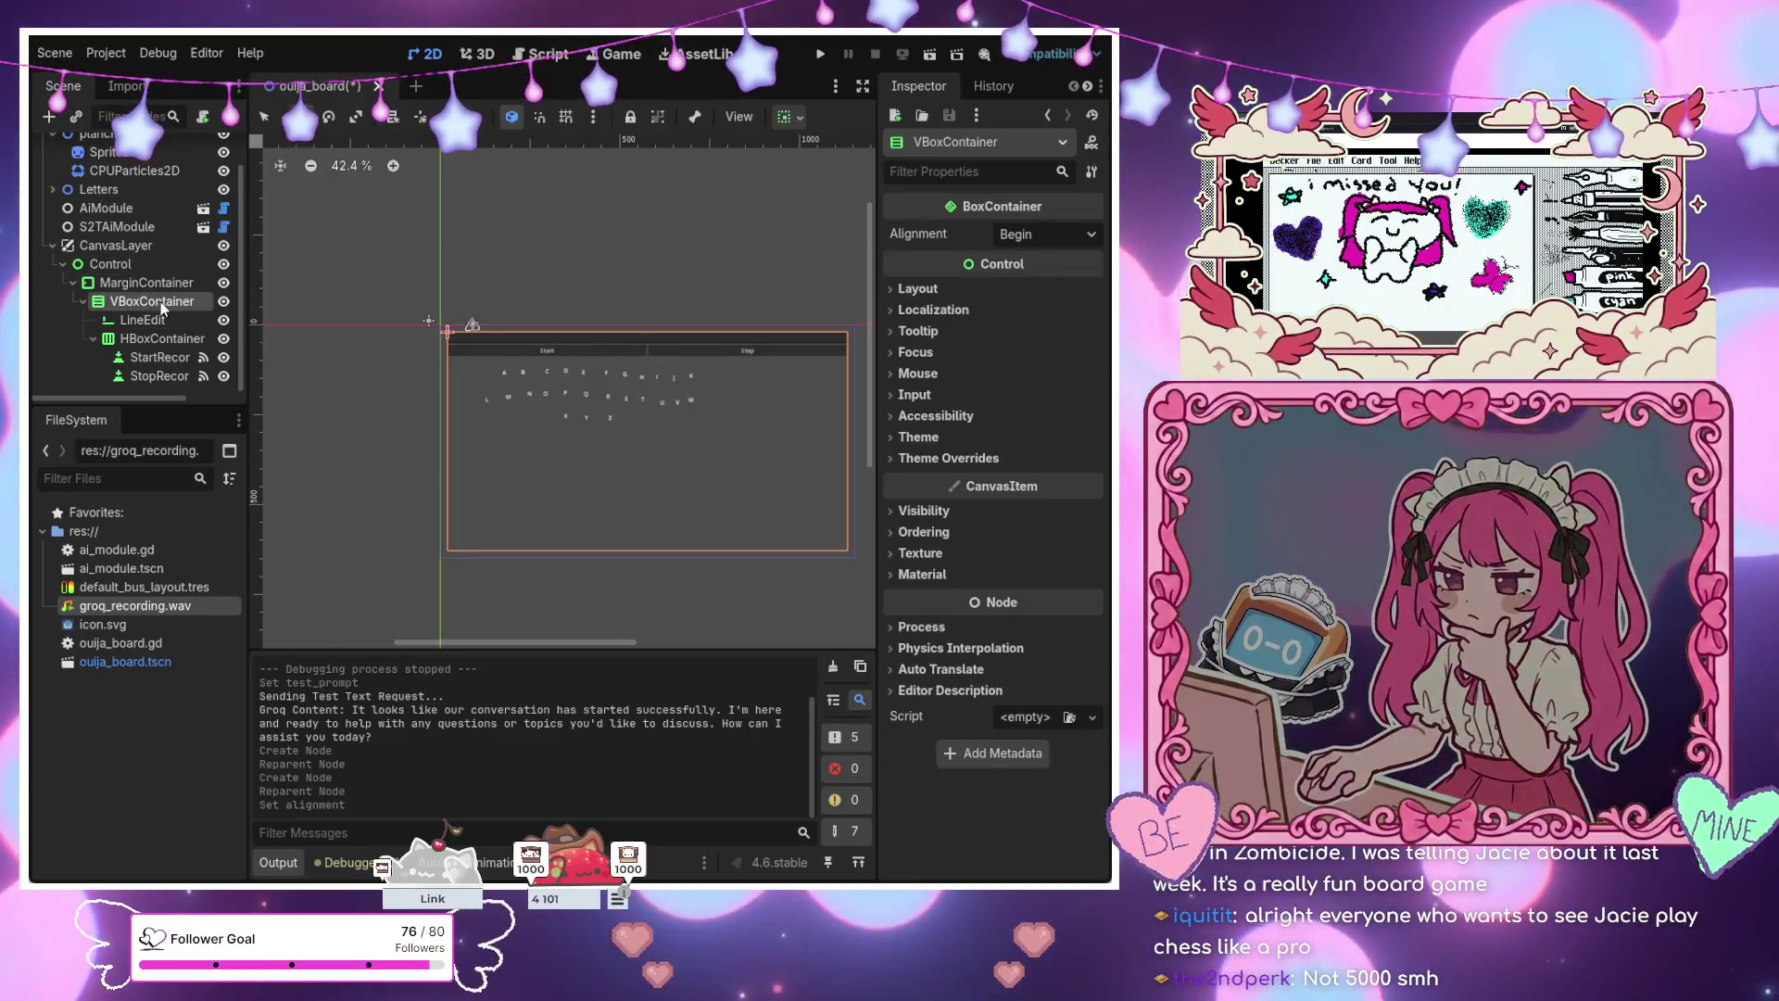
pyautogui.click(1036, 306)
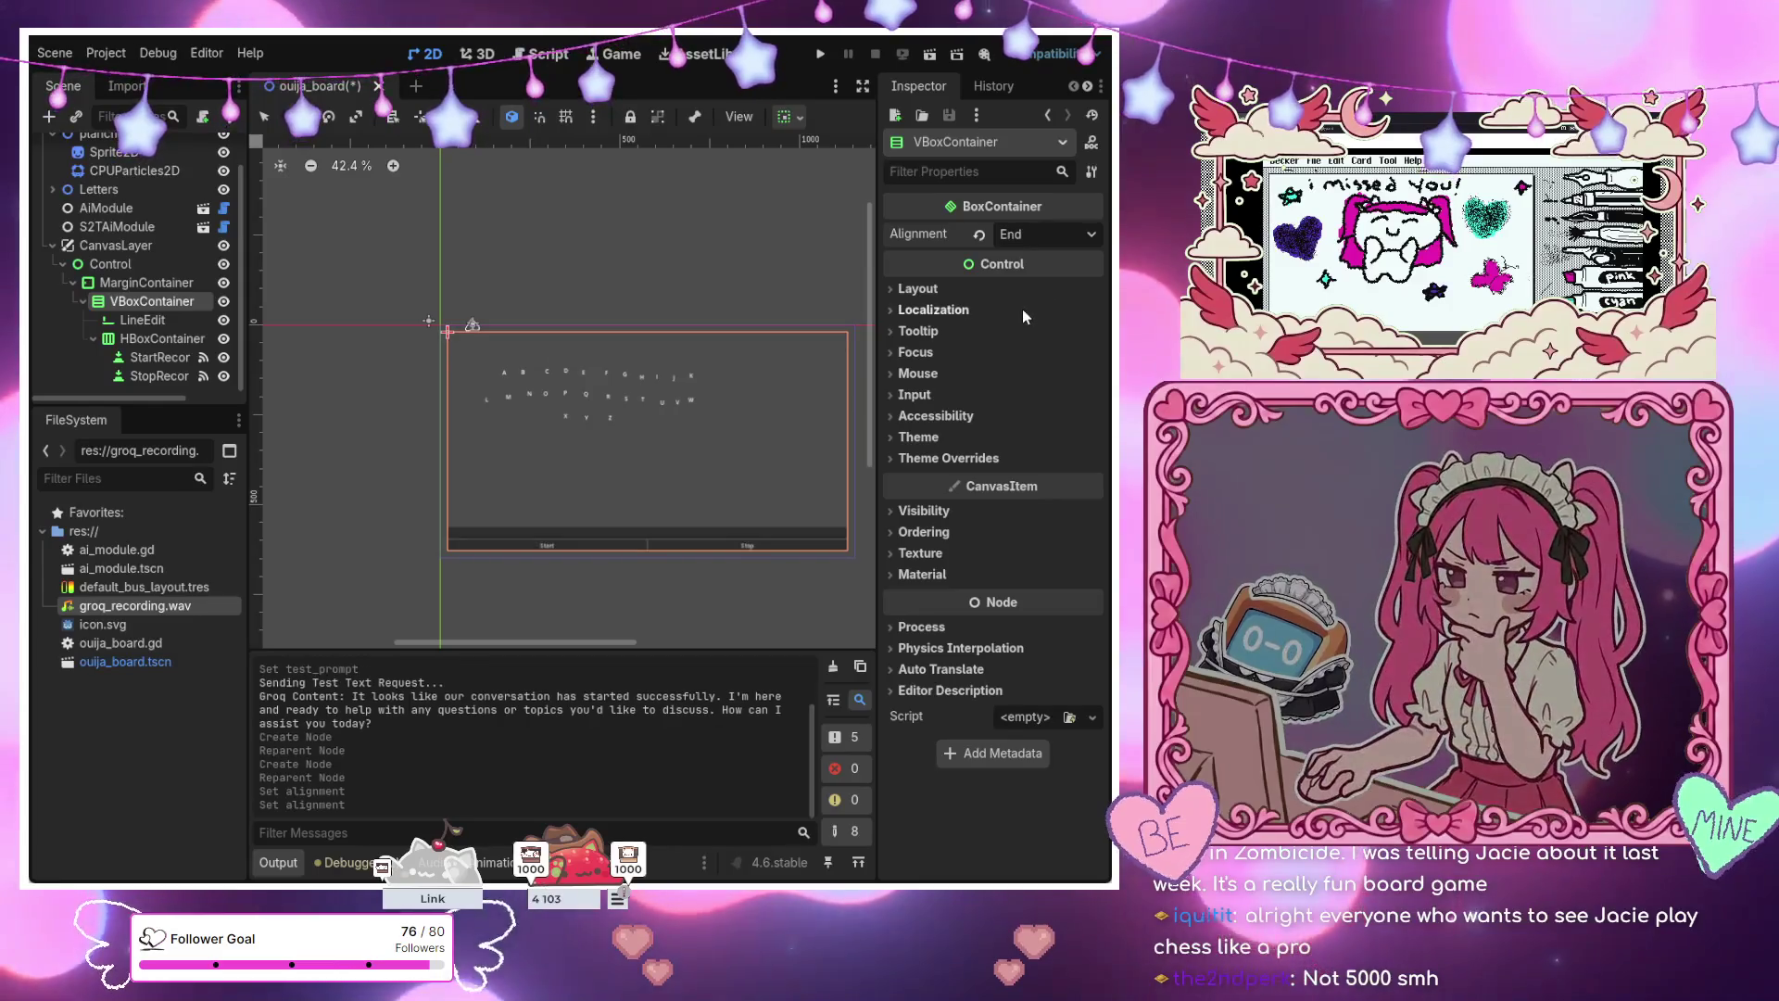
pyautogui.click(212, 318)
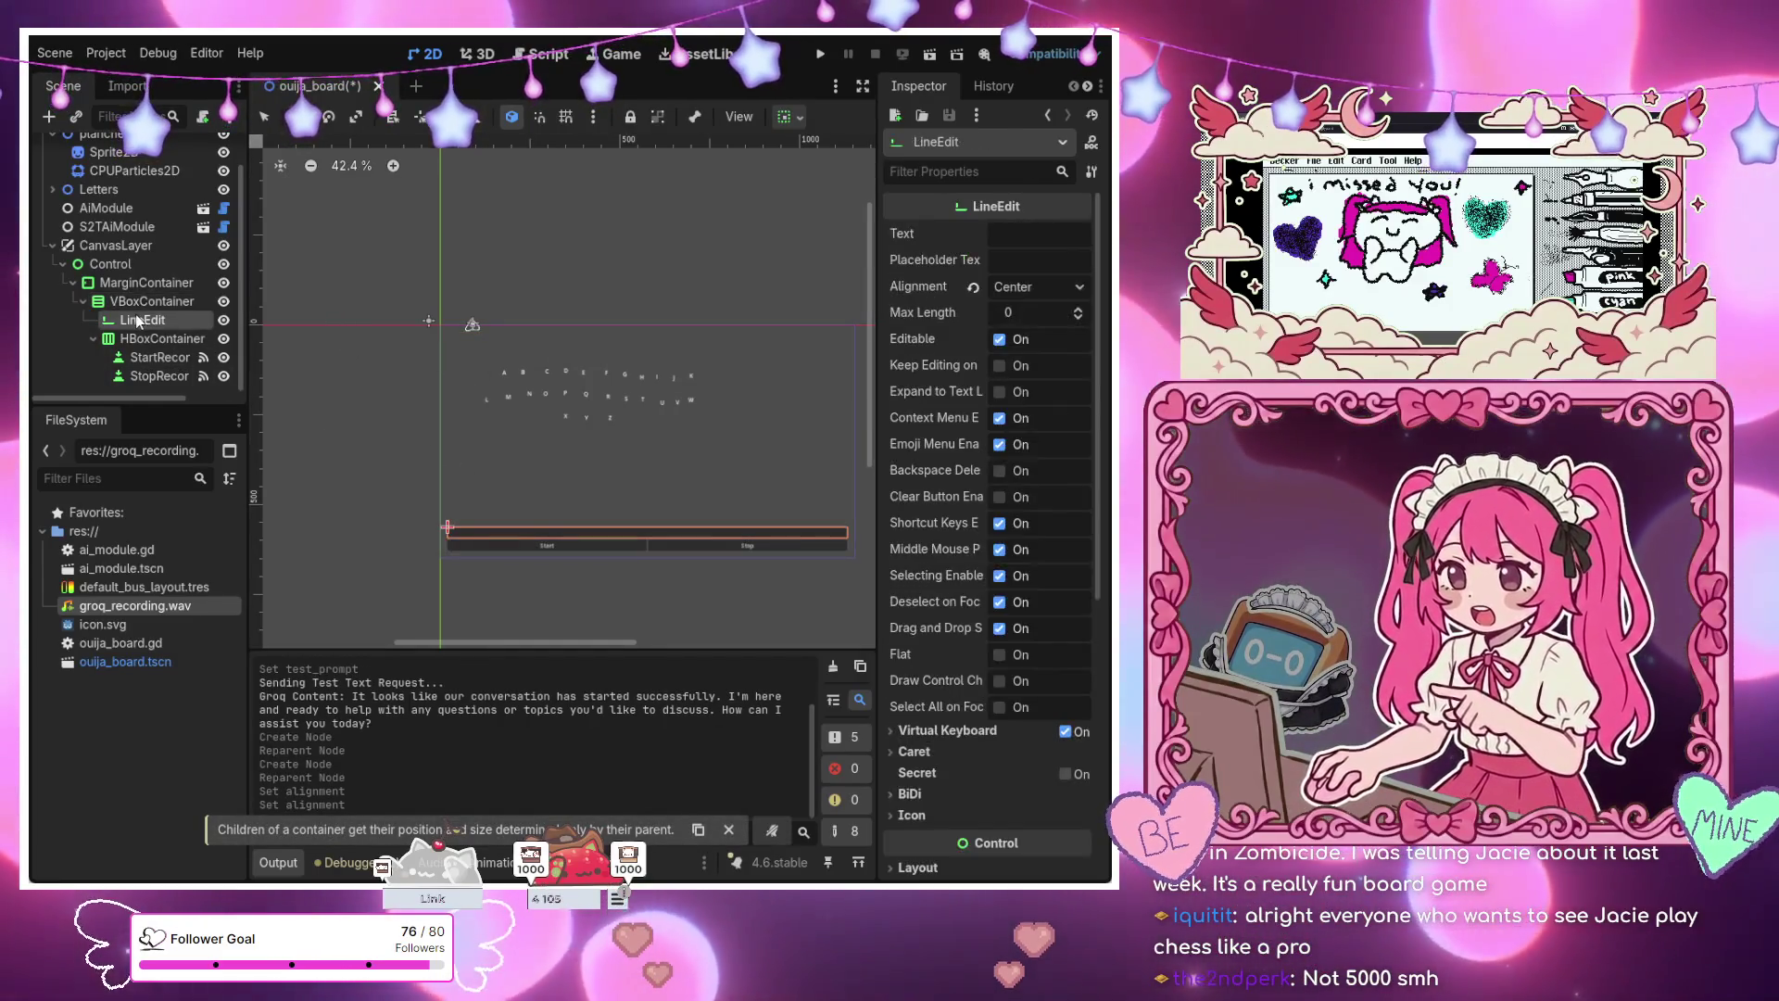
pyautogui.doubleClick(213, 319)
pyautogui.write('ResponseLineEdit')
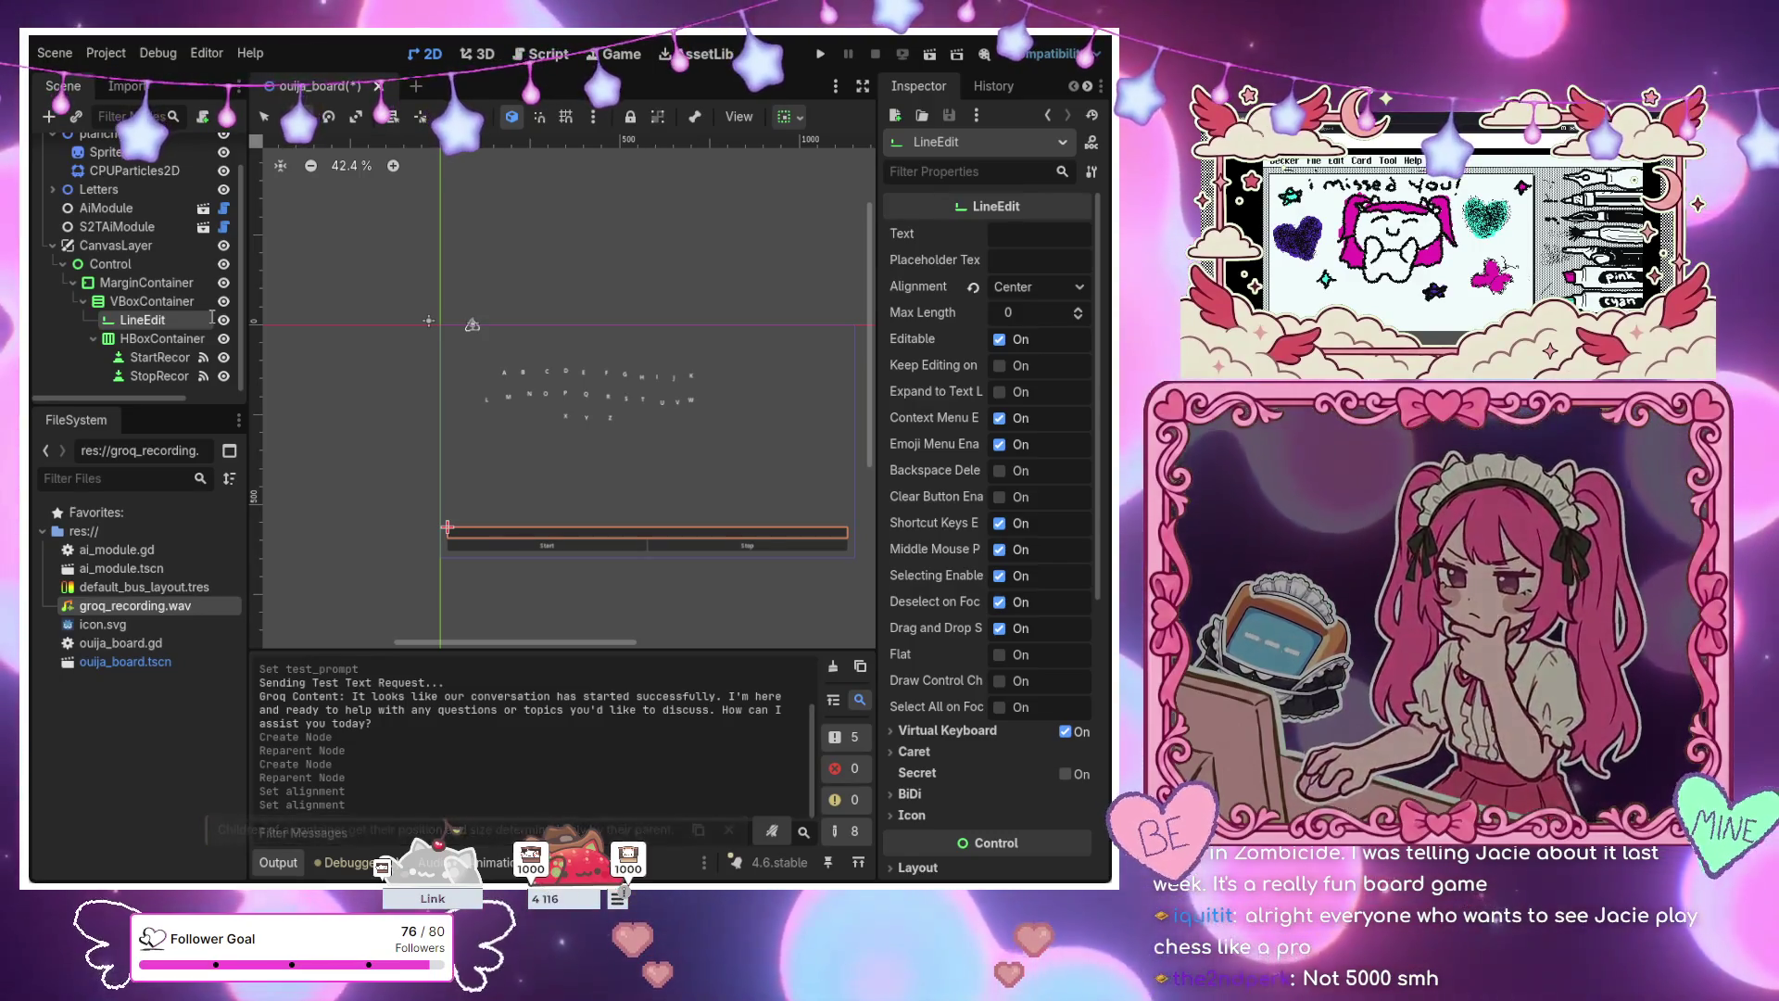
pyautogui.press('Return')
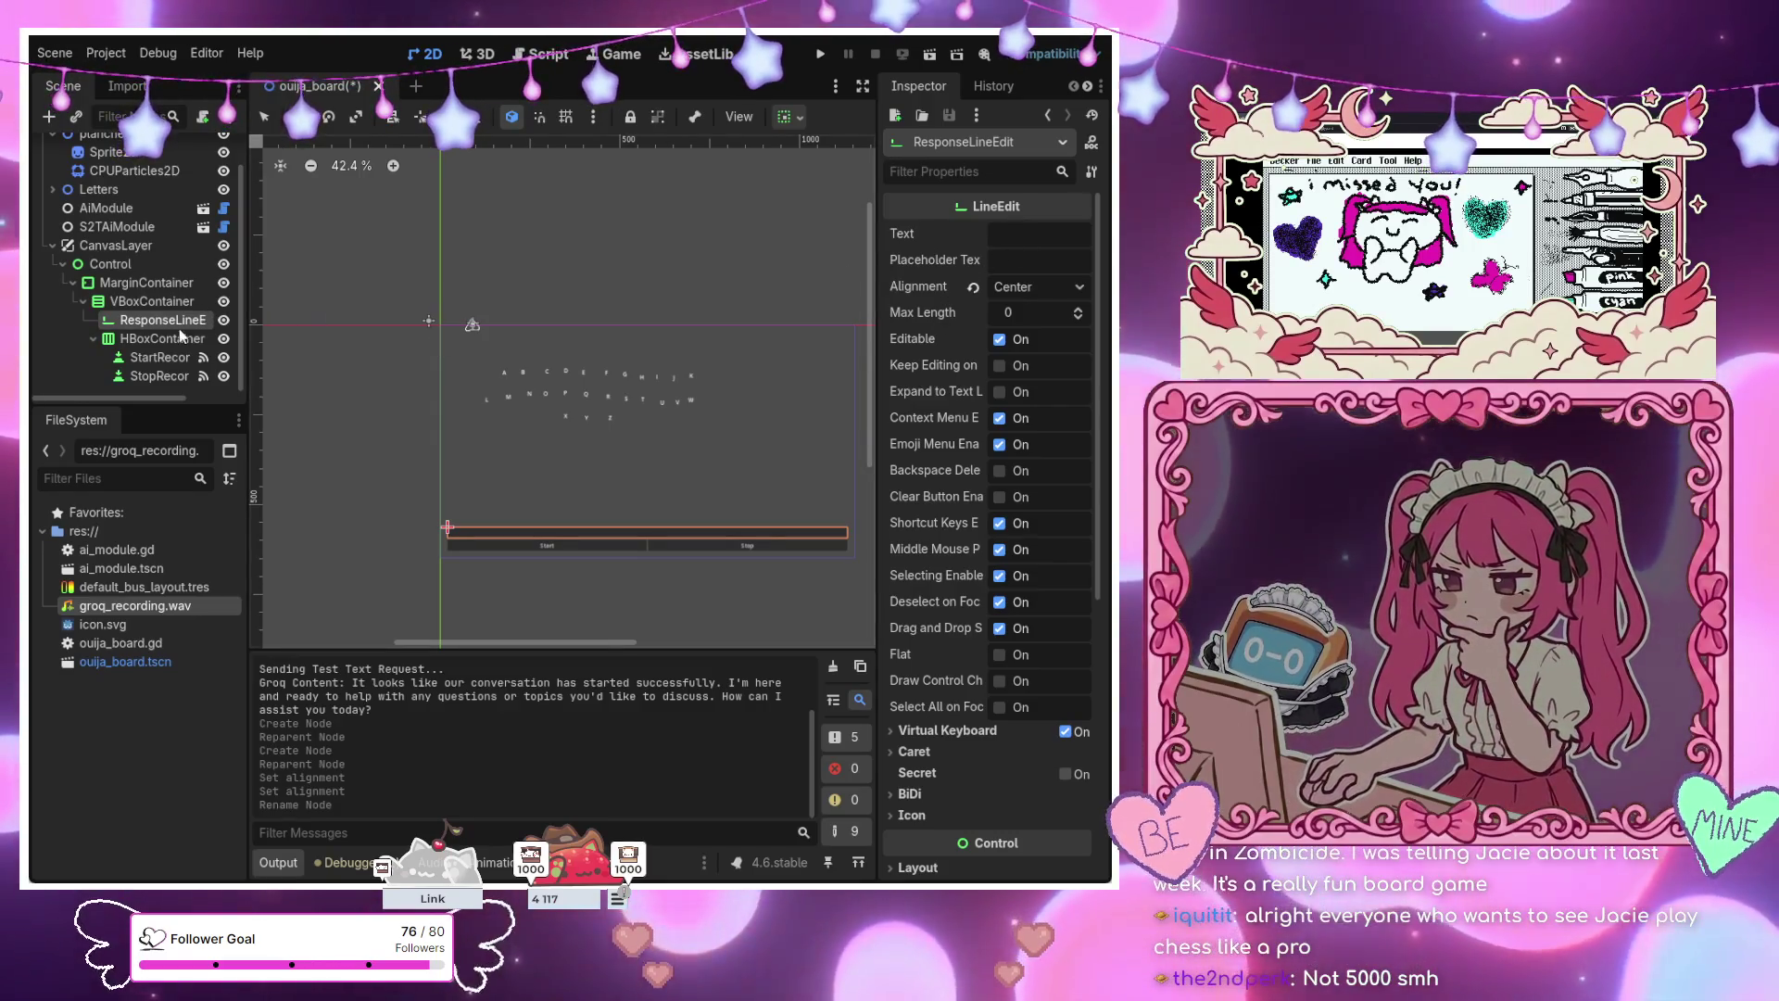
# - Drag the Letters group down and to the right on the board canvas
pyautogui.click(153, 357)
pyautogui.click(129, 323)
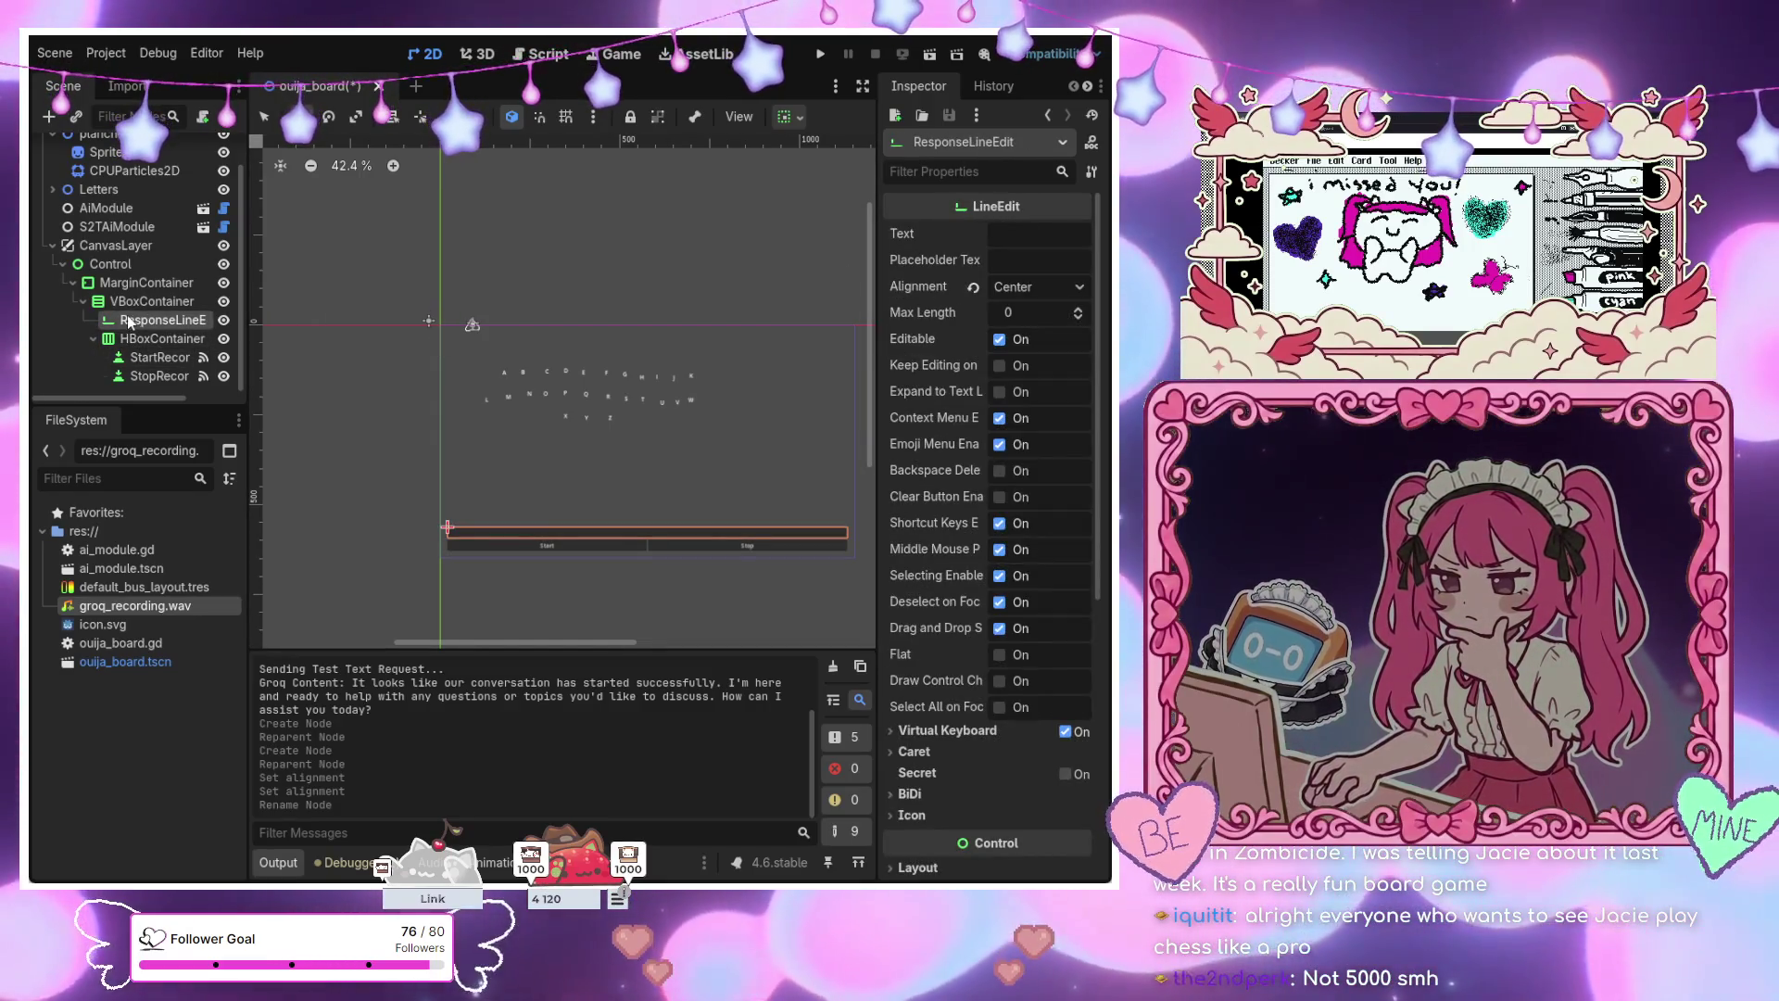
pyautogui.scroll(2, 130, 305)
pyautogui.click(98, 224)
pyautogui.moveTo(306, 396)
pyautogui.mouseDown()
pyautogui.moveTo(437, 441)
pyautogui.moveTo(405, 457)
pyautogui.moveTo(281, 258)
pyautogui.moveTo(256, 307)
pyautogui.mouseUp()
# - Open the OuijaBoard's ouija_board.gd script in the script editor
pyautogui.click(96, 150)
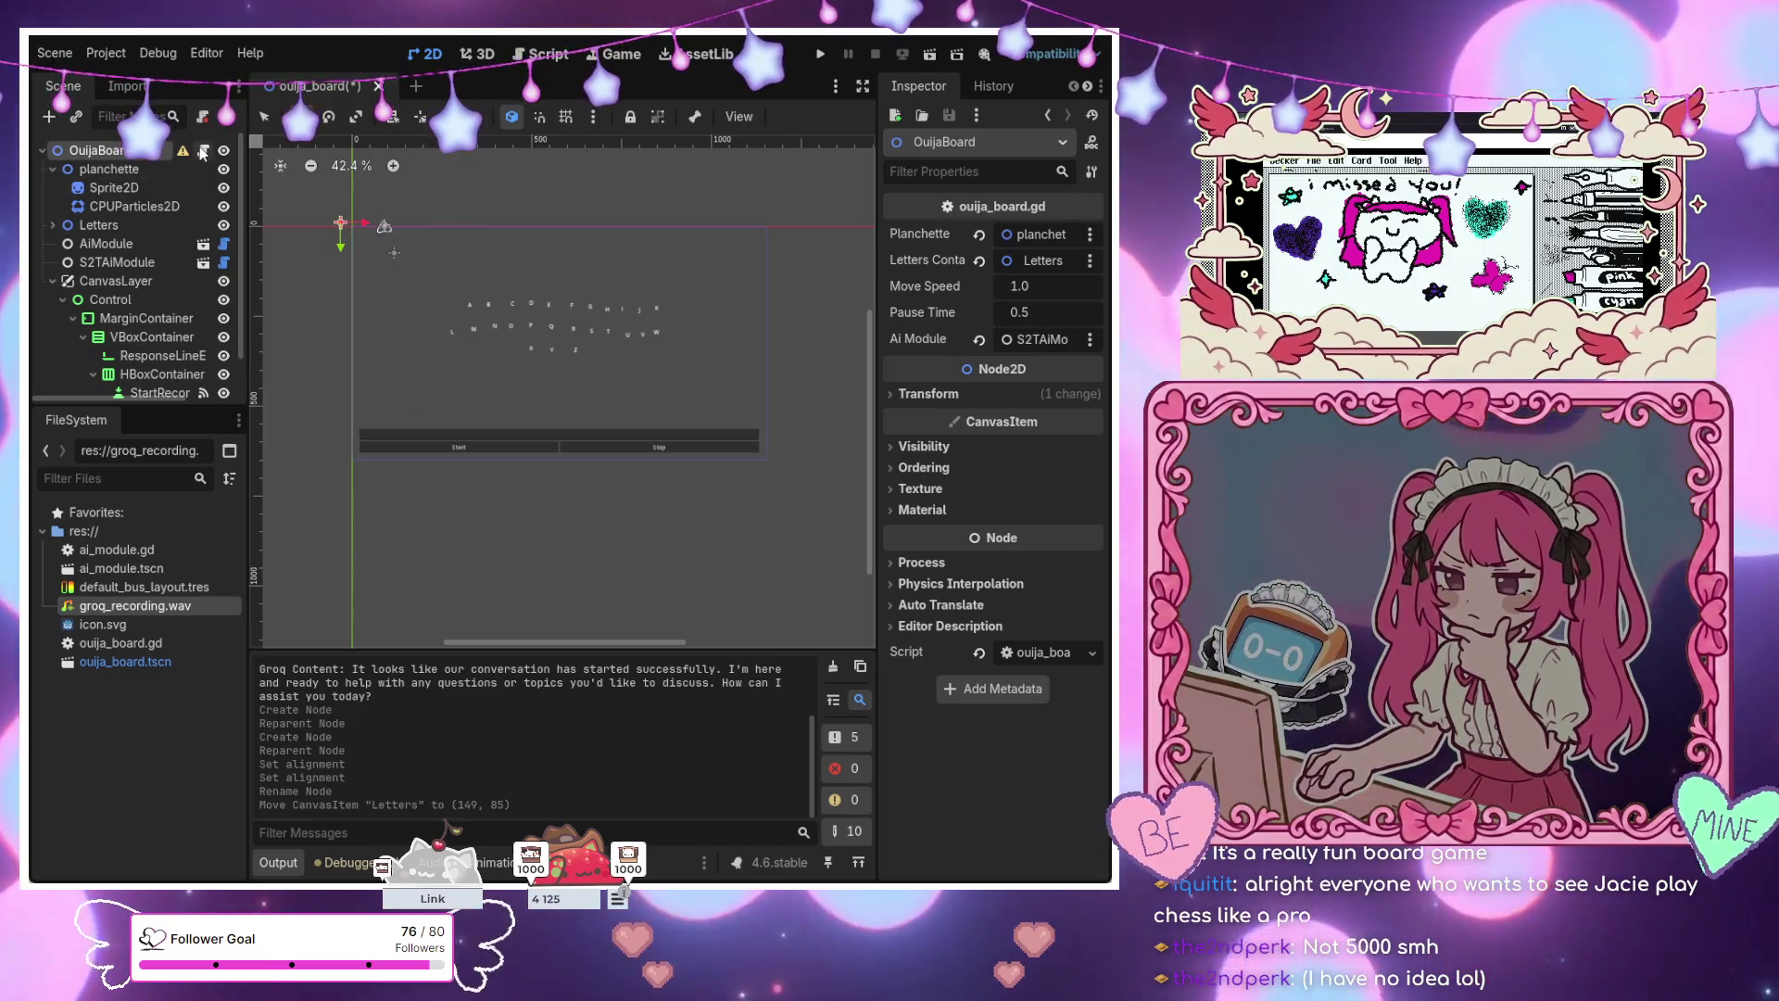
pyautogui.click(169, 173)
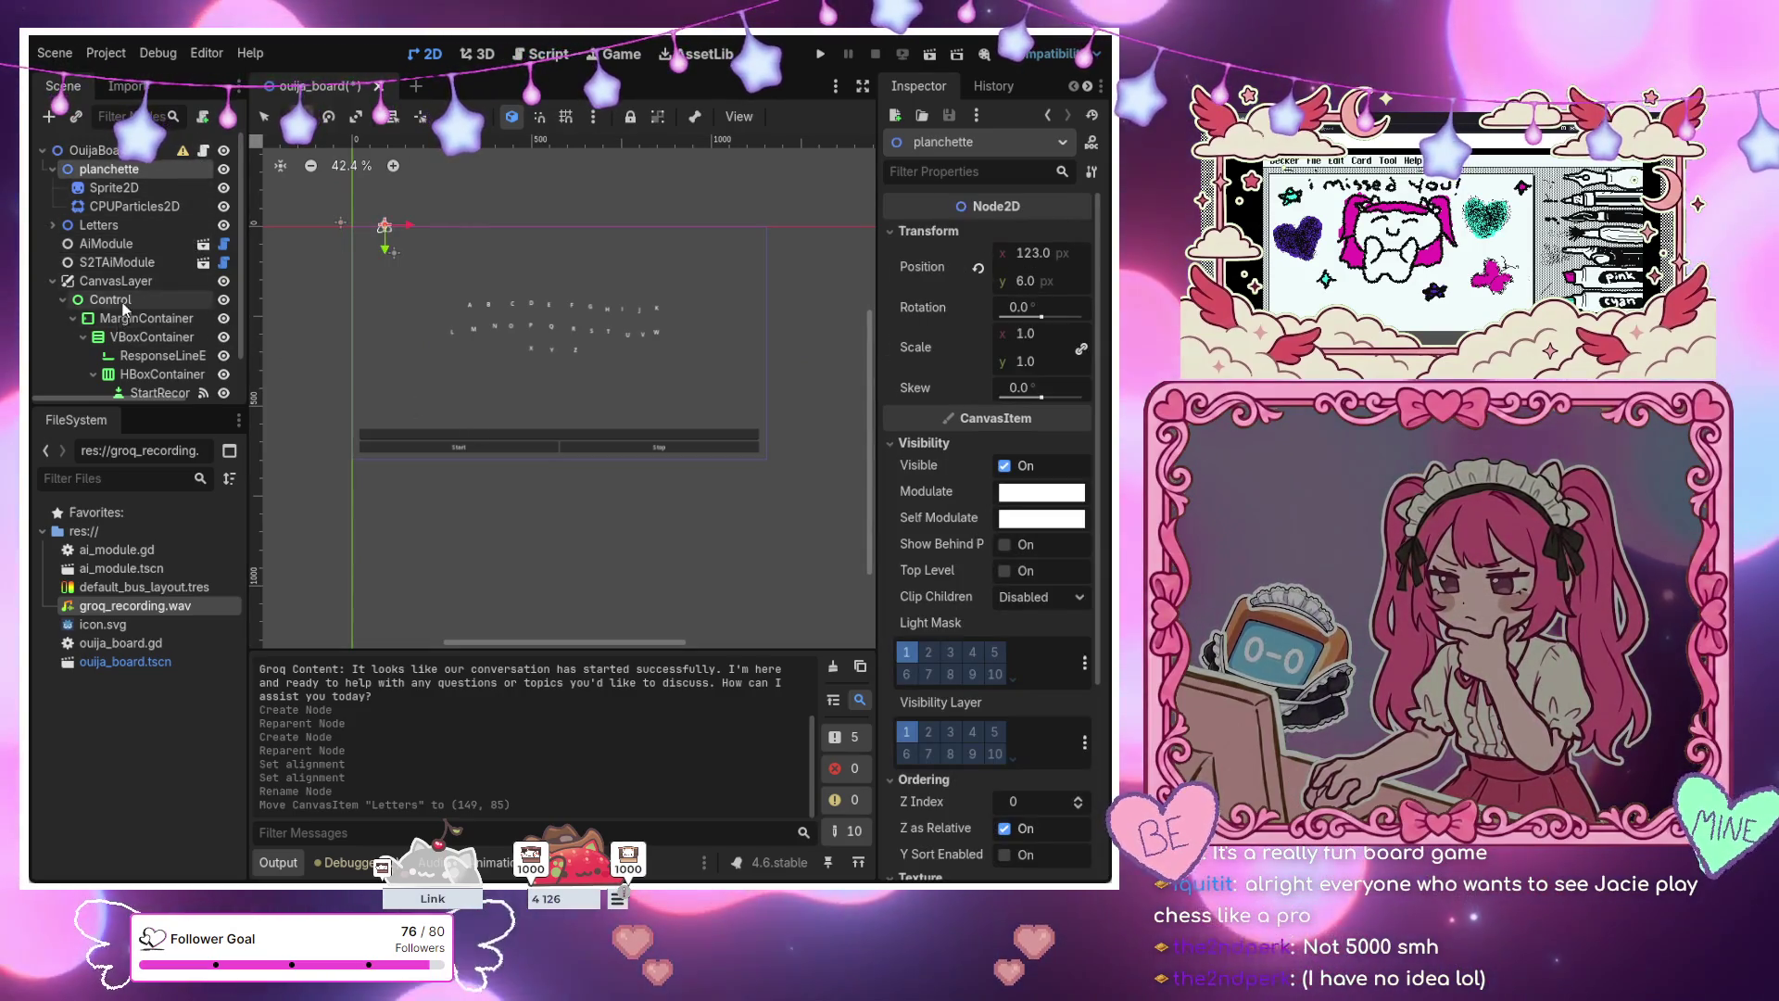
pyautogui.scroll(-1, 124, 309)
pyautogui.click(157, 306)
pyautogui.click(163, 318)
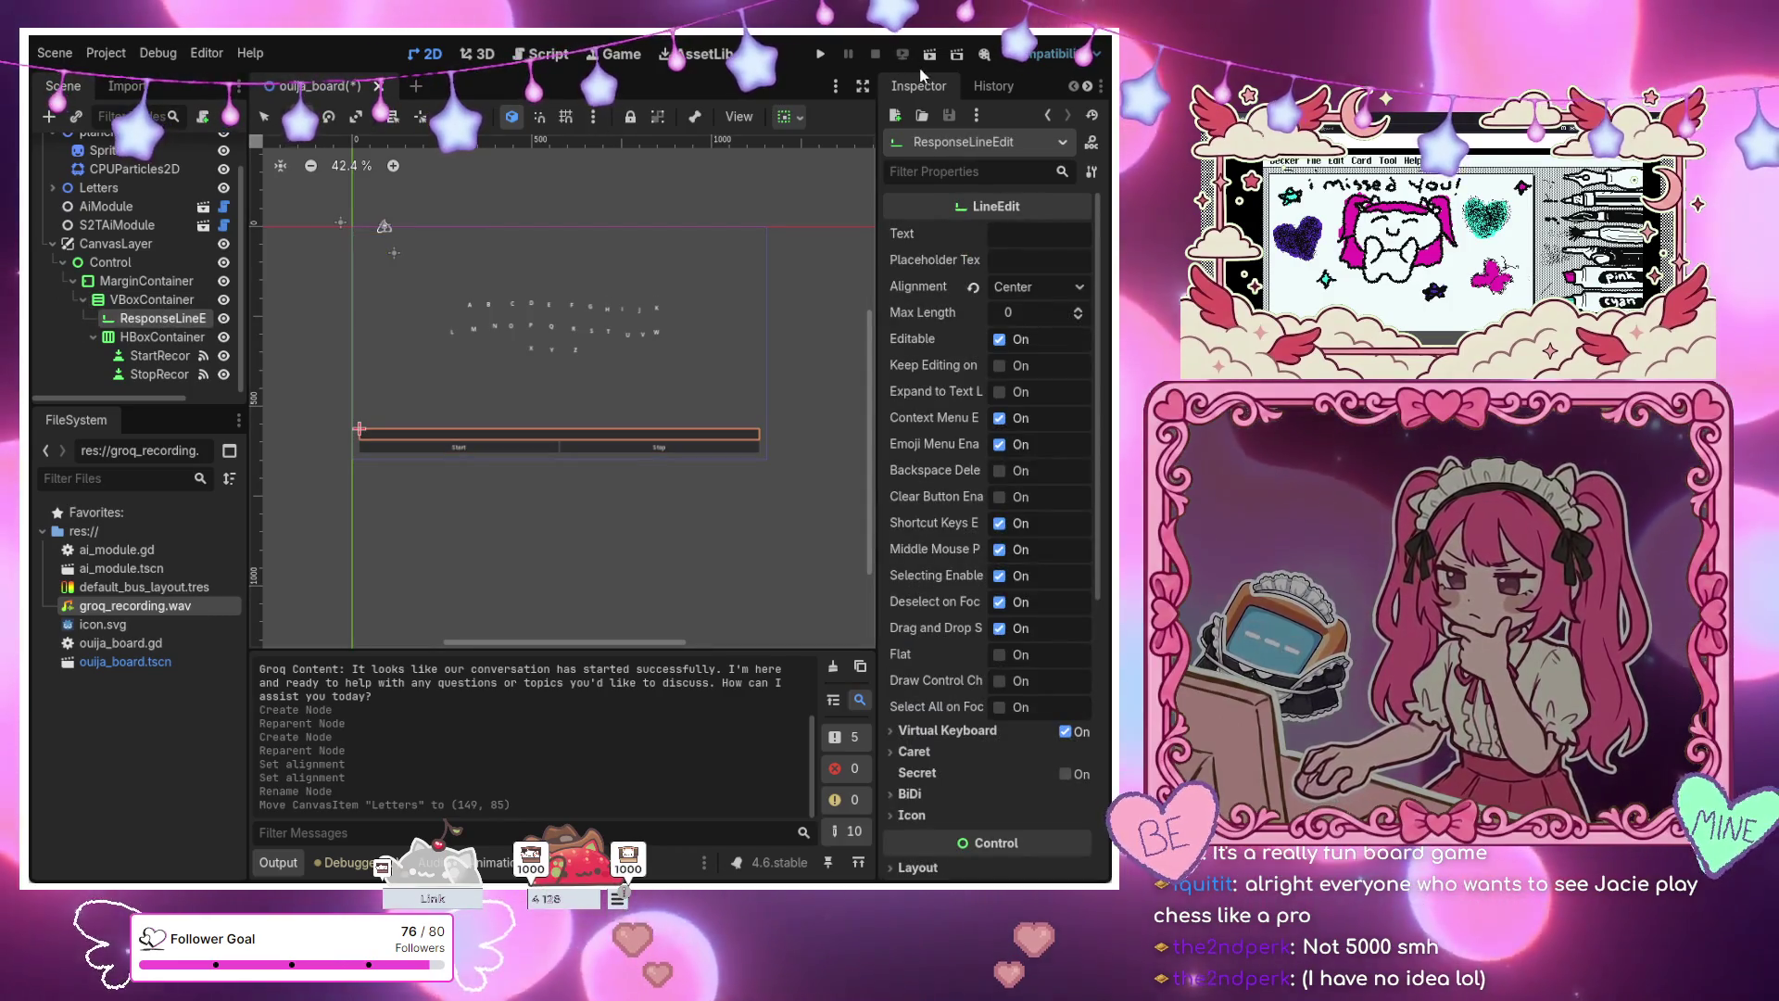
pyautogui.scroll(2, 116, 278)
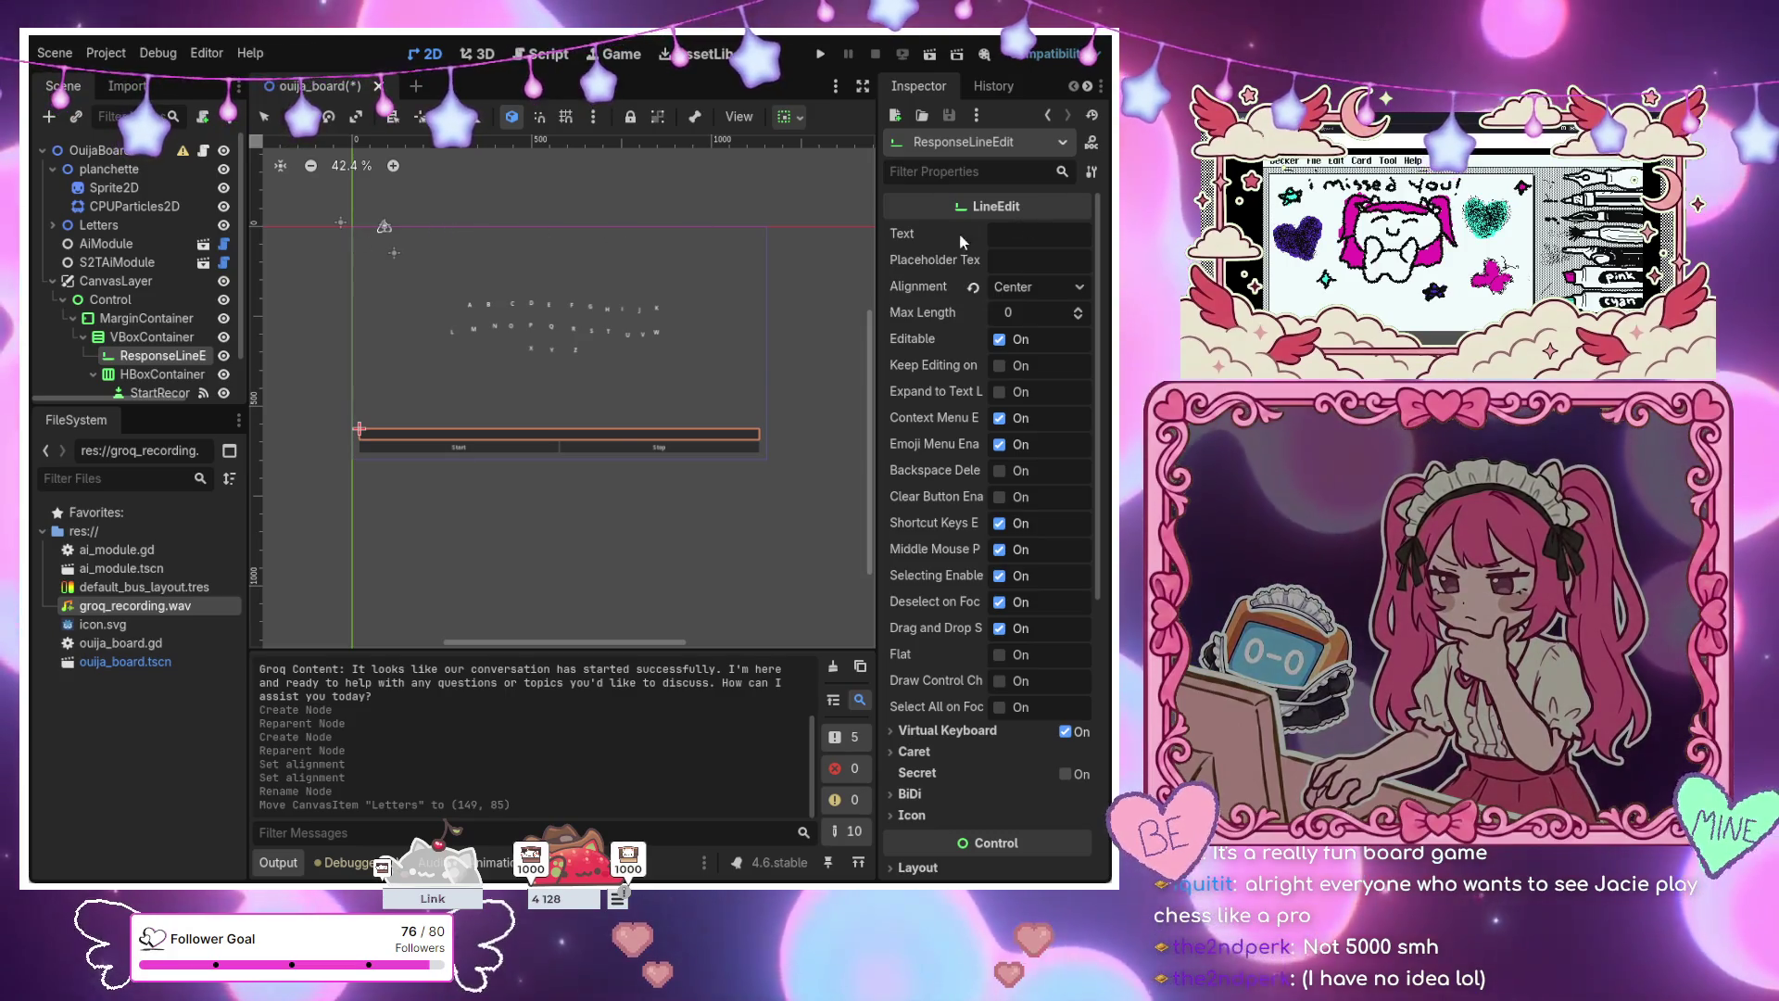
pyautogui.click(200, 155)
pyautogui.scroll(10, 658, 319)
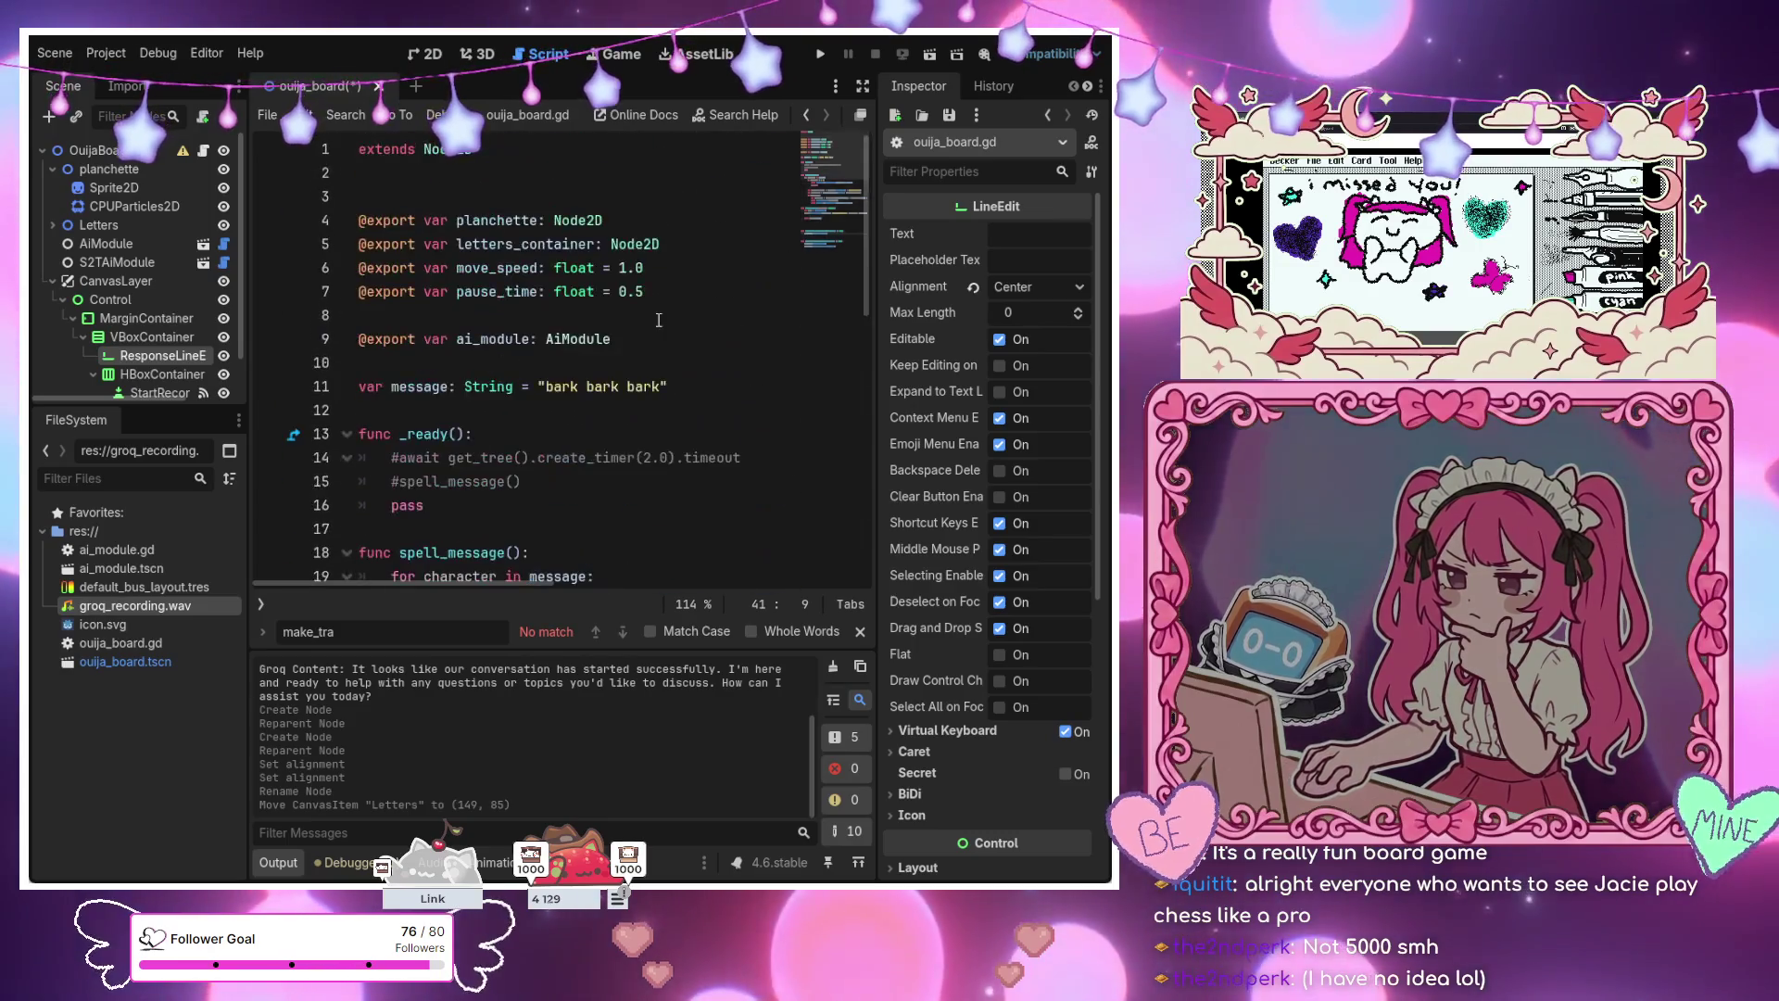
pyautogui.click(658, 320)
pyautogui.click(715, 337)
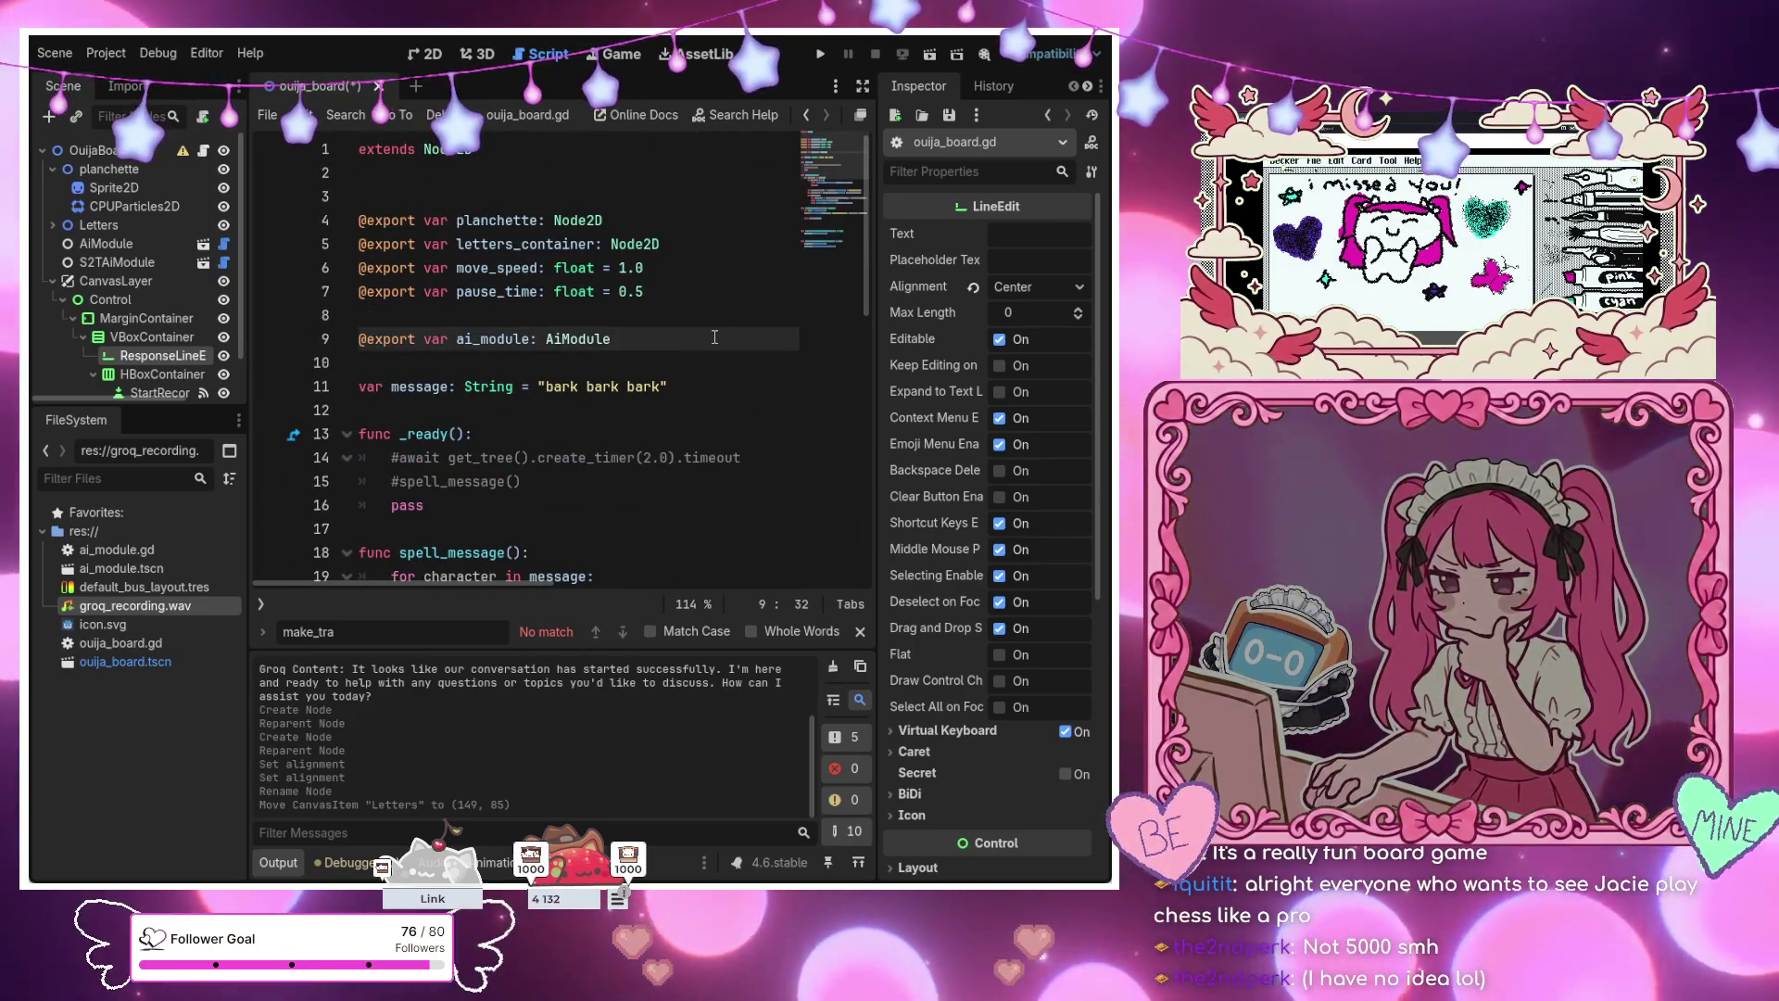
pyautogui.press('Return')
pyautogui.write('@export var')
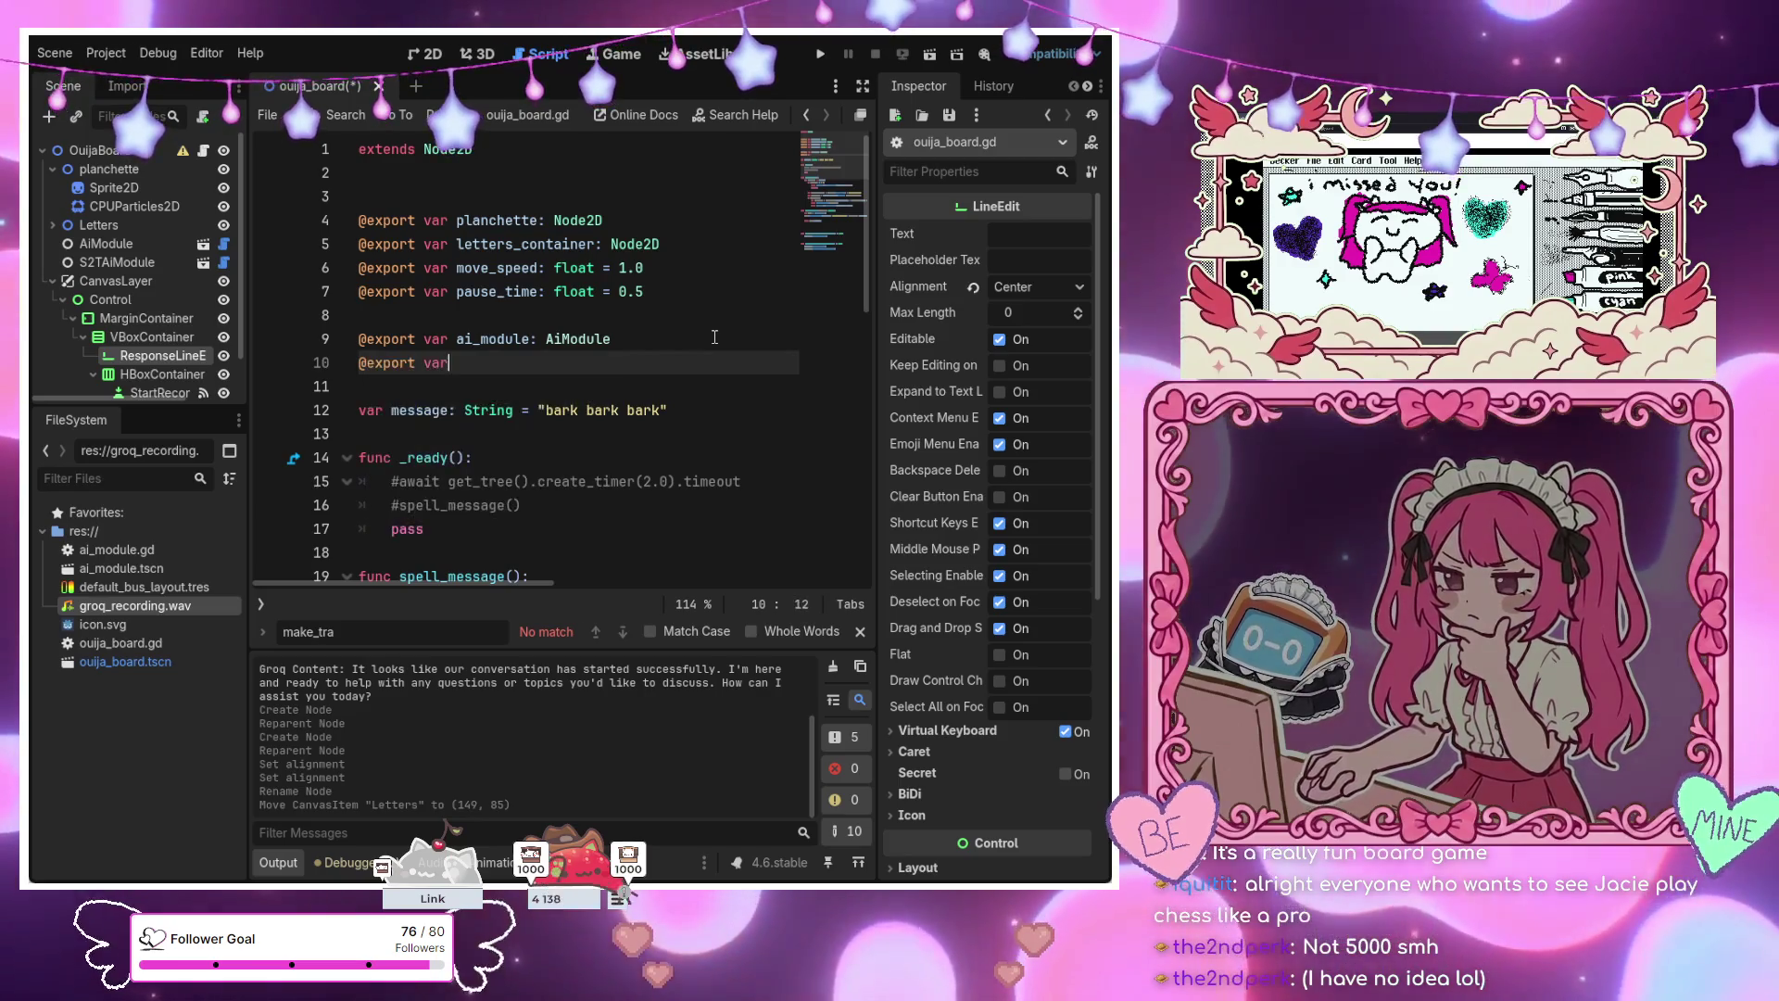
pyautogui.write(' response')
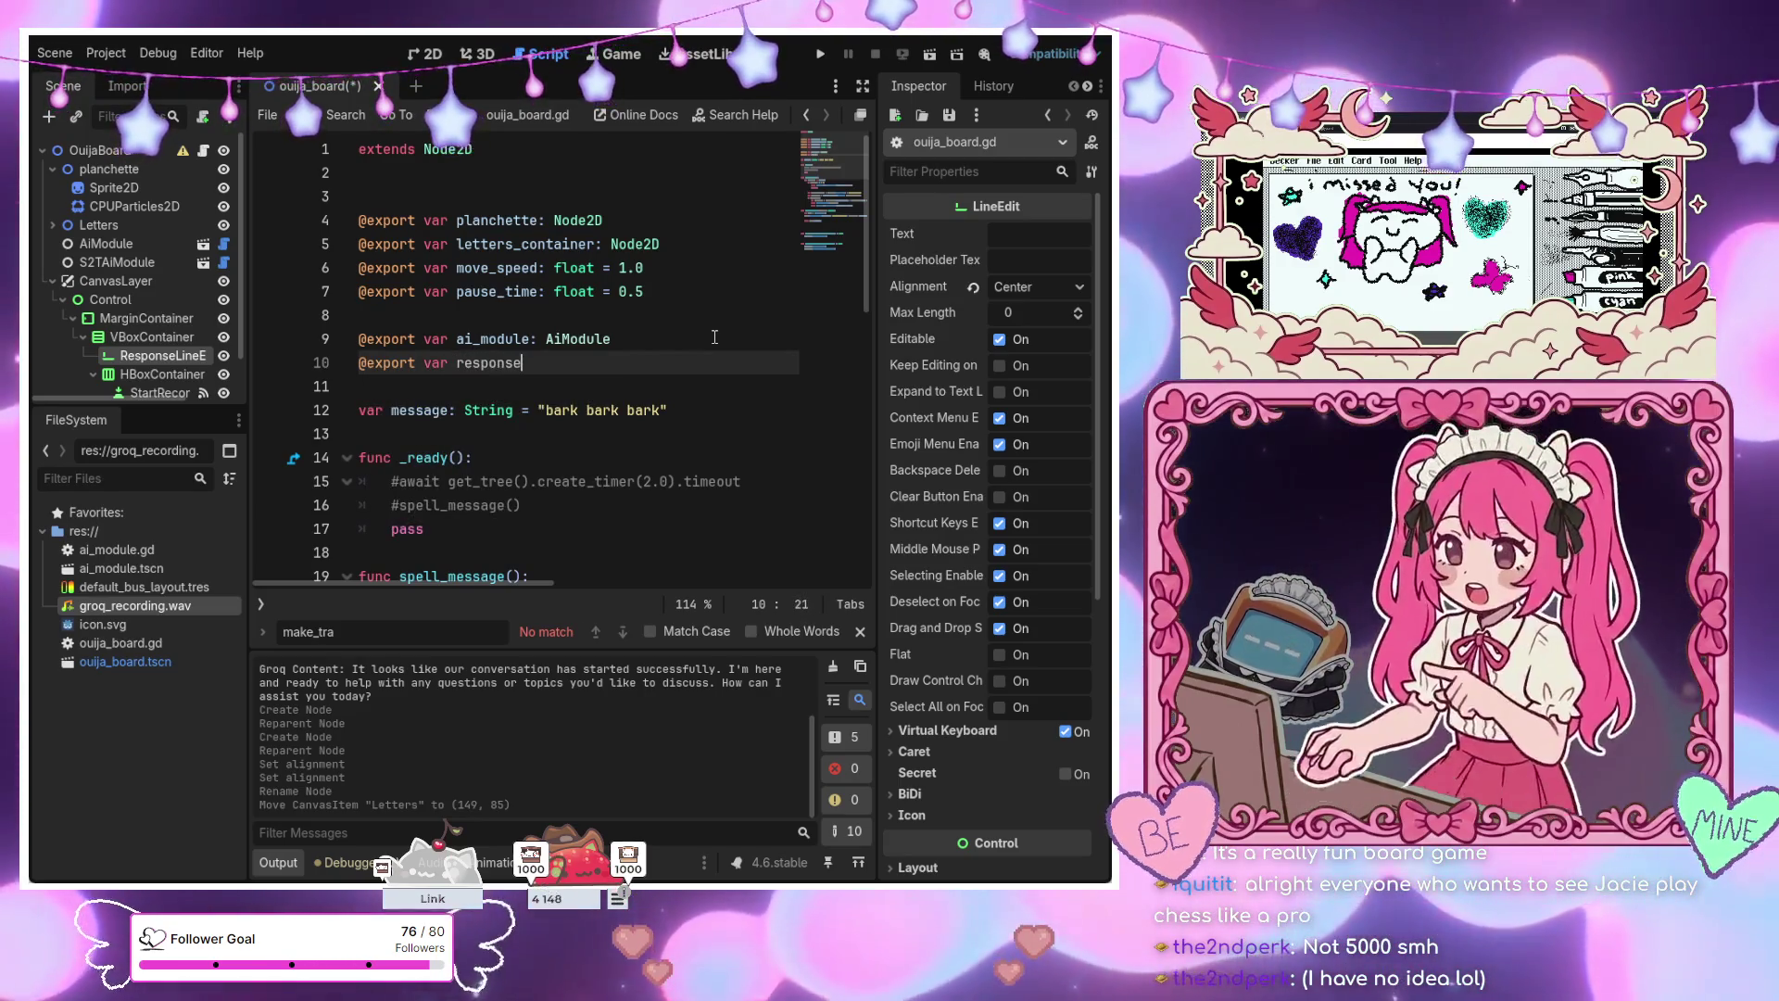
pyautogui.write('_line_edit: ')
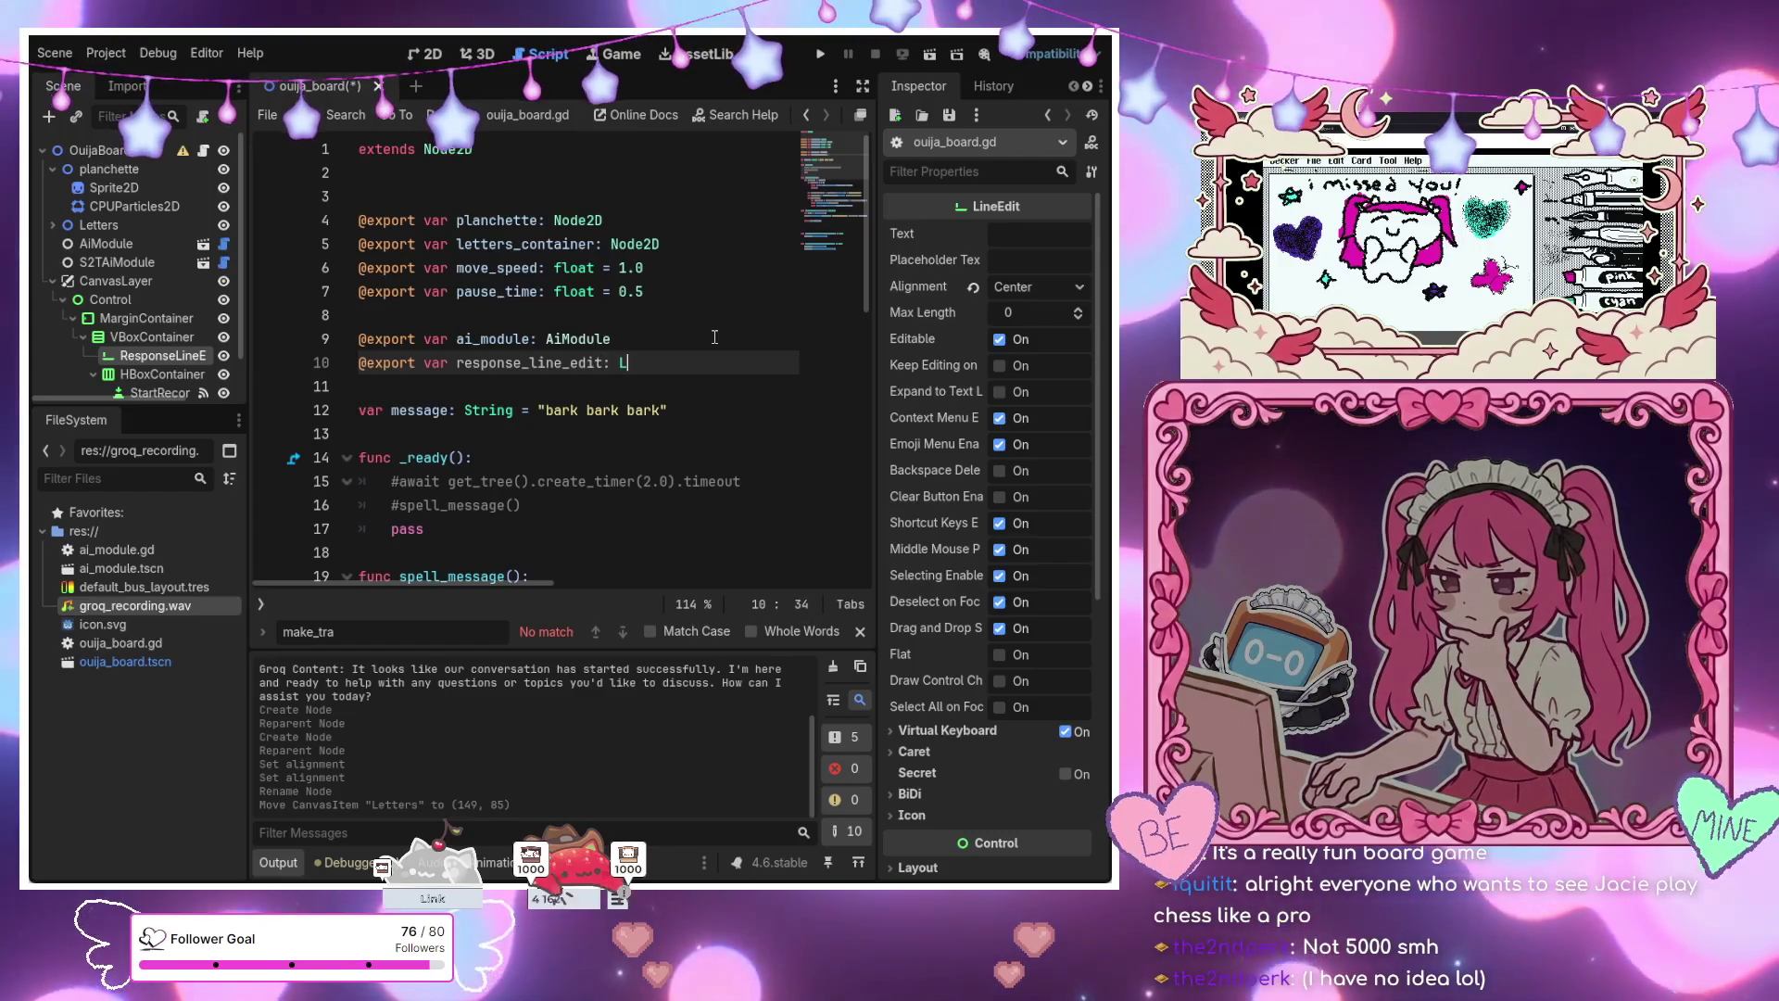
pyautogui.write('LineE')
pyautogui.press('Return')
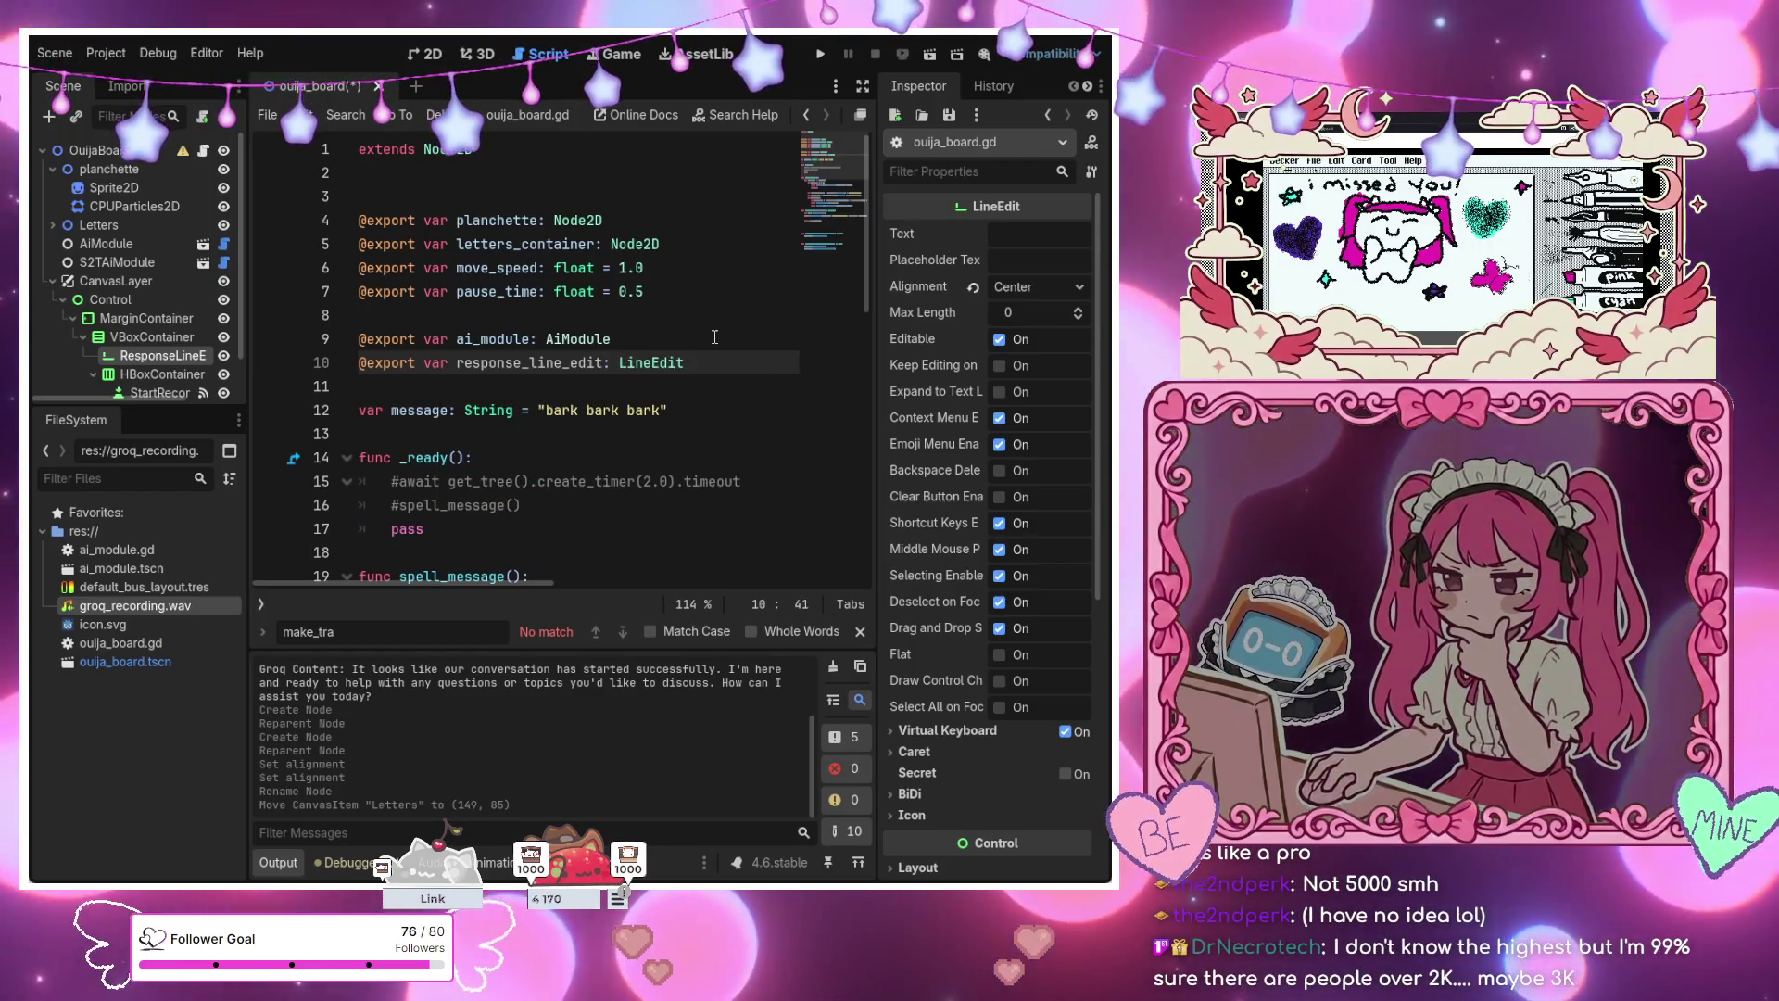
# - Assign the ResponseLineEdit node to the OuijaBoard's Response Line Edit property
pyautogui.click(139, 150)
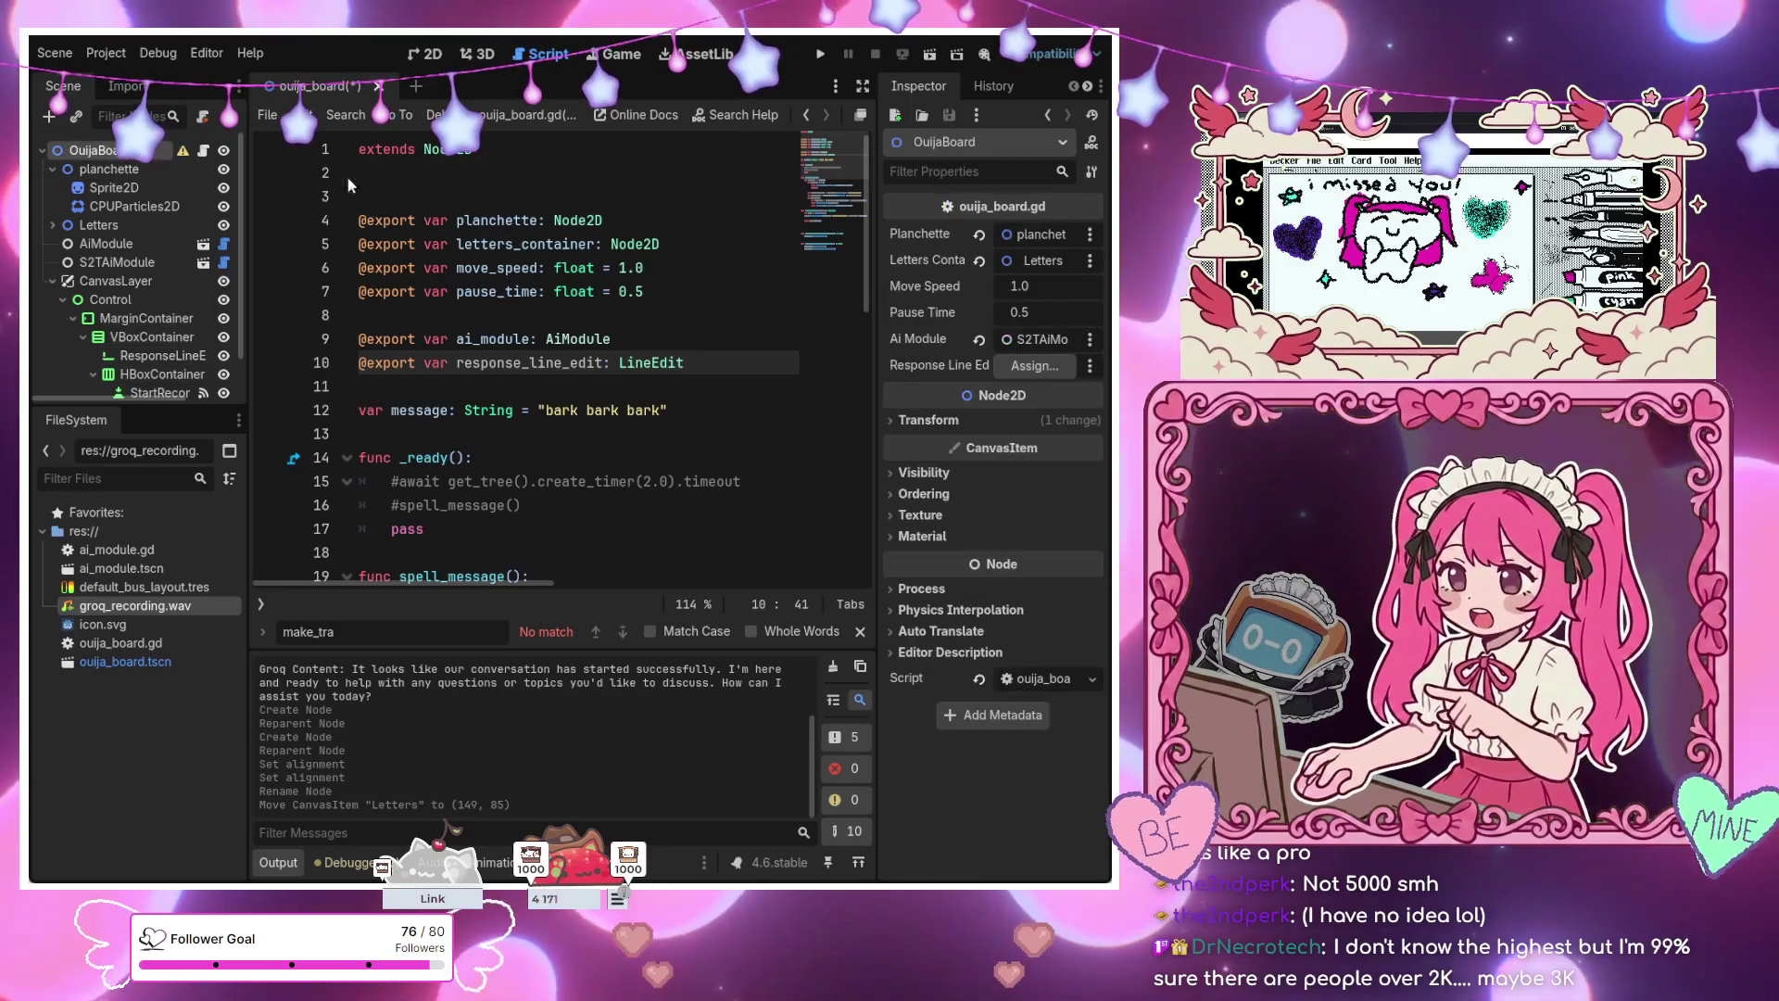
pyautogui.moveTo(886, 372); pyautogui.dragTo(888, 369)
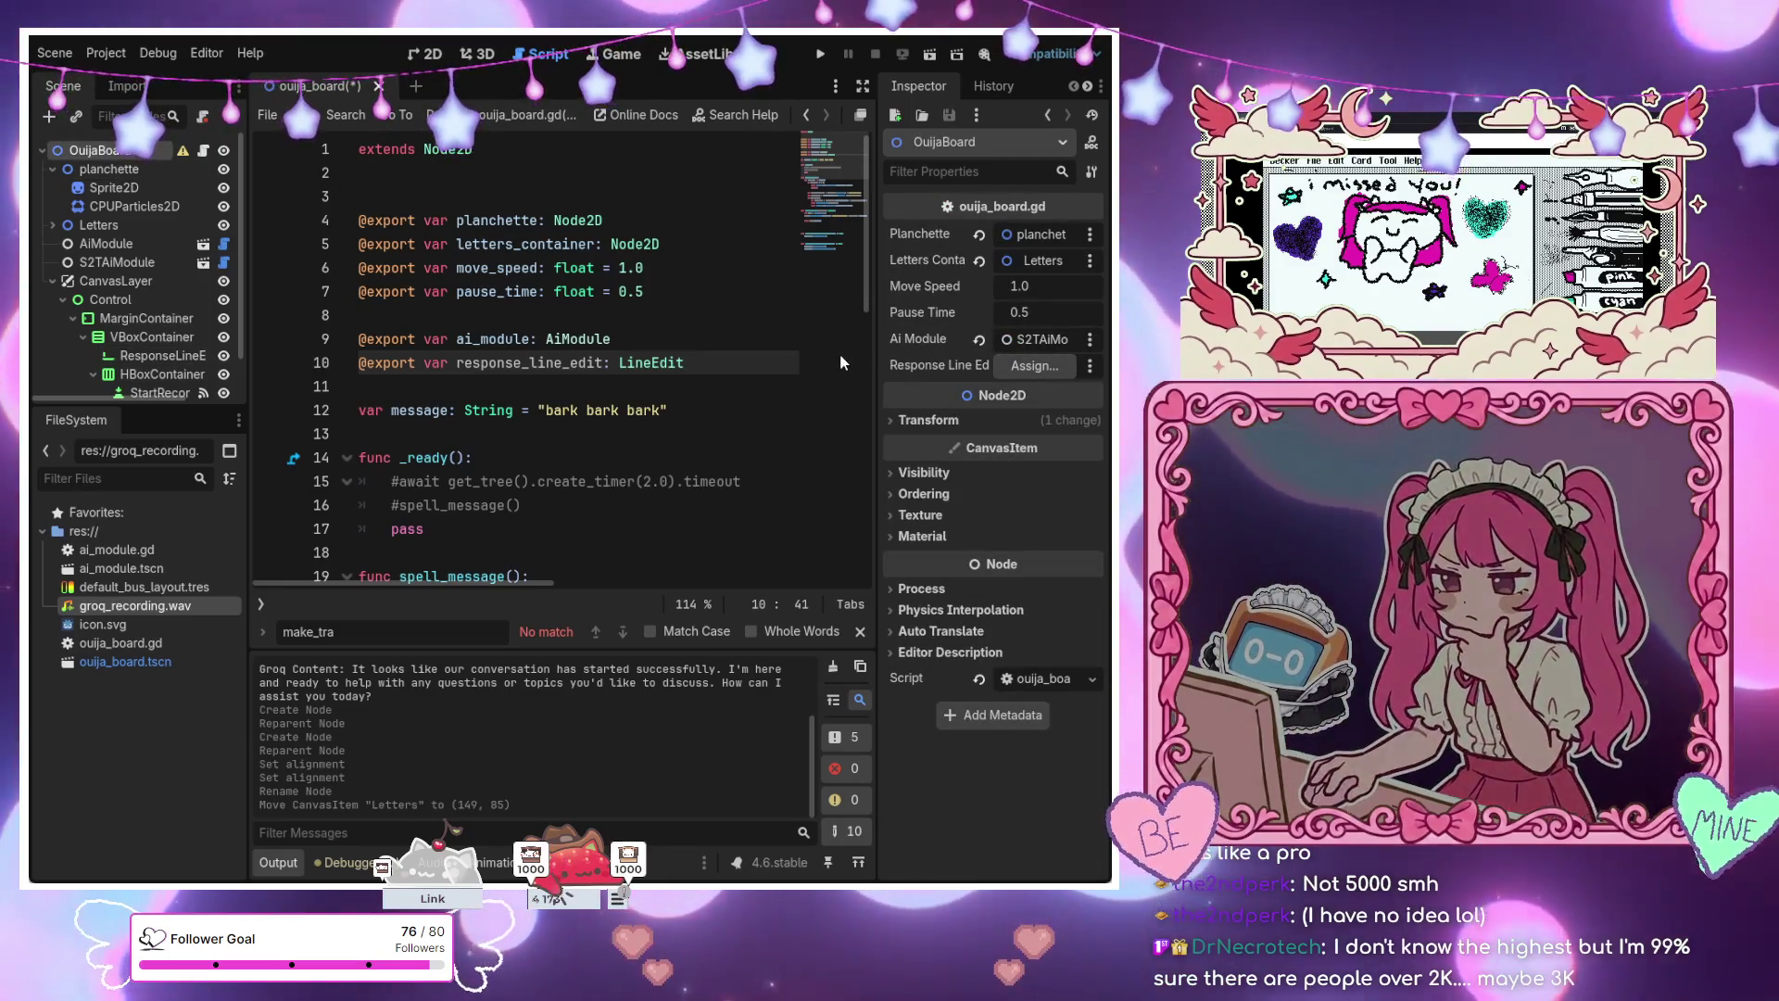
pyautogui.click(593, 385)
pyautogui.click(724, 361)
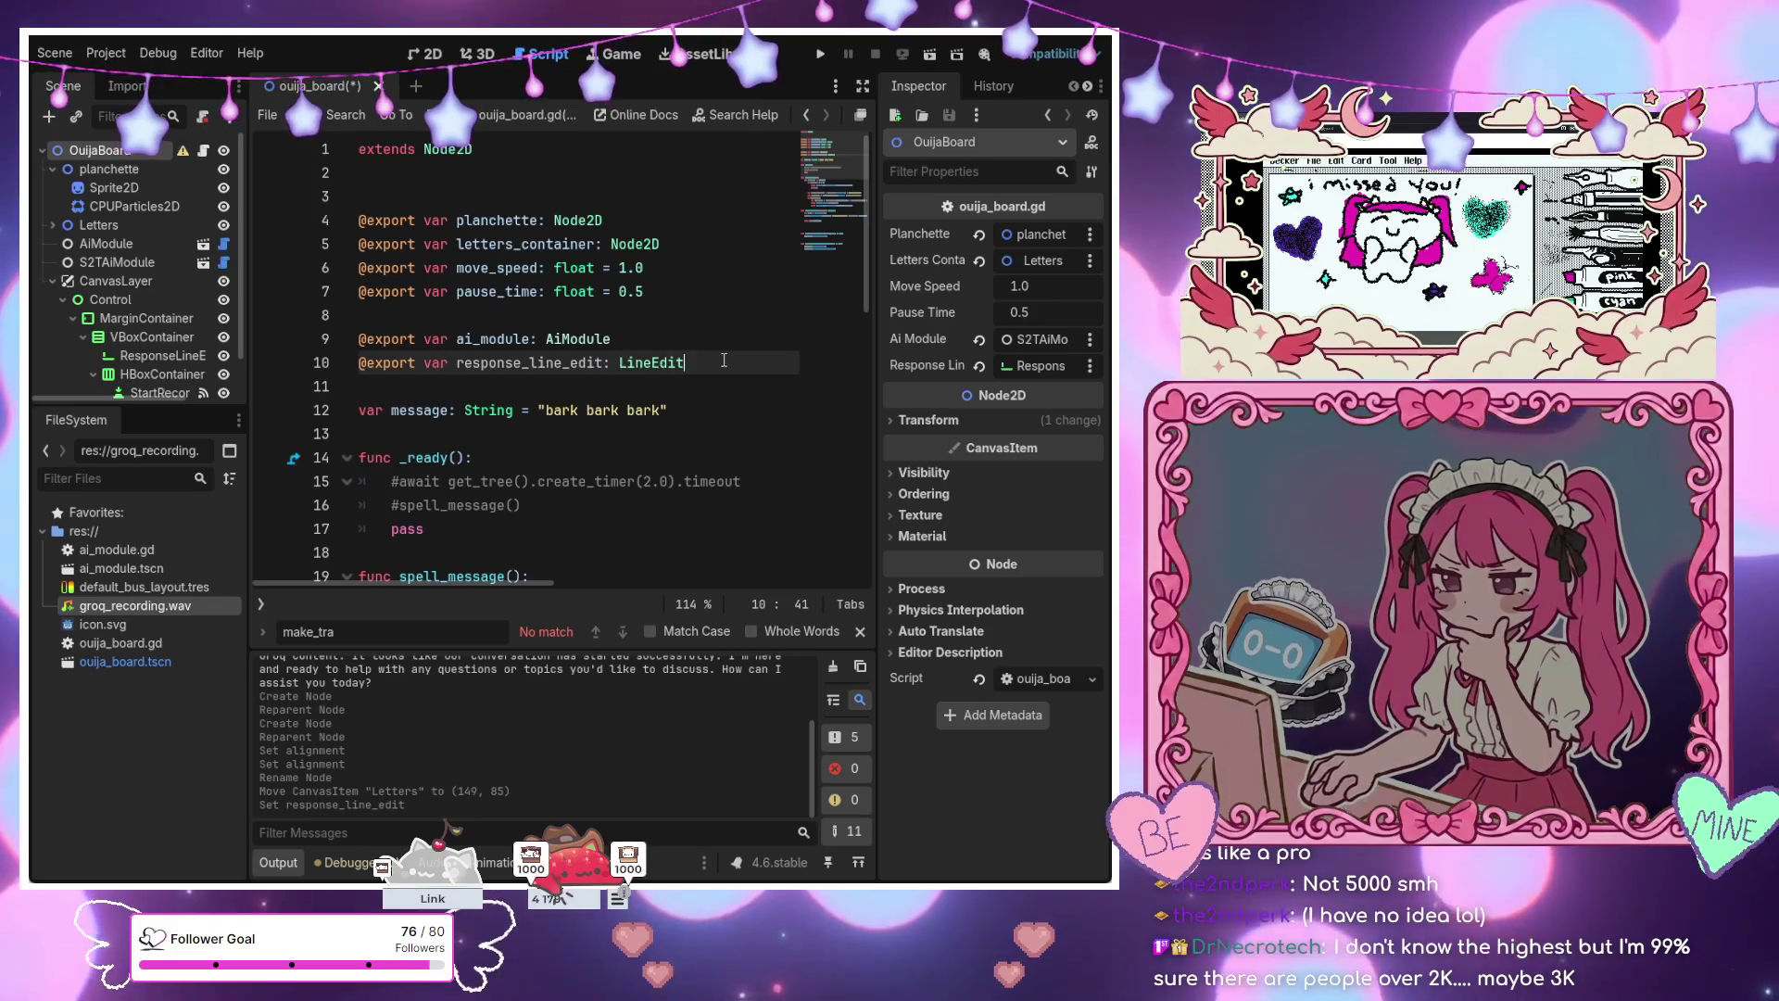
pyautogui.scroll(-2, 179, 358)
pyautogui.click(173, 360)
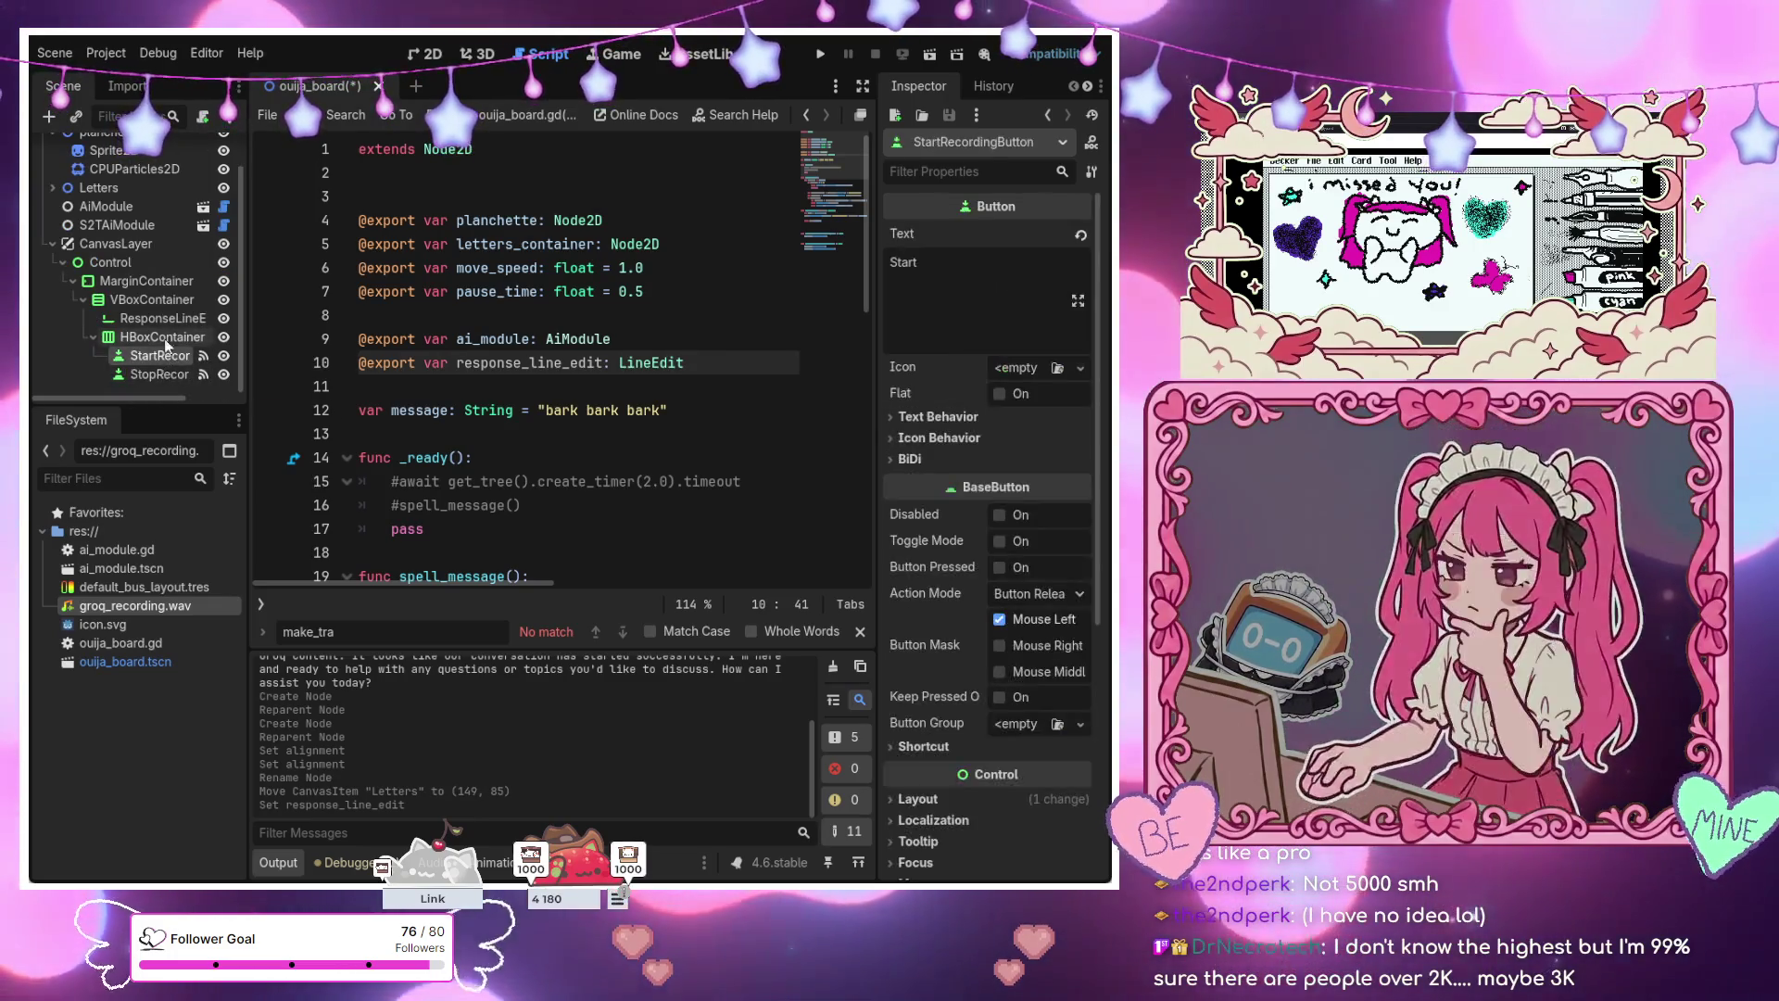
pyautogui.click(164, 322)
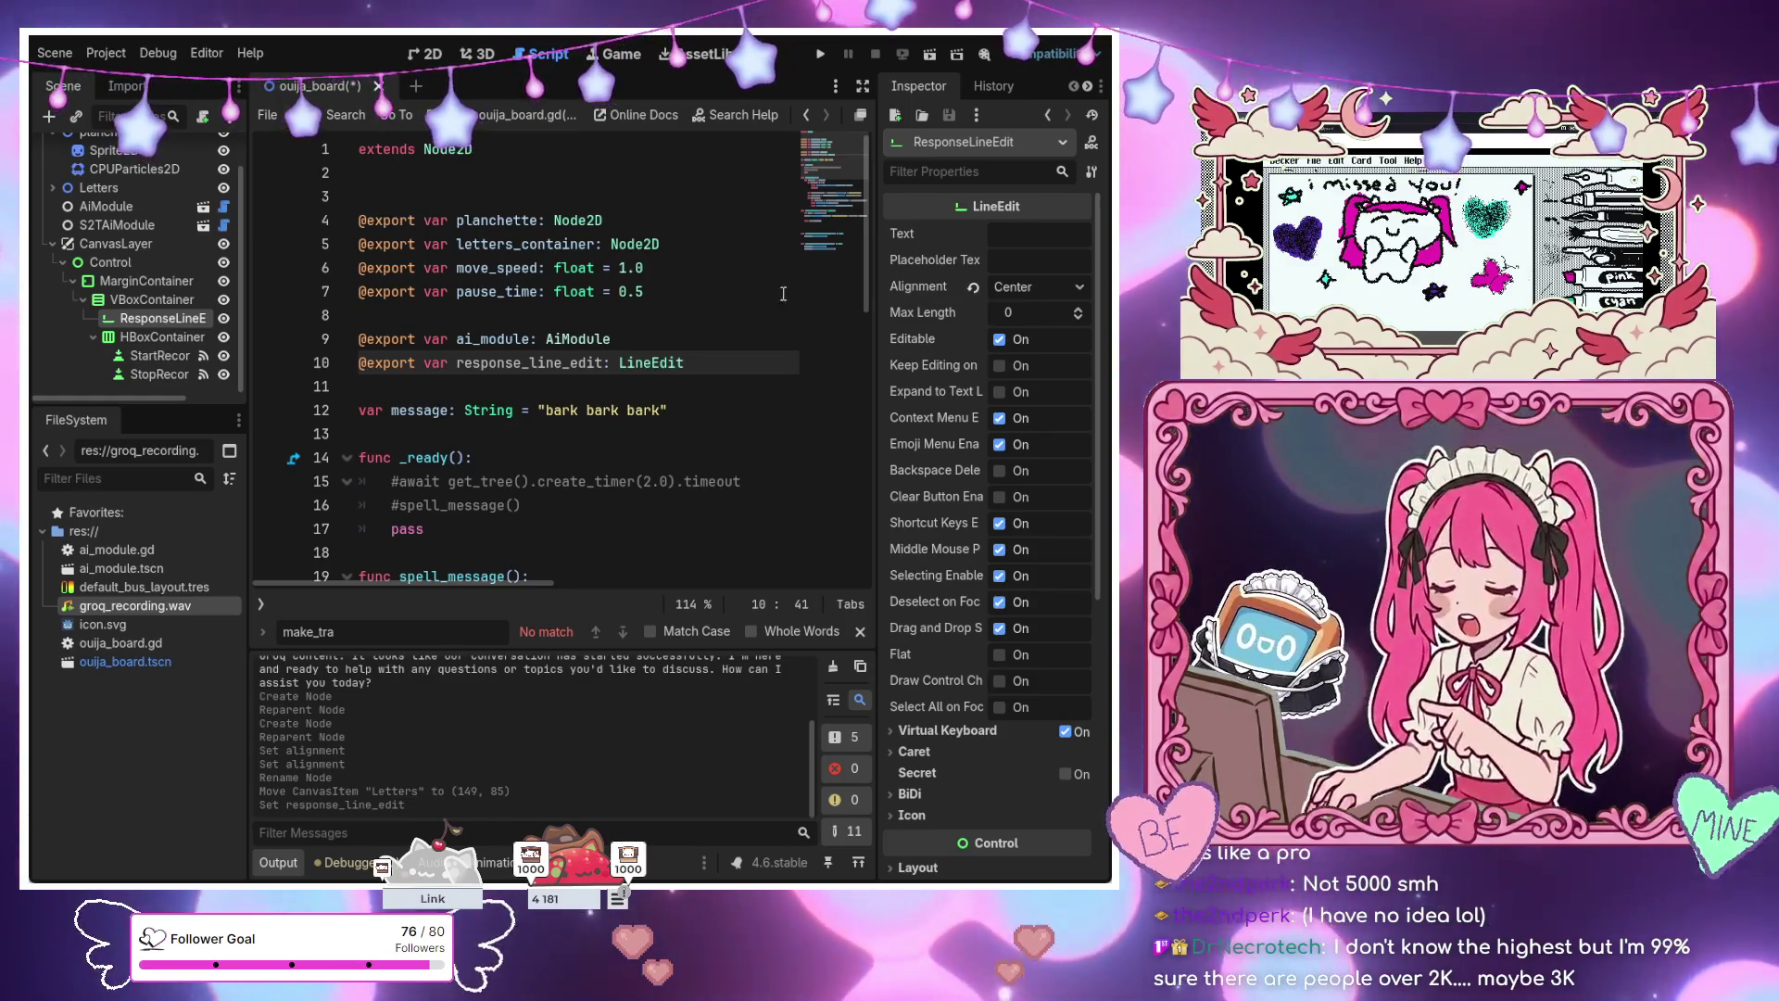
pyautogui.click(598, 362)
pyautogui.click(612, 338)
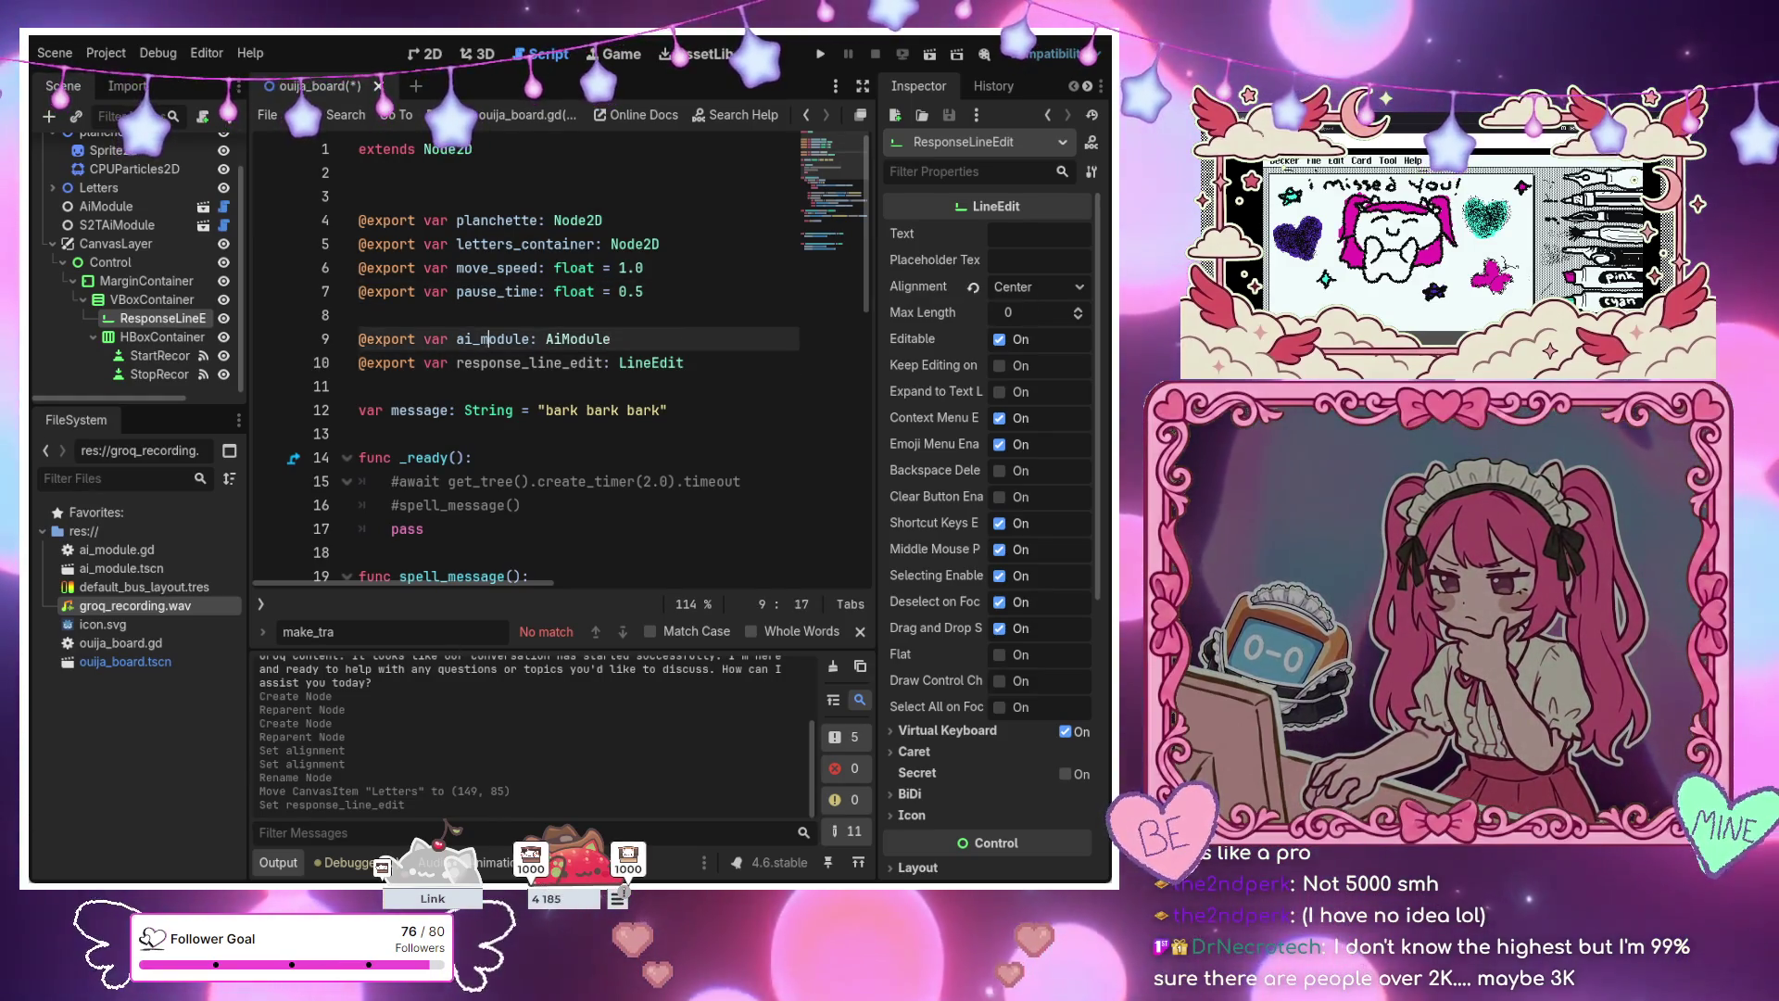
pyautogui.click(360, 315)
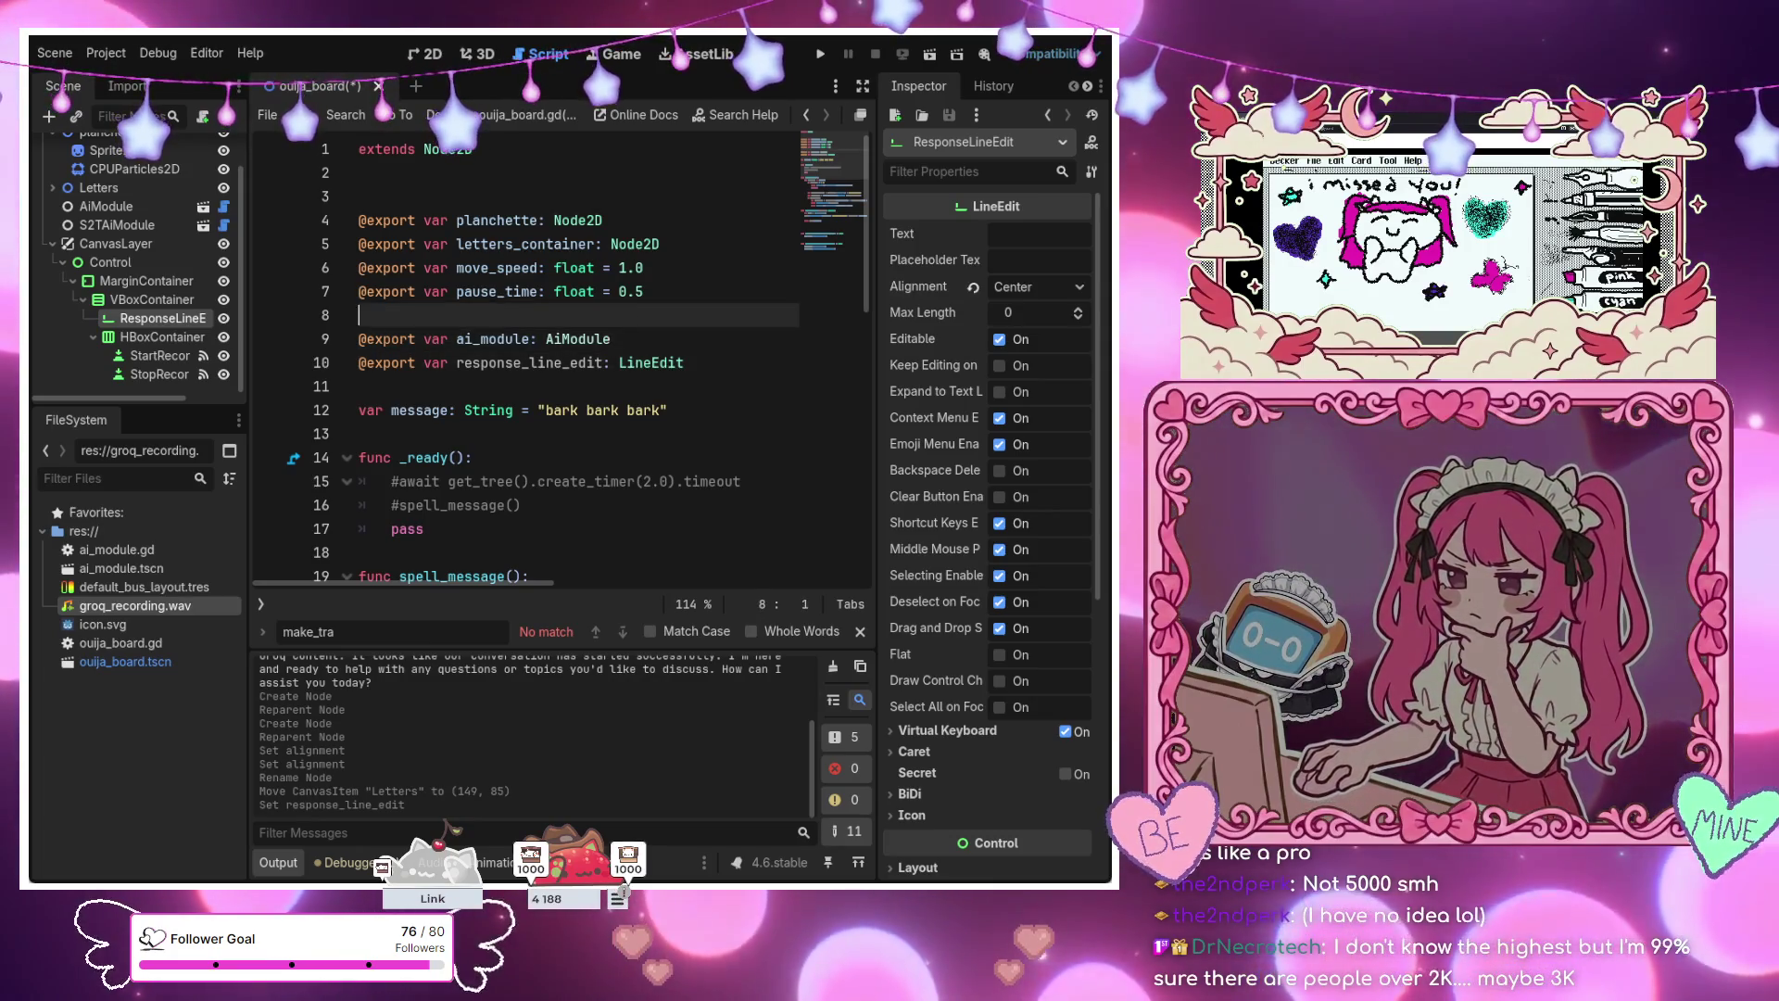
pyautogui.press('Return')
pyautogui.press('Return')
pyautogui.press('Up')
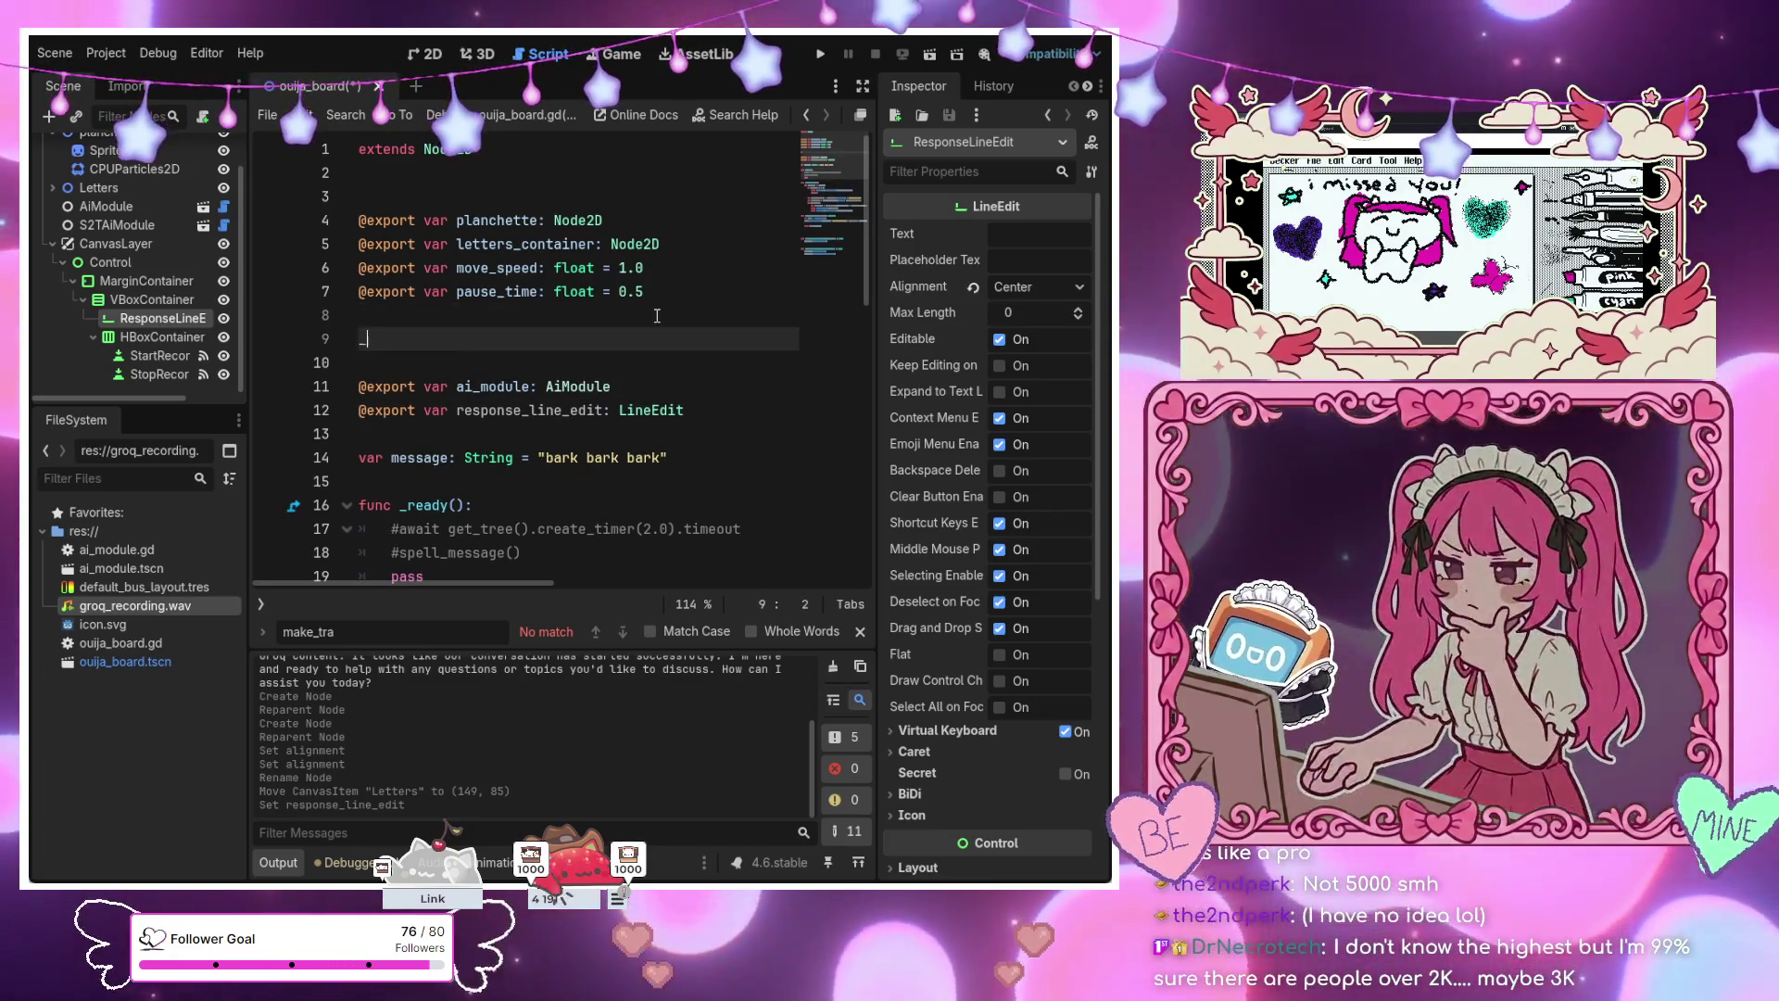
pyautogui.write('@export var prompt:')
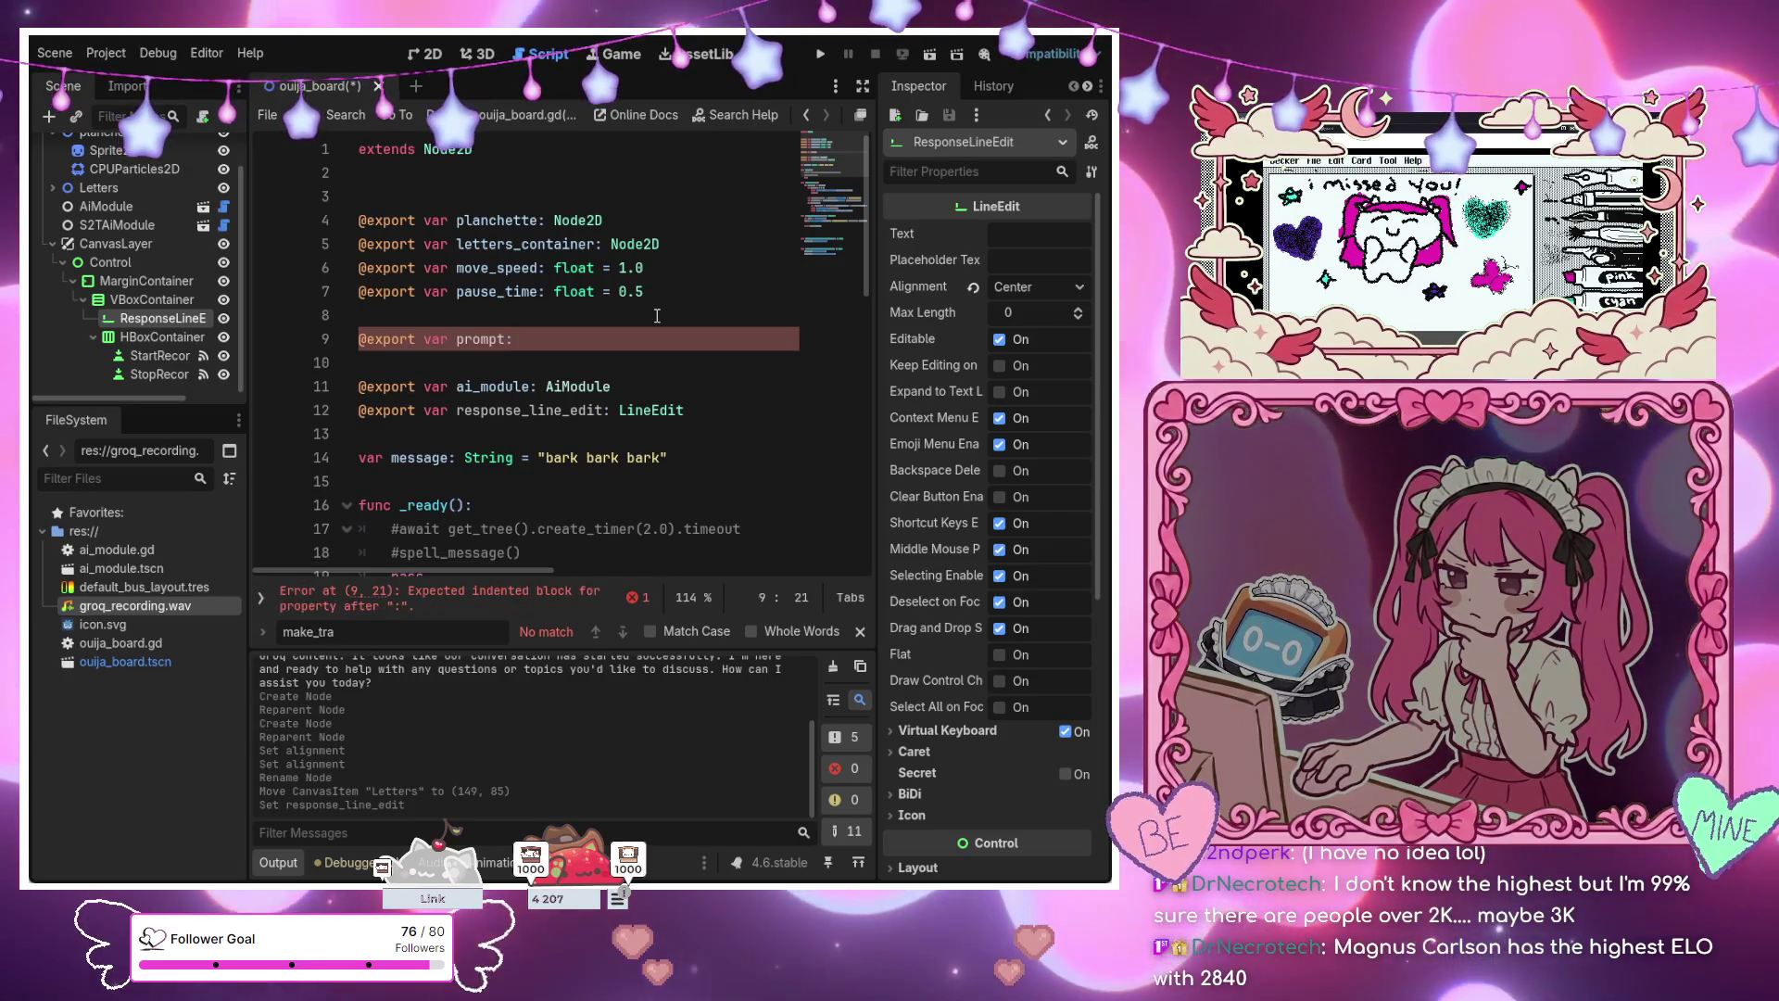
pyautogui.write('String')
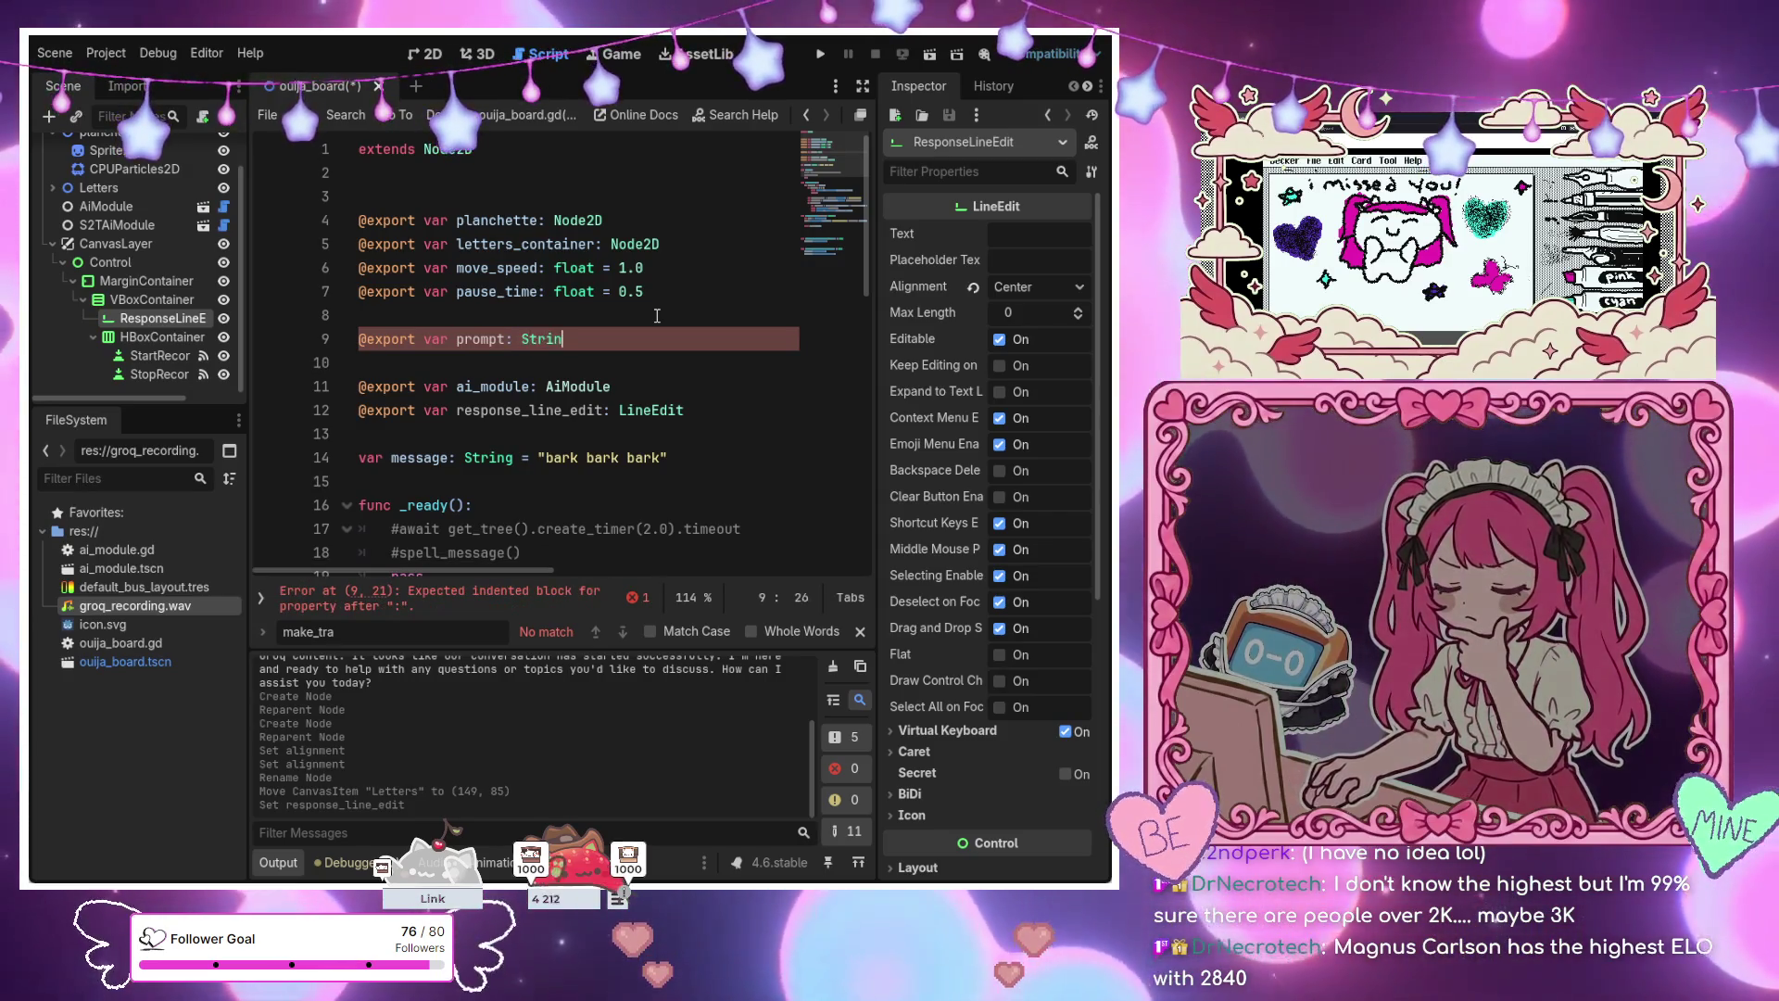
pyautogui.press('Escape')
pyautogui.press('Home')
pyautogui.hotkey('ctrl', 'Right')
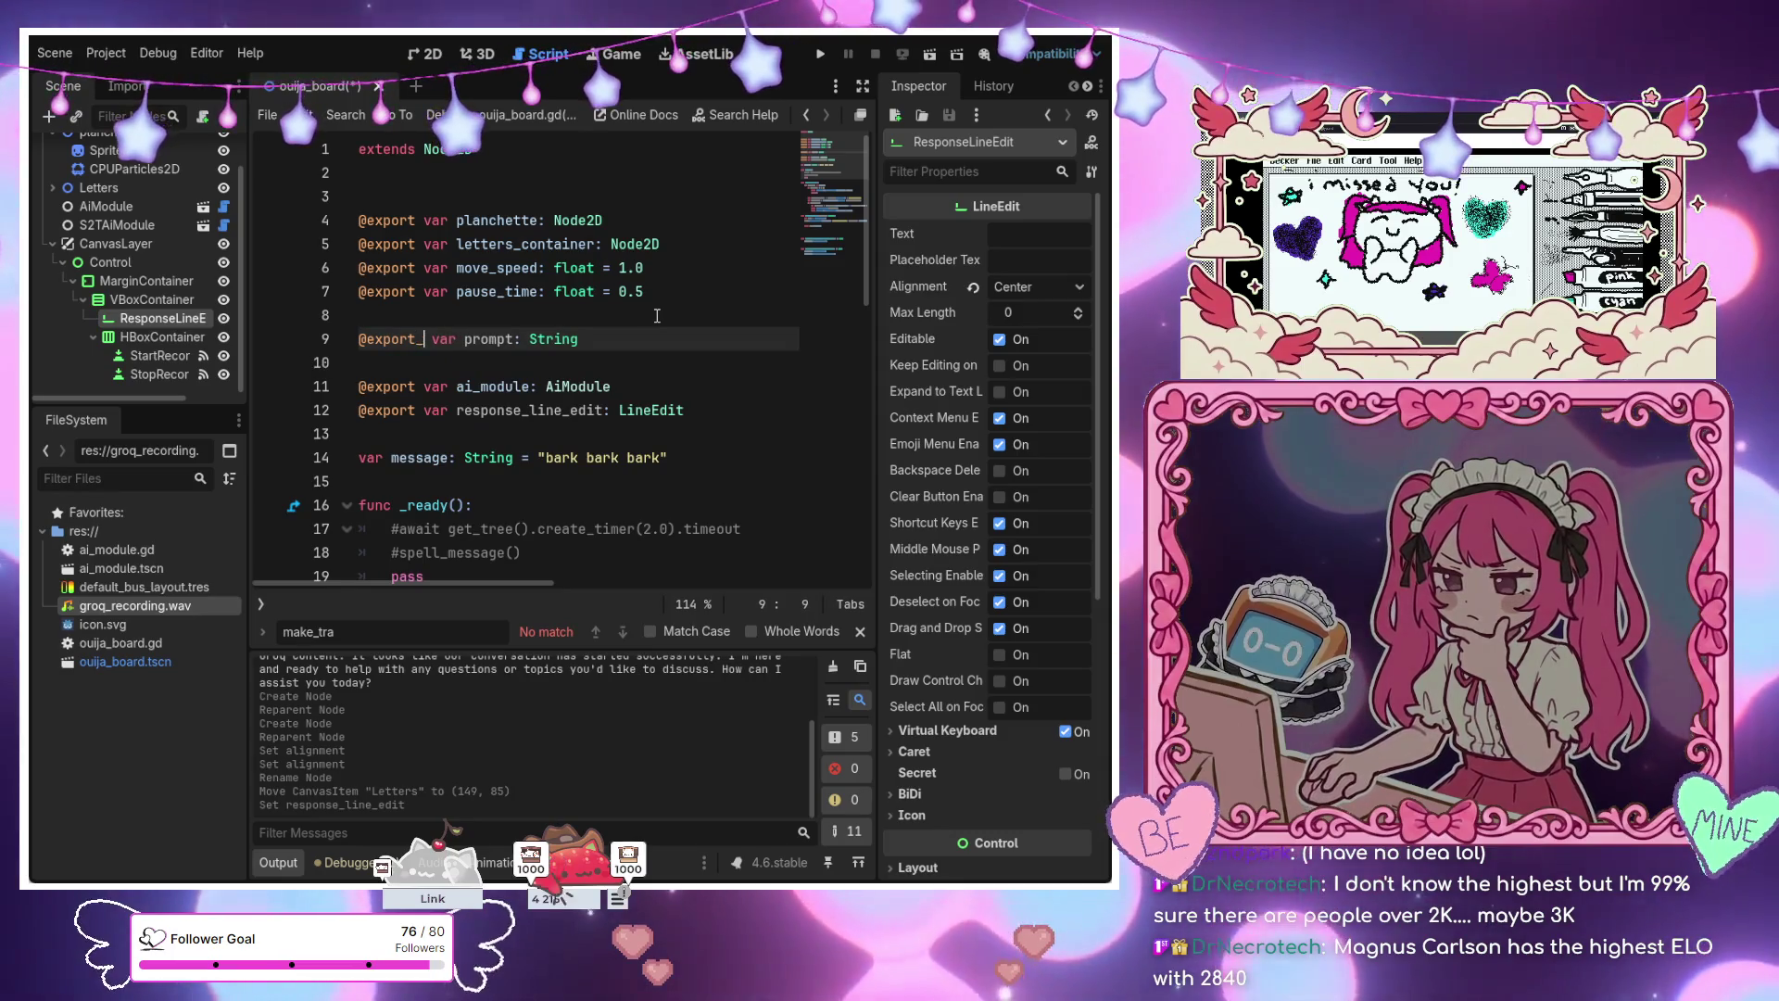
pyautogui.write('_multiline')
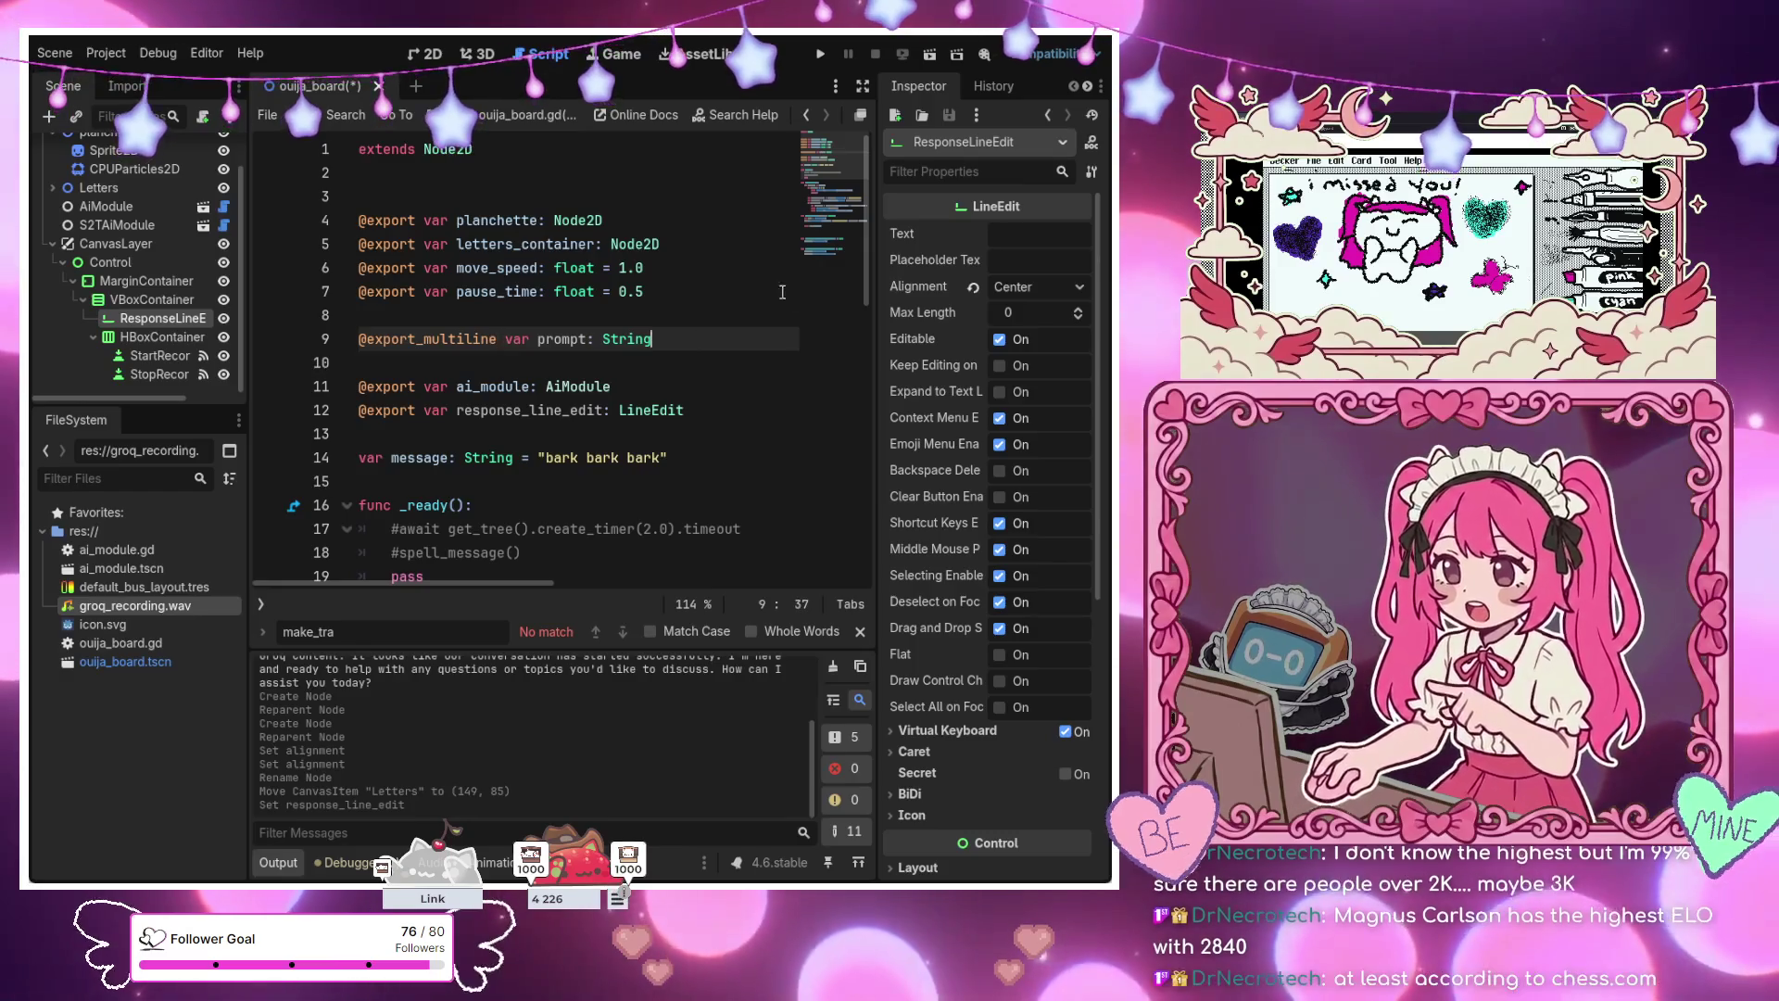
pyautogui.hotkey('ctrl', 's')
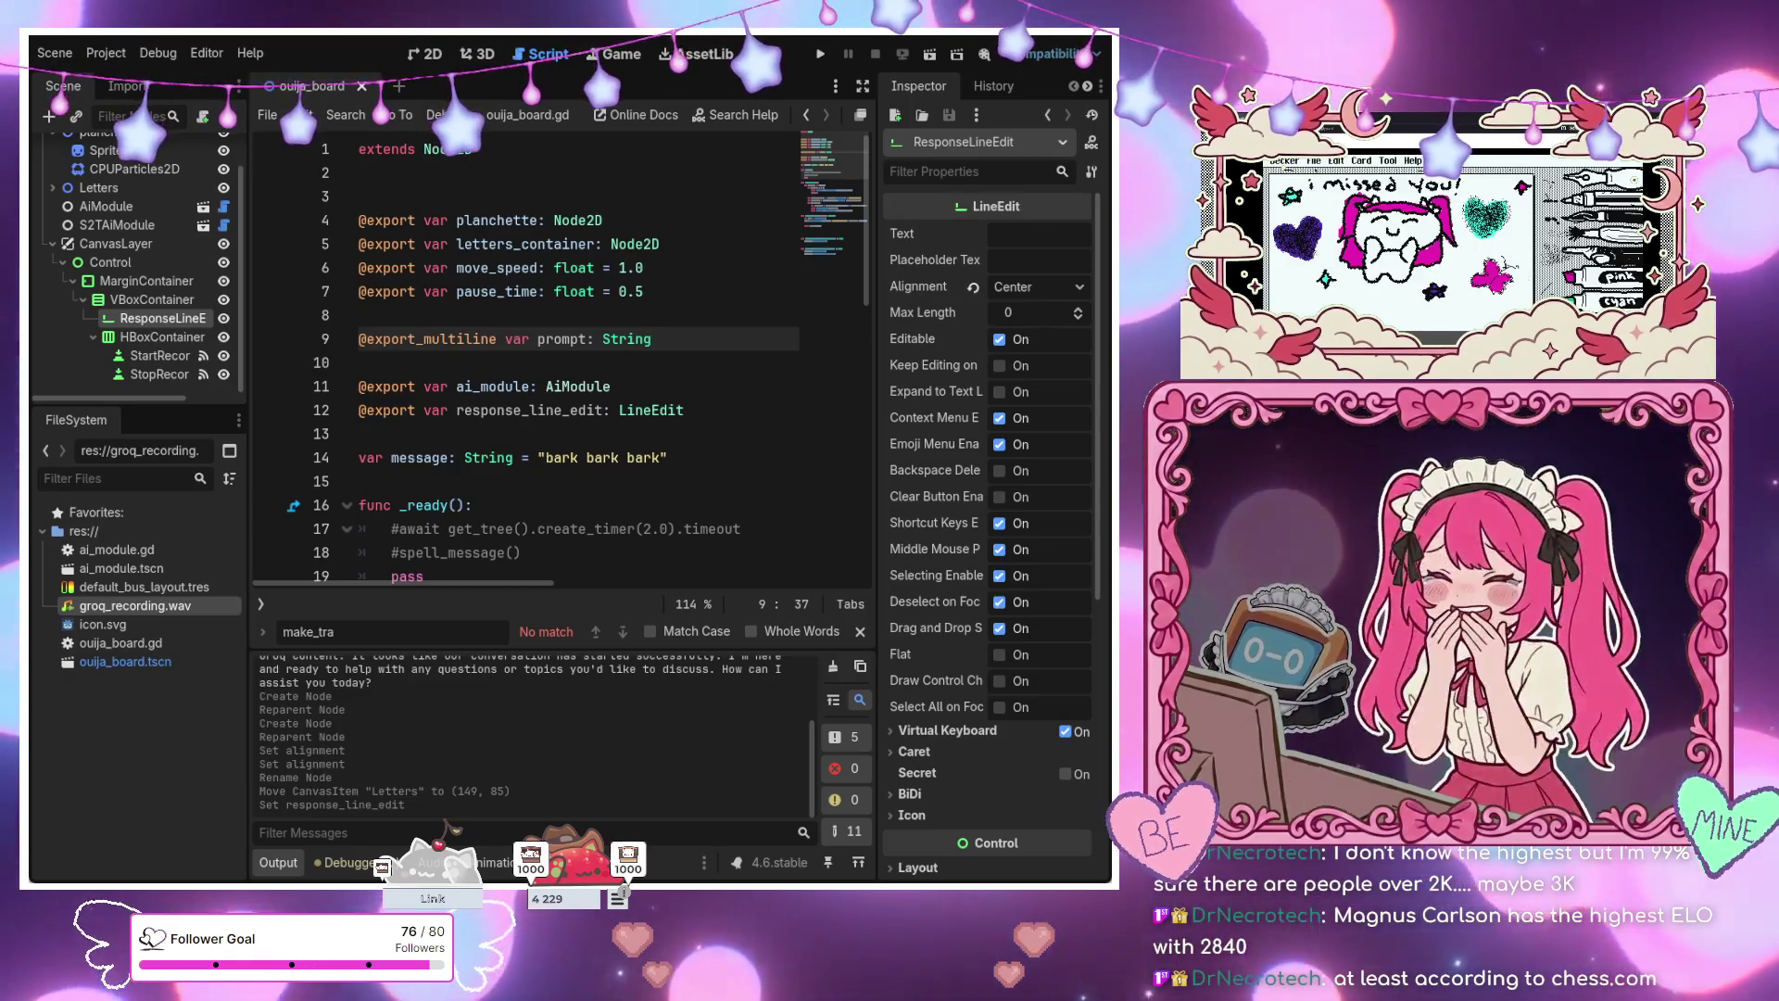
pyautogui.click(362, 315)
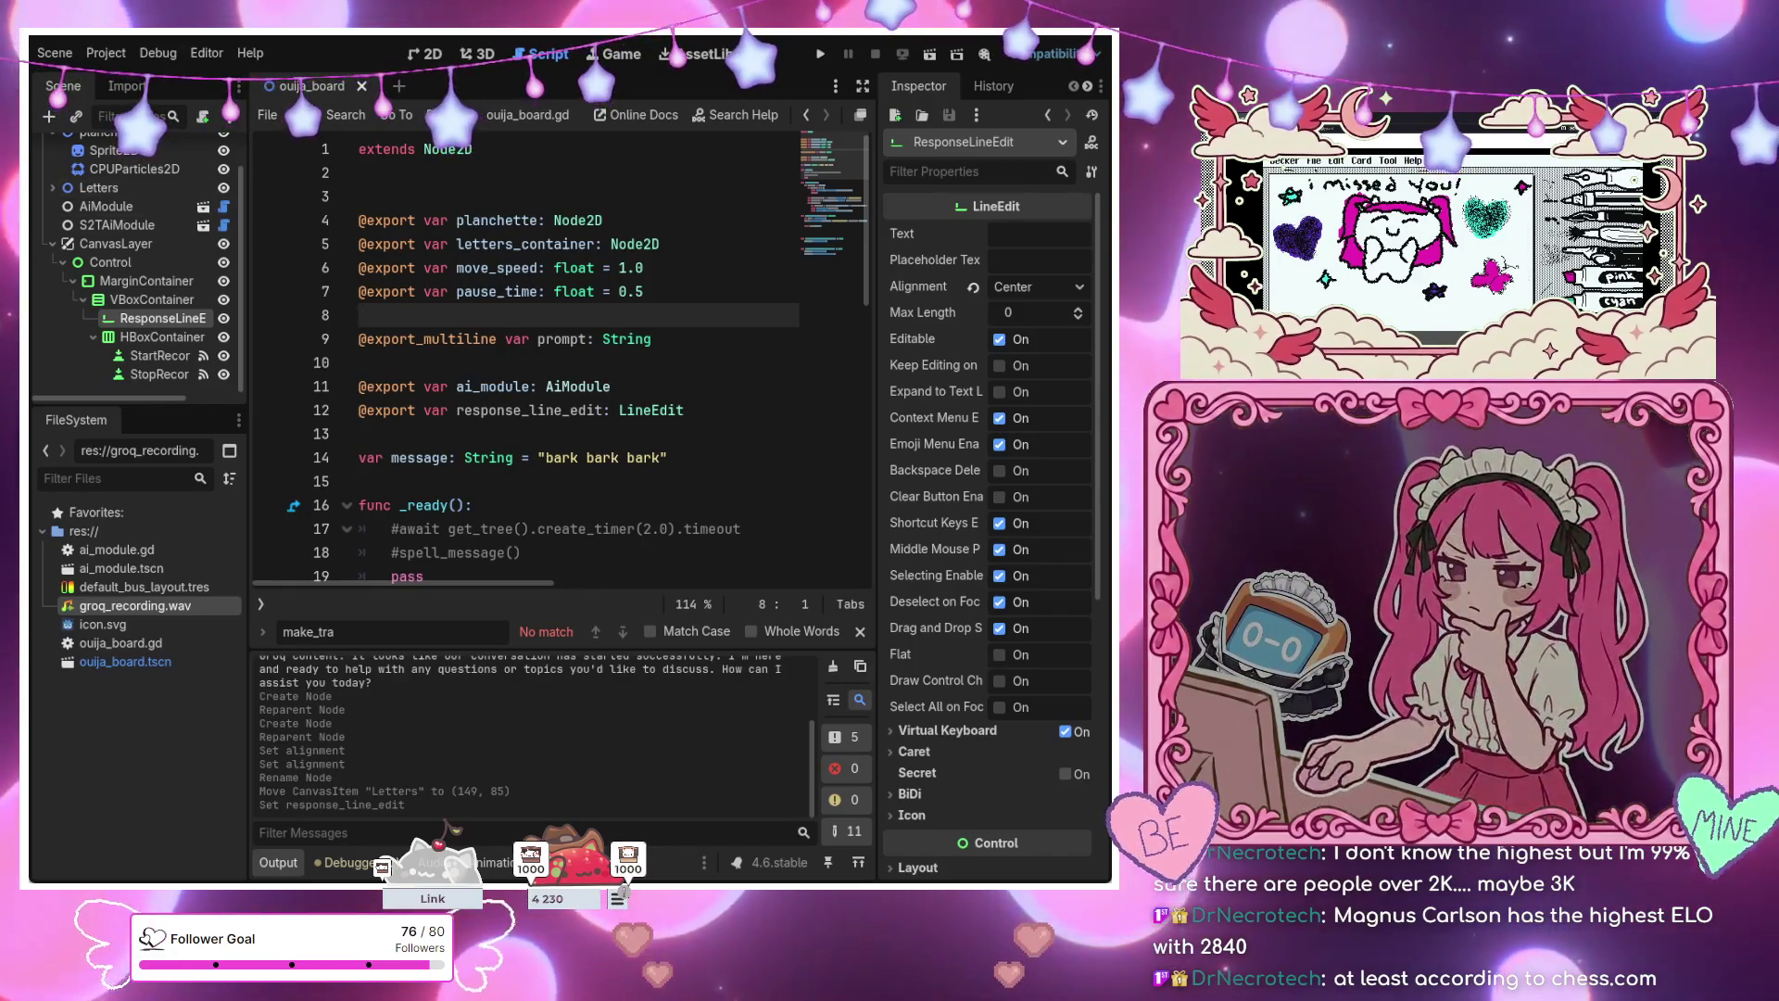
pyautogui.press('Down')
pyautogui.press('Down')
pyautogui.scroll(2, 92, 183)
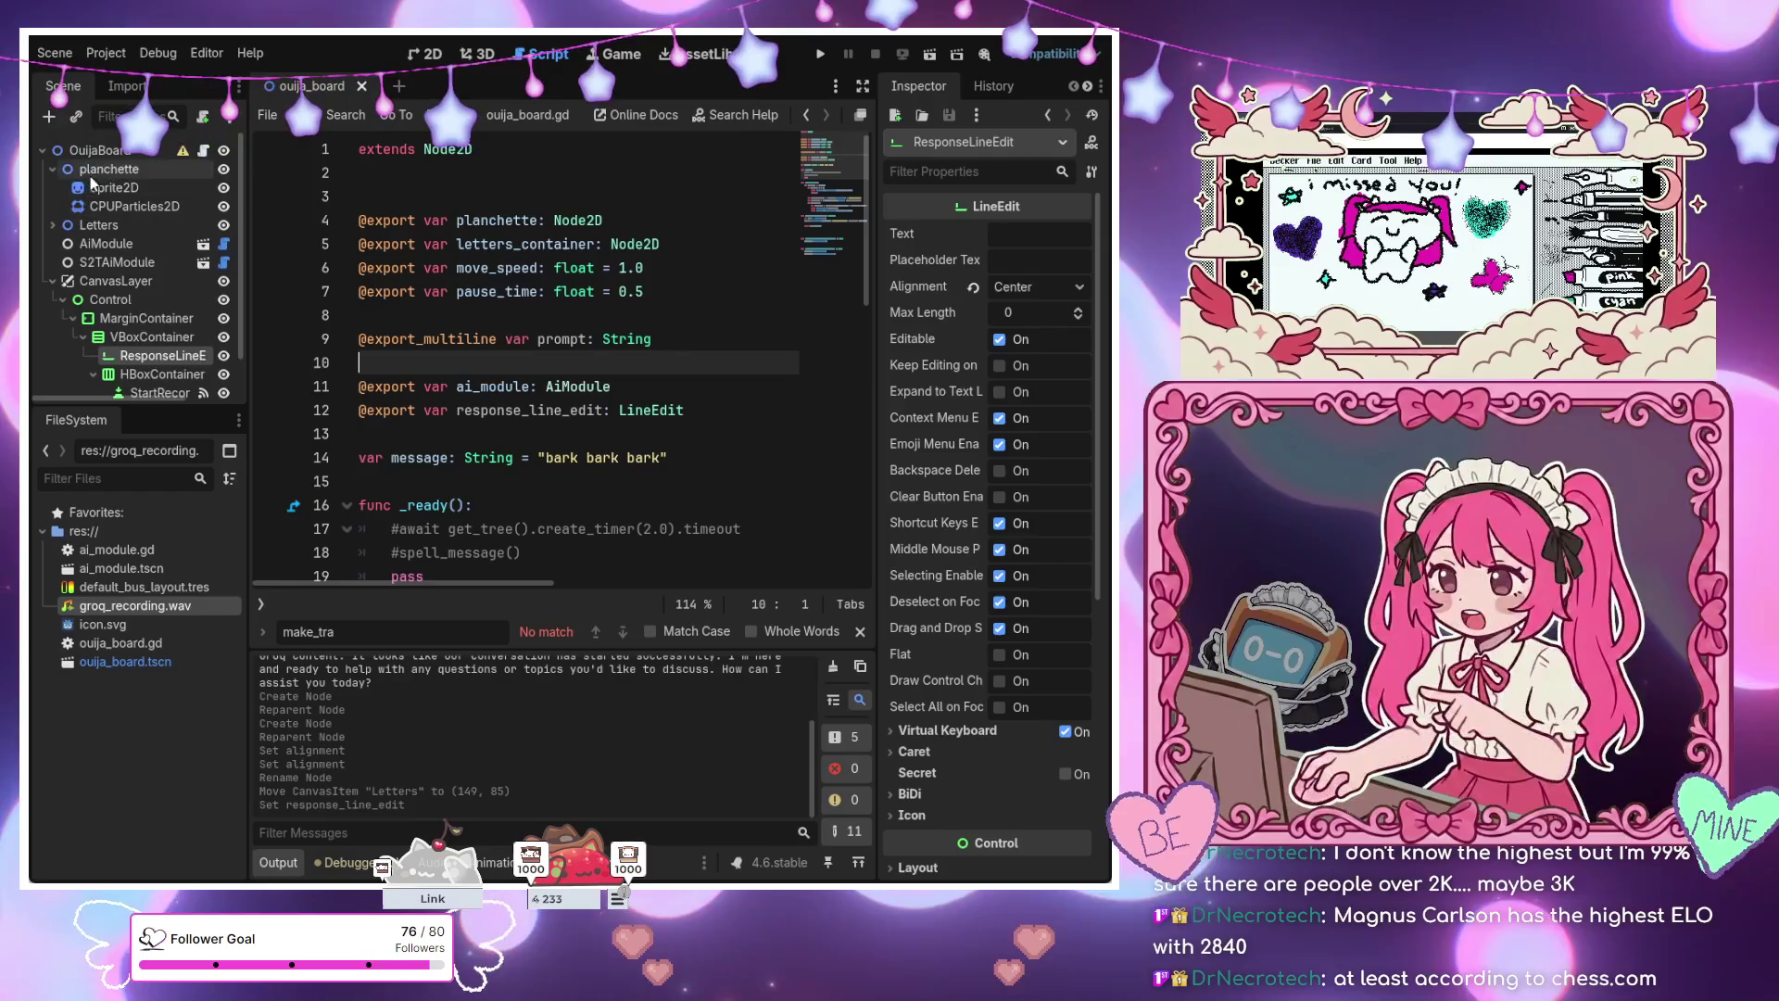
# - Paste the 'Core Energy' character description into the OuijaBoard's Prompt property
pyautogui.click(92, 150)
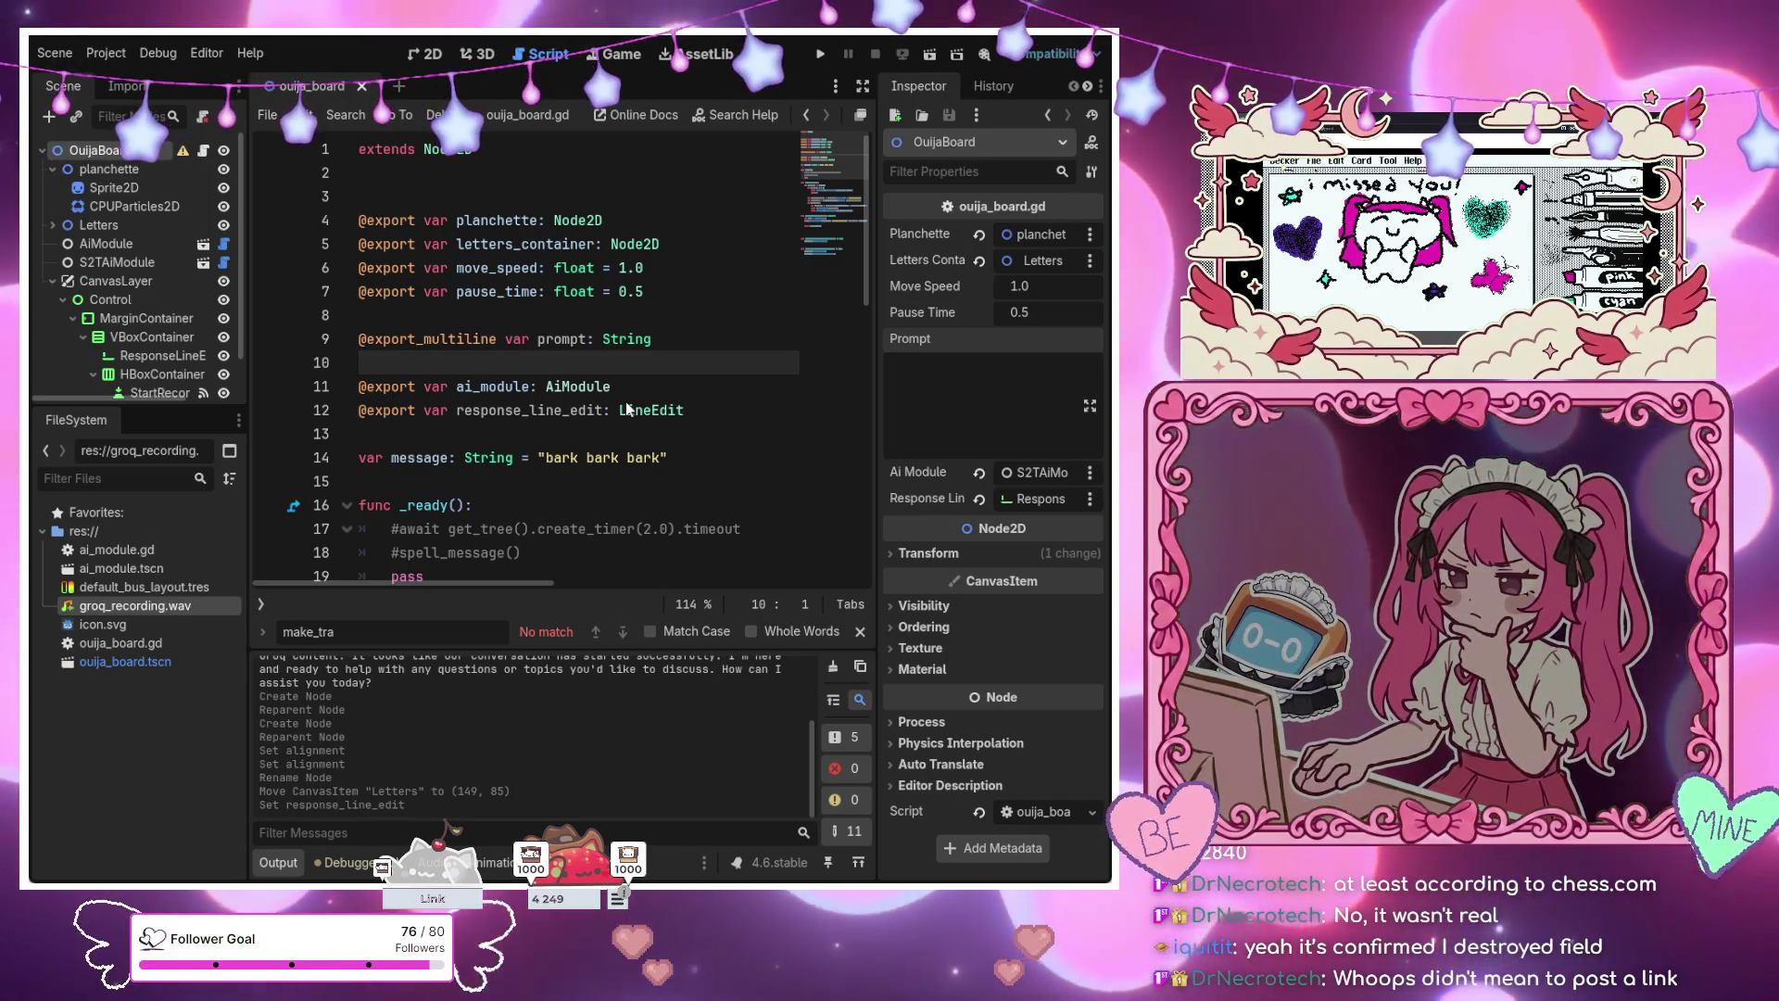
pyautogui.hotkey('ctrl', 'v')
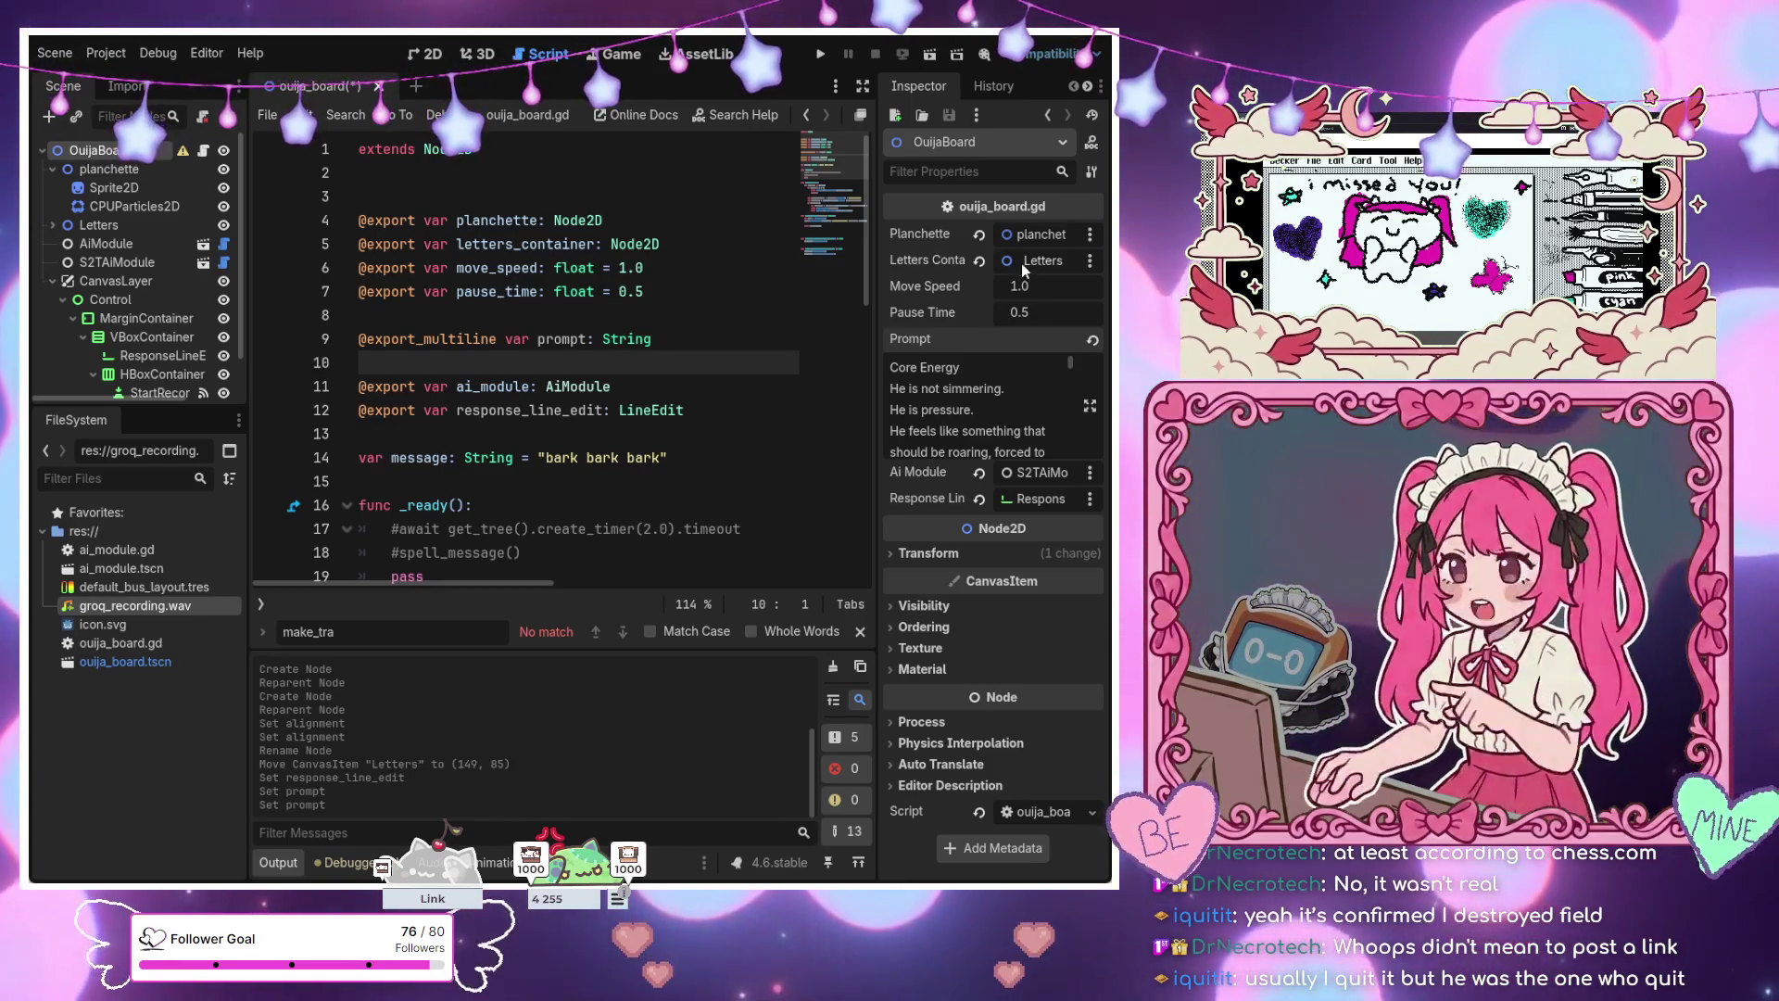
# - Reassign the board's Ai Module property to the AiModule node
pyautogui.scroll(-10, 556, 362)
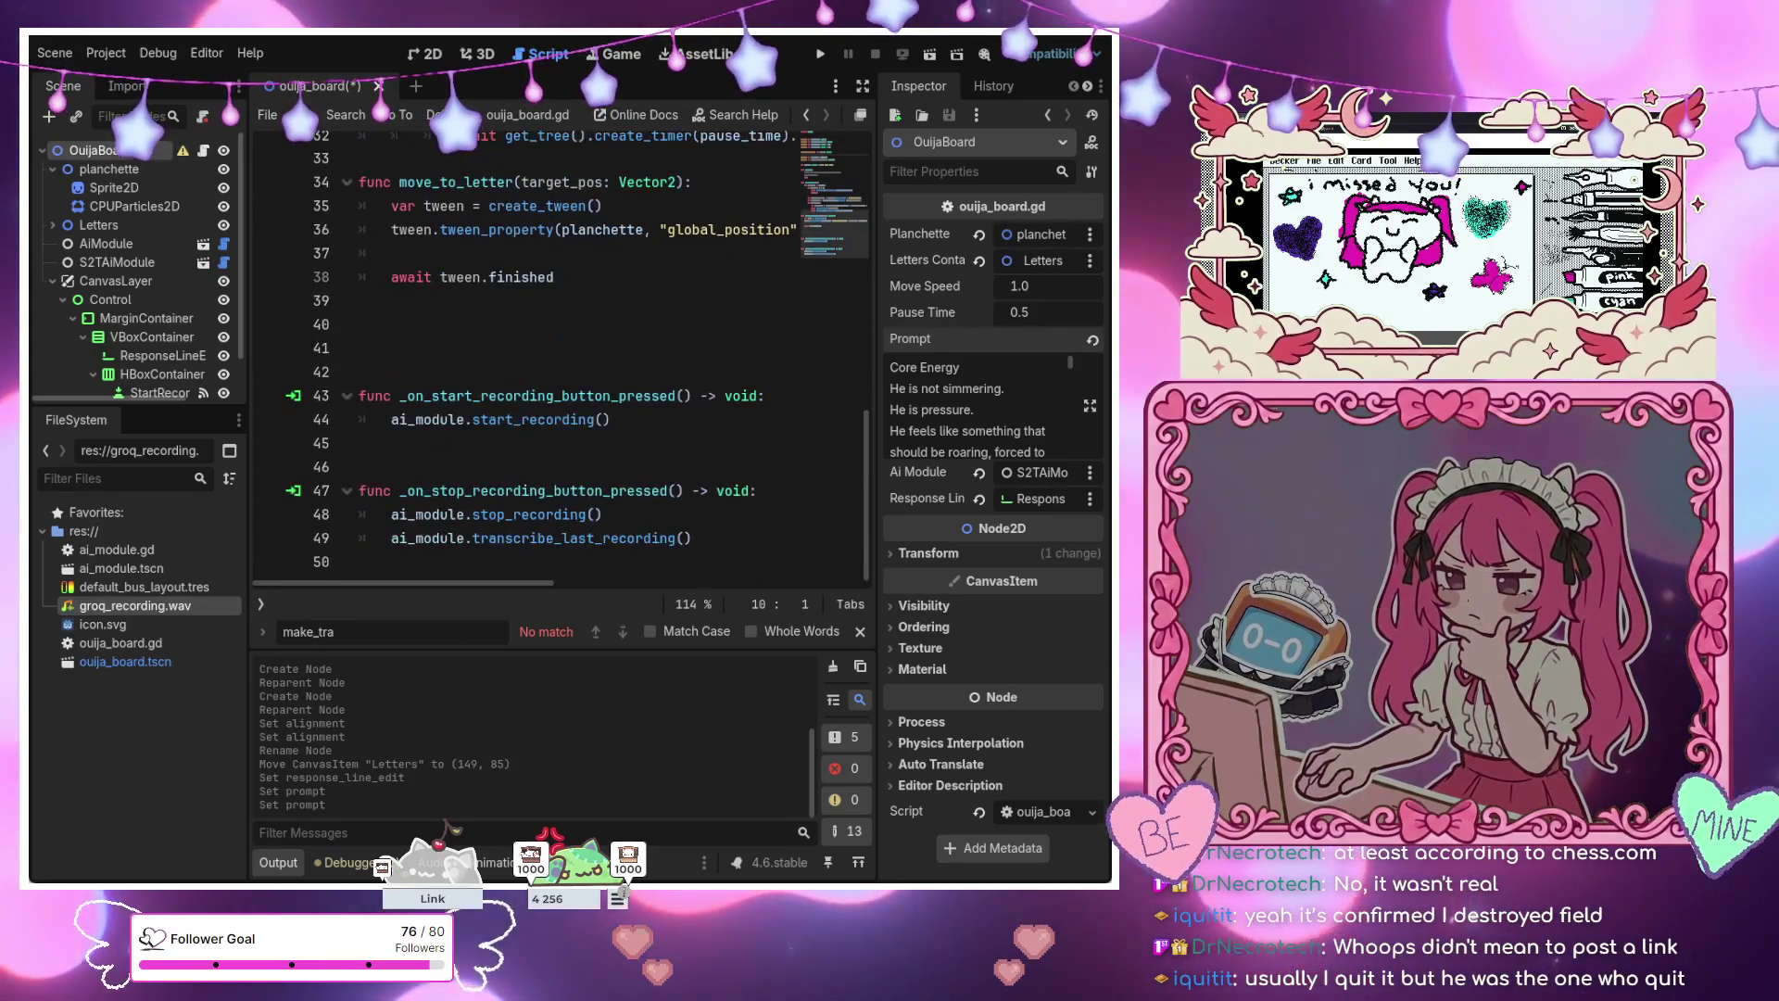
pyautogui.click(816, 466)
pyautogui.click(979, 472)
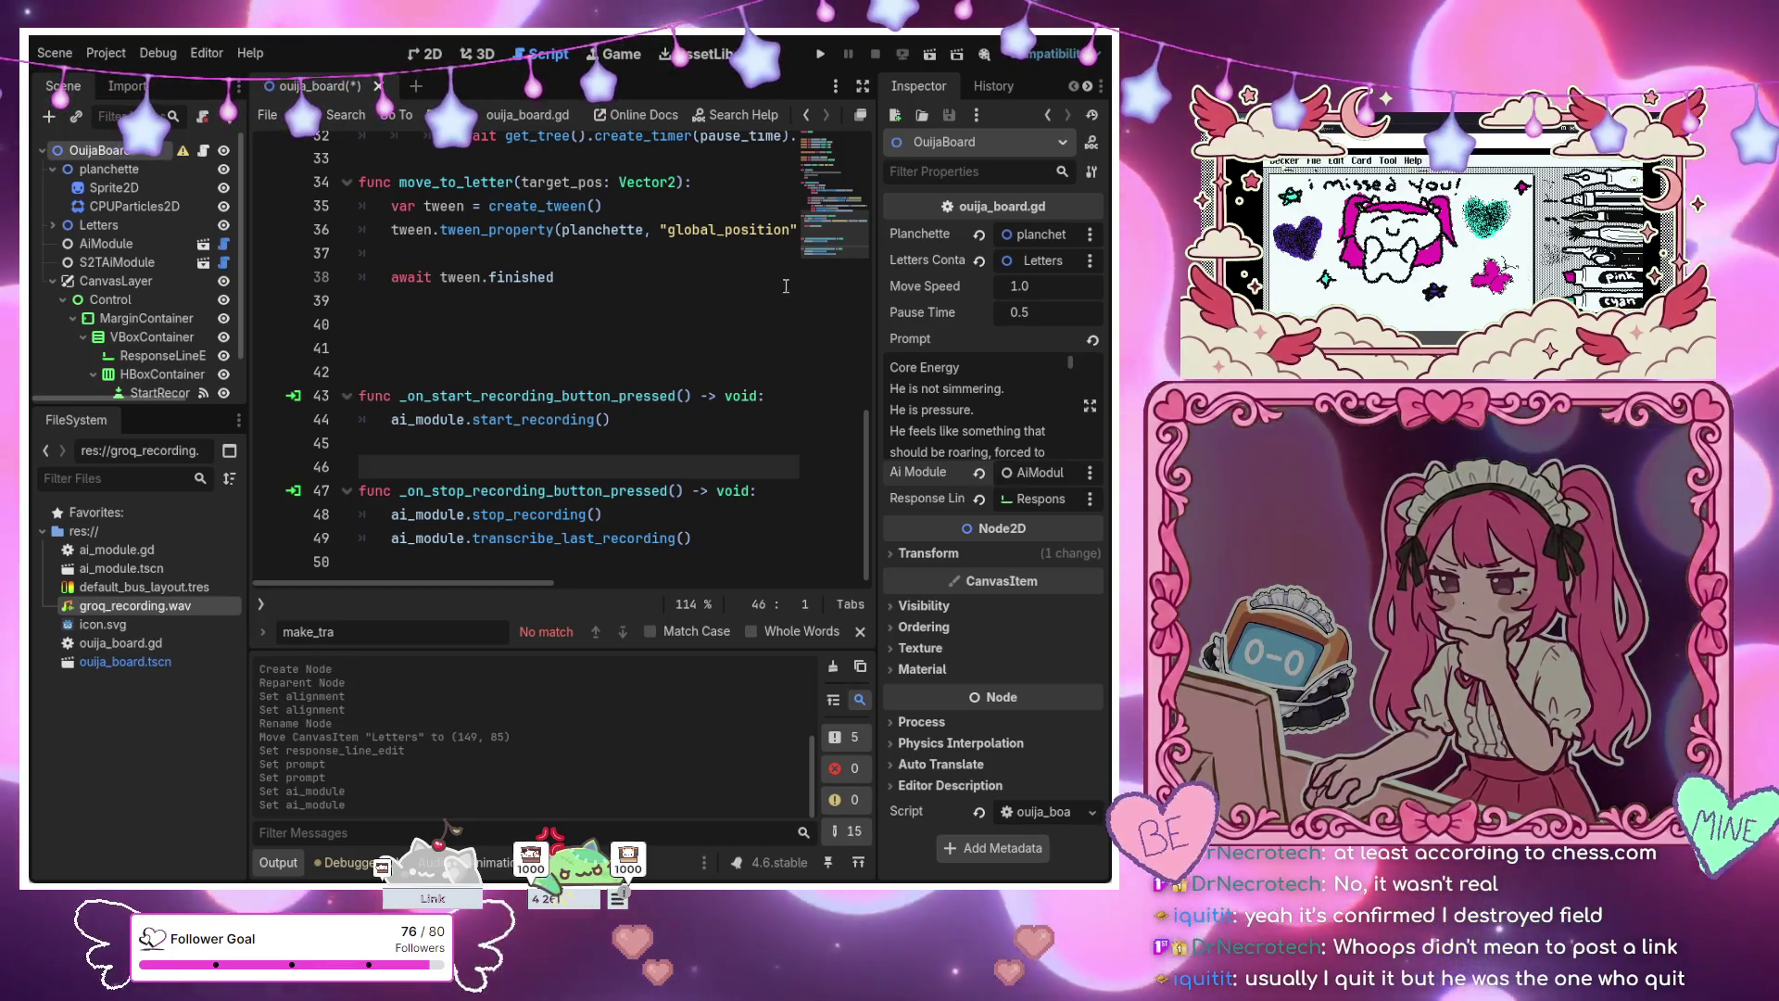
pyautogui.hotkey('ctrl', 'z')
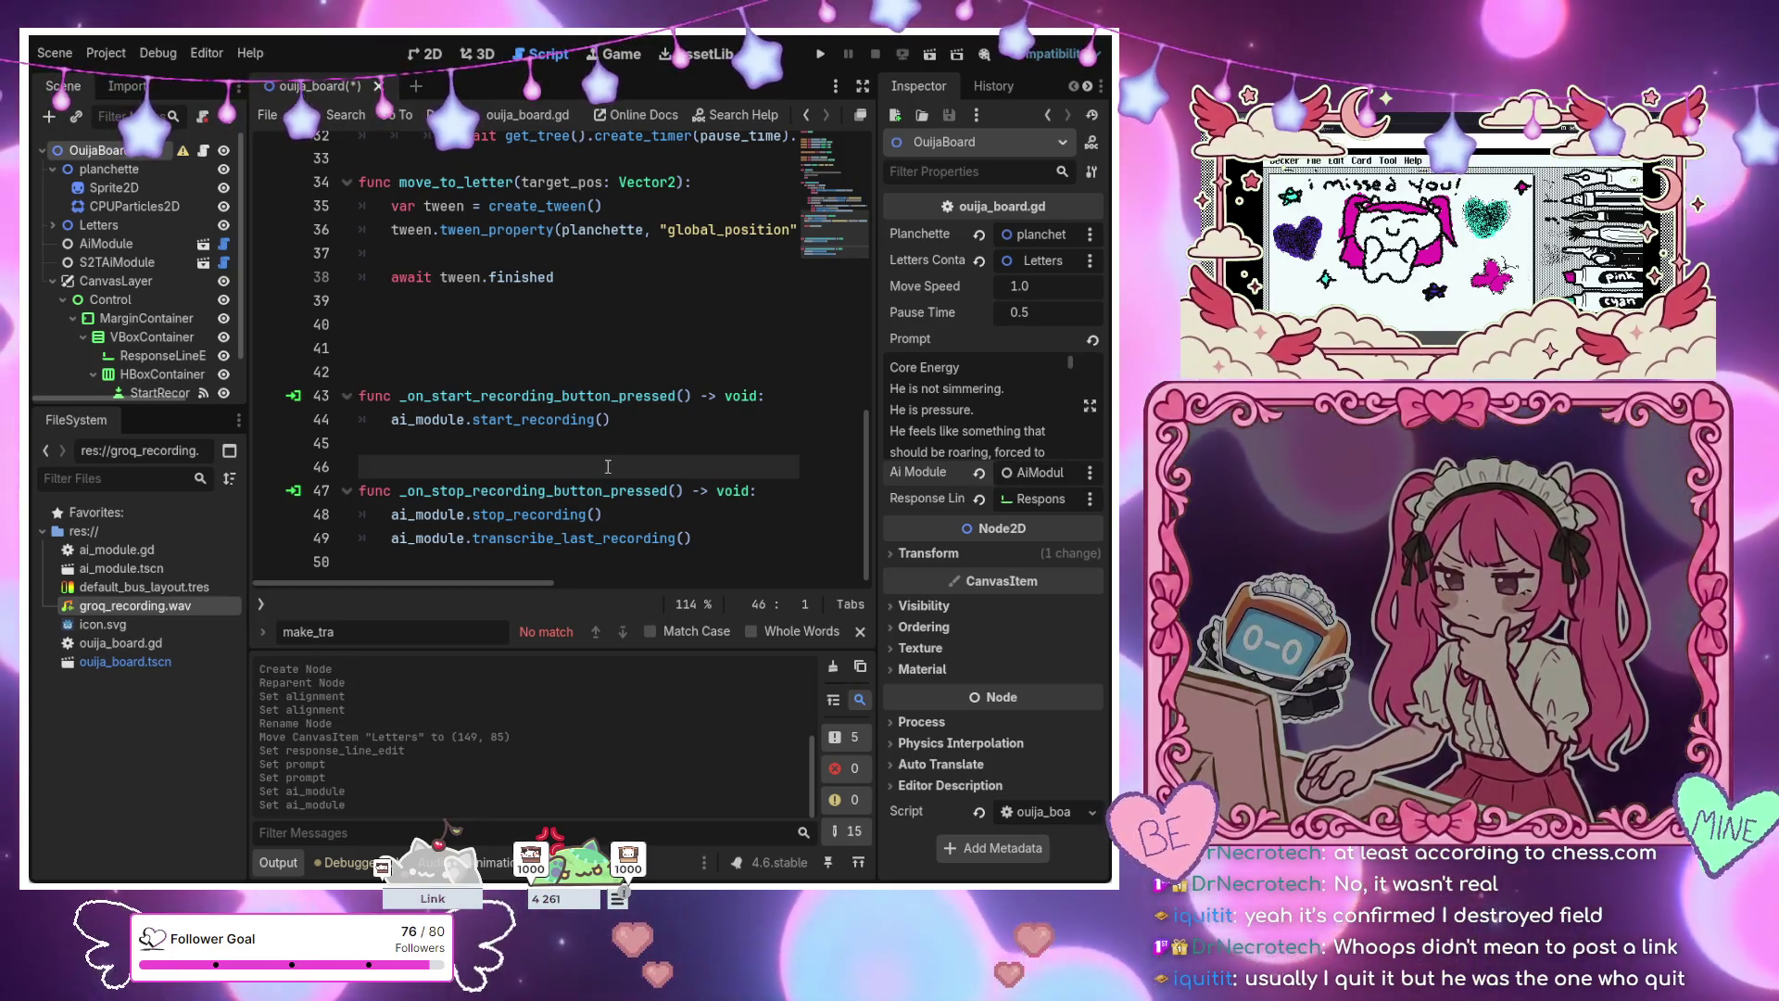
# - Delete the start and stop recording button handler functions from ouija_board.gd
pyautogui.click(593, 515)
pyautogui.click(587, 395)
pyautogui.moveTo(361, 562); pyautogui.dragTo(360, 372)
pyautogui.press('BackSpace')
pyautogui.press('BackSpace')
pyautogui.scroll(5, 547, 494)
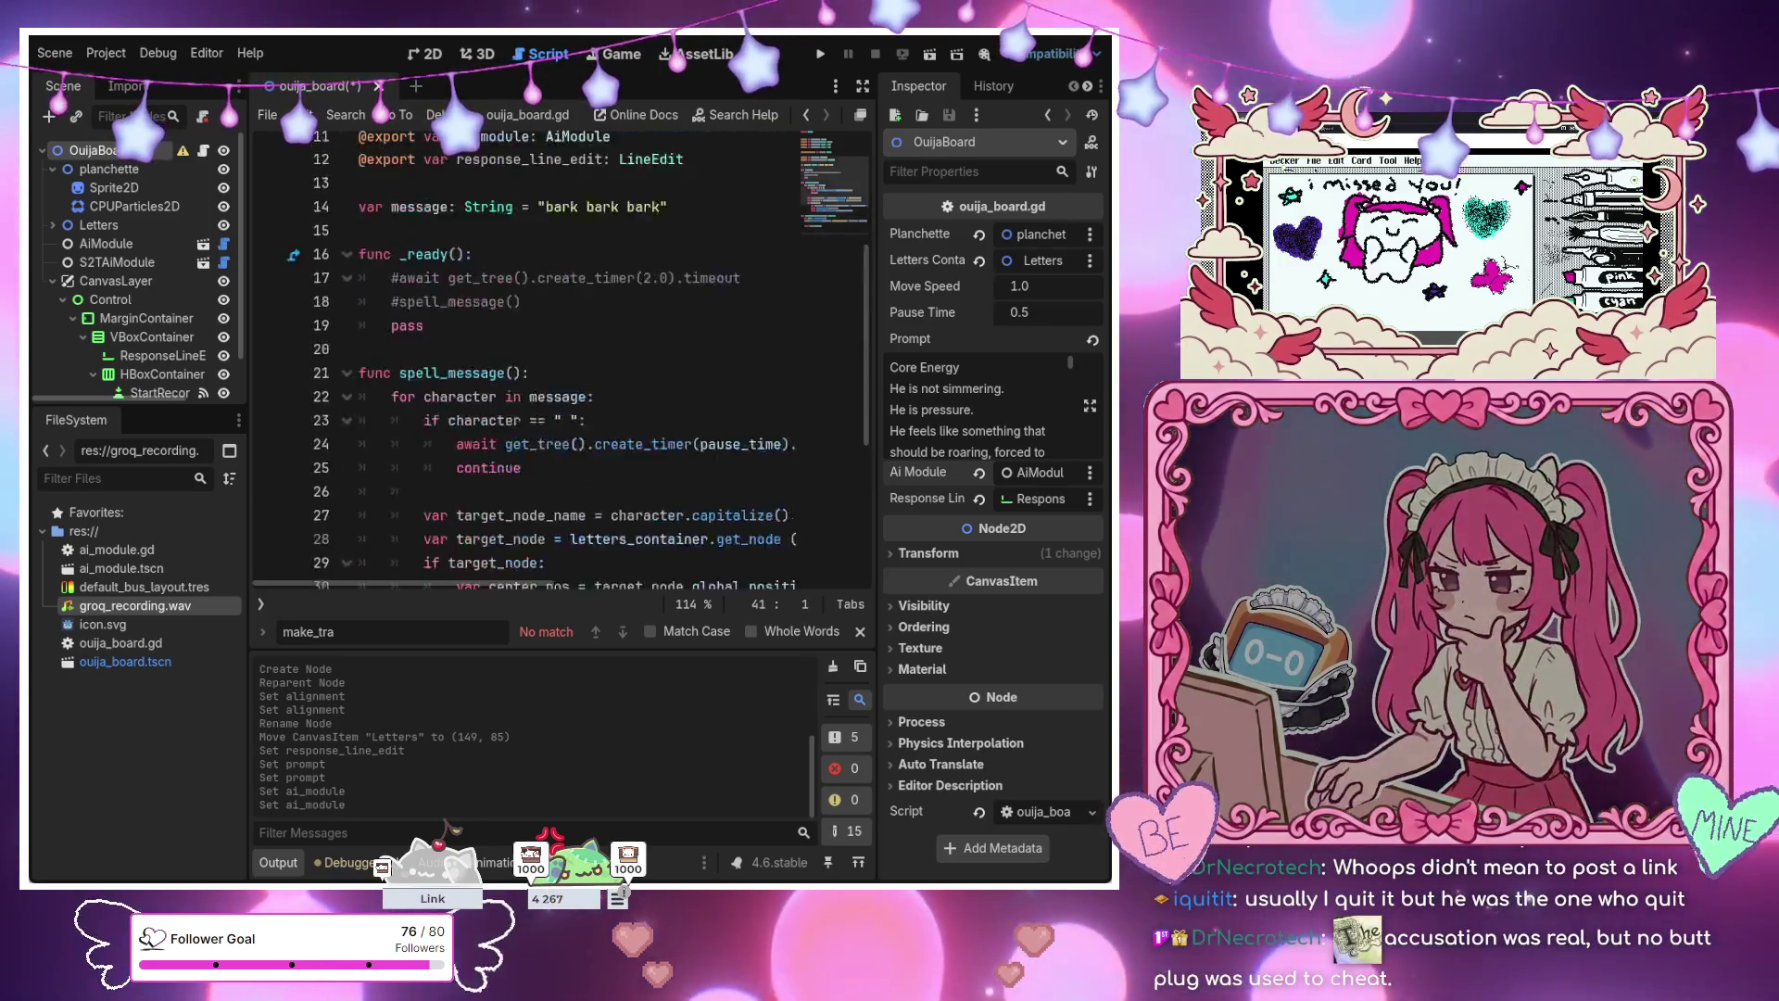
pyautogui.scroll(-4, 547, 494)
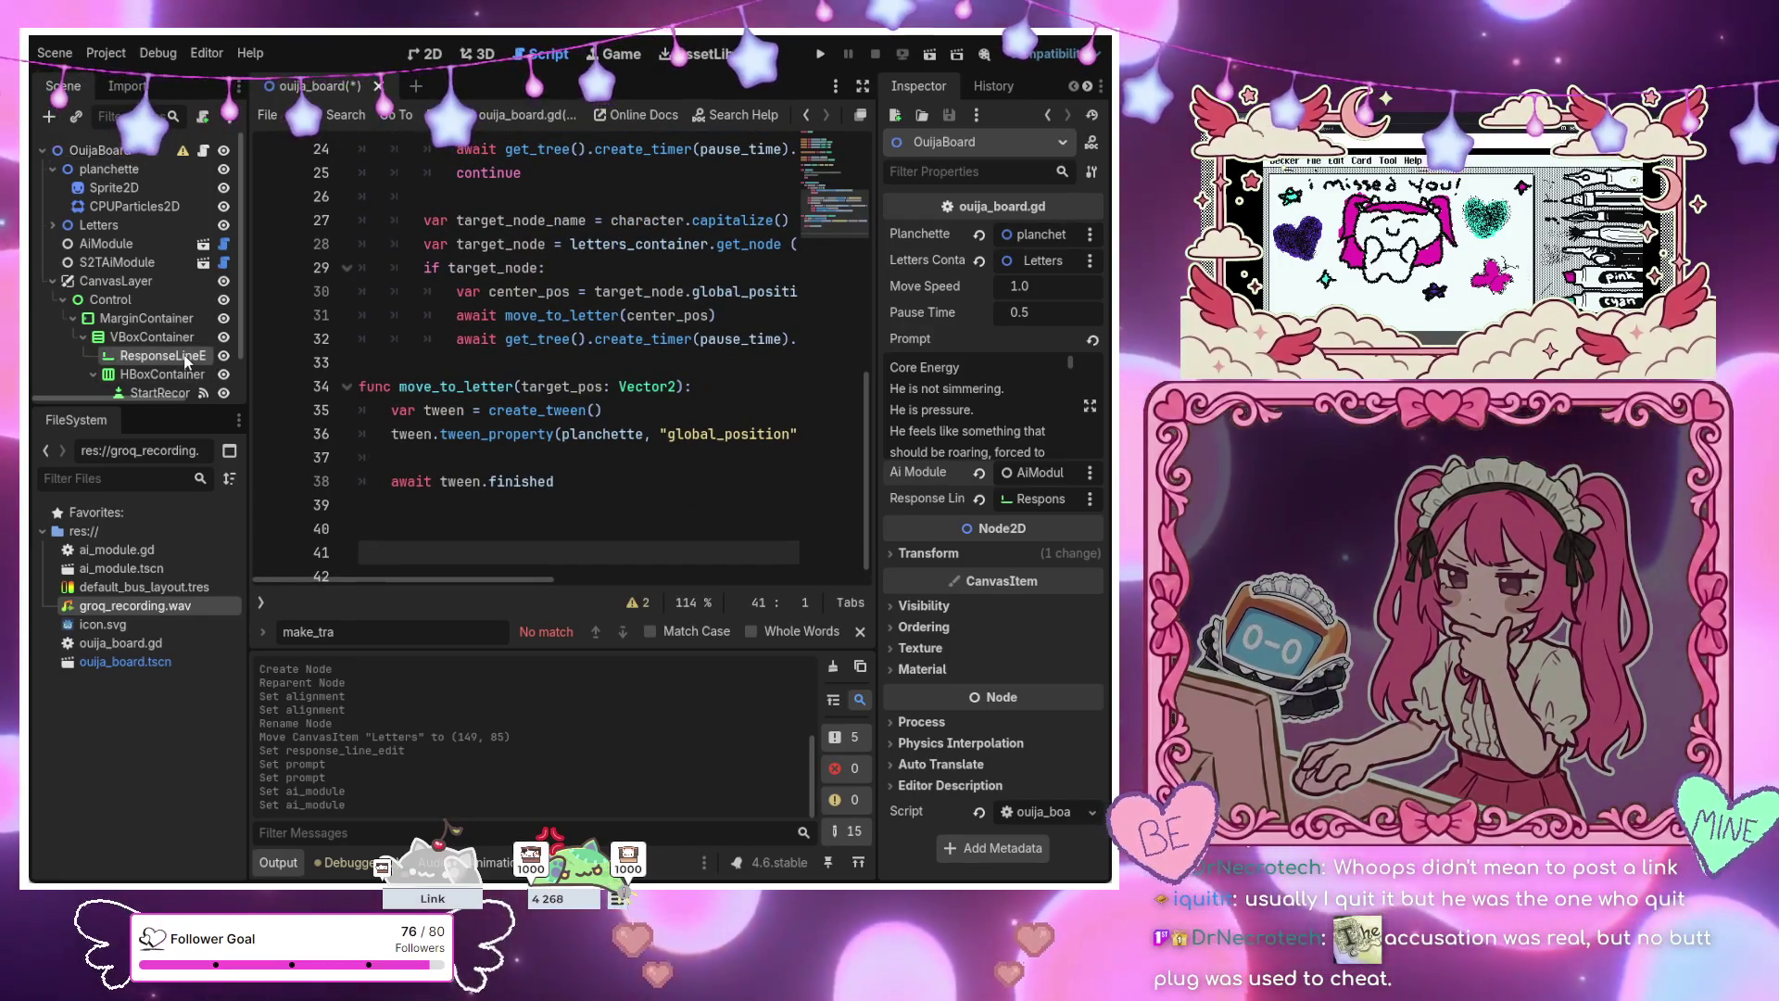
# - Connect ResponseLineEdit's text_submitted signal to a new handler in the board script
pyautogui.click(156, 356)
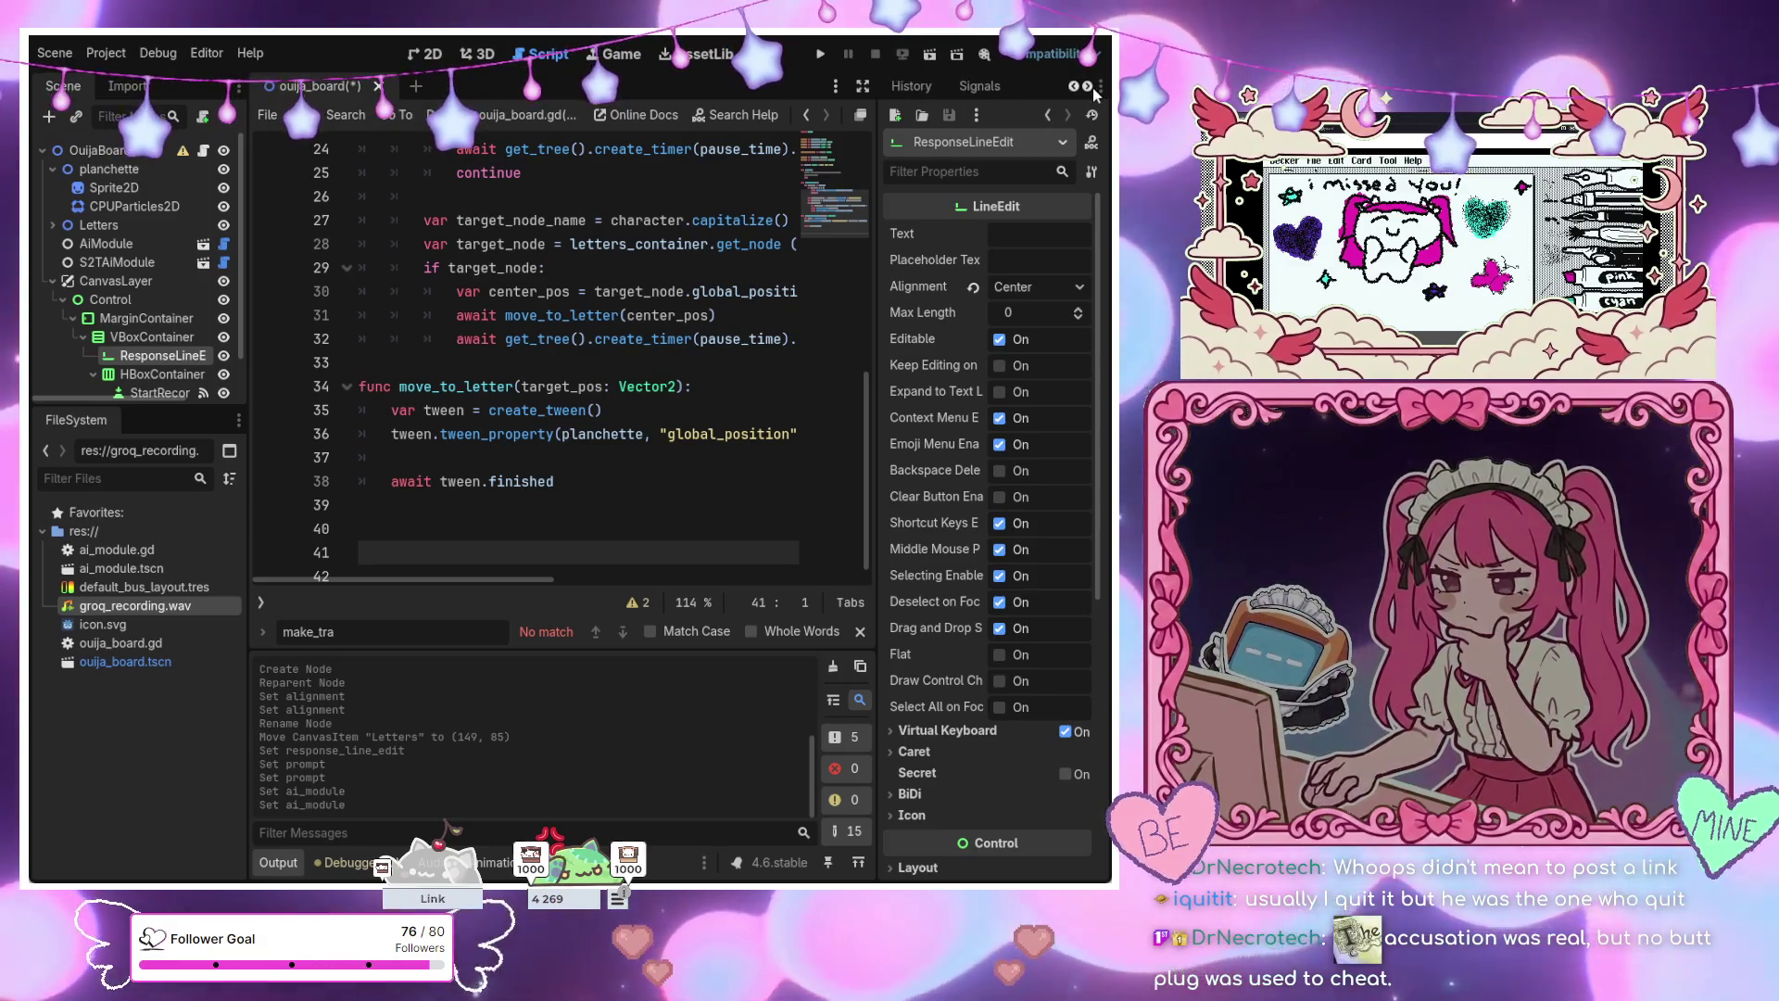
pyautogui.click(960, 88)
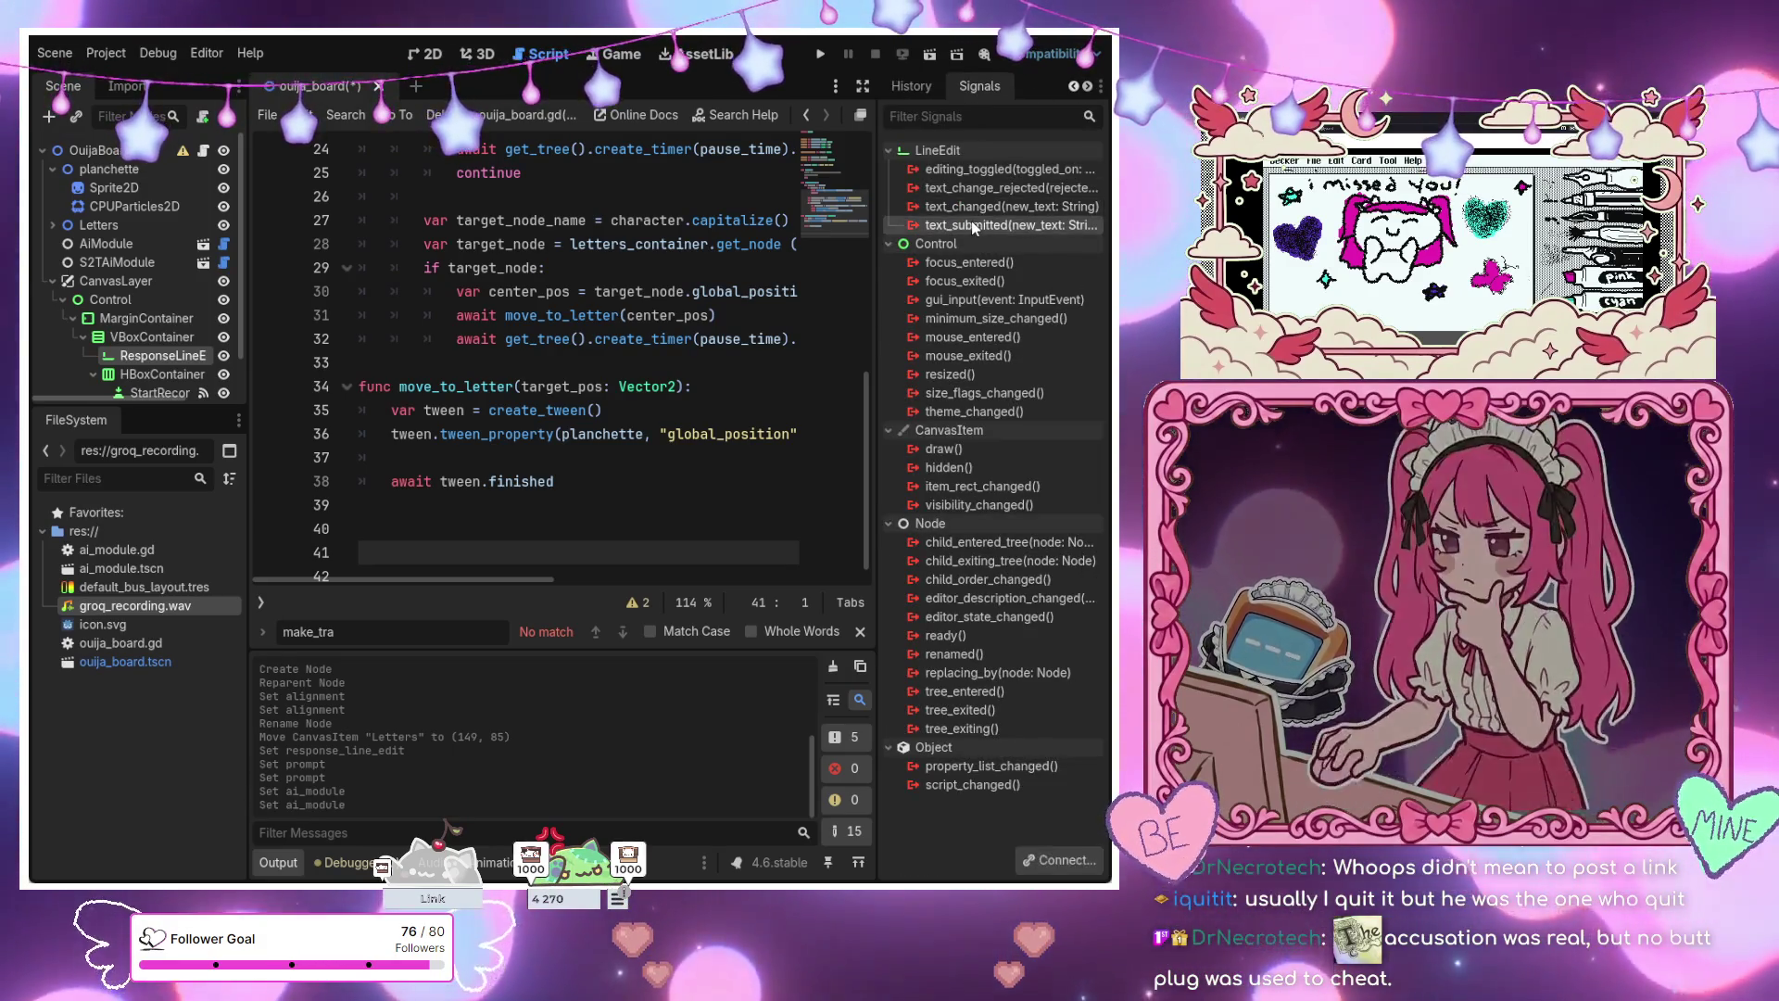
pyautogui.doubleClick(976, 227)
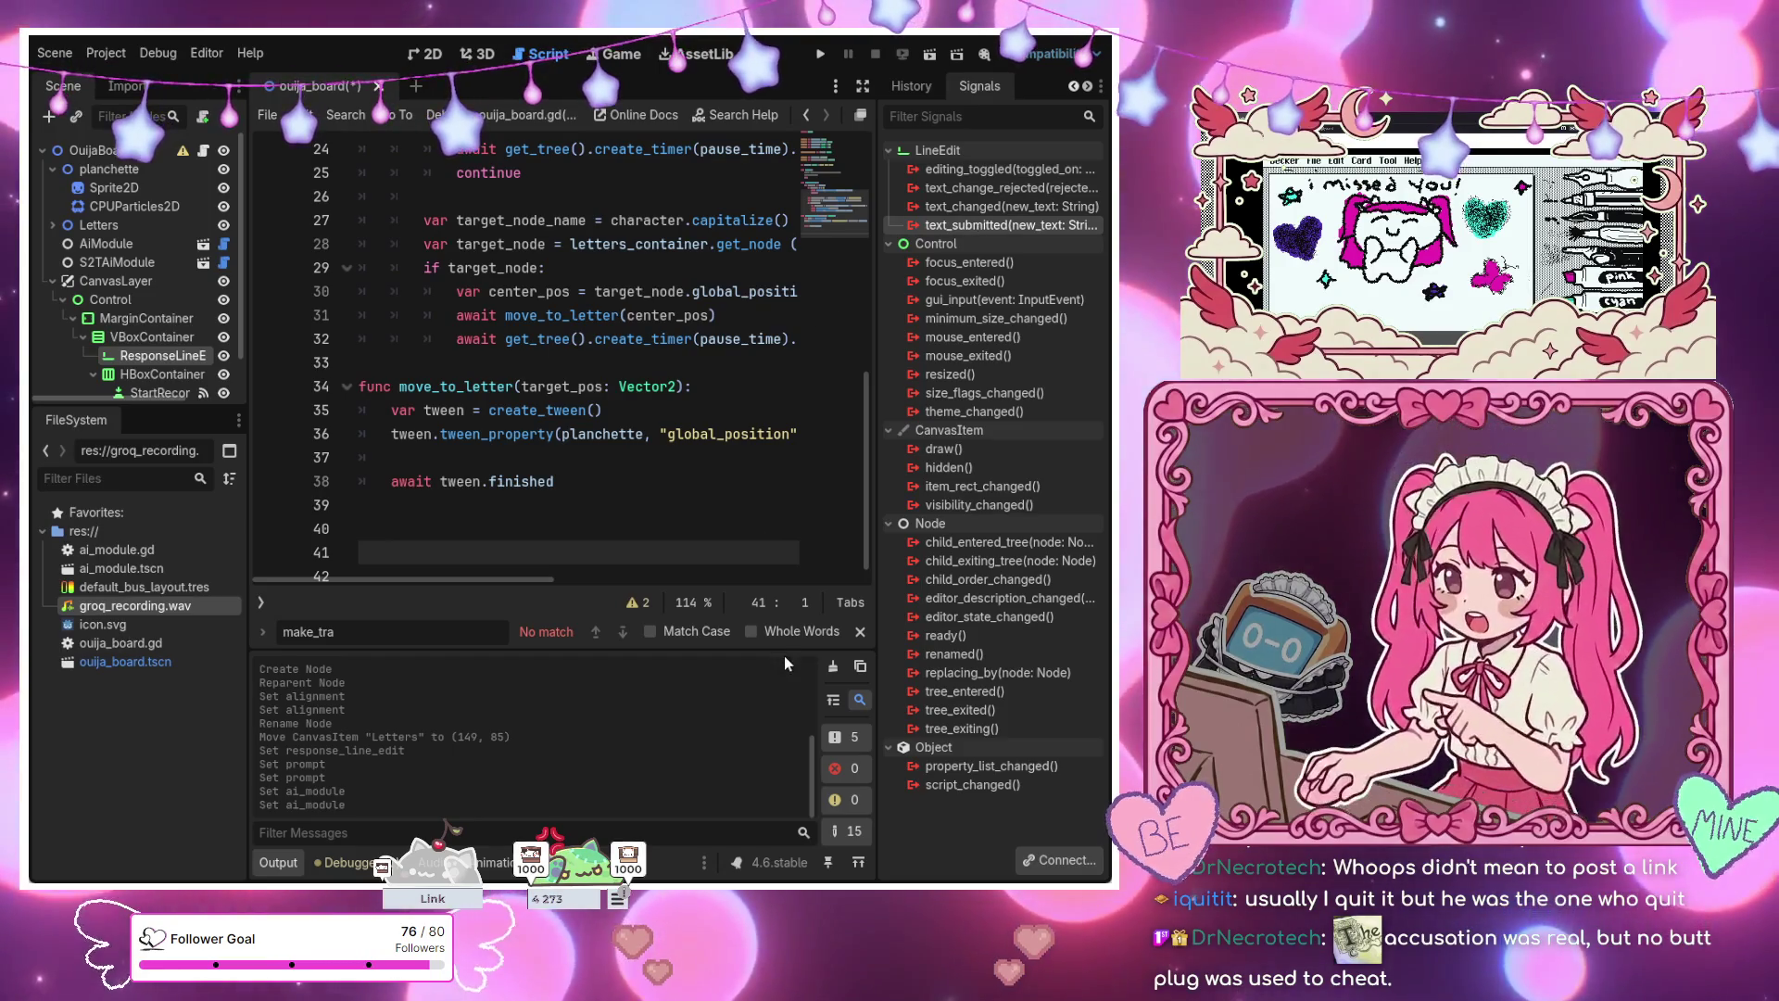
pyautogui.click(784, 654)
# - Replace the handler's pass placeholder with the start of an ai_module.make call
pyautogui.moveTo(668, 536); pyautogui.dragTo(497, 536)
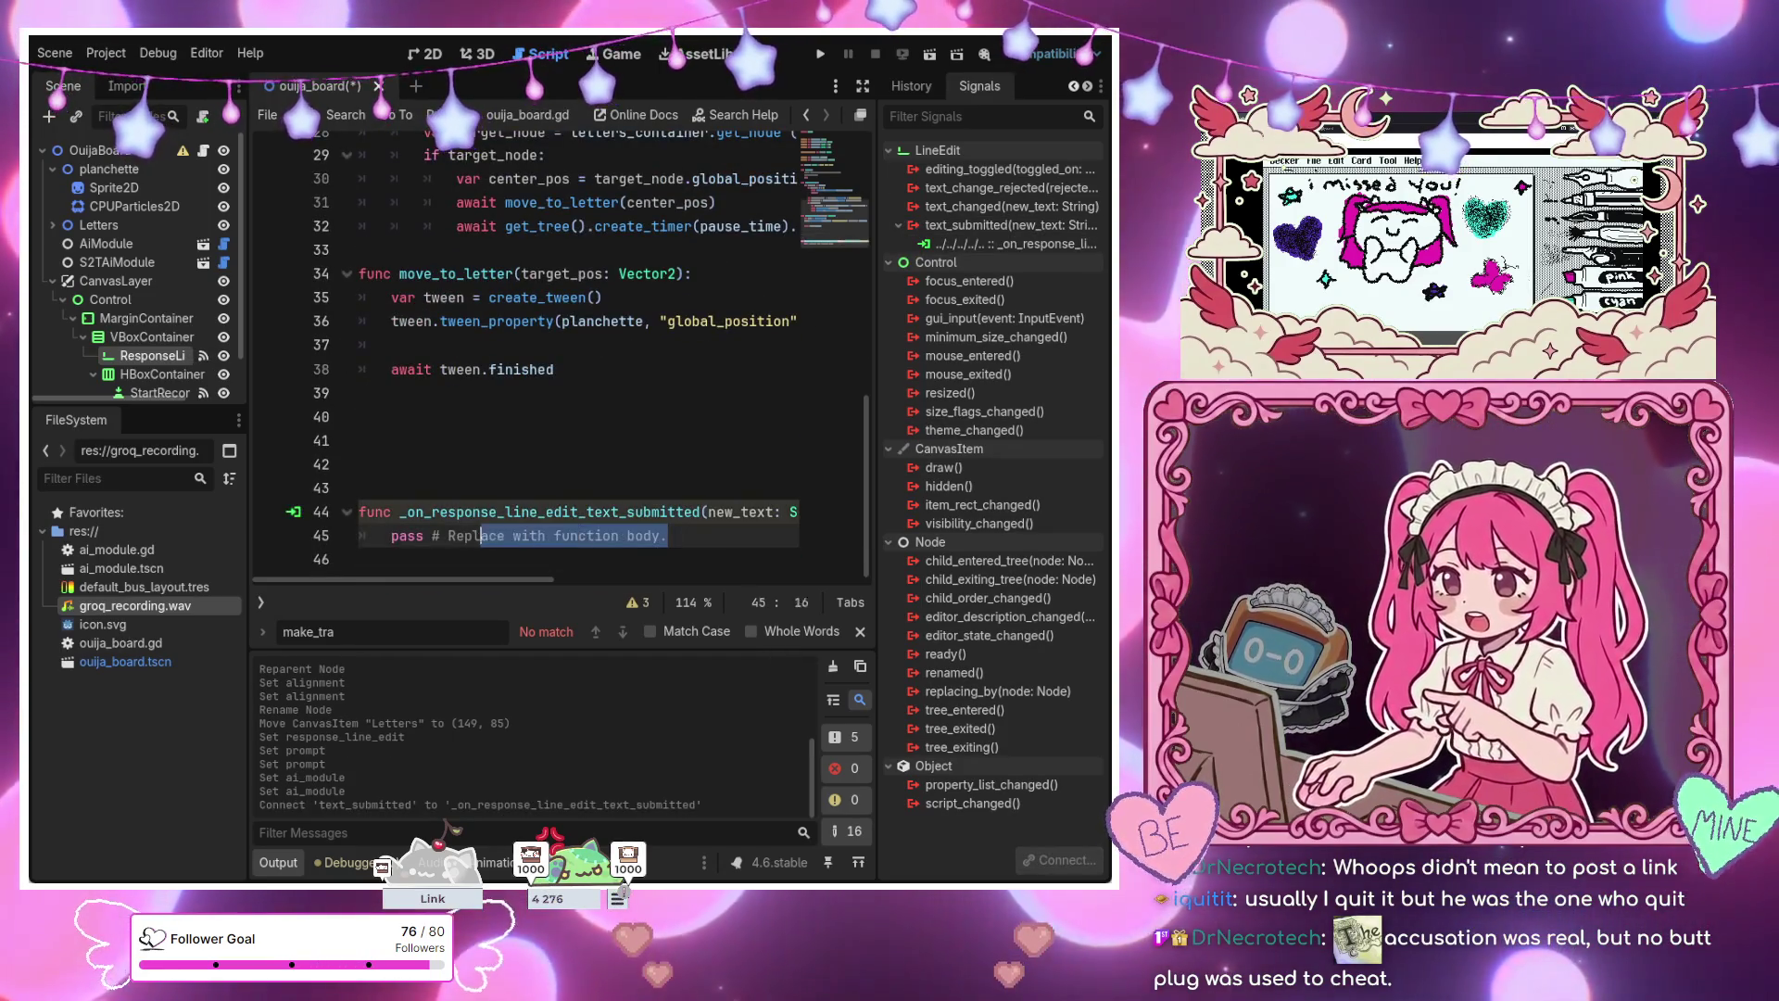
pyautogui.press('BackSpace')
pyautogui.scroll(5, 620, 353)
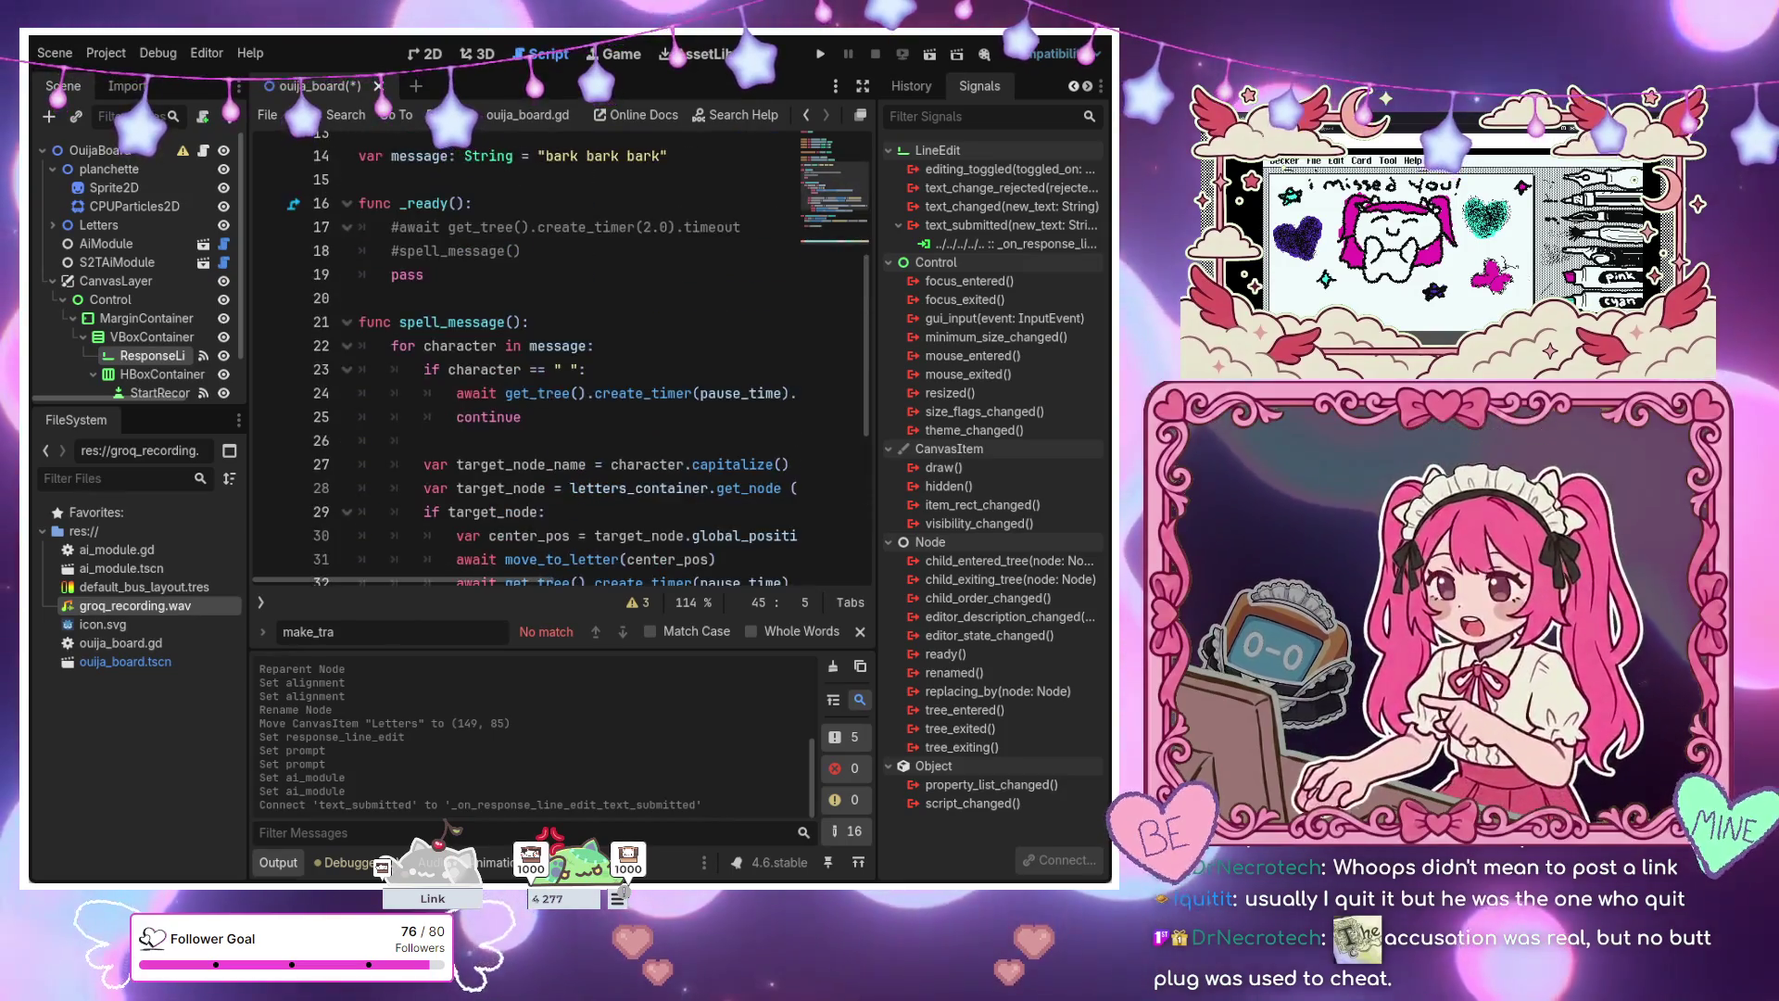
pyautogui.scroll(-5, 620, 352)
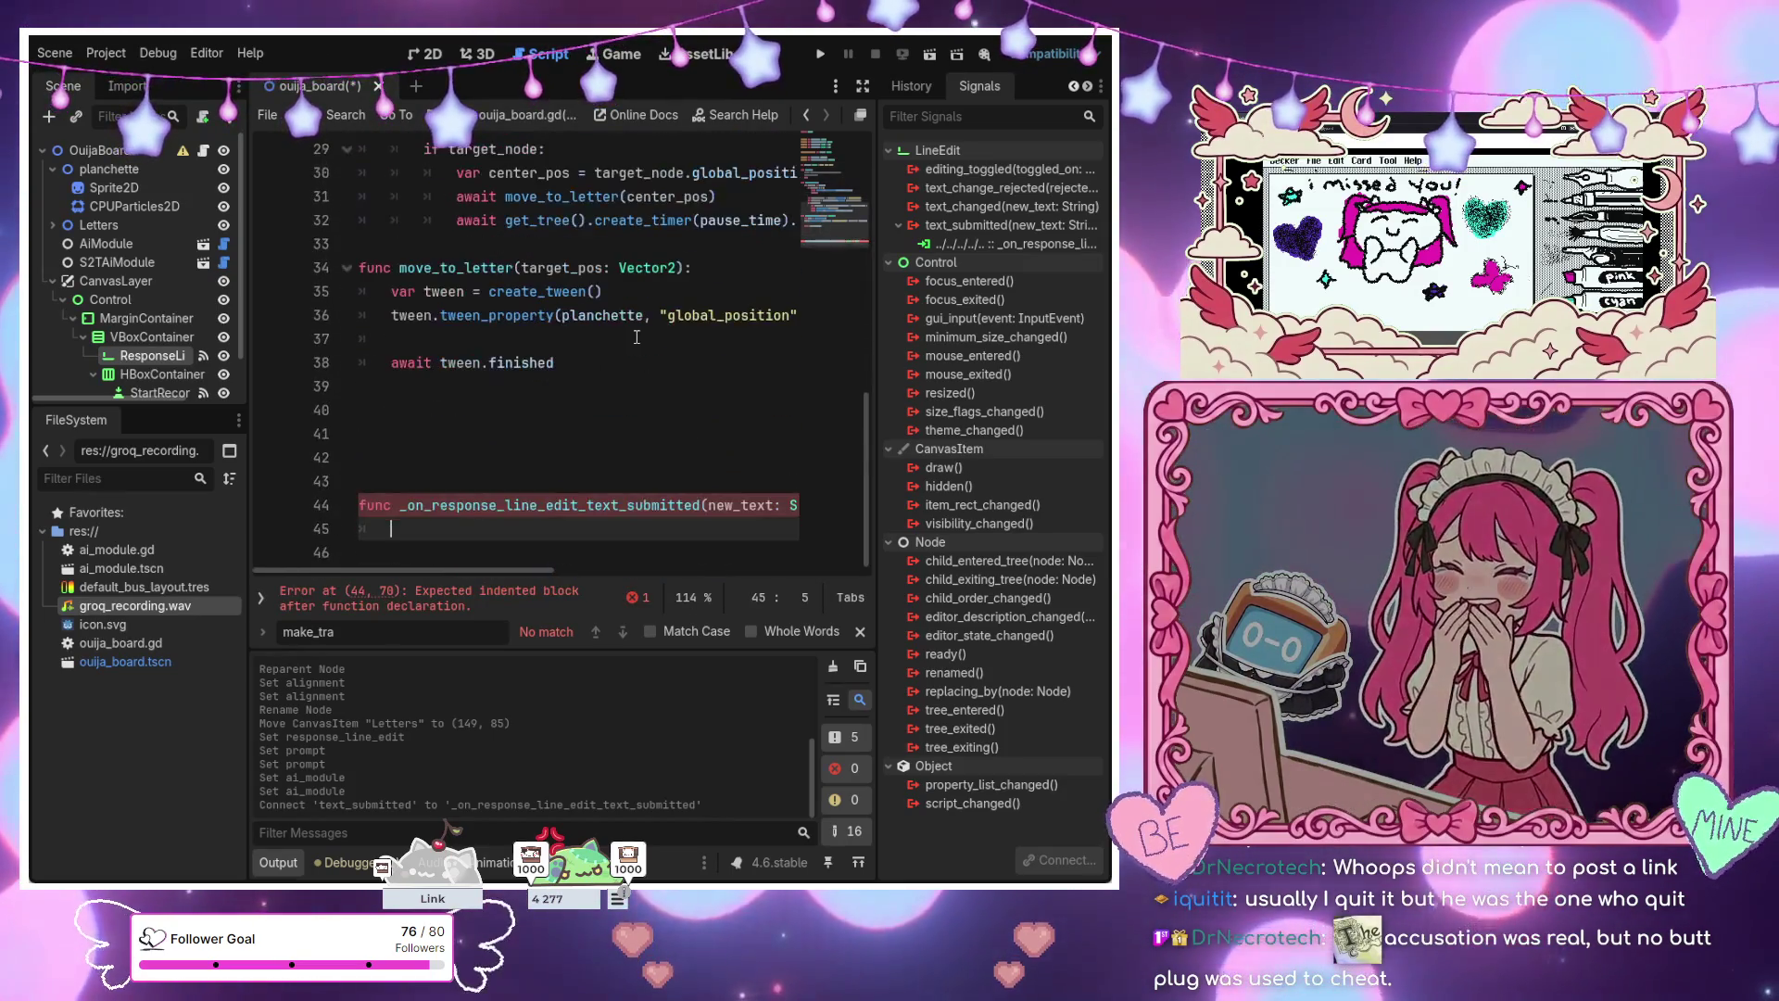
pyautogui.scroll(6, 631, 342)
pyautogui.scroll(-6, 652, 350)
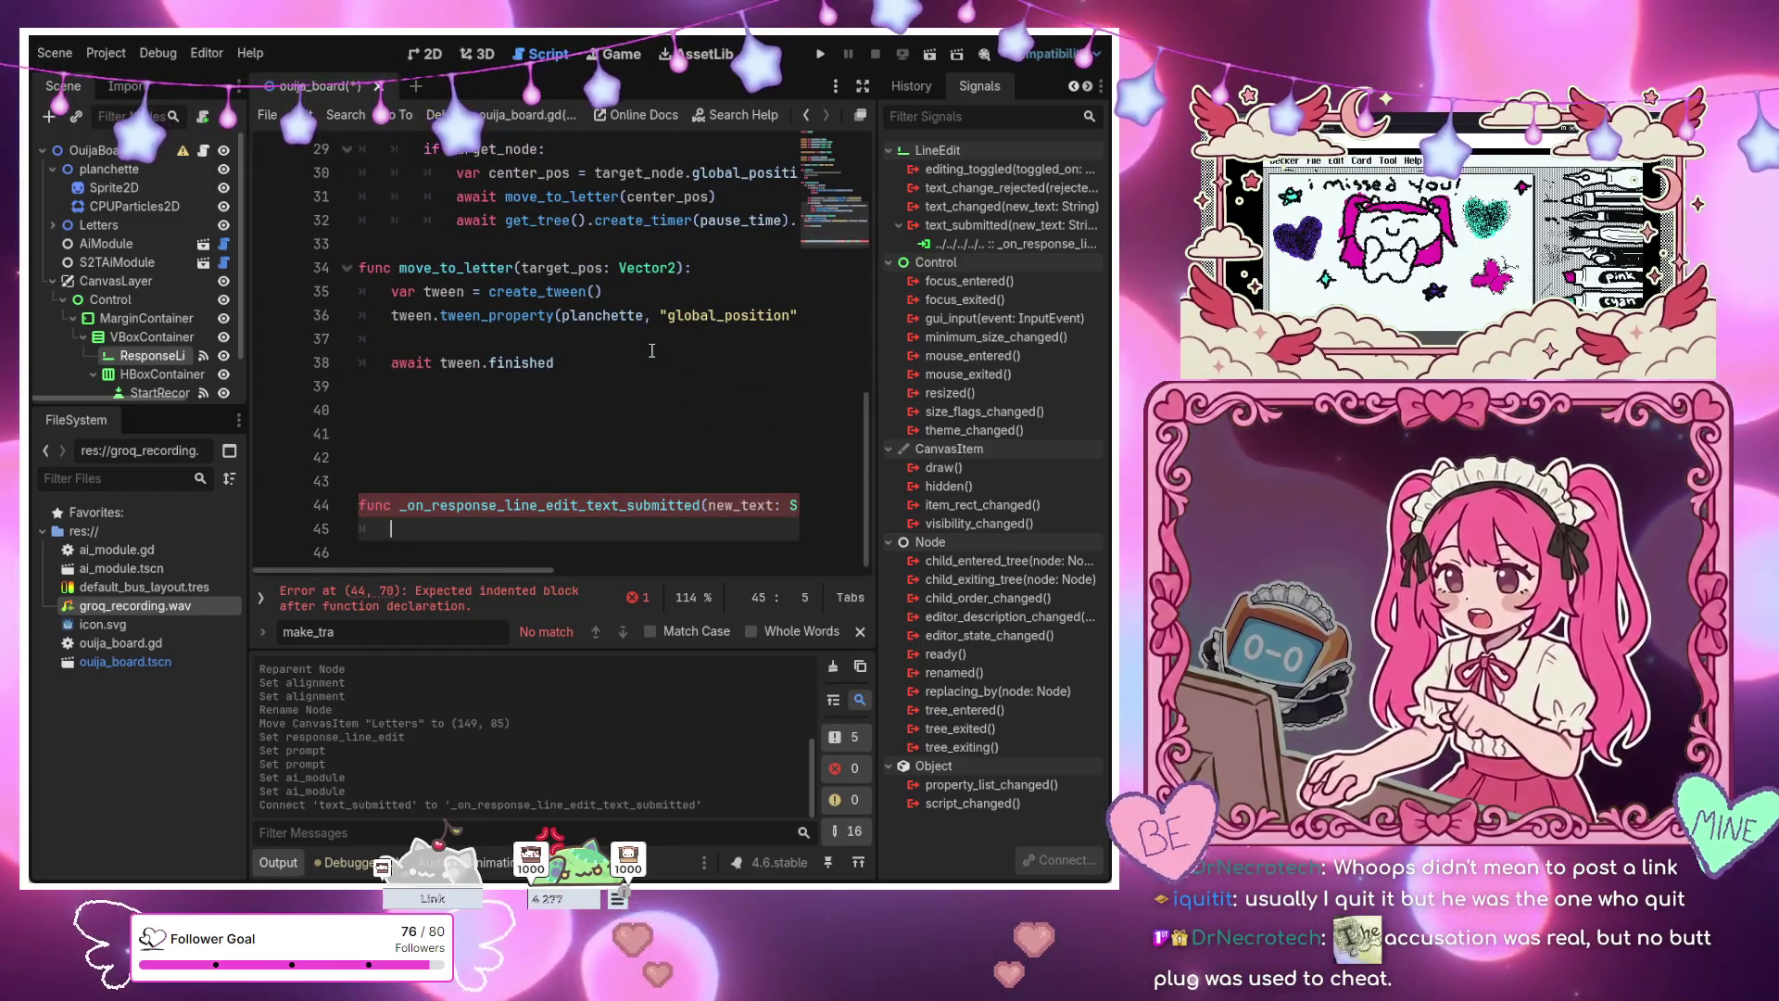
pyautogui.write('_module.m')
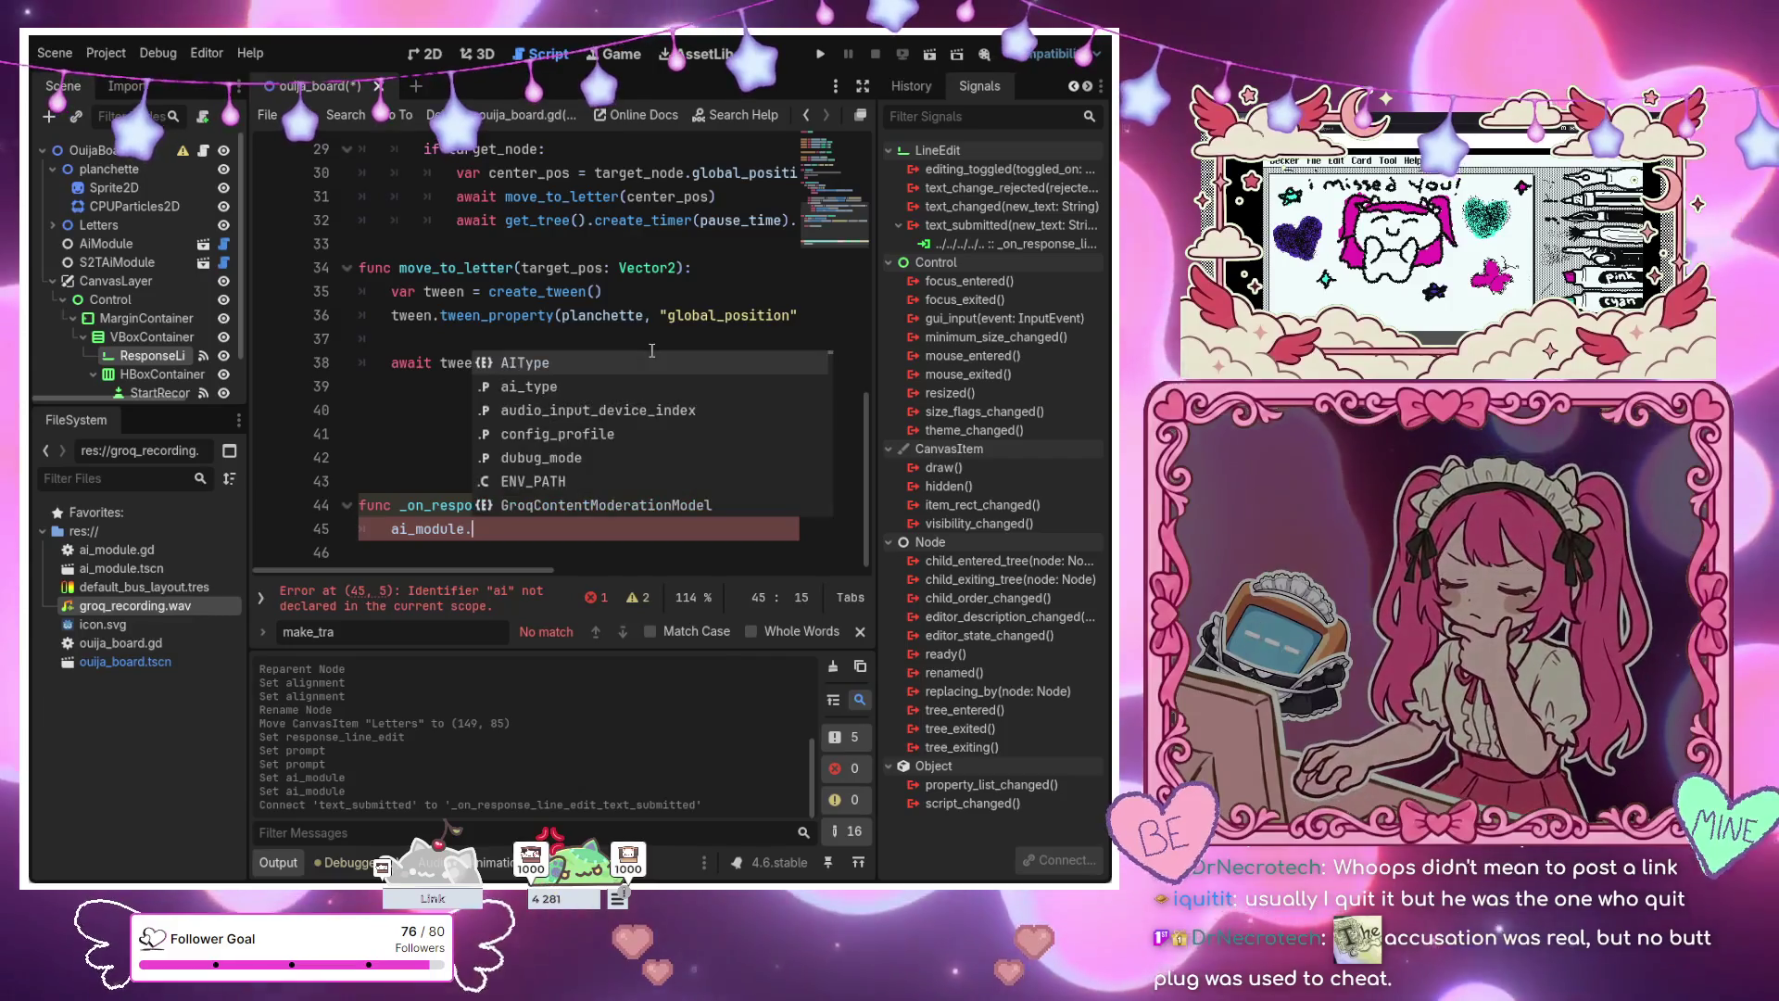
pyautogui.write('ake')
# - Complete the call as make_text_request(prompt + " / This is the User Response: " + new_text)
pyautogui.press('Down')
pyautogui.press('Return')
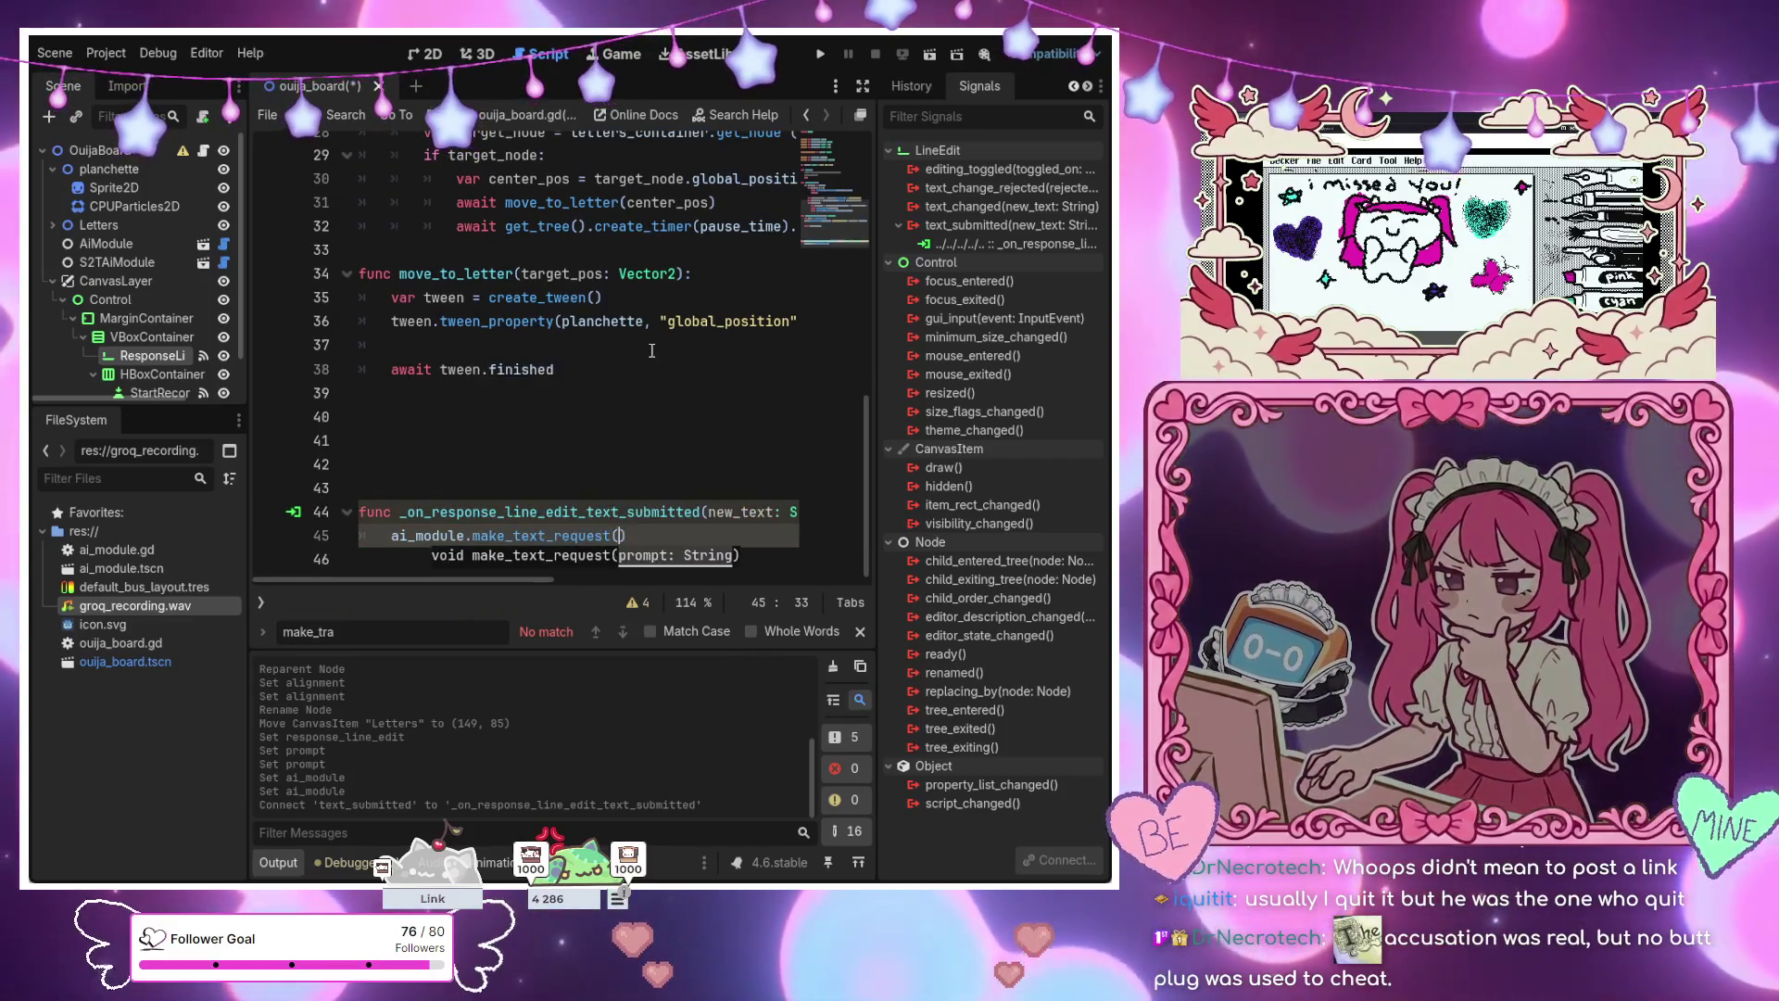
pyautogui.write('prompt')
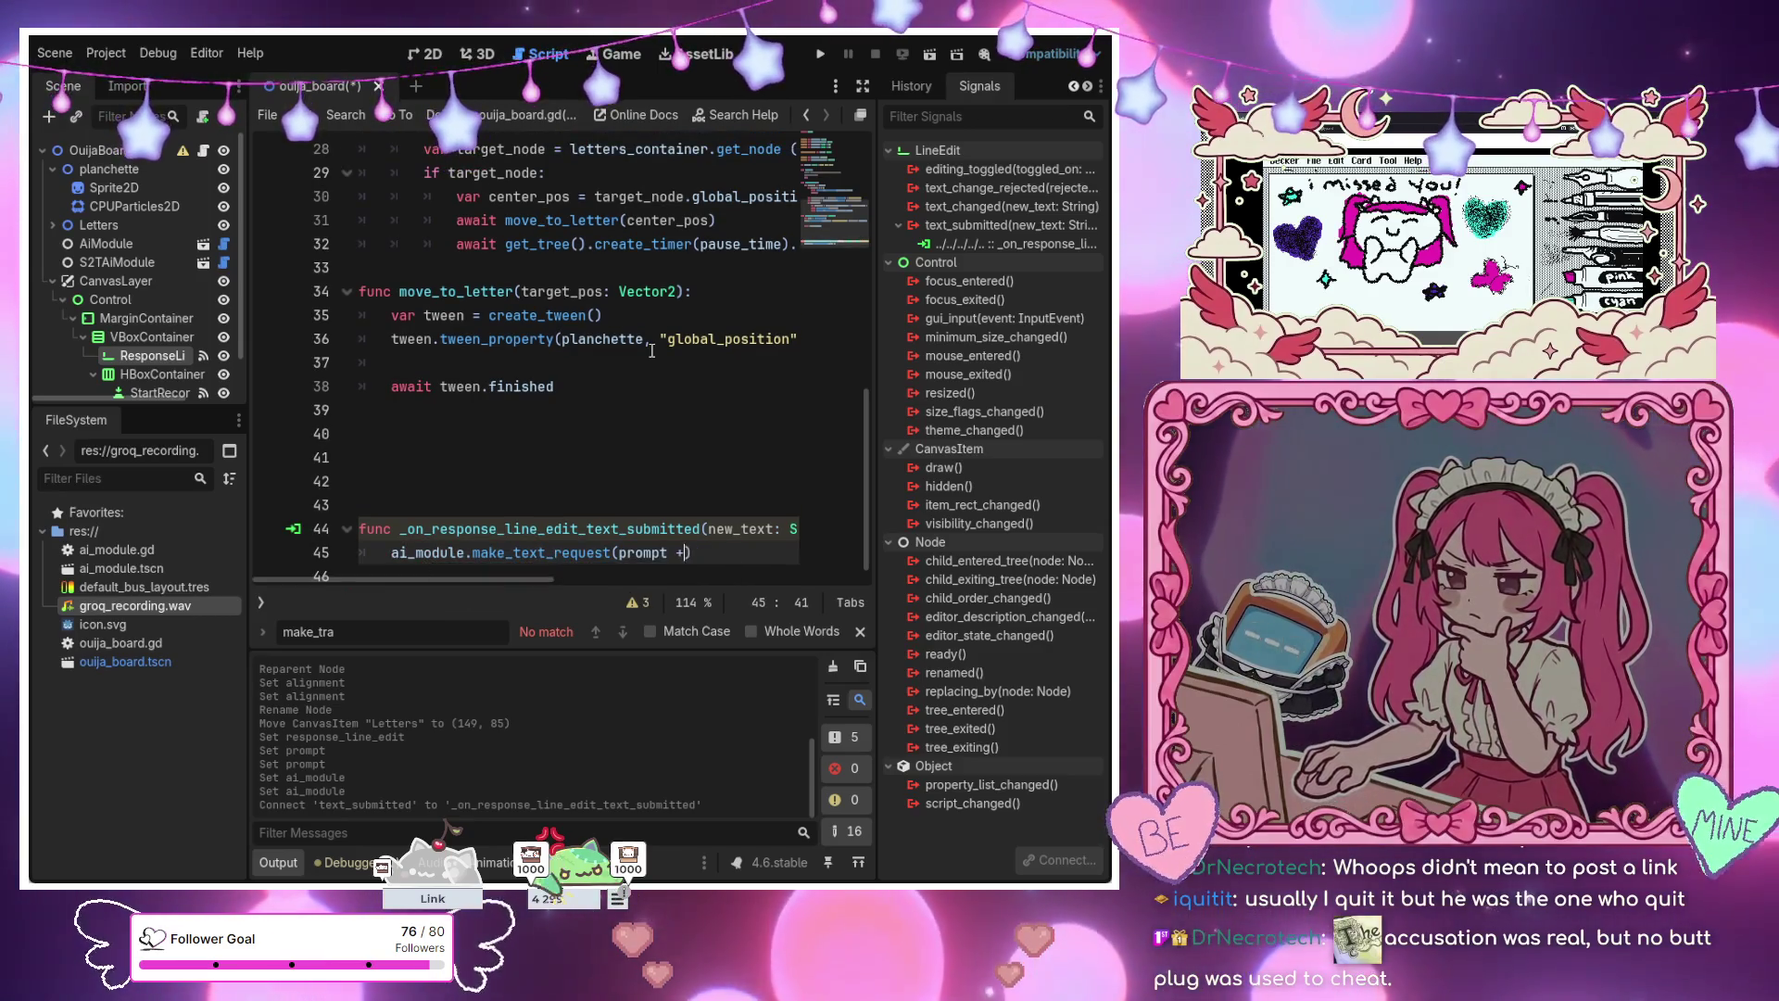
pyautogui.write(' + "')
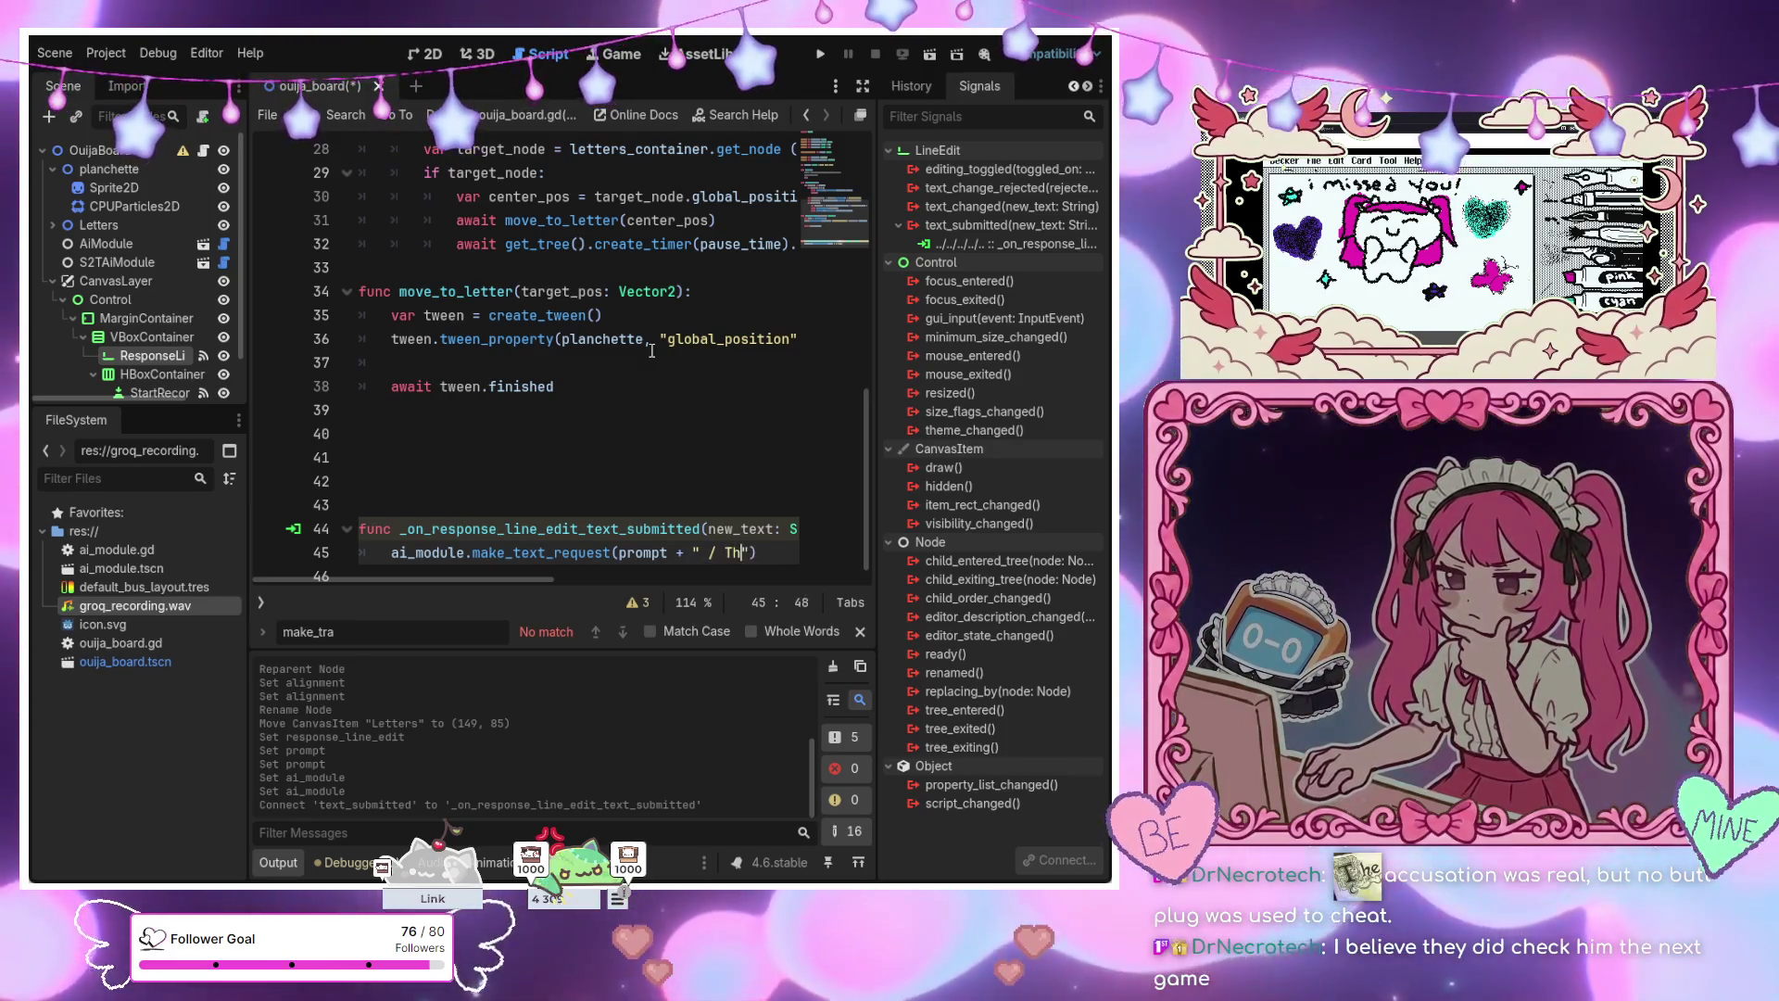
pyautogui.write(' / This is the ')
pyautogui.write('User Re')
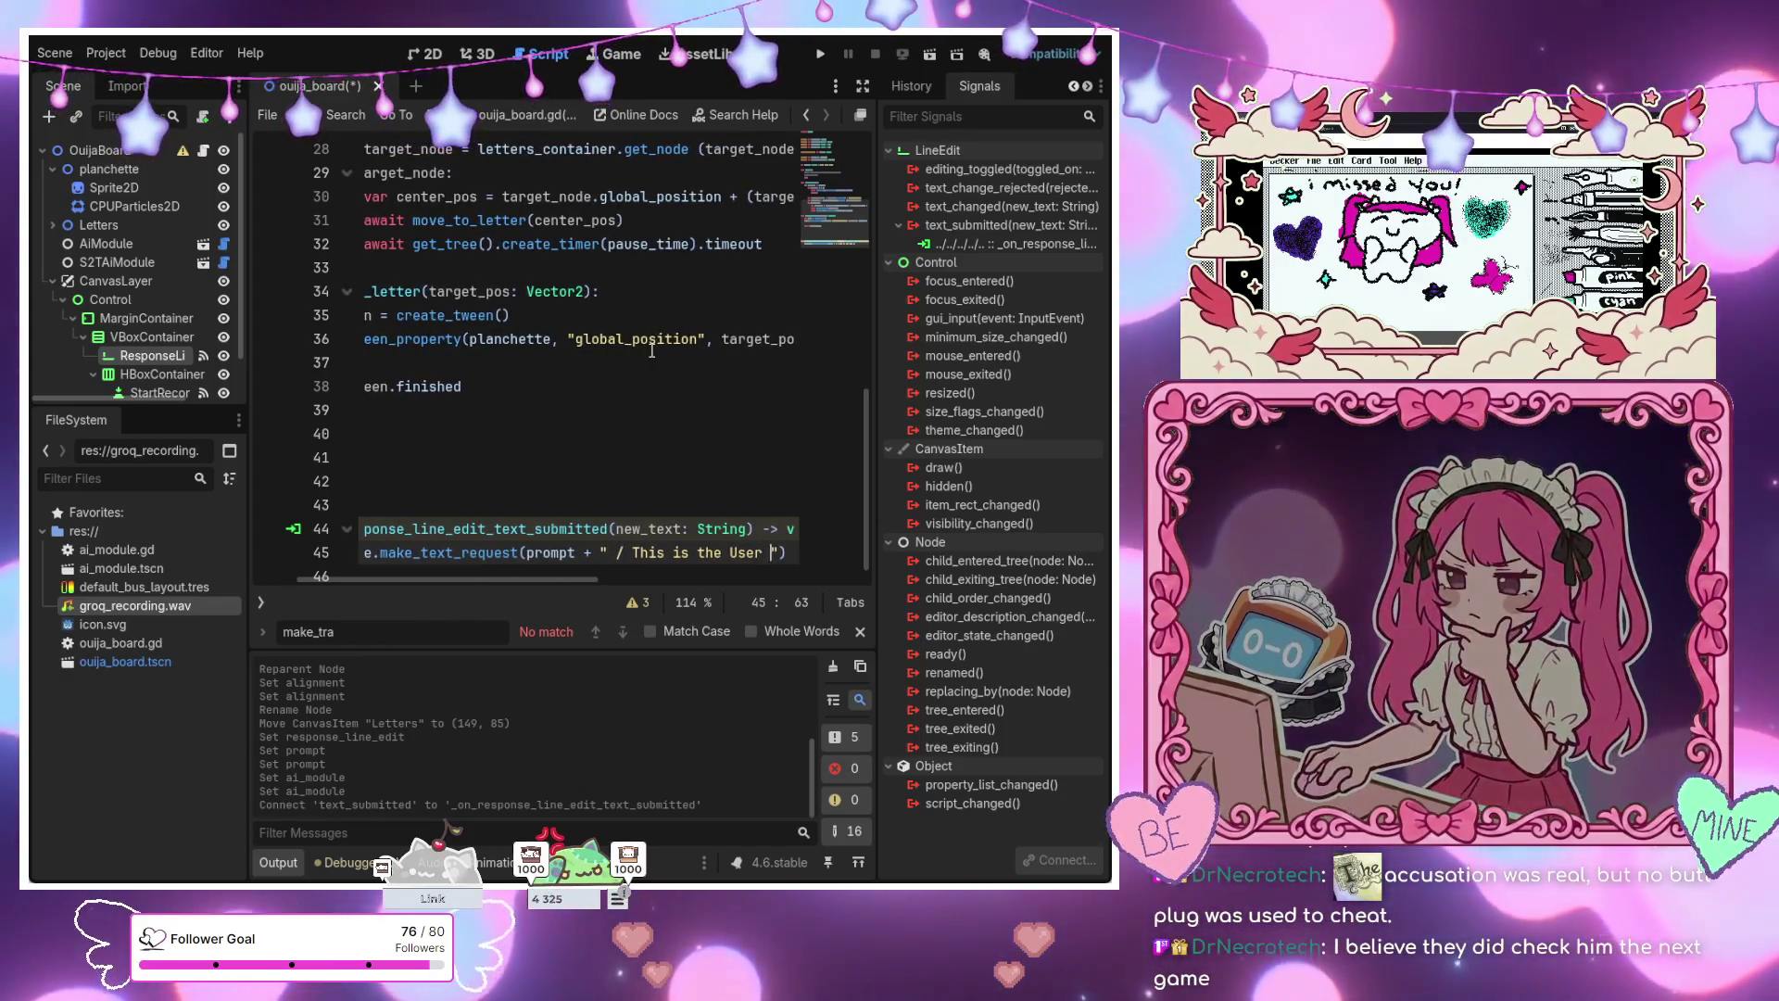
pyautogui.write('sponse: ')
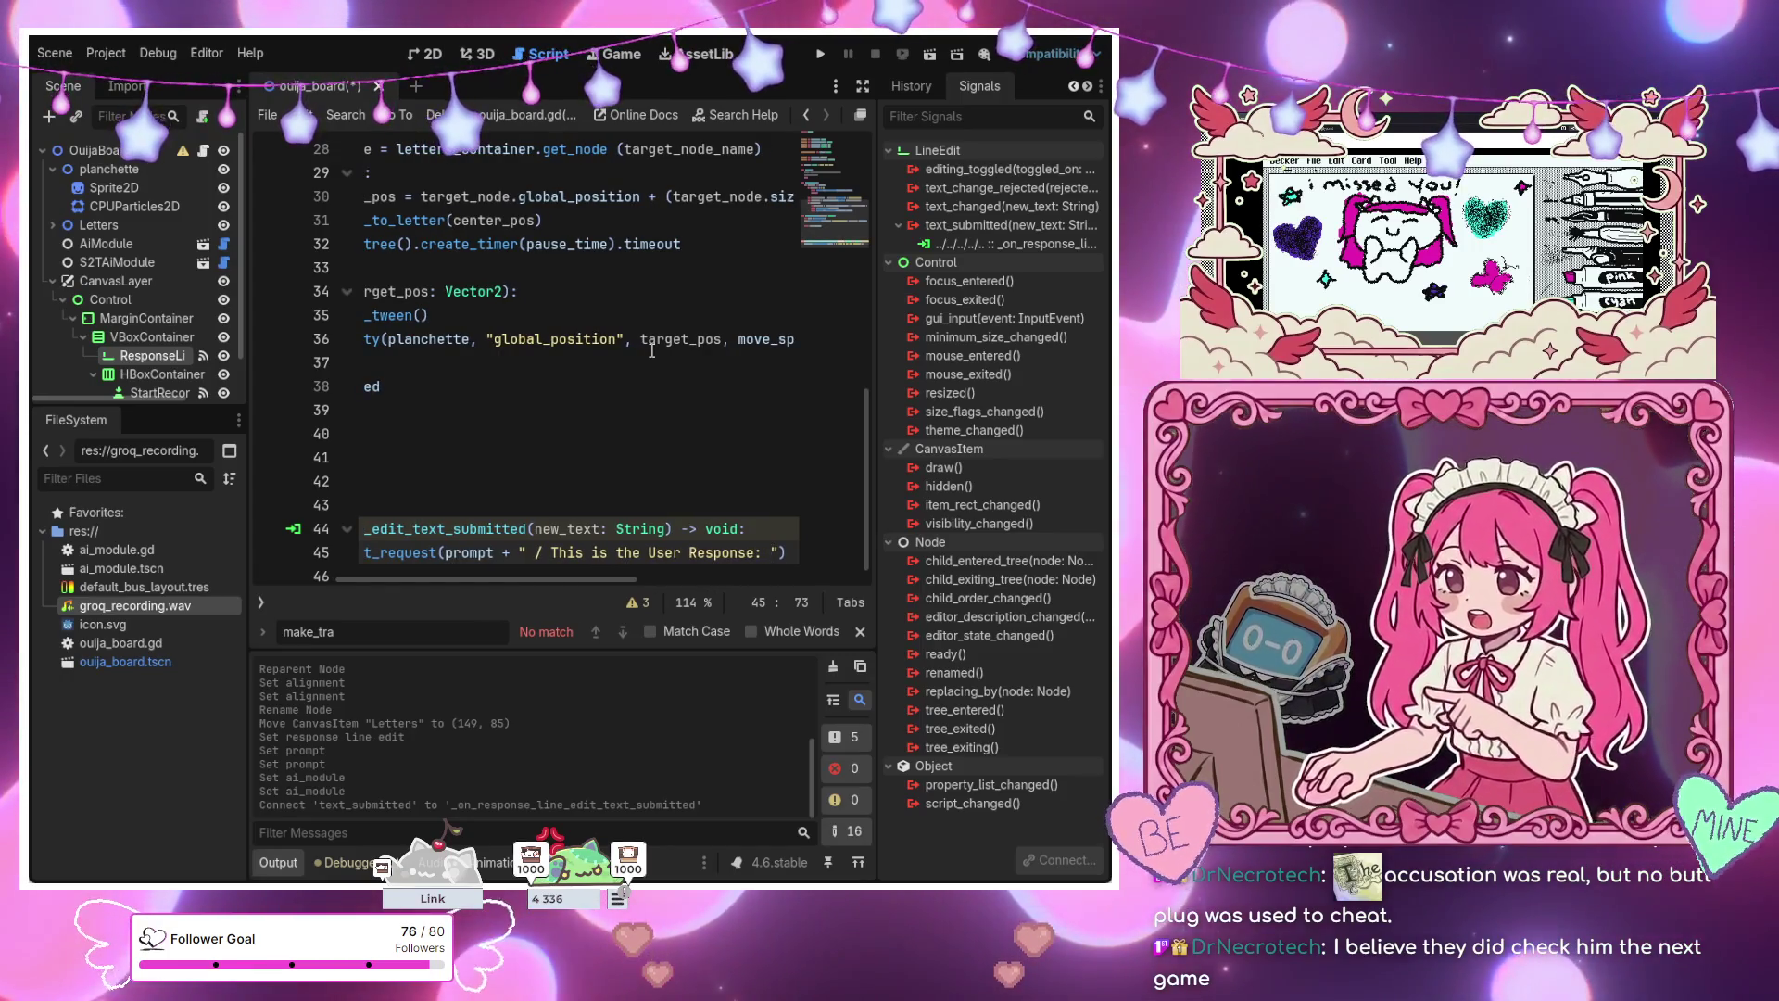
pyautogui.write('" =')
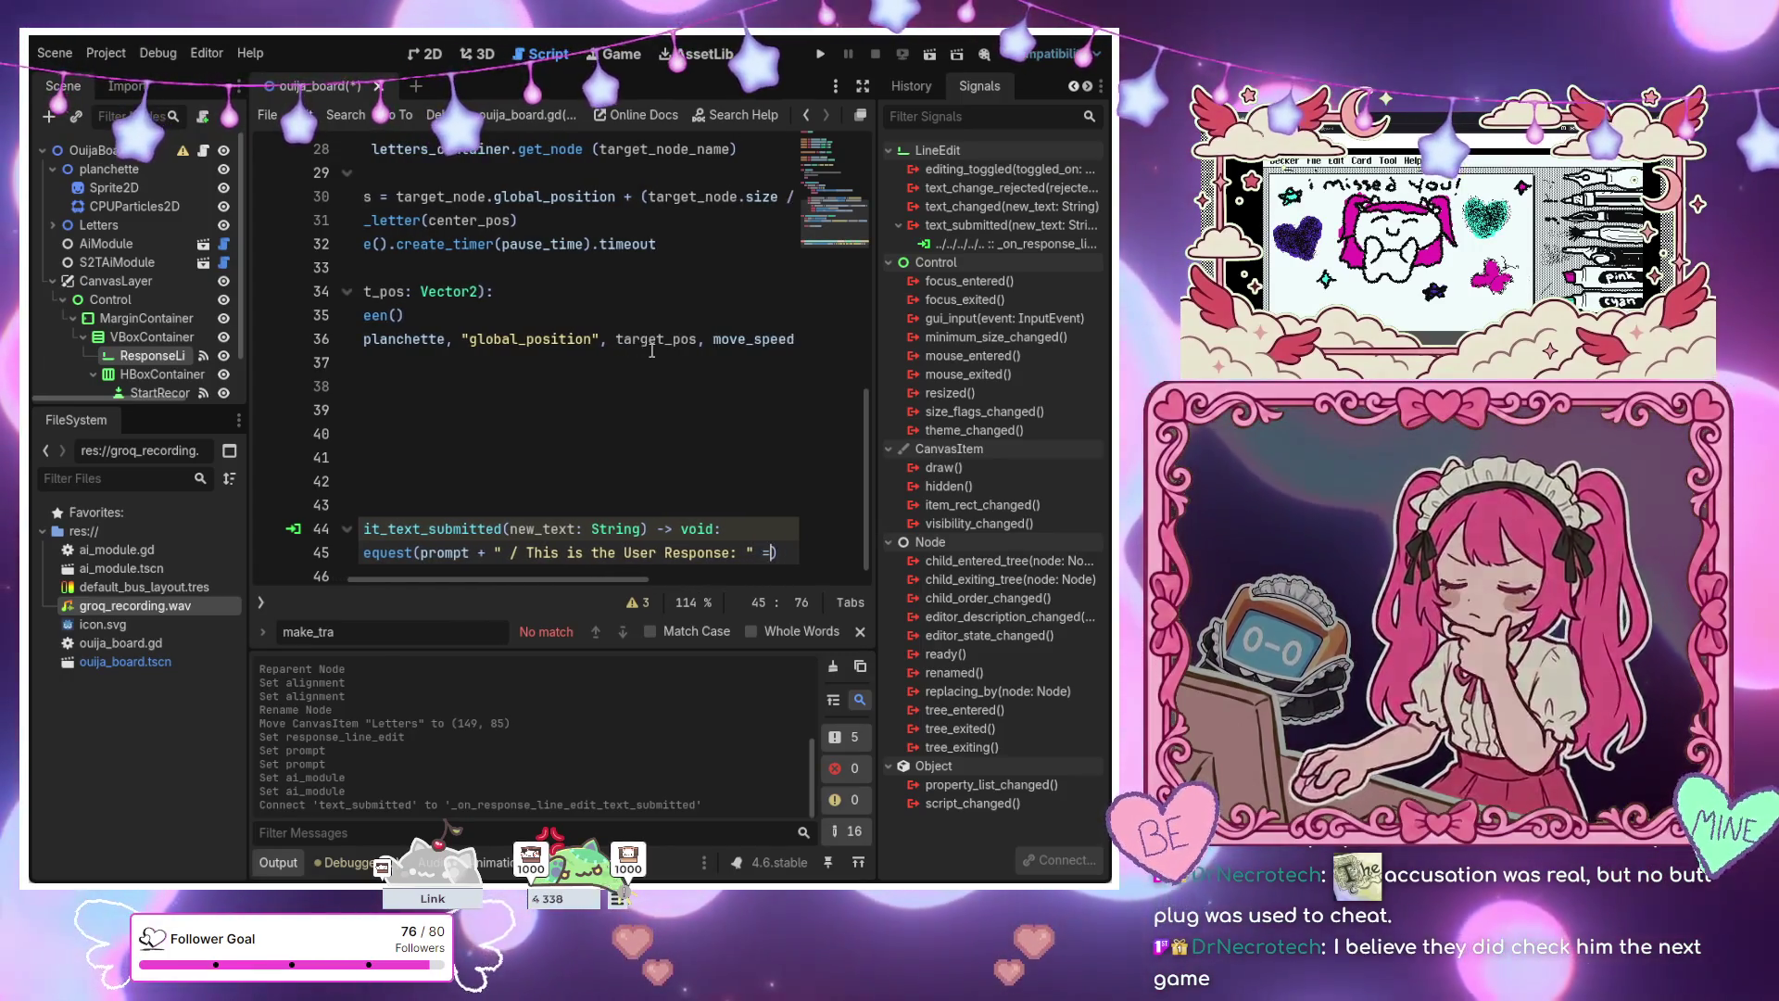
pyautogui.press('BackSpace')
pyautogui.press('BackSpace')
pyautogui.write('+ n')
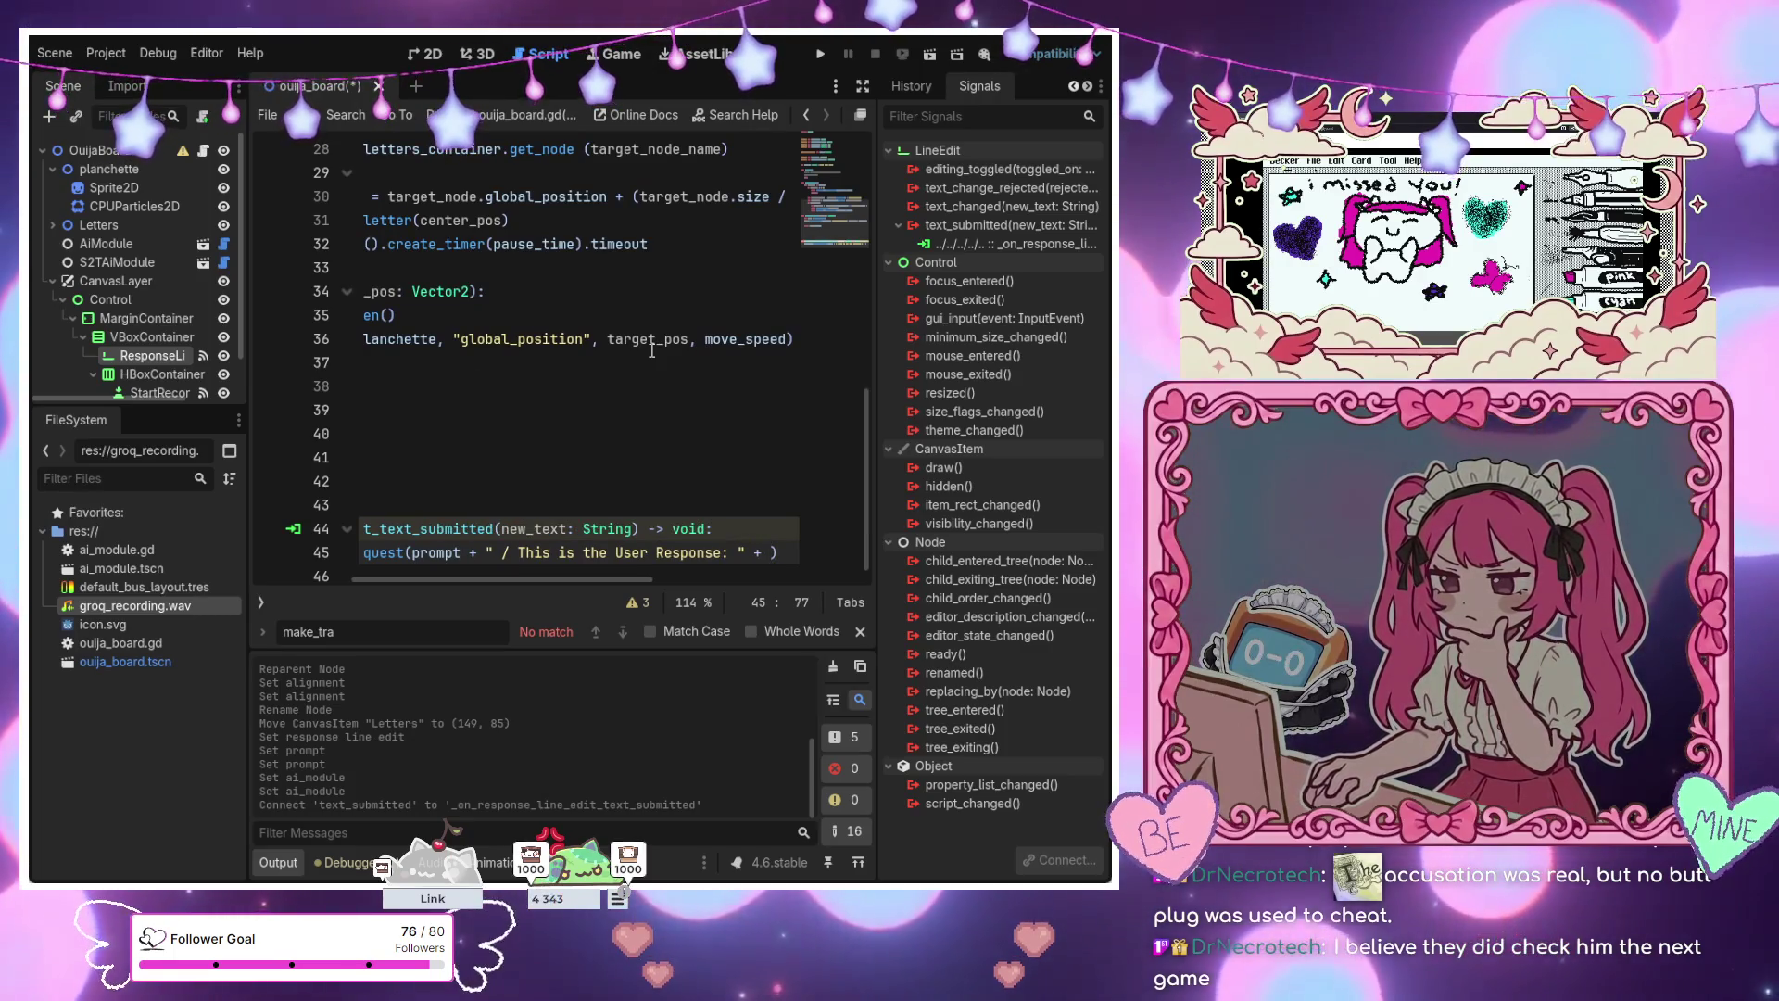
pyautogui.write('ew_text')
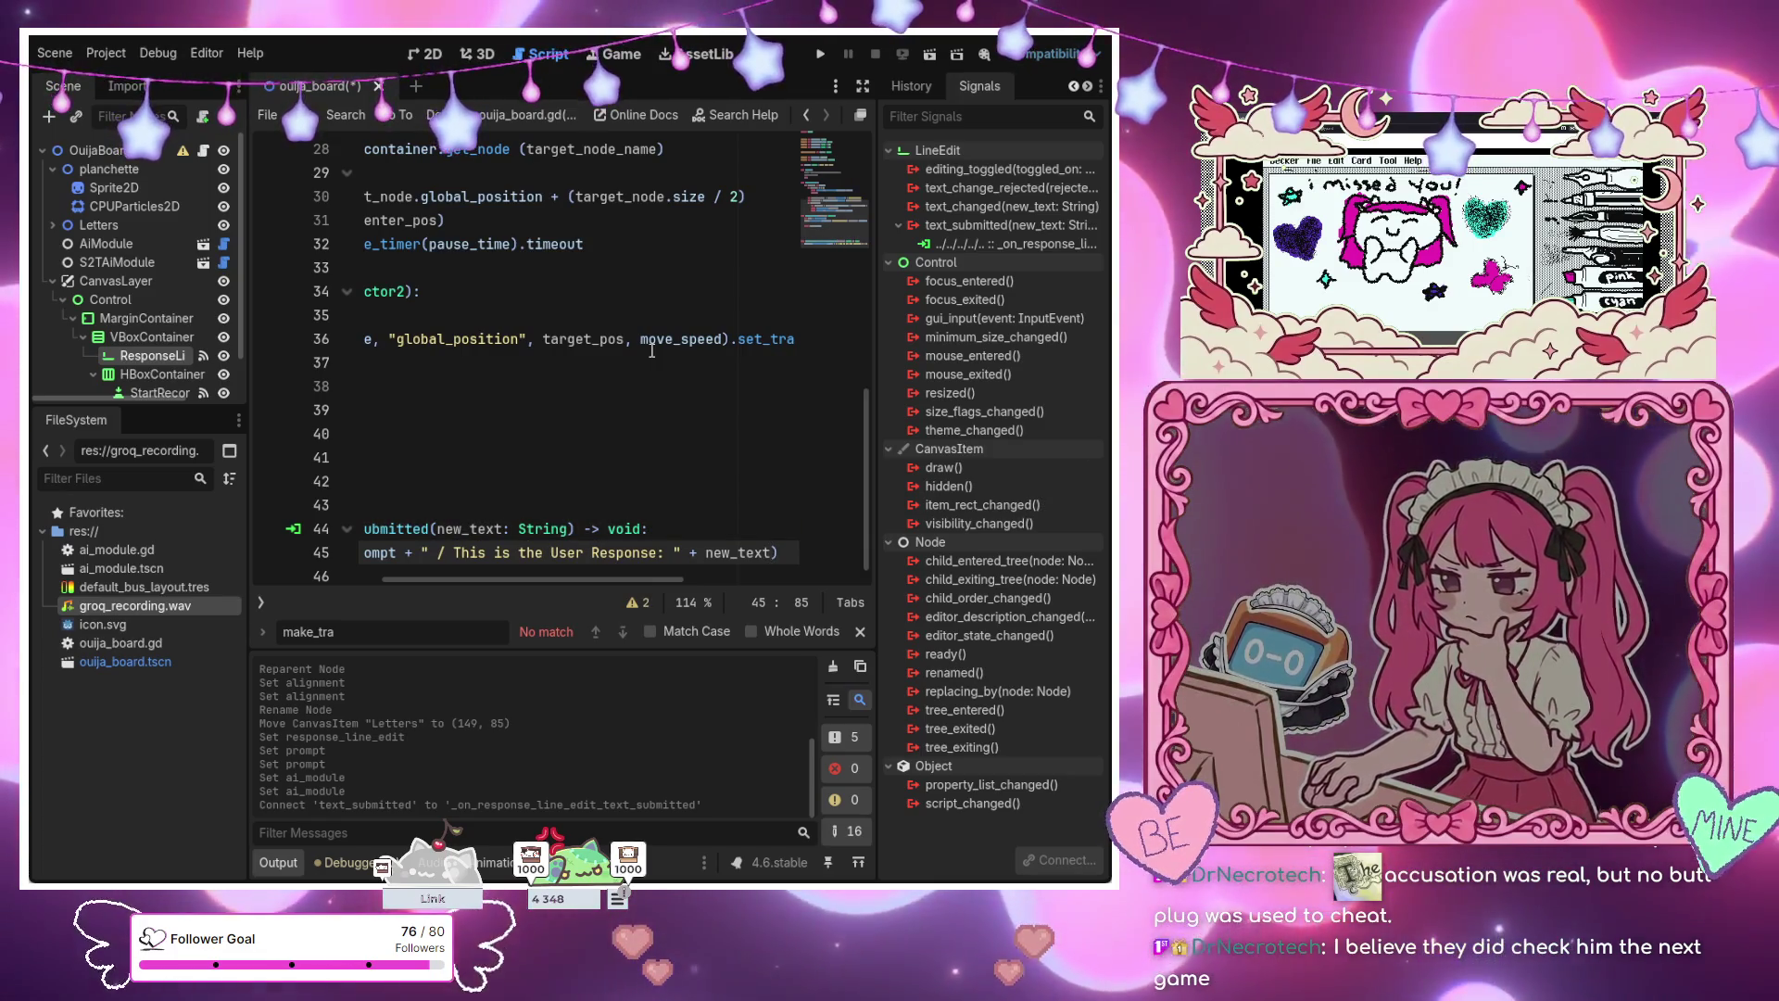
# - Tidy the blank lines around the submitted handler and select the AiModule node
pyautogui.press('Up')
pyautogui.press('Up')
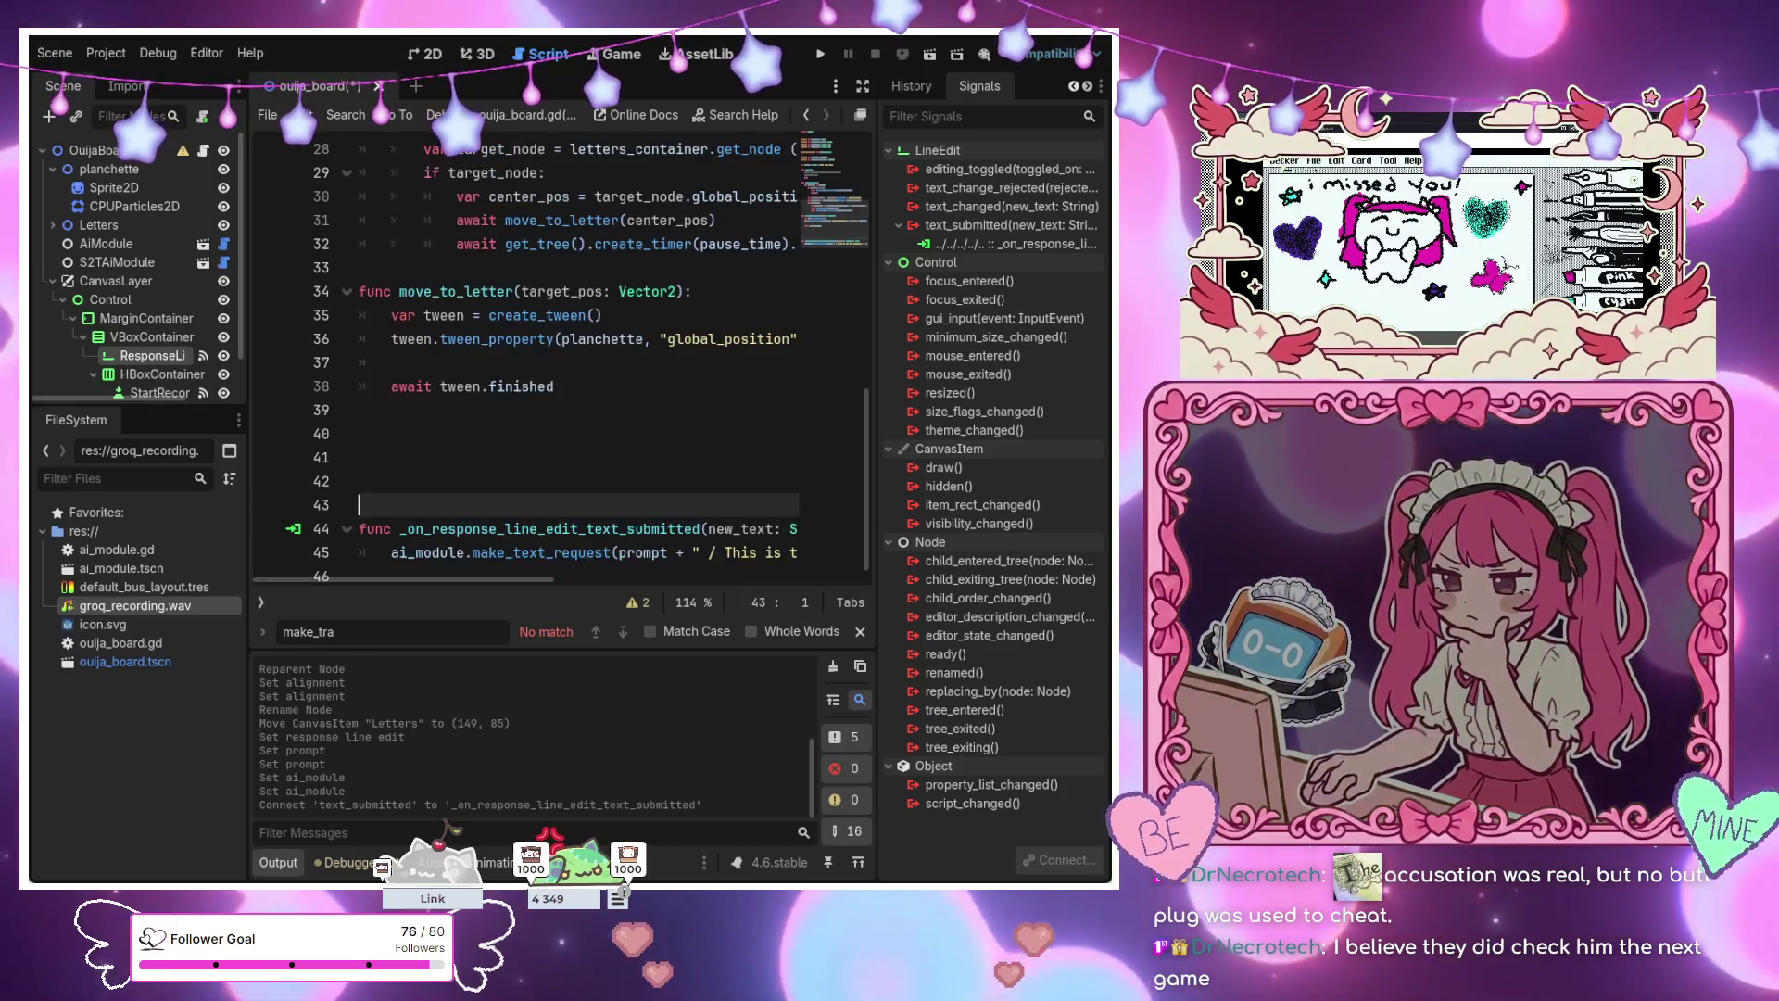
pyautogui.press('Down')
pyautogui.press('Down')
pyautogui.press('End')
pyautogui.press('Left')
pyautogui.press('Left')
pyautogui.press('Left')
pyautogui.moveTo(710, 552); pyautogui.dragTo(362, 552)
pyautogui.click(416, 536)
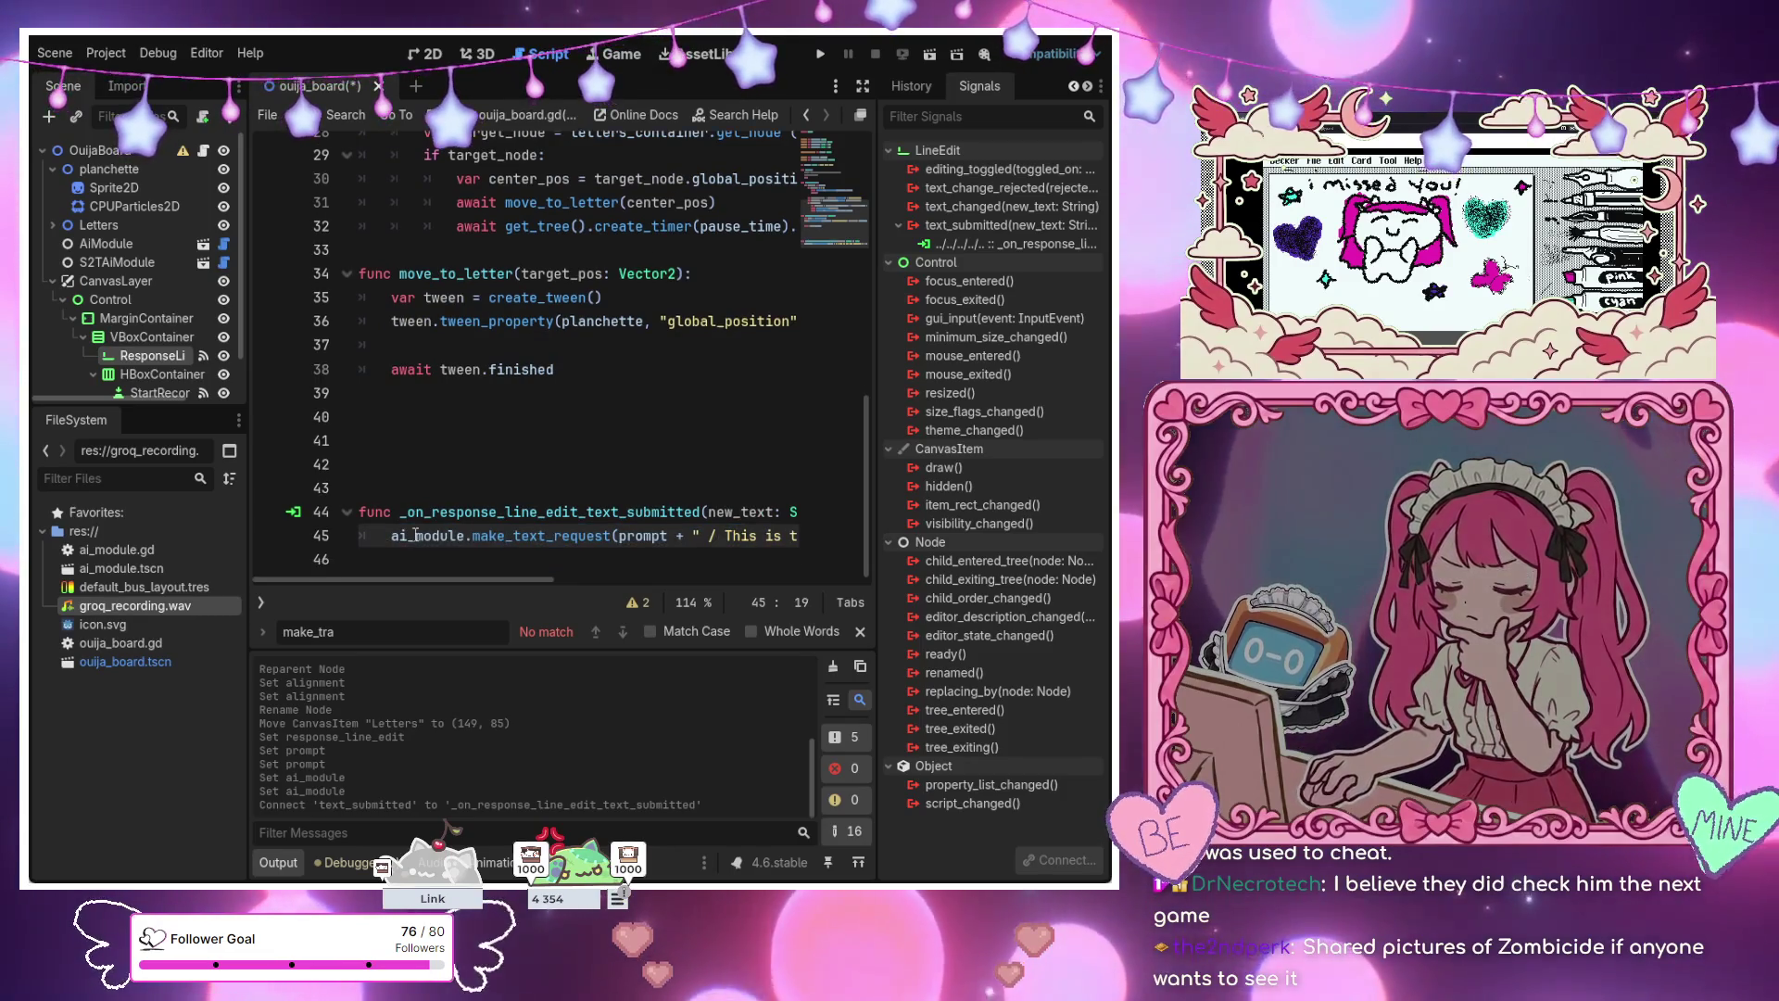
pyautogui.click(450, 488)
pyautogui.press('BackSpace')
pyautogui.press('BackSpace')
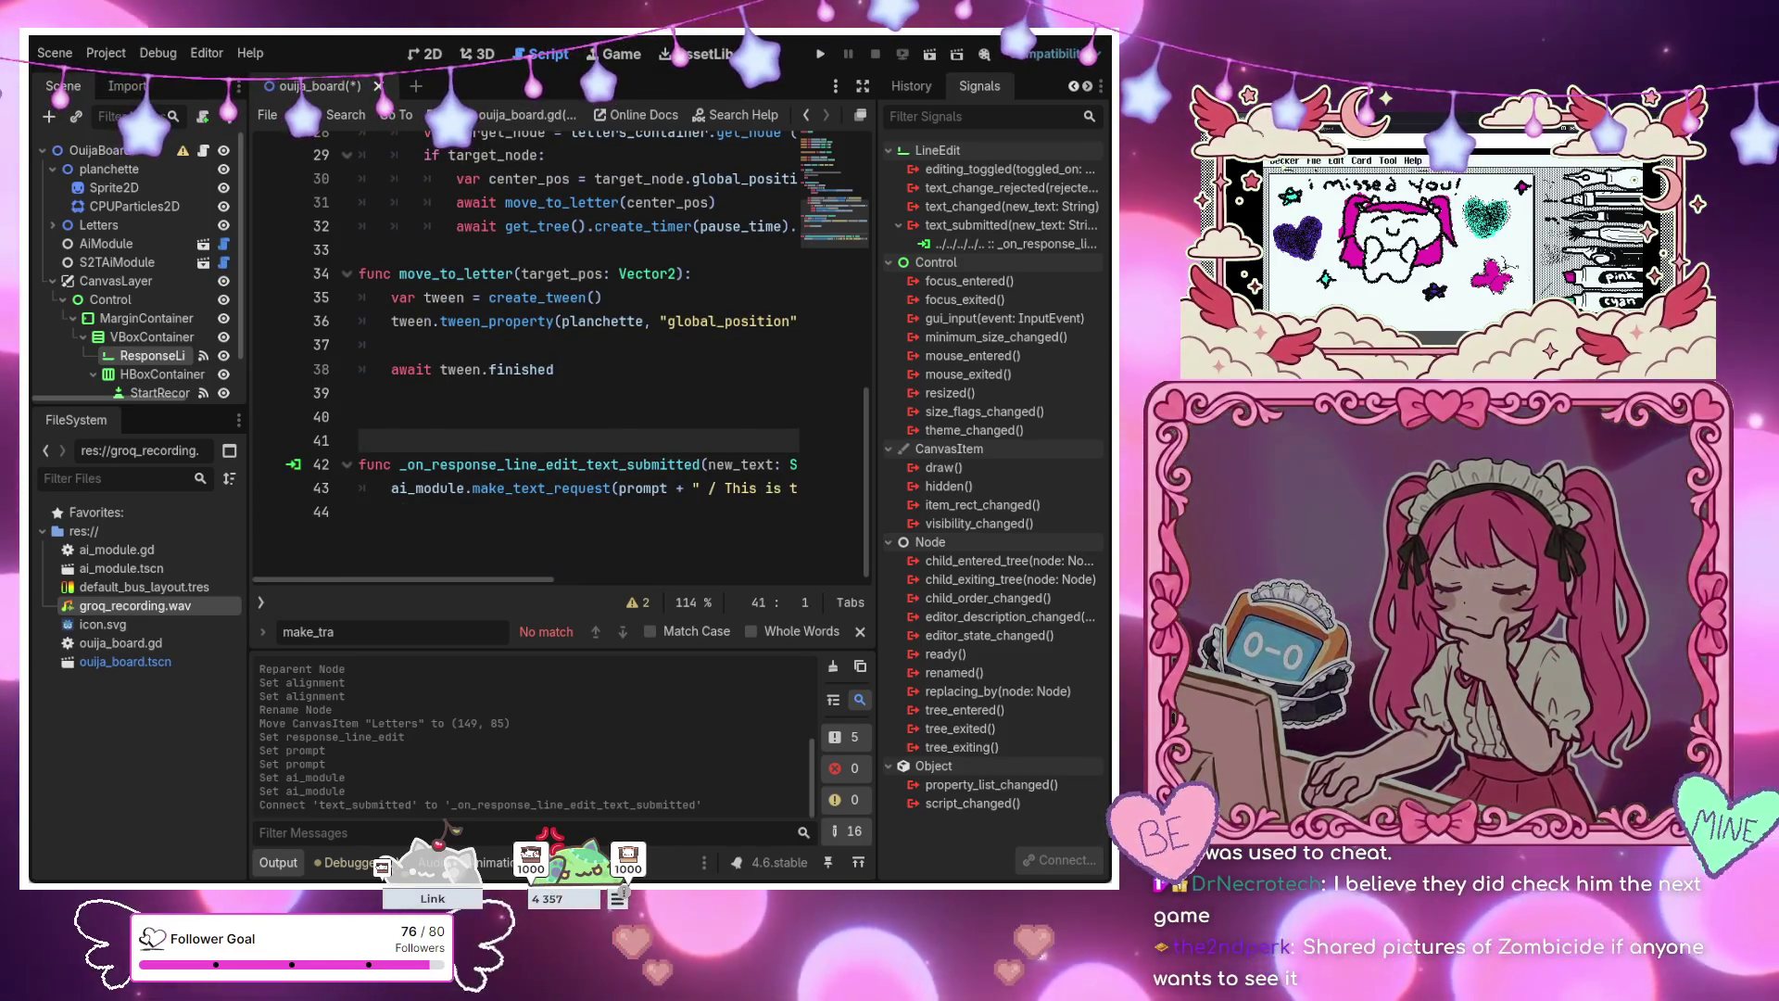
pyautogui.press('BackSpace')
pyautogui.click(500, 468)
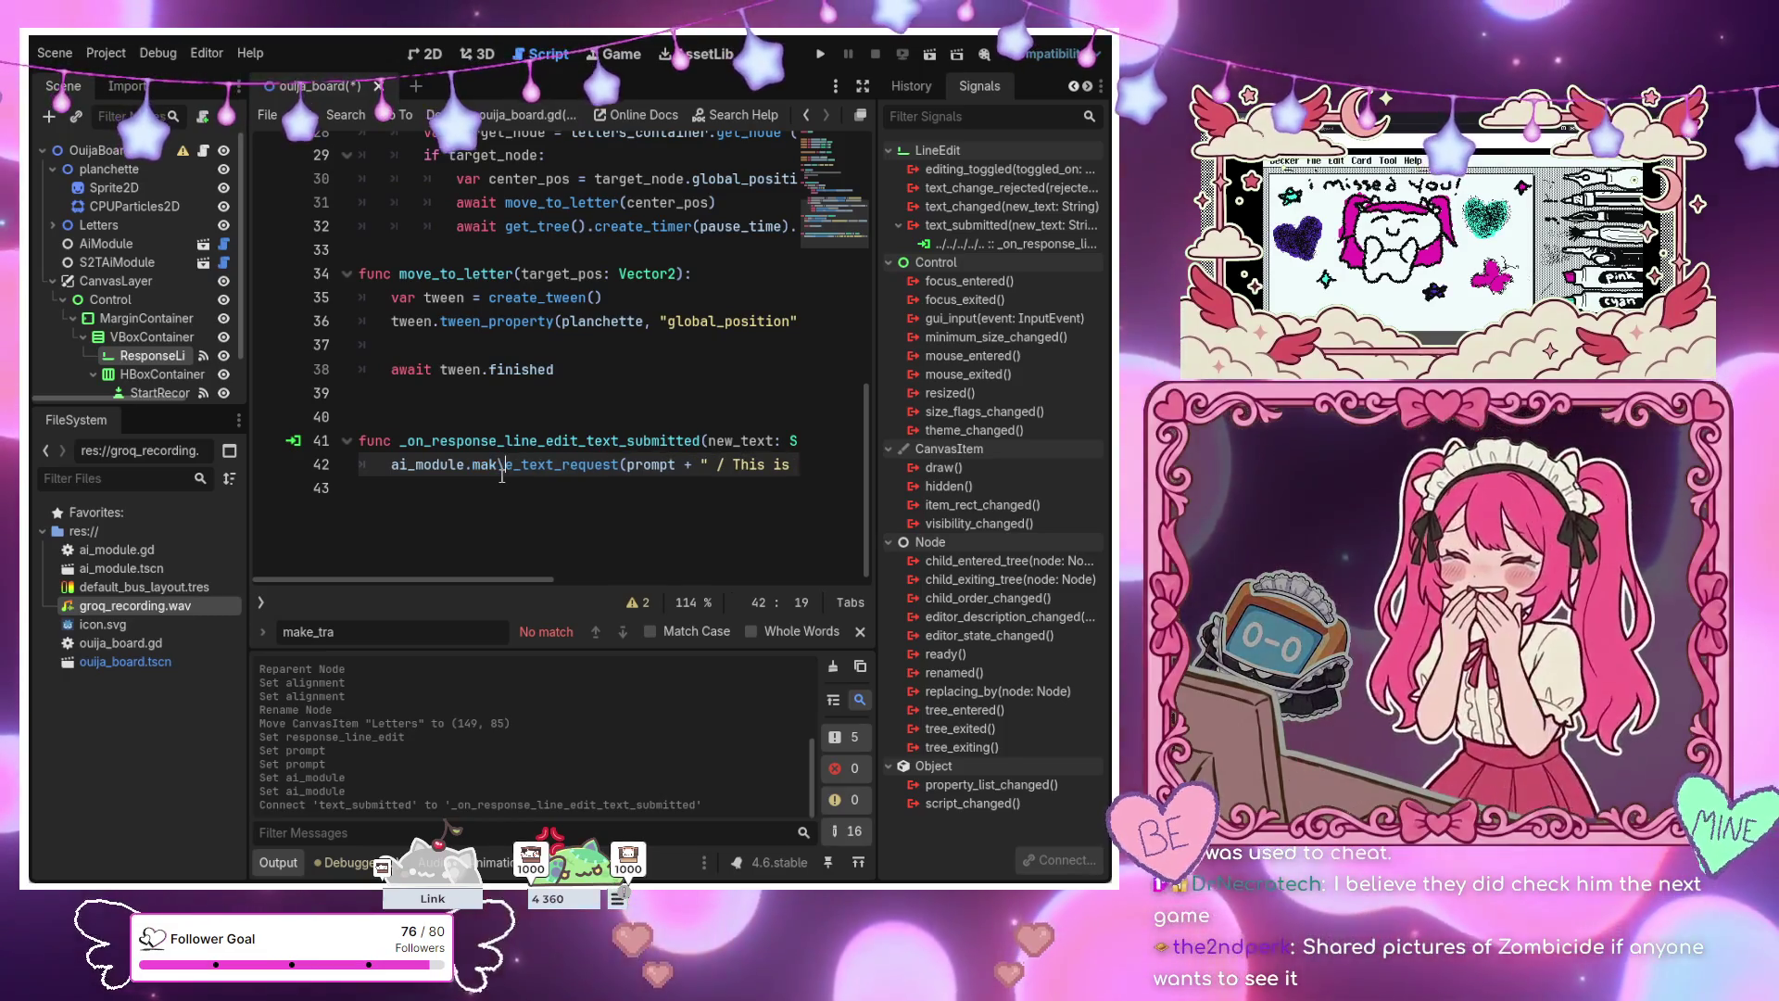
pyautogui.press('Down')
pyautogui.press('Return')
pyautogui.press('Return')
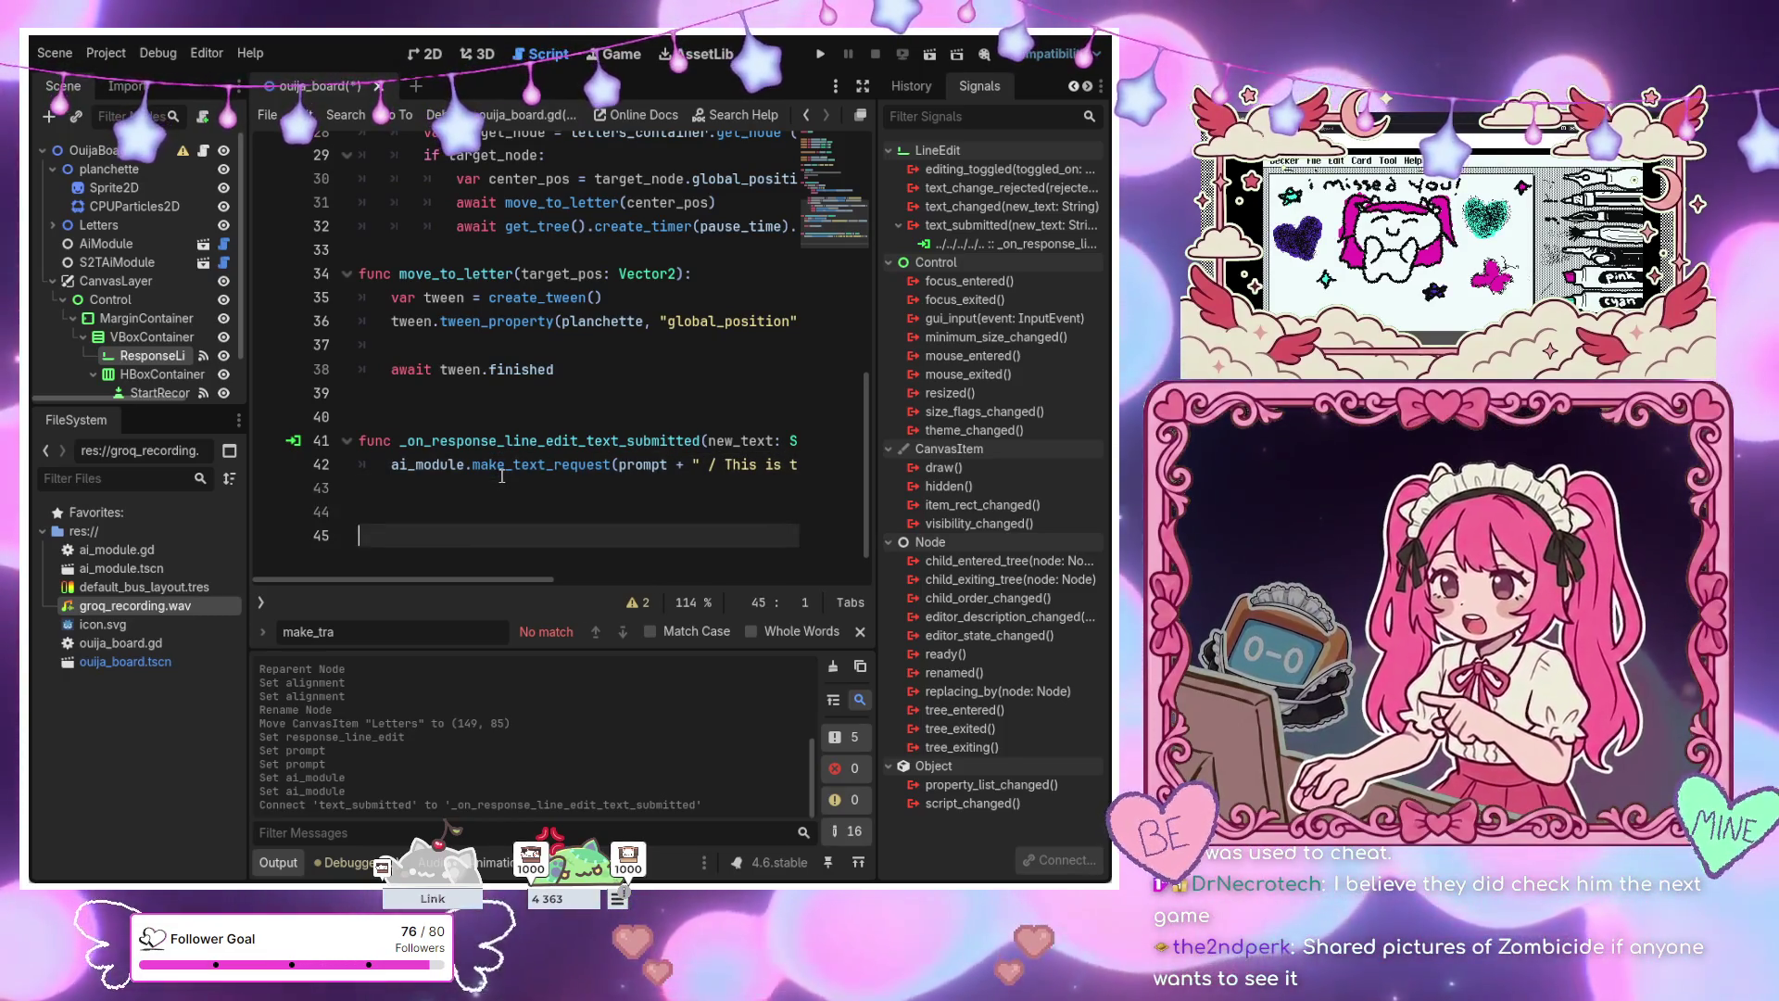
pyautogui.click(107, 244)
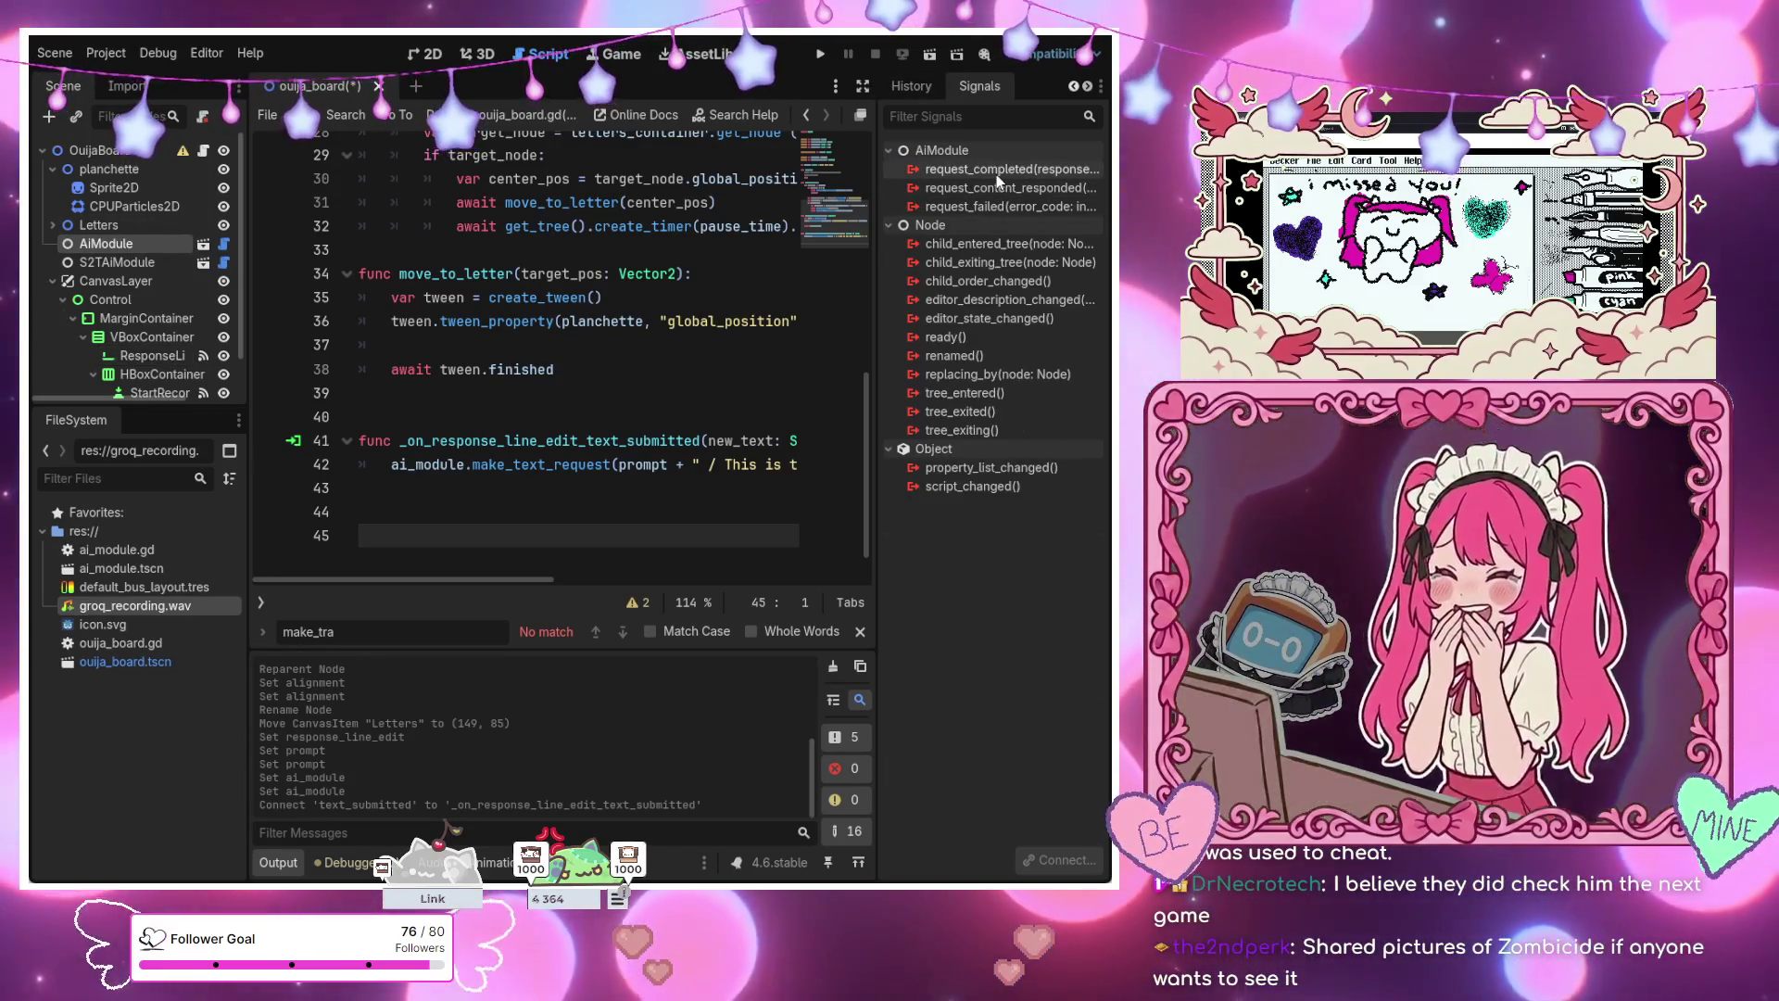
# - Connect request_content_responded to a new handler whose body calls spell_message()
pyautogui.click(991, 189)
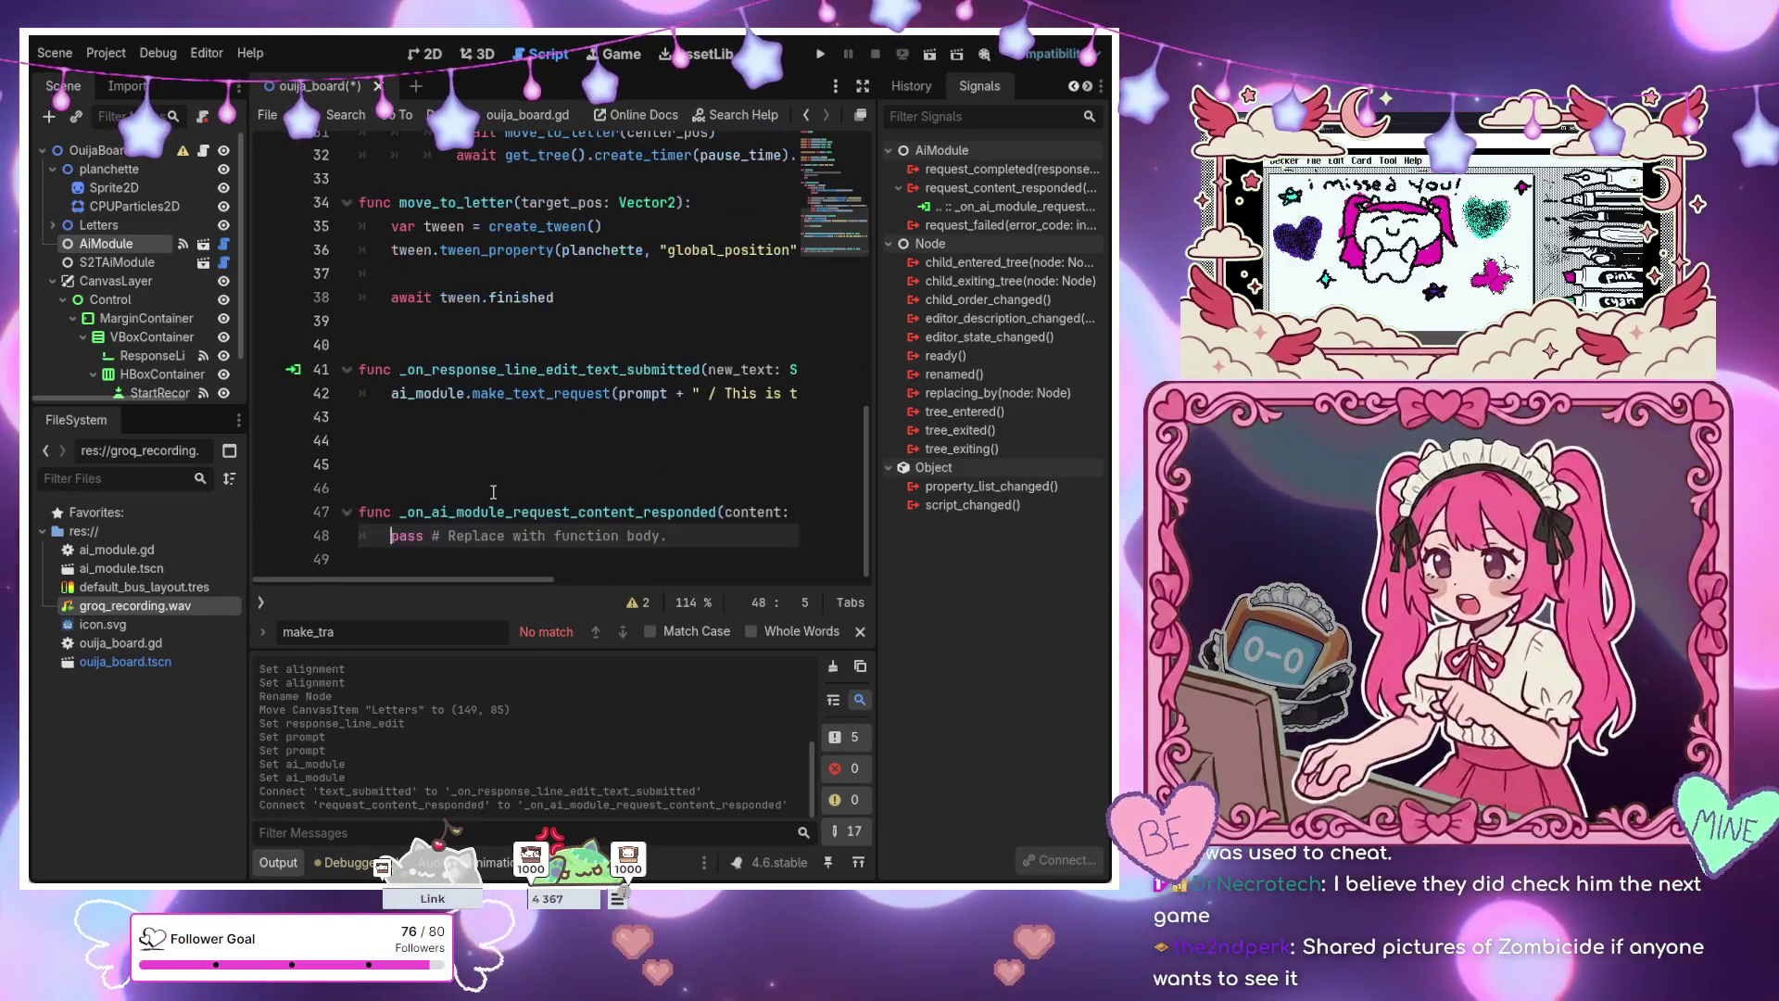
pyautogui.moveTo(667, 489); pyautogui.dragTo(391, 488)
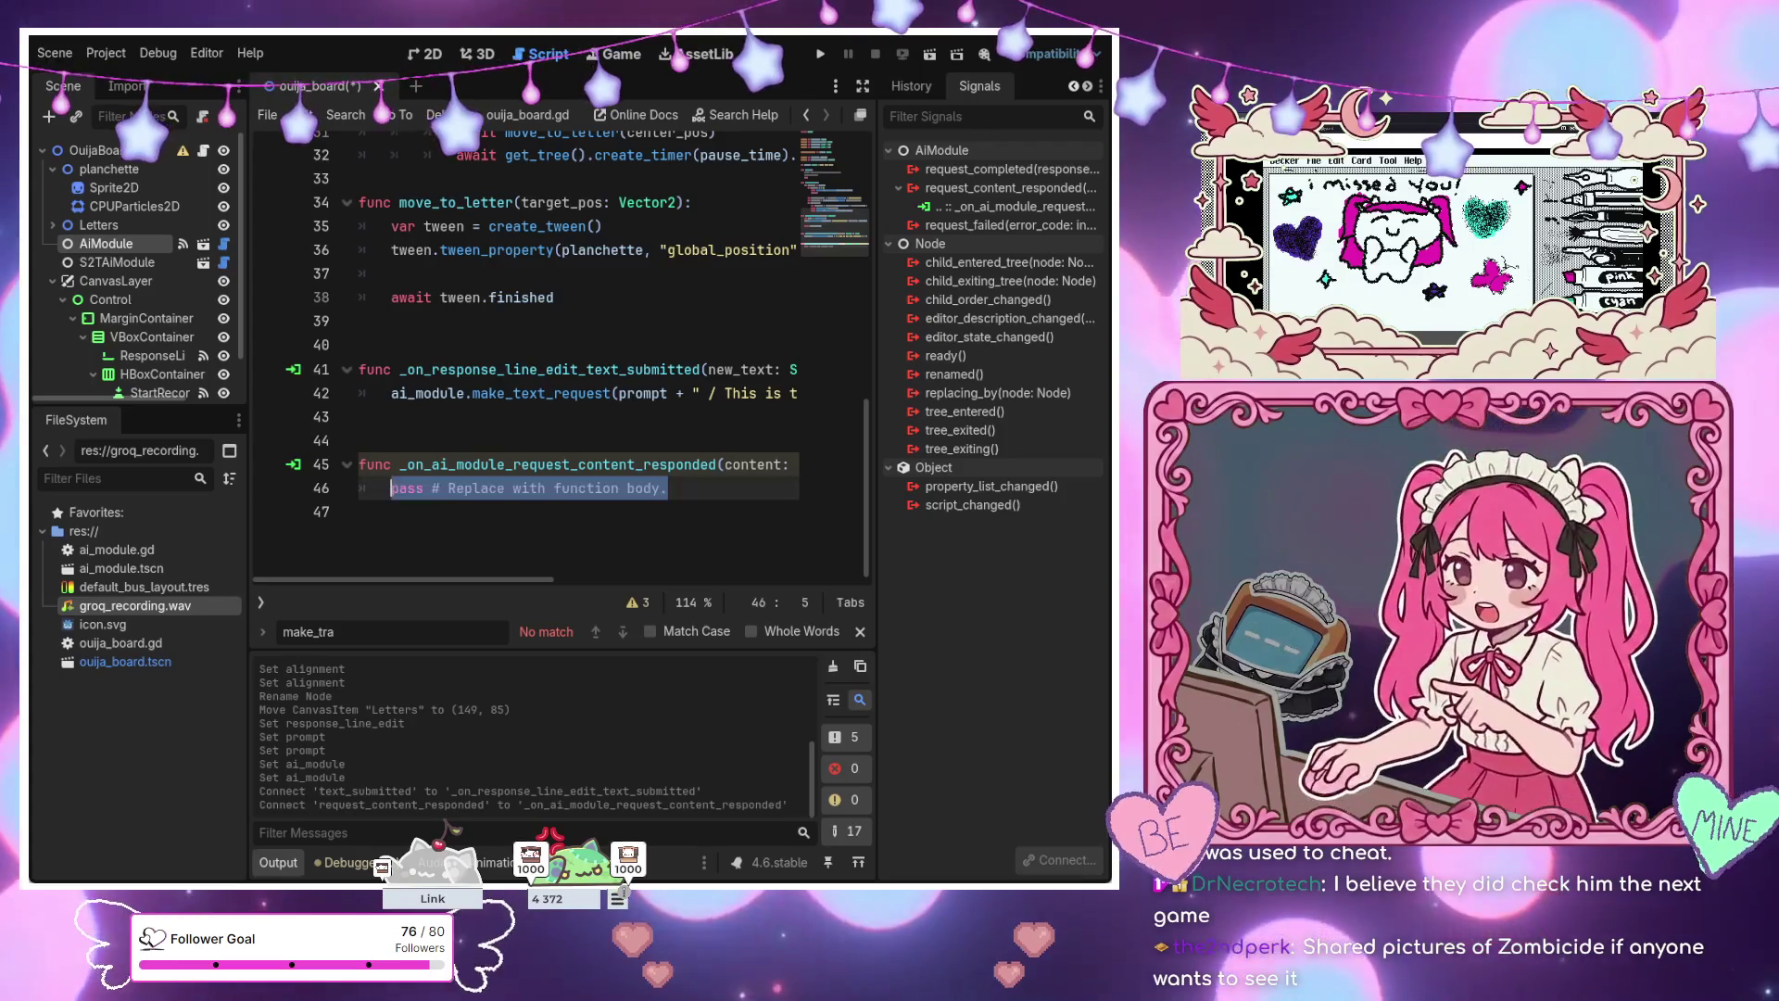
pyautogui.scroll(6, 487, 498)
pyautogui.scroll(-5, 486, 498)
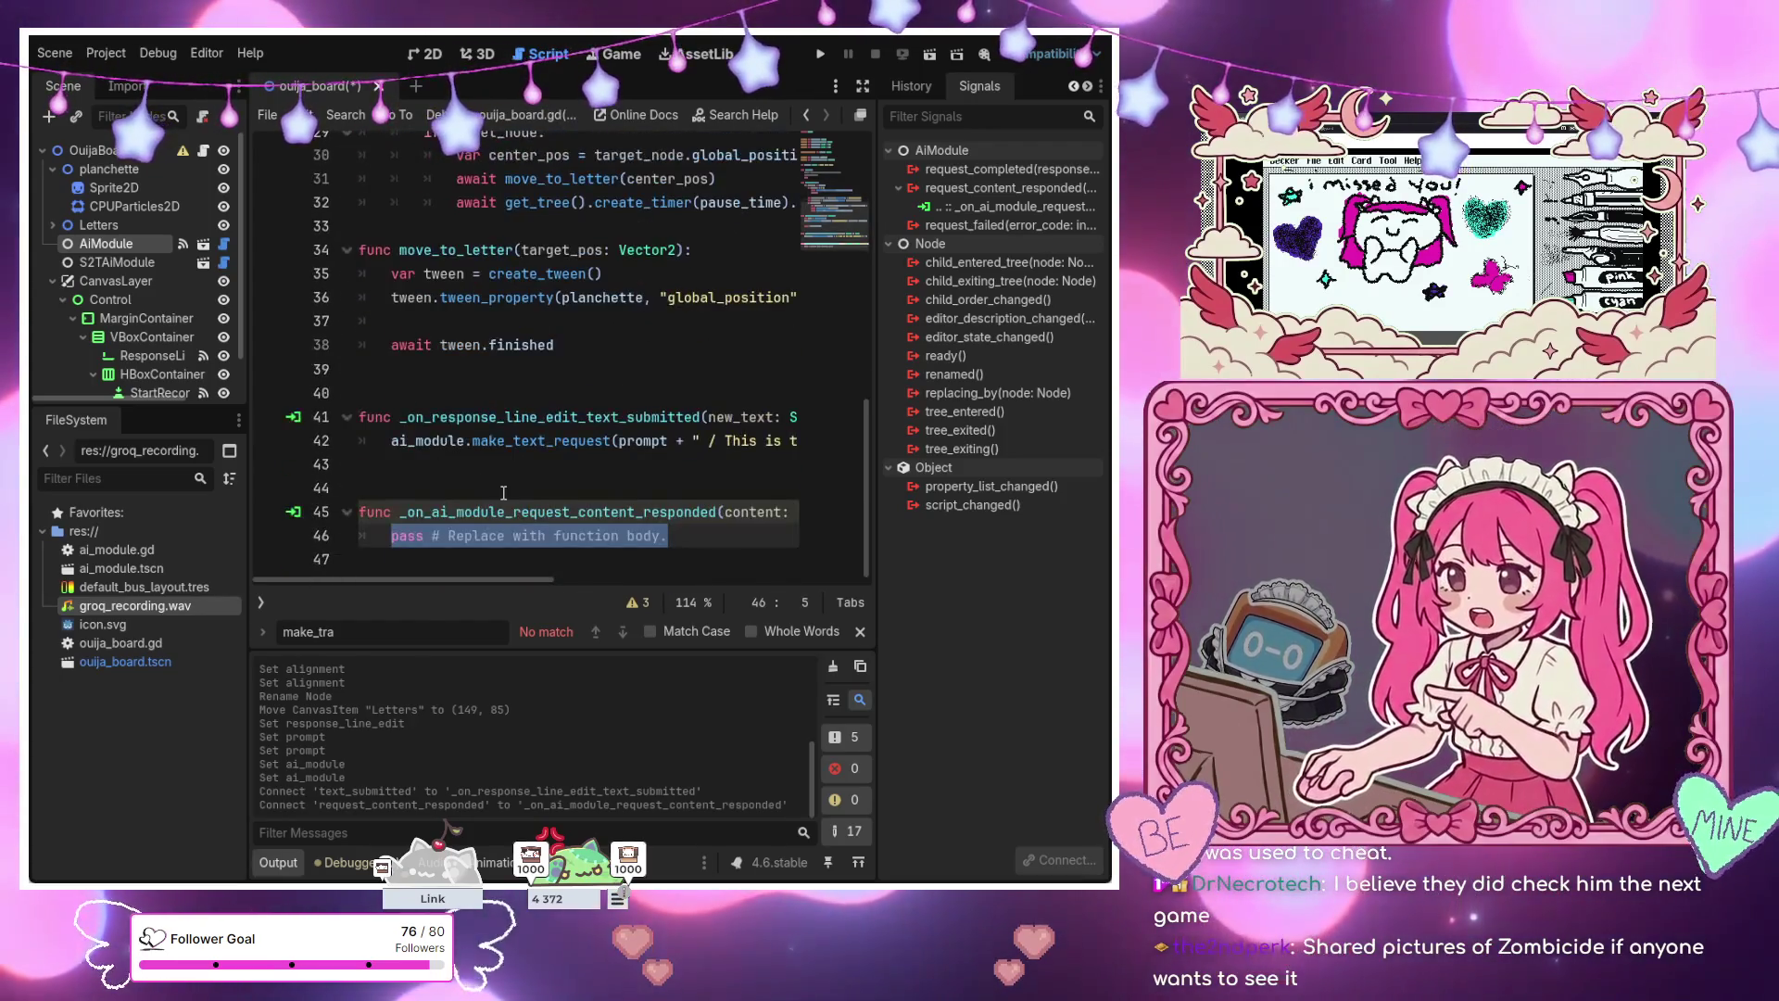
pyautogui.press('BackSpace')
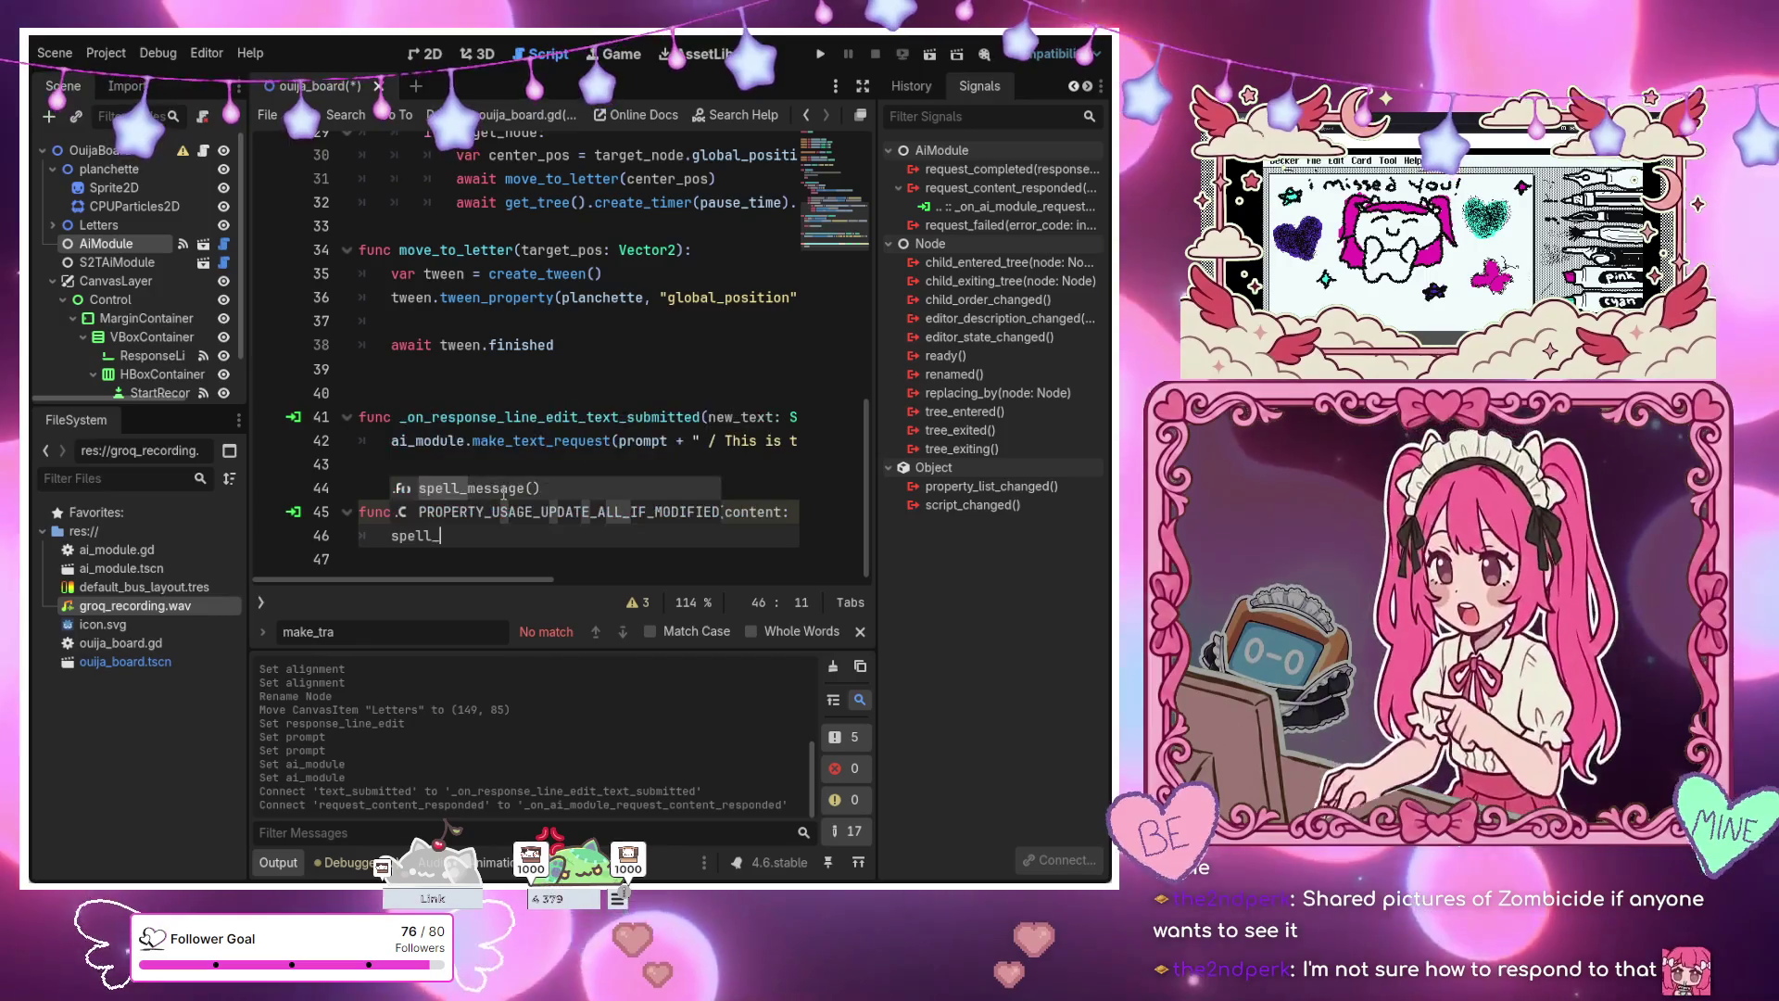
pyautogui.press('Return')
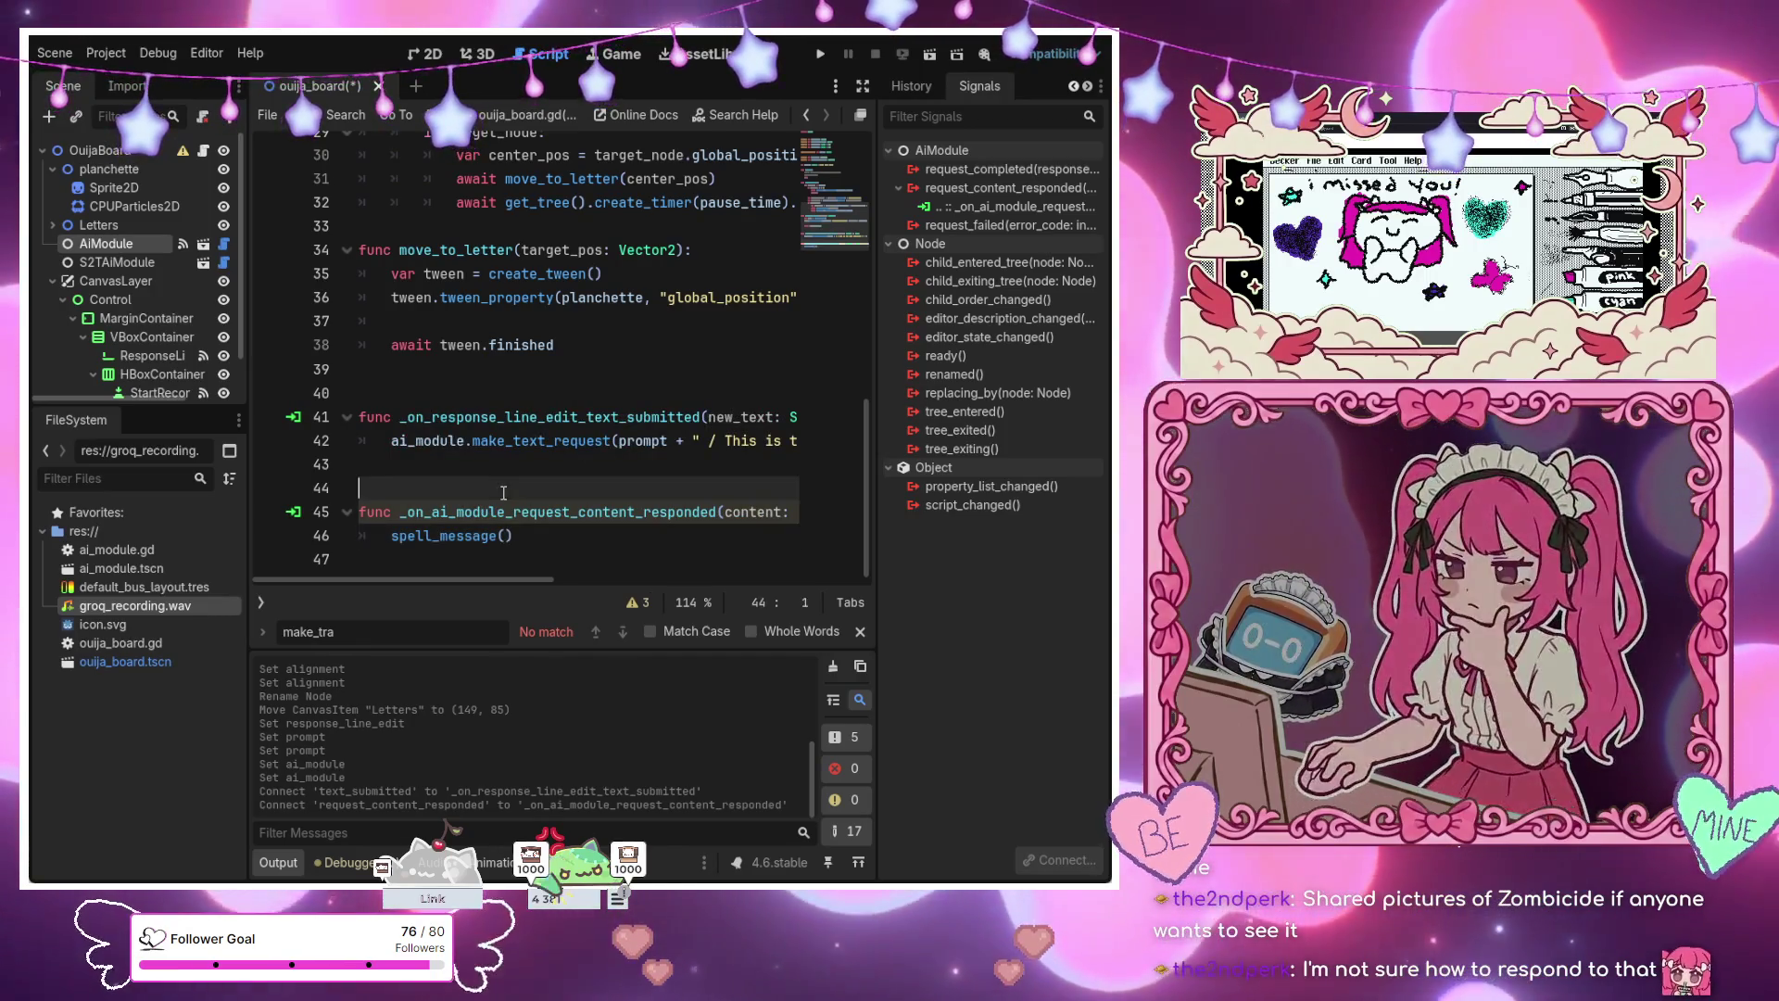
# - Launch a test run of the game to check the AI reply
pyautogui.scroll(-2, 185, 337)
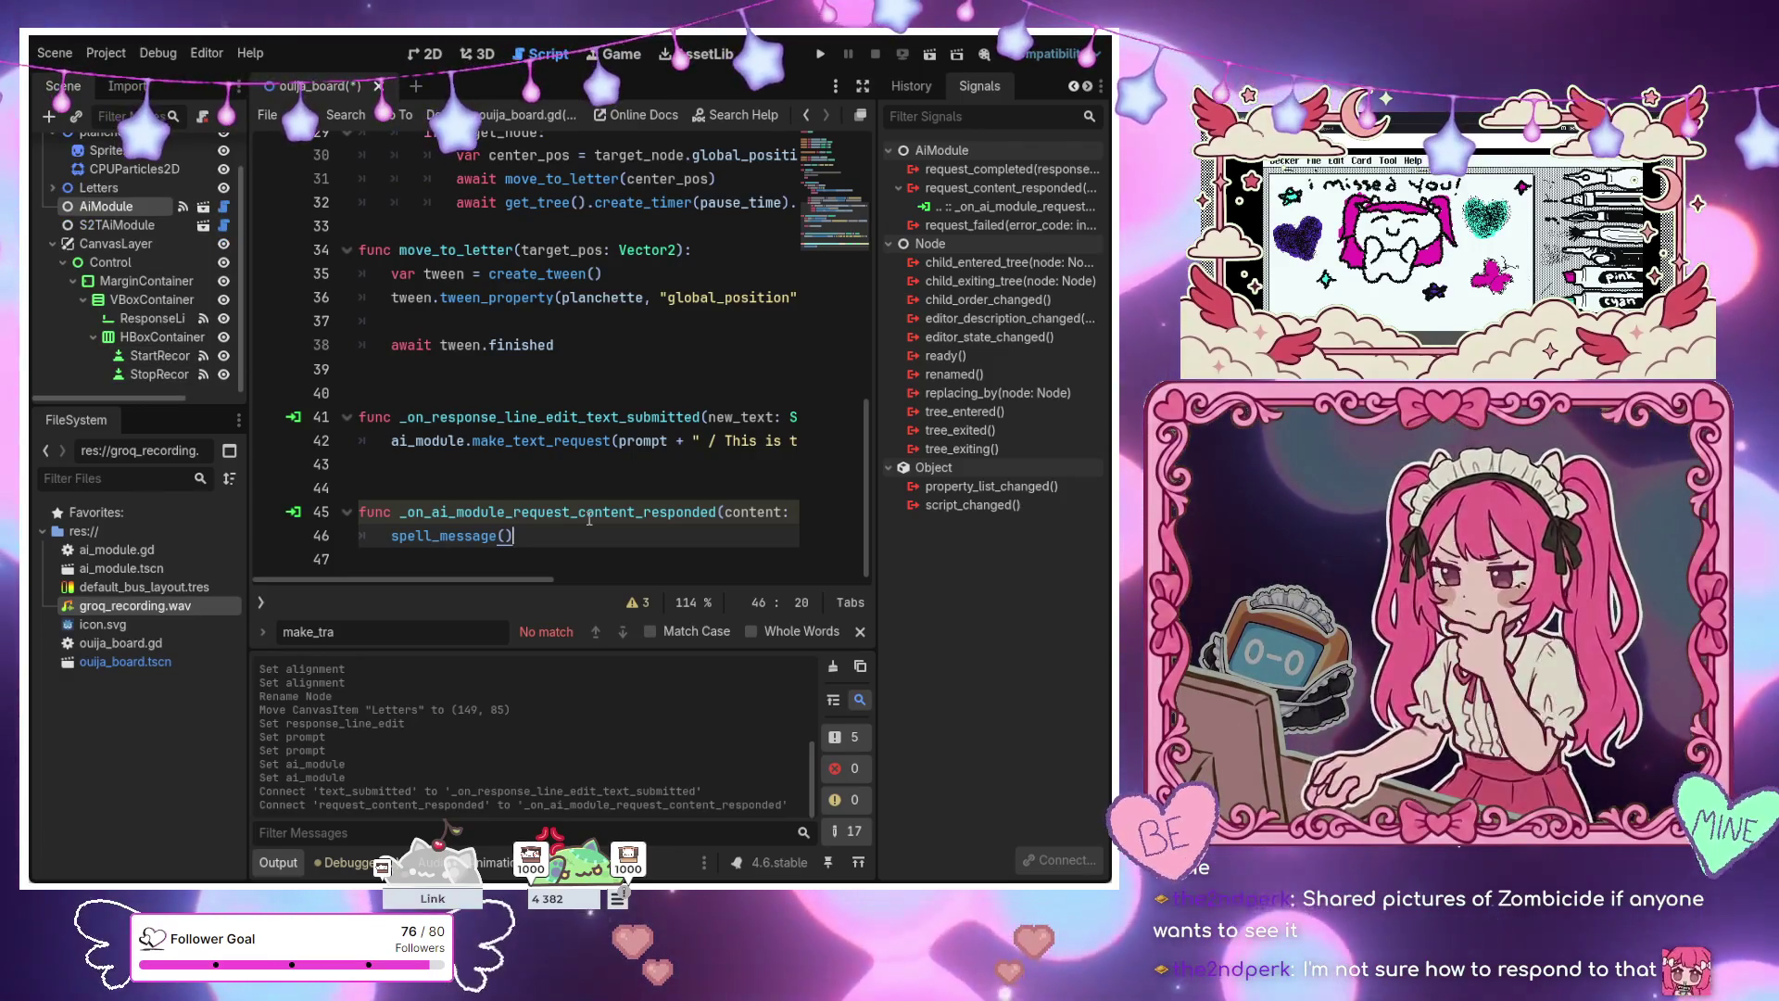
pyautogui.click(676, 417)
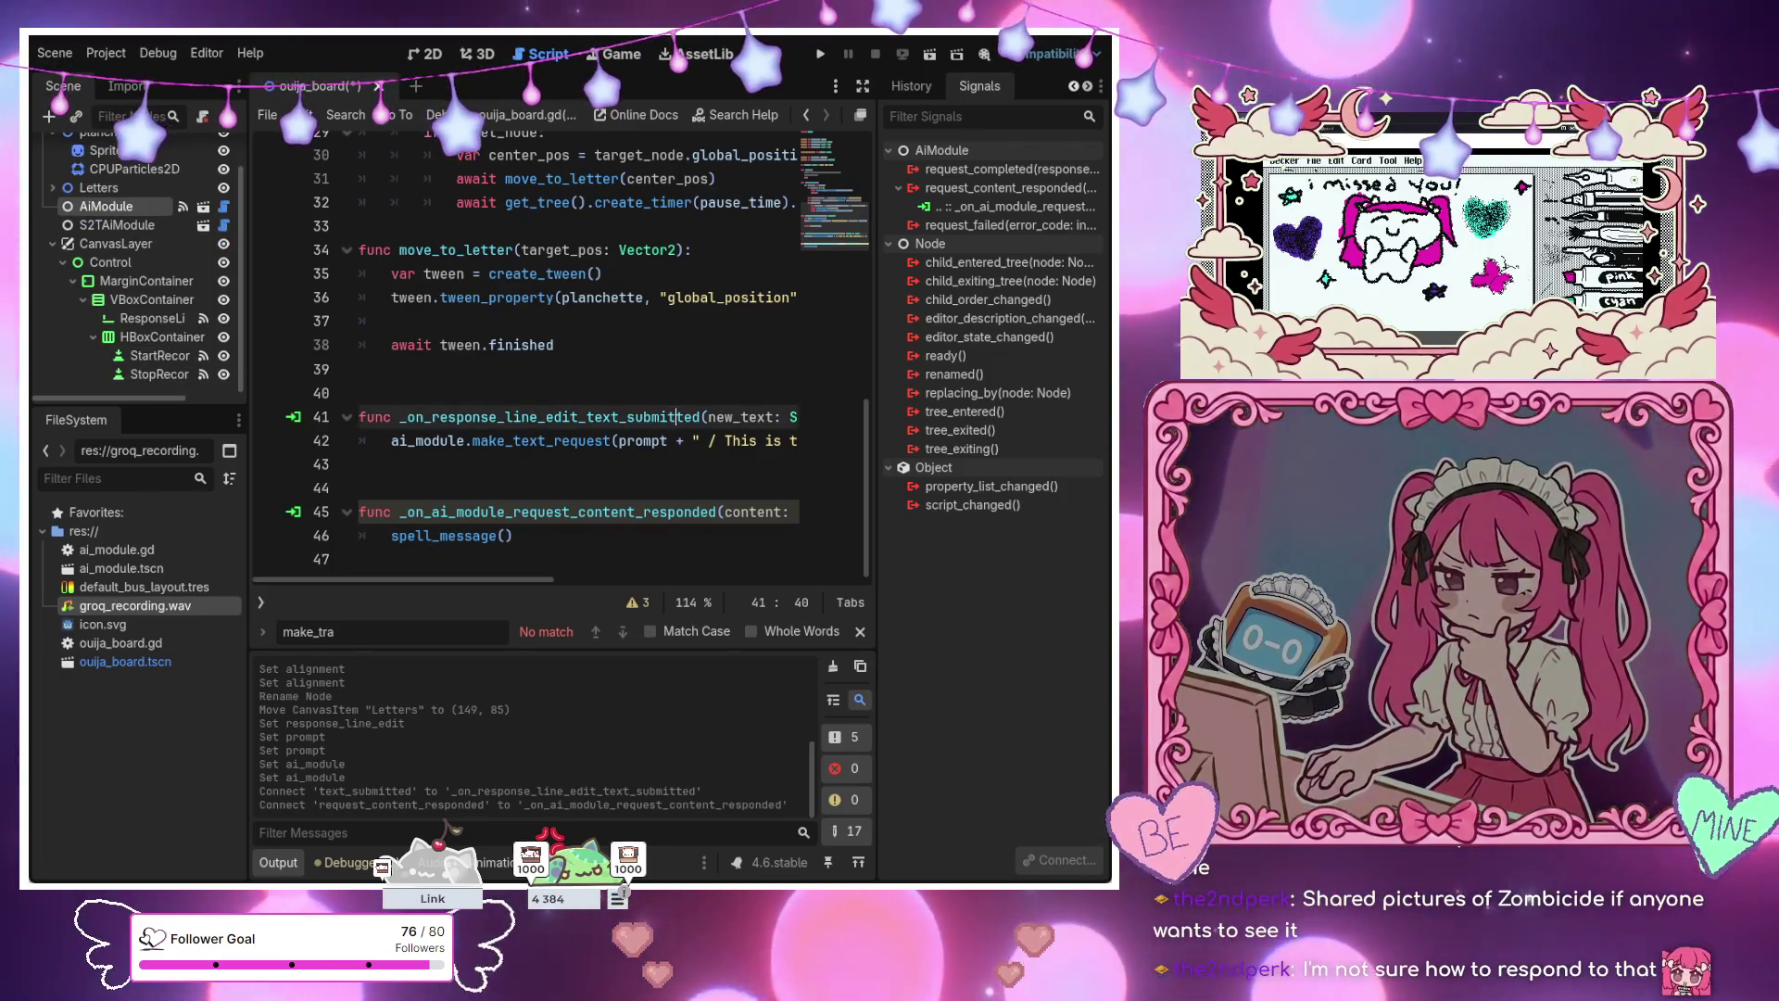
pyautogui.click(823, 53)
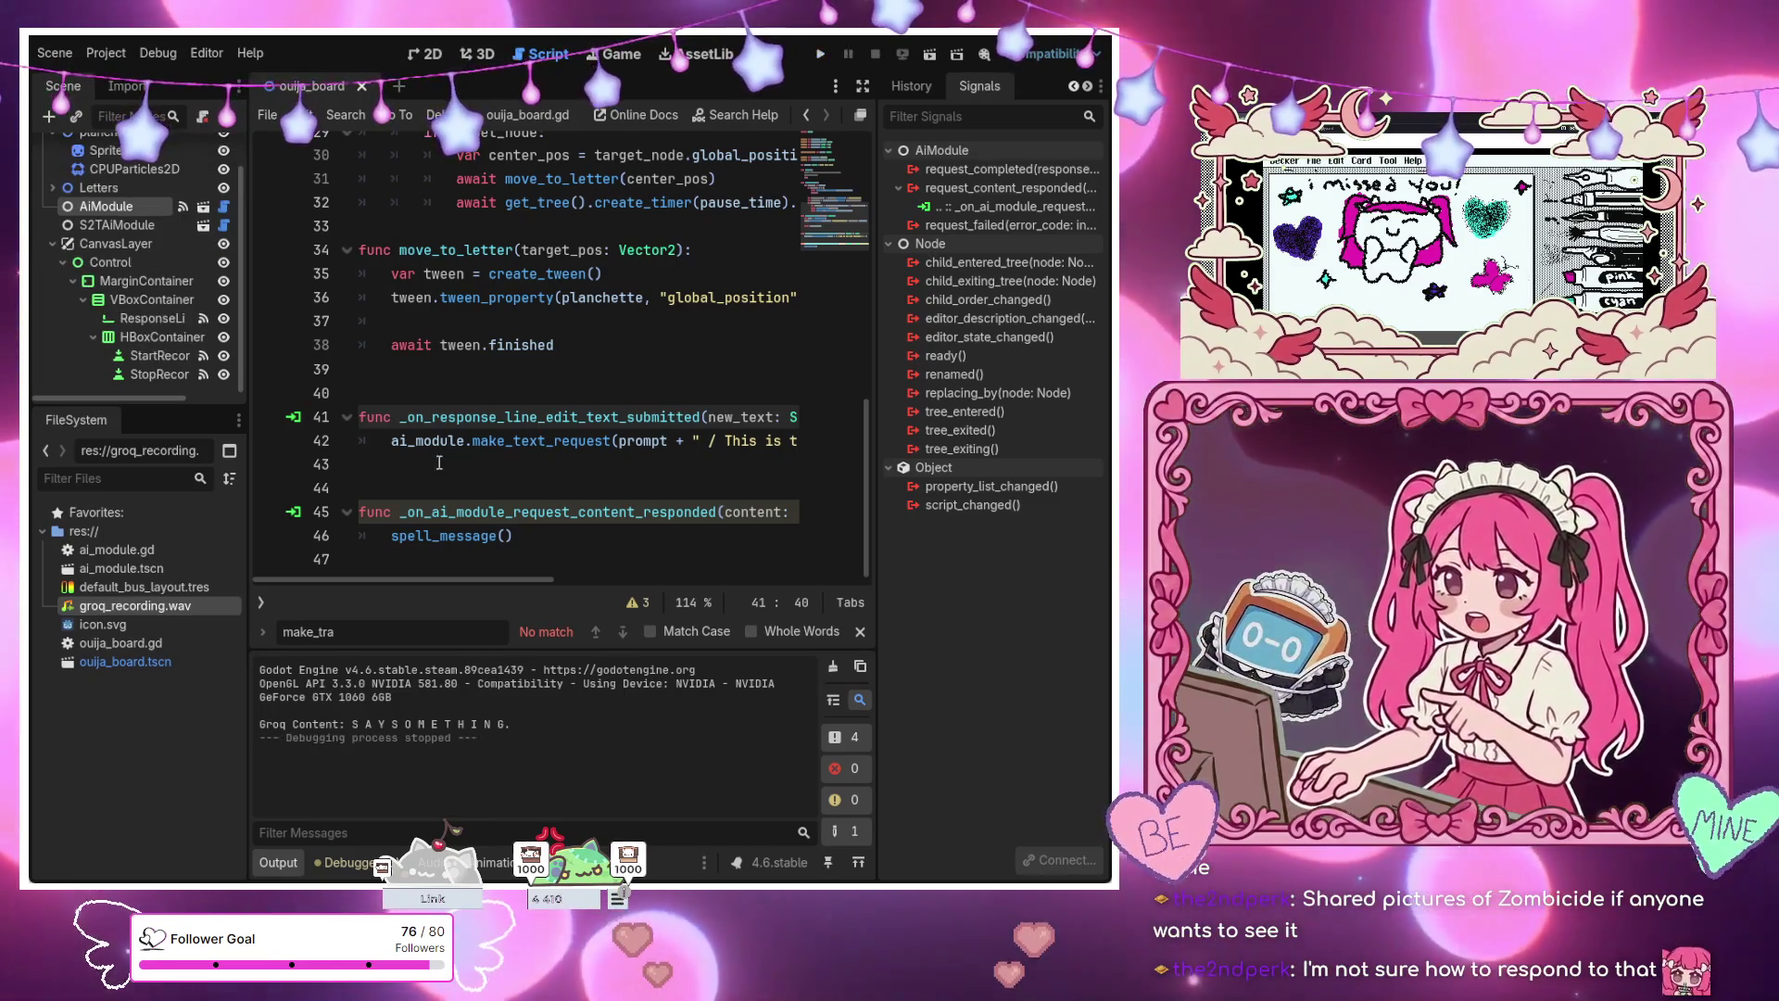
# - Go back to the handler's spell_message() call after stopping the test run
pyautogui.click(521, 528)
# - Give spell_message a 'message: String' parameter
pyautogui.scroll(6, 553, 521)
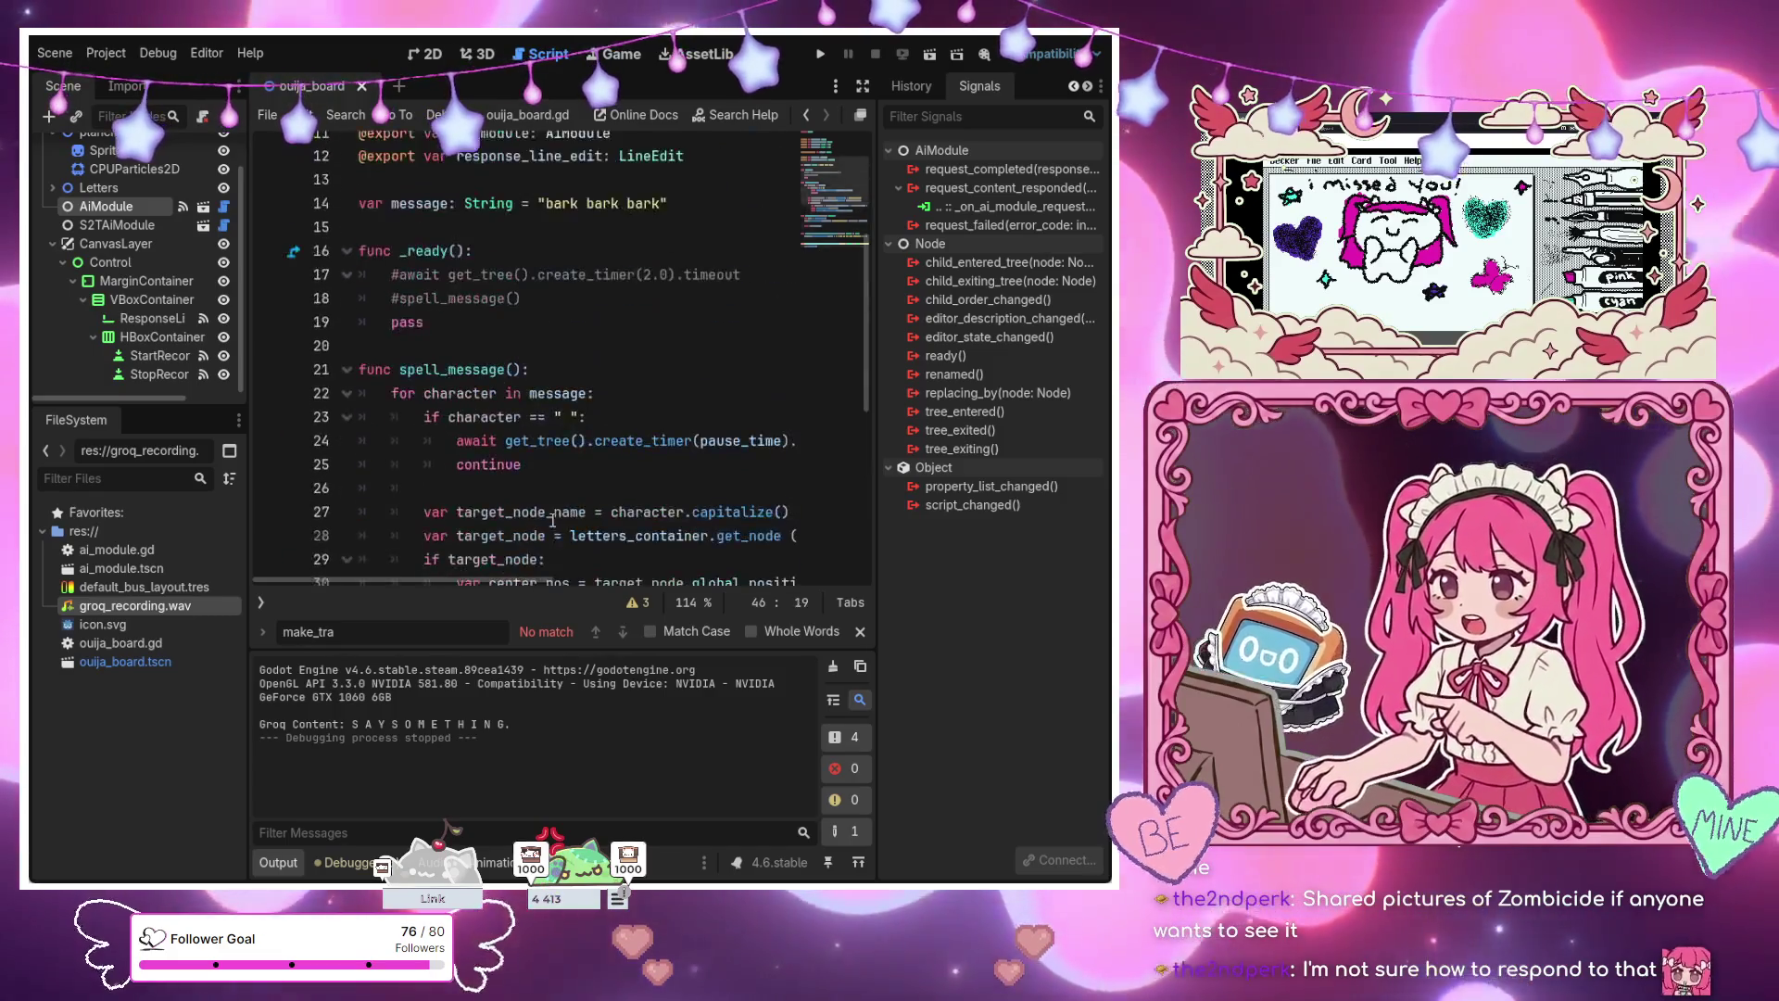
pyautogui.scroll(3, 473, 400)
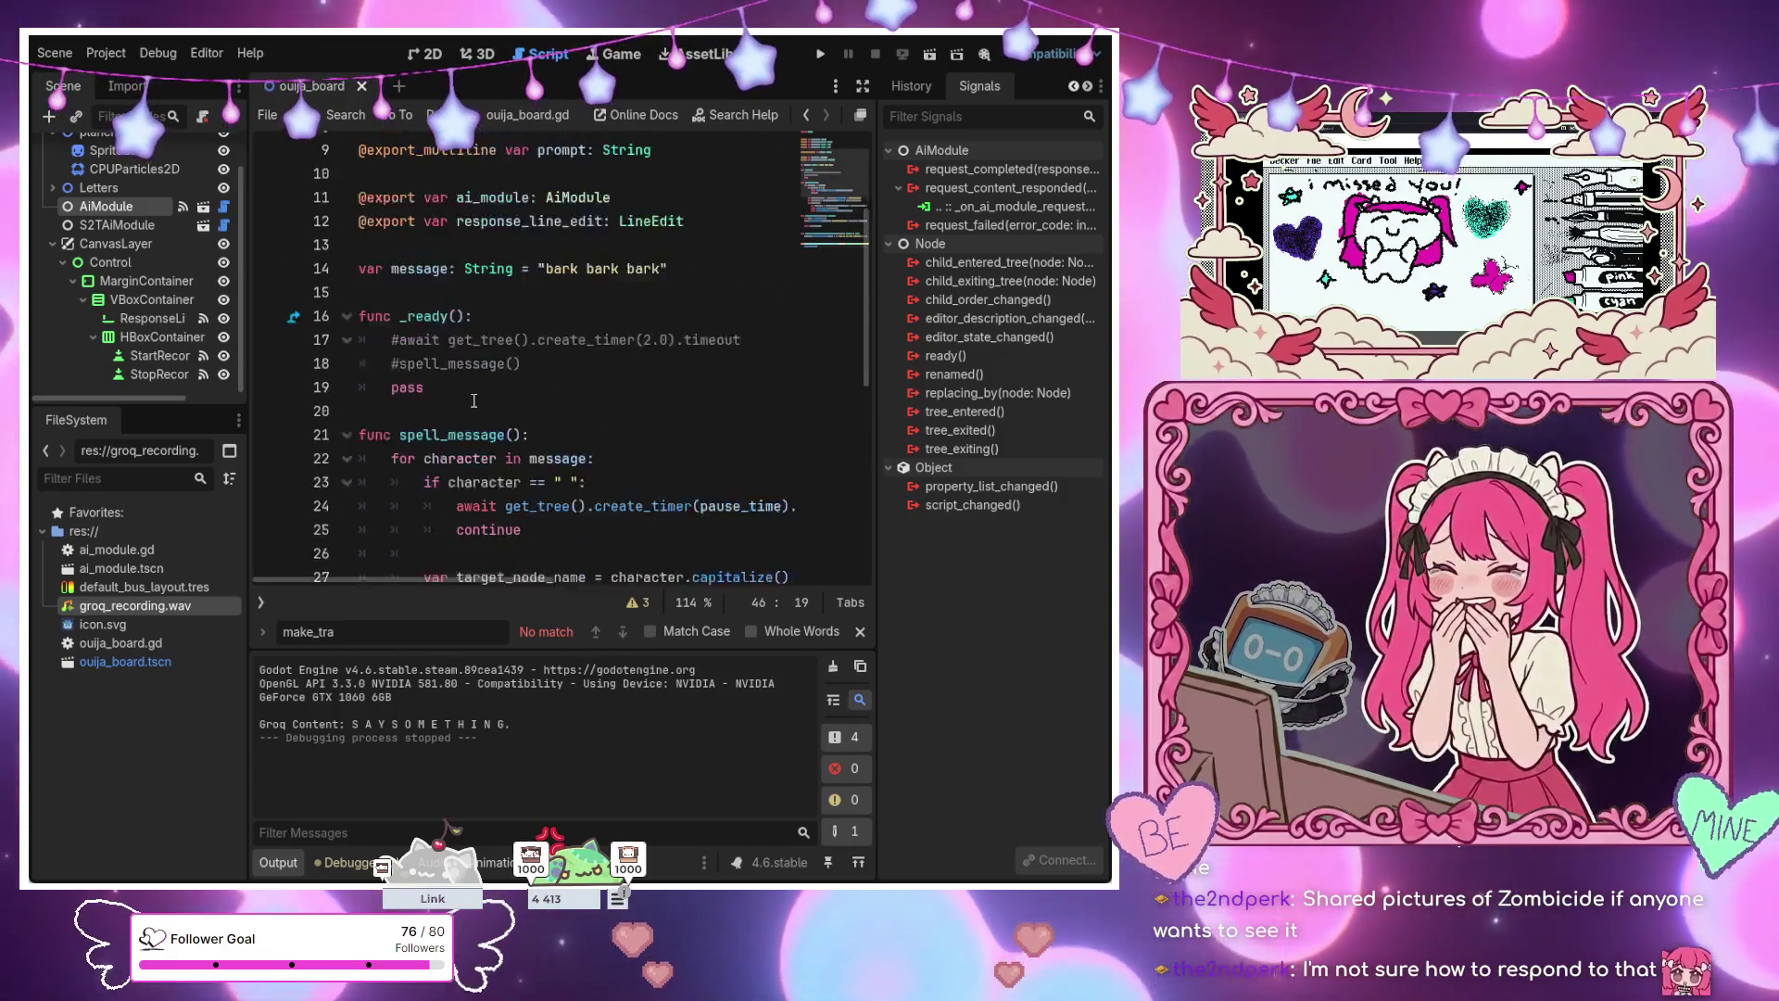
pyautogui.scroll(-5, 473, 401)
pyautogui.scroll(3, 474, 401)
pyautogui.click(508, 440)
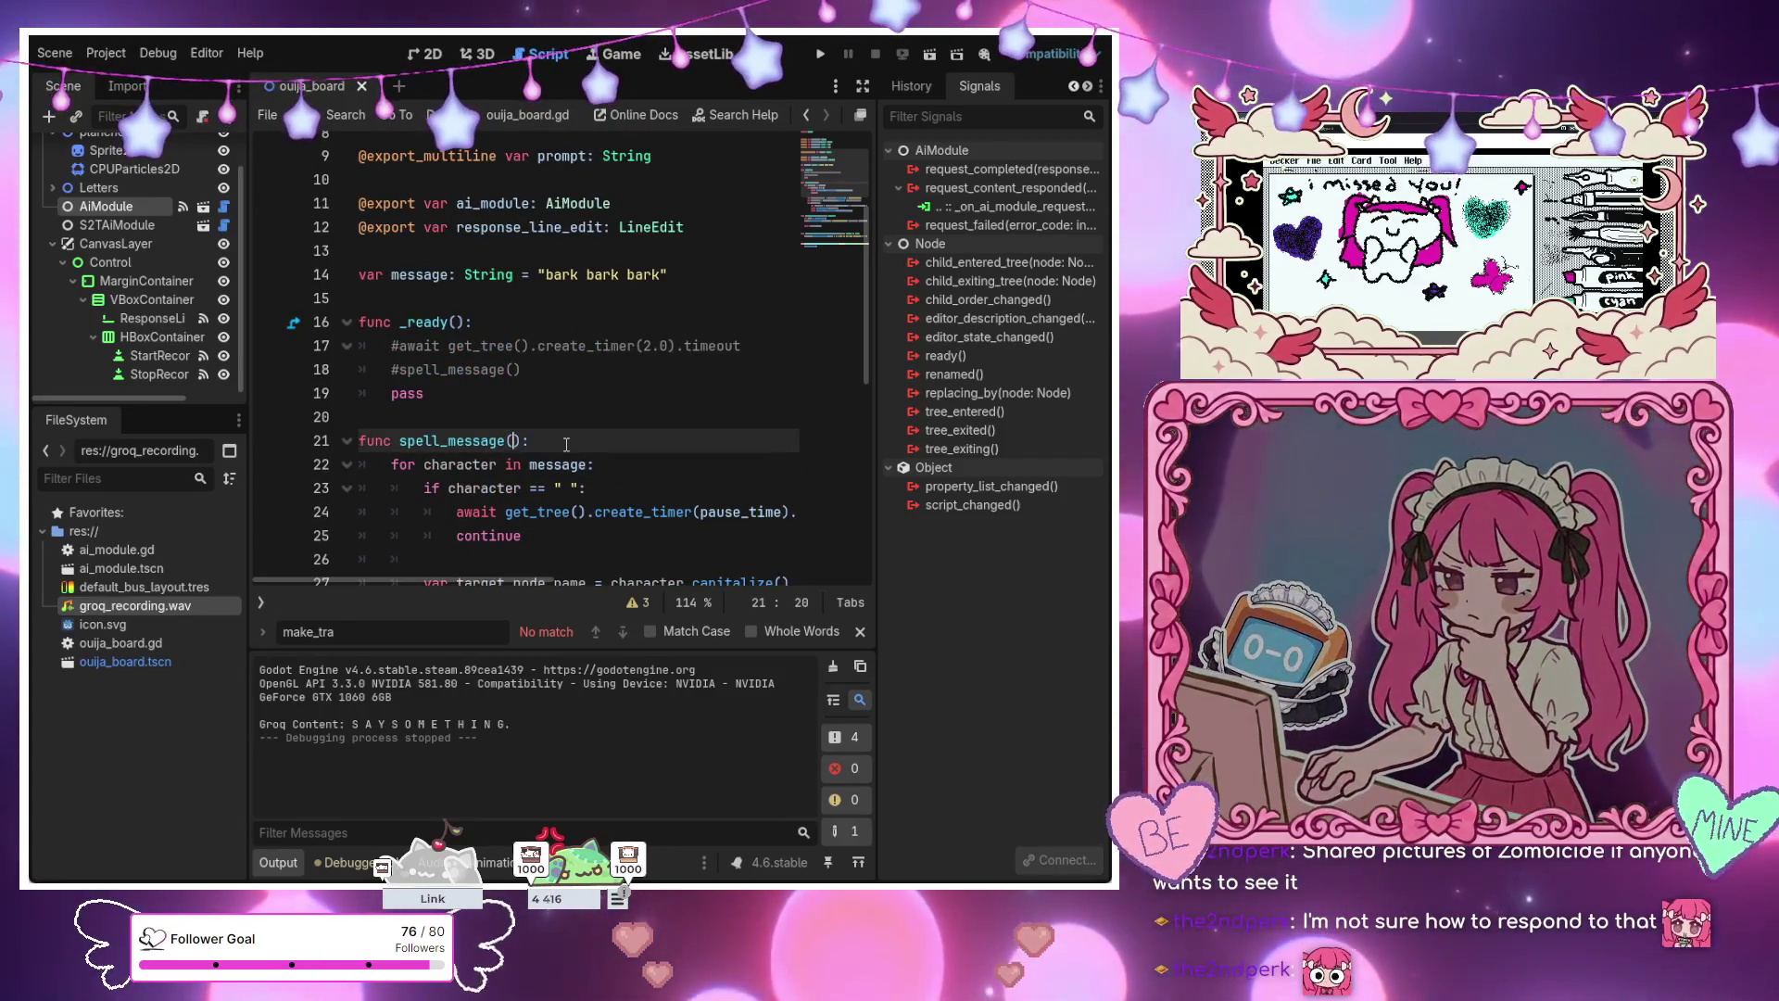
pyautogui.write('essage: S')
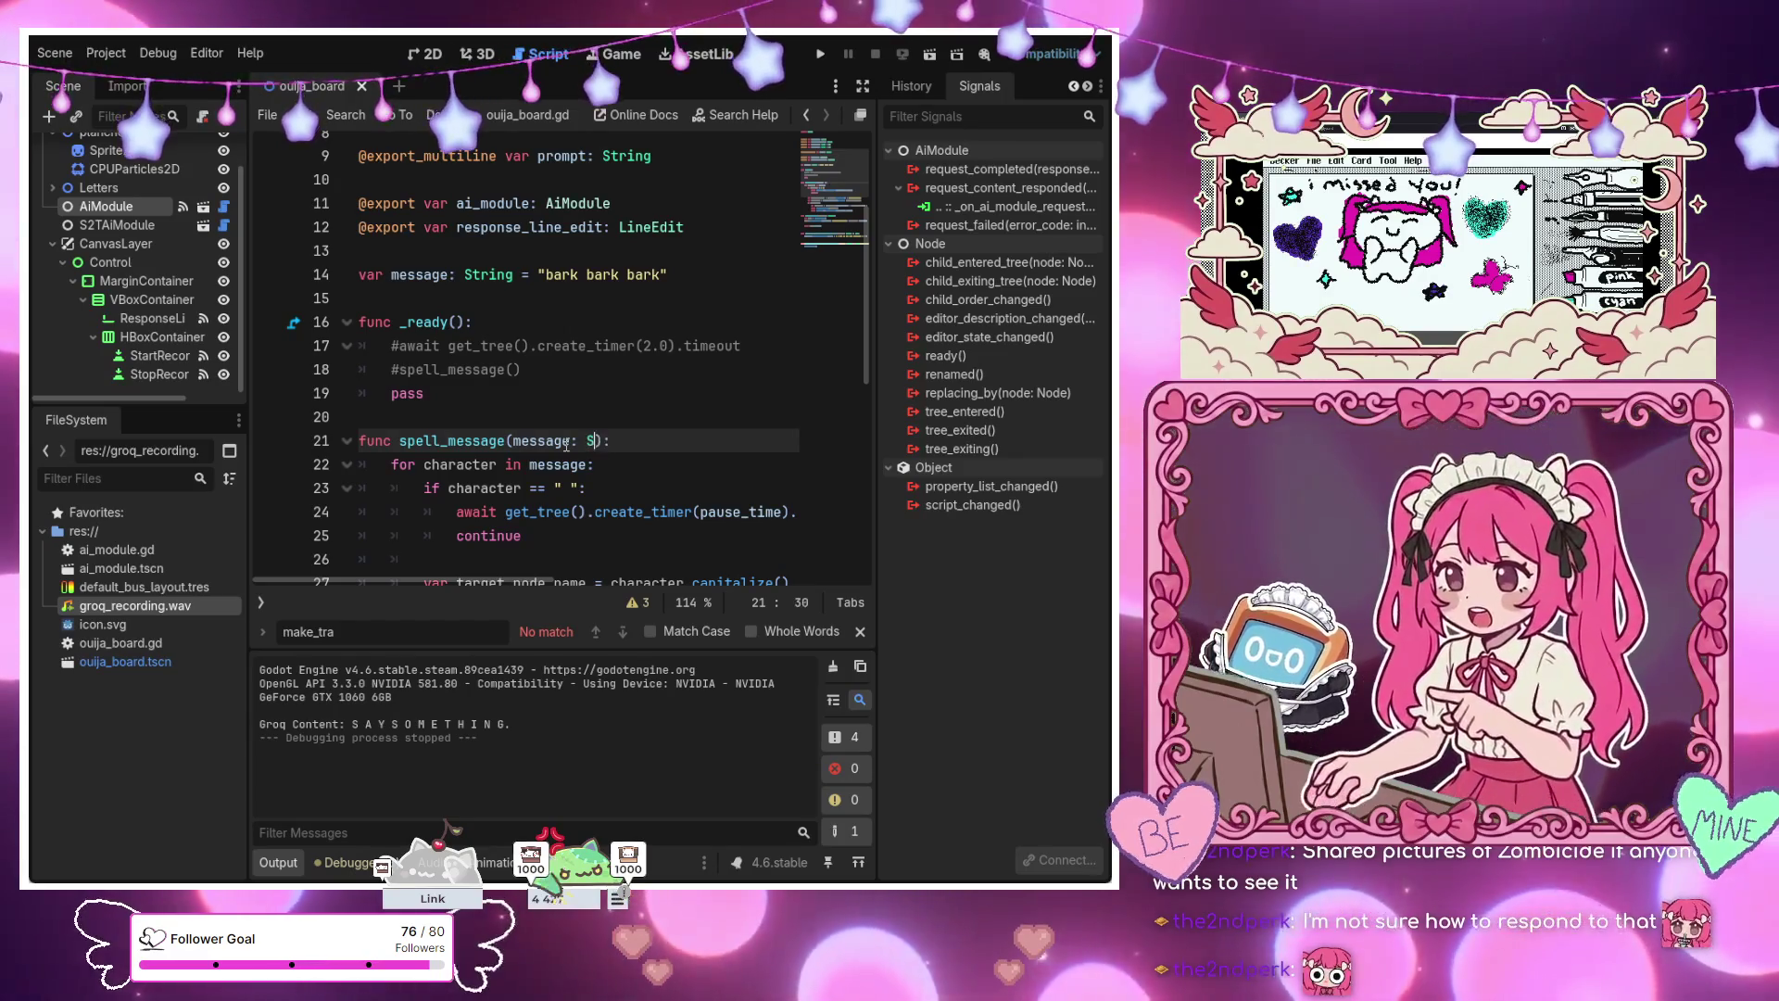
pyautogui.write('tring')
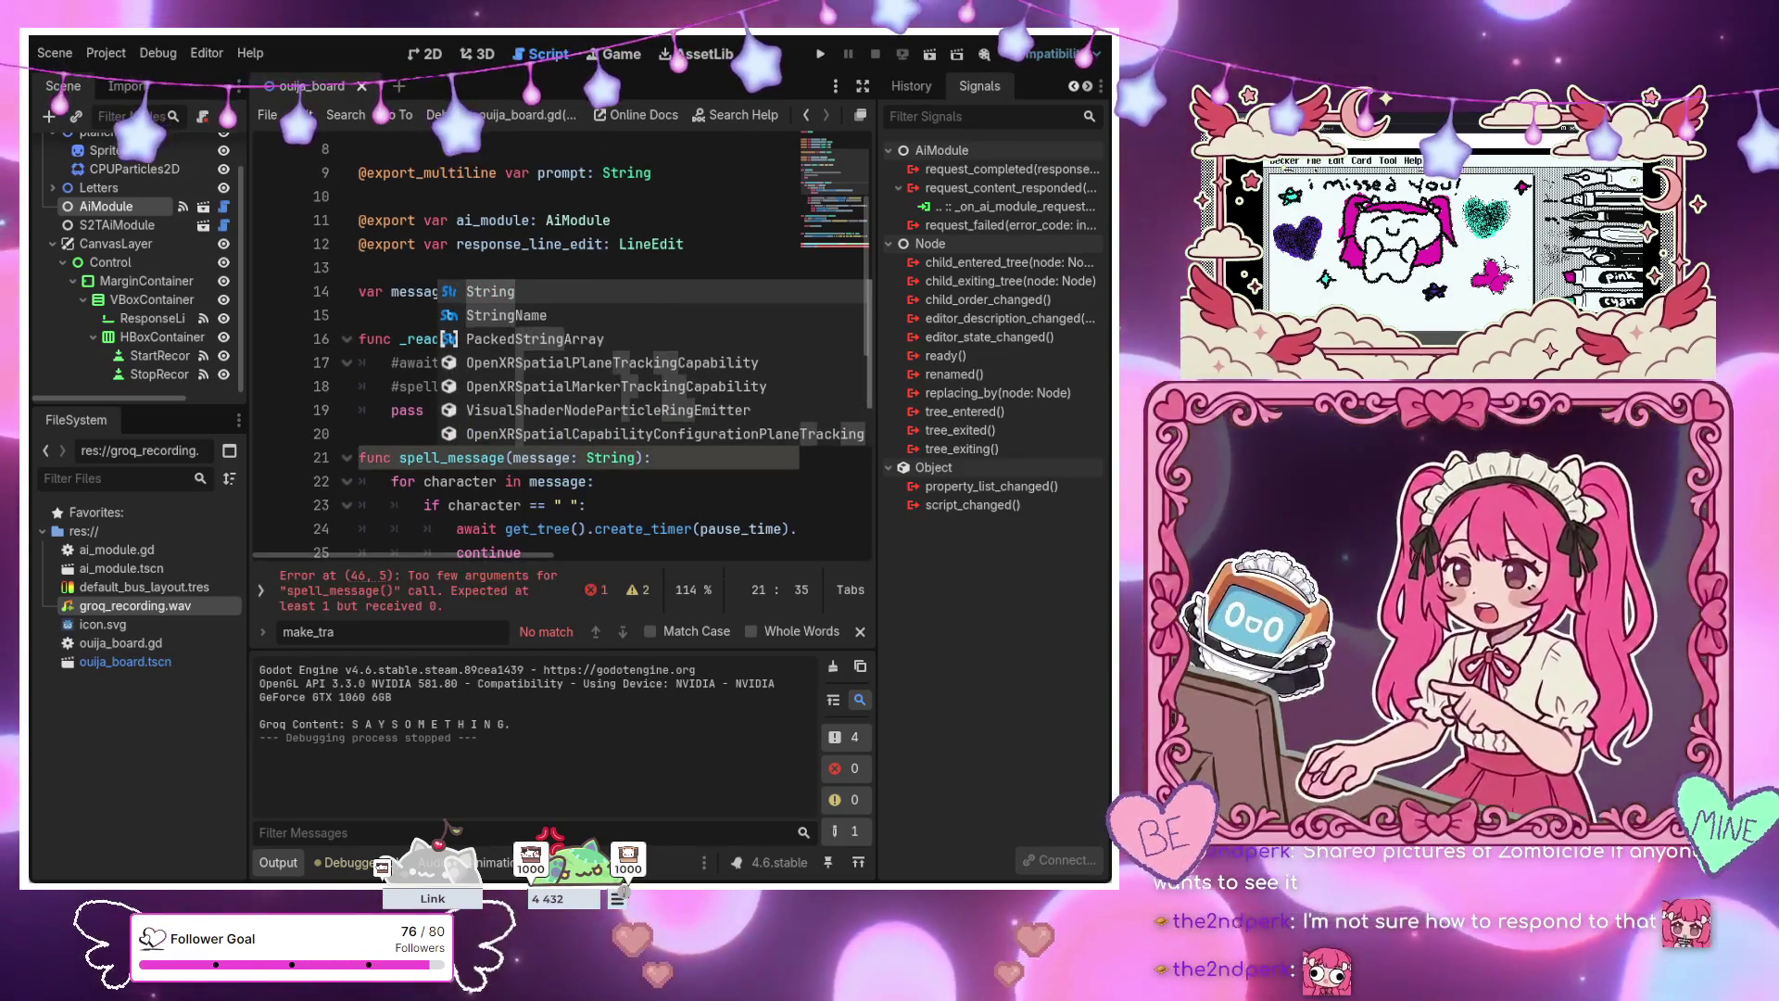
pyautogui.press('Escape')
# - Delete the old message variable line and its leftover blank line
pyautogui.moveTo(668, 291); pyautogui.dragTo(358, 291)
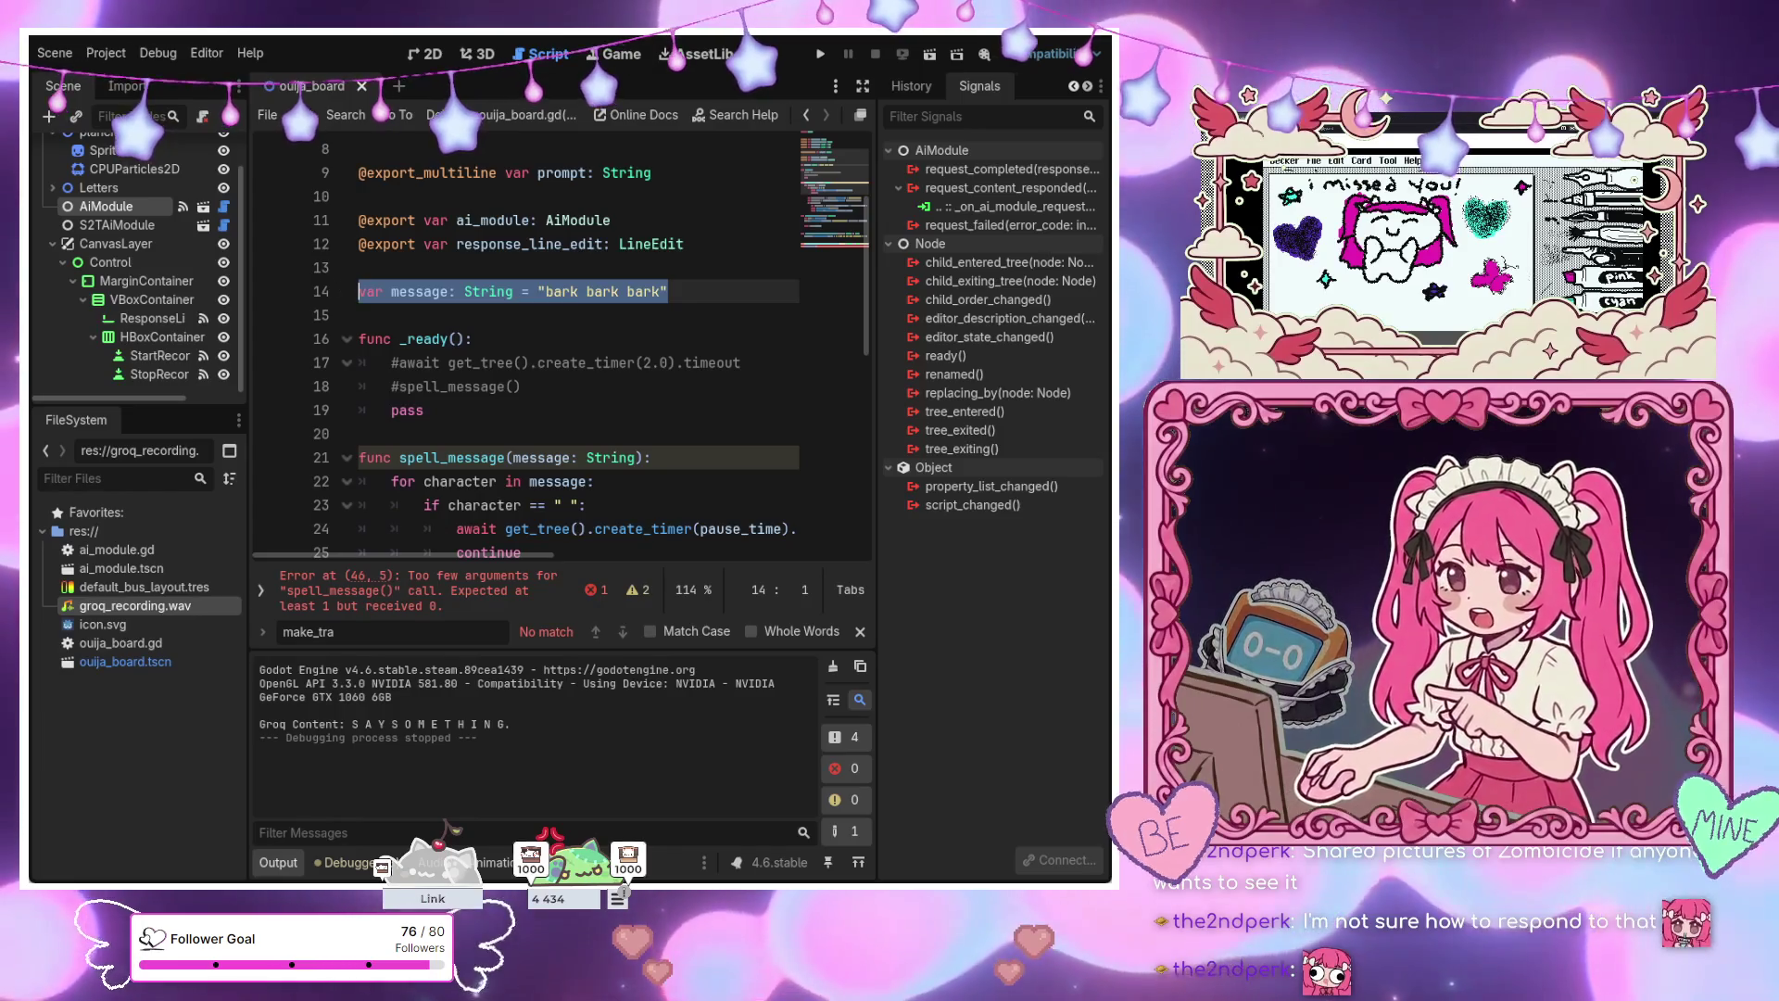
pyautogui.press('BackSpace')
pyautogui.press('BackSpace')
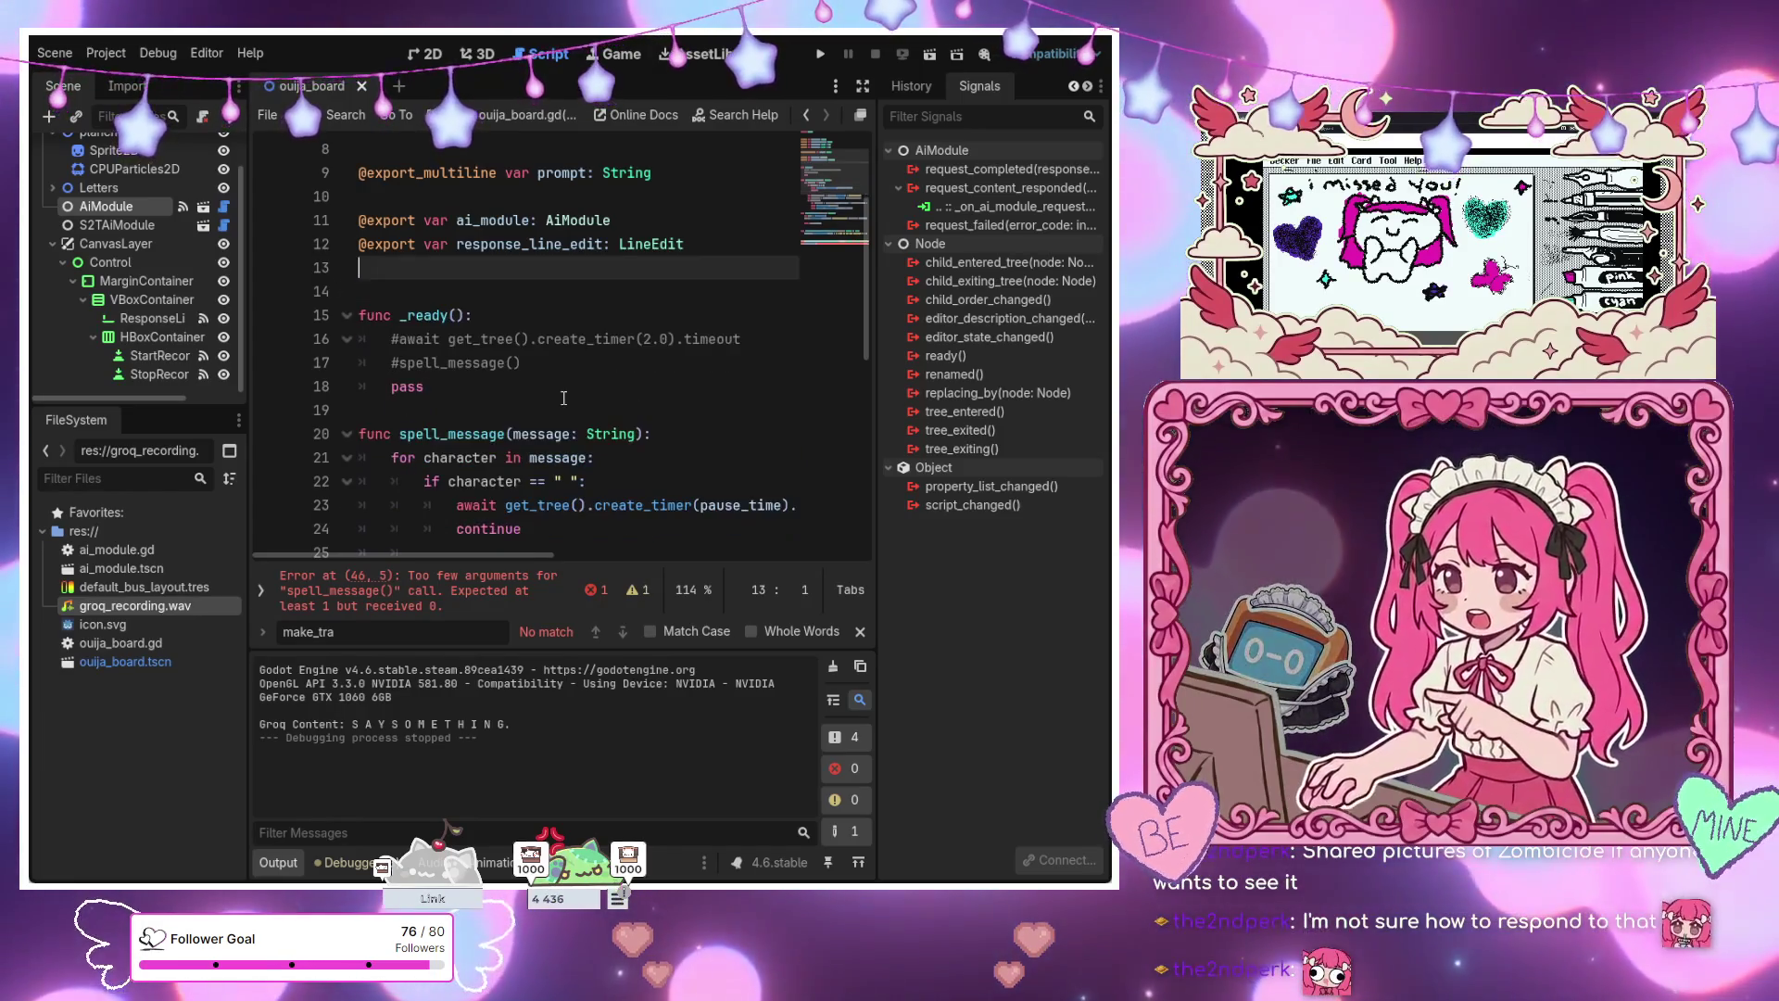
pyautogui.press('BackSpace')
pyautogui.click(466, 364)
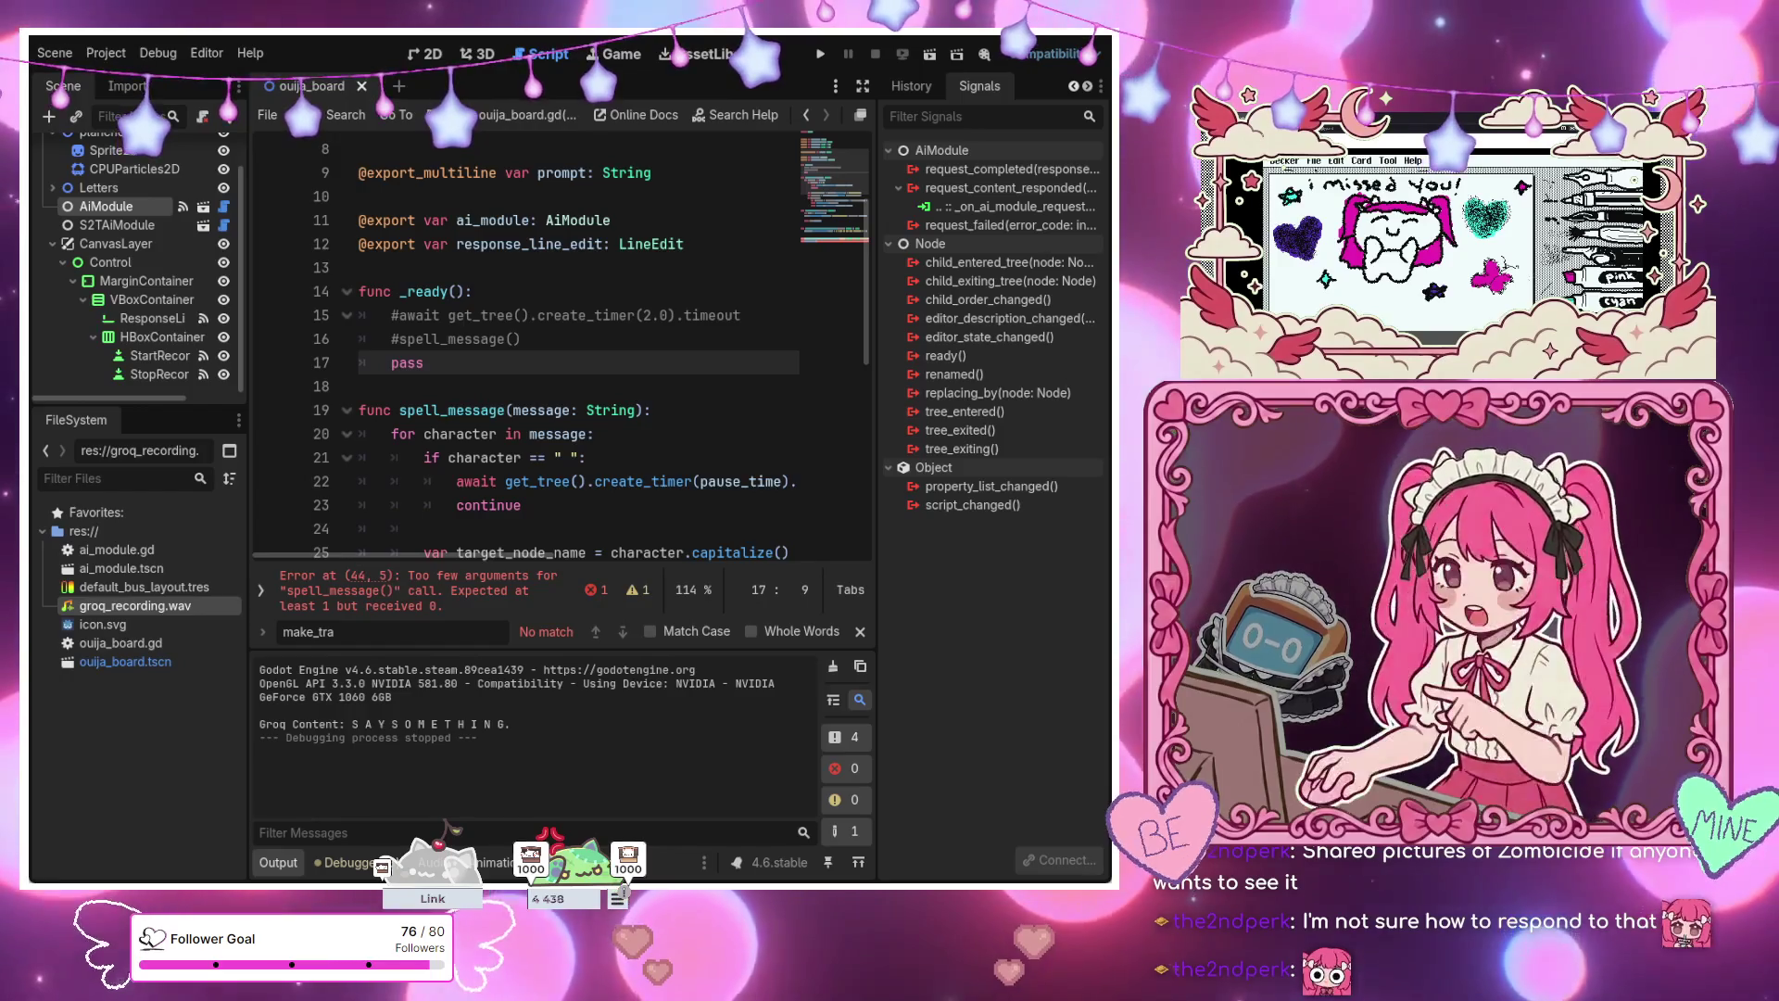
pyautogui.click(516, 339)
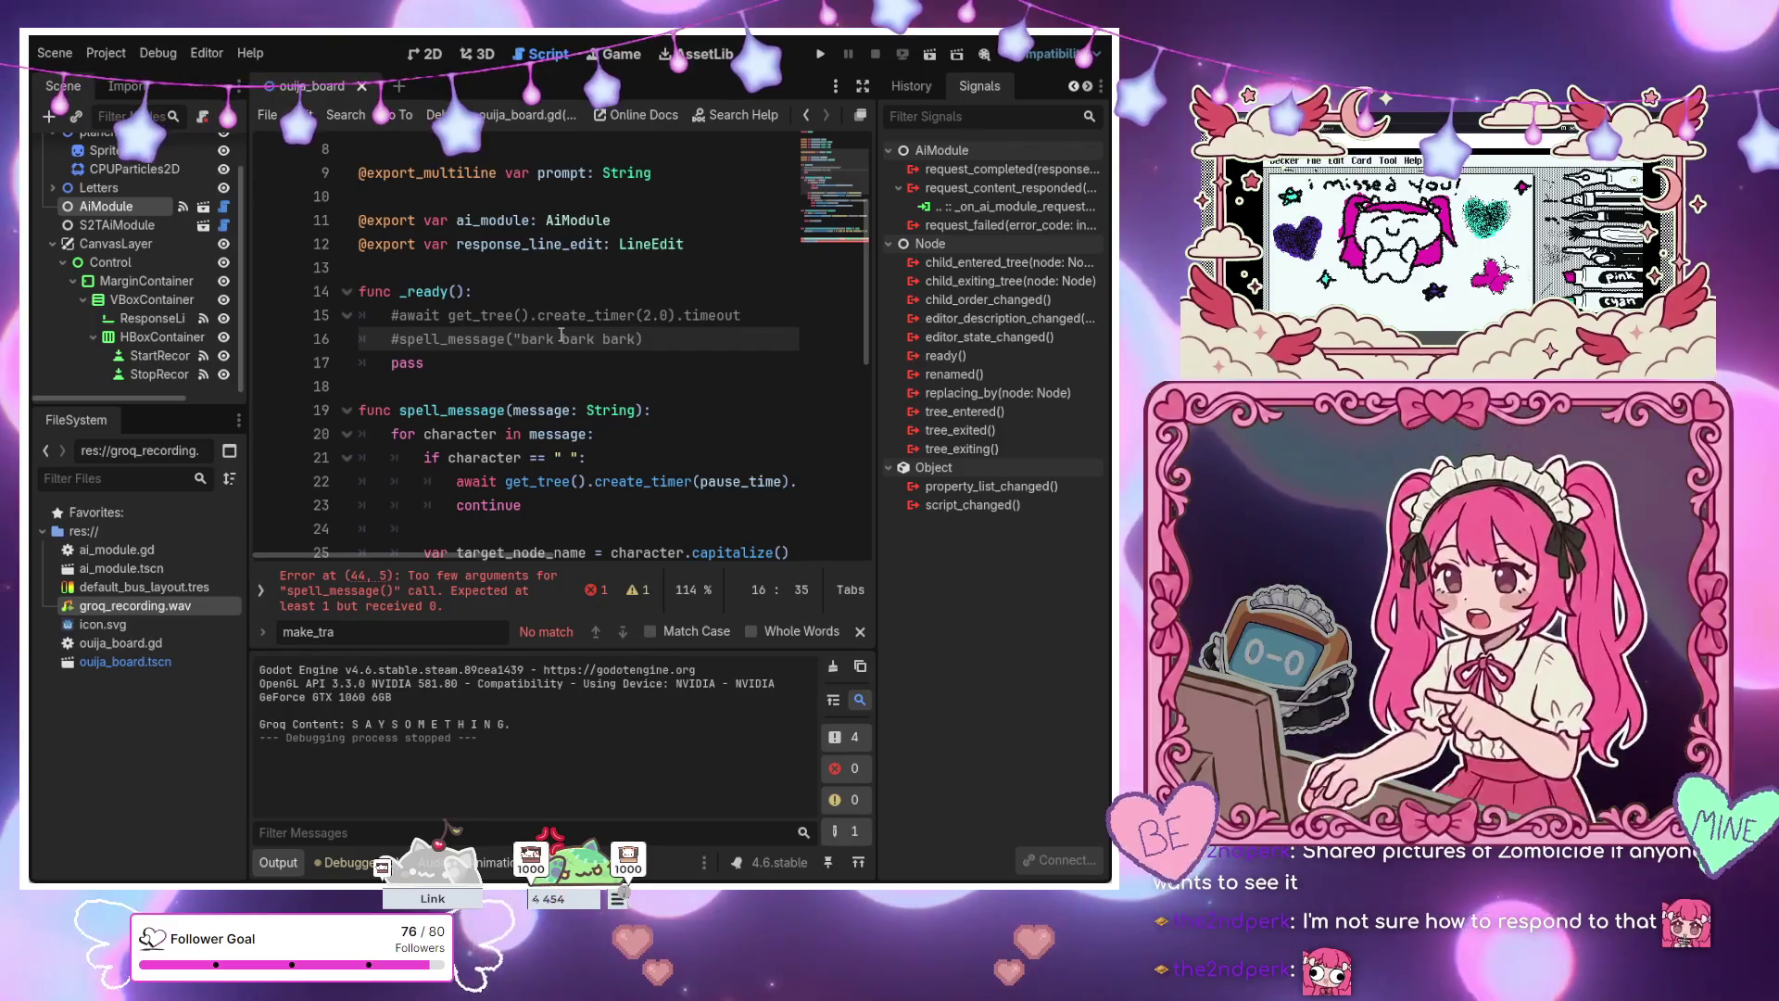
# - Make the AI response handler call spell_message(content)
pyautogui.scroll(-7, 556, 343)
pyautogui.click(513, 510)
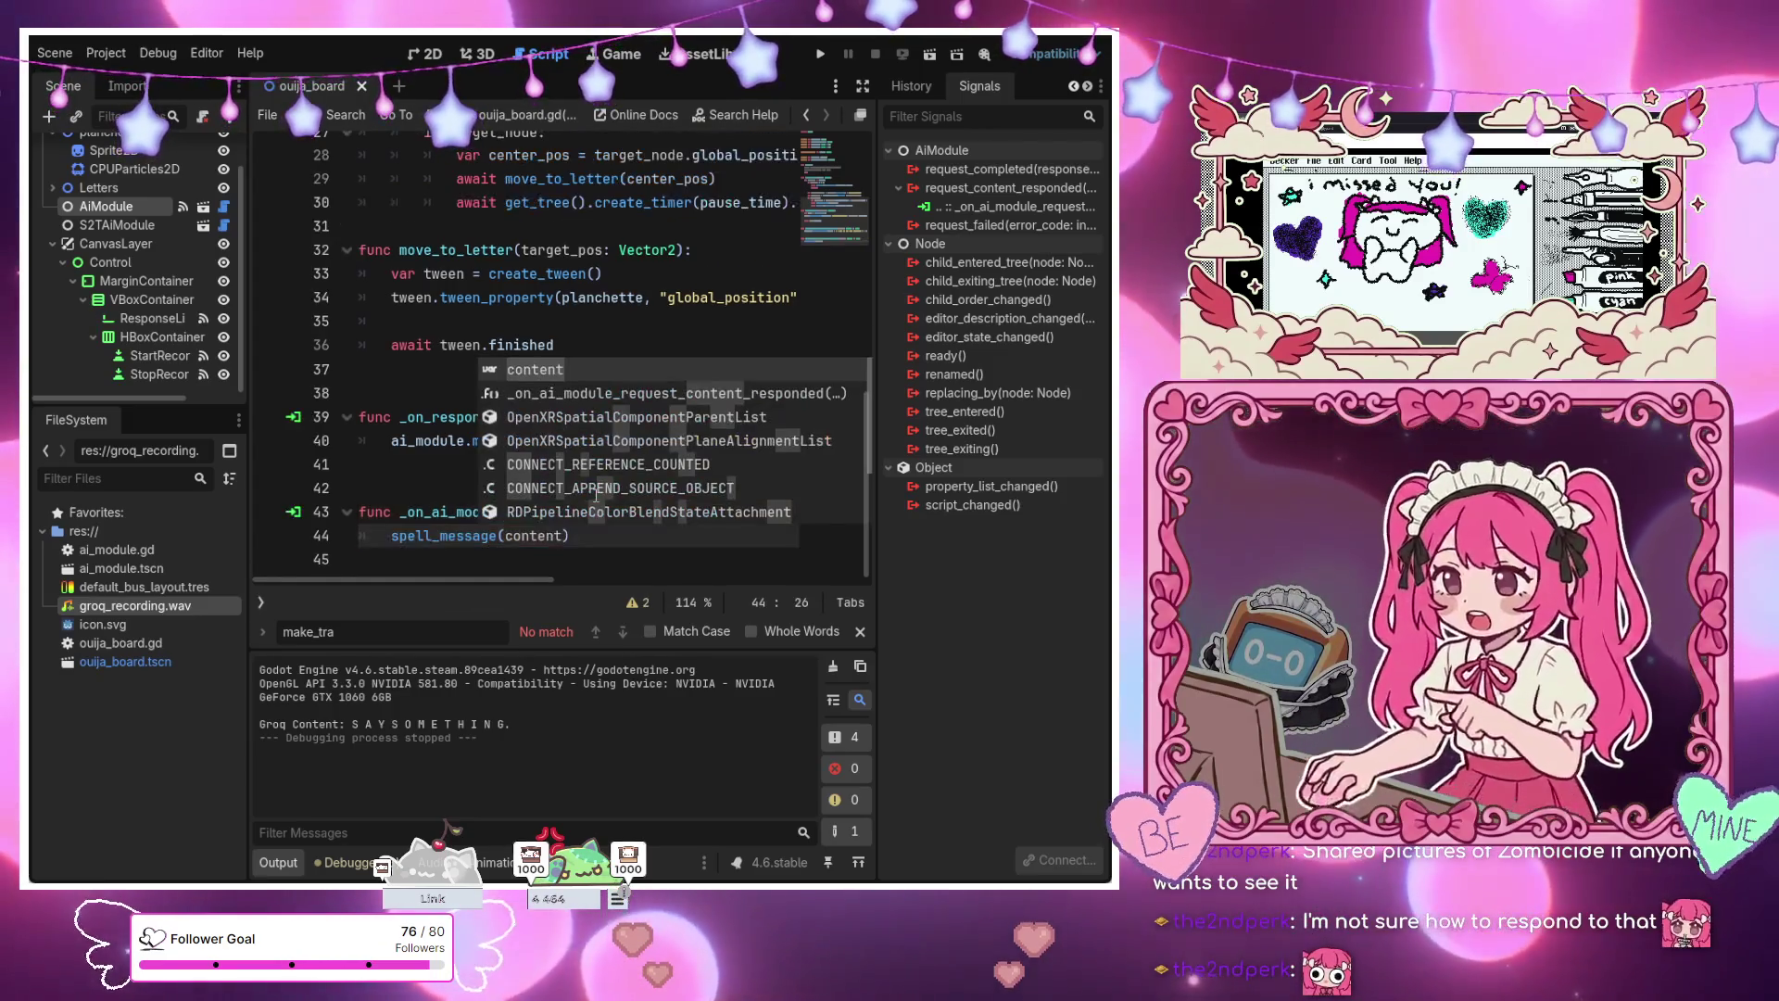
pyautogui.click(408, 417)
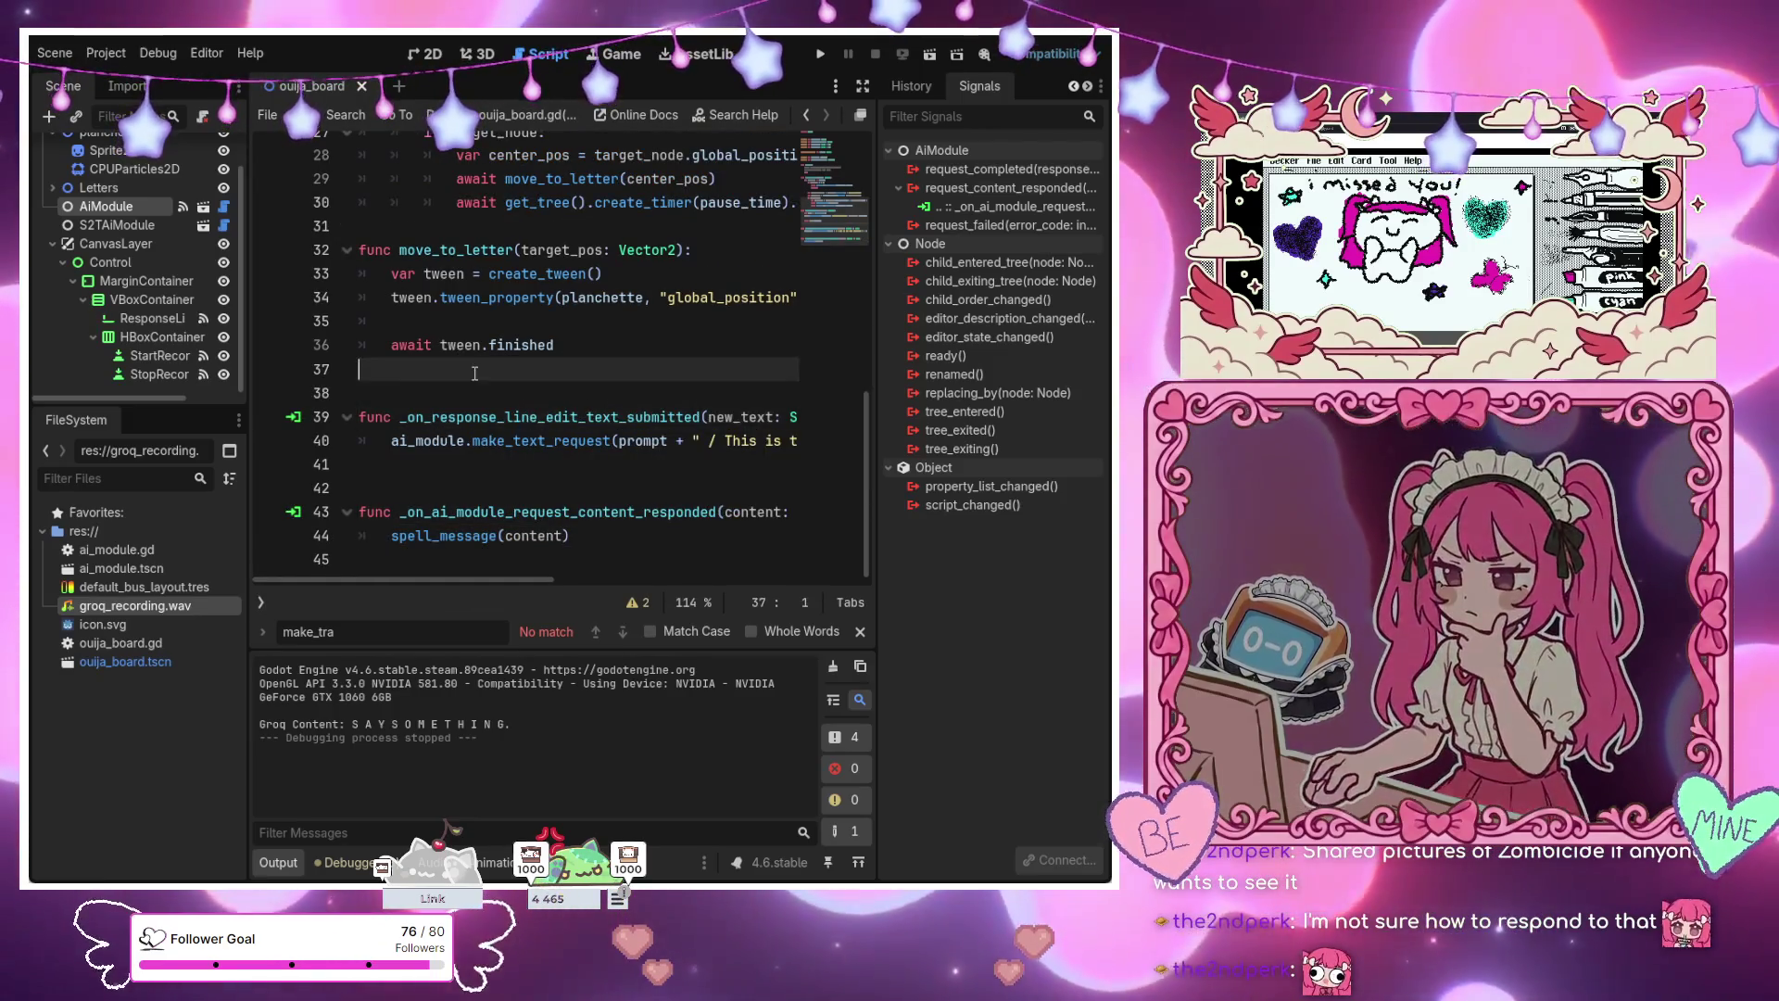
pyautogui.moveTo(521, 535); pyautogui.dragTo(529, 514)
pyautogui.click(392, 535)
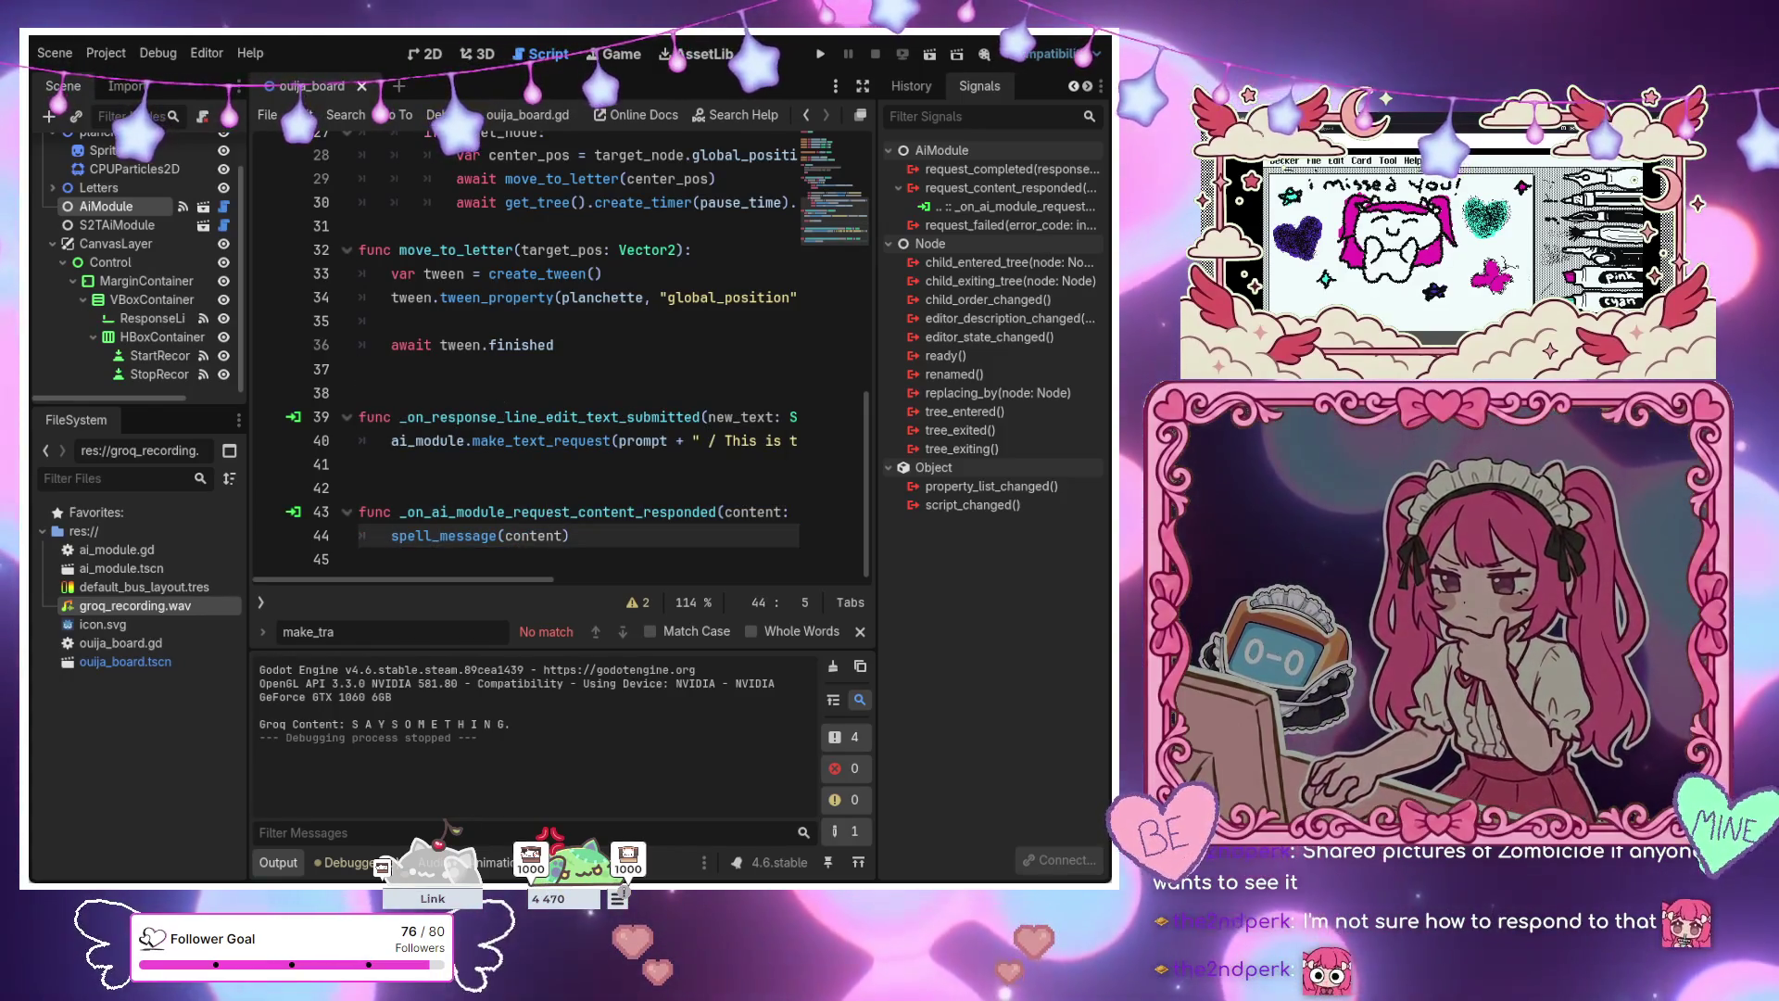
# - Review the export declarations and handler functions in ouija_board.gd
pyautogui.click(508, 441)
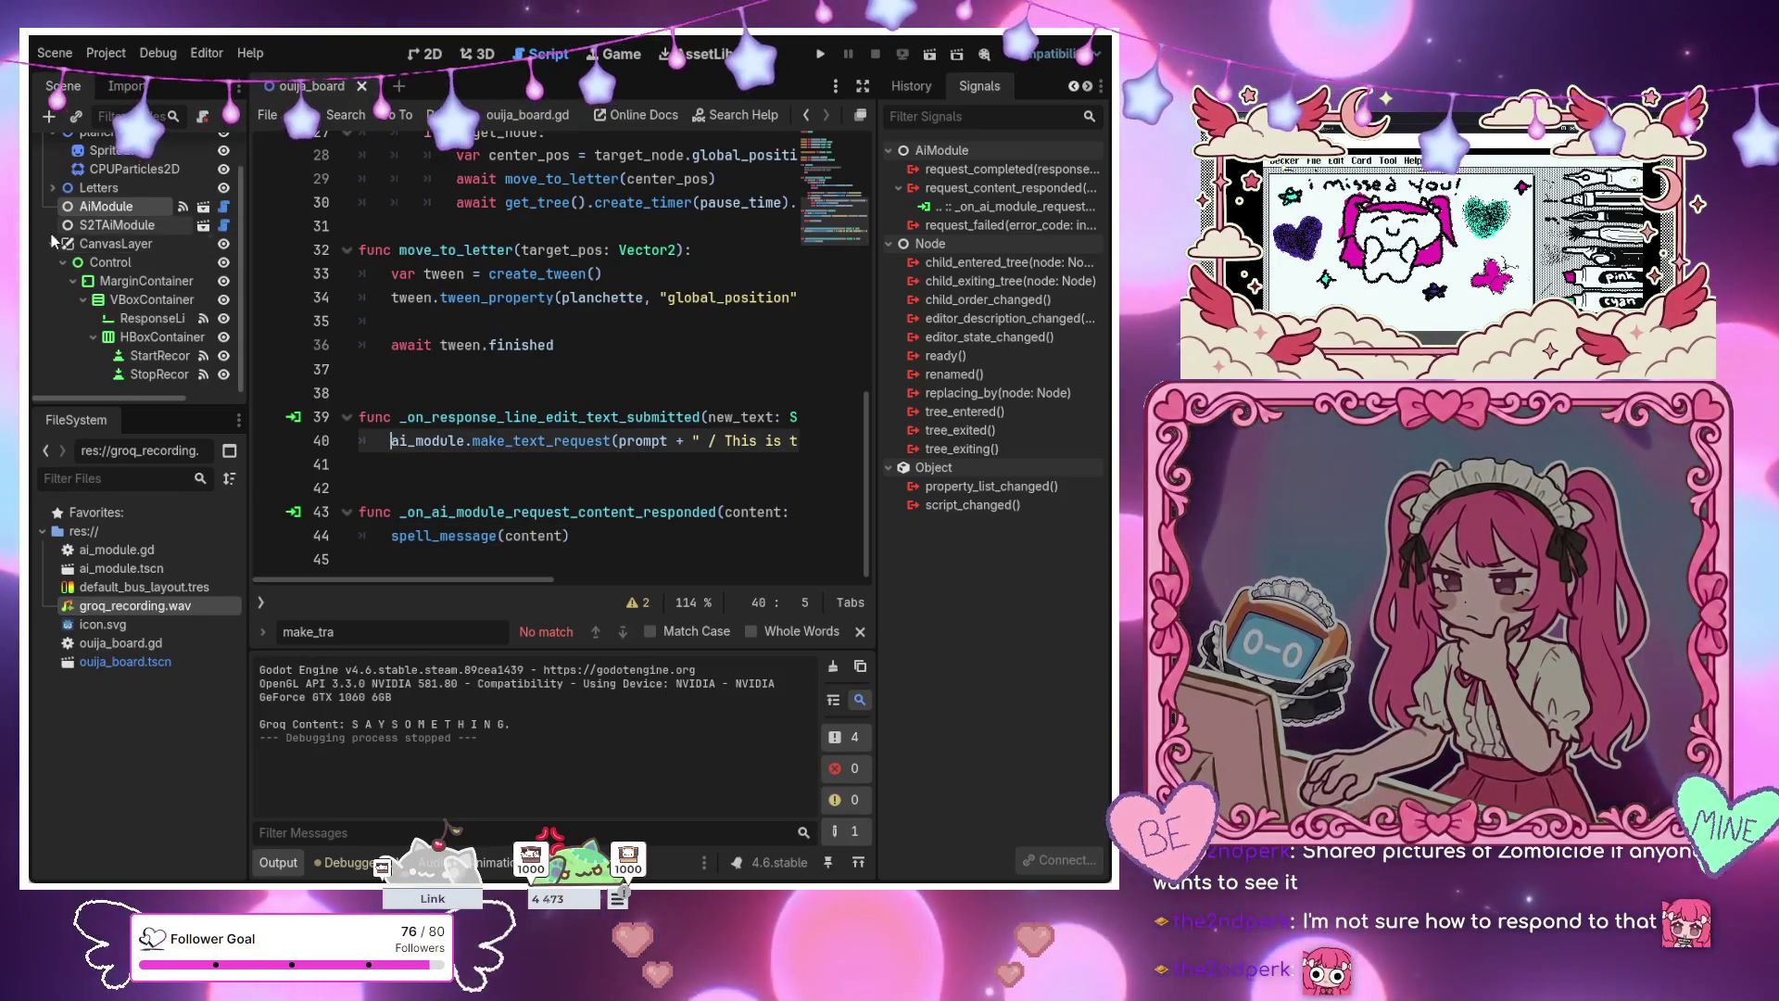
pyautogui.scroll(1, 53, 242)
pyautogui.scroll(8, 557, 352)
pyautogui.click(588, 387)
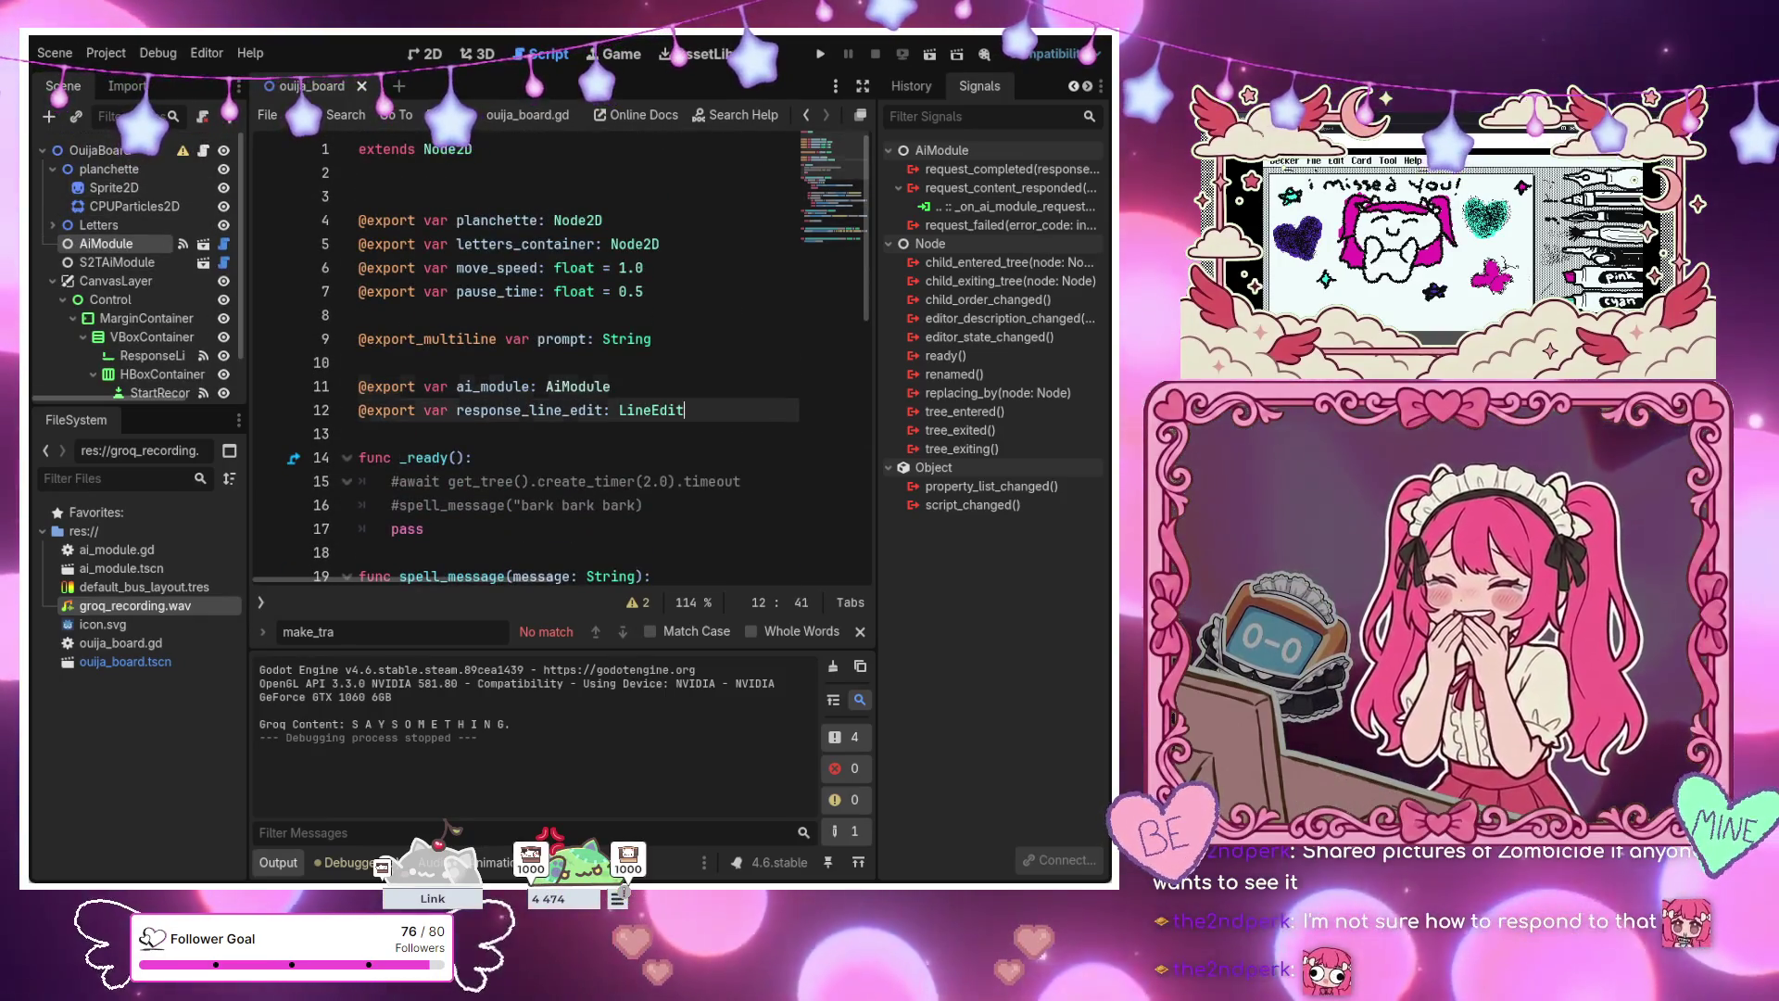
pyautogui.click(775, 410)
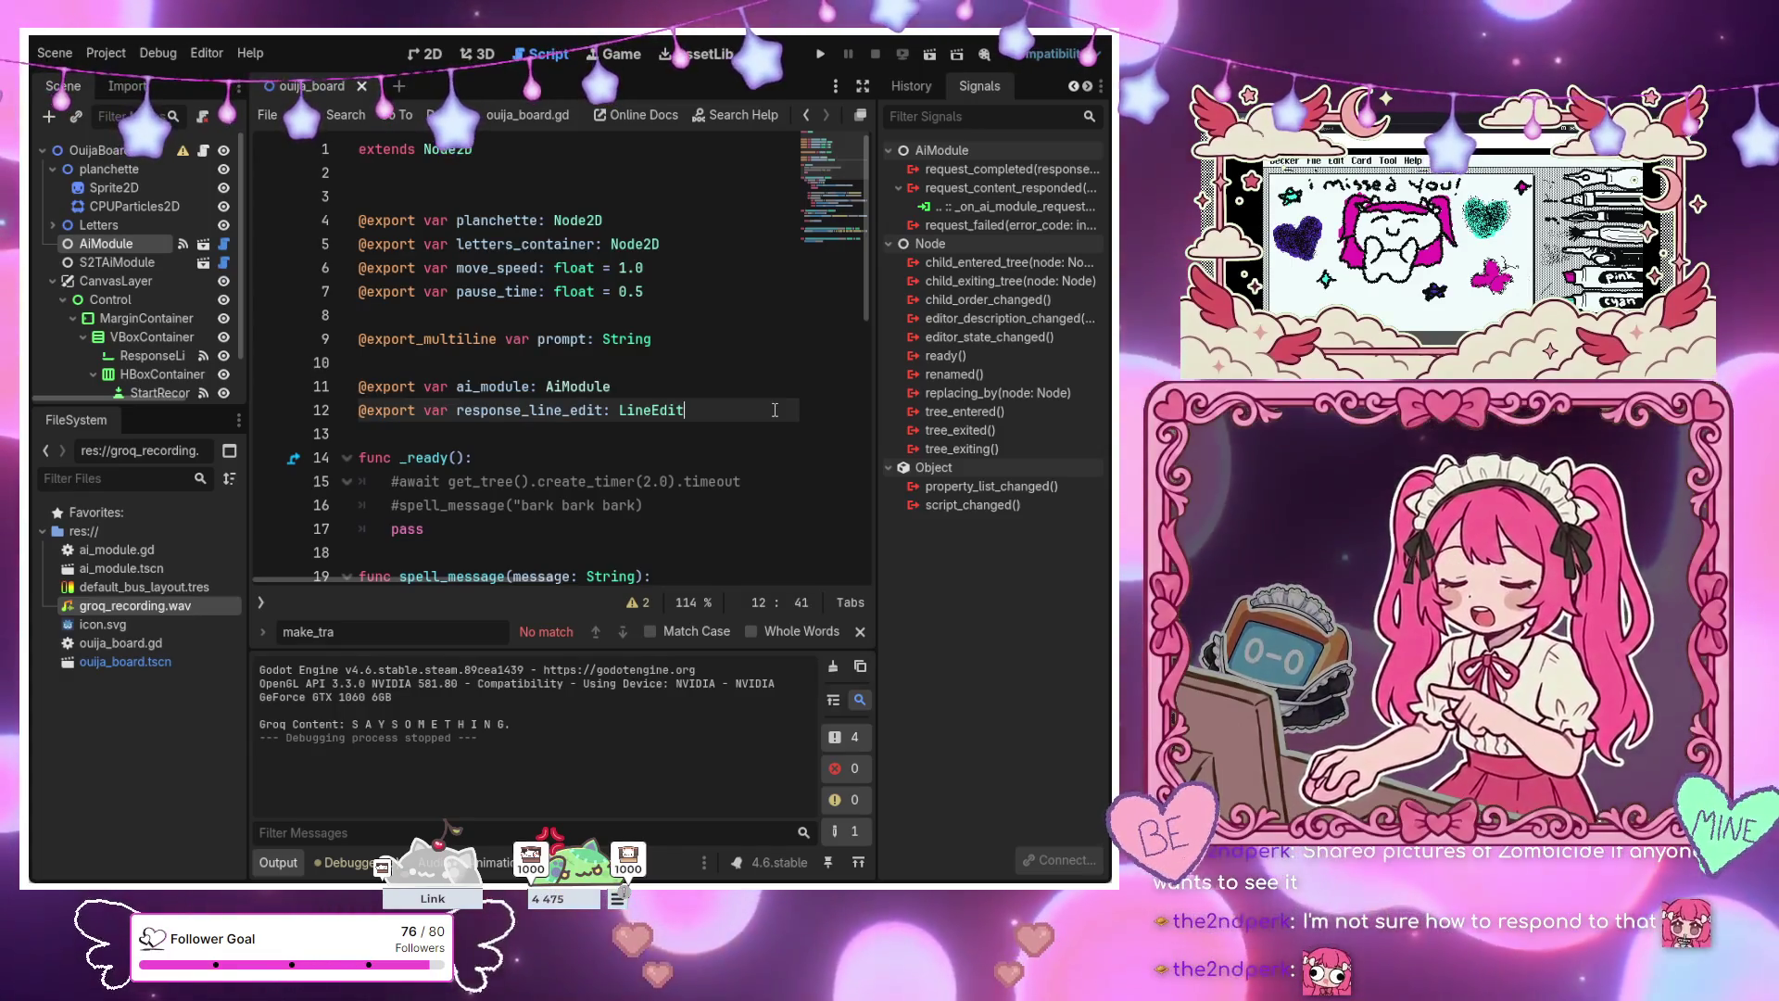
pyautogui.scroll(-7, 775, 410)
pyautogui.click(497, 410)
pyautogui.scroll(-2, 498, 418)
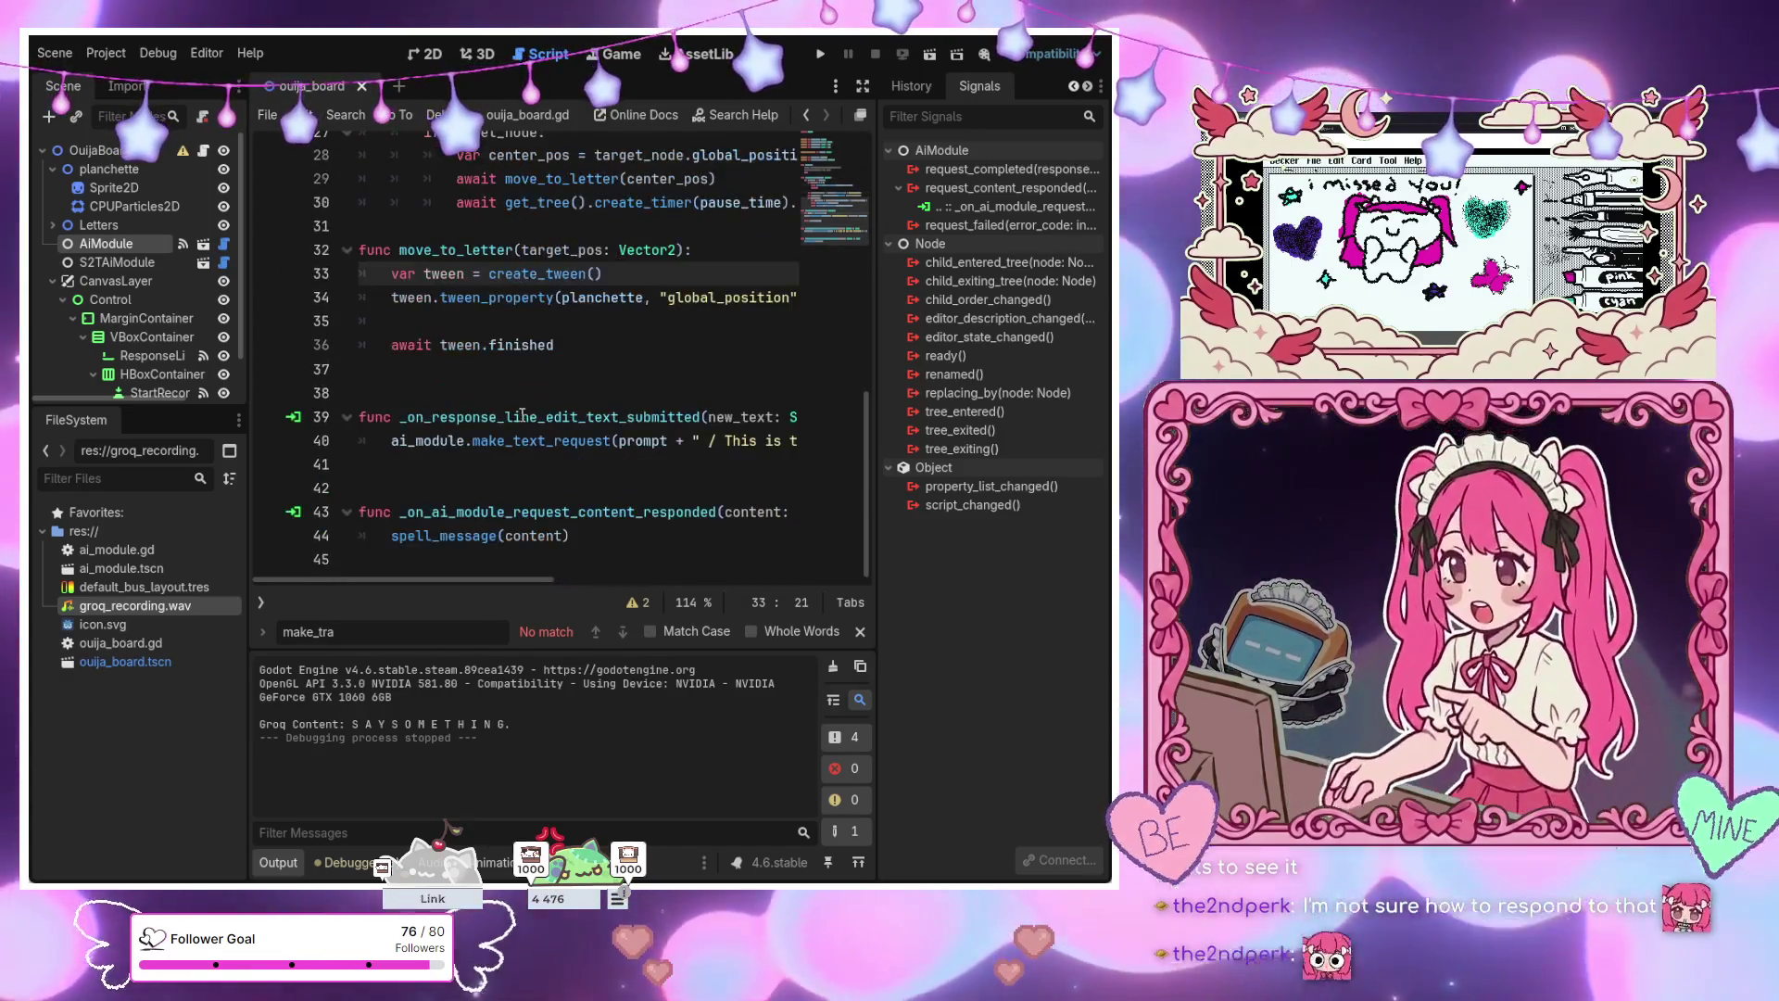
pyautogui.click(498, 480)
# - On line 41, add response_line_edit.text = "" after the request call, using autocomplete
pyautogui.click(420, 456)
pyautogui.write('te')
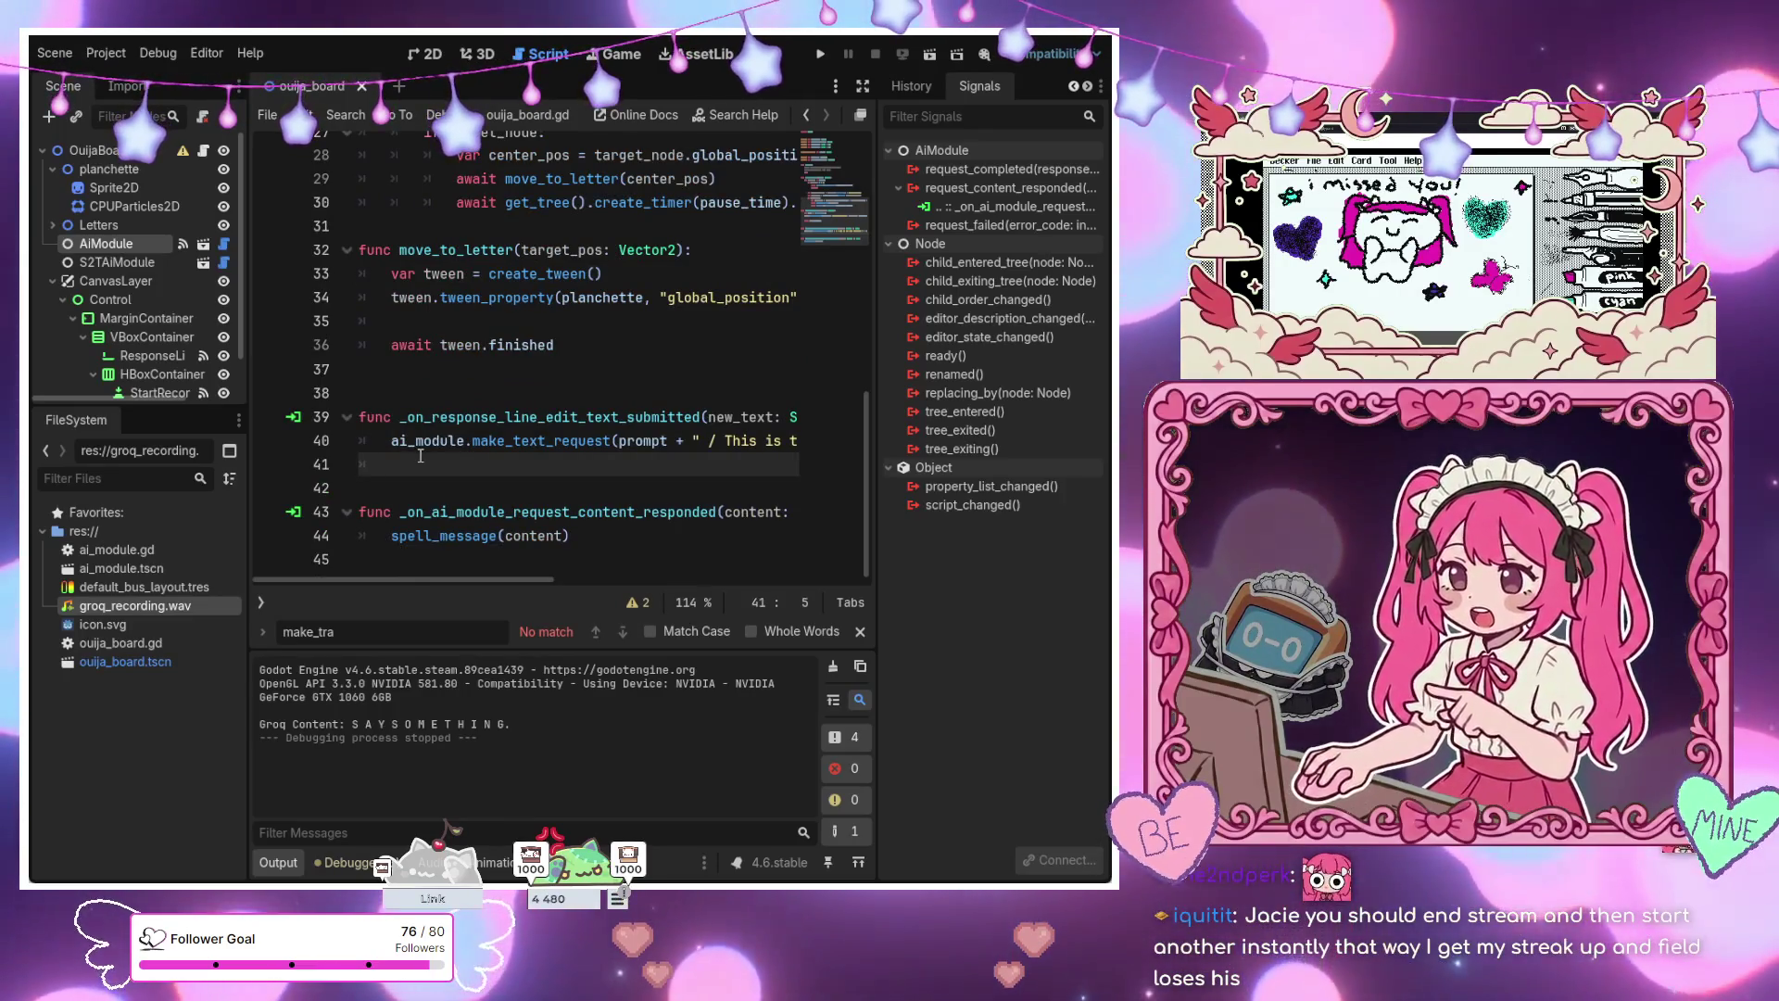
pyautogui.write('xt')
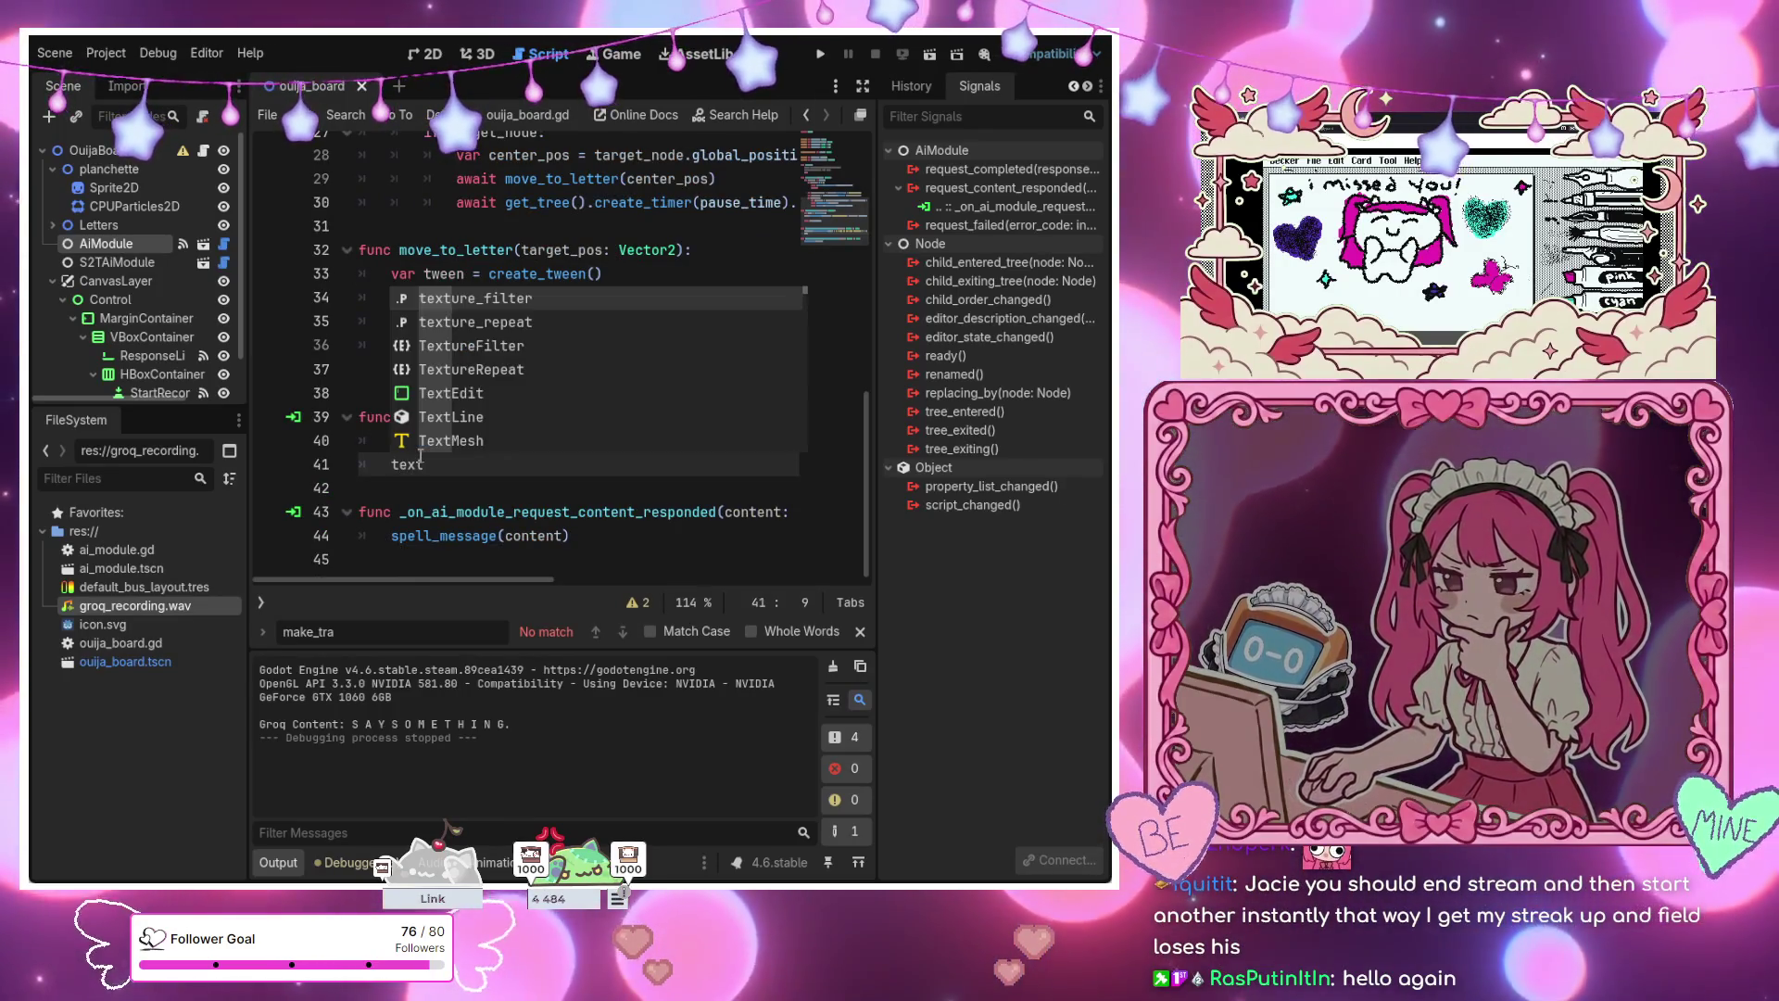
pyautogui.write('_')
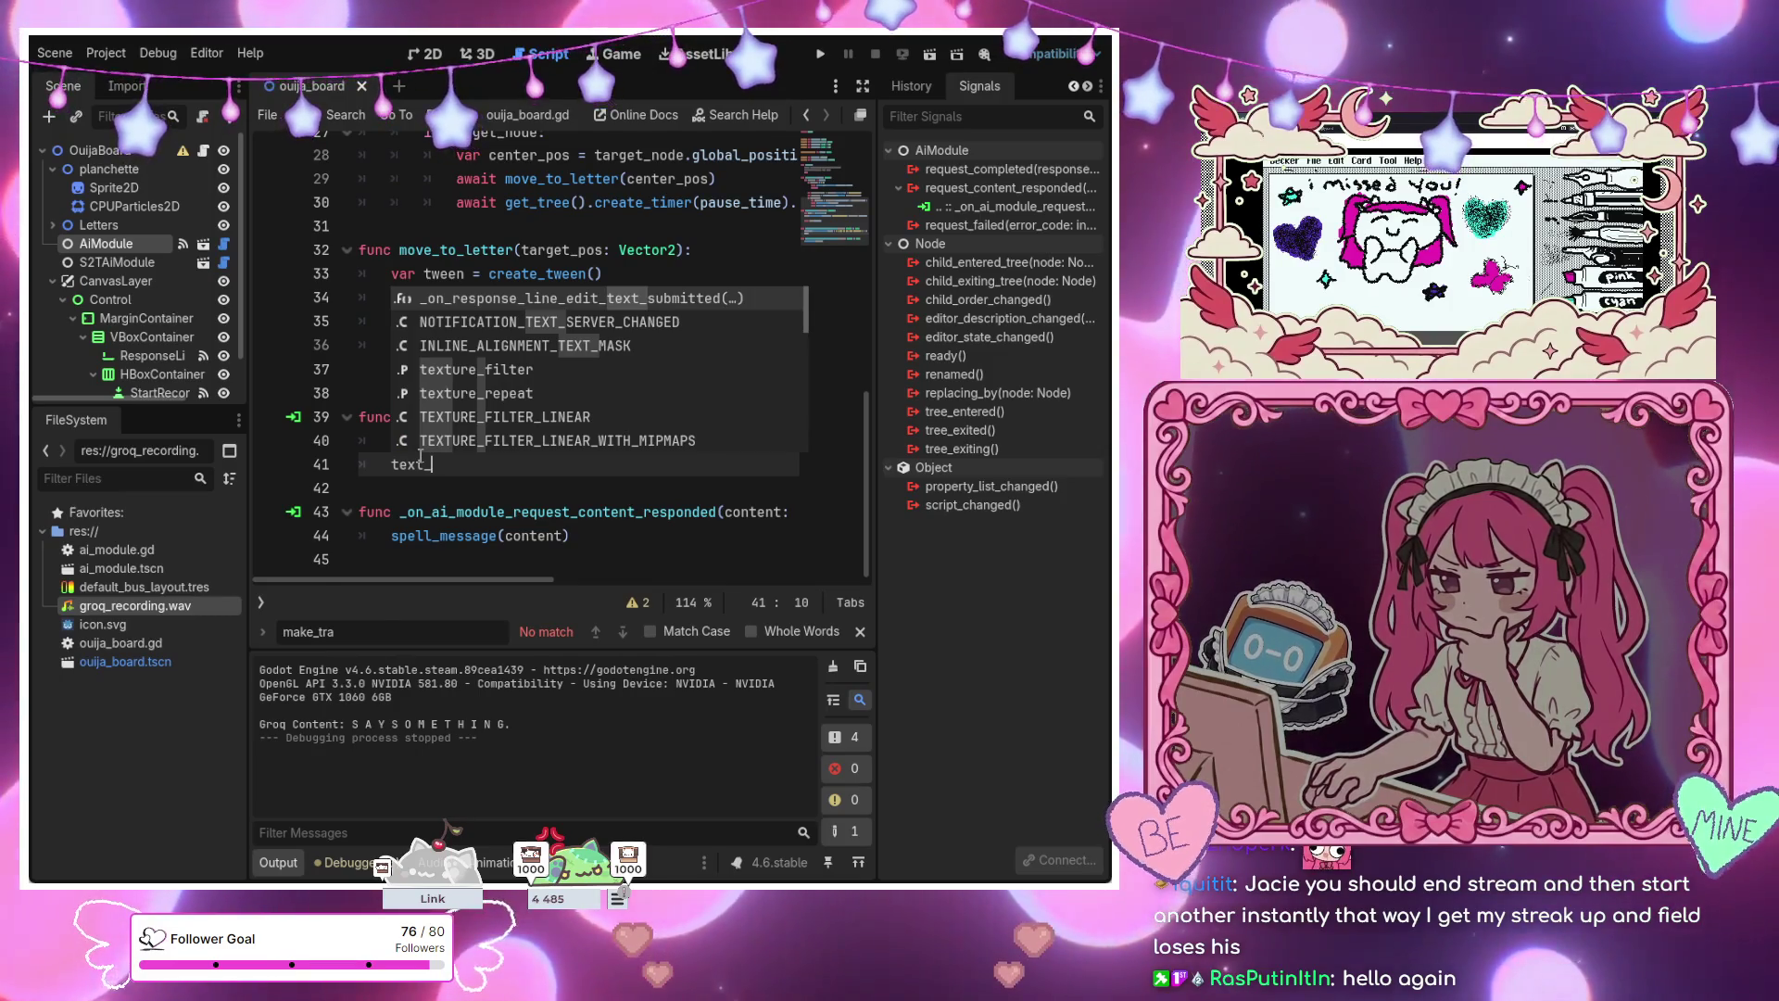
pyautogui.press('BackSpace')
pyautogui.press('BackSpace')
pyautogui.press('BackSpace')
pyautogui.write('li')
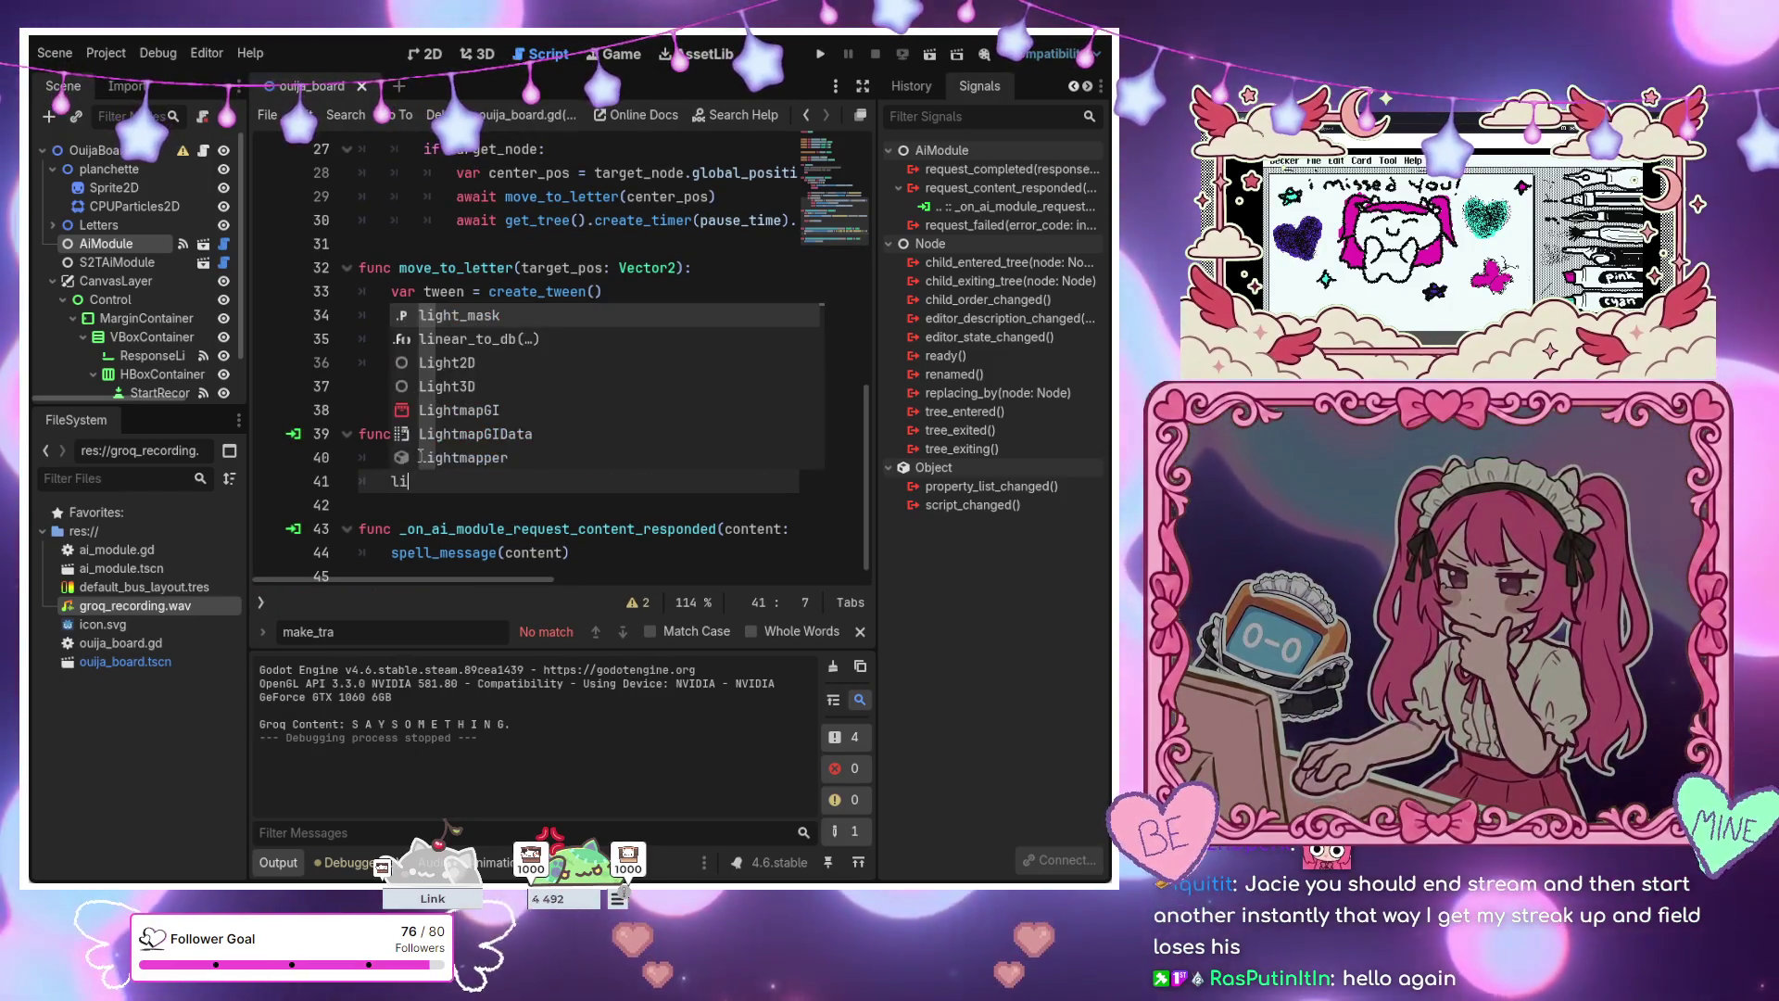
pyautogui.press('BackSpace')
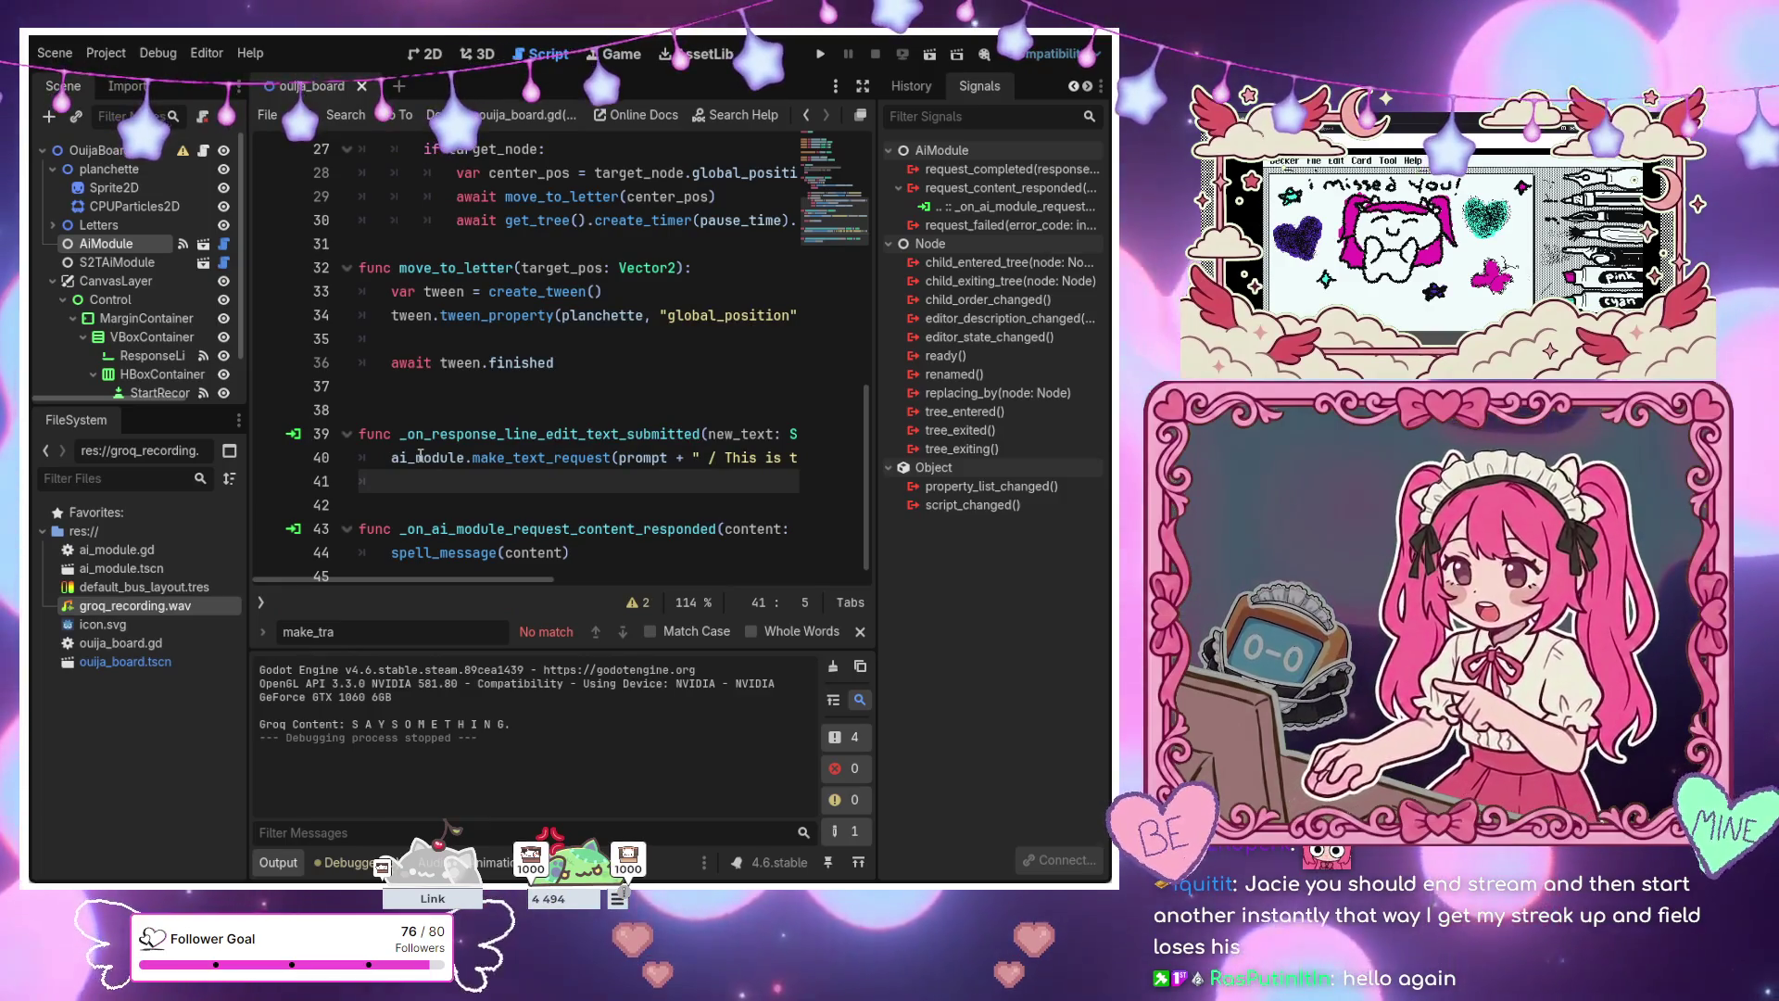
pyautogui.write('s')
pyautogui.press('Return')
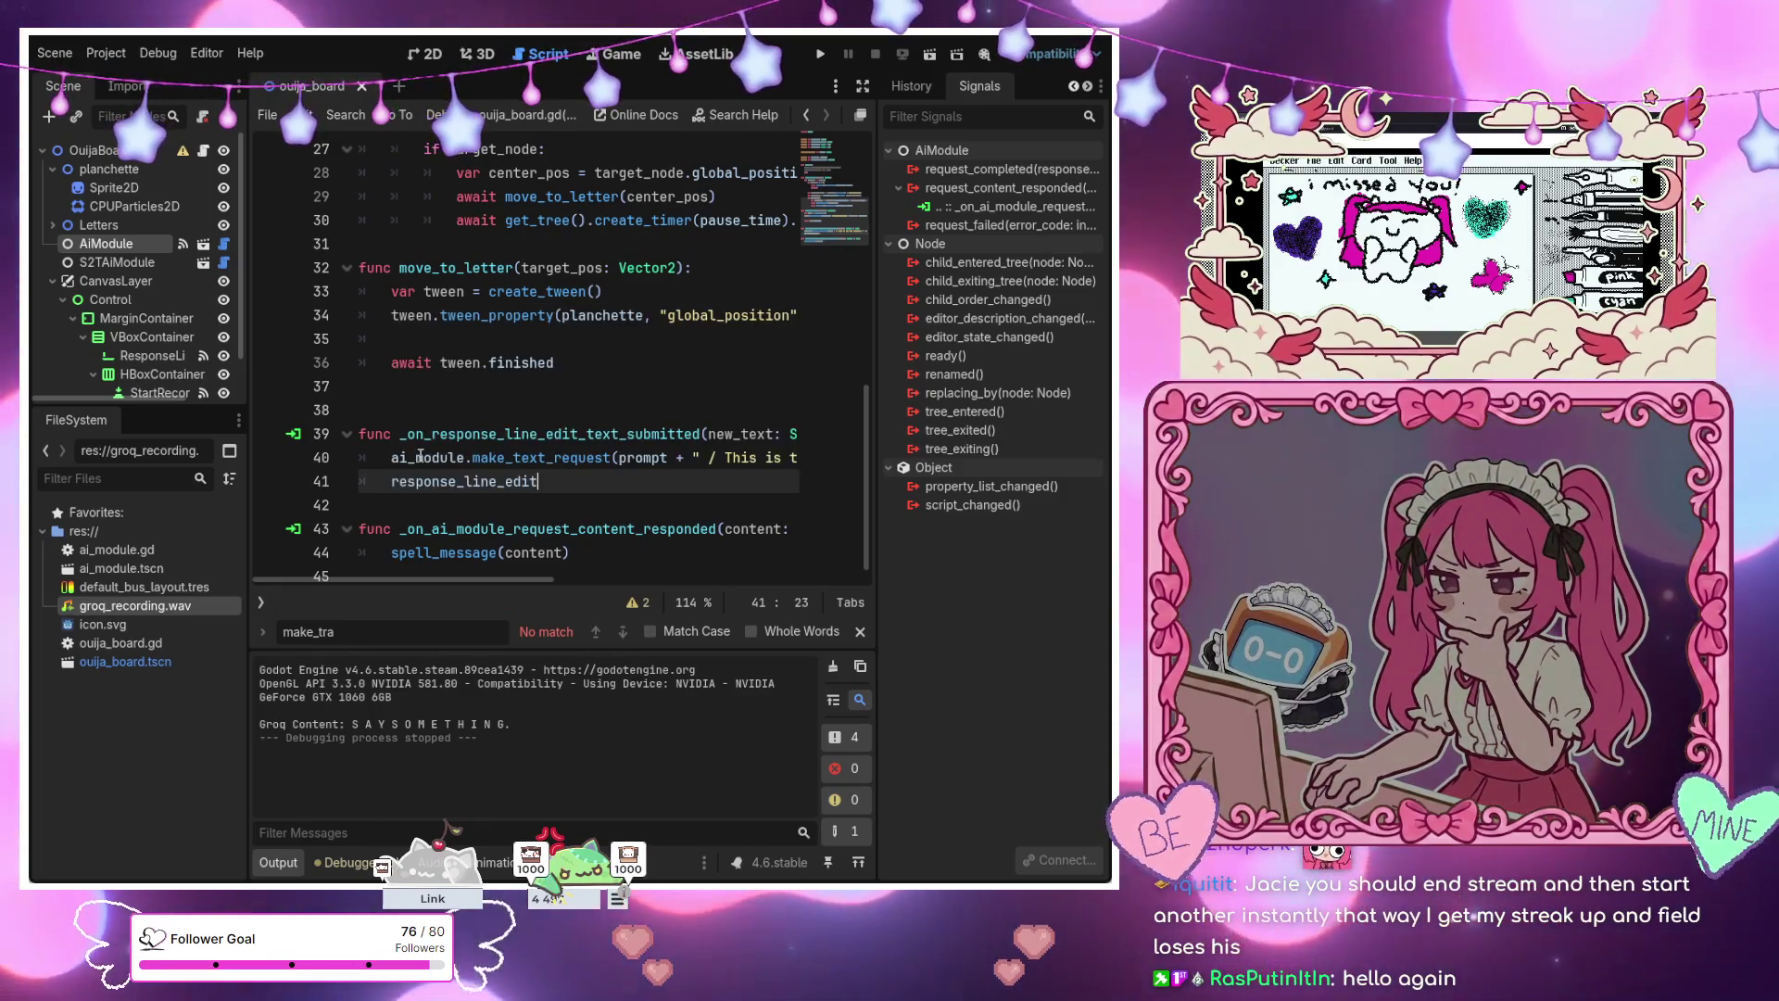
pyautogui.write(".text = '")
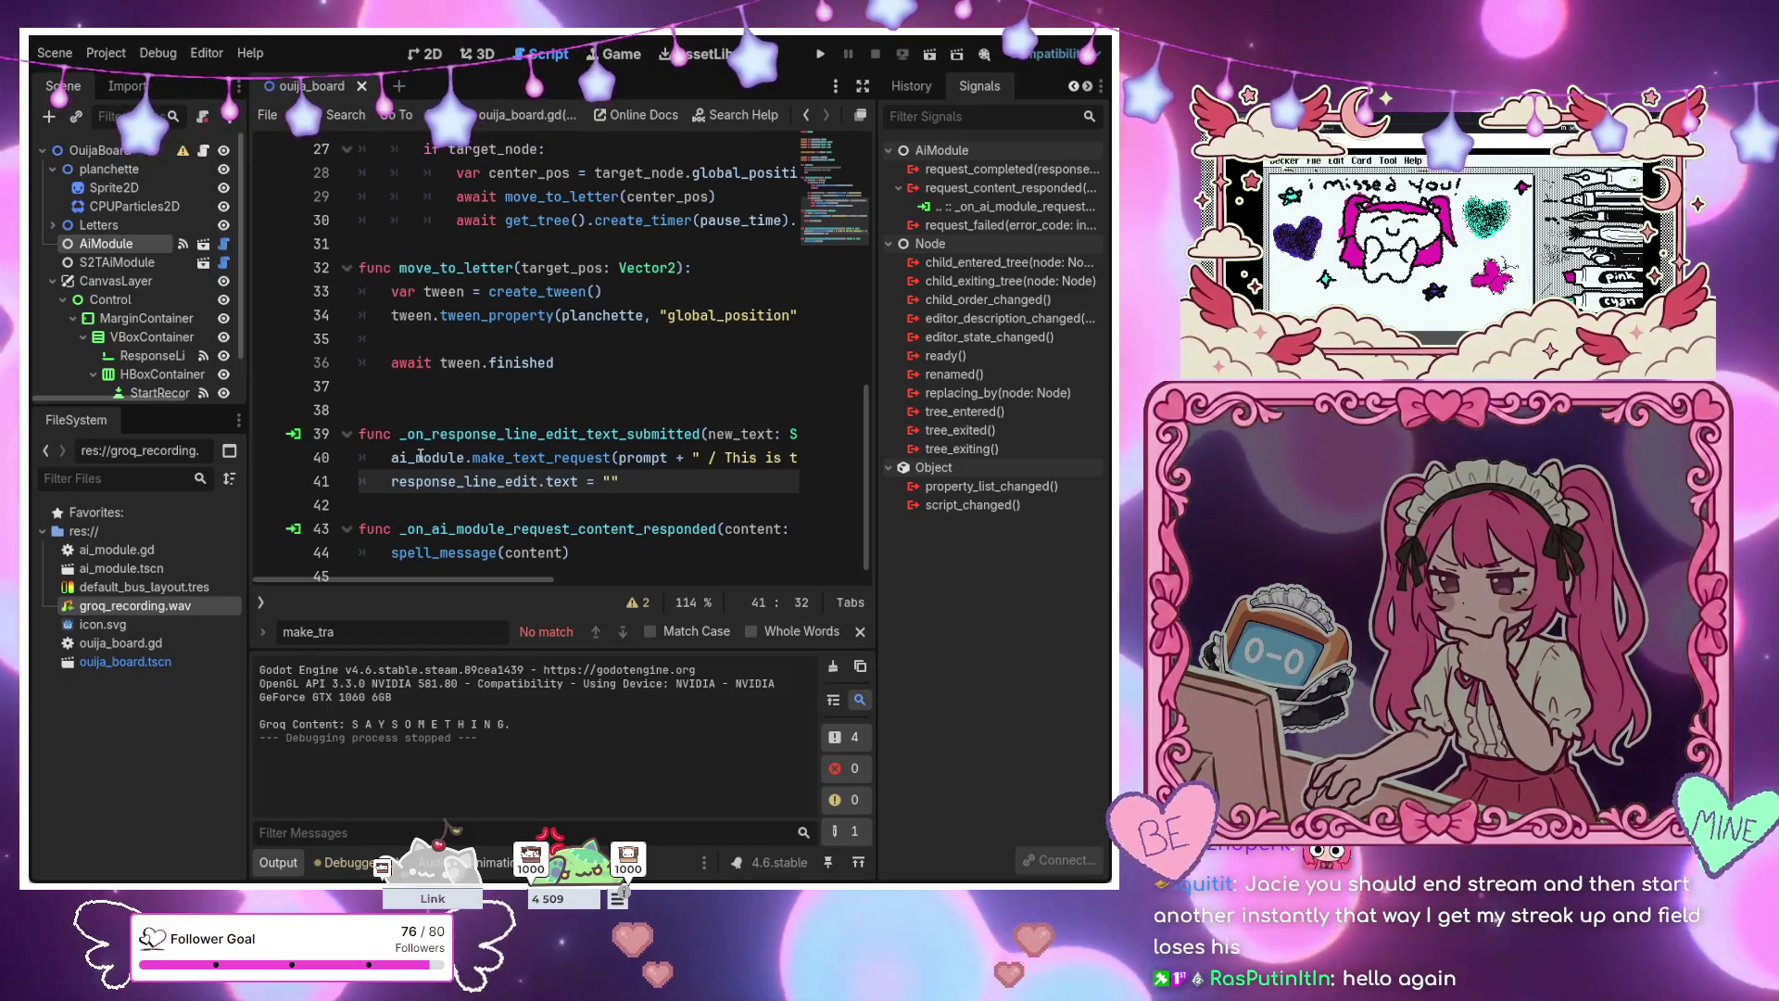
# - Insert a blank line above the spell_message(content) call
pyautogui.scroll(-1, 556, 482)
pyautogui.click(645, 530)
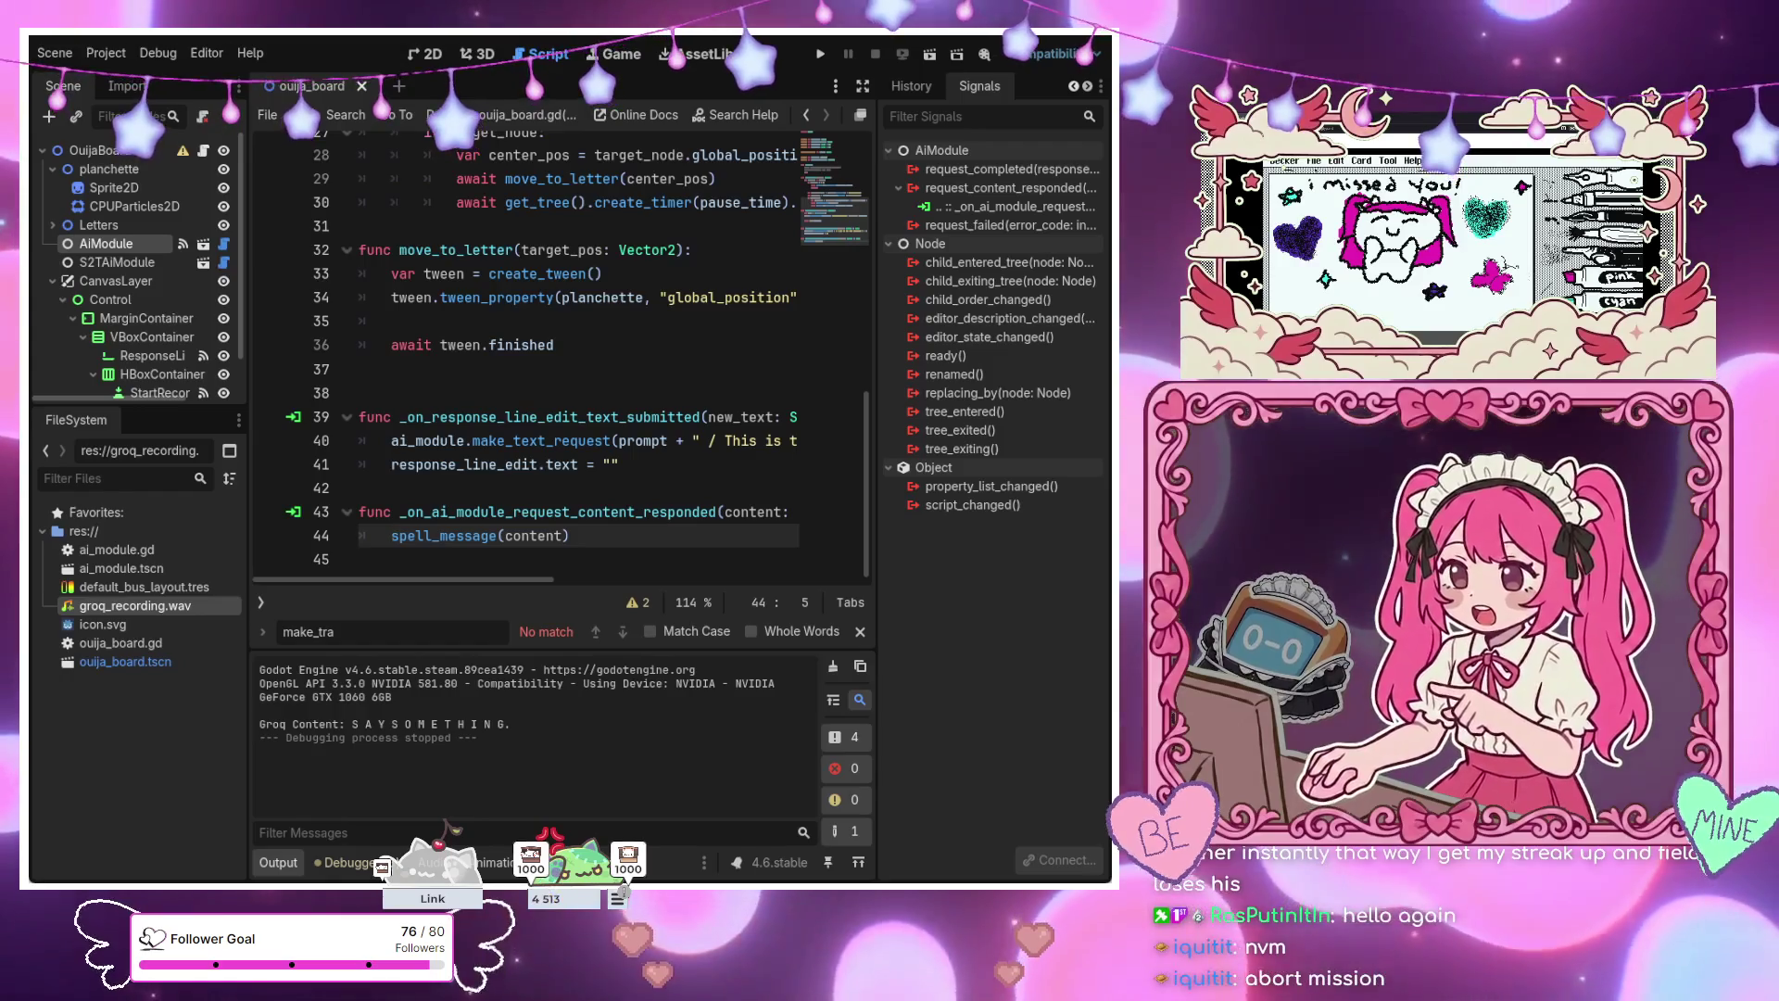
pyautogui.press('Home')
pyautogui.press('Return')
# - Add await get_tree().create_timer(2).timeout above spell_message(content), then run the game with F5
pyautogui.press('Up')
pyautogui.write('await ')
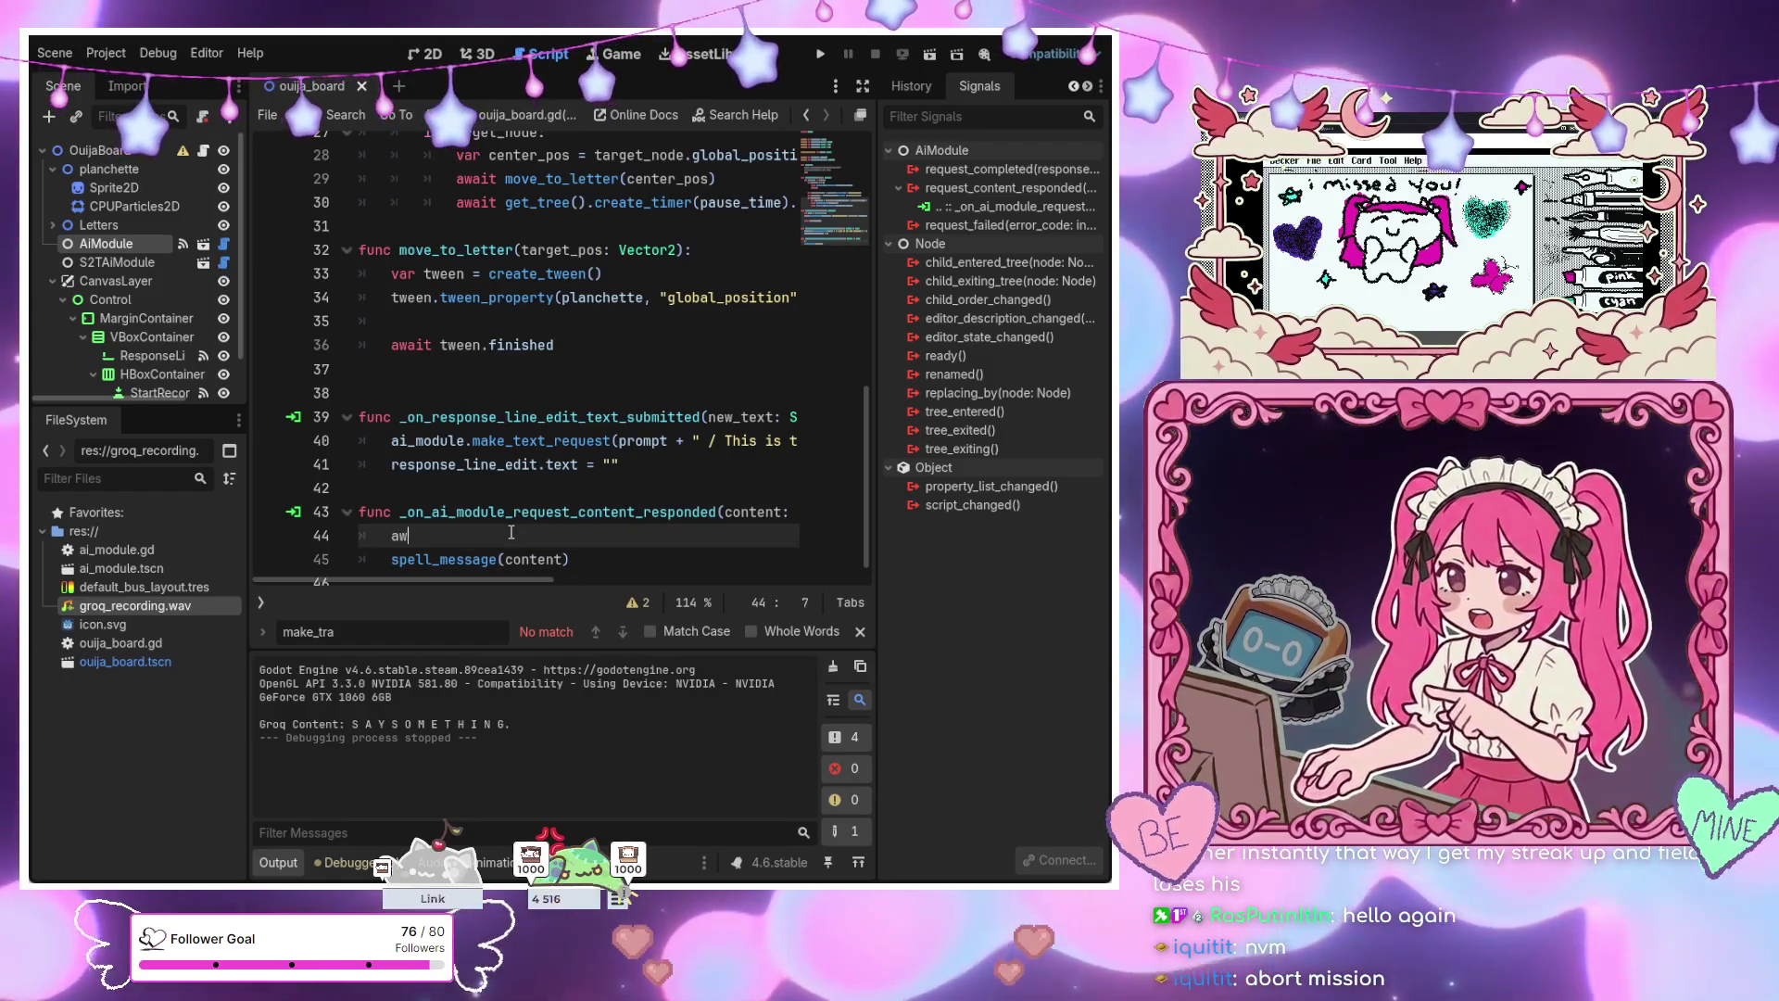
pyautogui.write('get_')
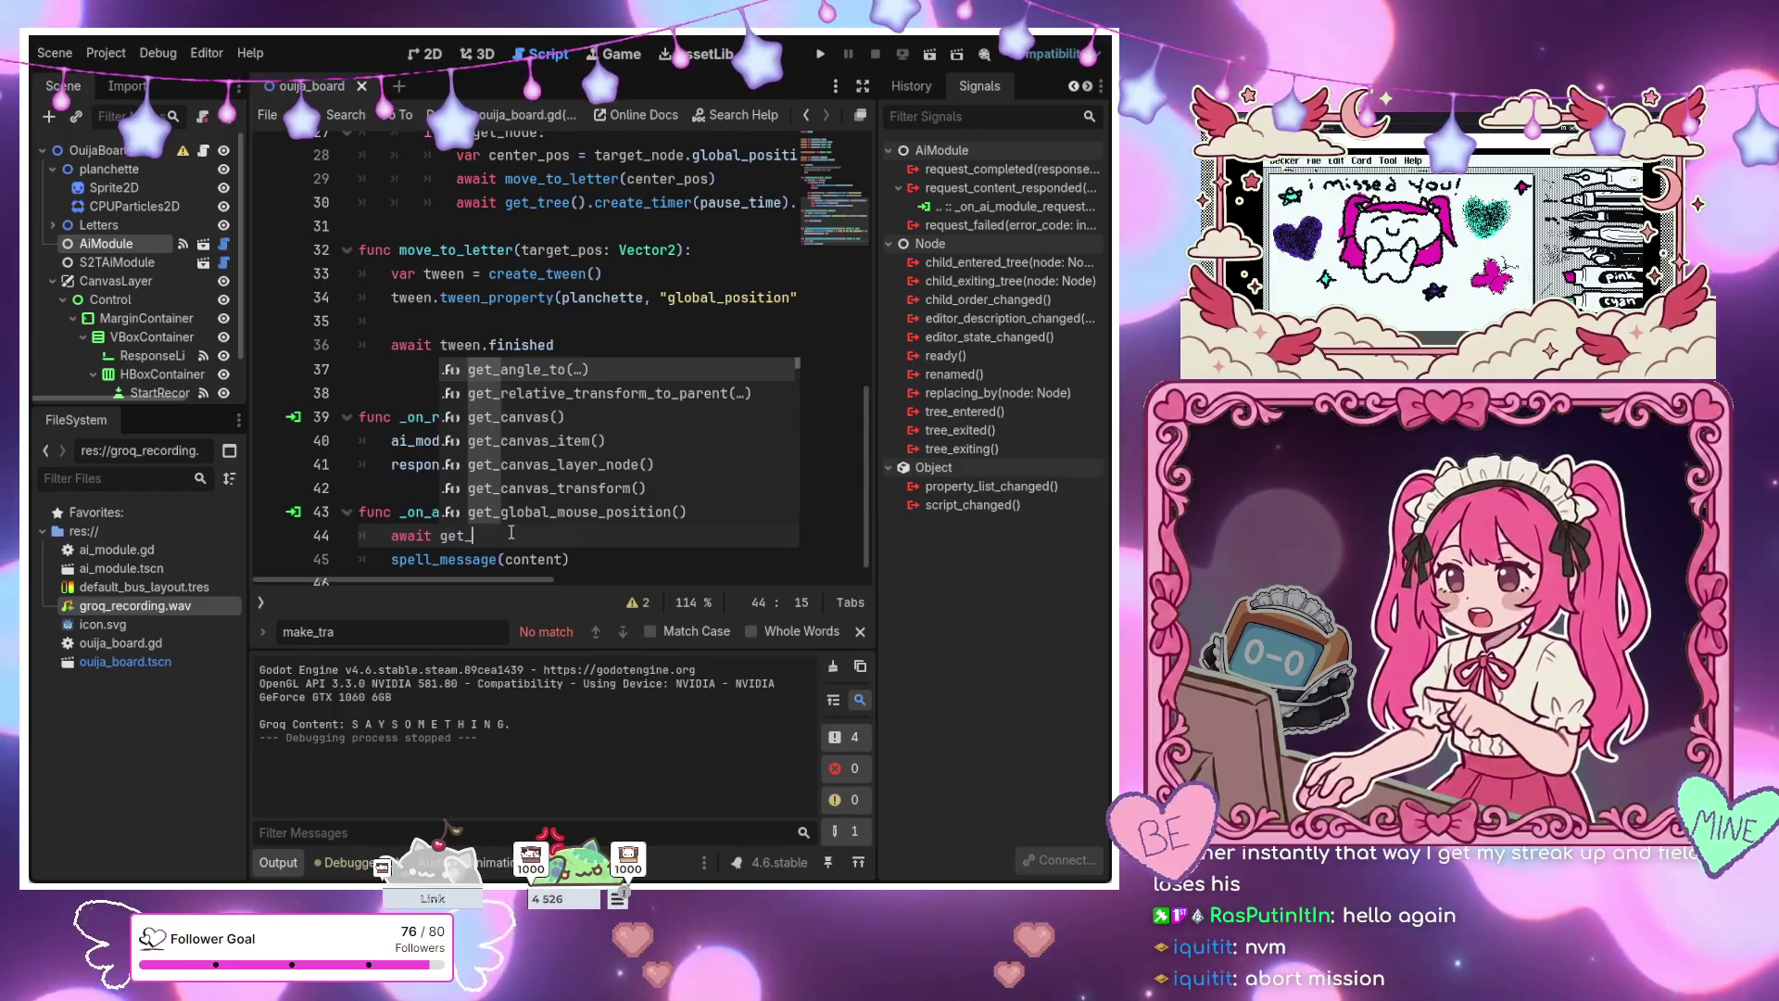
pyautogui.write('tr')
pyautogui.press('Return')
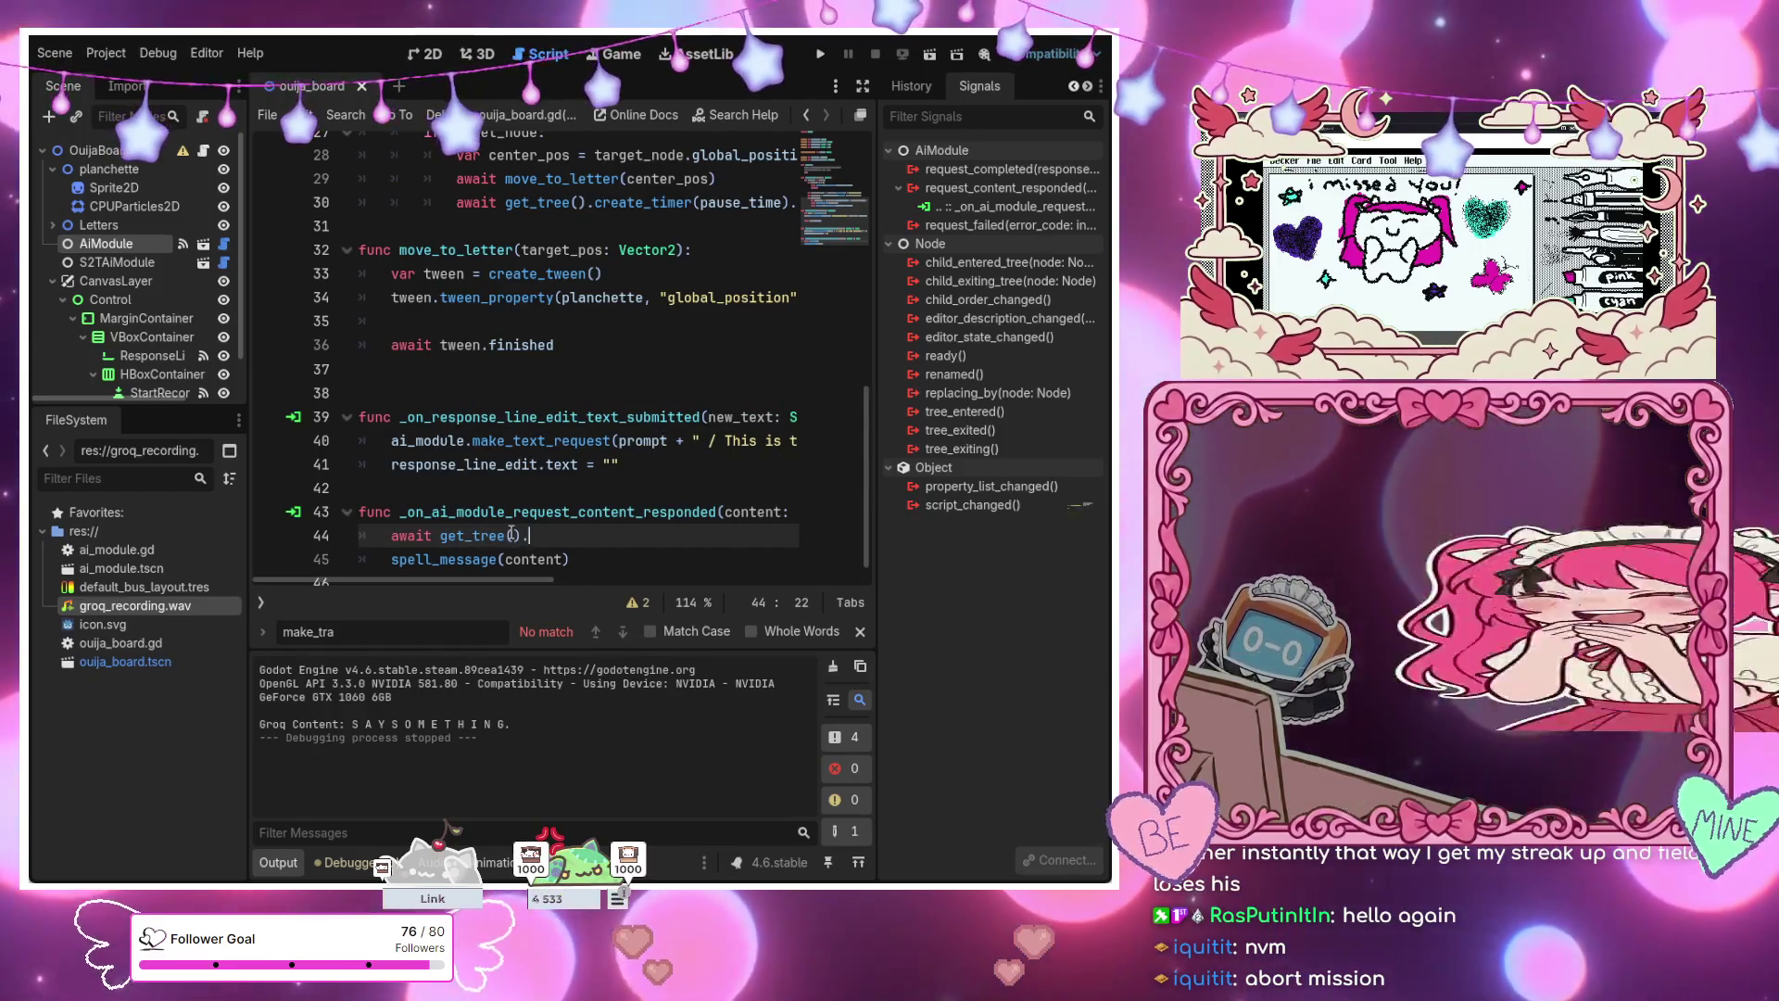
pyautogui.write('.crea')
pyautogui.press('Return')
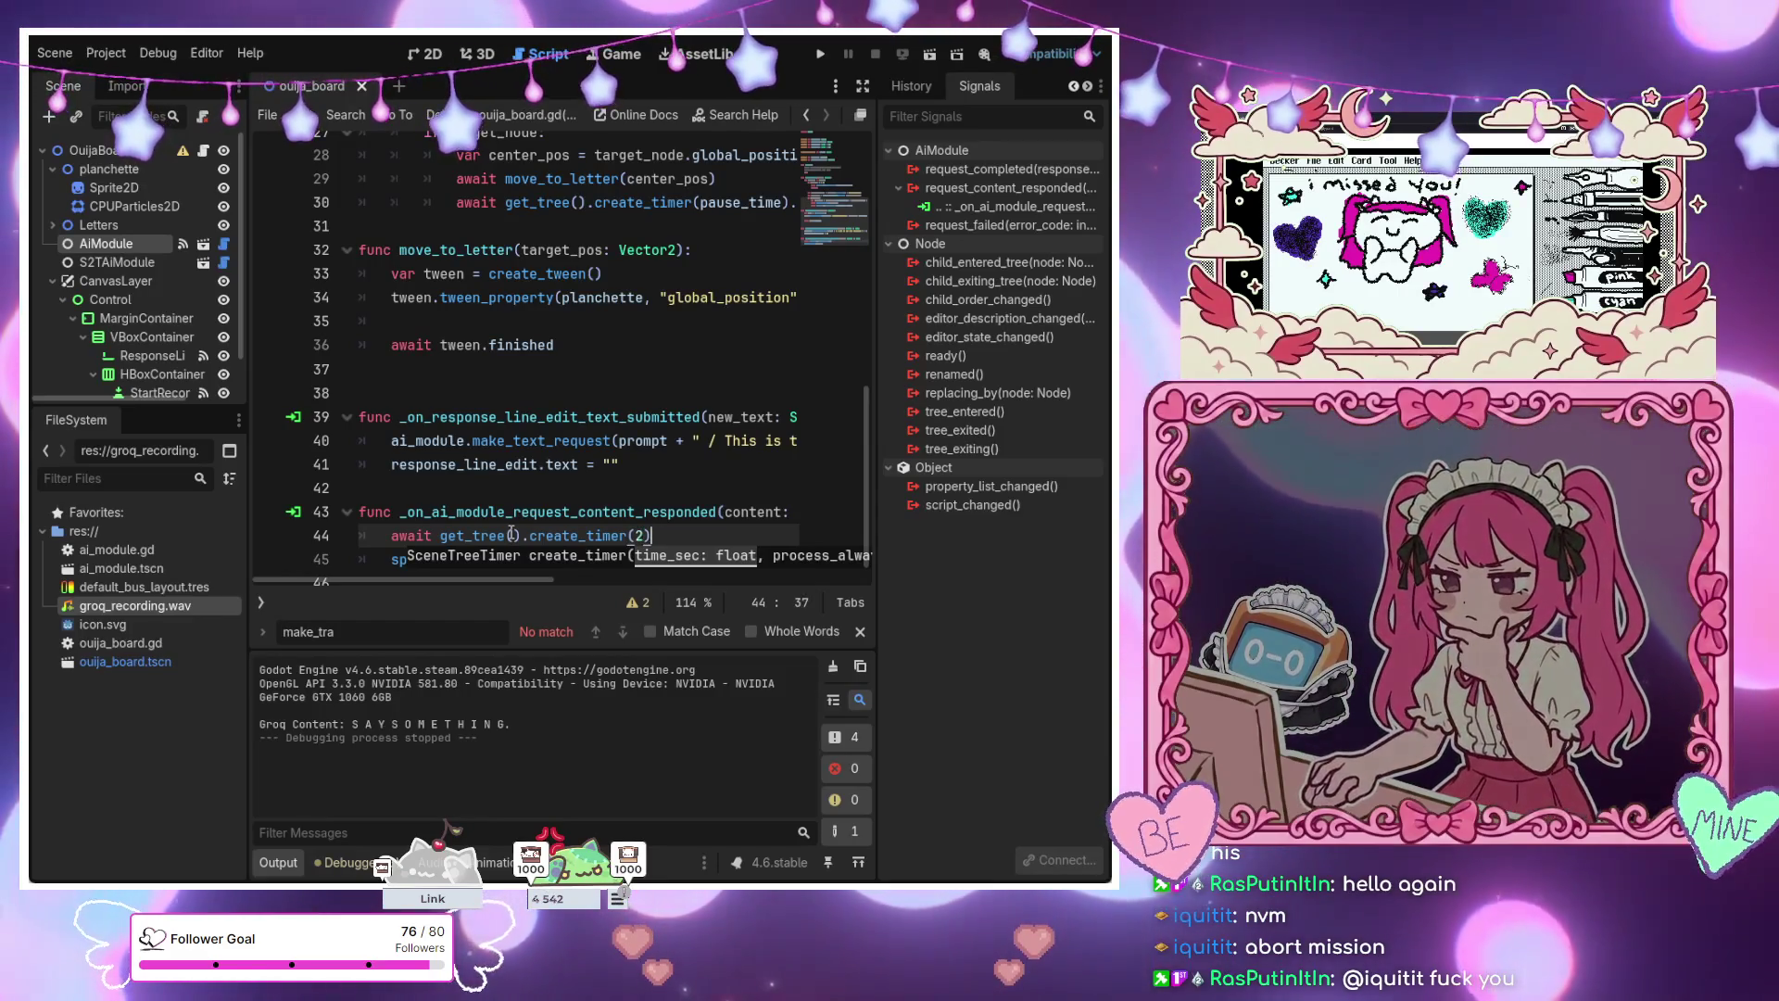
pyautogui.write('.timeout')
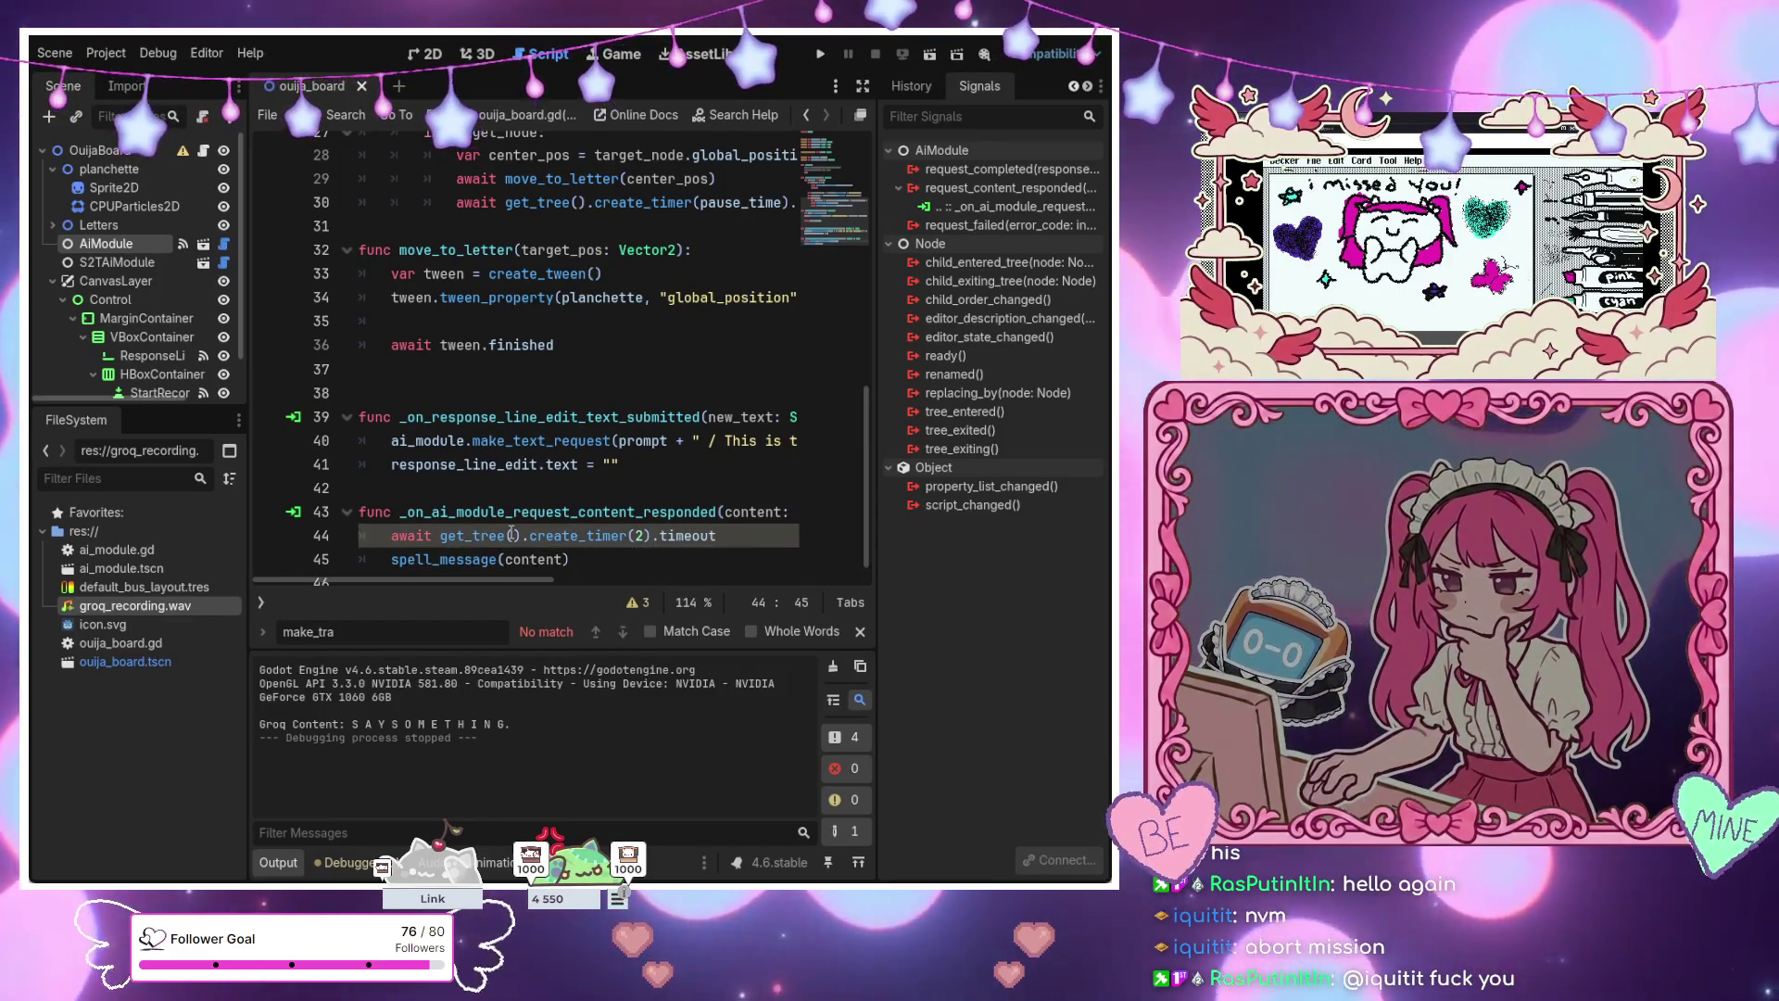
pyautogui.click(511, 536)
pyautogui.press('F5')
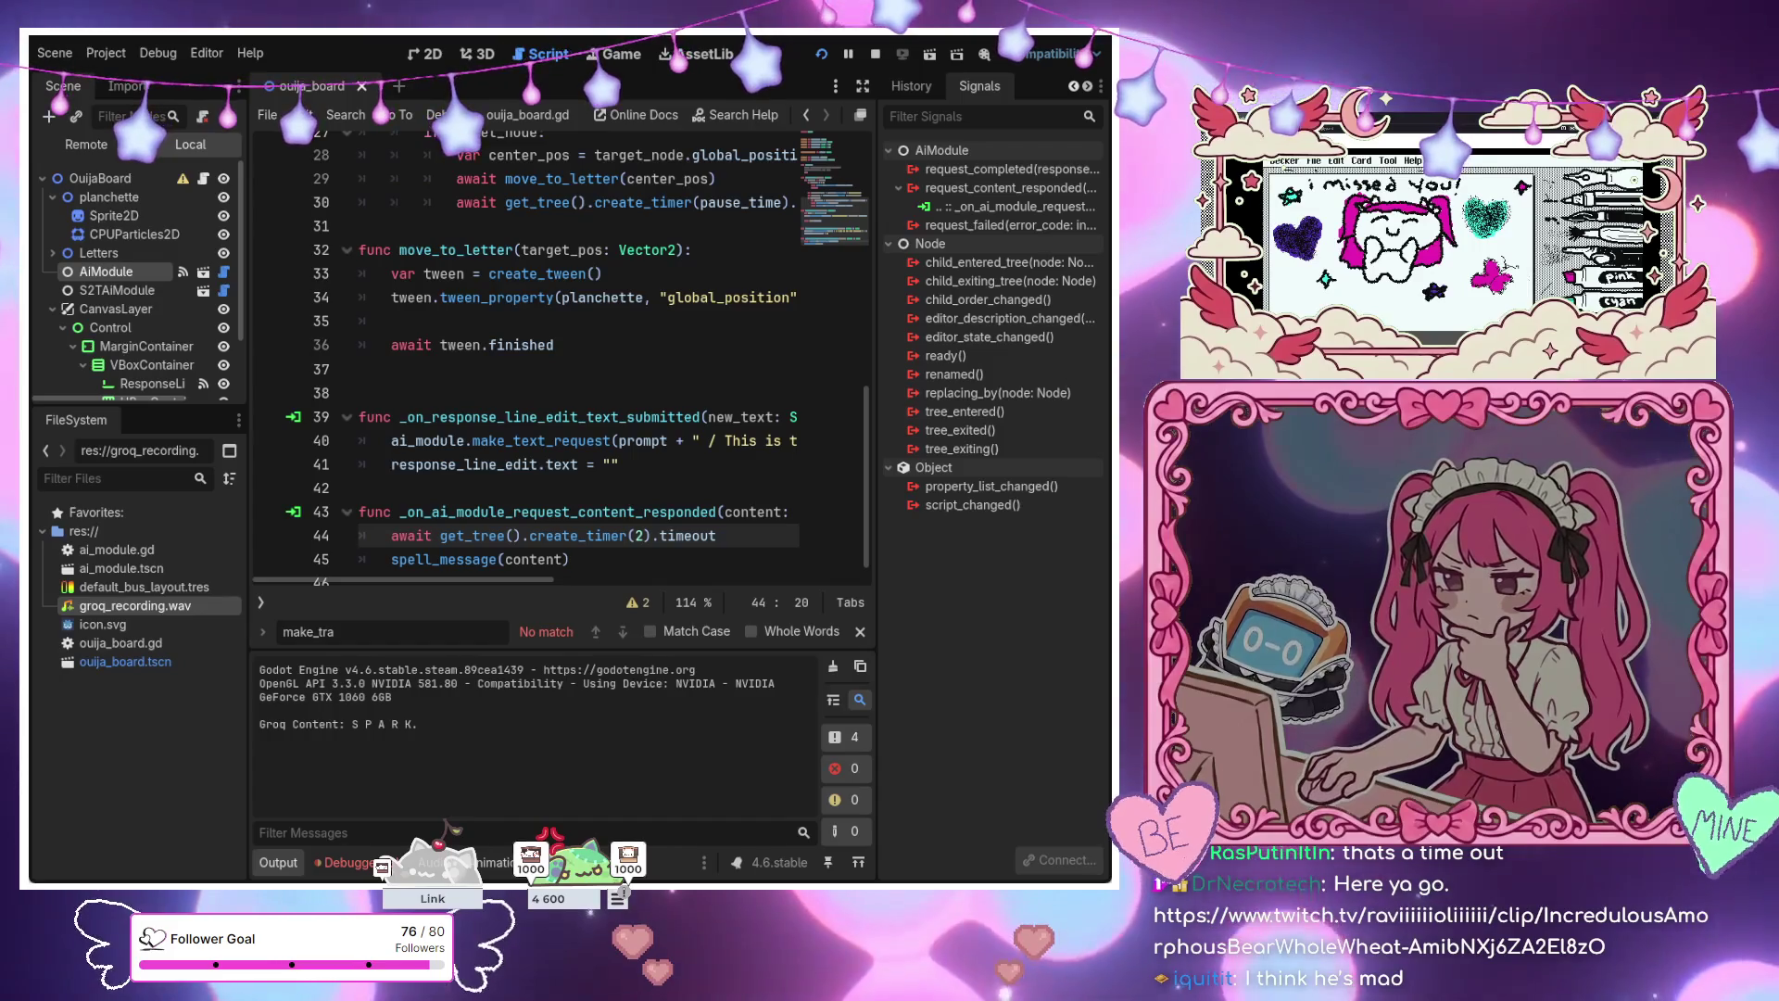
# - After the test run returns S P A R K, place the caret further along line 44
pyautogui.click(627, 536)
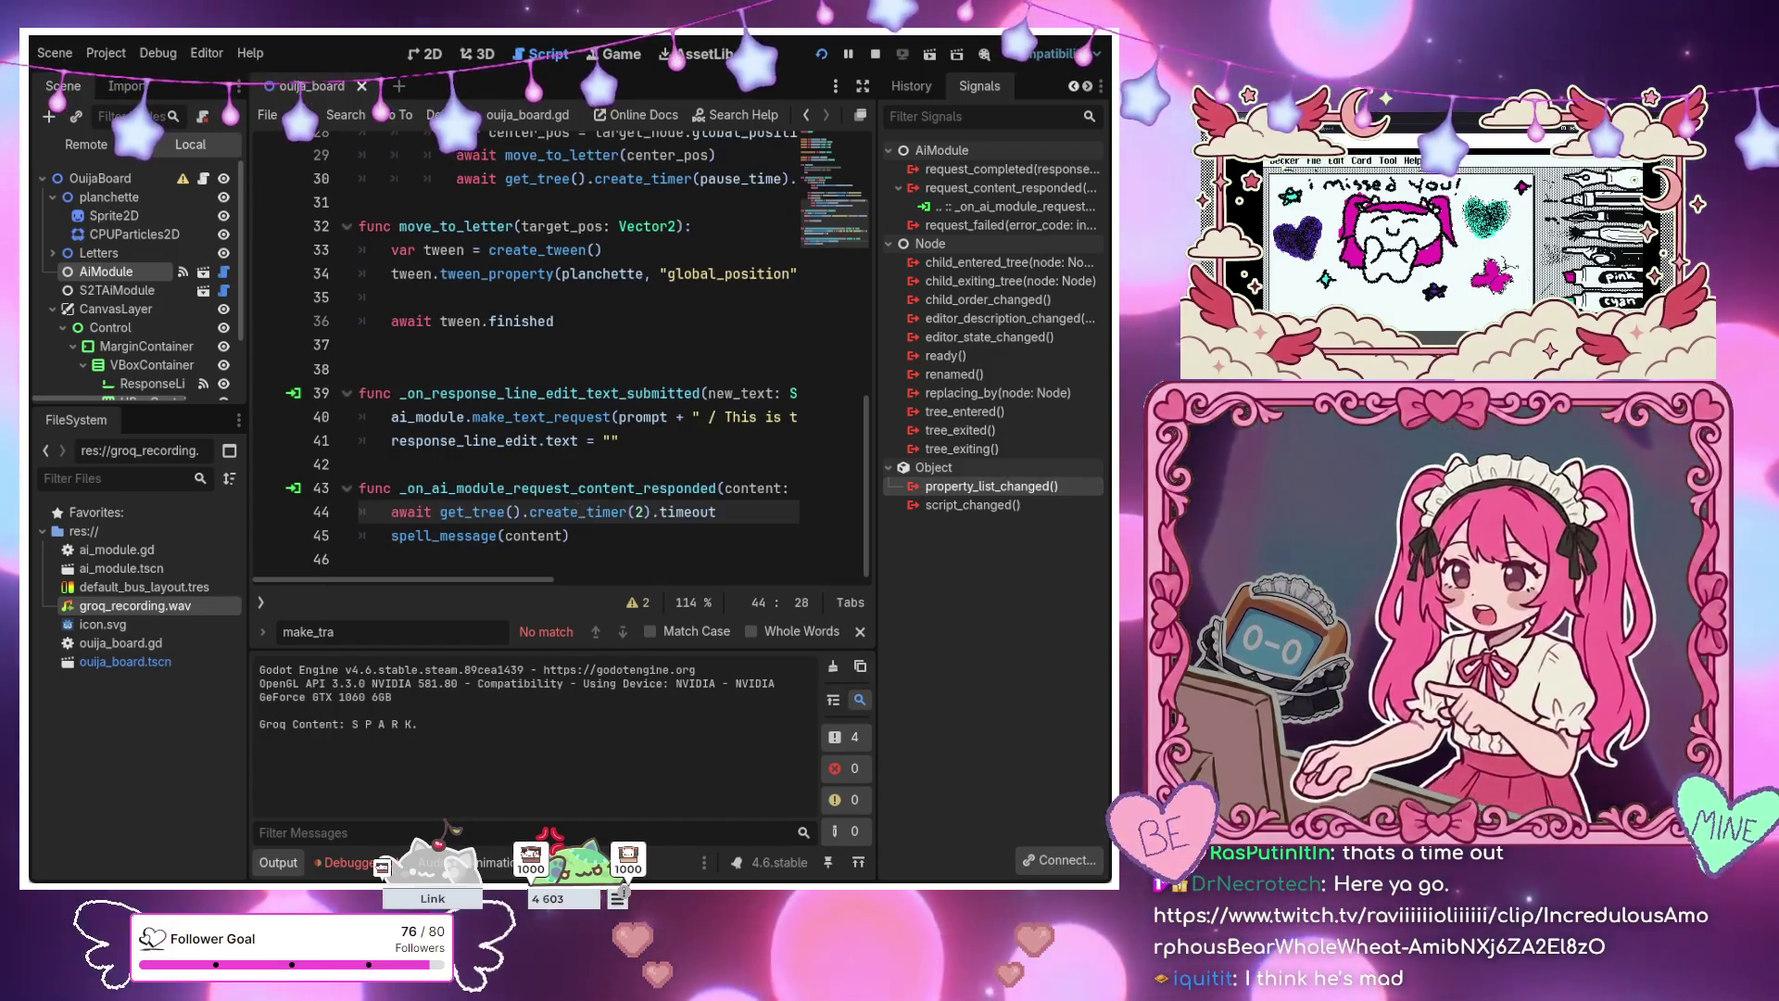
# - Above func _ready(), declare var conversation: PackedStringArray = []
pyautogui.click(647, 579)
pyautogui.moveTo(614, 582); pyautogui.dragTo(331, 568)
pyautogui.click(389, 536)
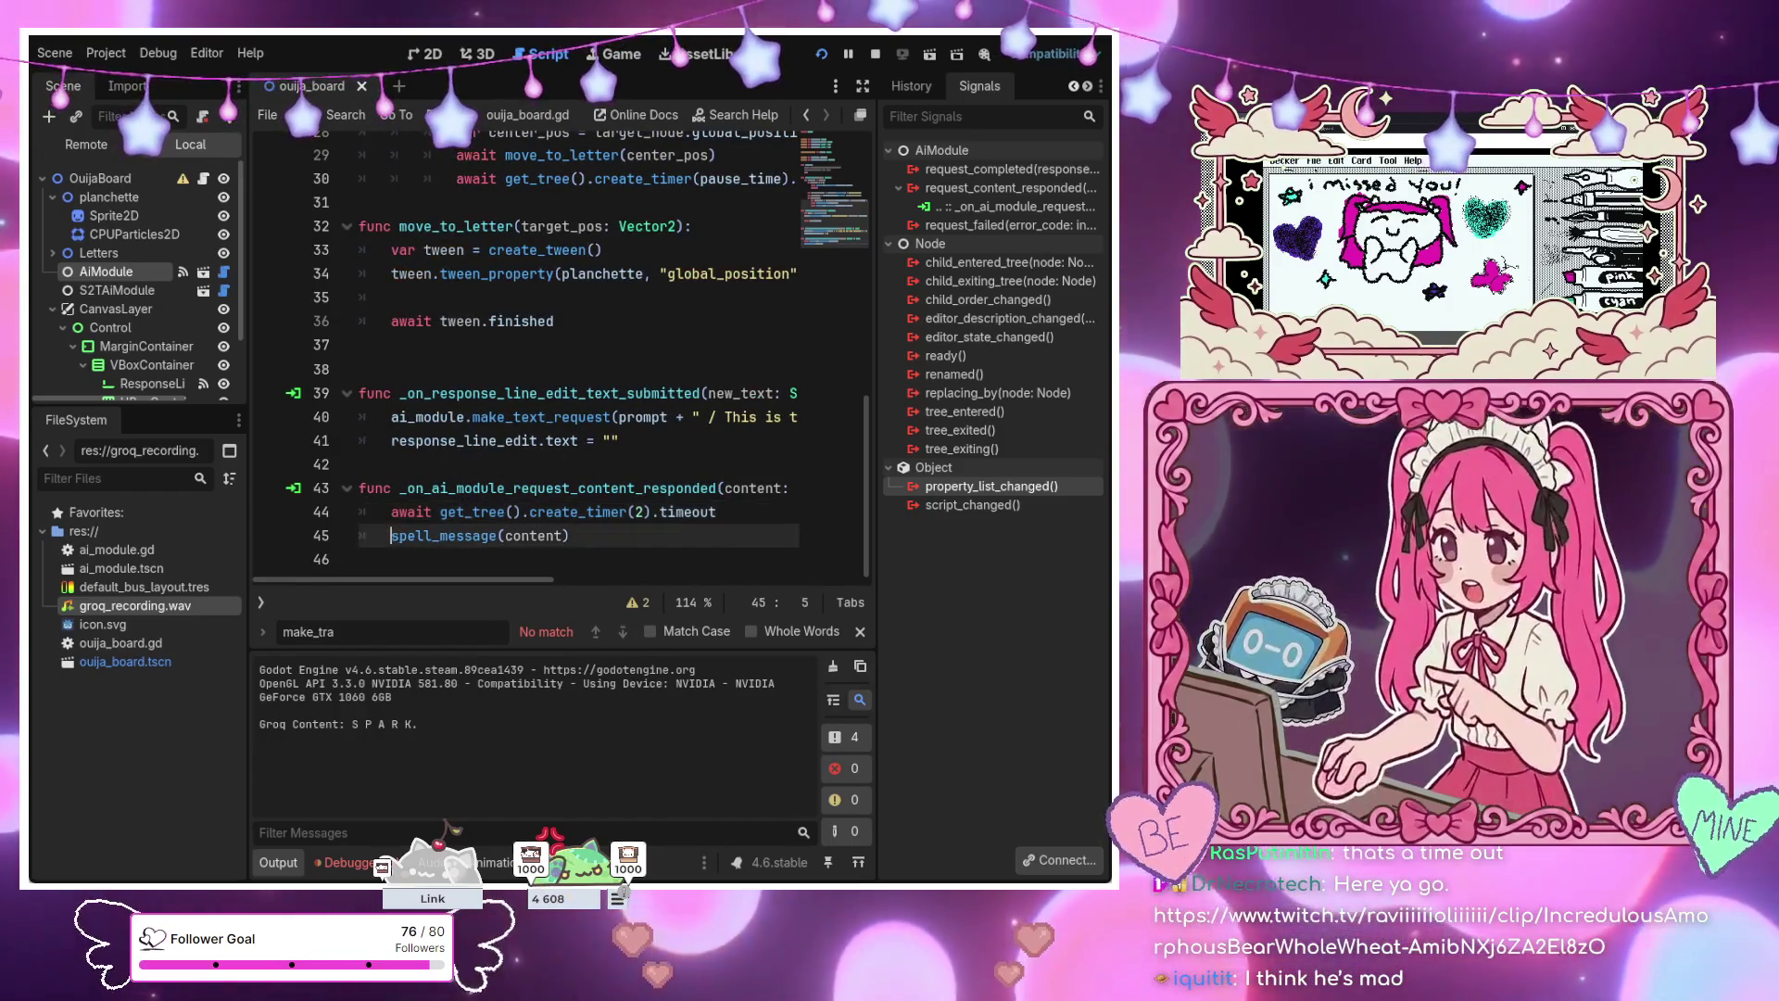
pyautogui.scroll(9, 763, 431)
pyautogui.click(763, 431)
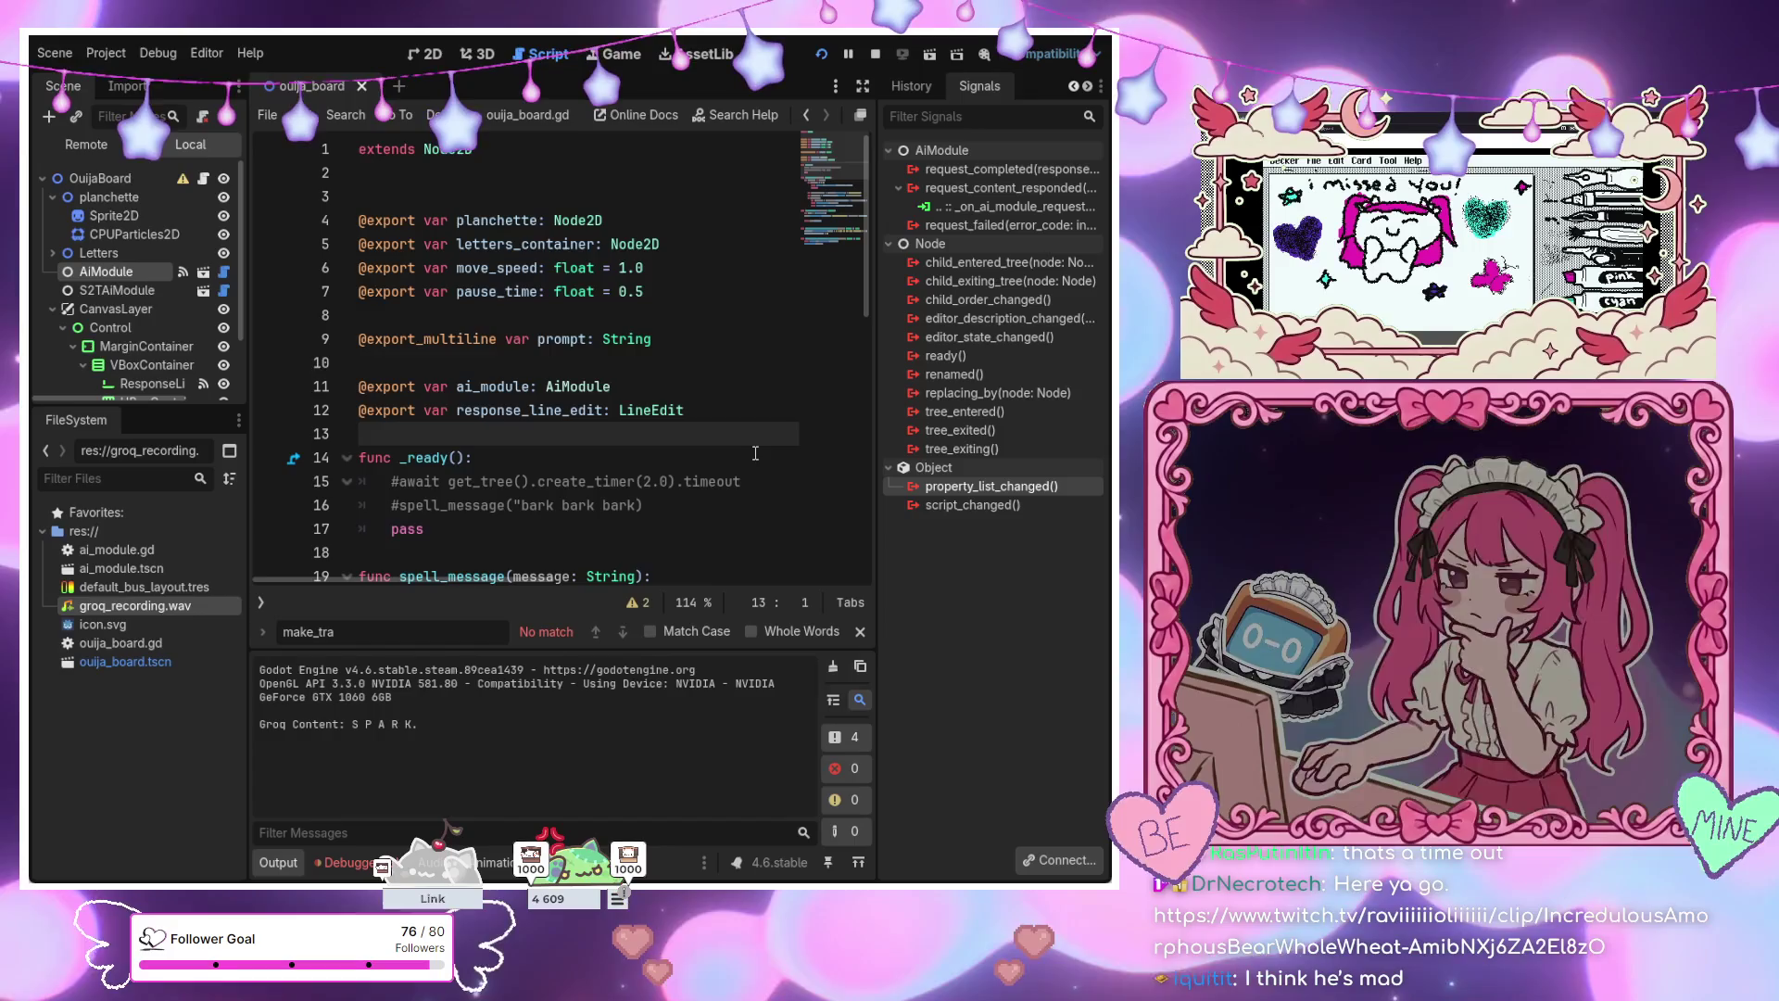
pyautogui.press('Return')
pyautogui.press('Return')
pyautogui.press('Return')
pyautogui.press('Return')
pyautogui.press('Up')
pyautogui.press('Up')
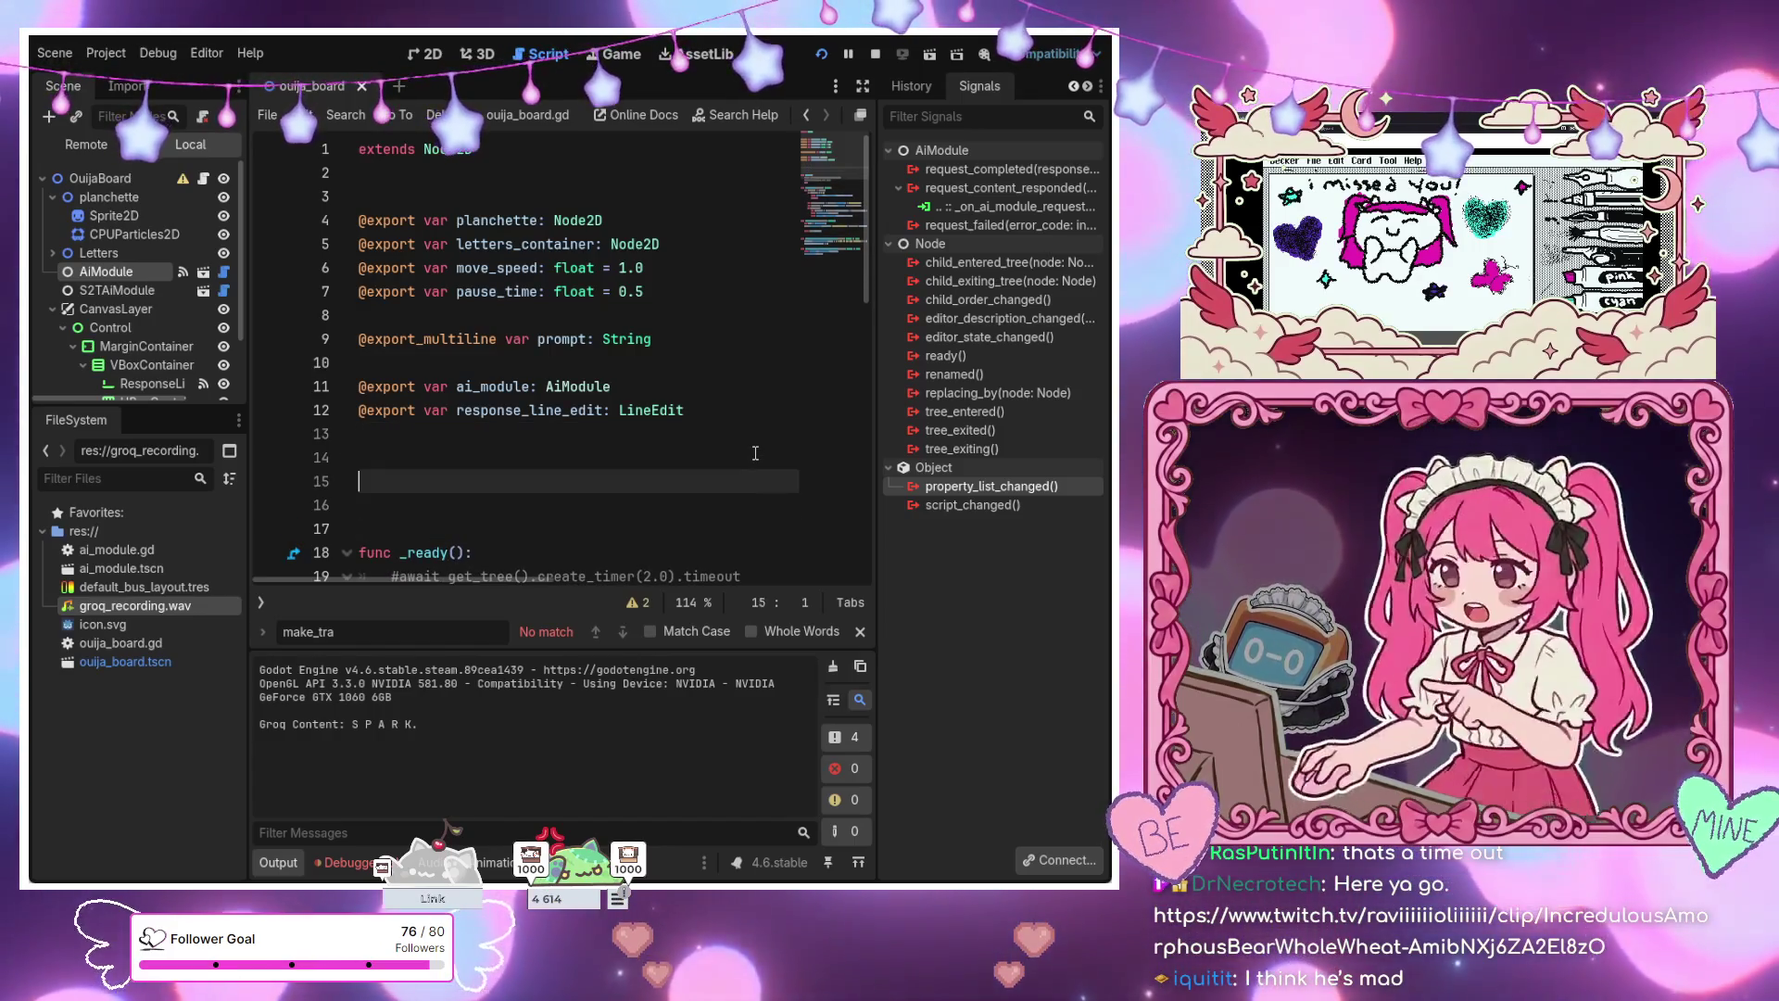
pyautogui.write('conversation: PackedStringArray = [')
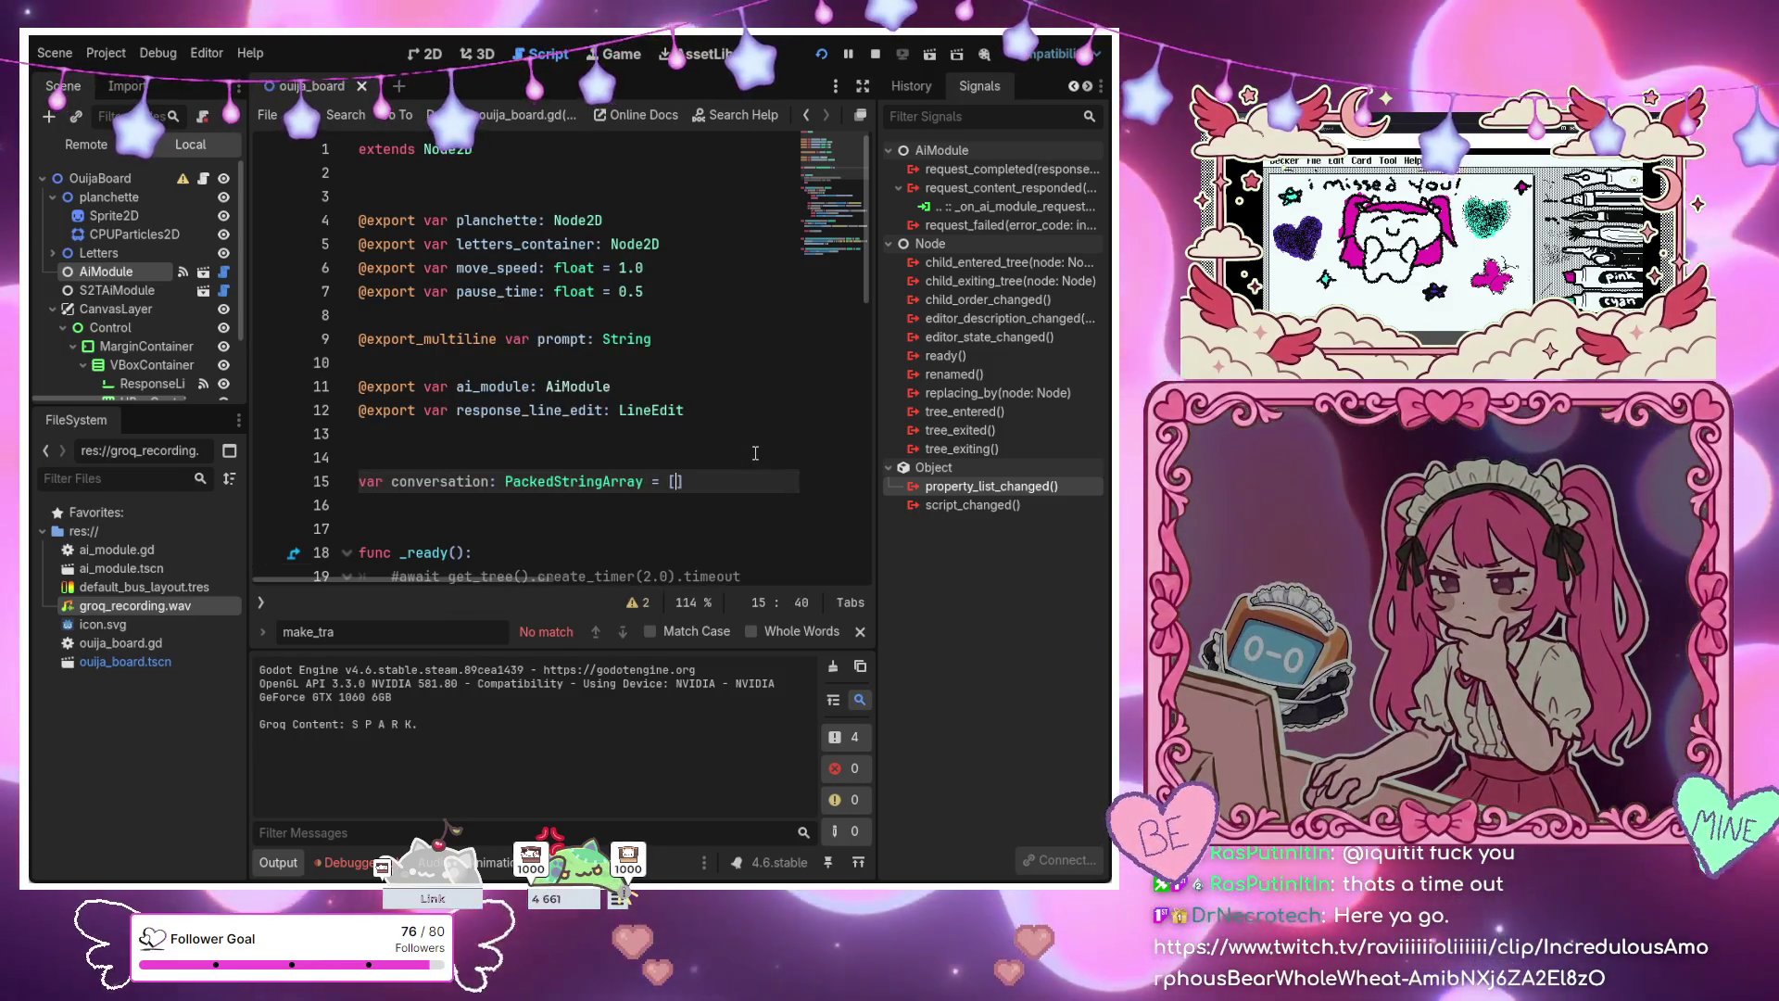
pyautogui.scroll(-10, 755, 453)
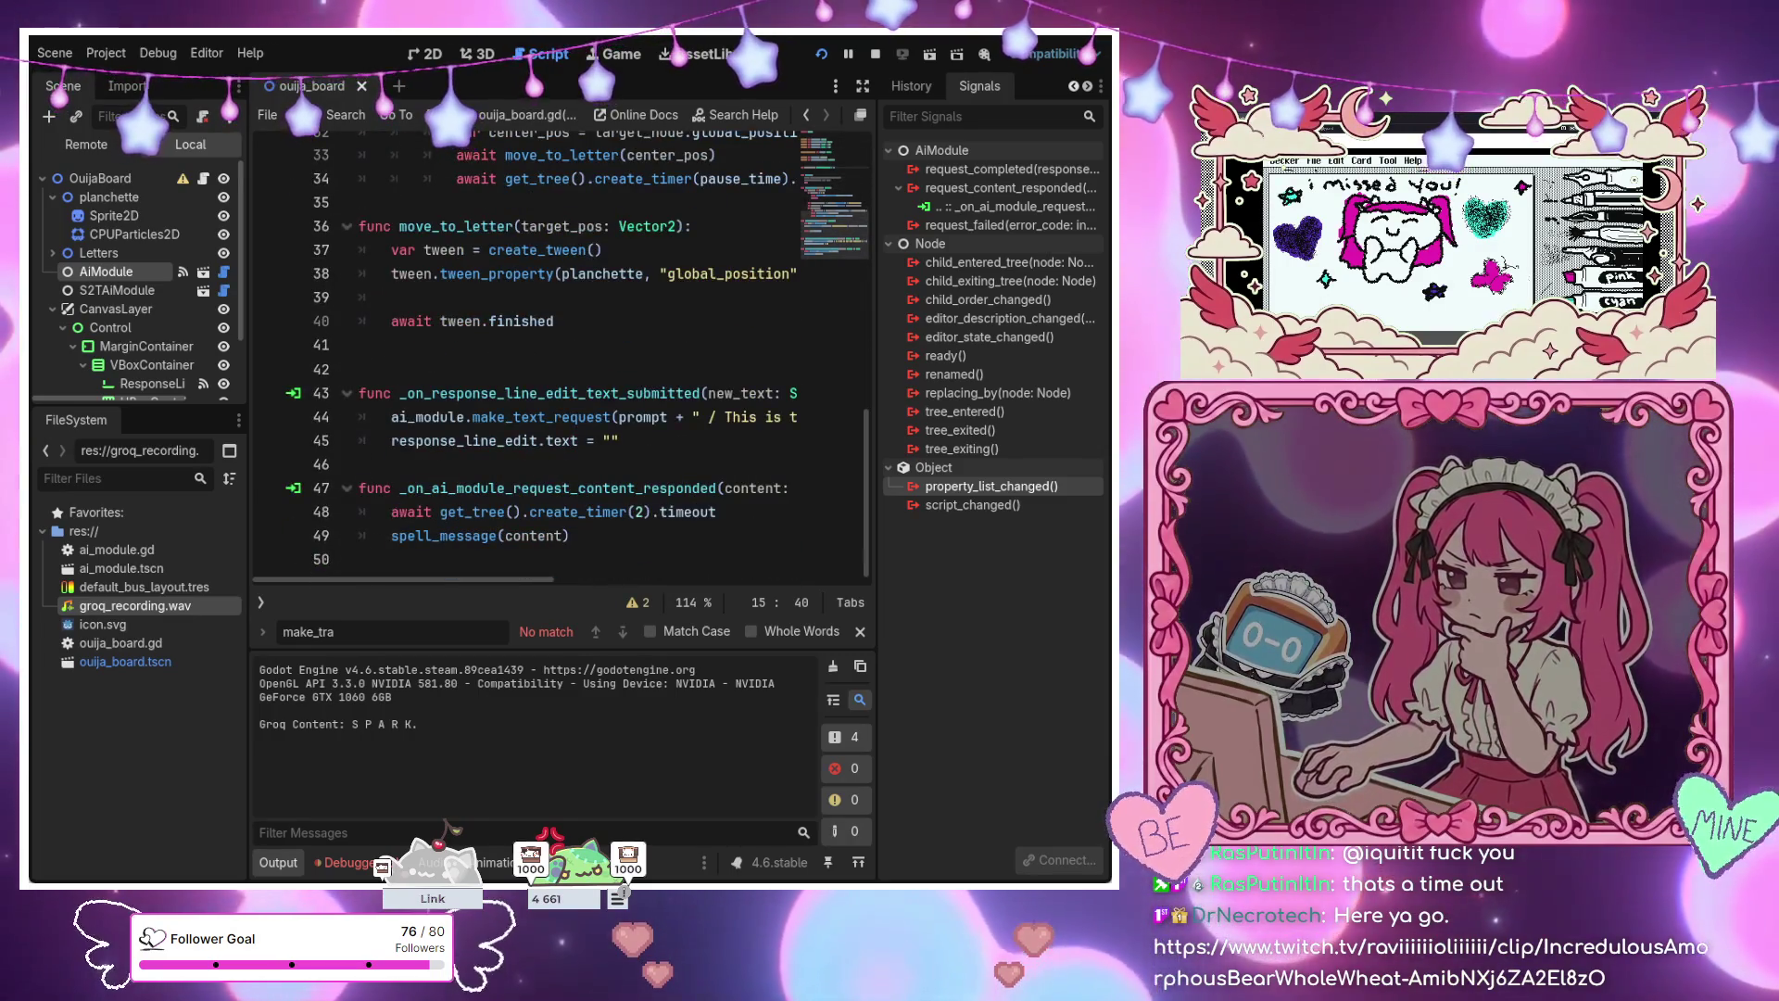
# - Change the conversation variable's type from PackedStringArray to String and drop the [] initialiser
pyautogui.click(755, 559)
pyautogui.press('Up')
pyautogui.press('Up')
pyautogui.press('Up')
pyautogui.press('End')
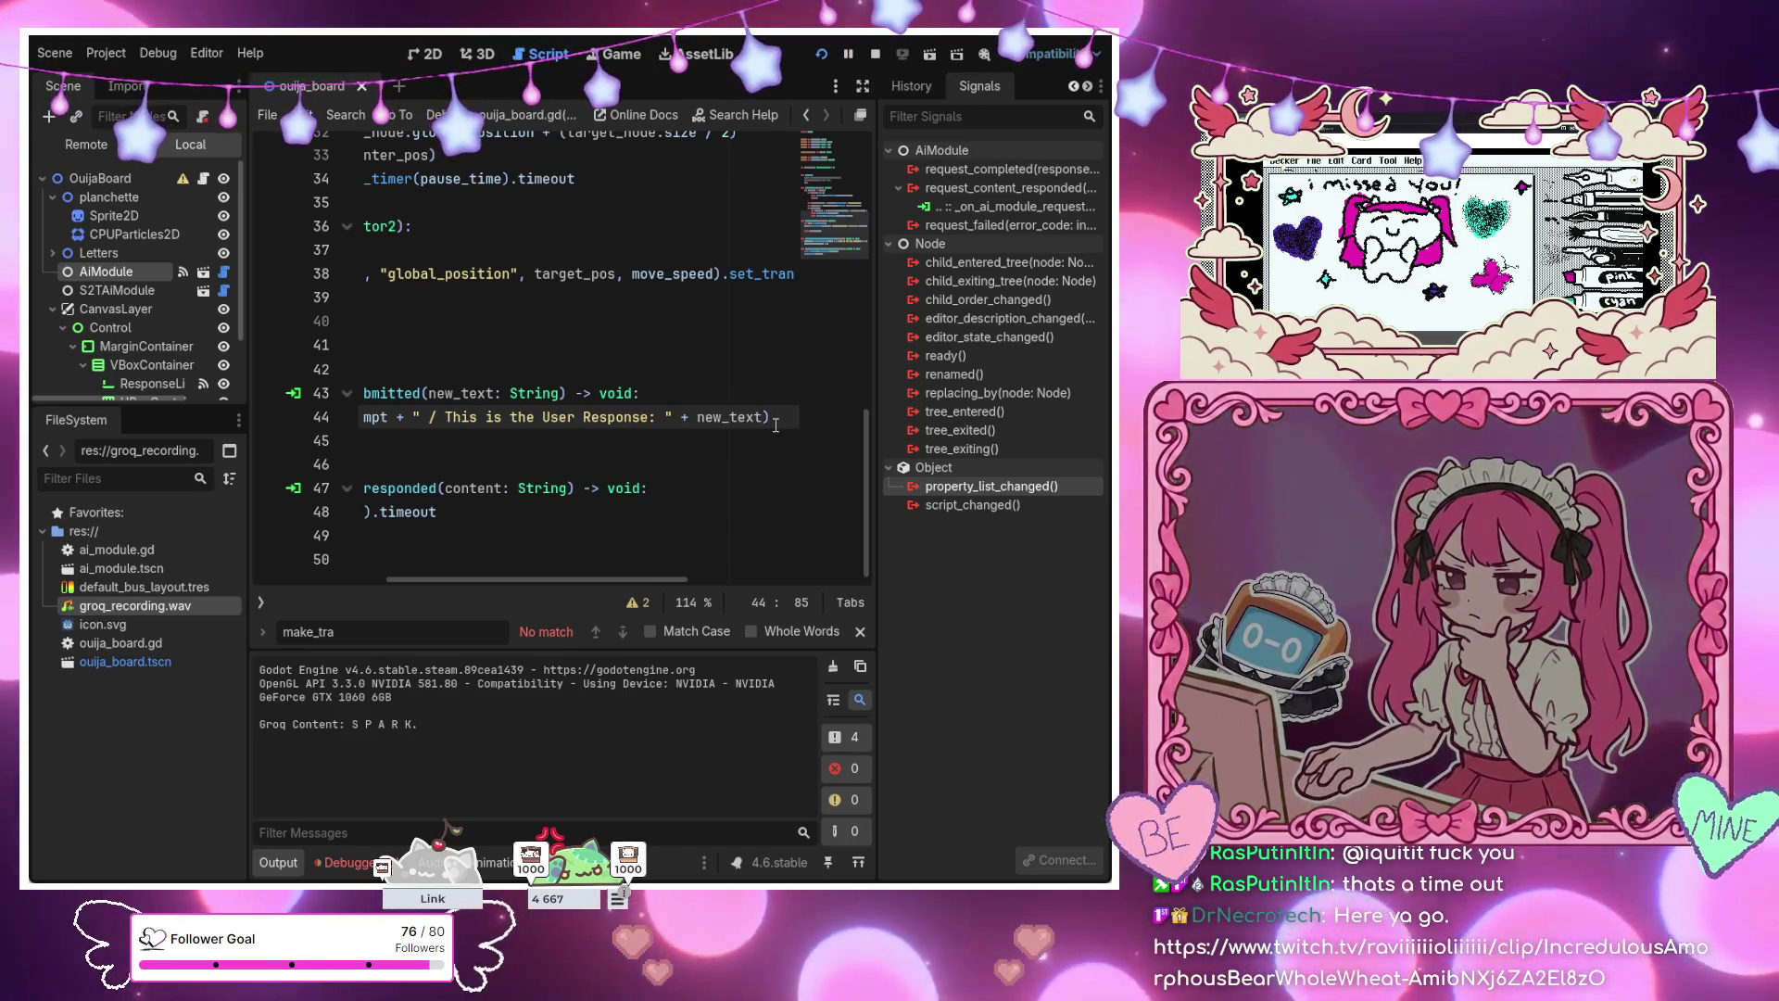
pyautogui.scroll(10, 776, 423)
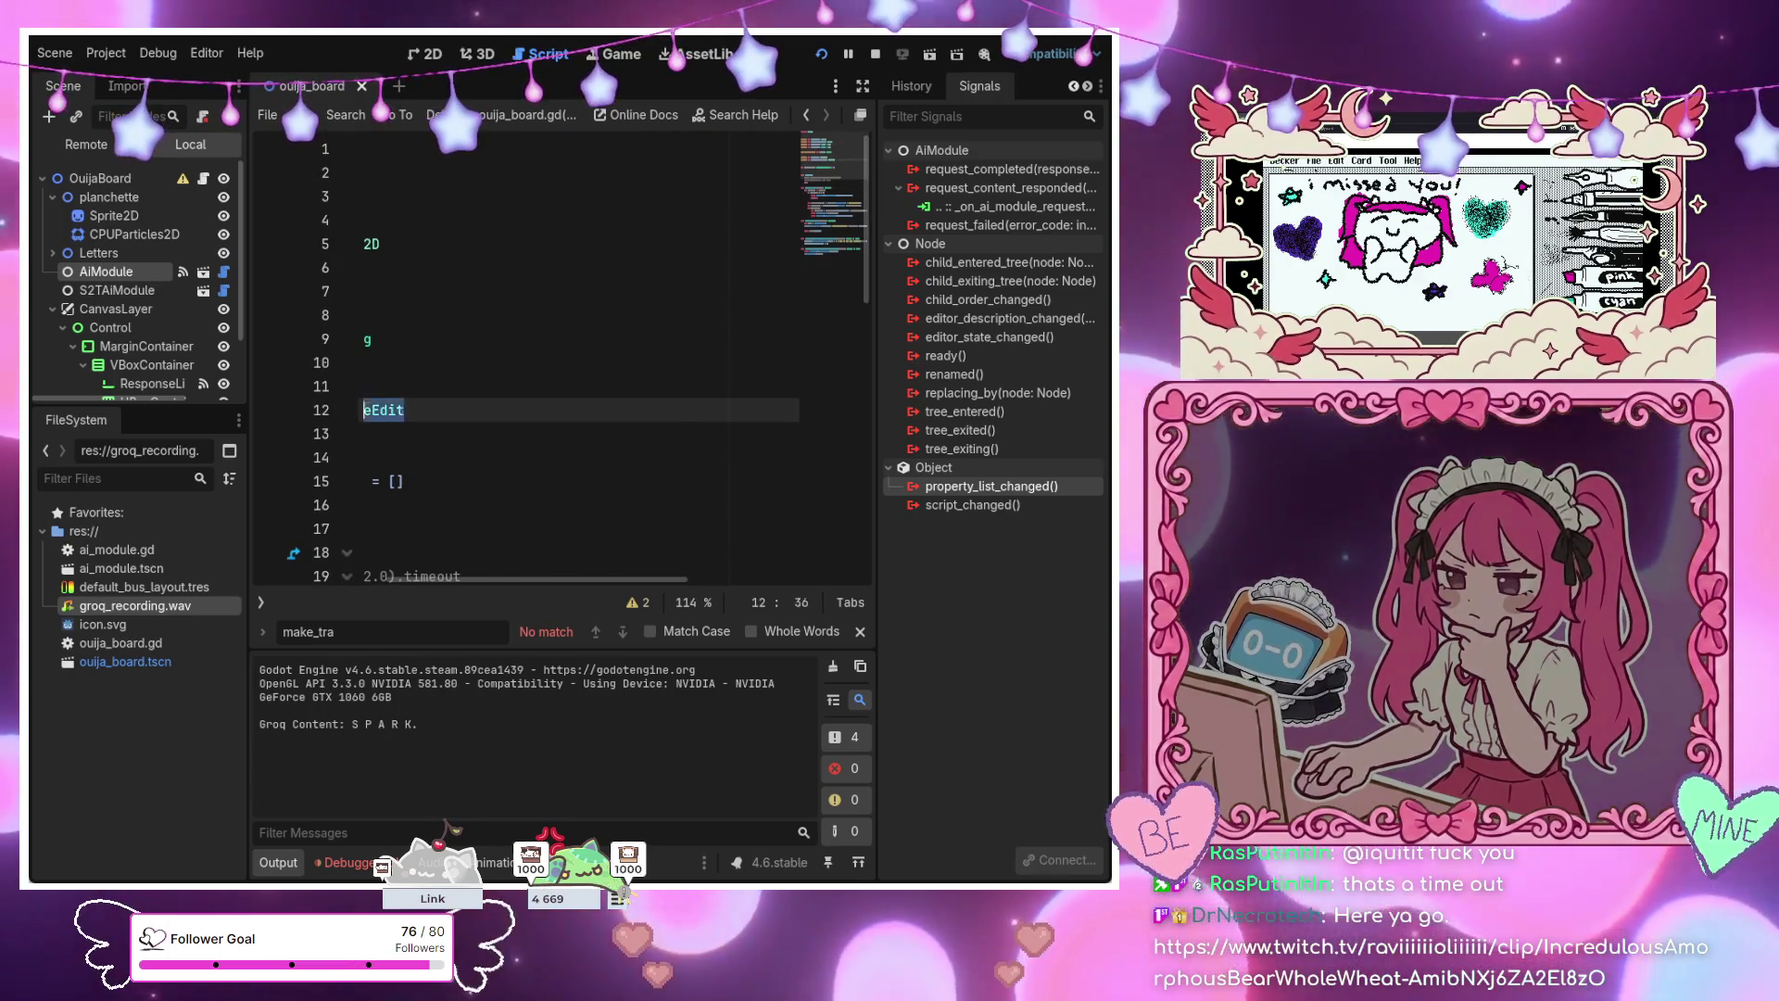
pyautogui.moveTo(684, 409); pyautogui.dragTo(359, 410)
pyautogui.moveTo(643, 481); pyautogui.dragTo(505, 481)
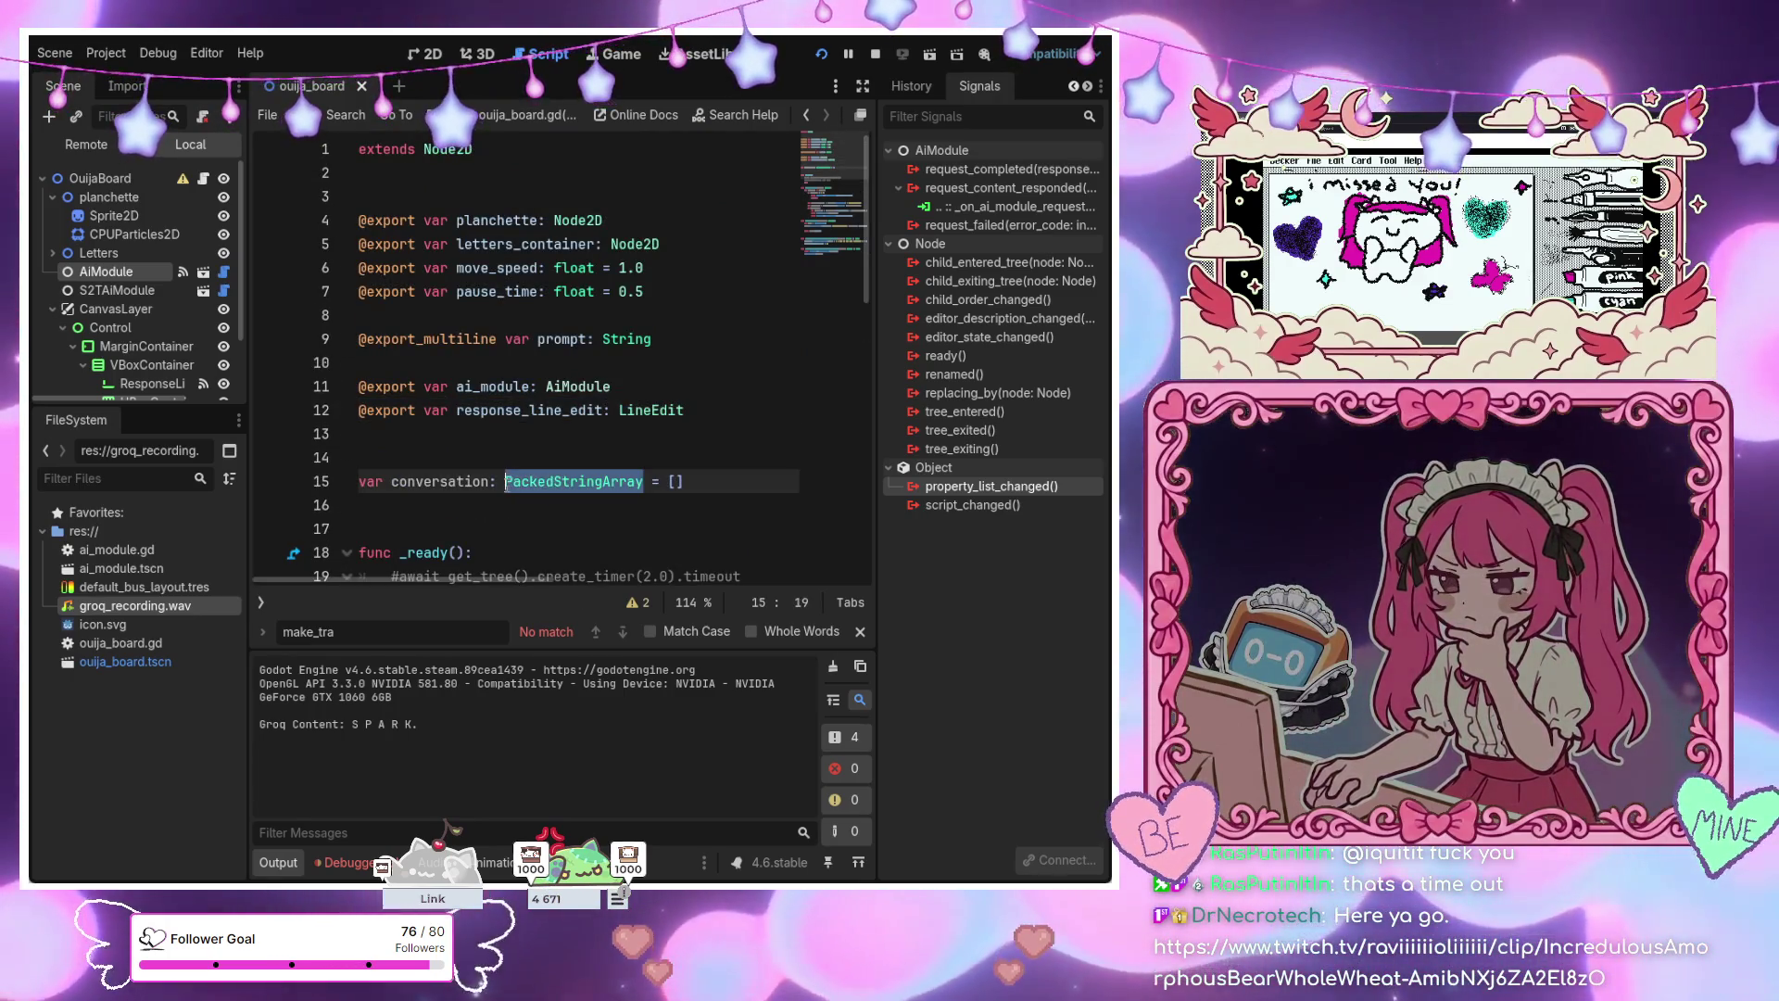
pyautogui.write('String')
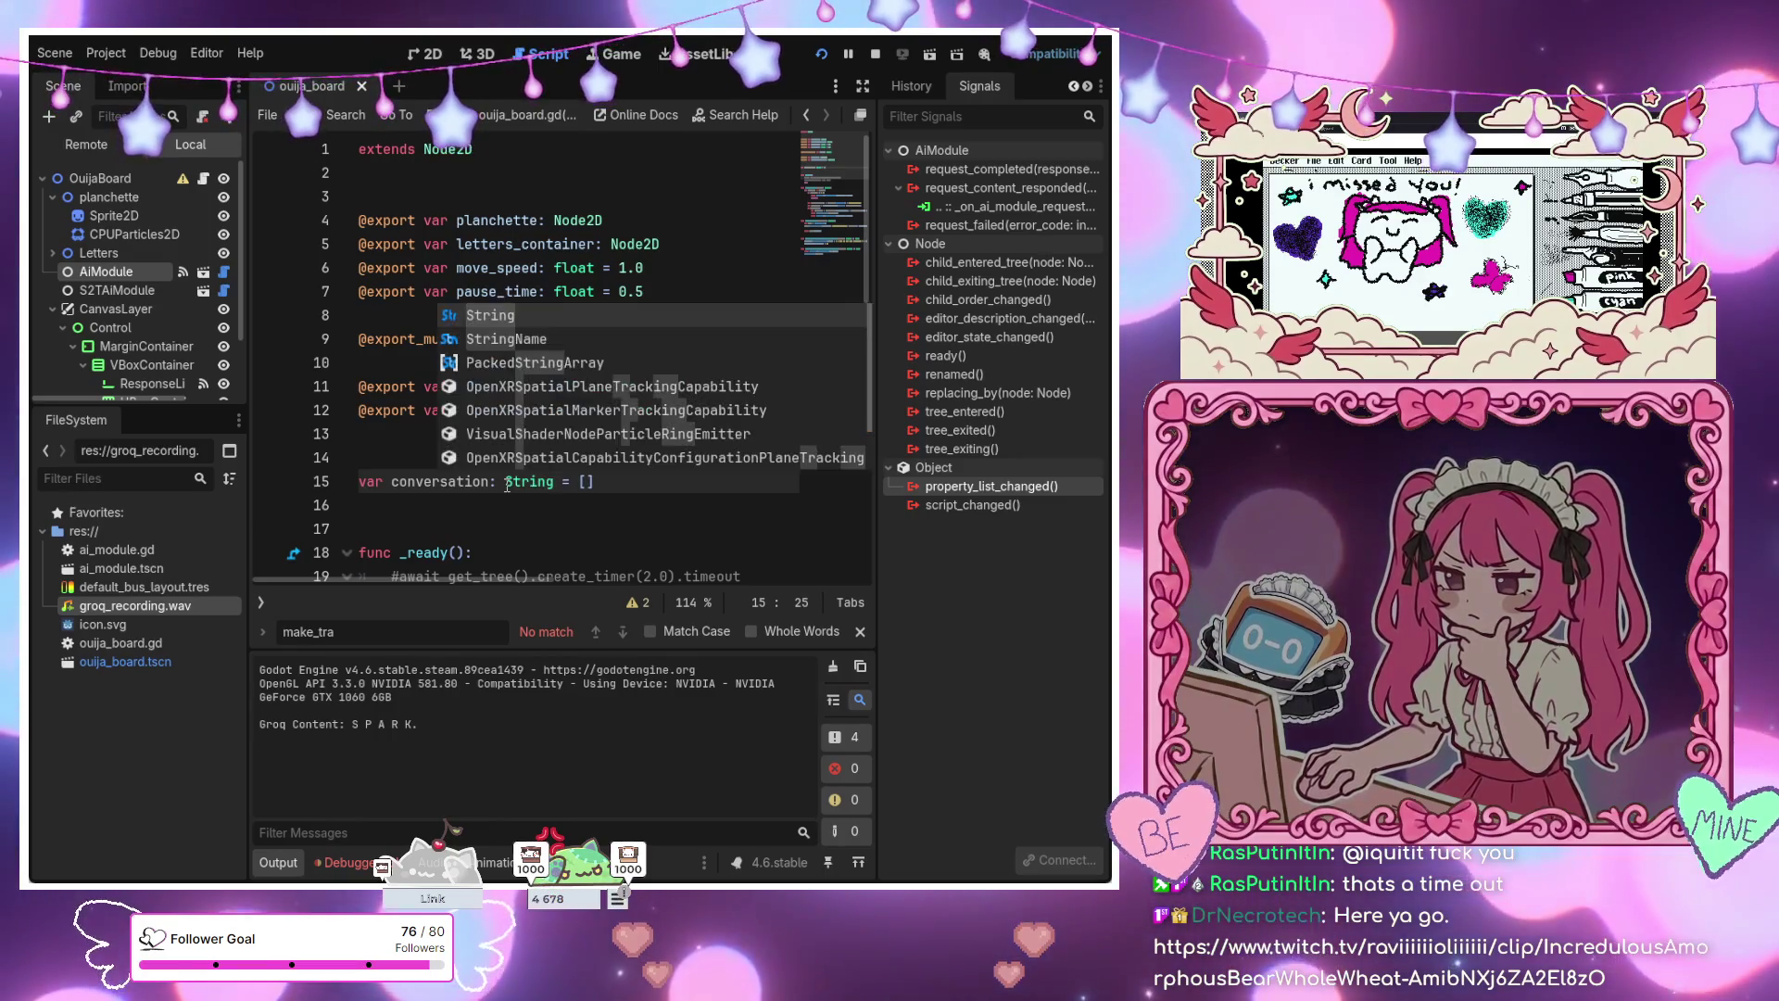
pyautogui.click(507, 457)
pyautogui.scroll(-5, 506, 463)
pyautogui.scroll(5, 507, 463)
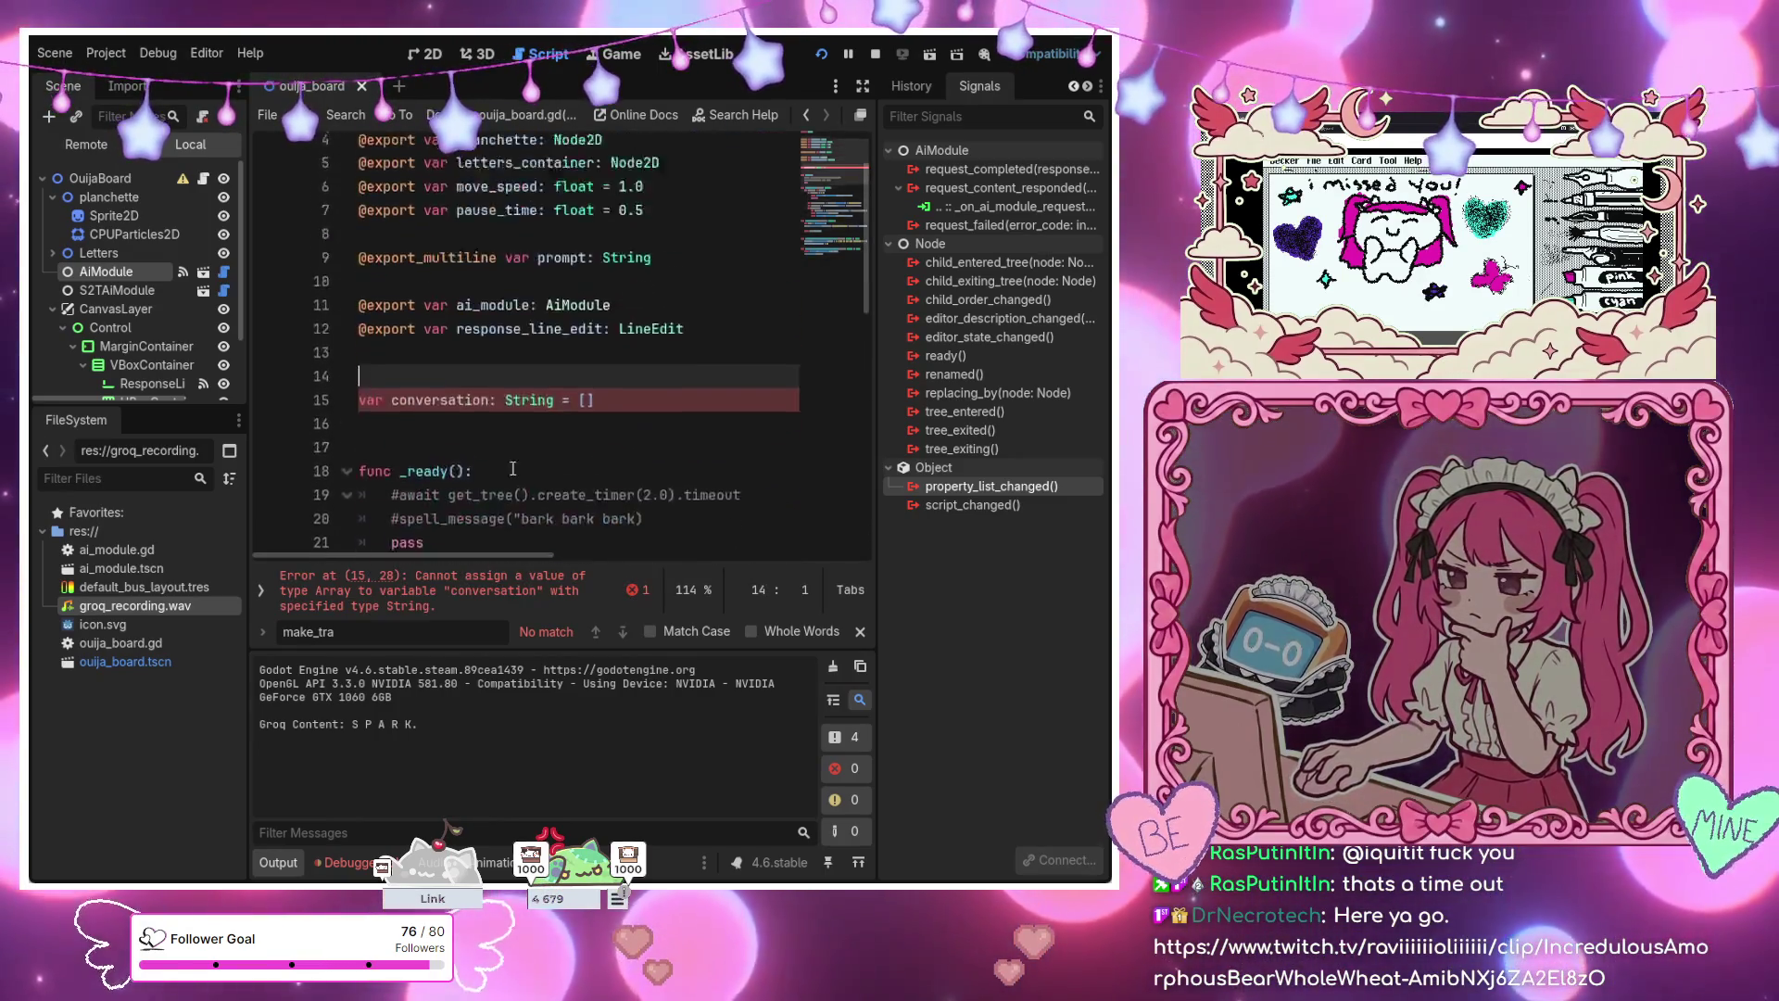
pyautogui.click(620, 485)
pyautogui.press('BackSpace')
pyautogui.press('BackSpace')
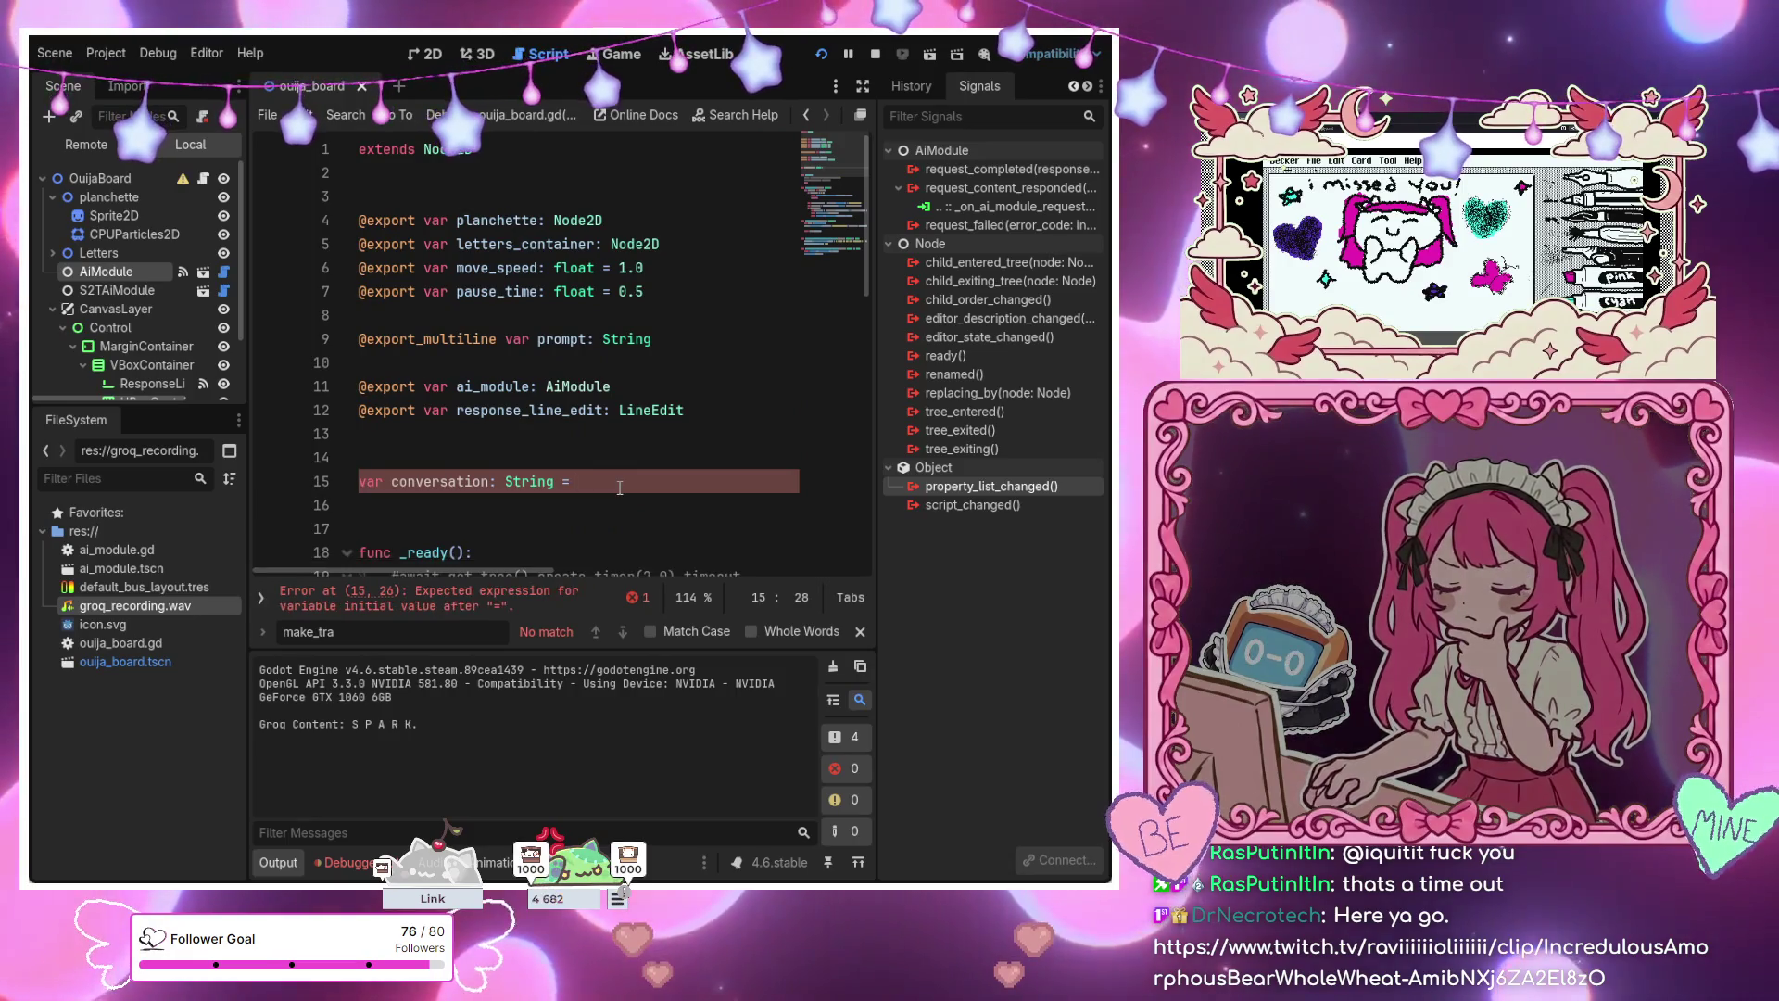
pyautogui.press('BackSpace')
pyautogui.scroll(-10, 620, 487)
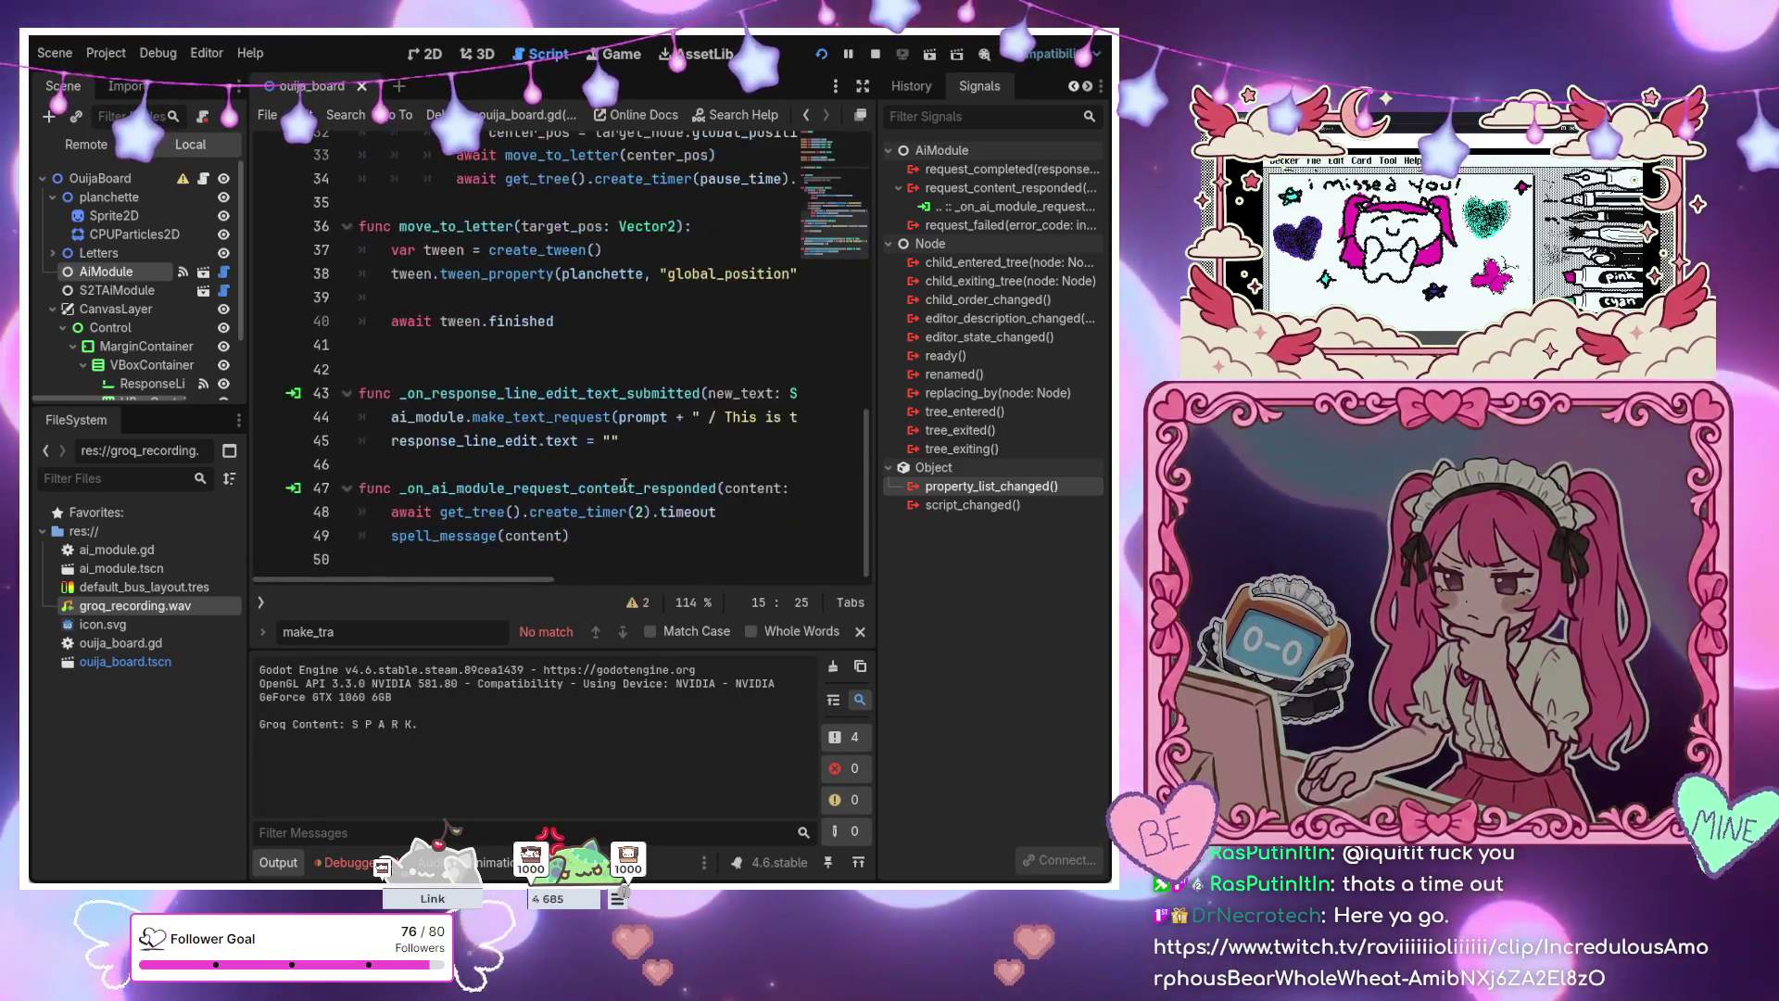
# - Append + " / This is the Conversation so far: " + conversation to the request on line 44
pyautogui.click(788, 417)
pyautogui.press('End')
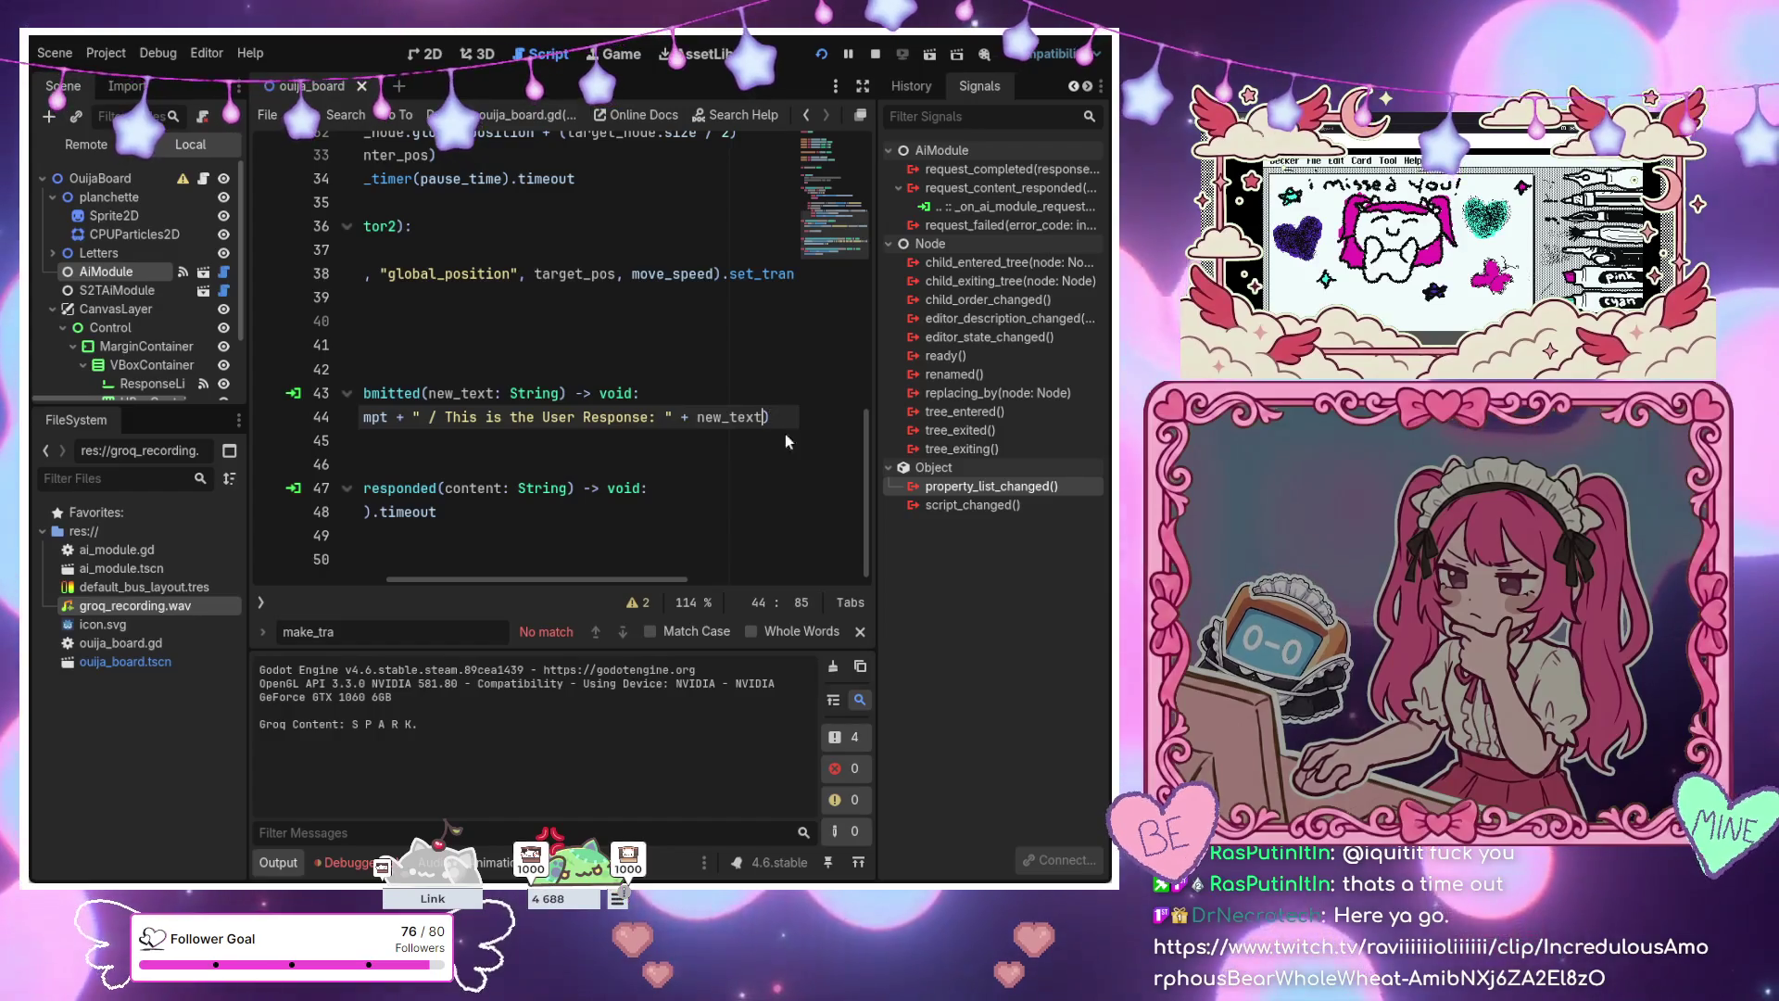
pyautogui.write('+ ')
pyautogui.write('/ ')
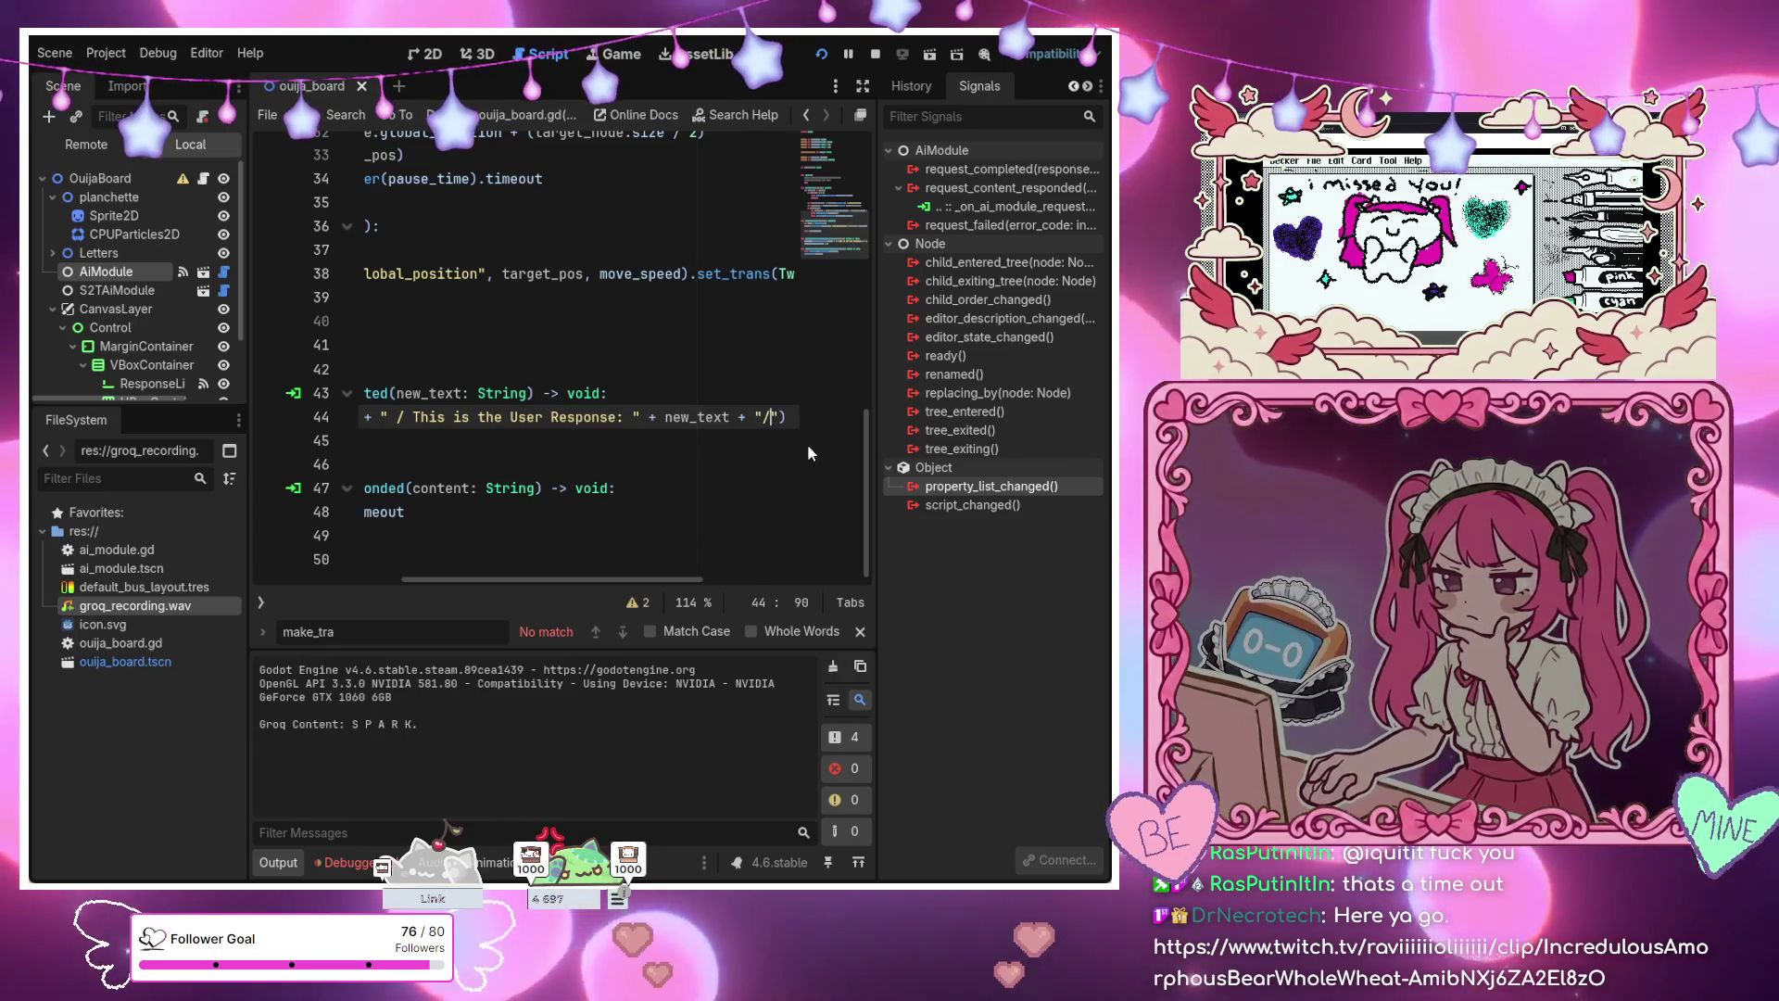
pyautogui.write(' / This is the ')
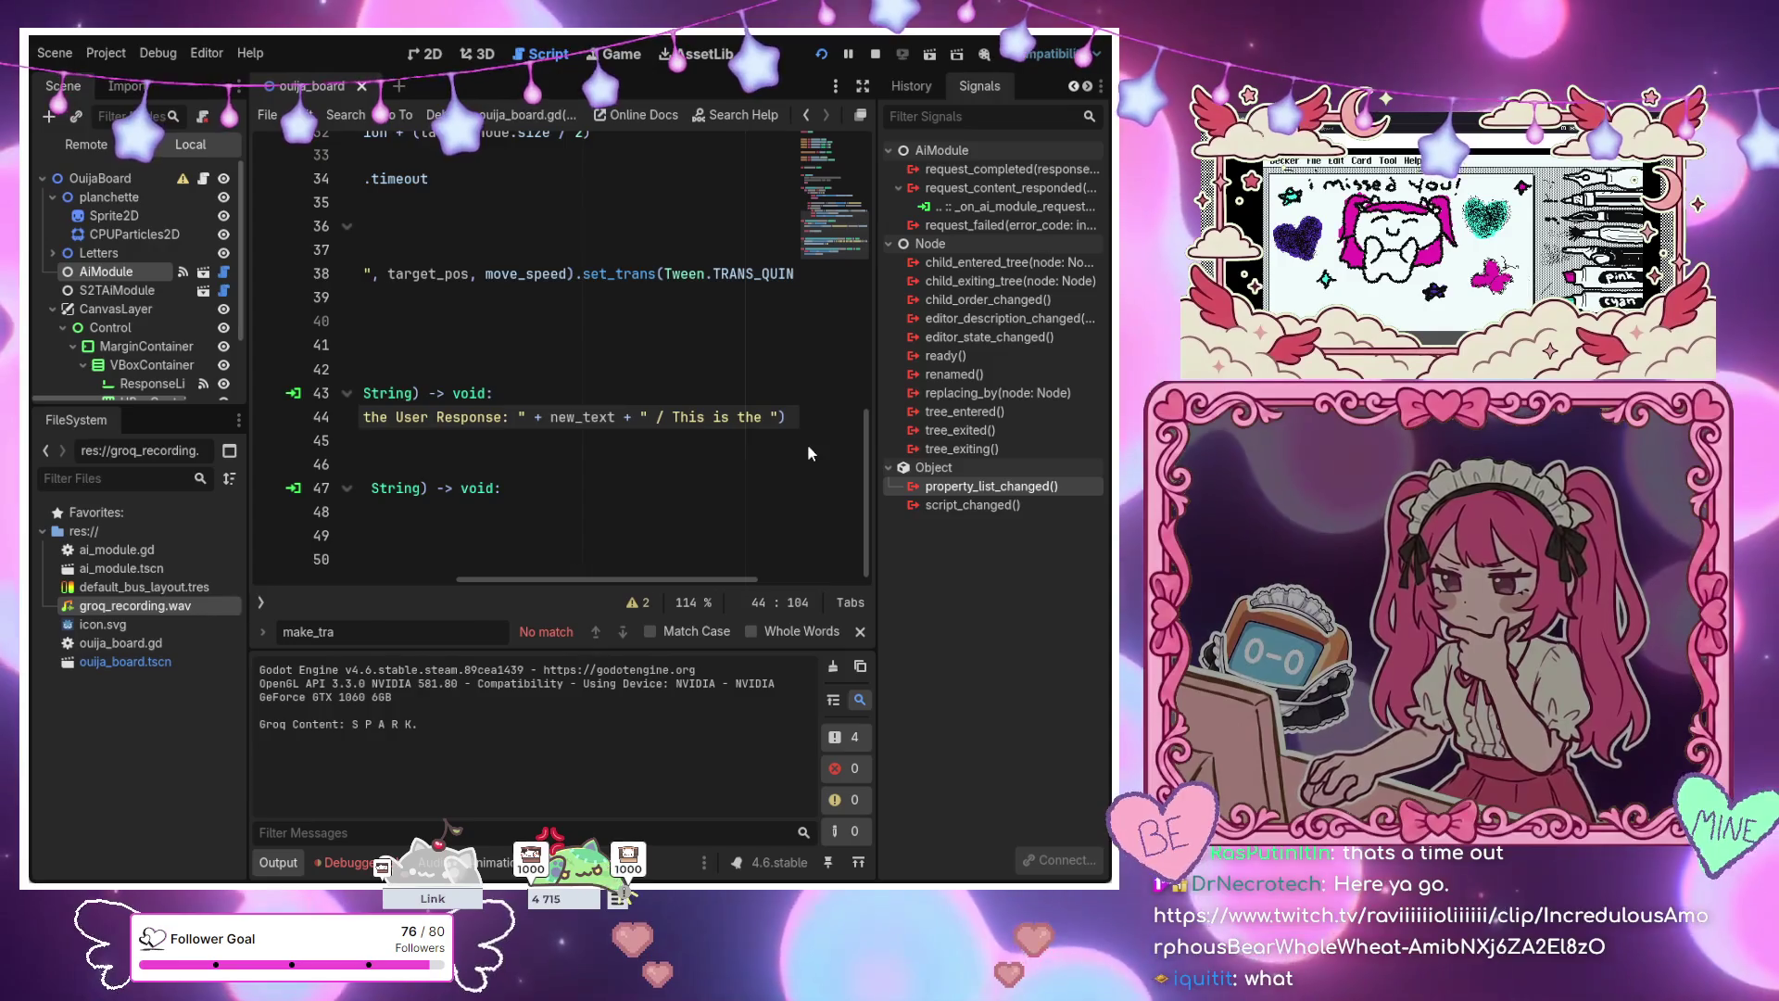
pyautogui.write('Conversat')
pyautogui.write('ion ')
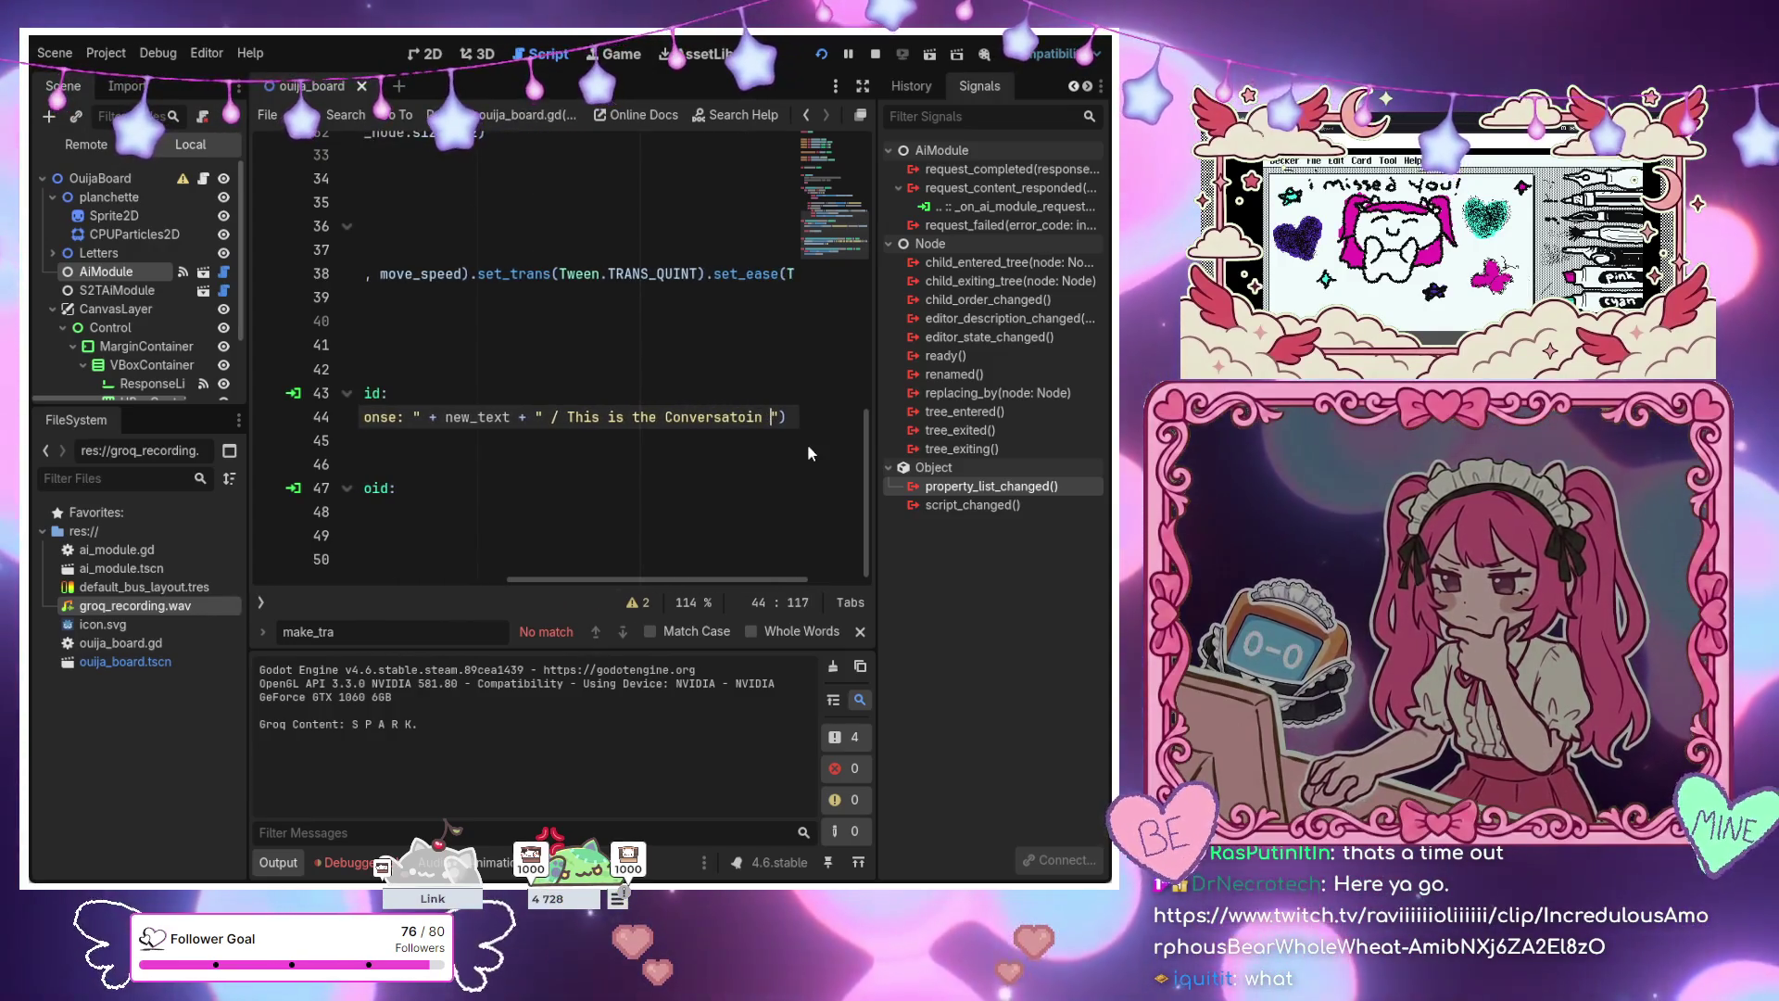
pyautogui.write('so far:')
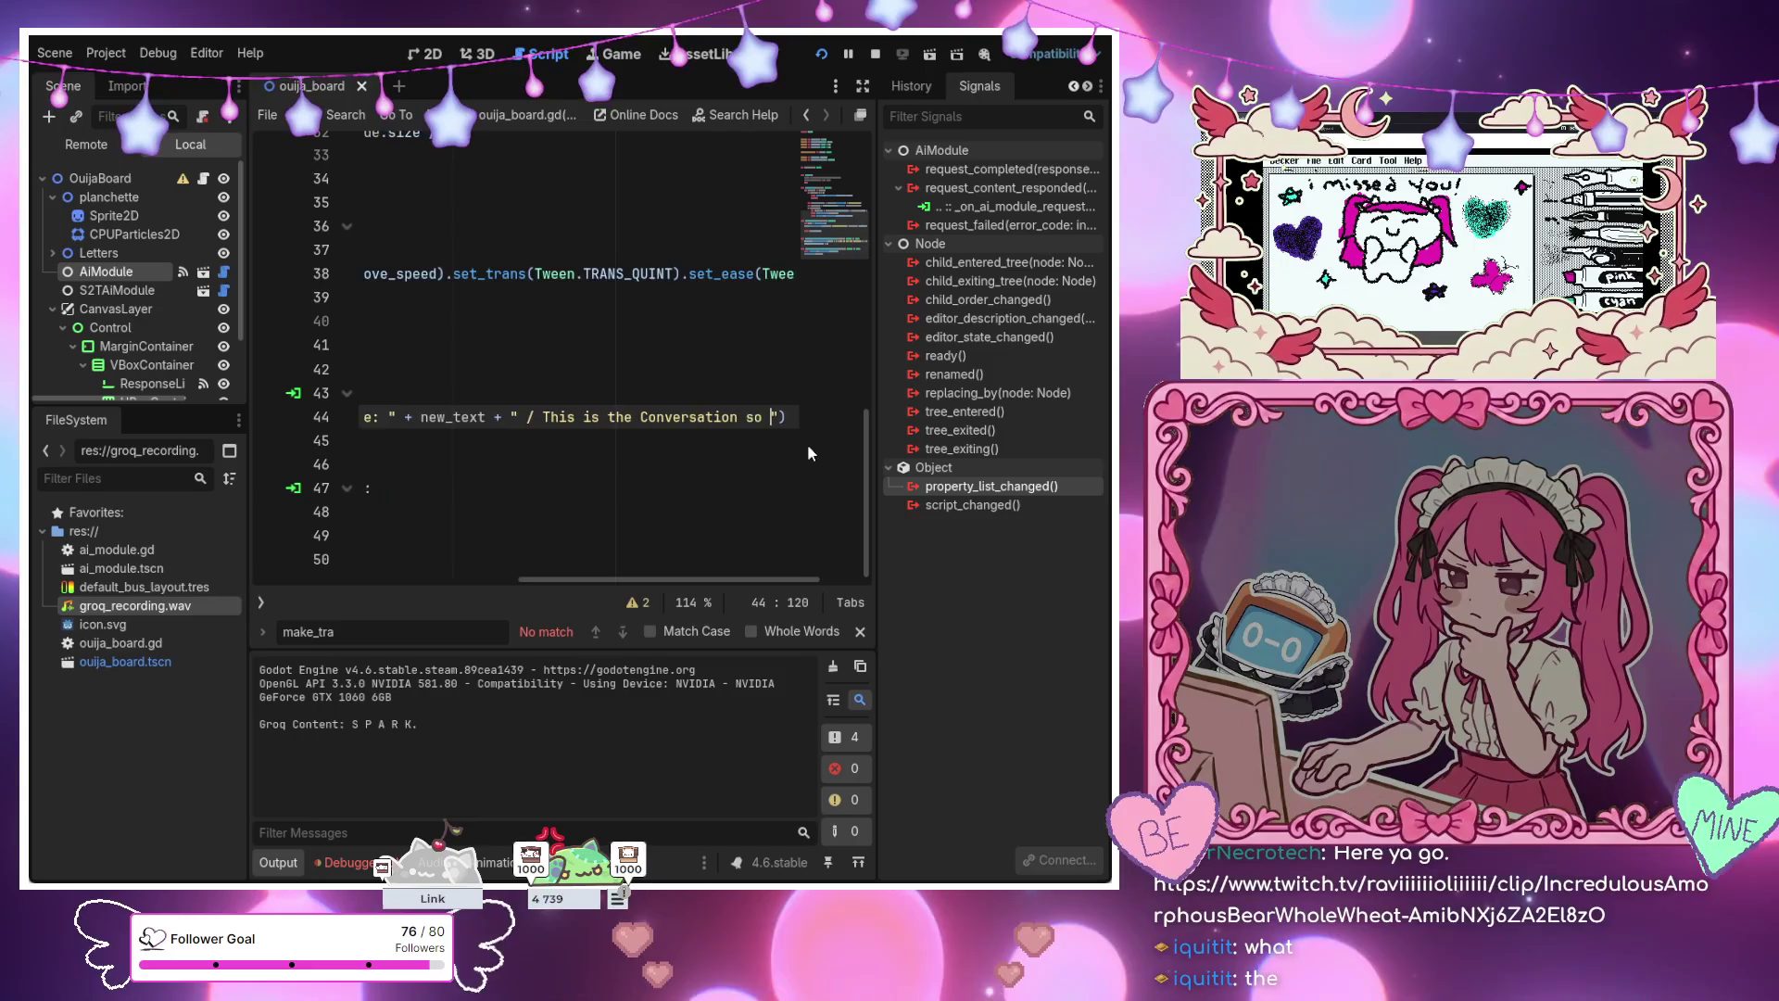
pyautogui.write(' " ')
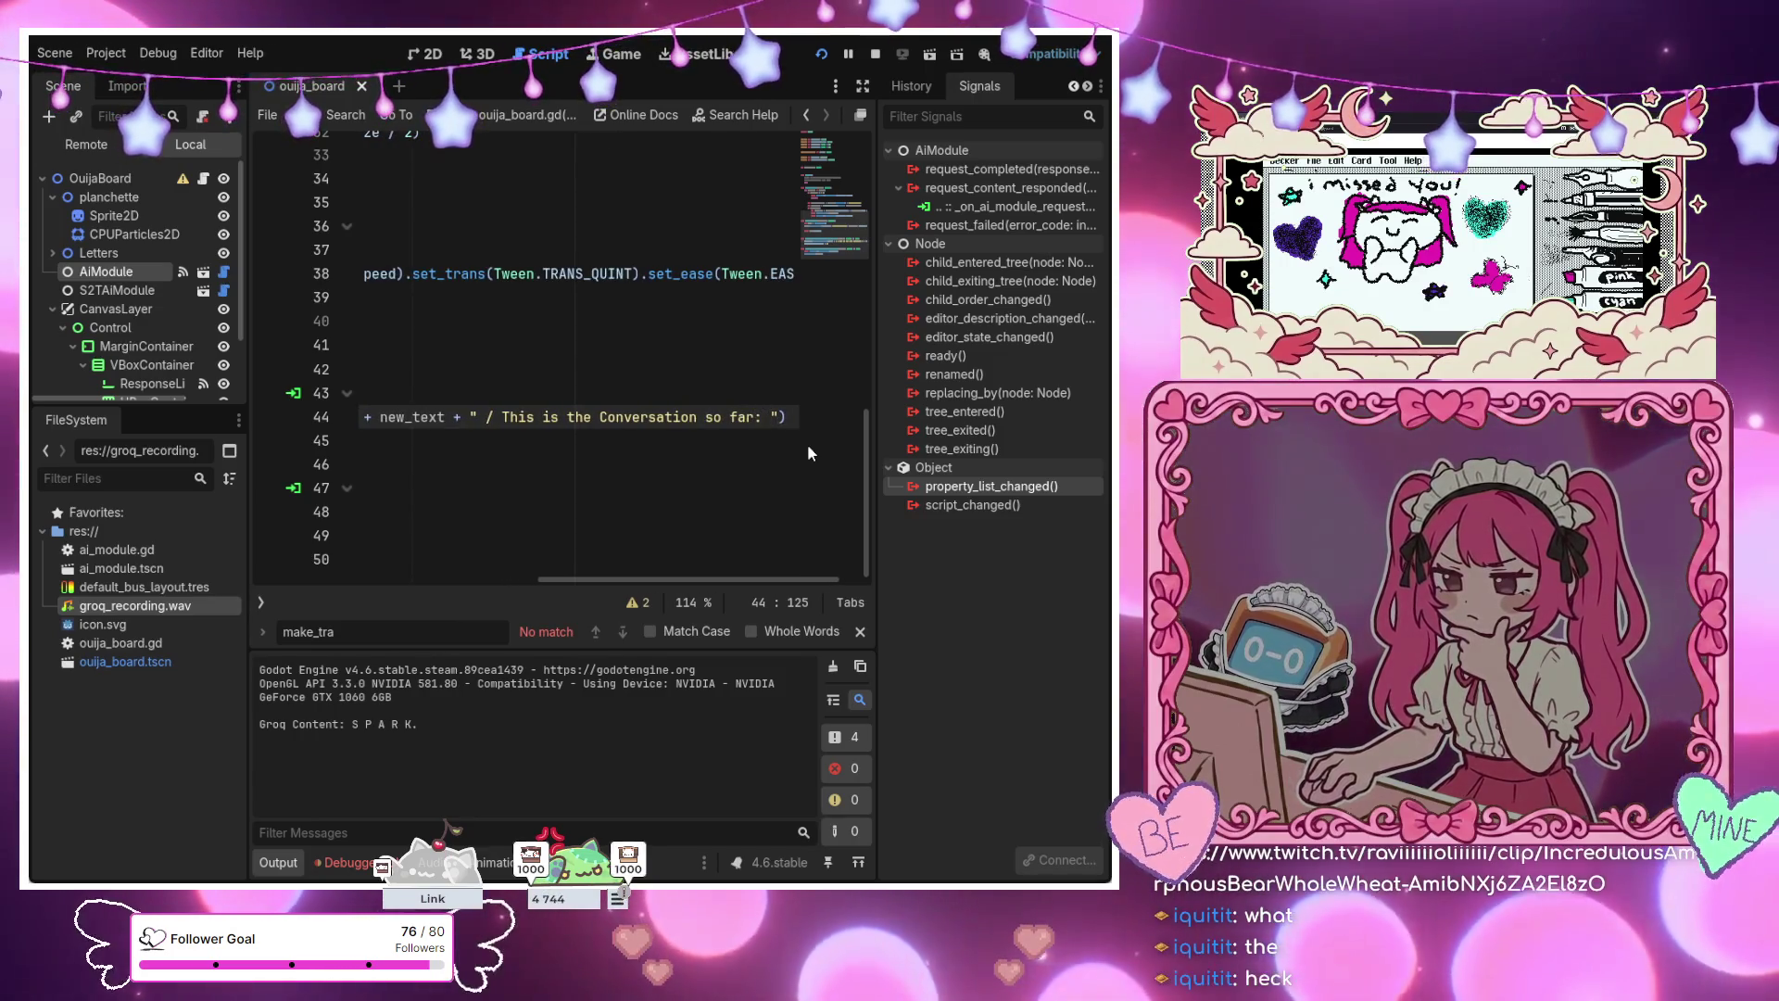
pyautogui.write('+ conversation')
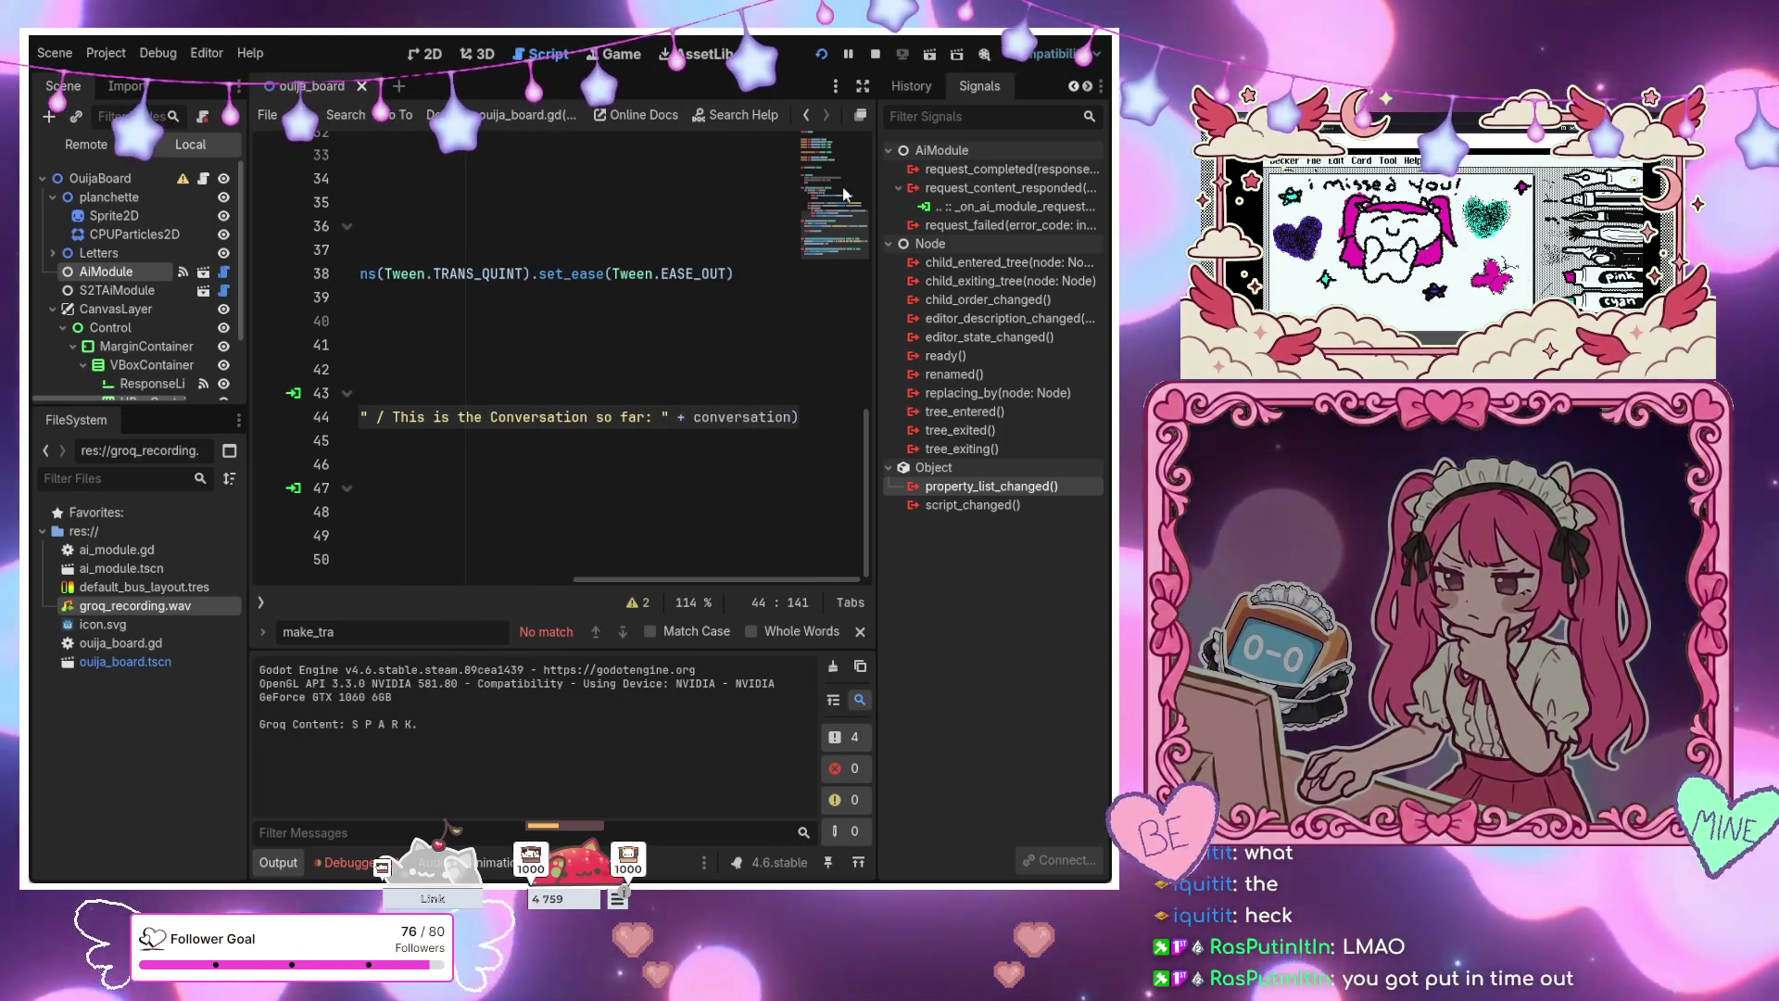
pyautogui.click(692, 417)
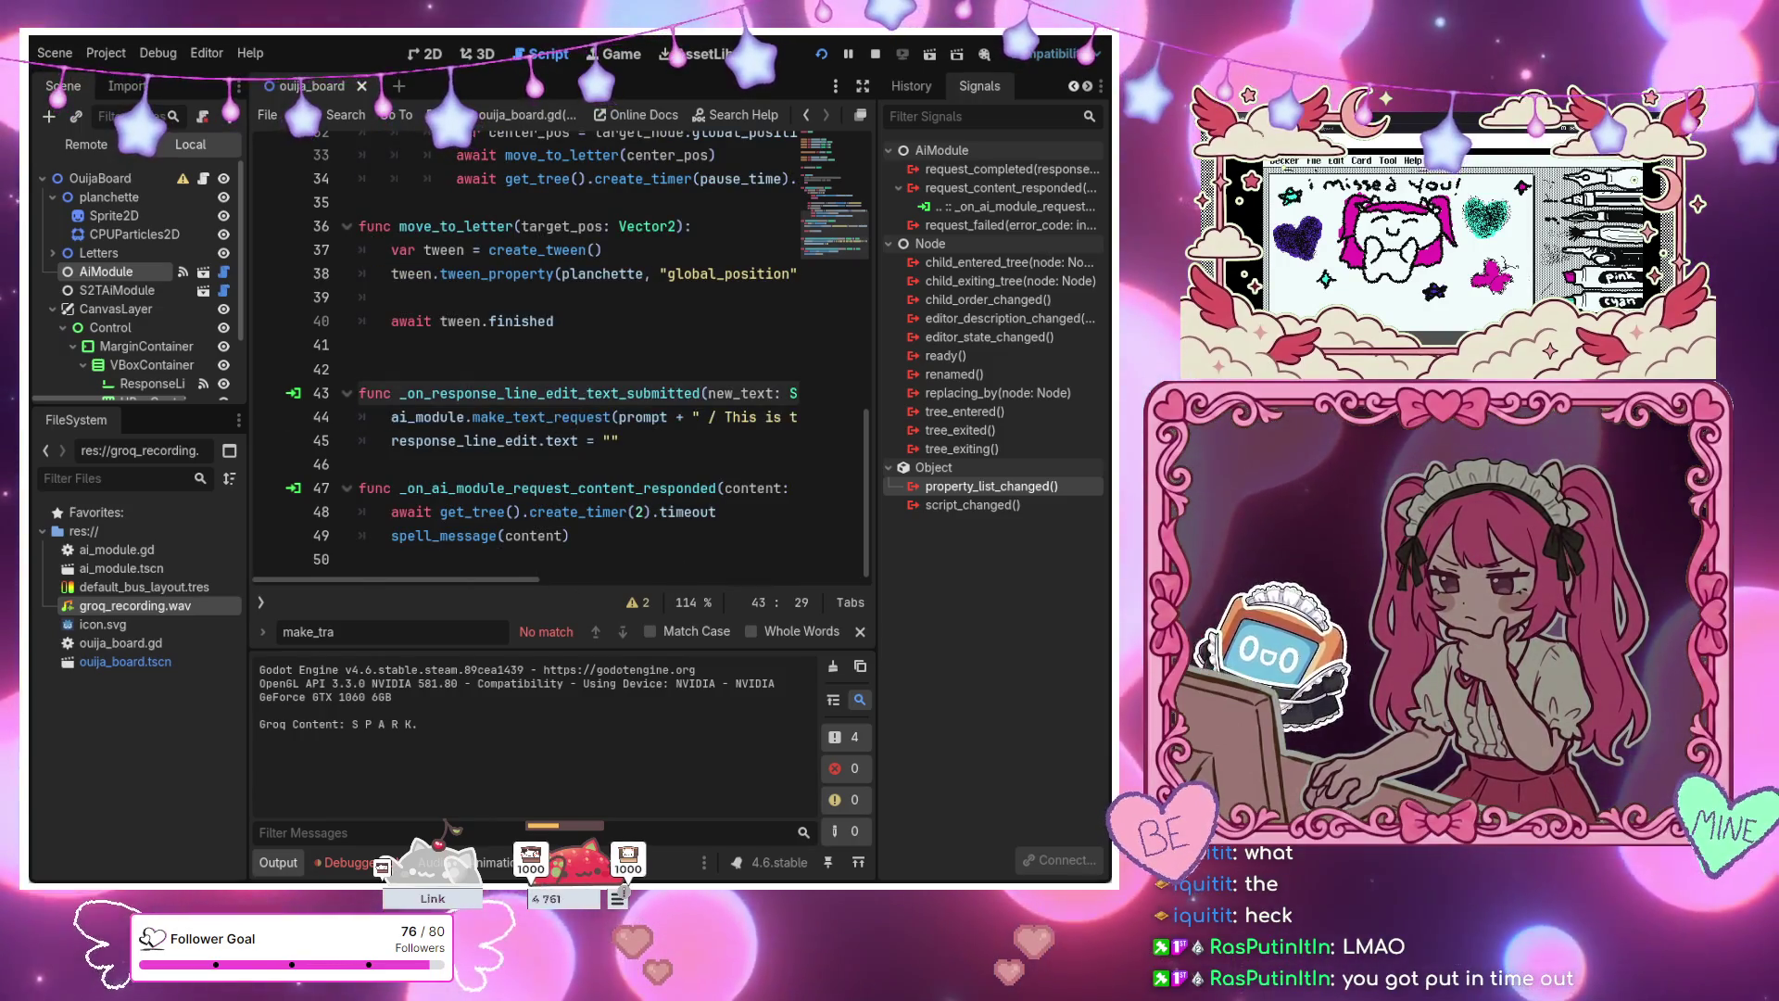
# - Delete the stray '+' on line 44 that caused the parse error
pyautogui.moveTo(693, 417)
pyautogui.mouseDown()
pyautogui.moveTo(797, 417)
pyautogui.moveTo(359, 417)
pyautogui.mouseUp()
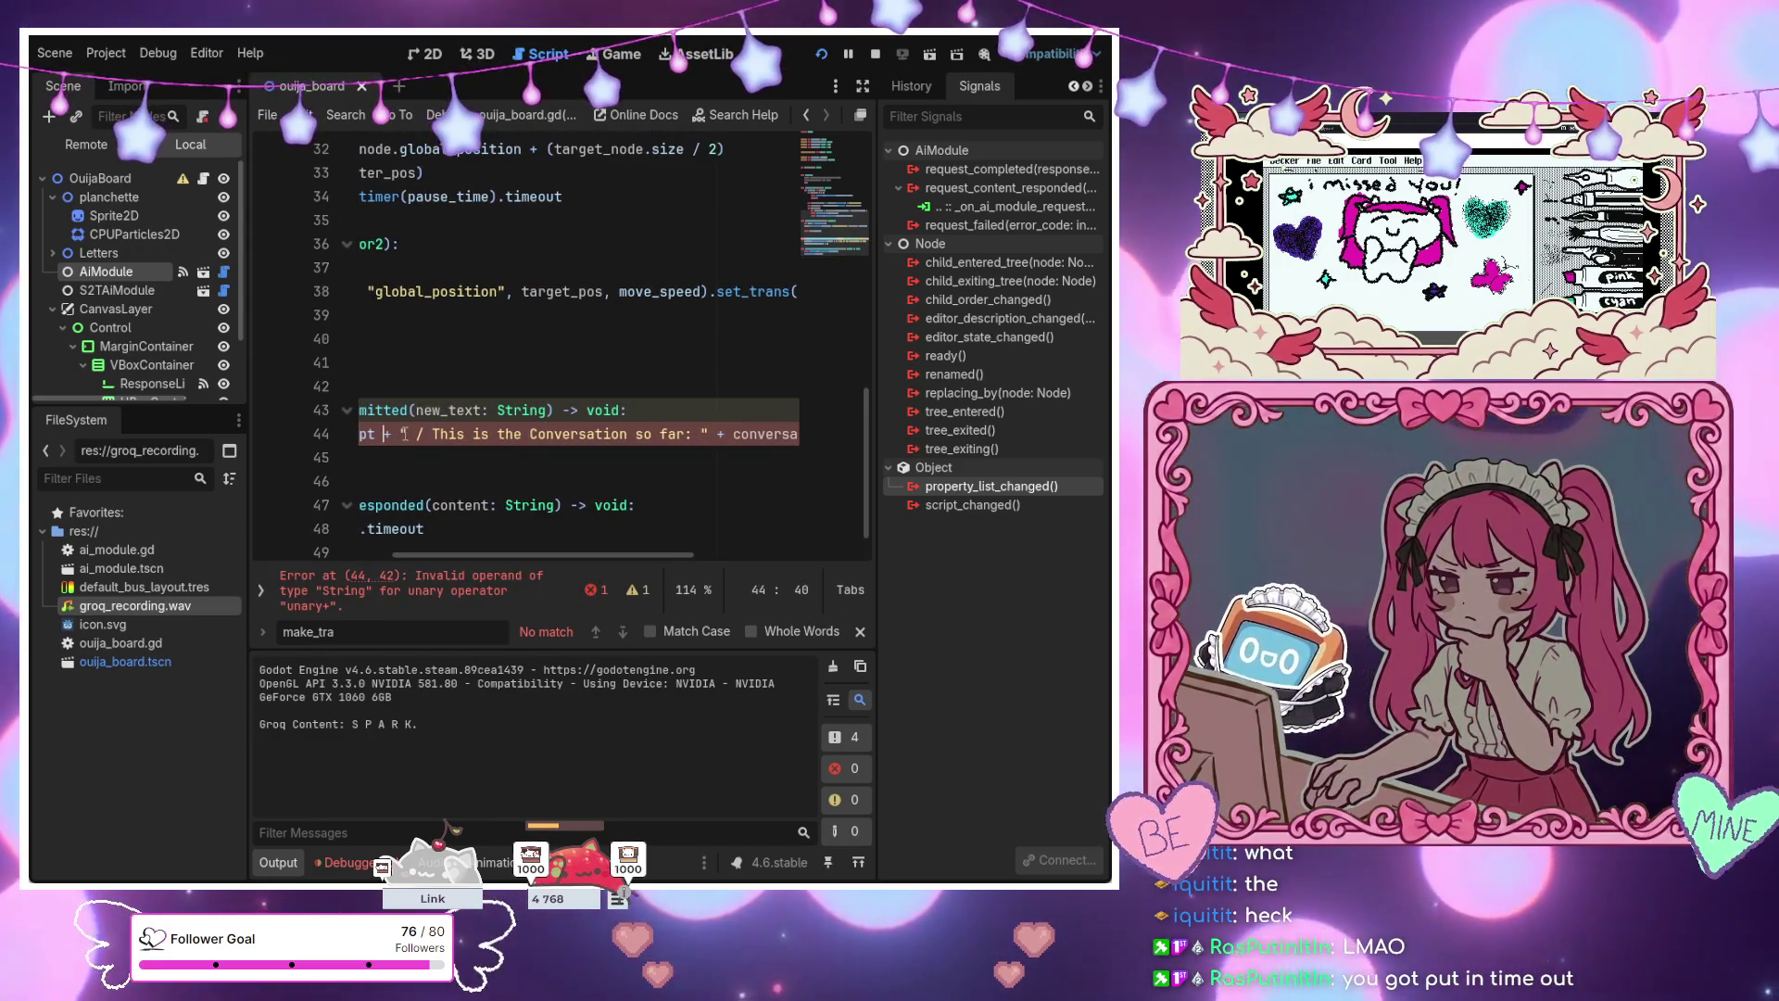
pyautogui.press('Delete')
pyautogui.press('Delete')
pyautogui.click(434, 434)
# - Insert + " / This is the User Response: " + new_text before line 44's closing parenthesis
pyautogui.moveTo(761, 438); pyautogui.dragTo(816, 436)
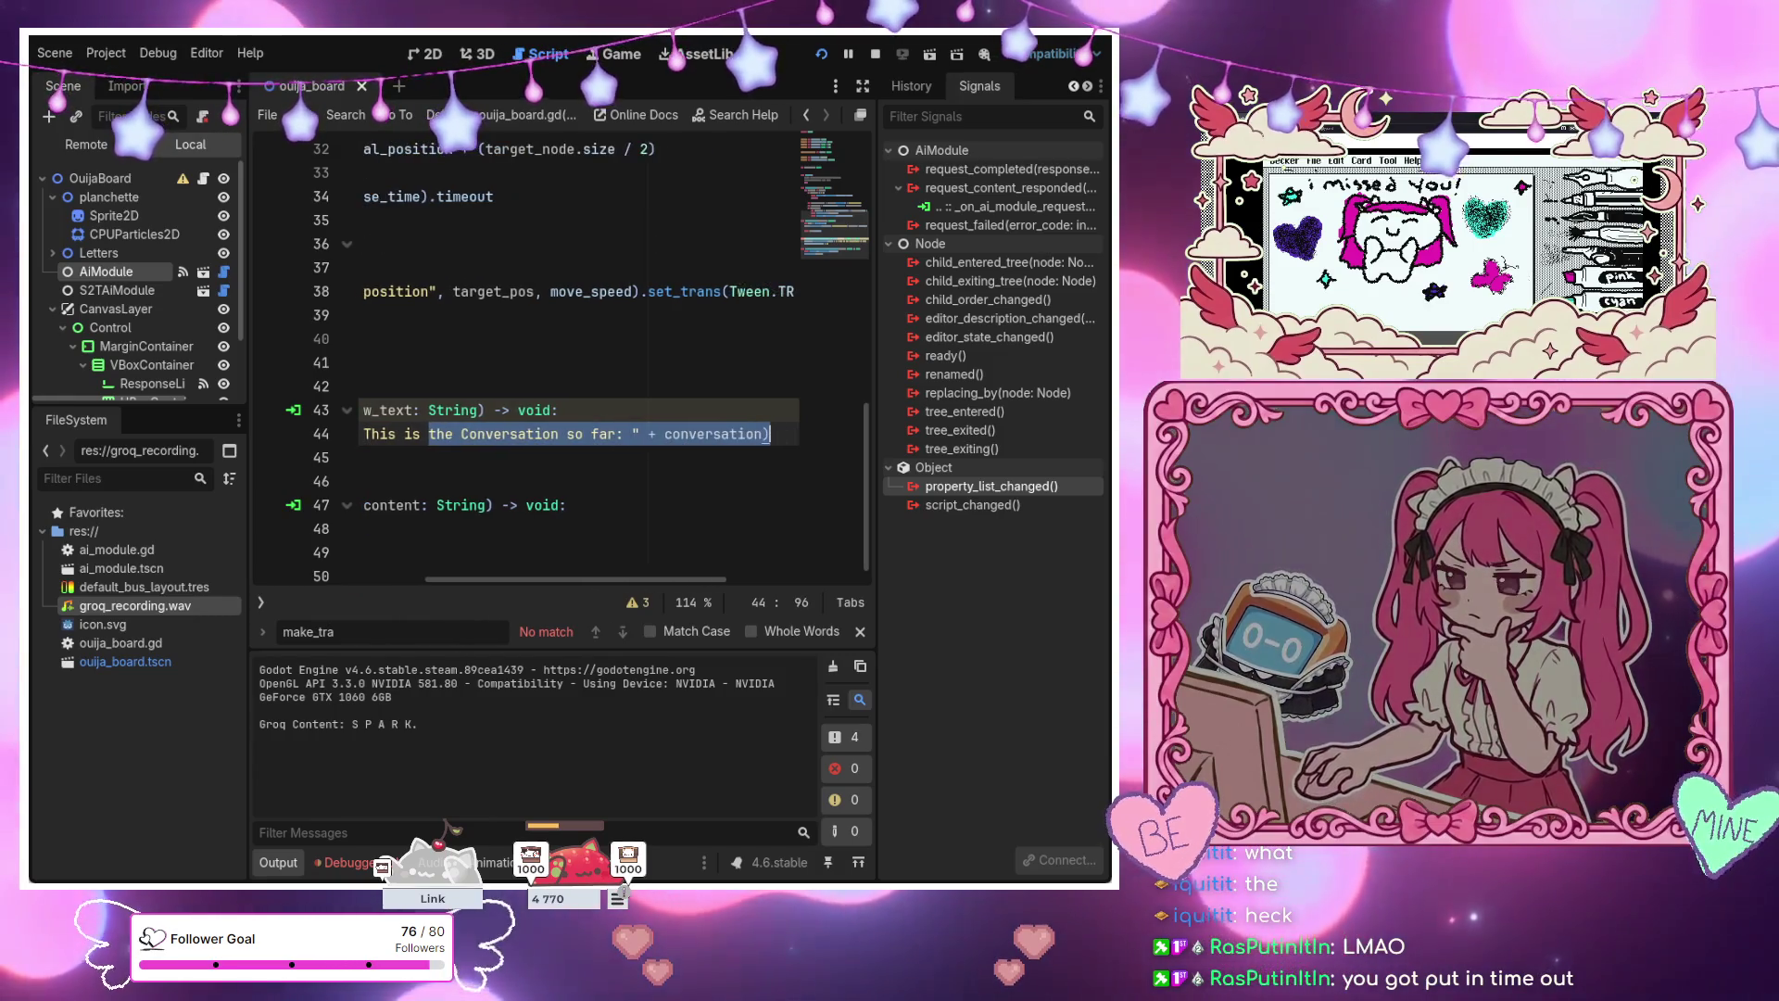
pyautogui.click(768, 434)
pyautogui.write('+ " / This is the User Response: " + new_text')
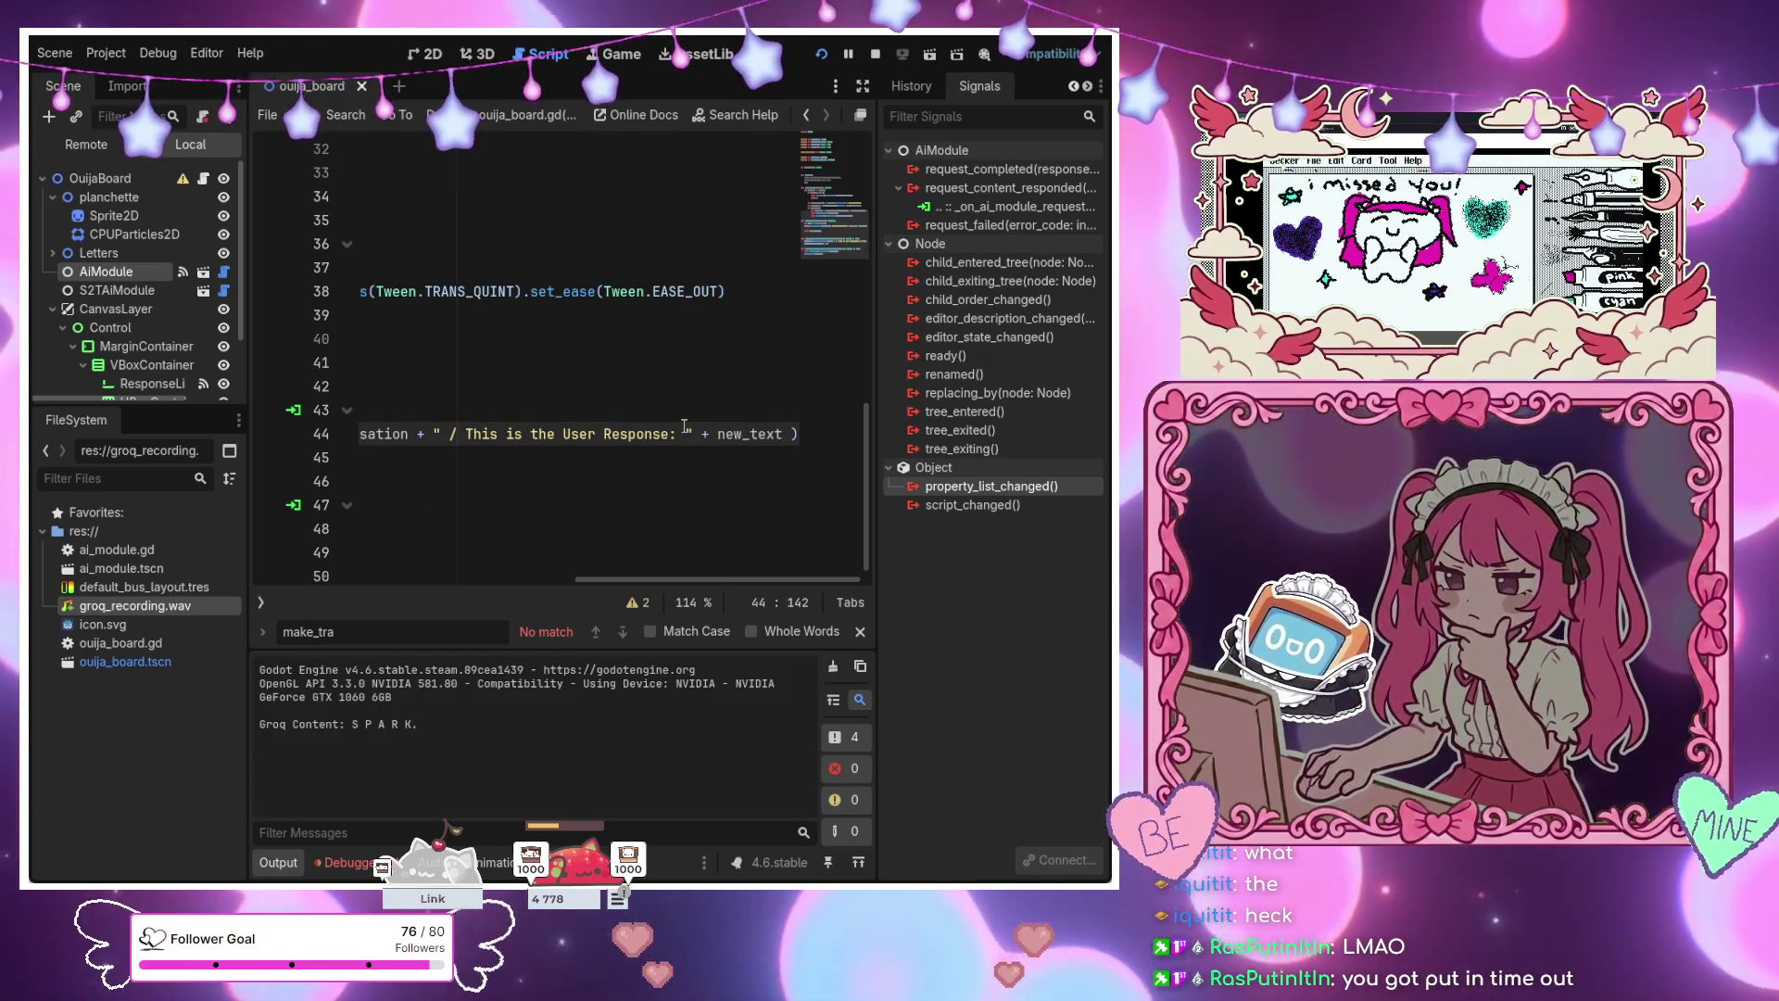
pyautogui.click(791, 433)
pyautogui.press('BackSpace')
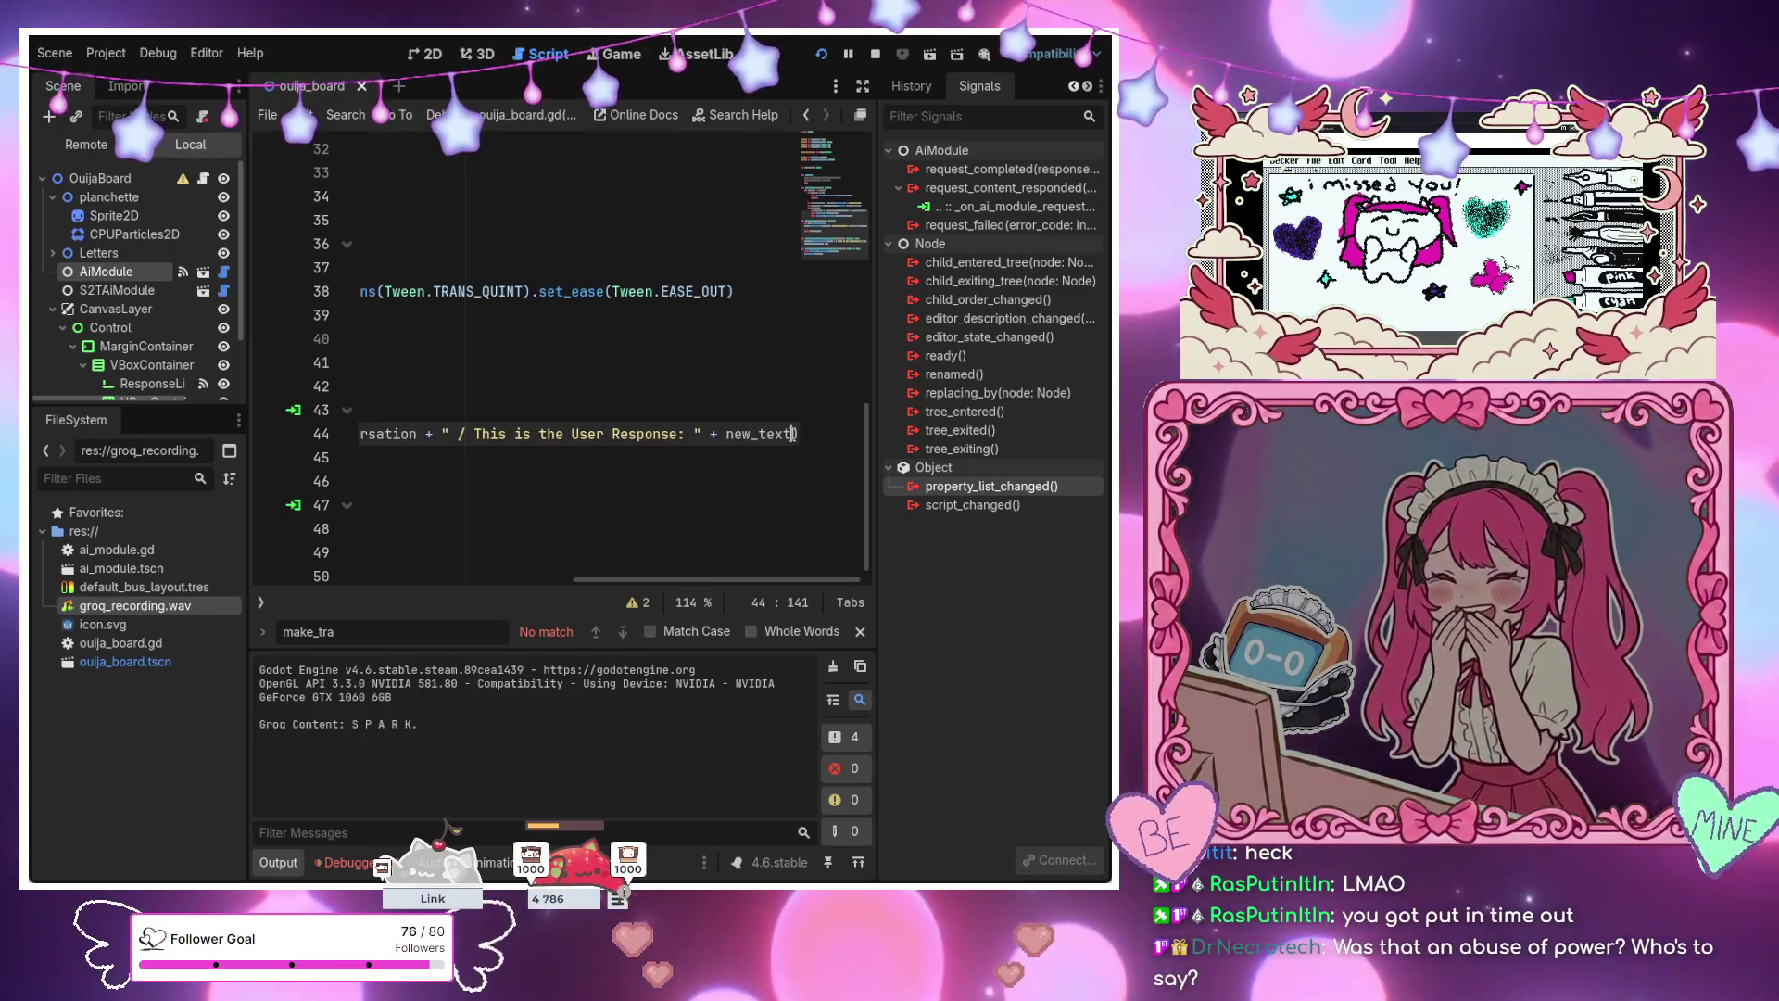
pyautogui.click(729, 435)
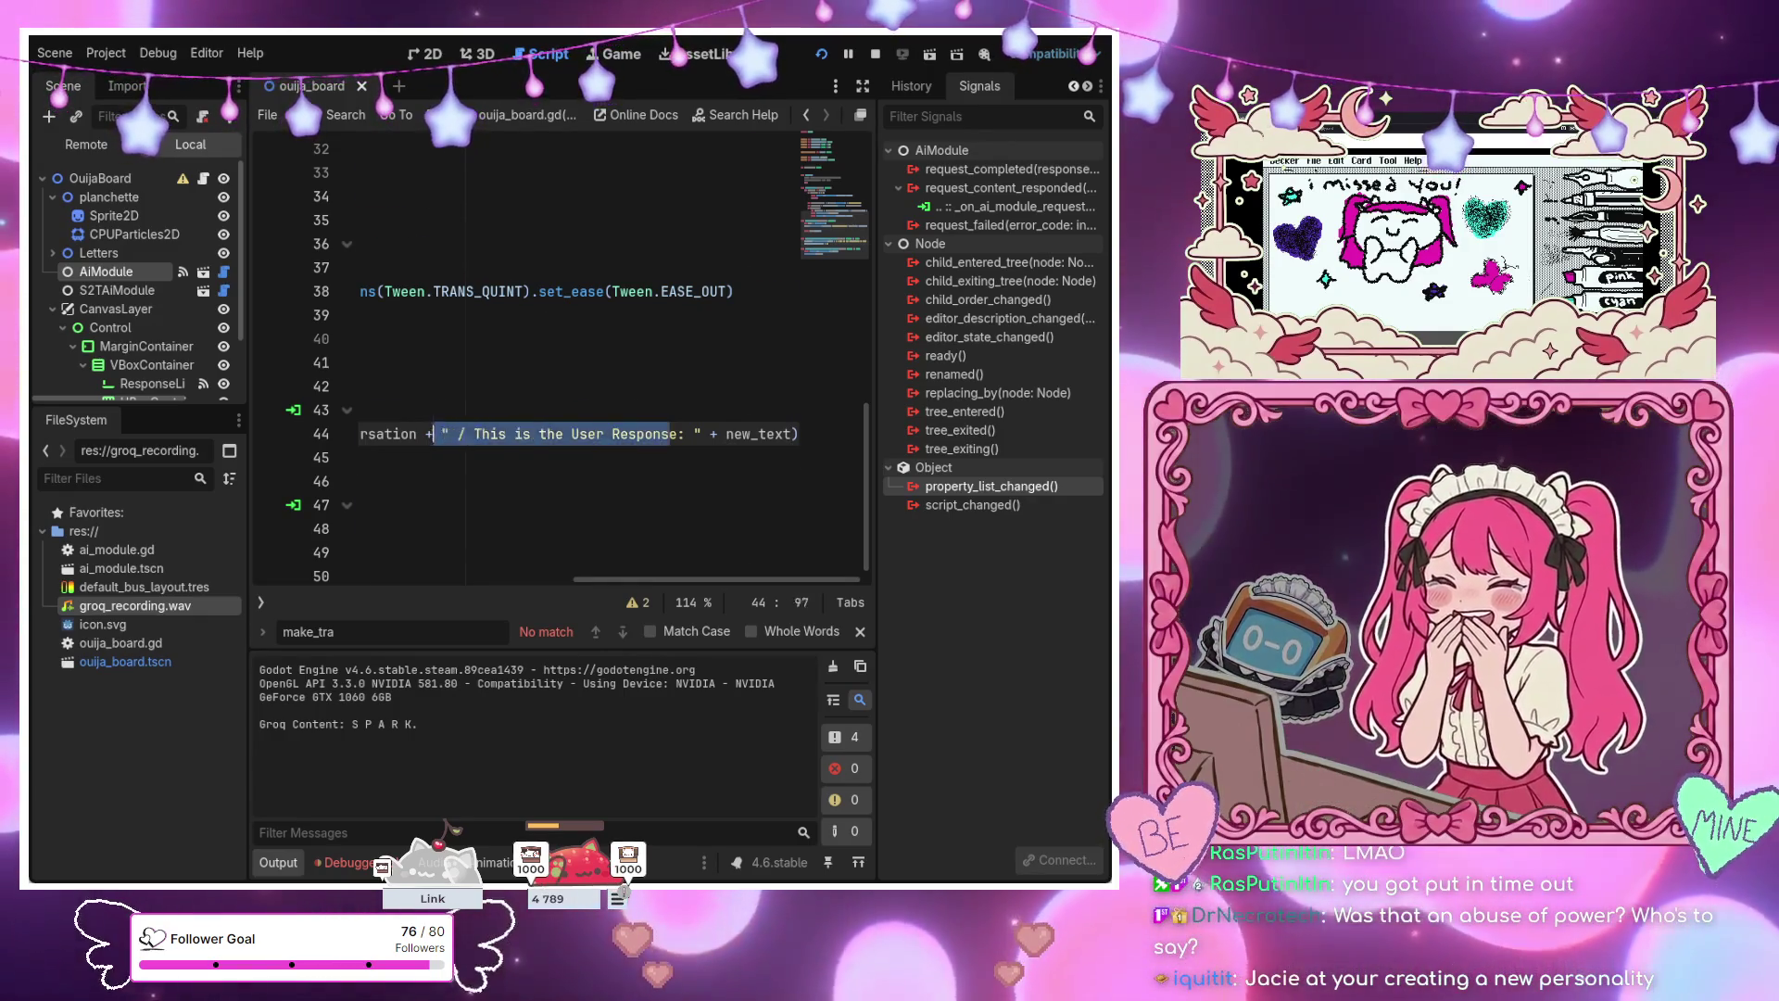
pyautogui.click(615, 472)
pyautogui.click(652, 453)
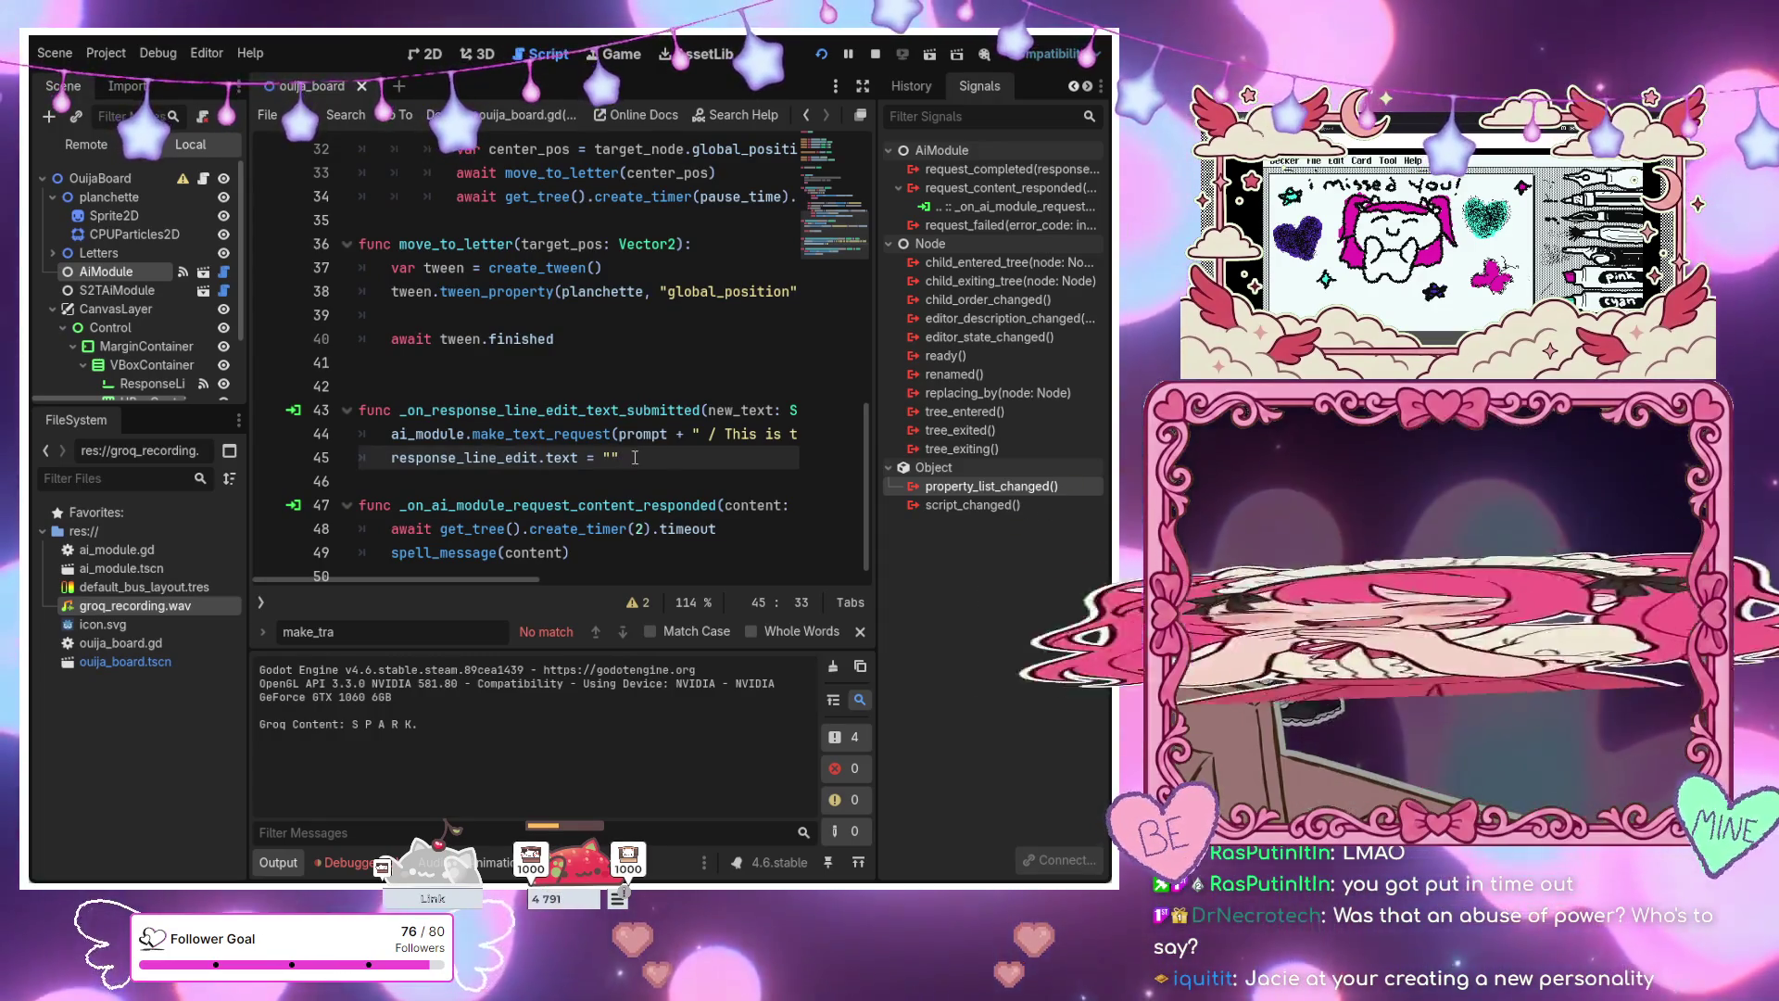
pyautogui.scroll(-1, 652, 453)
pyautogui.click(593, 464)
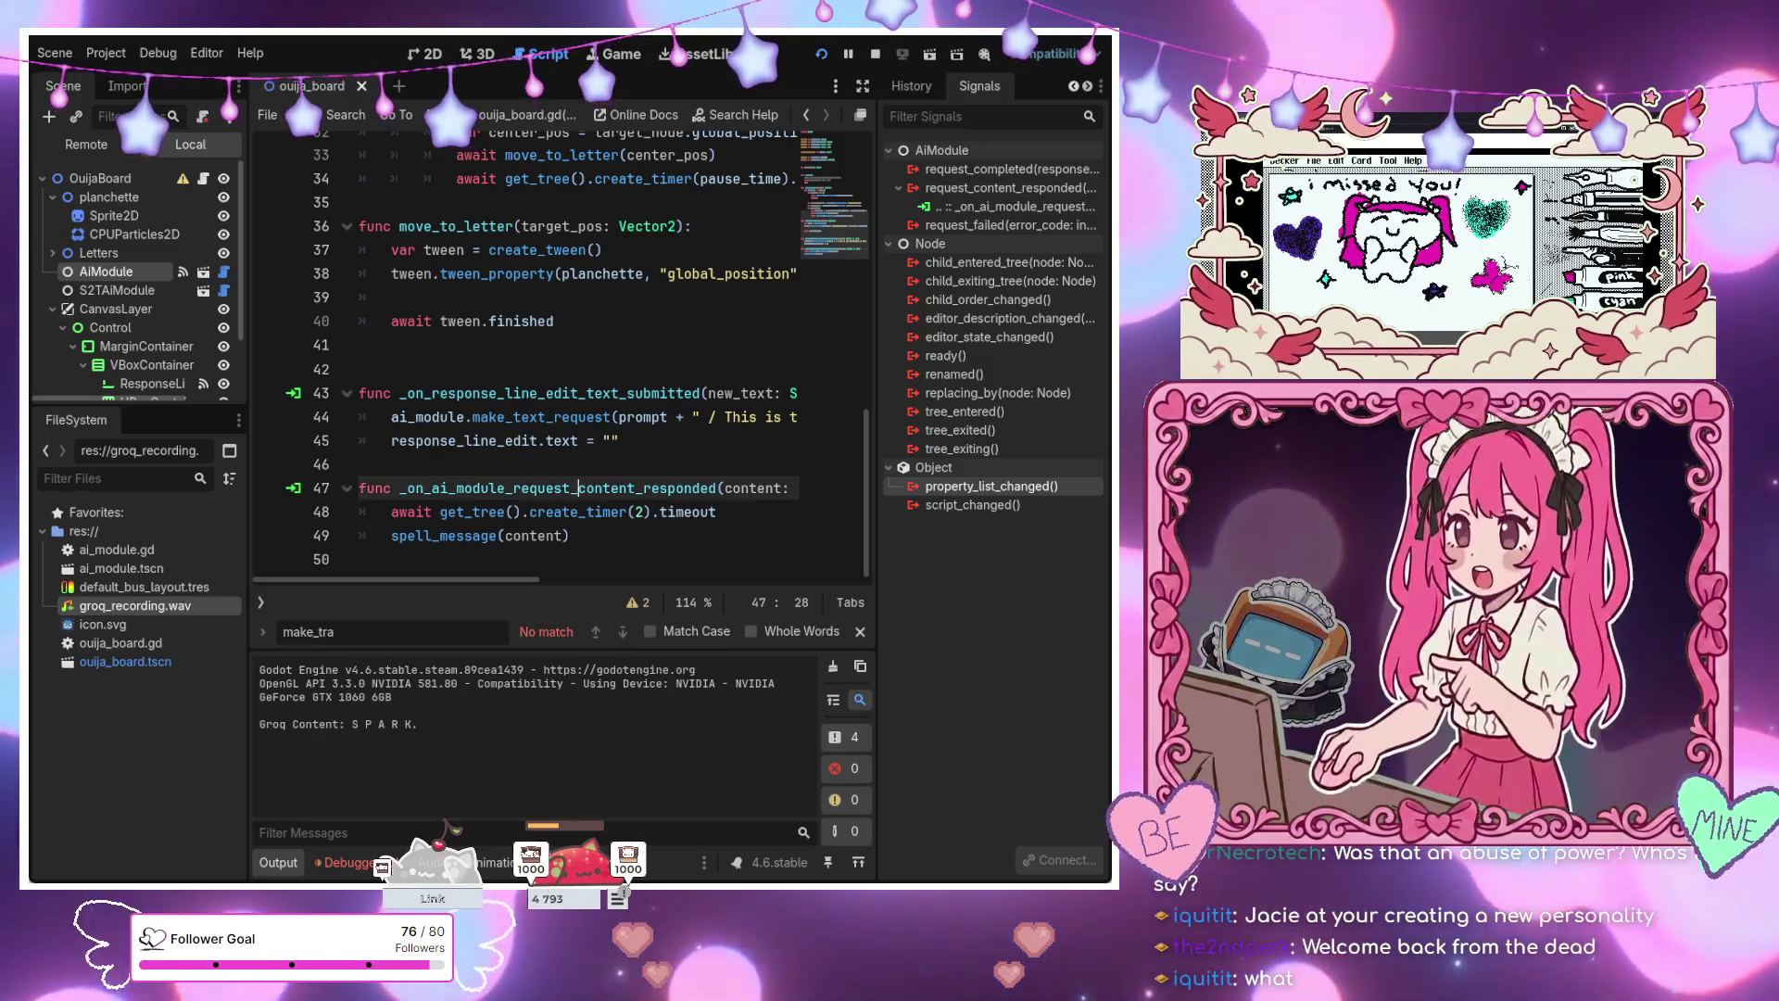
pyautogui.click(630, 441)
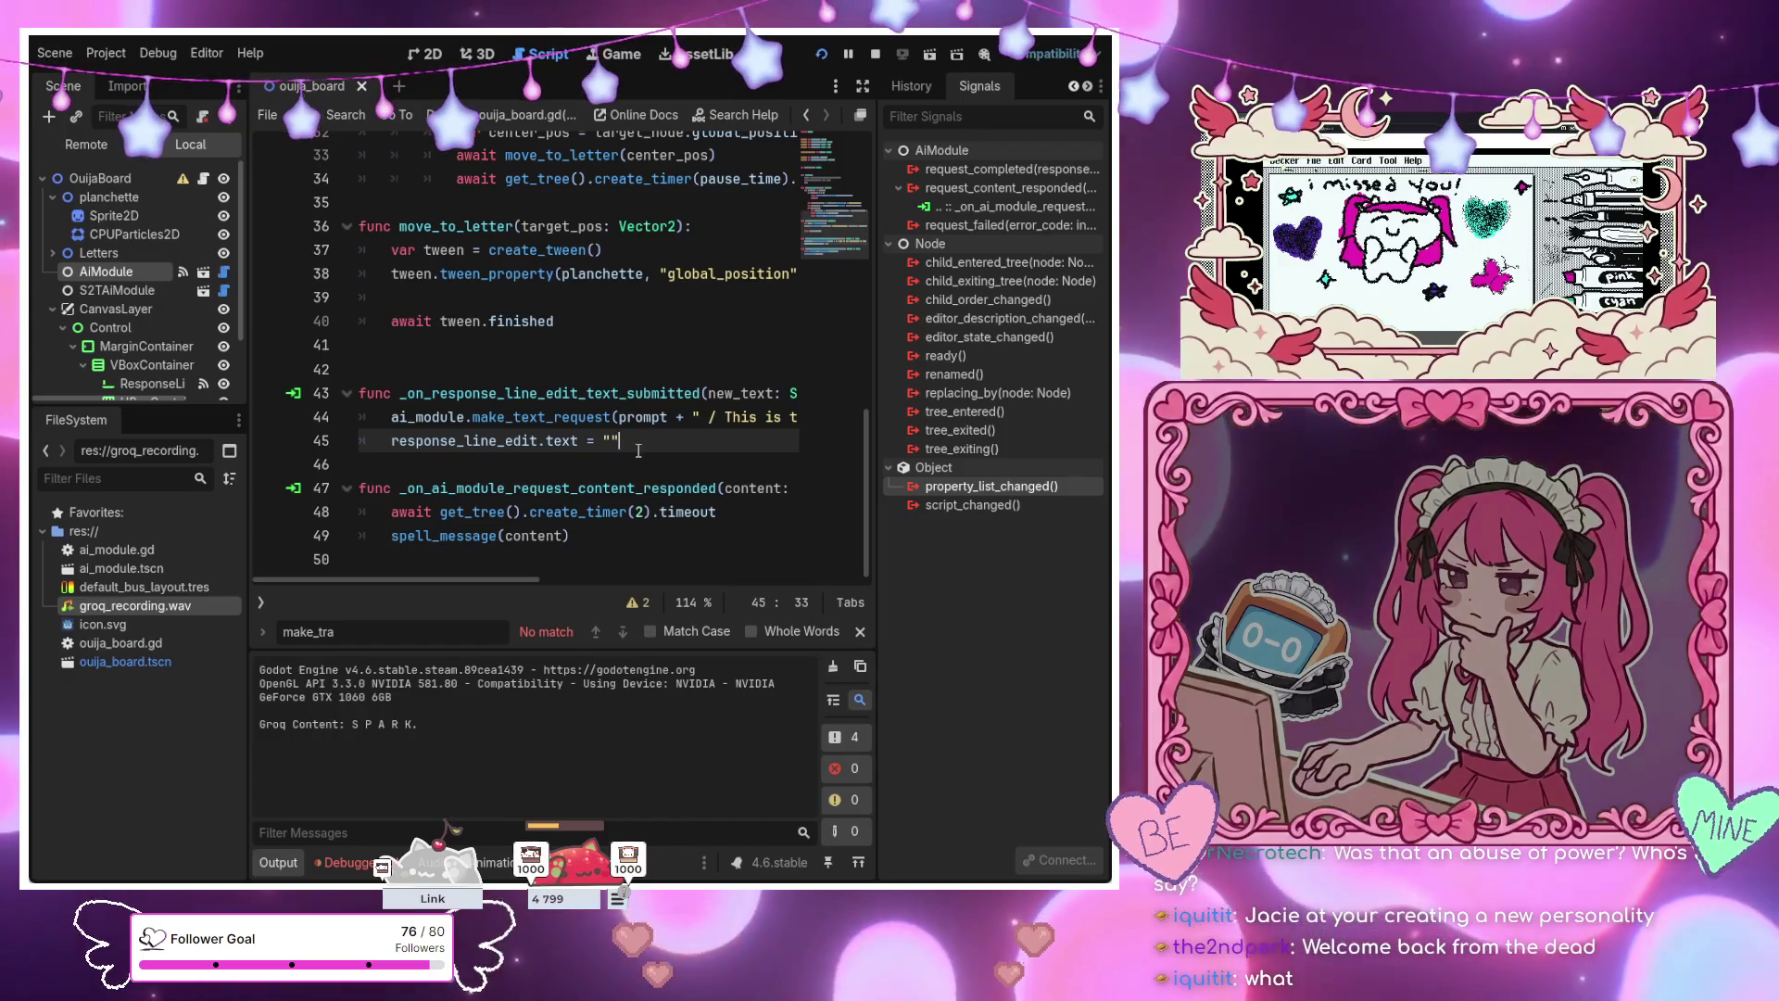
# - Insert an empty line after the .timeout wait on line 48
pyautogui.click(531, 556)
pyautogui.press('Up')
pyautogui.press('Up')
pyautogui.press('Up')
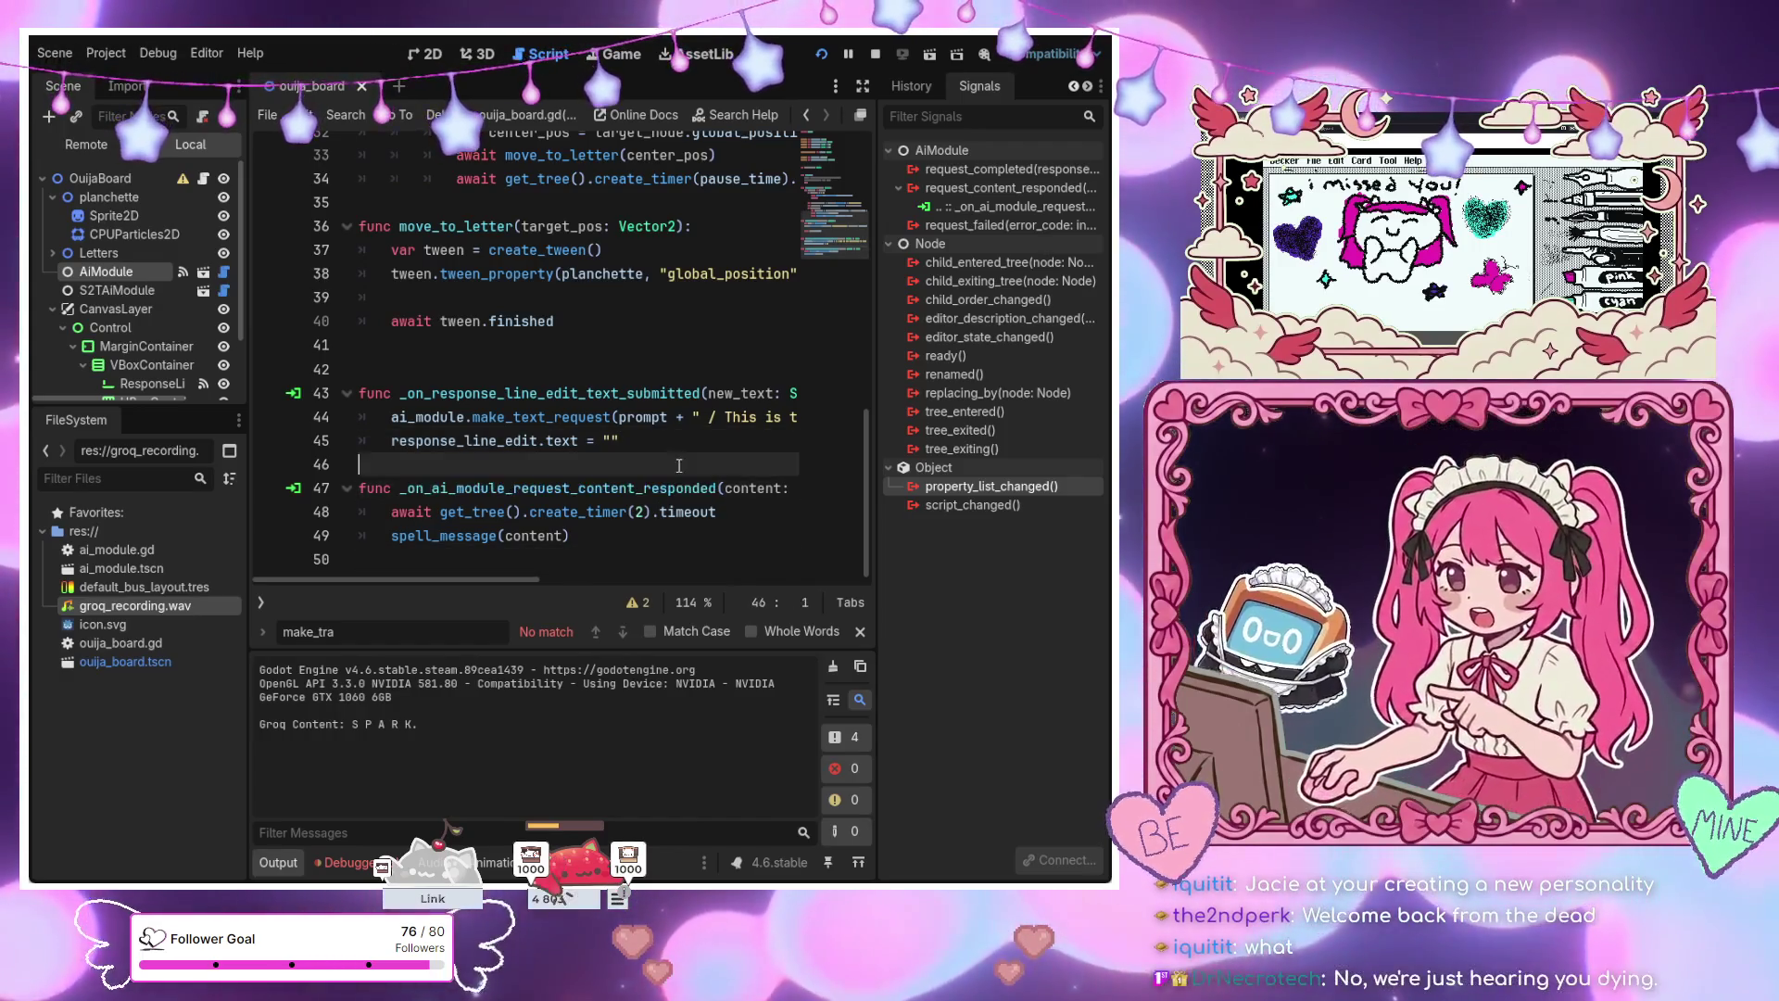
pyautogui.press('End')
pyautogui.doubleClick(689, 512)
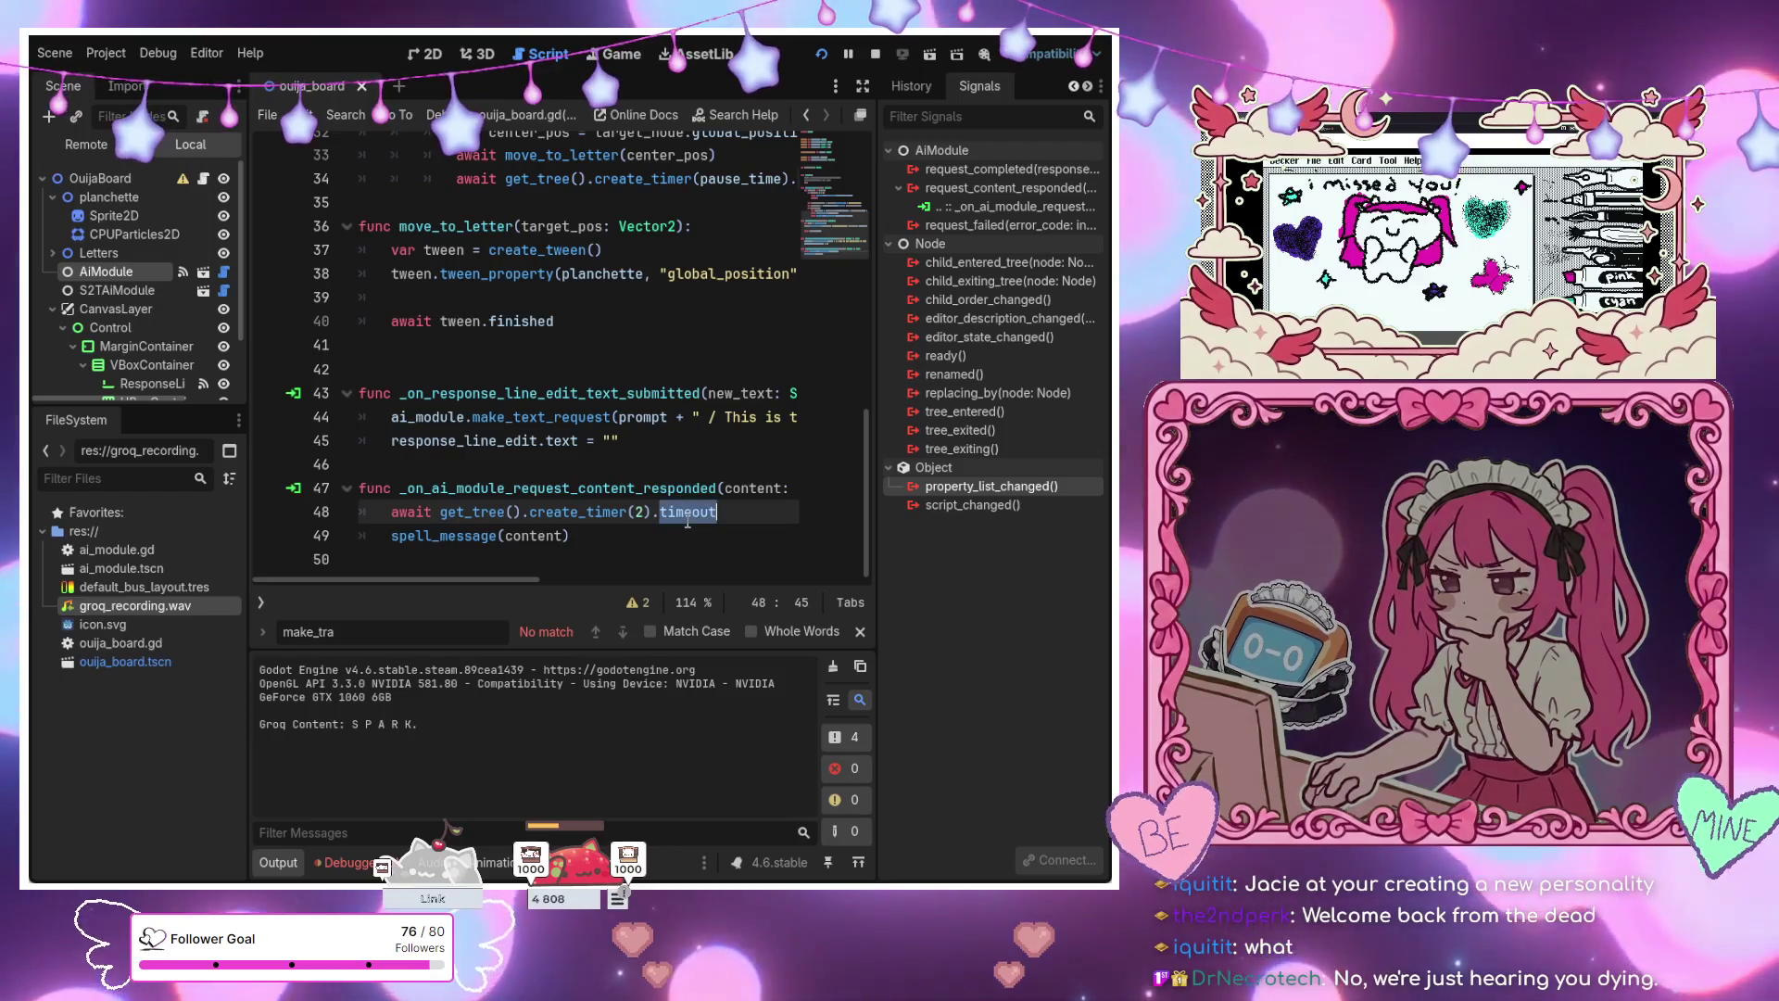
pyautogui.click(674, 444)
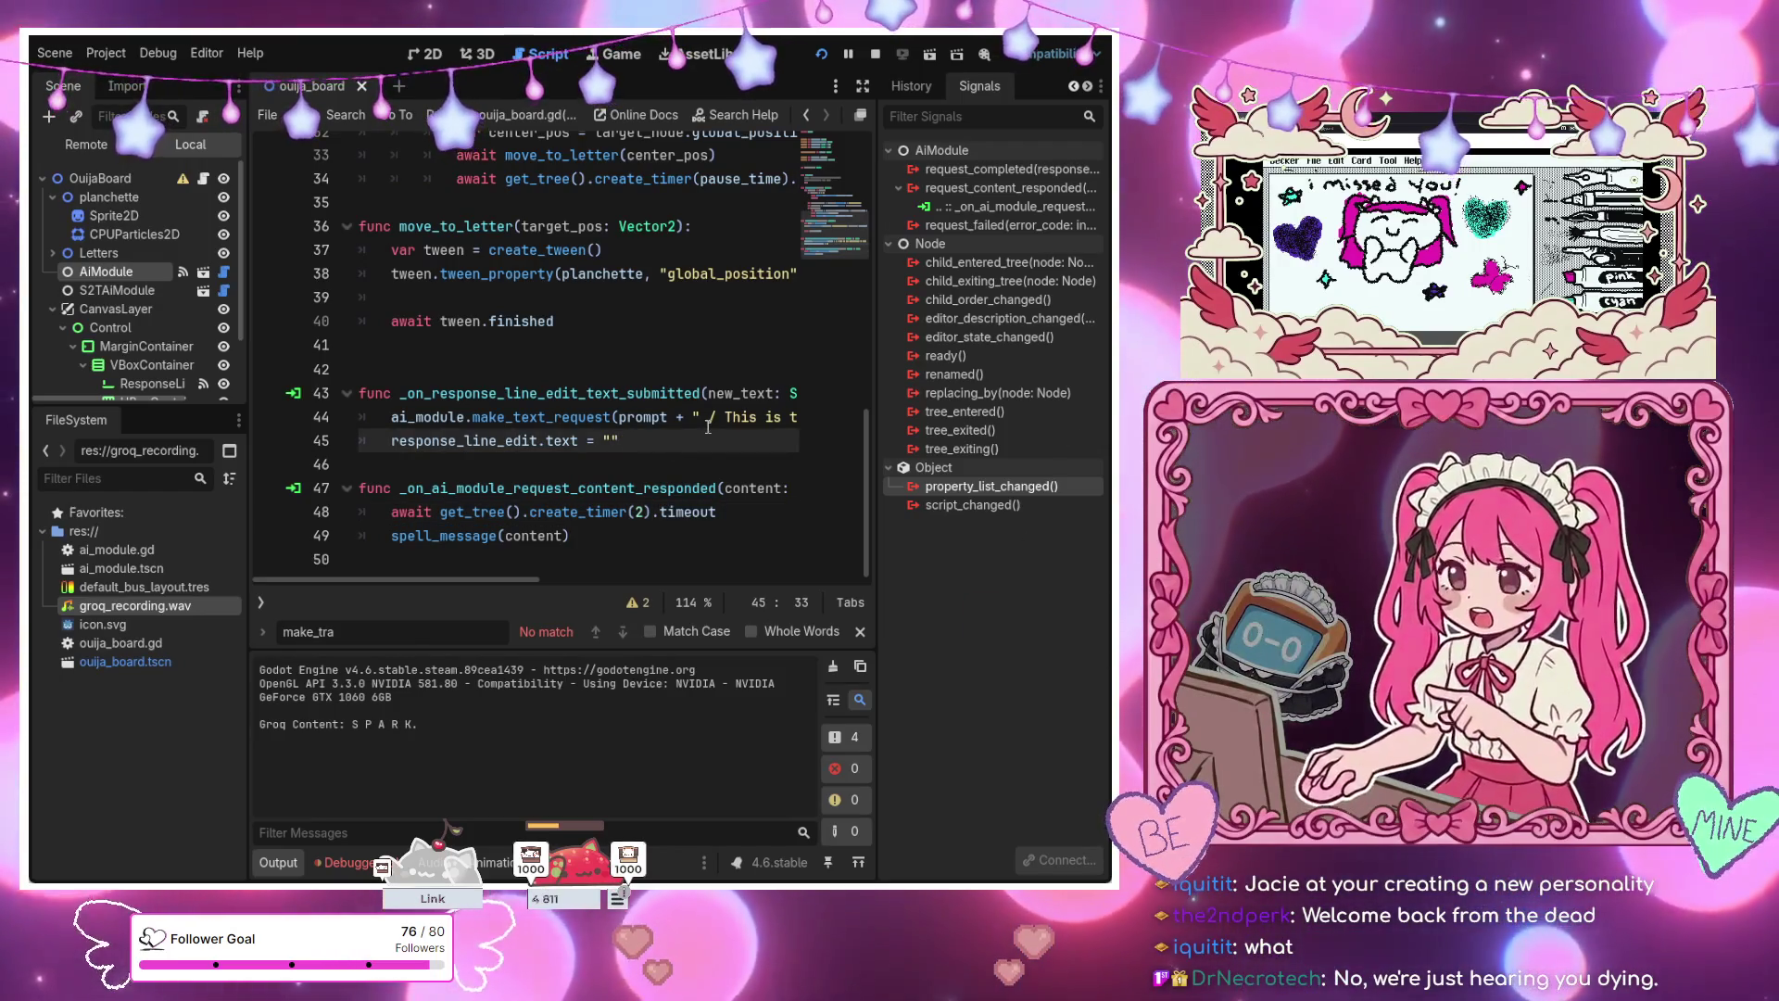
pyautogui.click(644, 488)
pyautogui.click(739, 512)
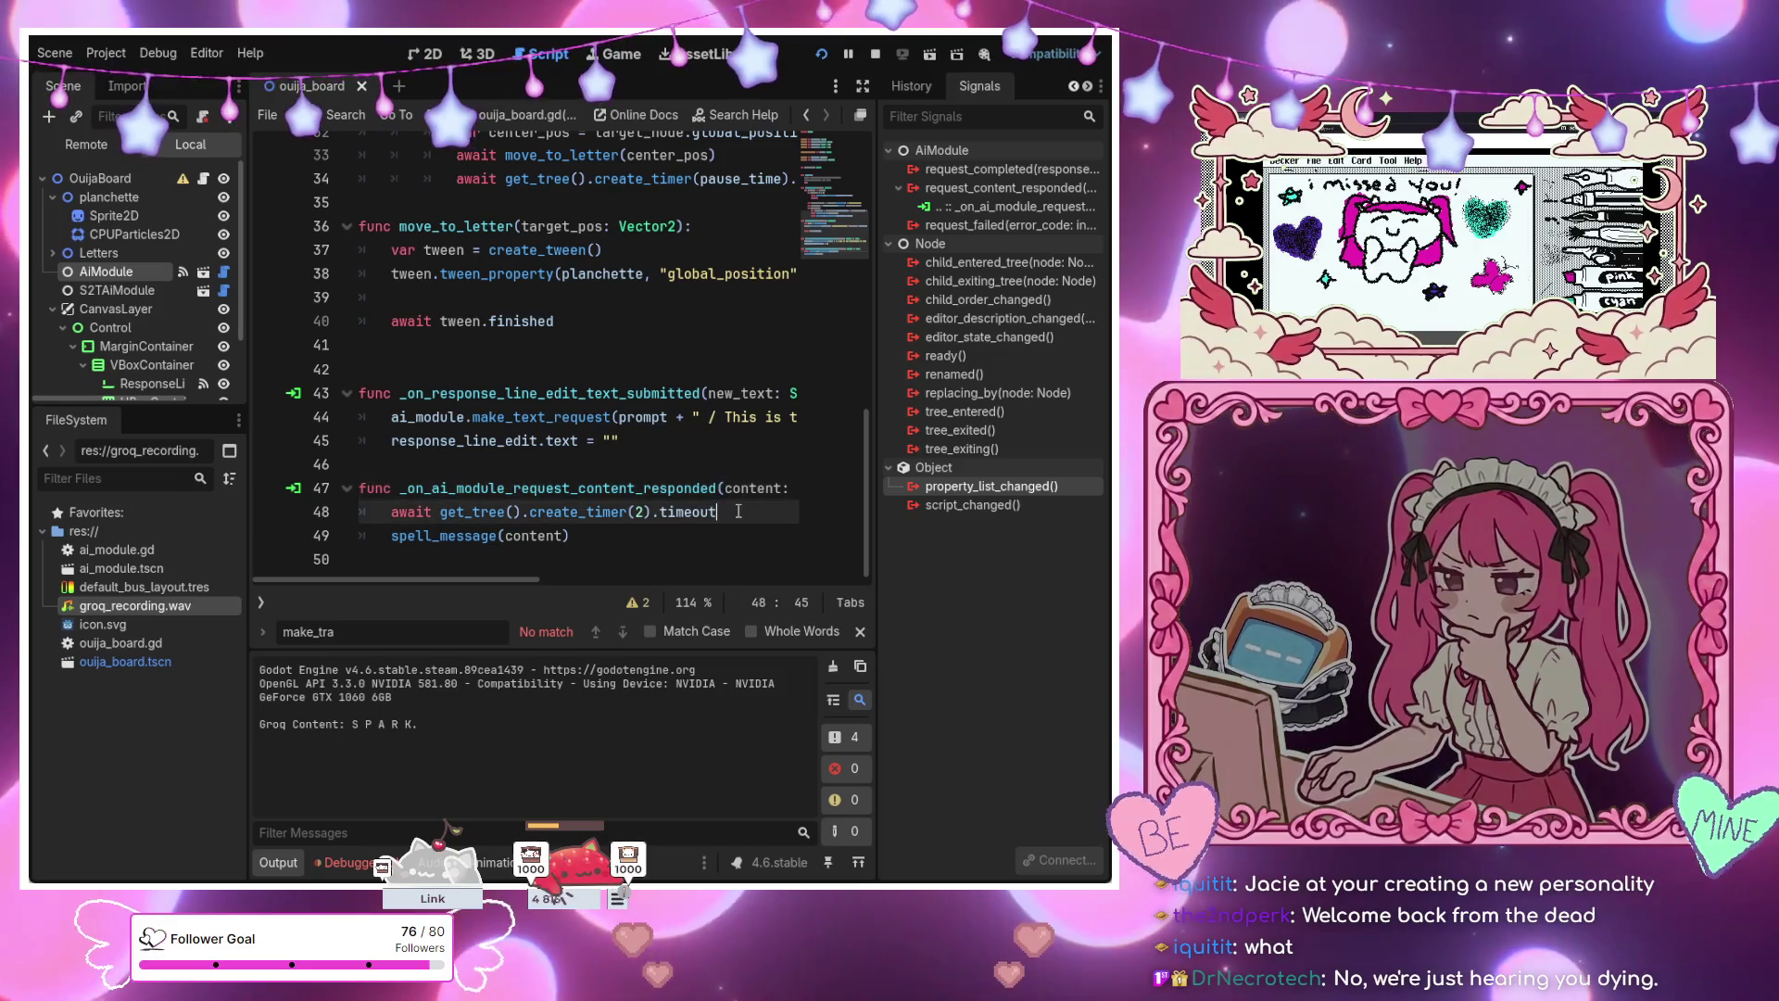
pyautogui.press('Return')
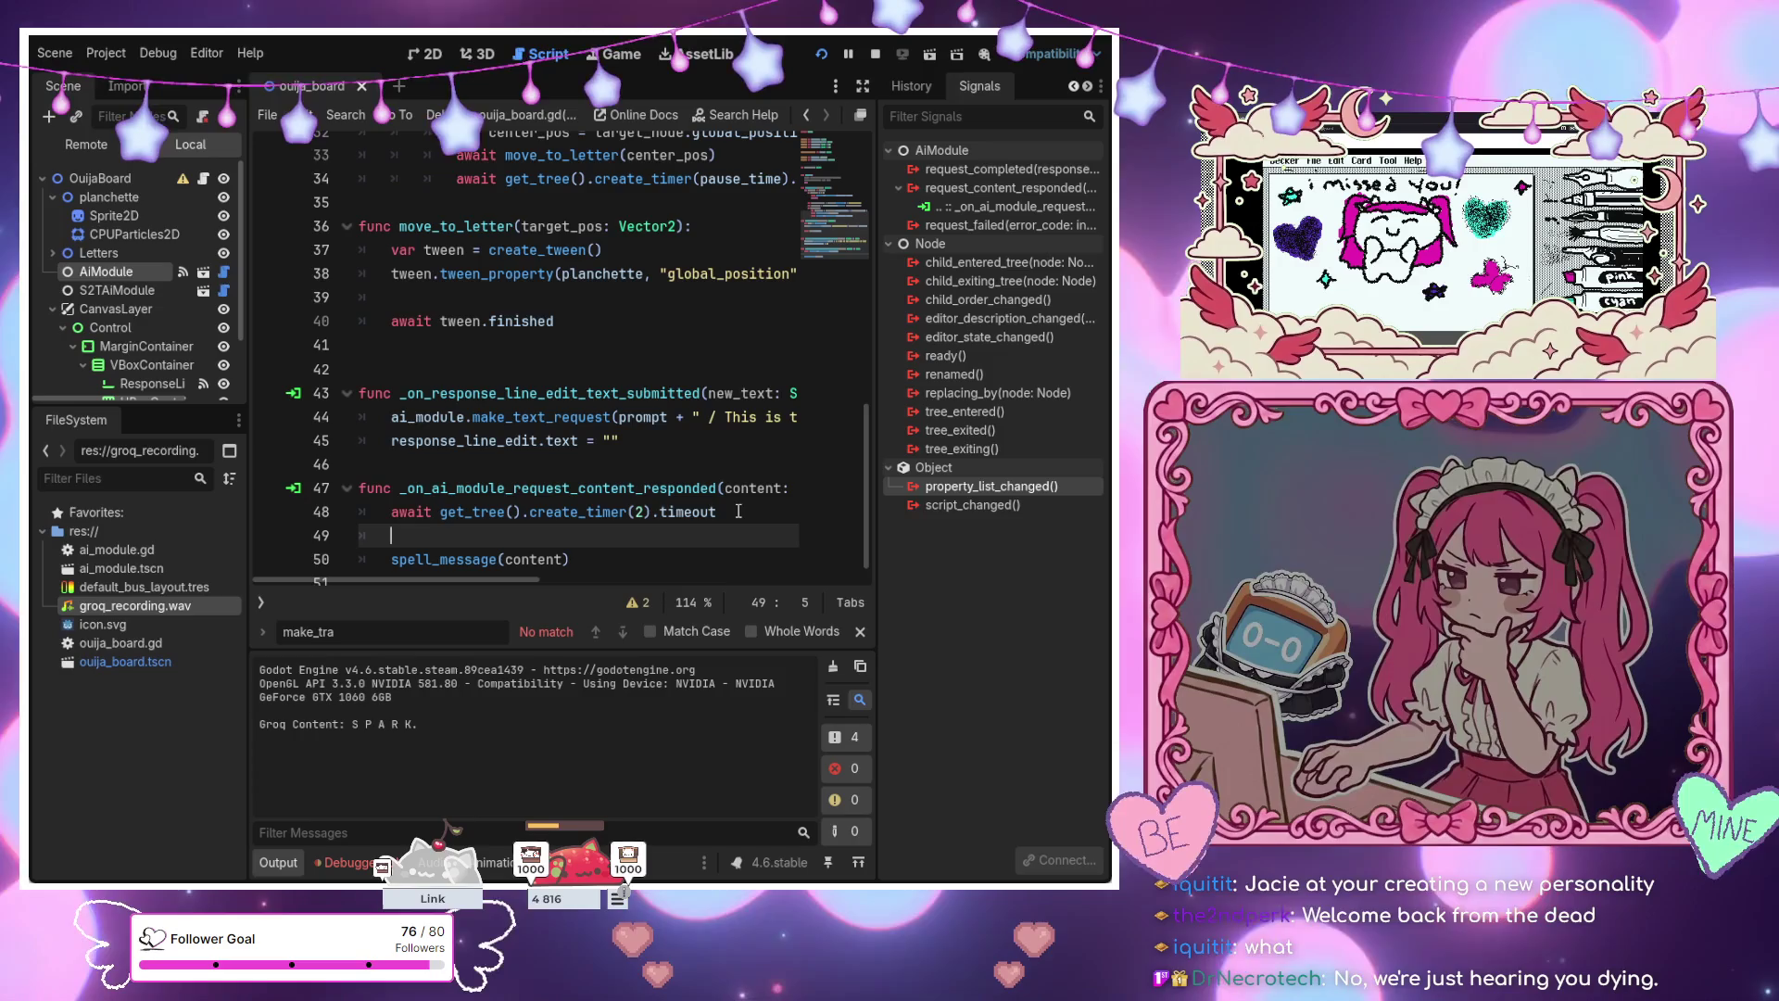
# - Start a new line below the response-clearing statement
pyautogui.click(555, 320)
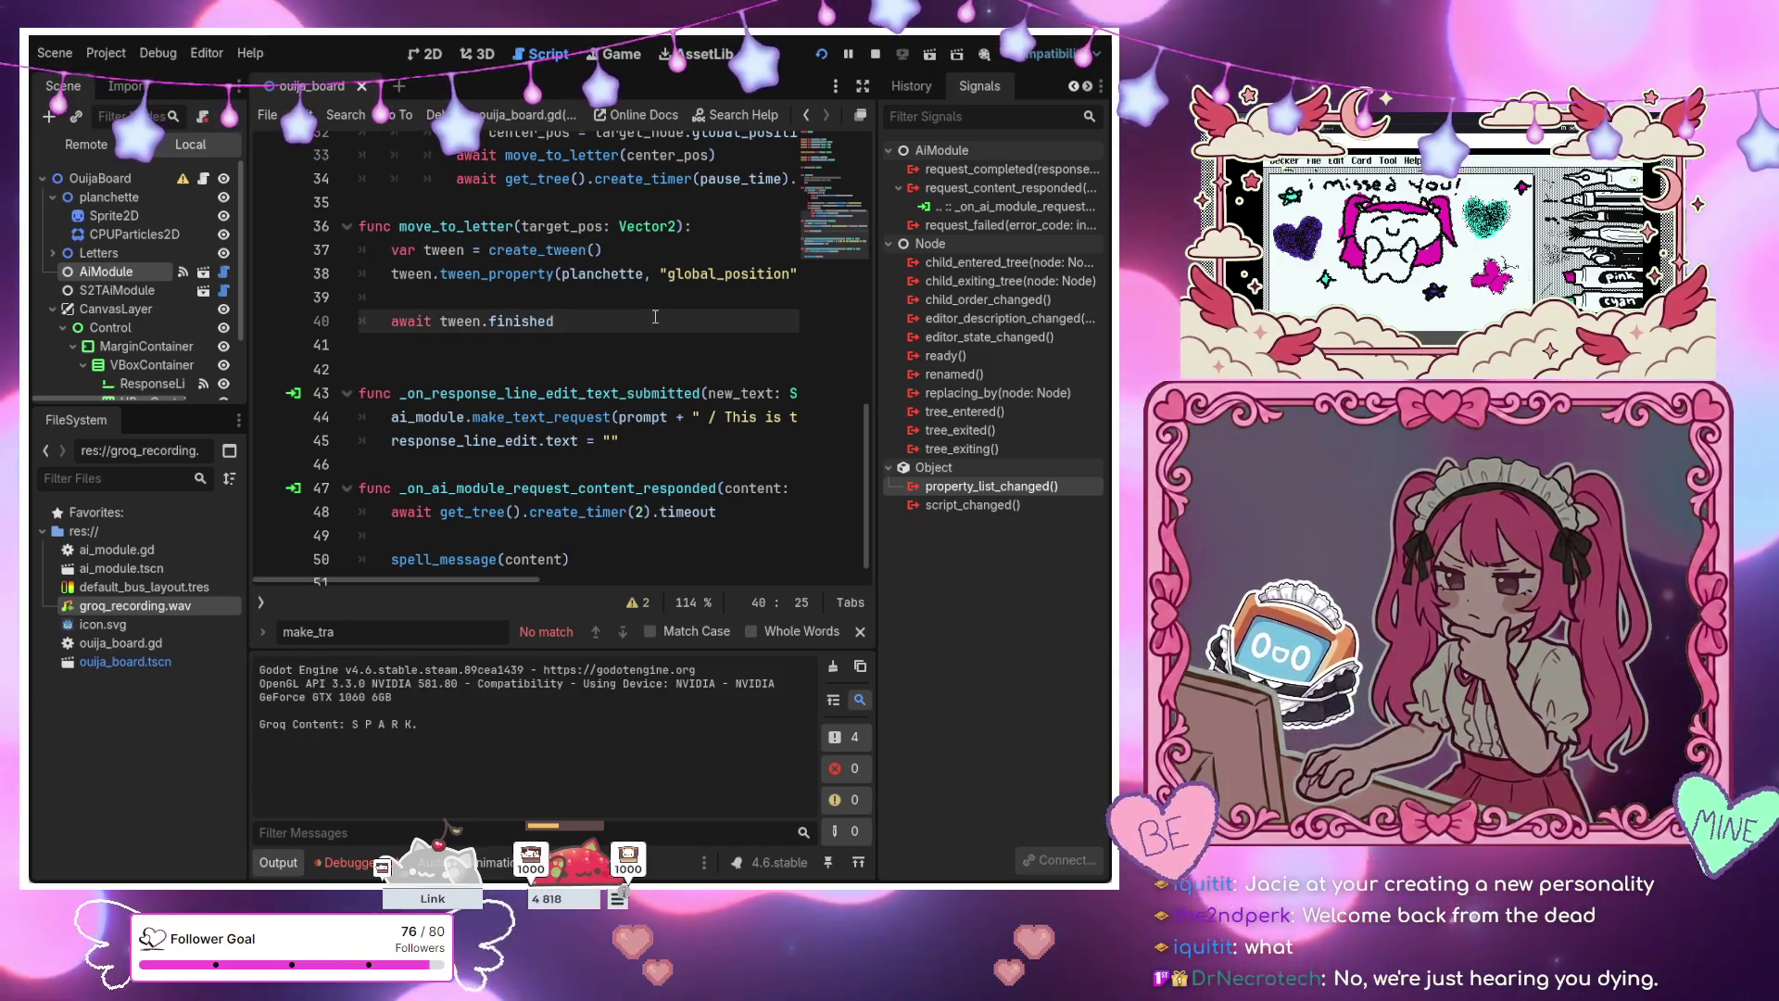
pyautogui.click(644, 440)
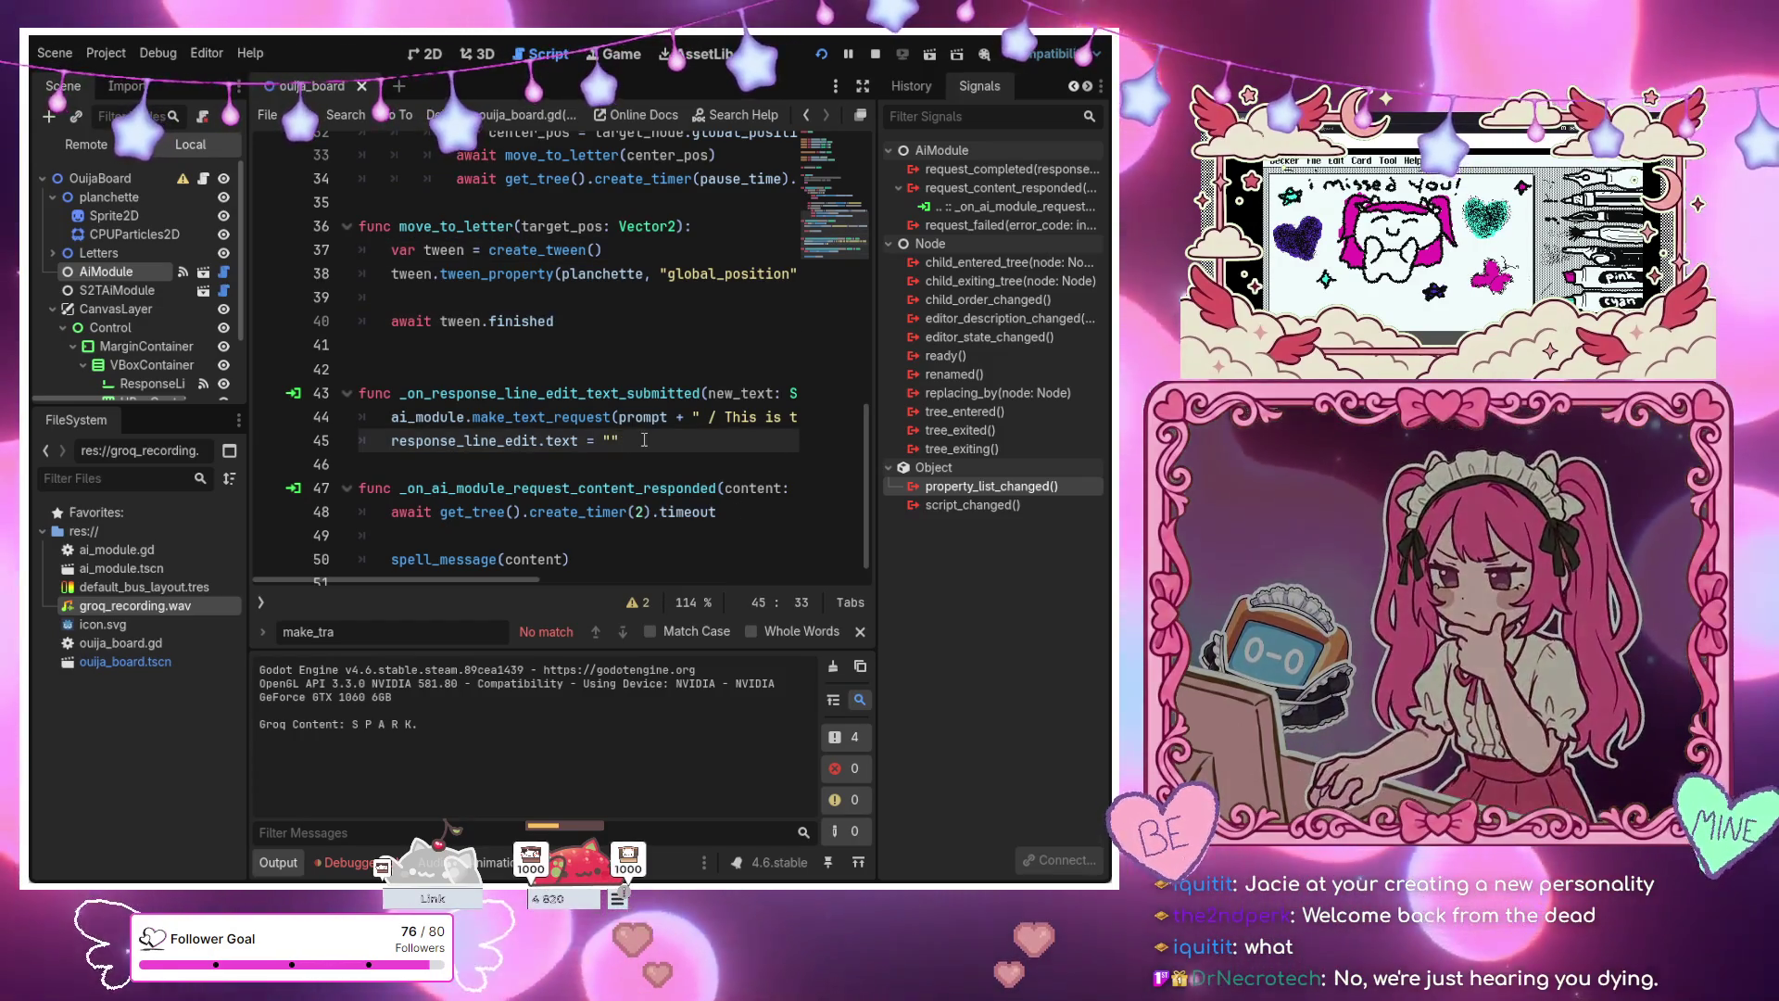
pyautogui.press('Return')
# - Add conversation += "User: " + new_text + "\n", then autocomplete conversation in the reply handler
pyautogui.write('onversation.')
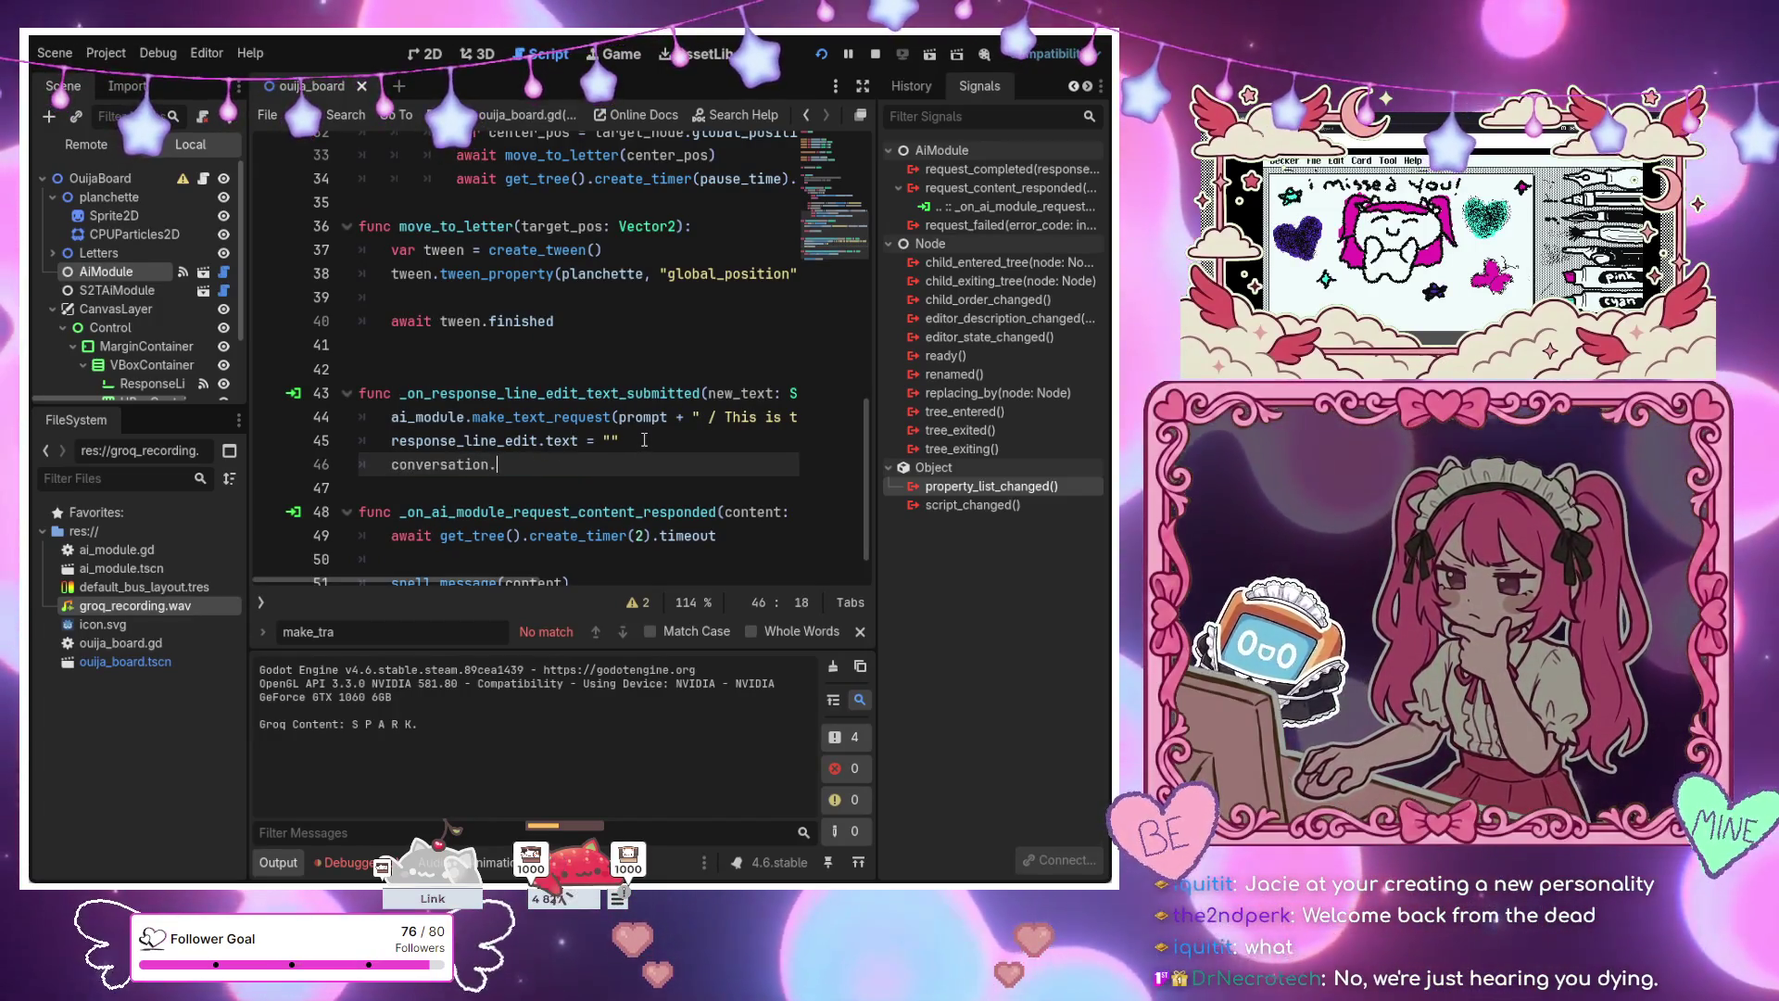
pyautogui.write(' +')
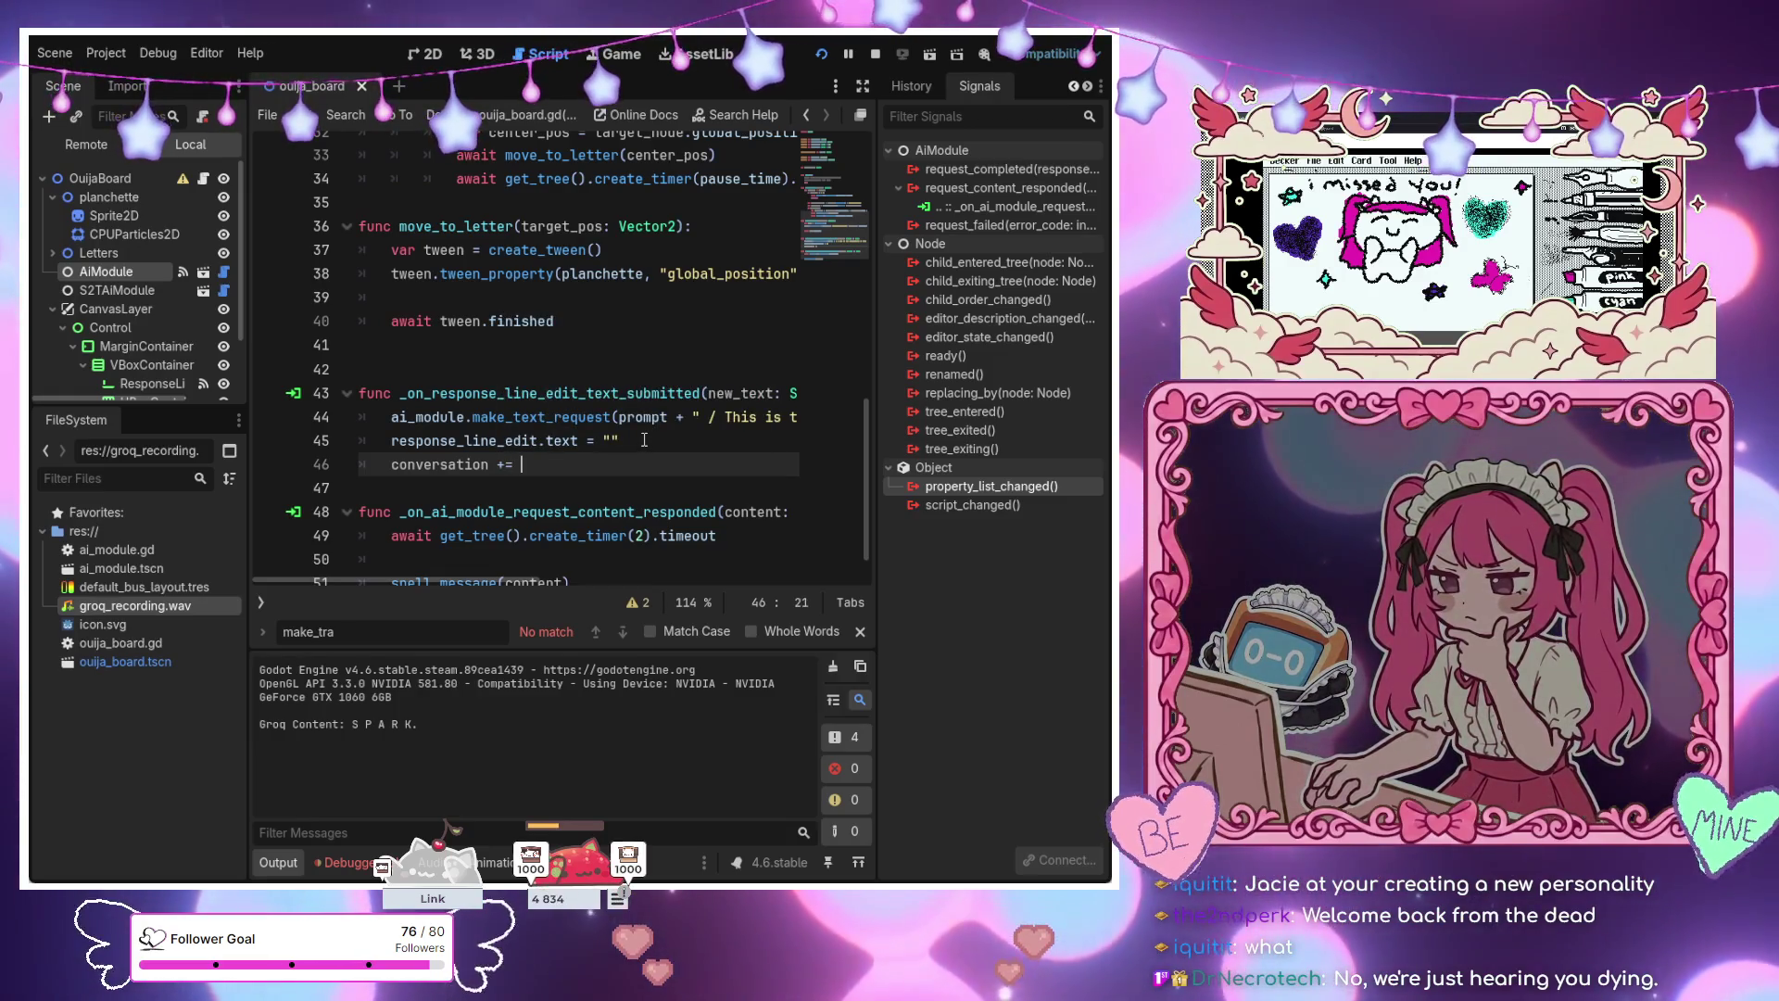
pyautogui.write('= "U')
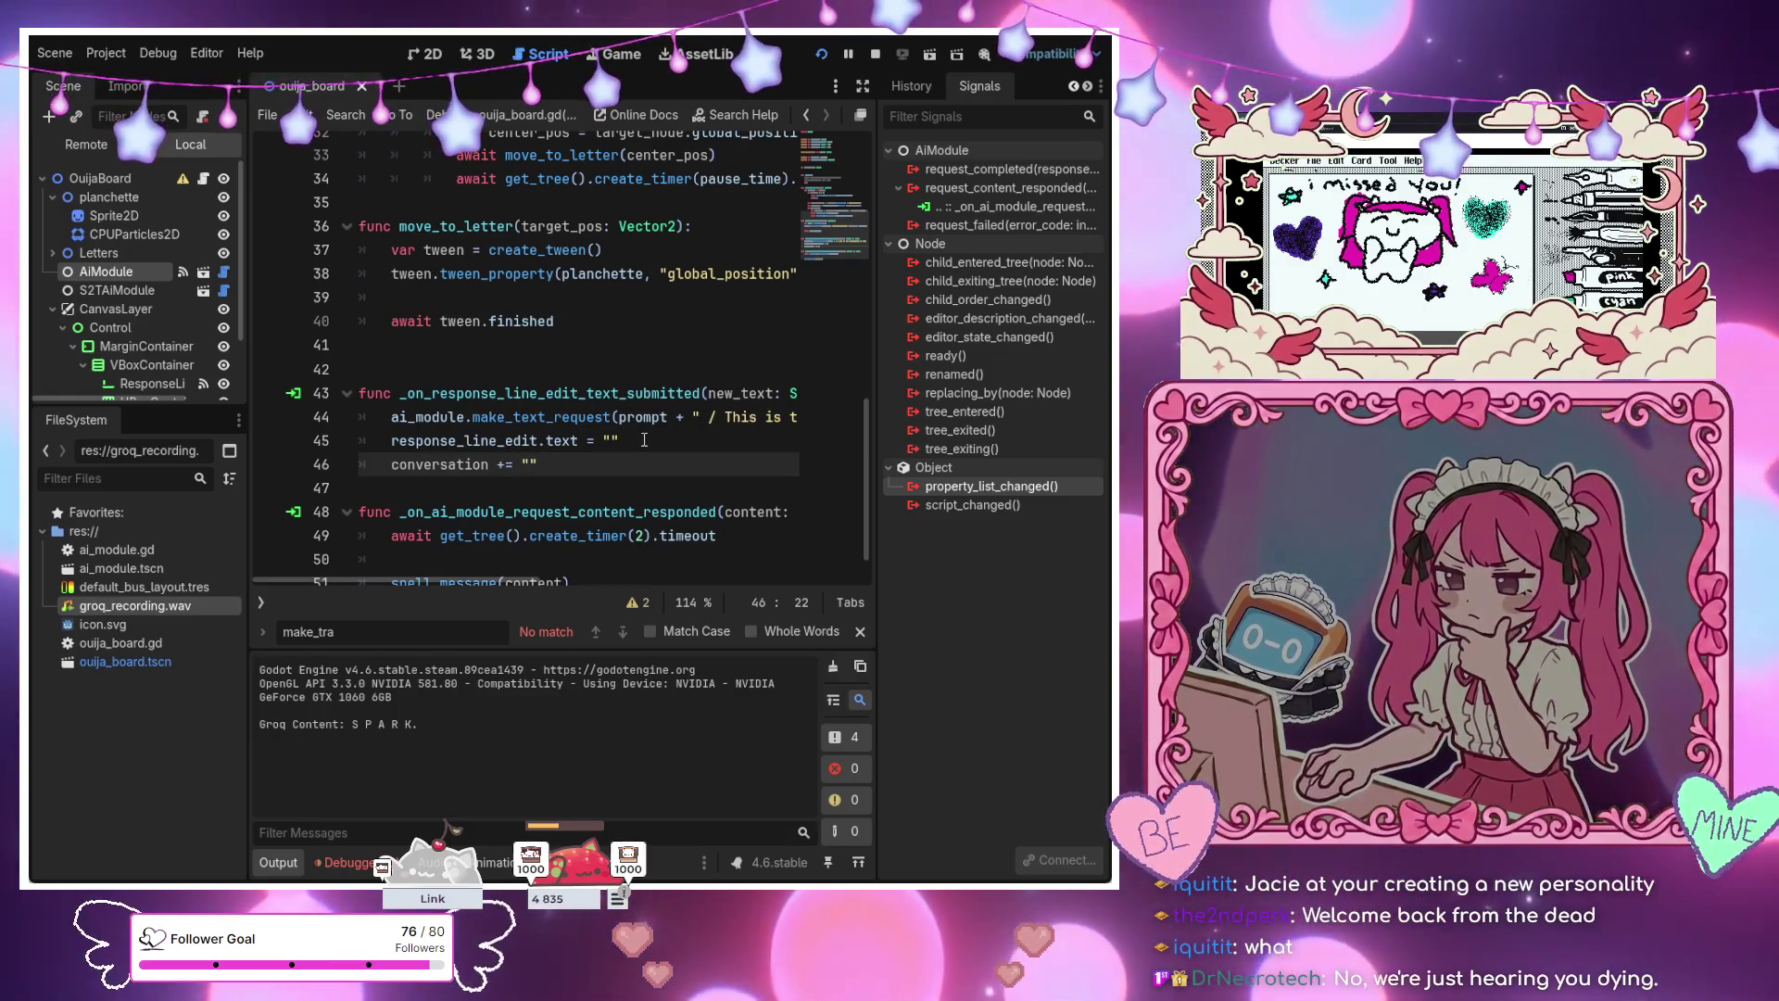
pyautogui.write('ser: ')
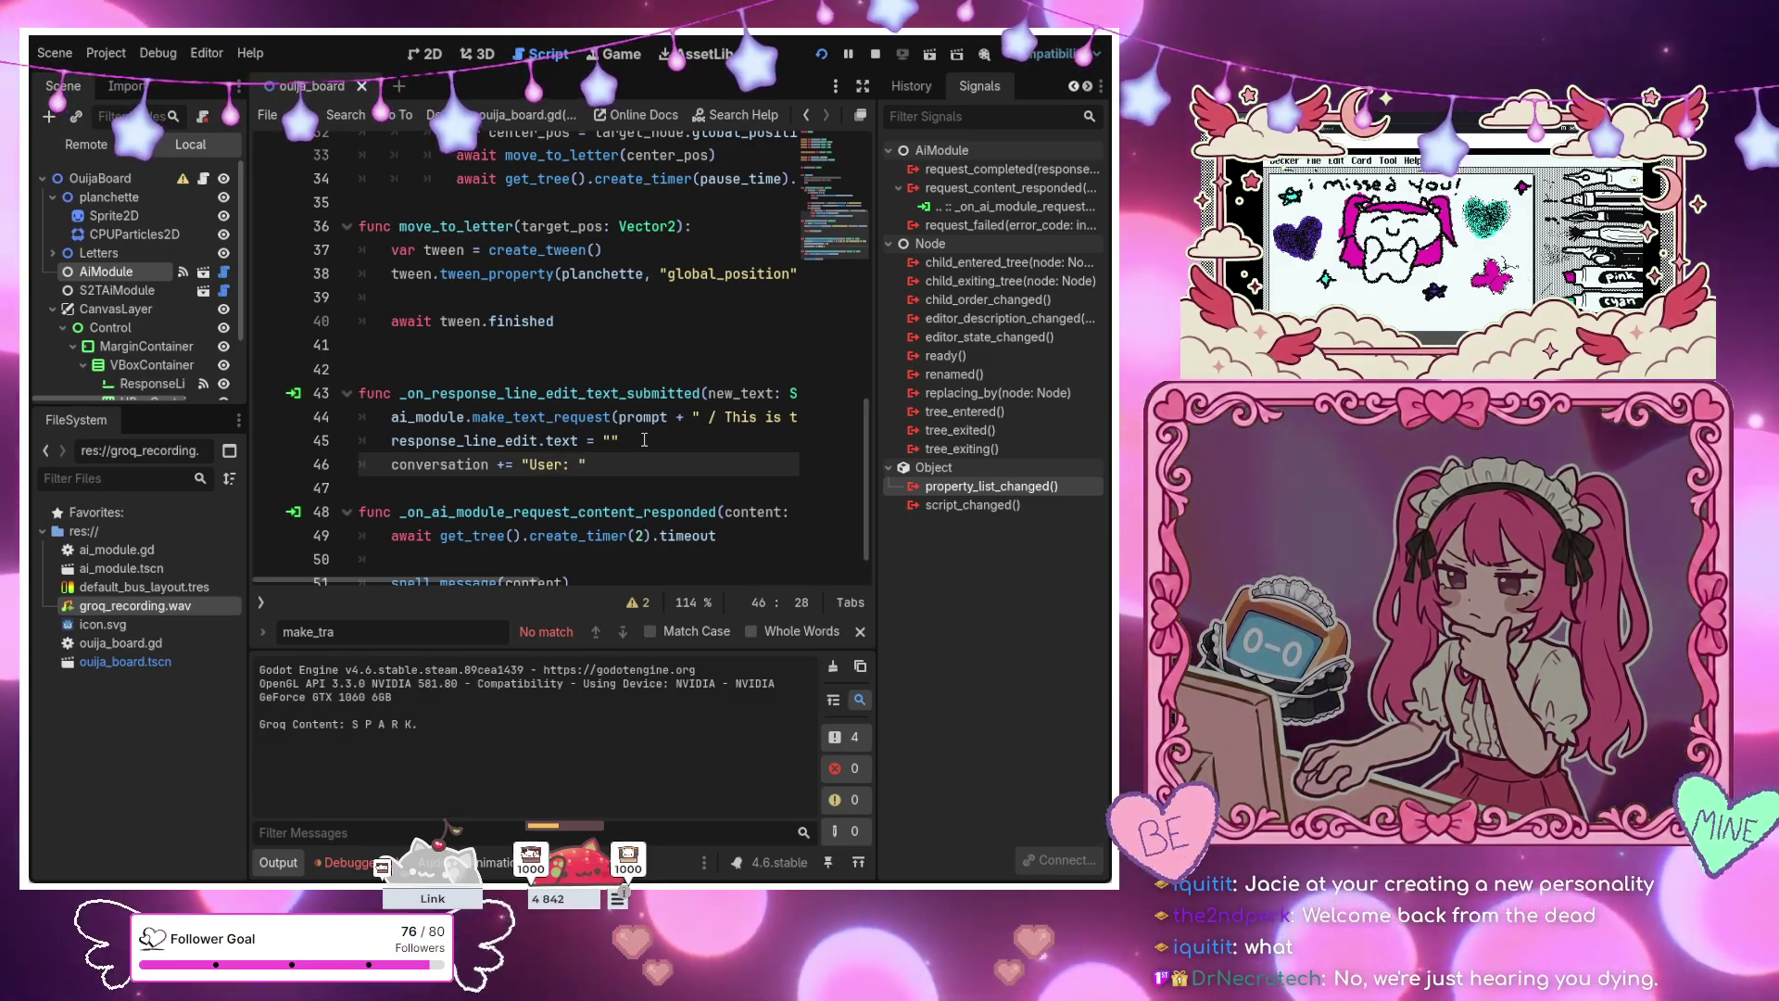
pyautogui.write('" + n')
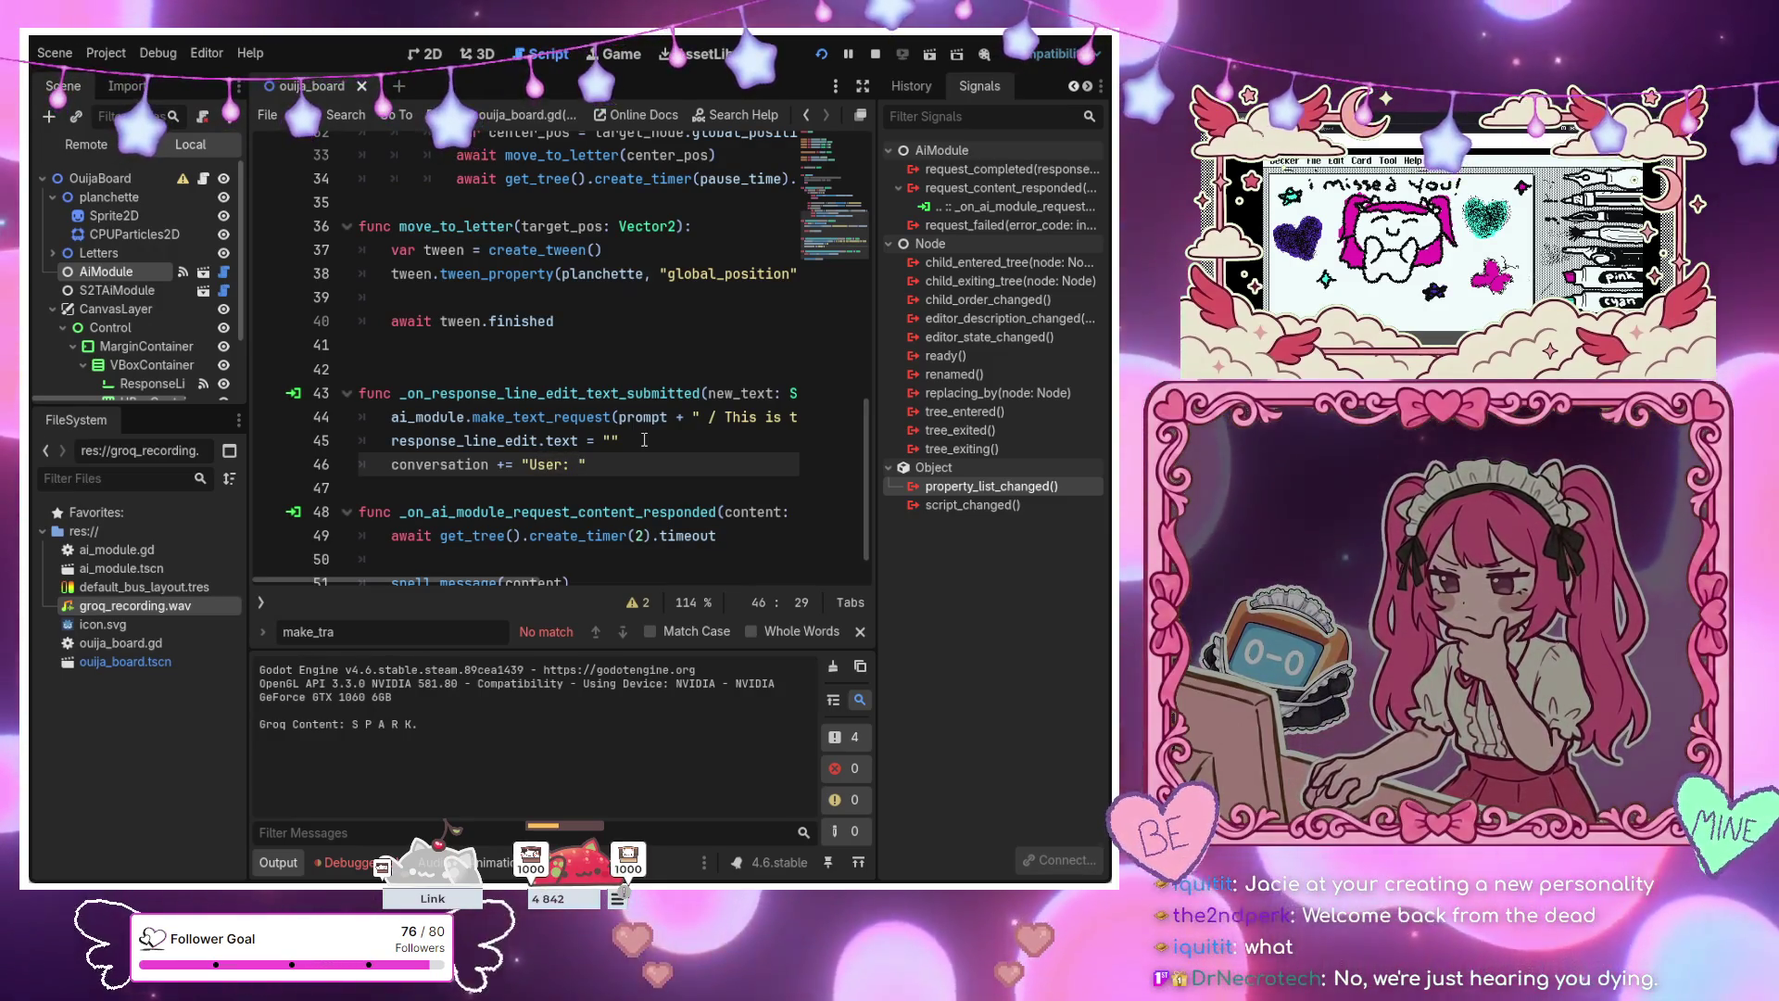
pyautogui.write('ew_text ')
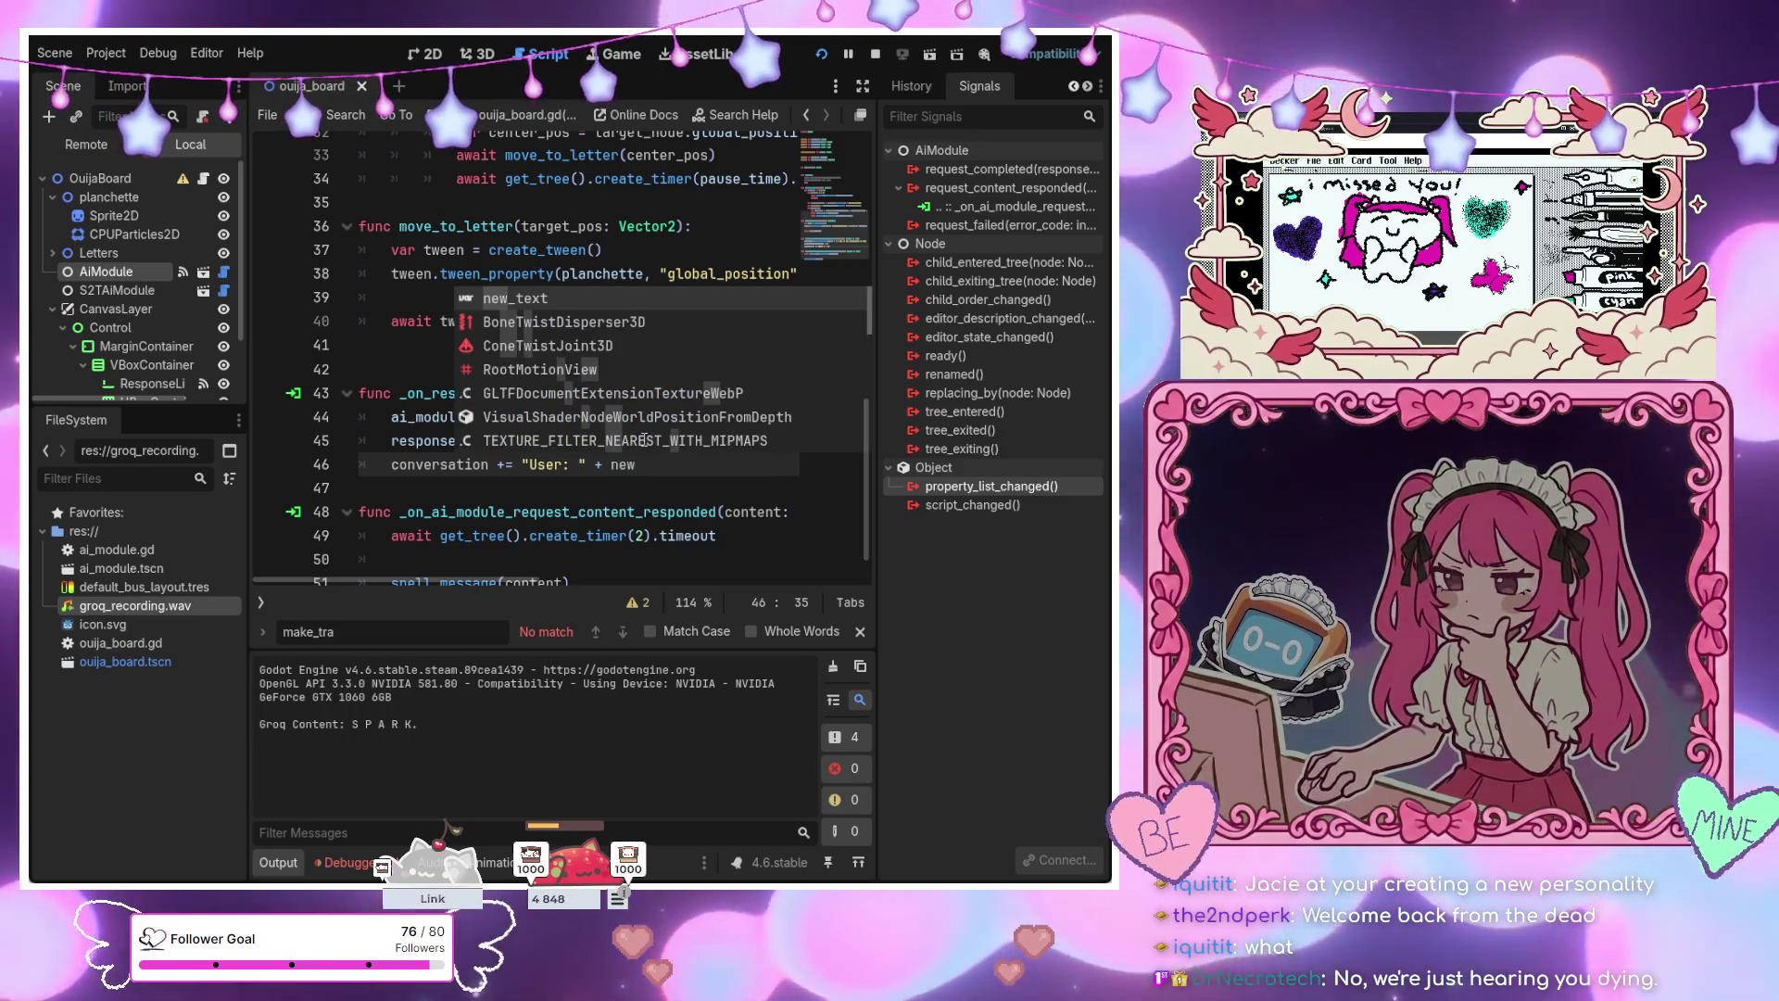
pyautogui.write('+ "\\')
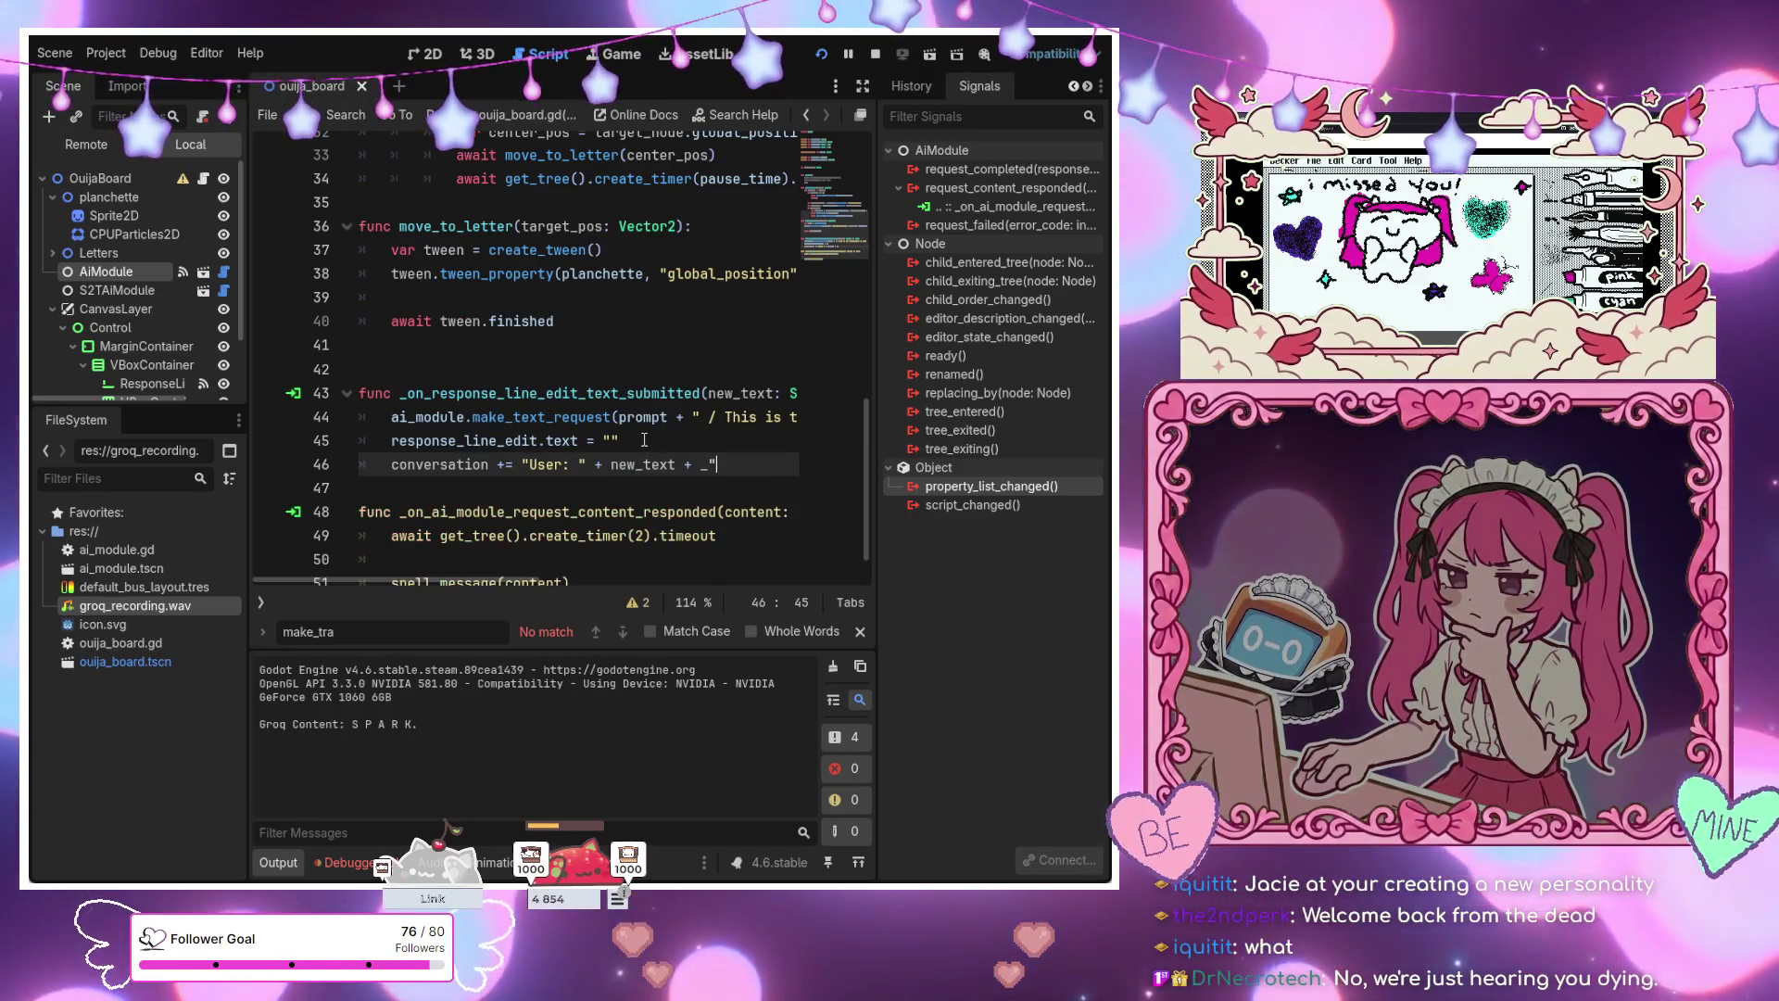
pyautogui.write('n')
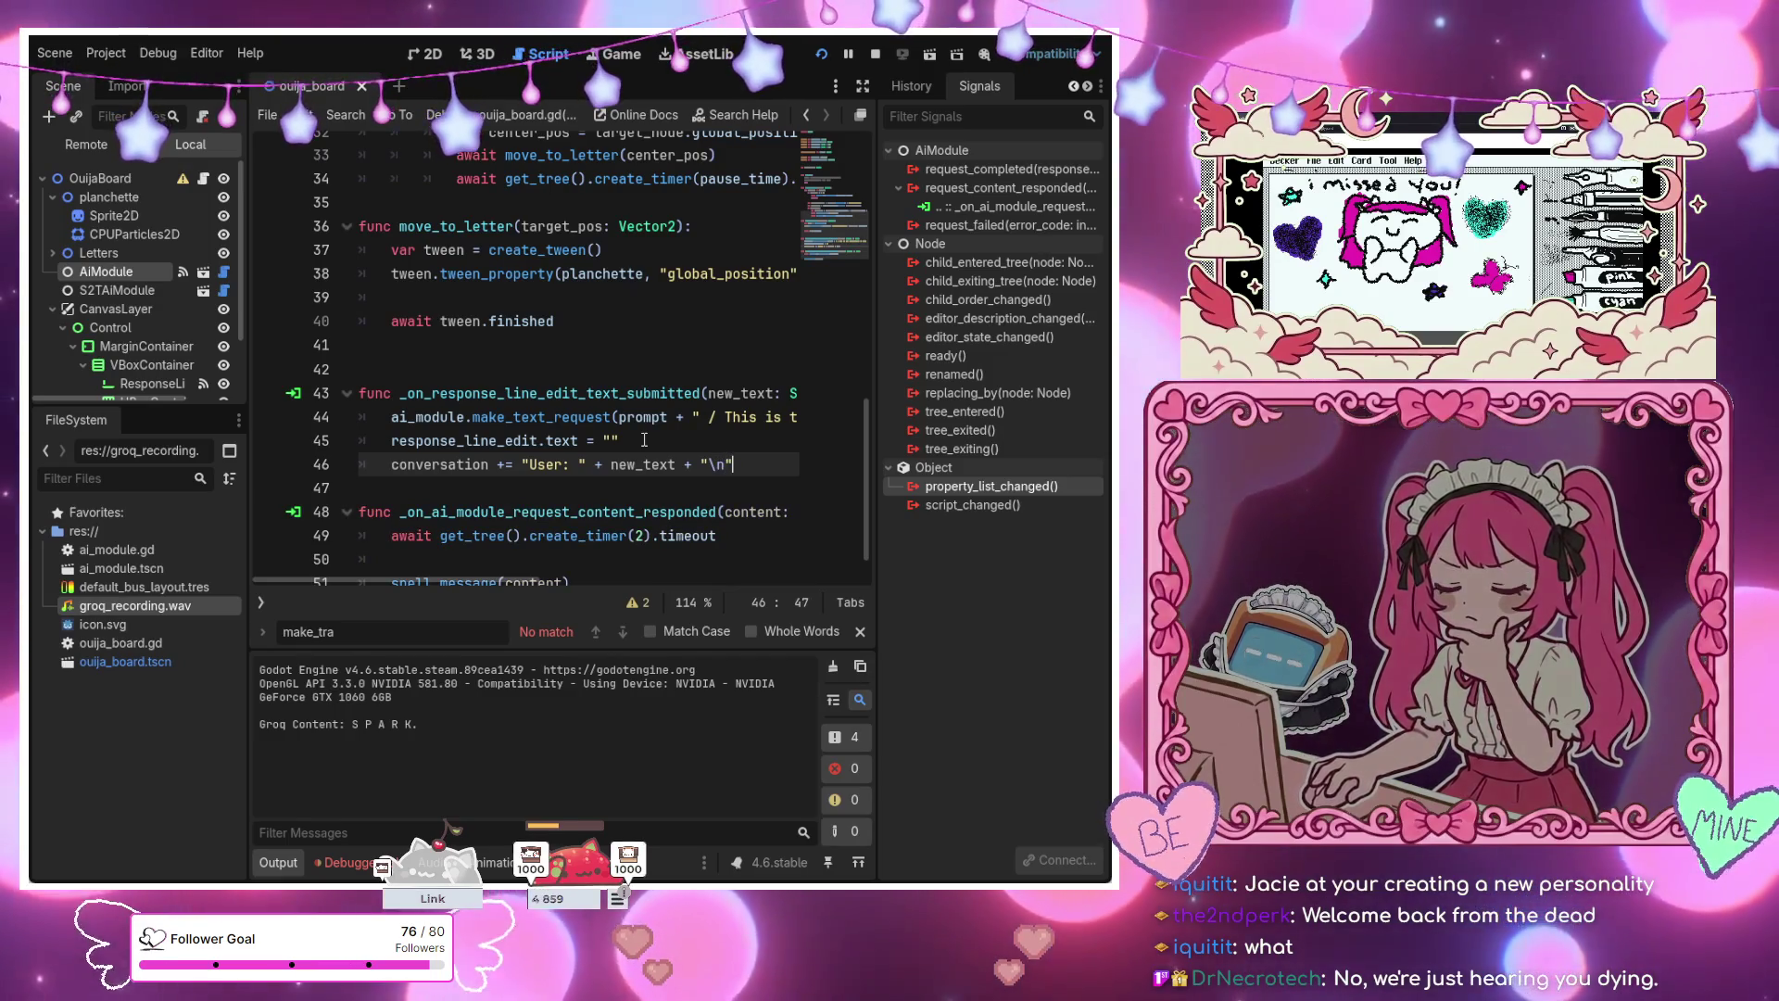
pyautogui.press('Down')
pyautogui.press('Down')
pyautogui.press('Down')
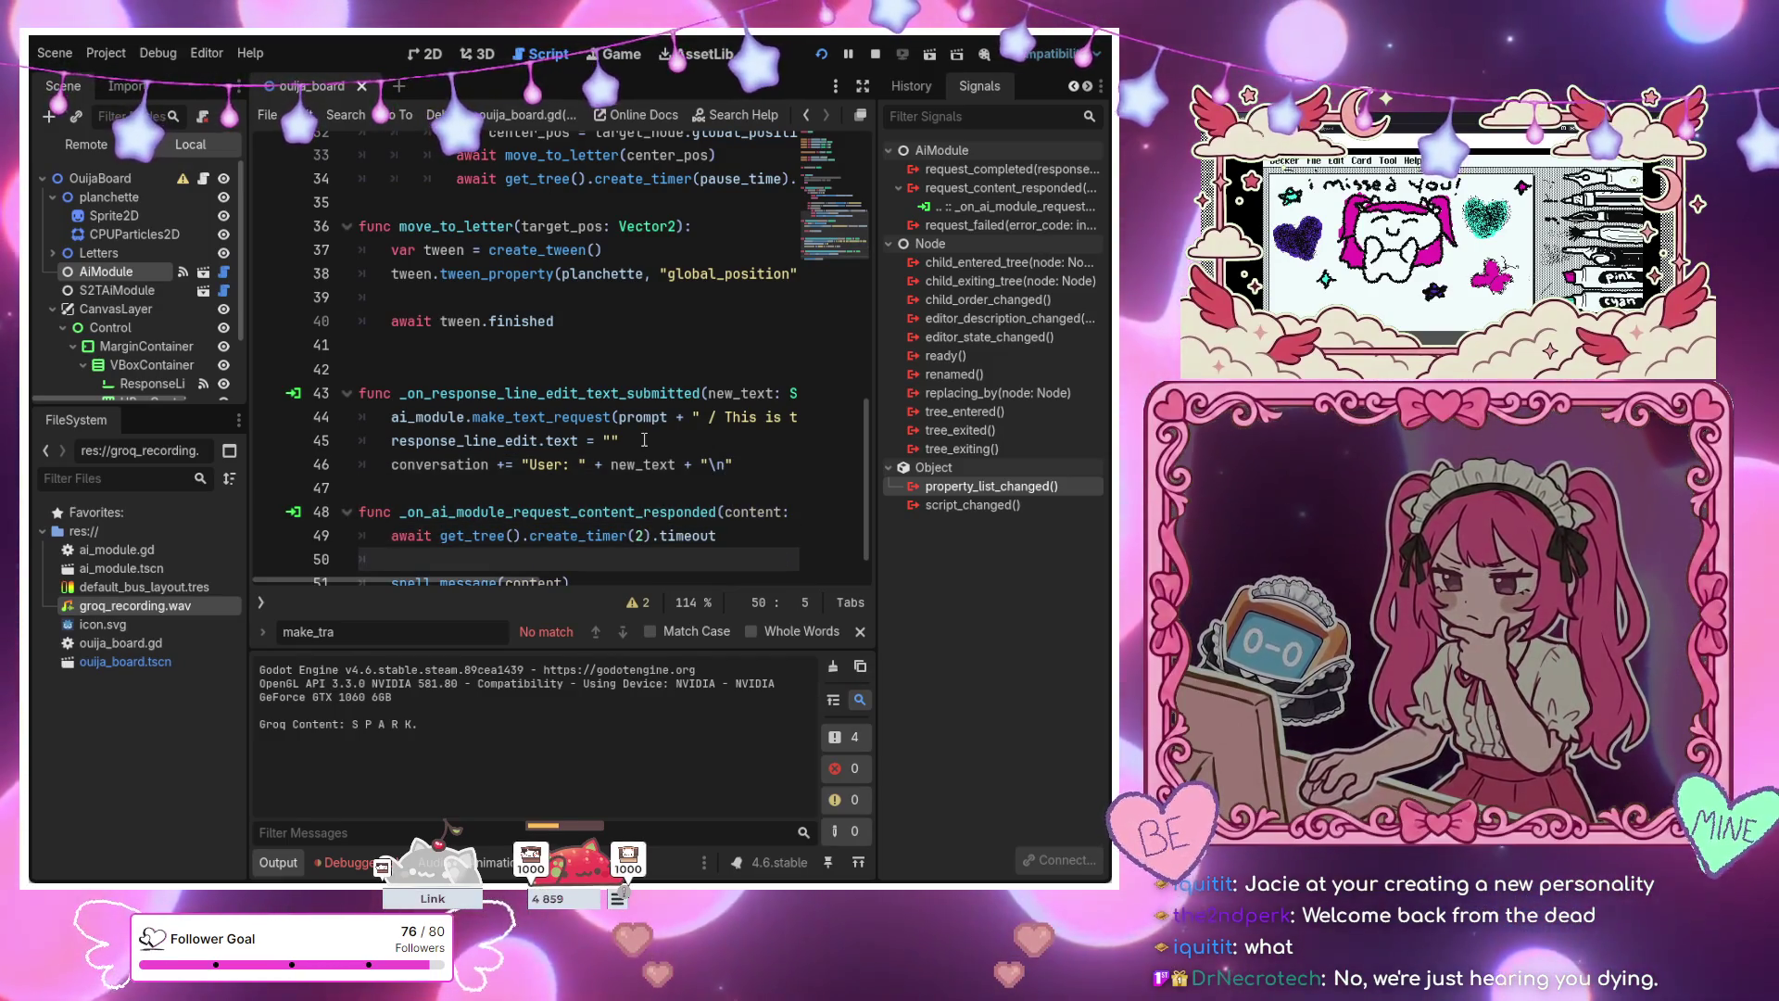
pyautogui.press('Return')
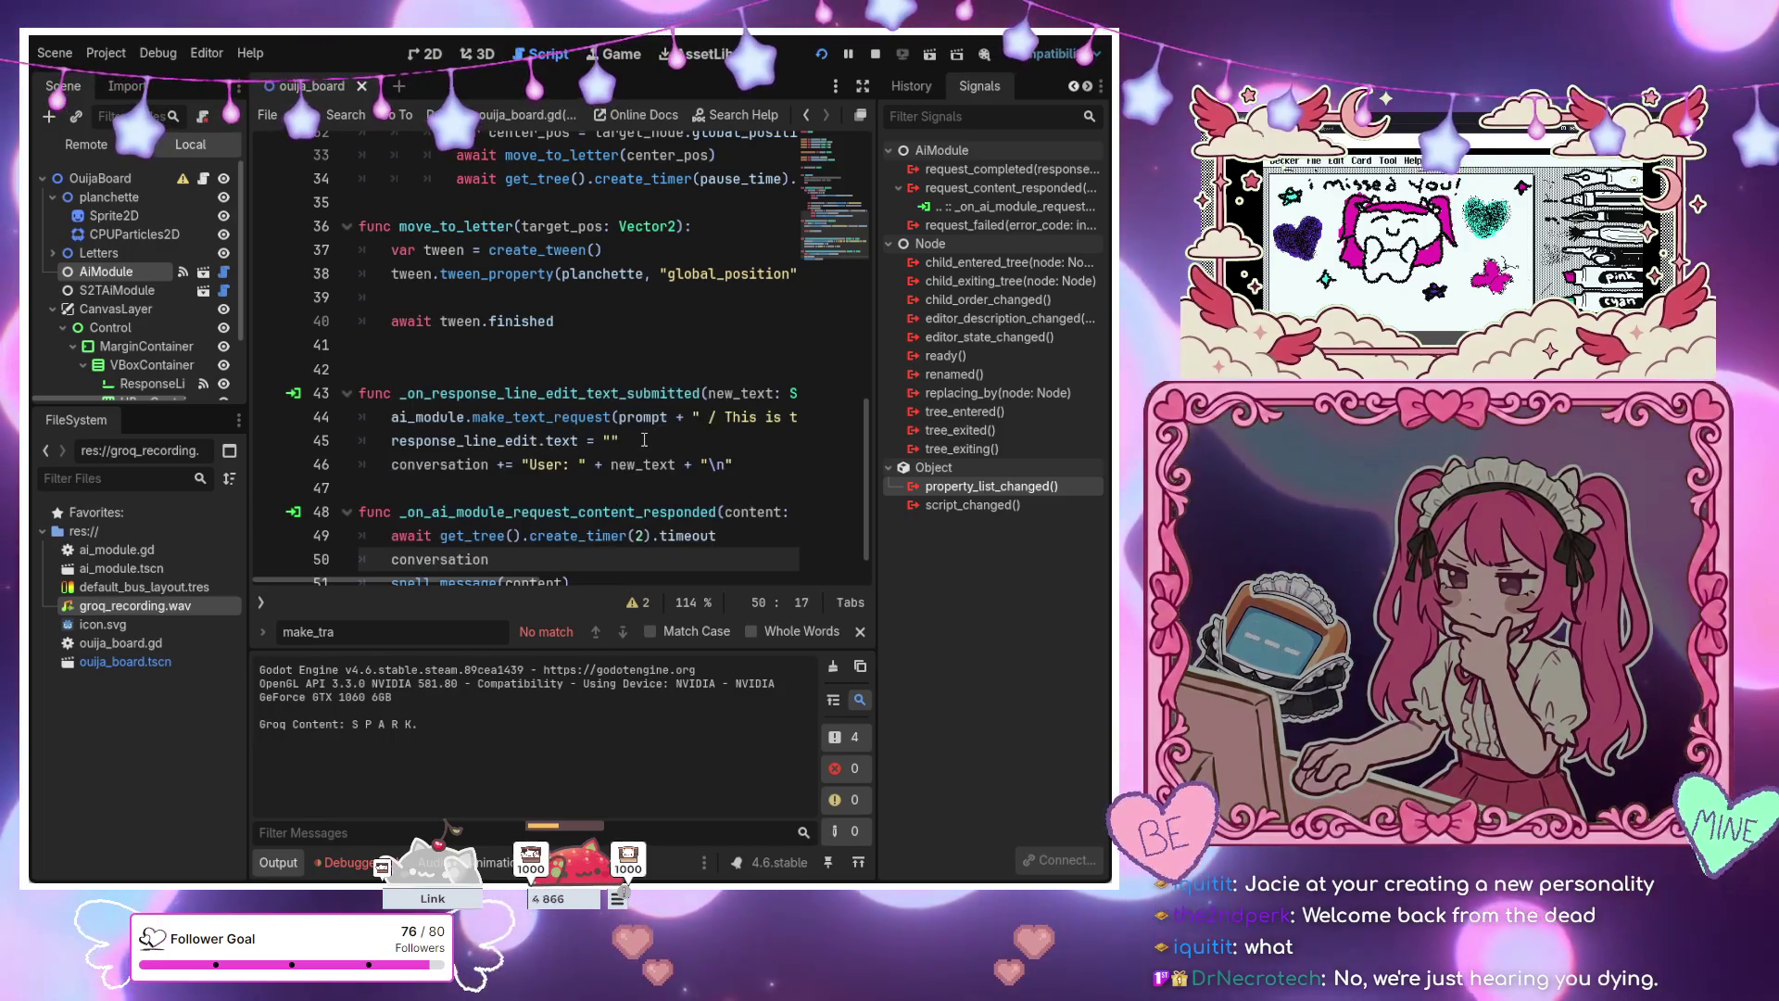
# - Write conversation += "AI Reply: " + content + "\n" in the reply handler
pyautogui.write('+= "')
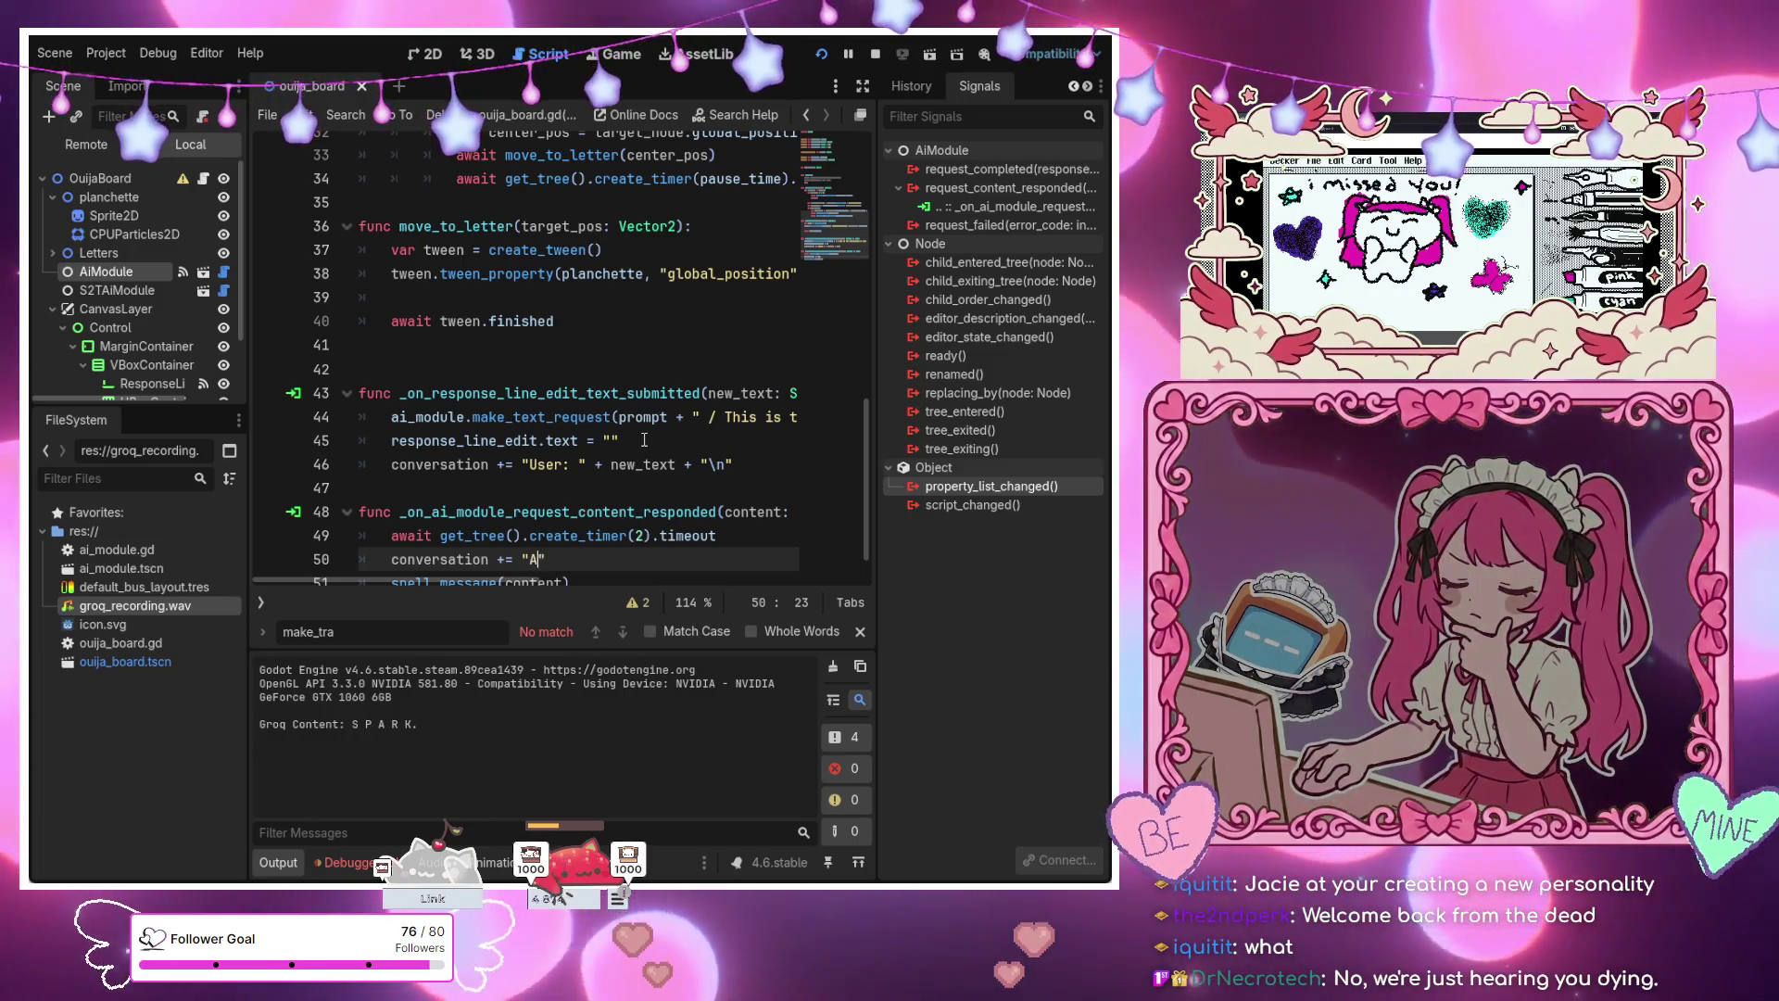
pyautogui.write('AI Reso:')
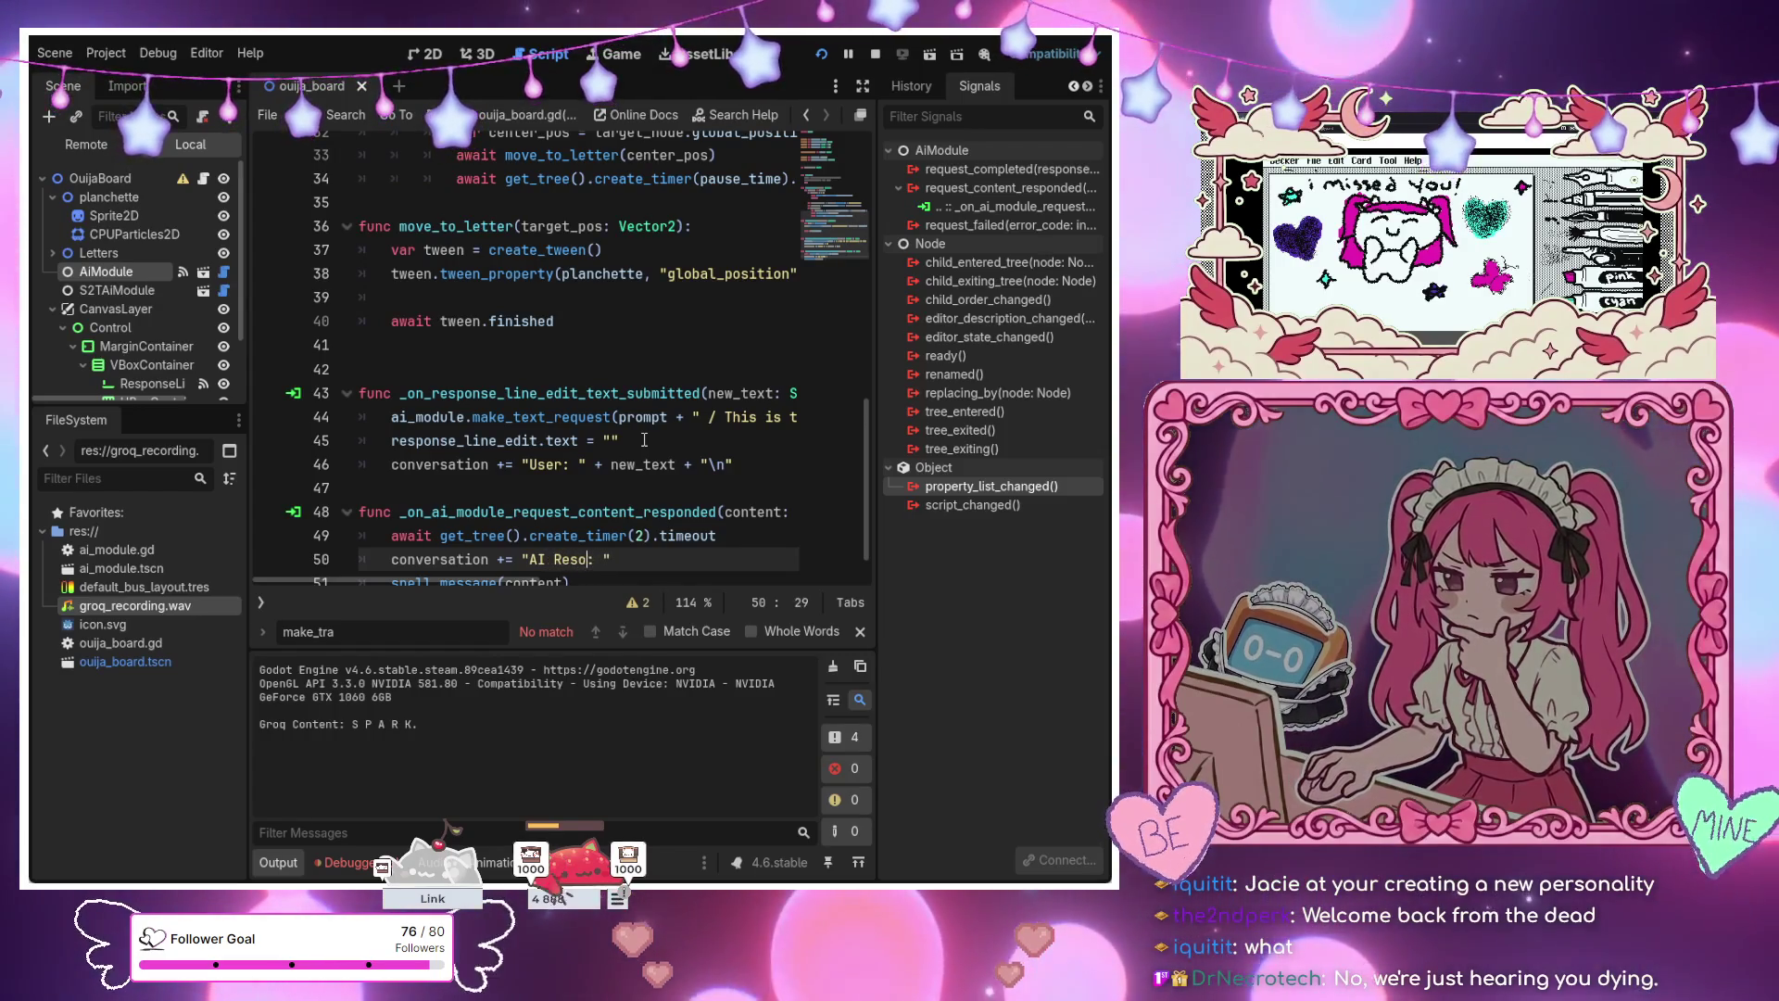
pyautogui.press('BackSpace')
pyautogui.press('BackSpace')
pyautogui.write('b')
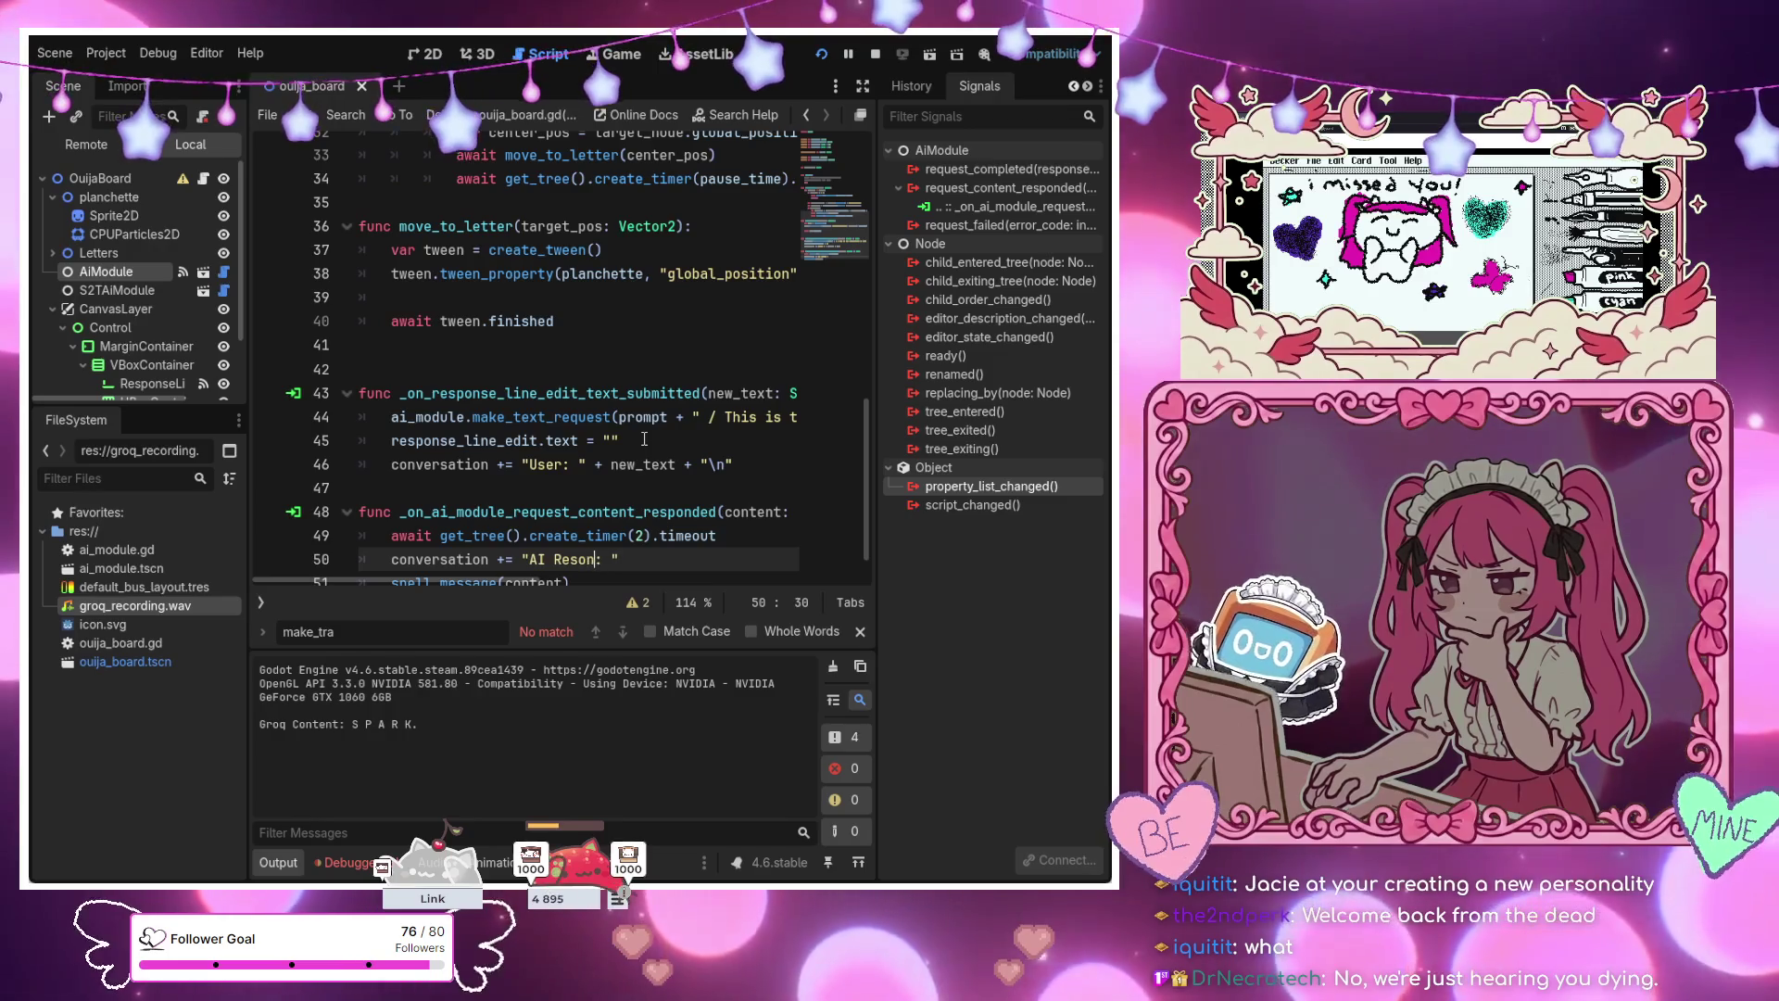
pyautogui.write('ce')
pyautogui.press('BackSpace')
pyautogui.press('BackSpace')
pyautogui.write('ses')
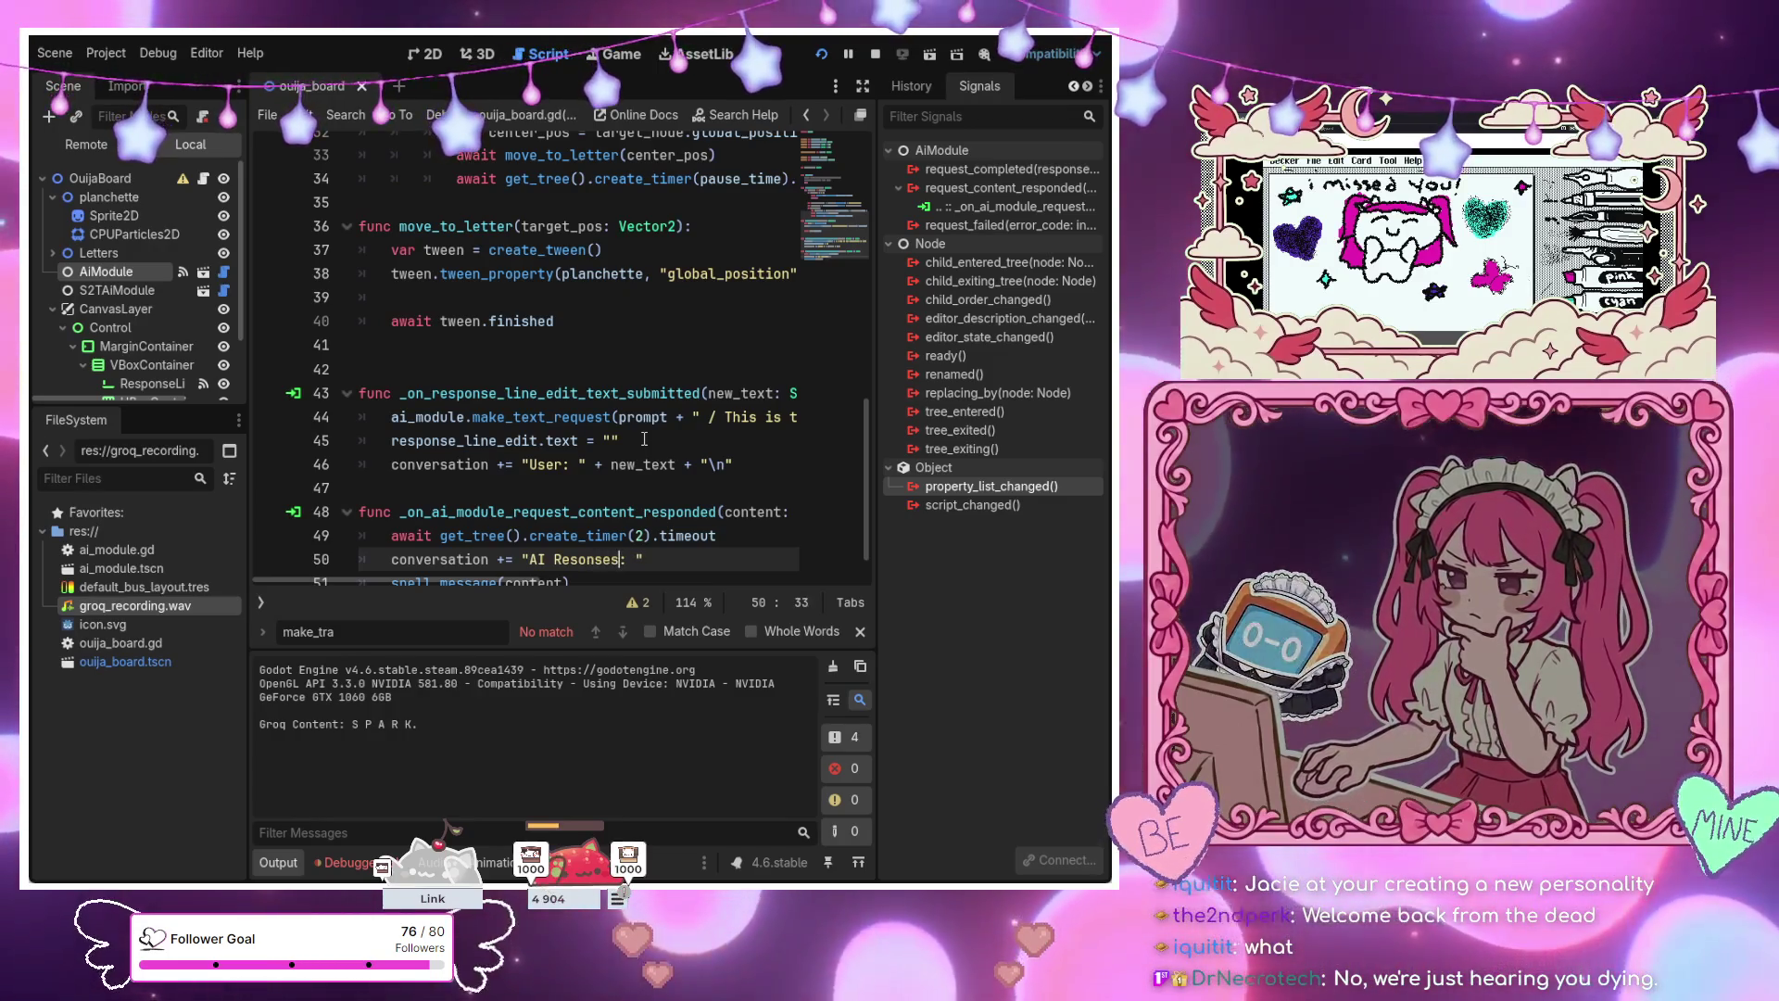
pyautogui.press('BackSpace')
pyautogui.press('BackSpace')
pyautogui.press('BackSpace')
pyautogui.write('p')
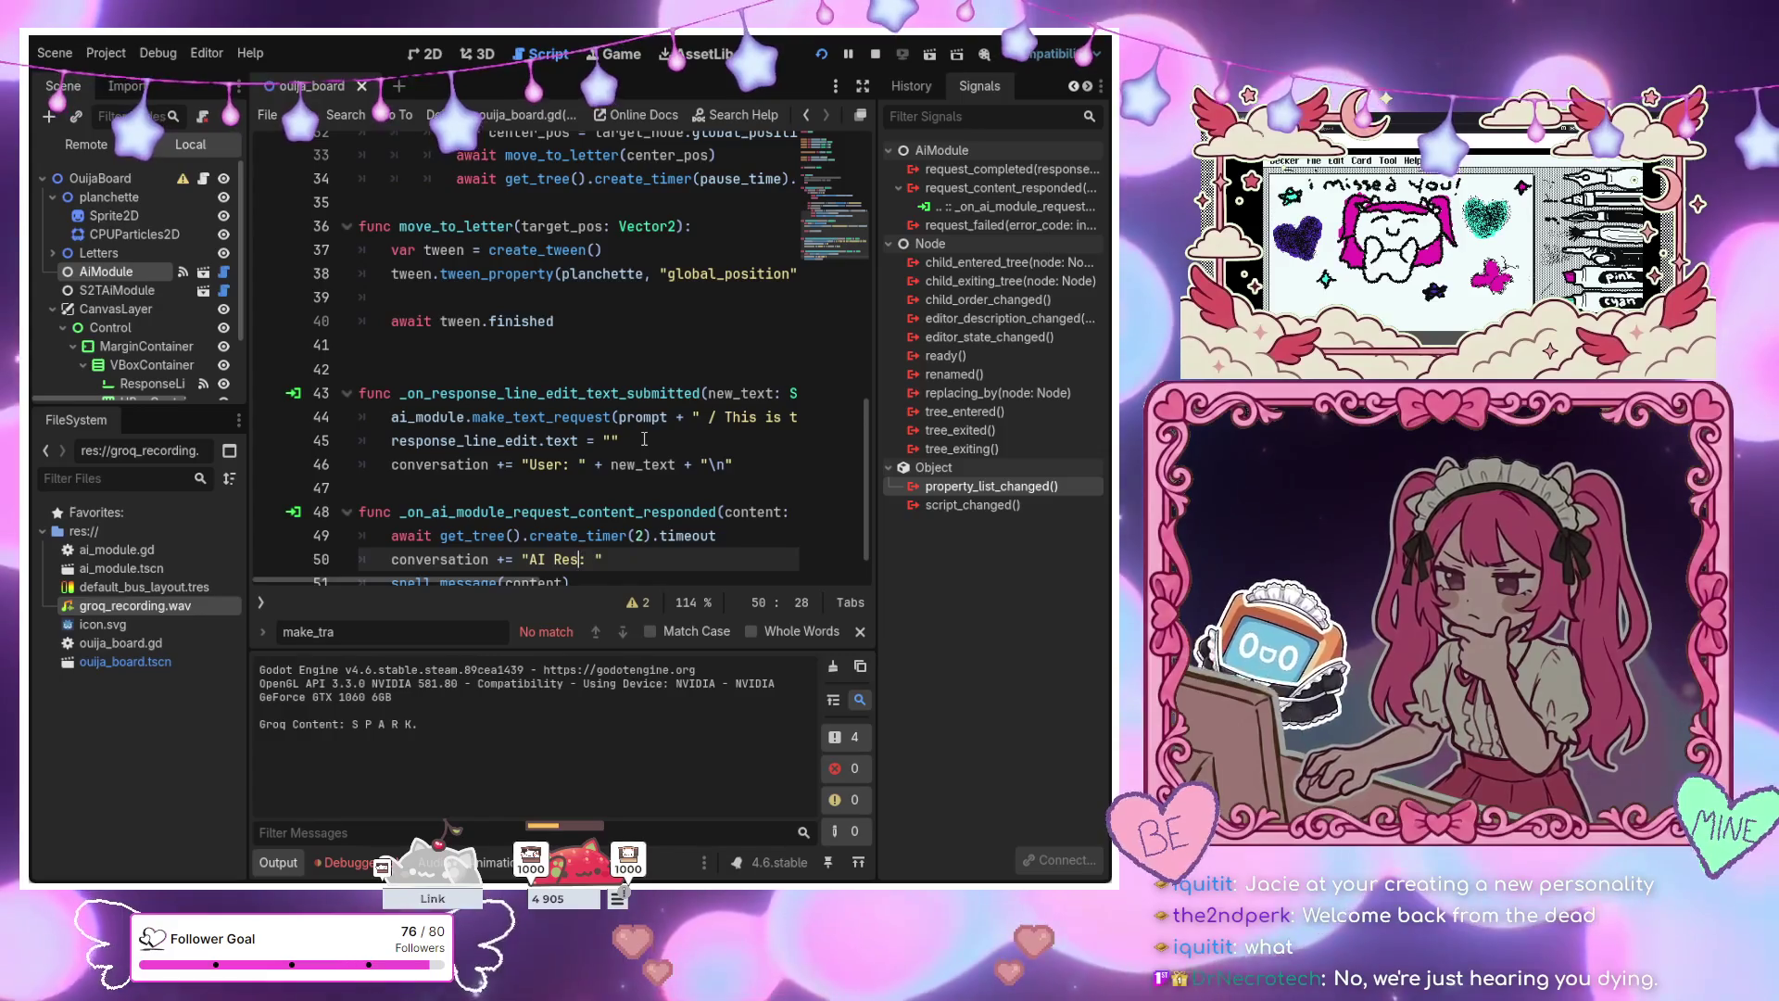
pyautogui.write('onces')
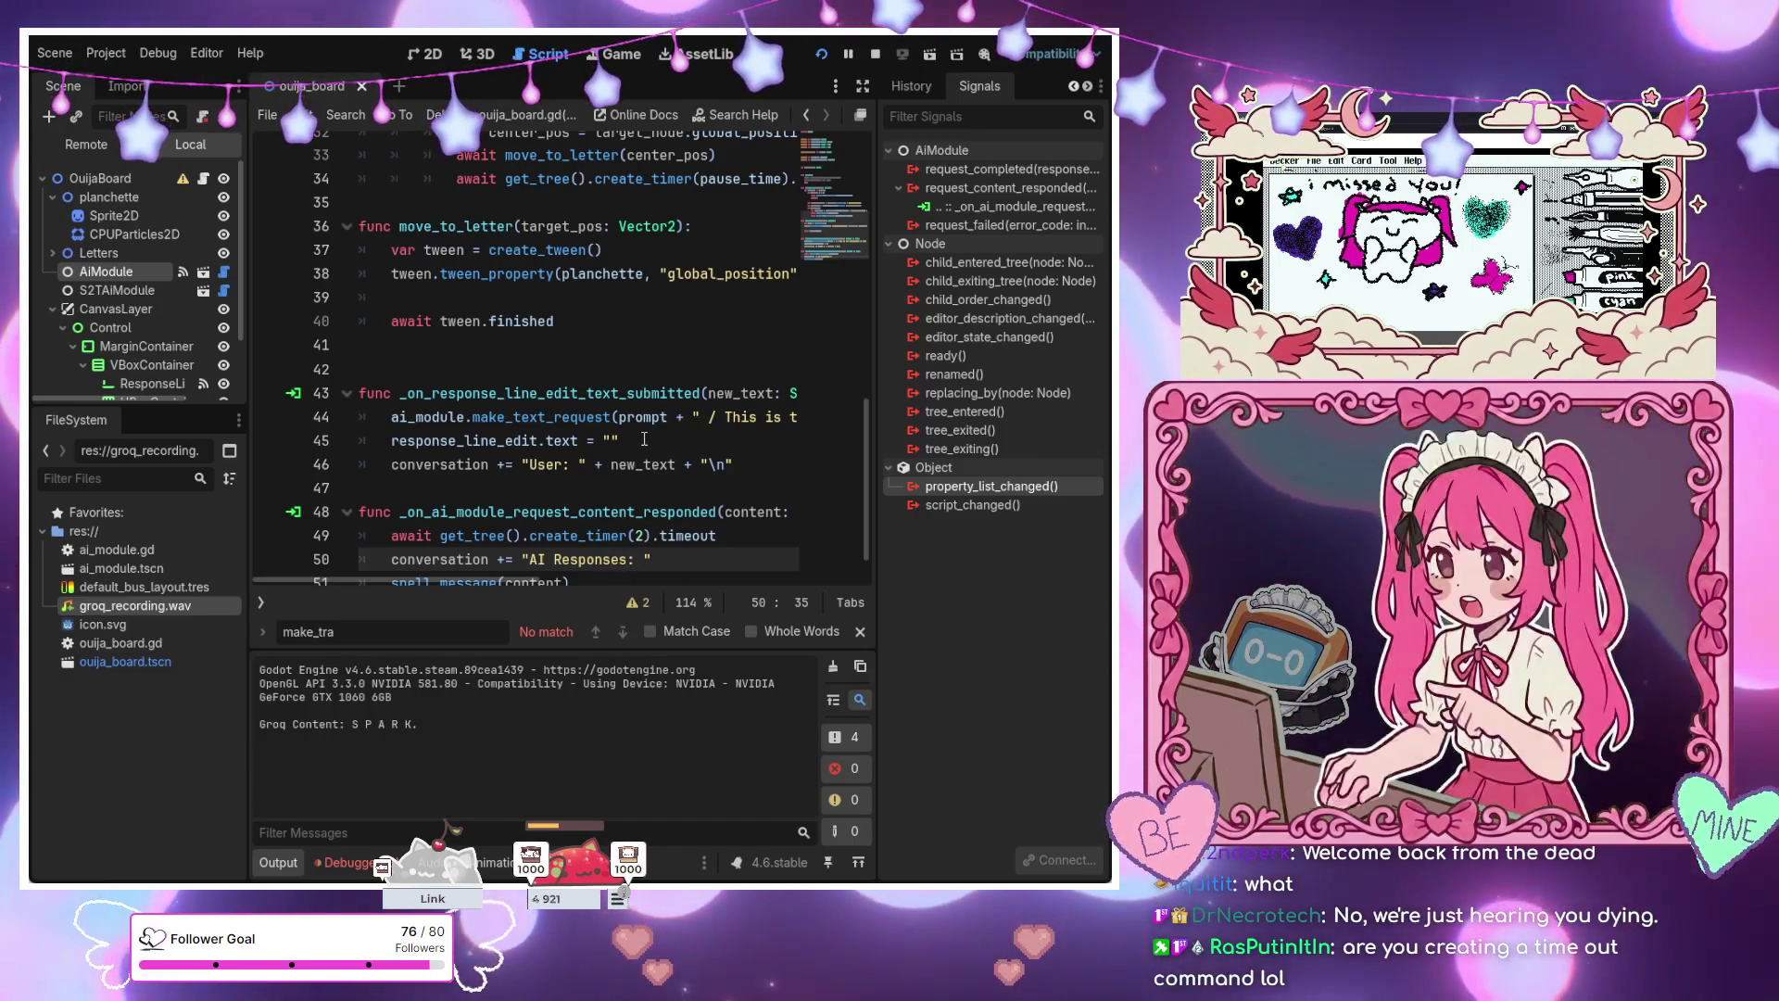
pyautogui.press('Right')
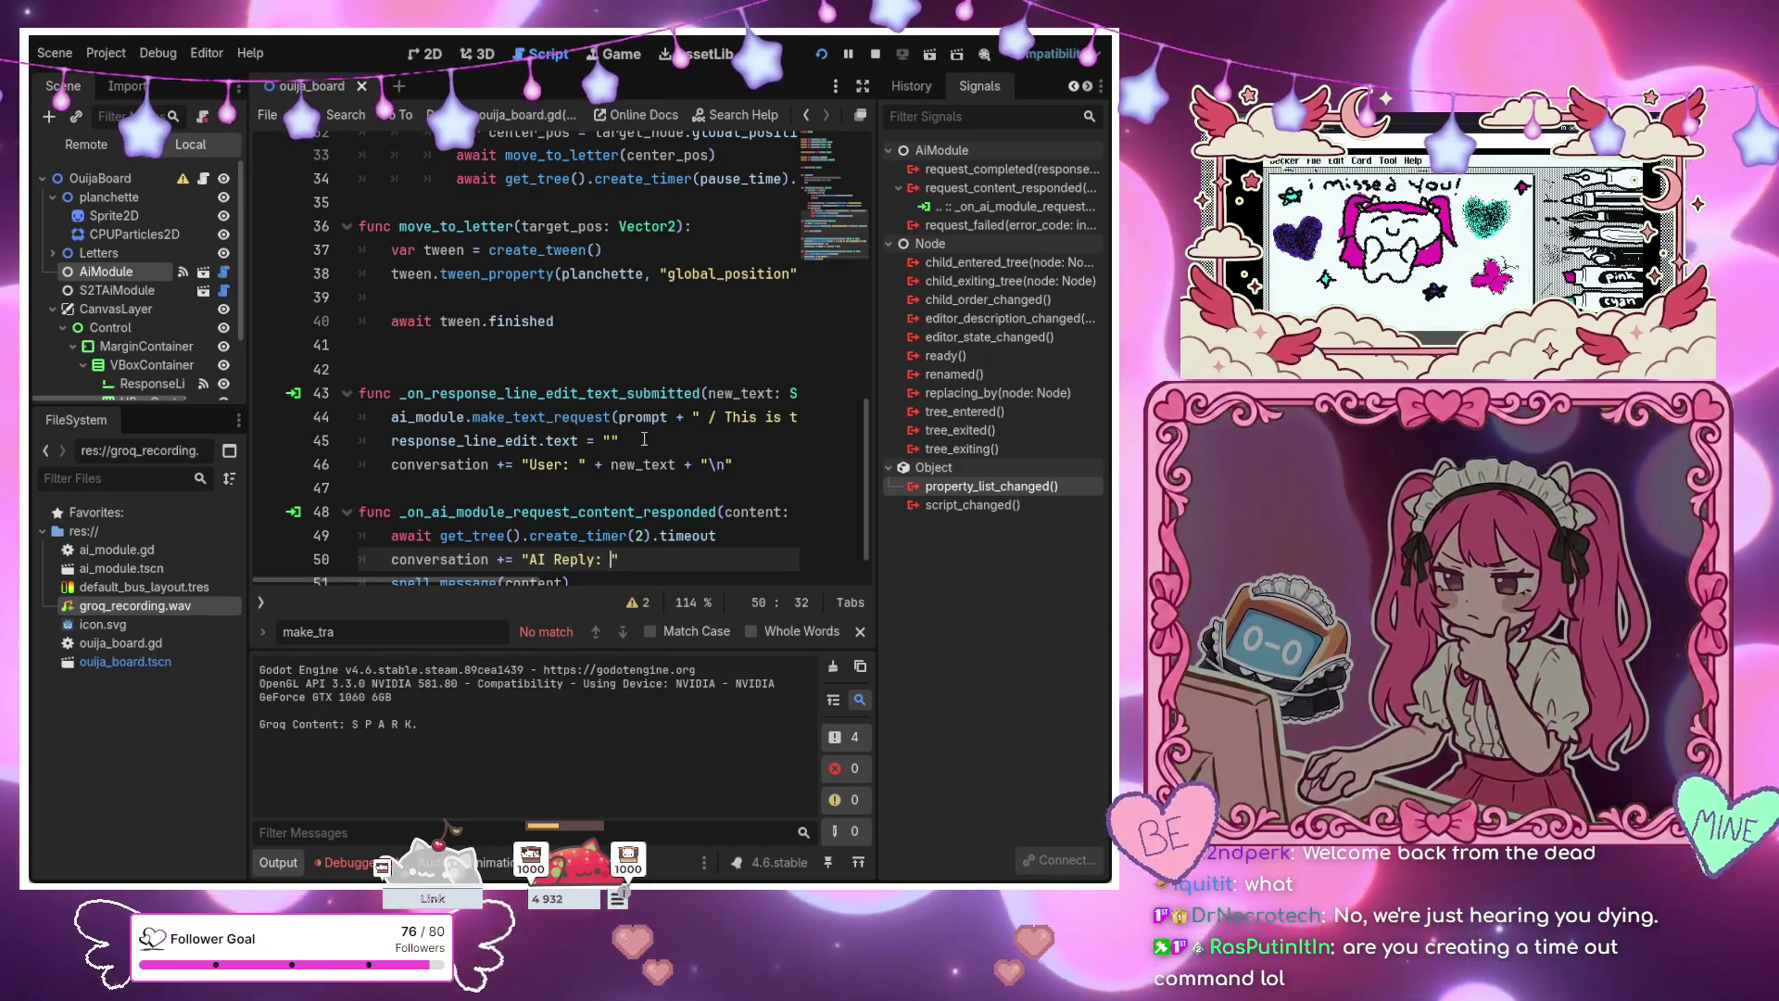
pyautogui.write('+ co')
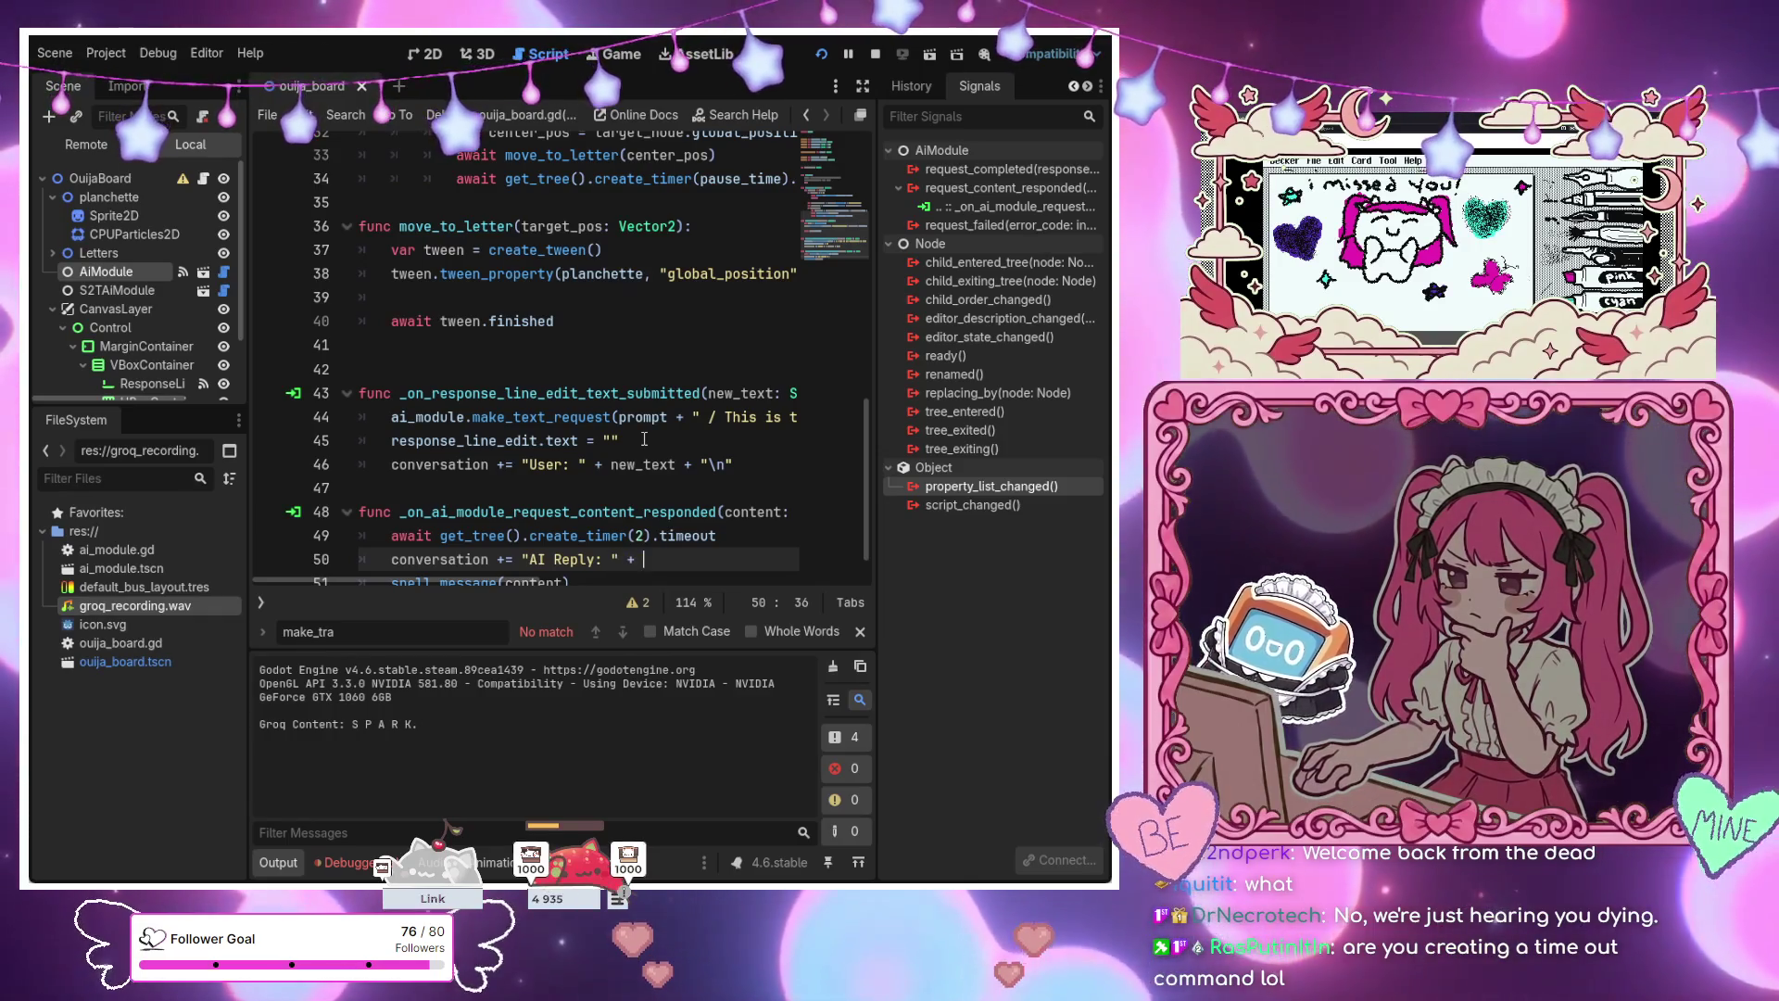
pyautogui.write('ntent + "\\n')
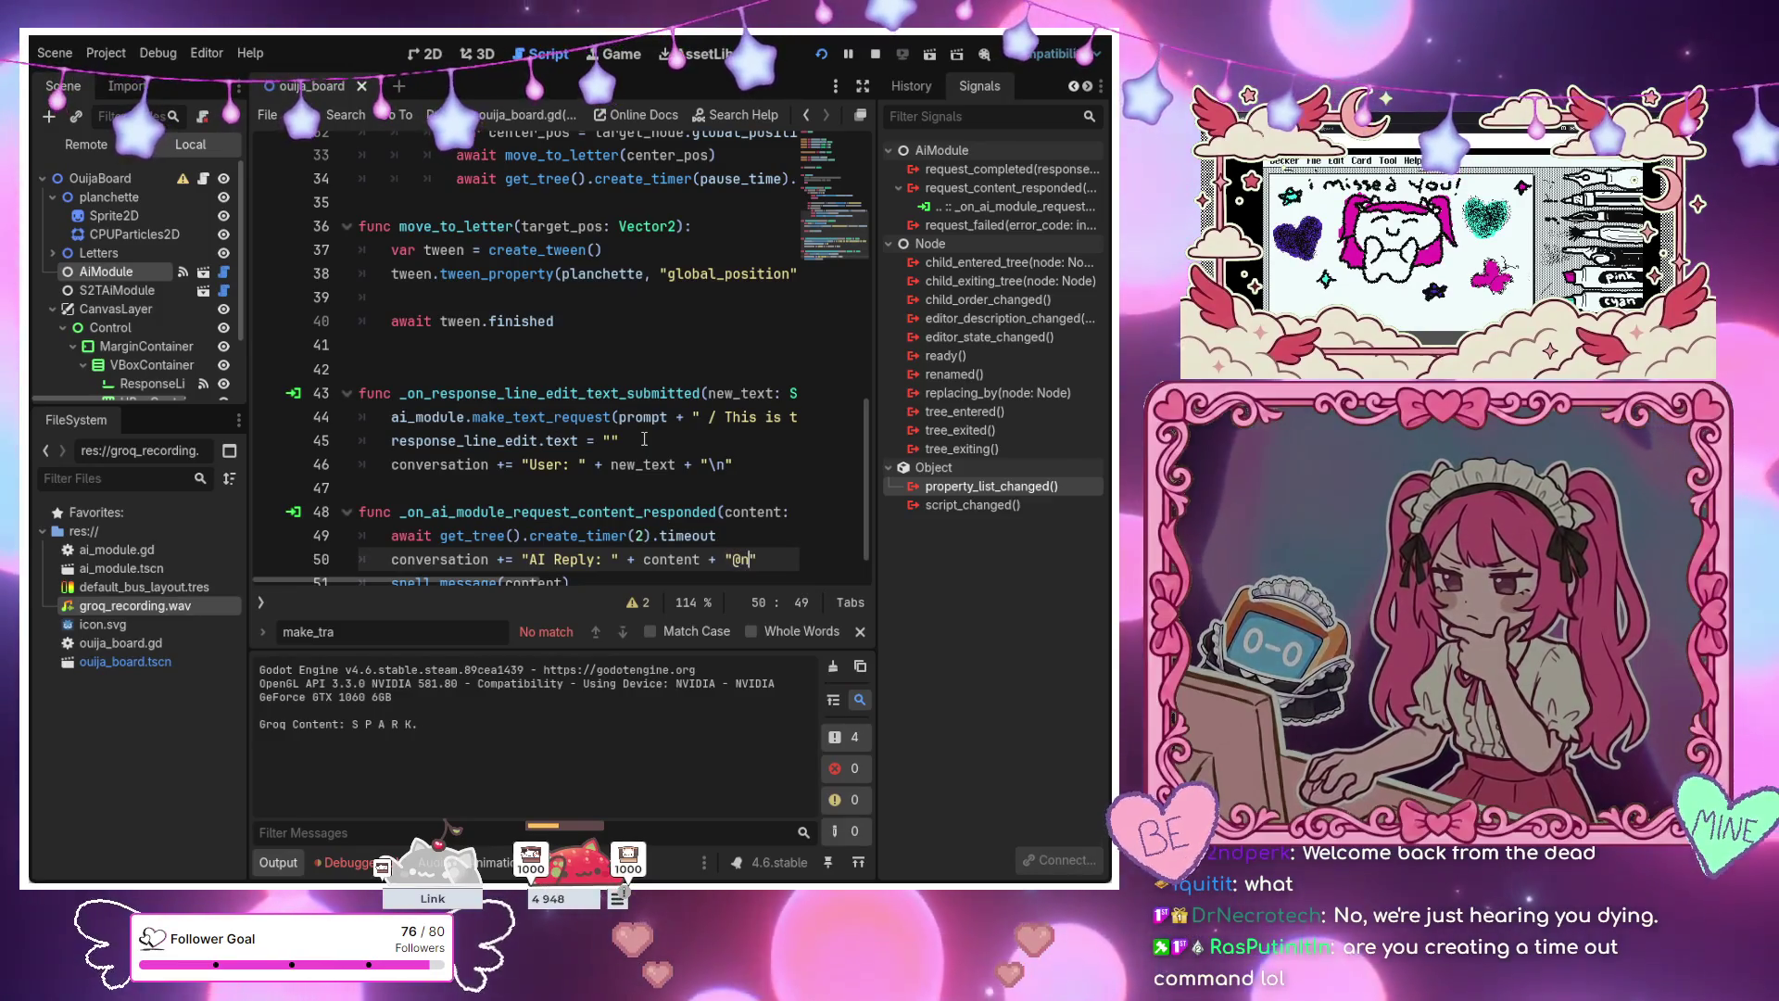
pyautogui.write('p')
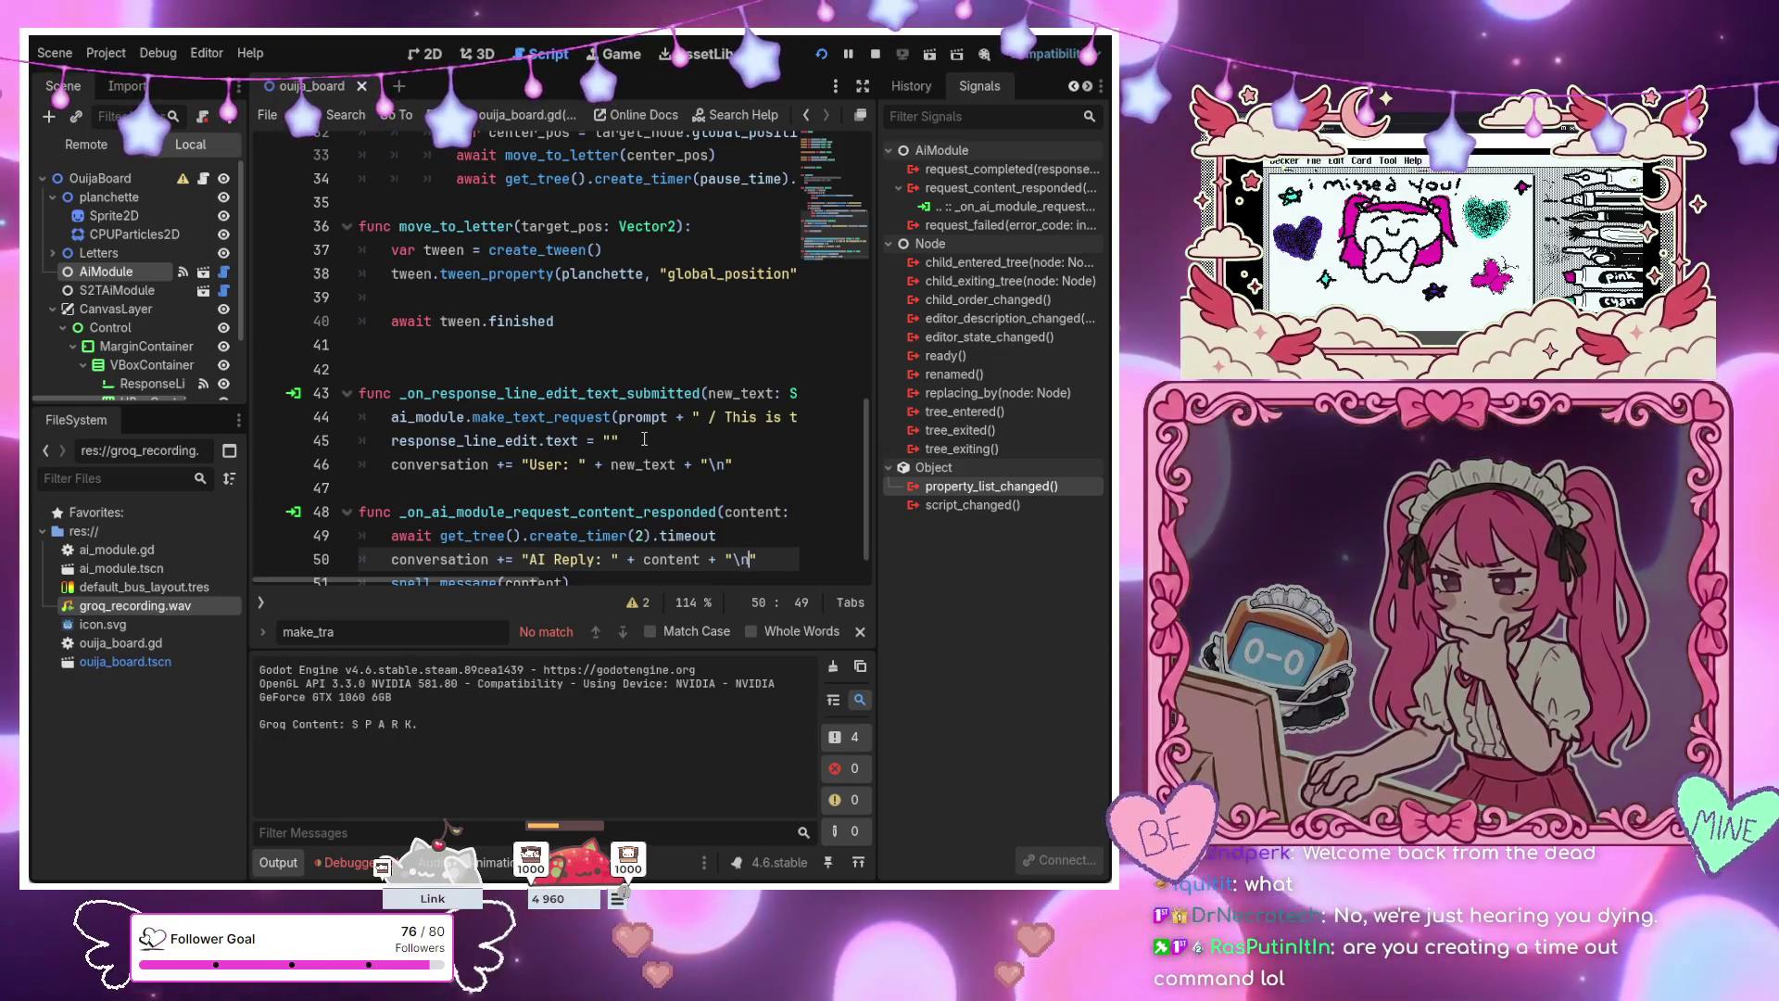
# - Review the conversation lines and run the game with F5
pyautogui.click(644, 439)
pyautogui.scroll(-1, 644, 439)
pyautogui.click(667, 465)
pyautogui.click(619, 580)
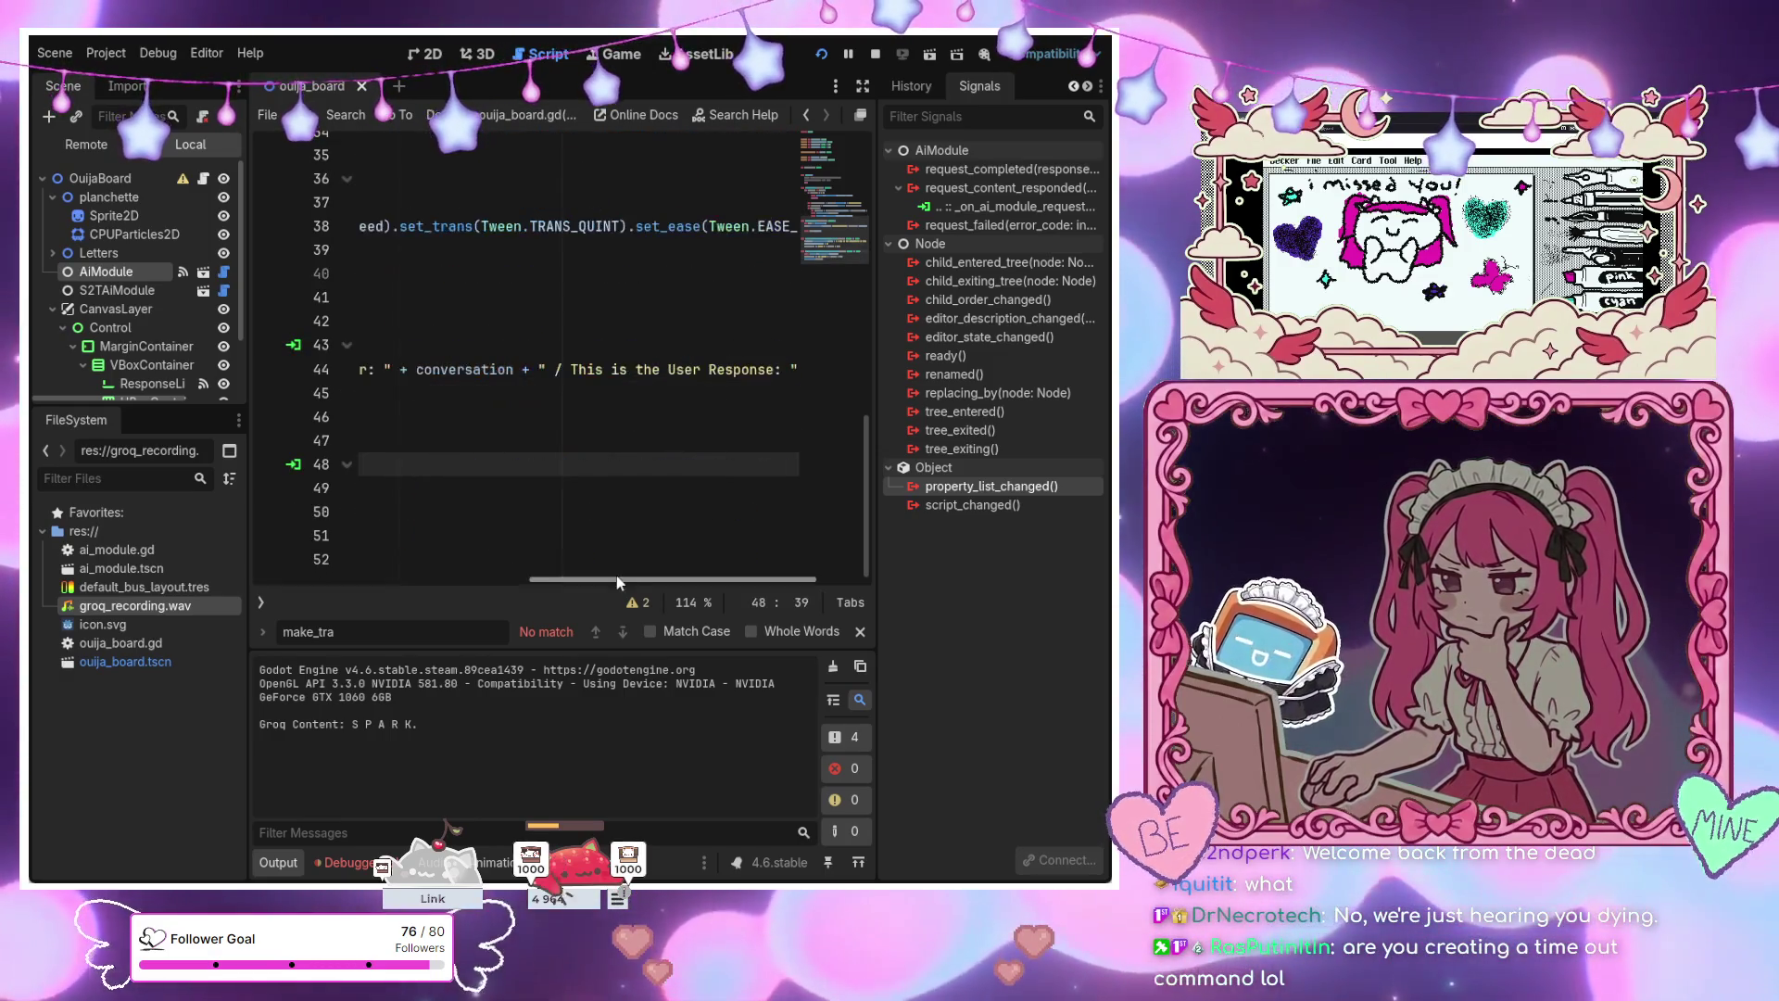
pyautogui.moveTo(657, 579)
pyautogui.mouseDown()
pyautogui.moveTo(702, 576)
pyautogui.moveTo(270, 597)
pyautogui.mouseUp()
pyautogui.click(593, 536)
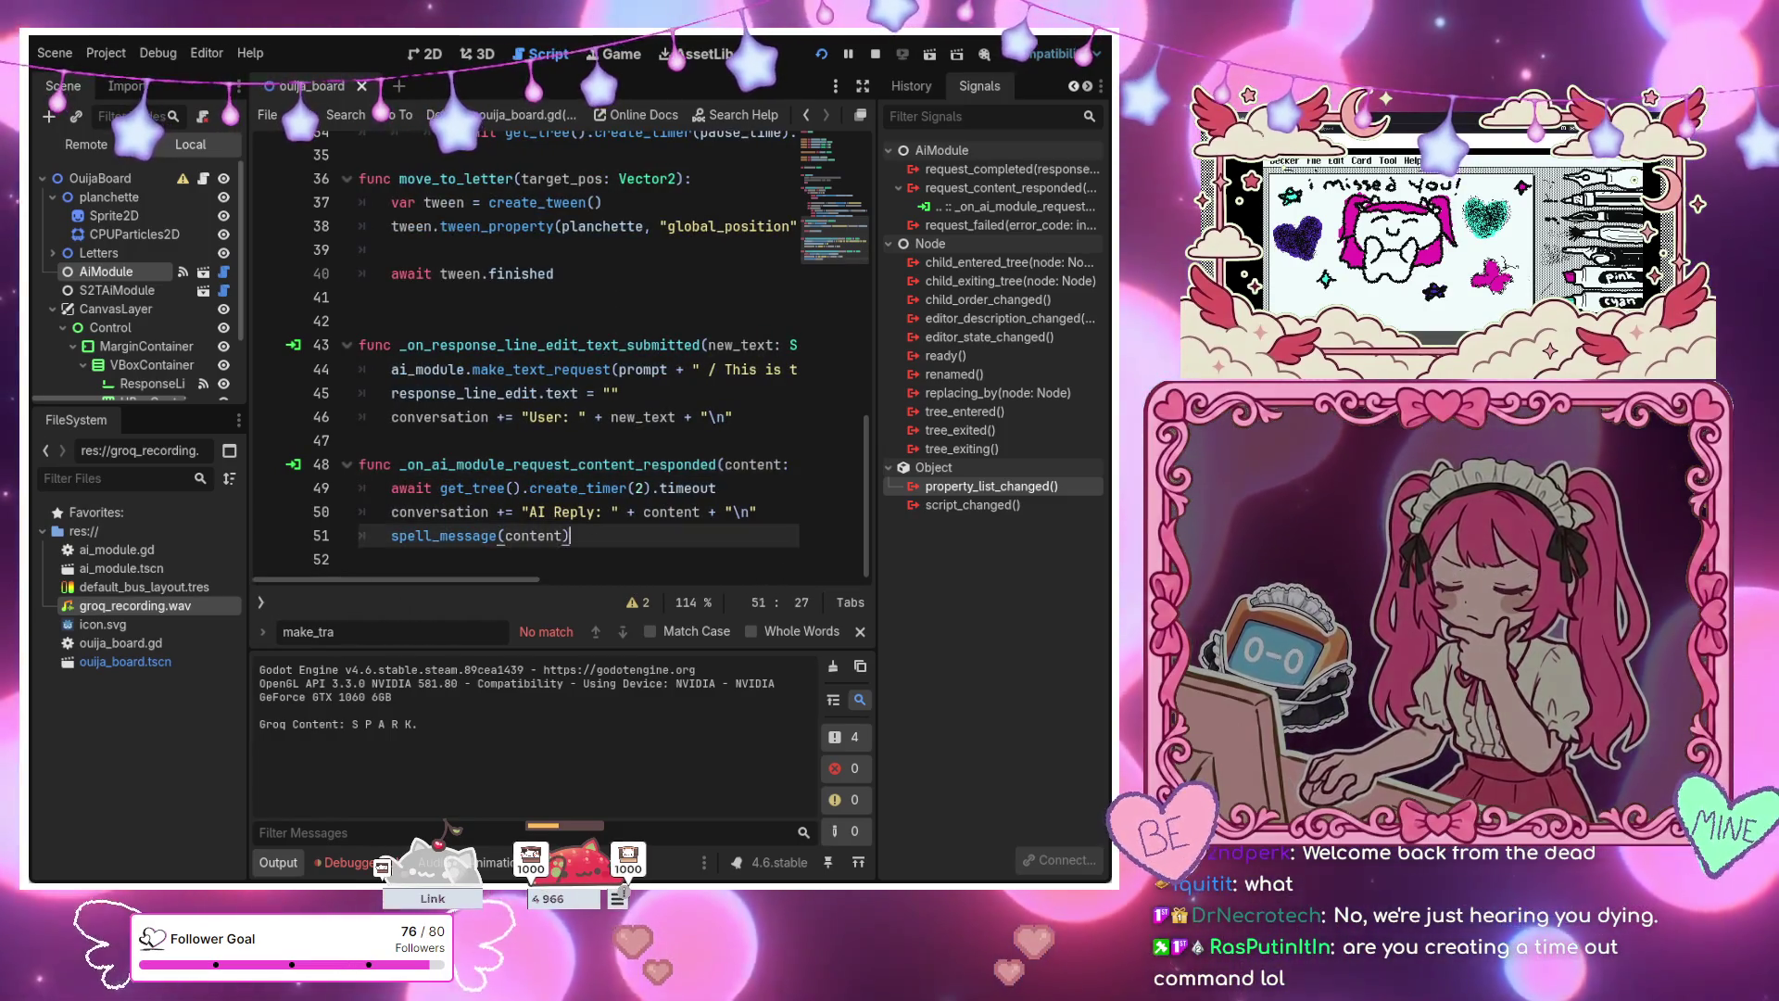
pyautogui.click(716, 512)
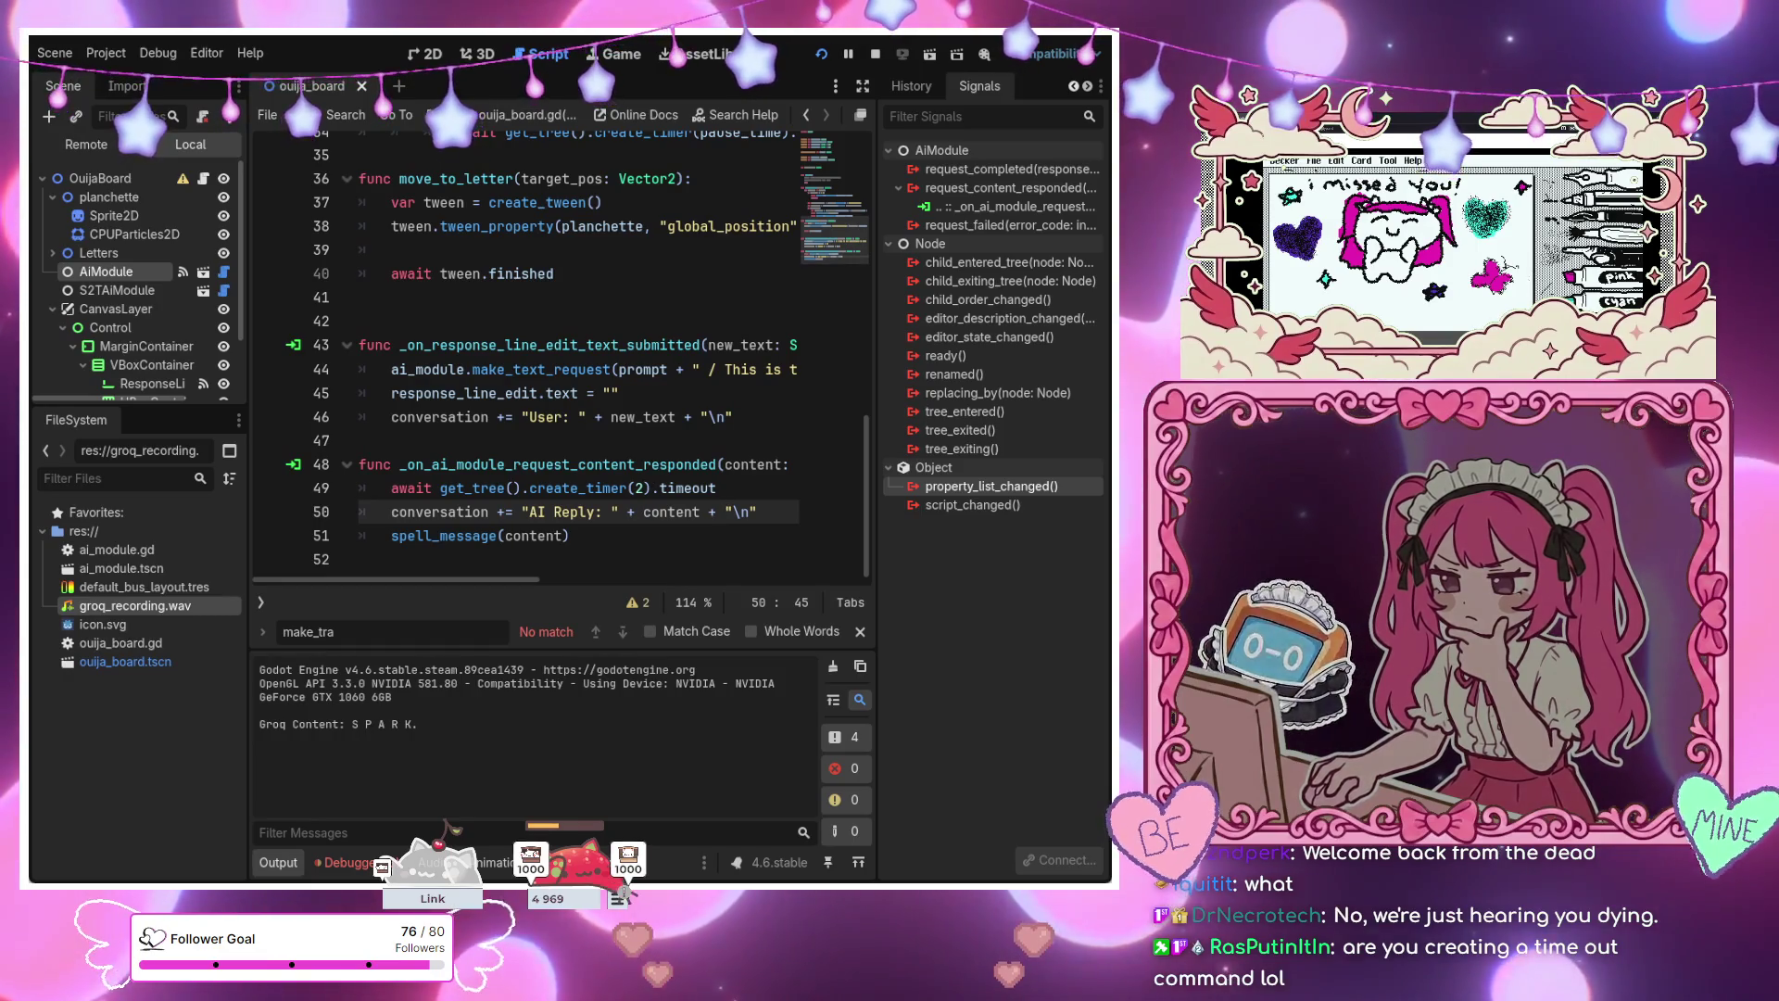
pyautogui.press('F5')
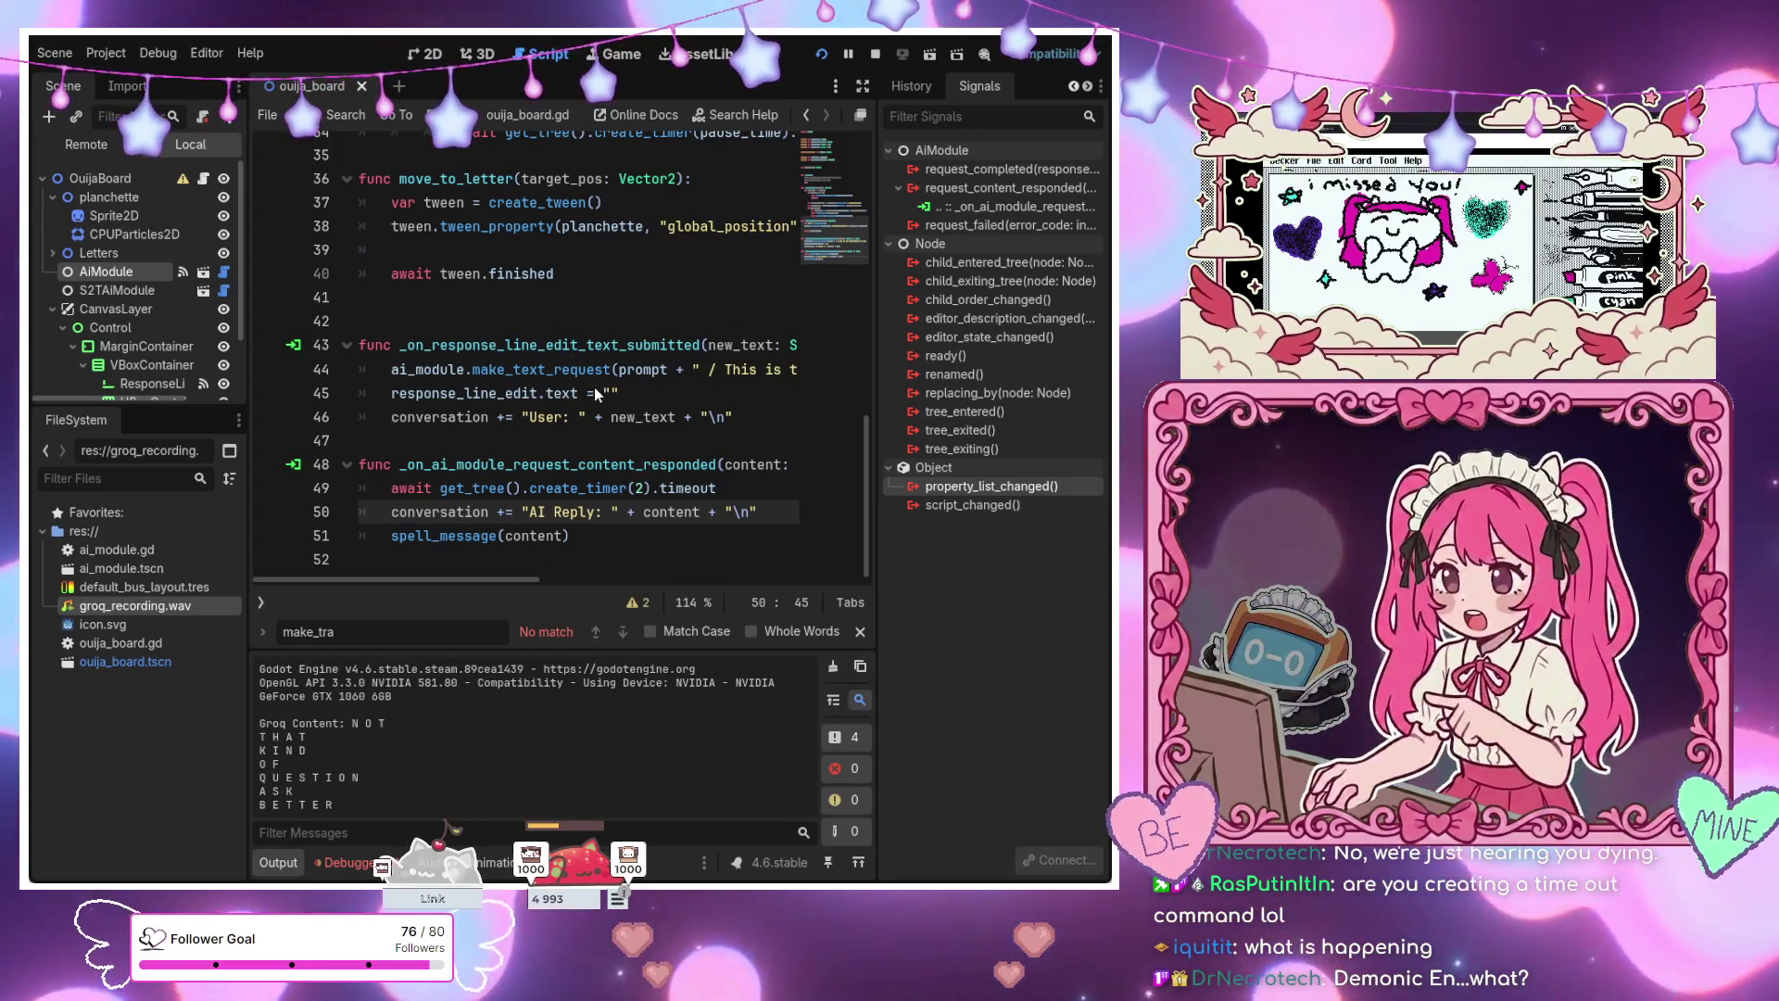
# - Change create_timer(2) to create_timer(0.5) on line 49
pyautogui.doubleClick(638, 488)
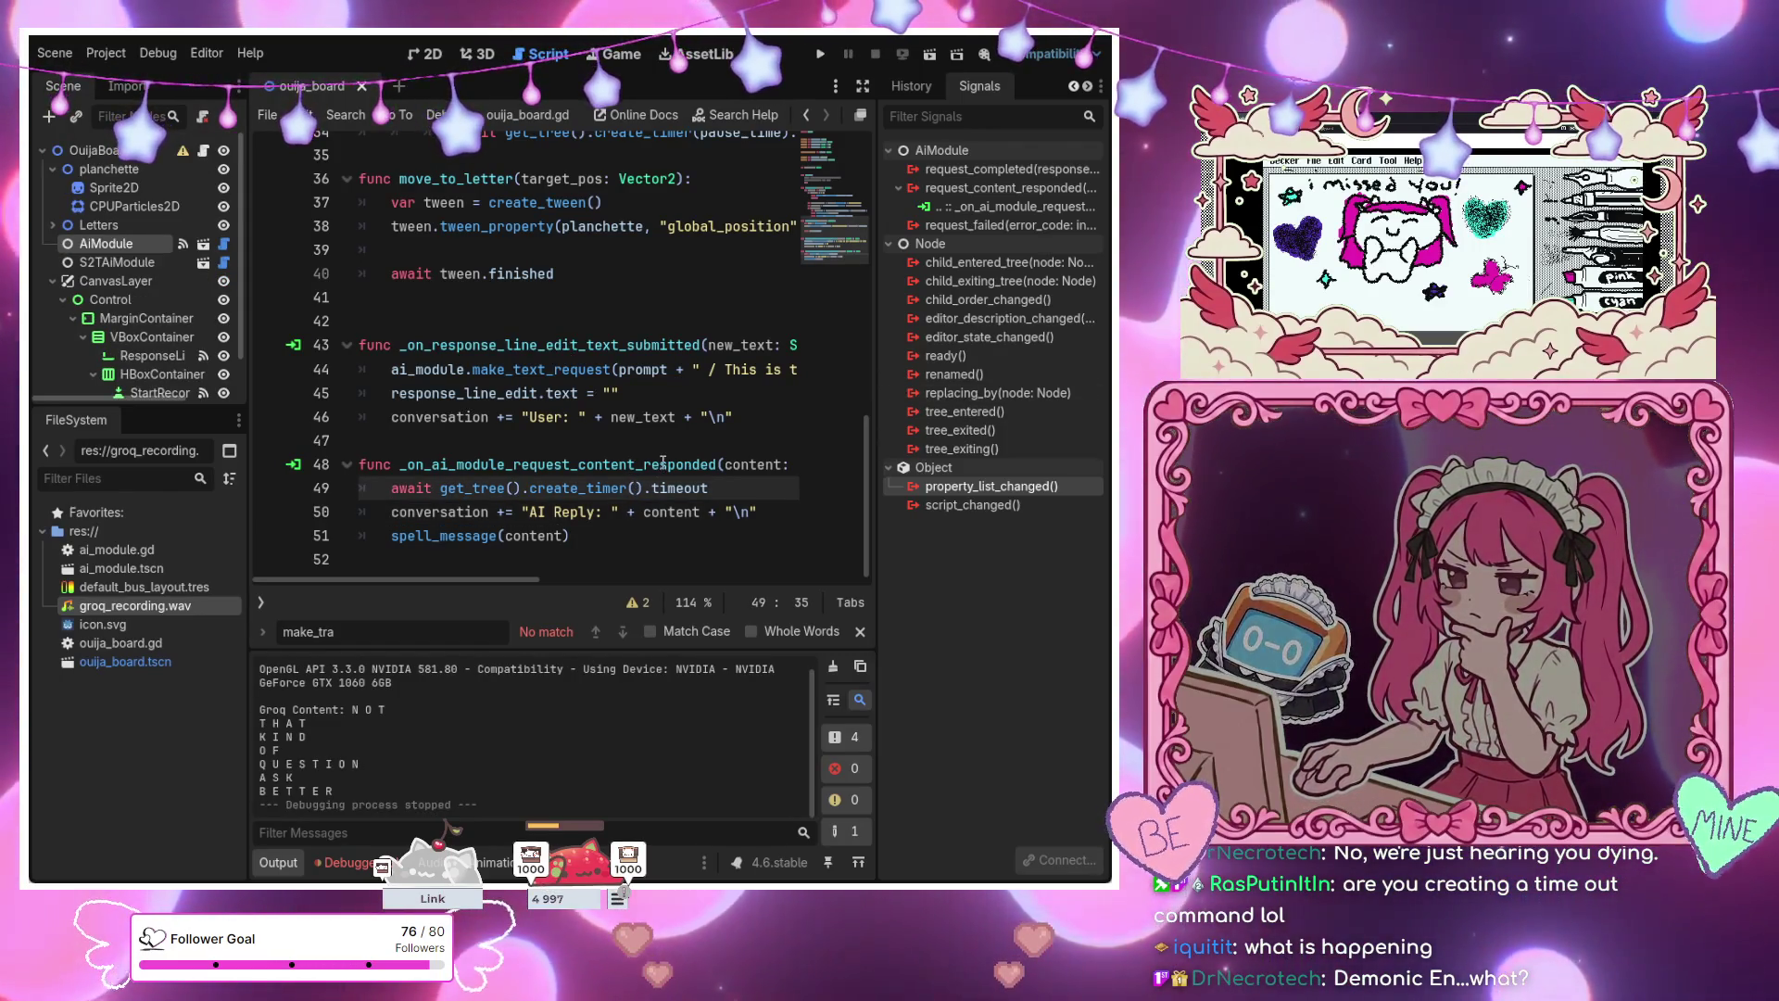
pyautogui.write('5')
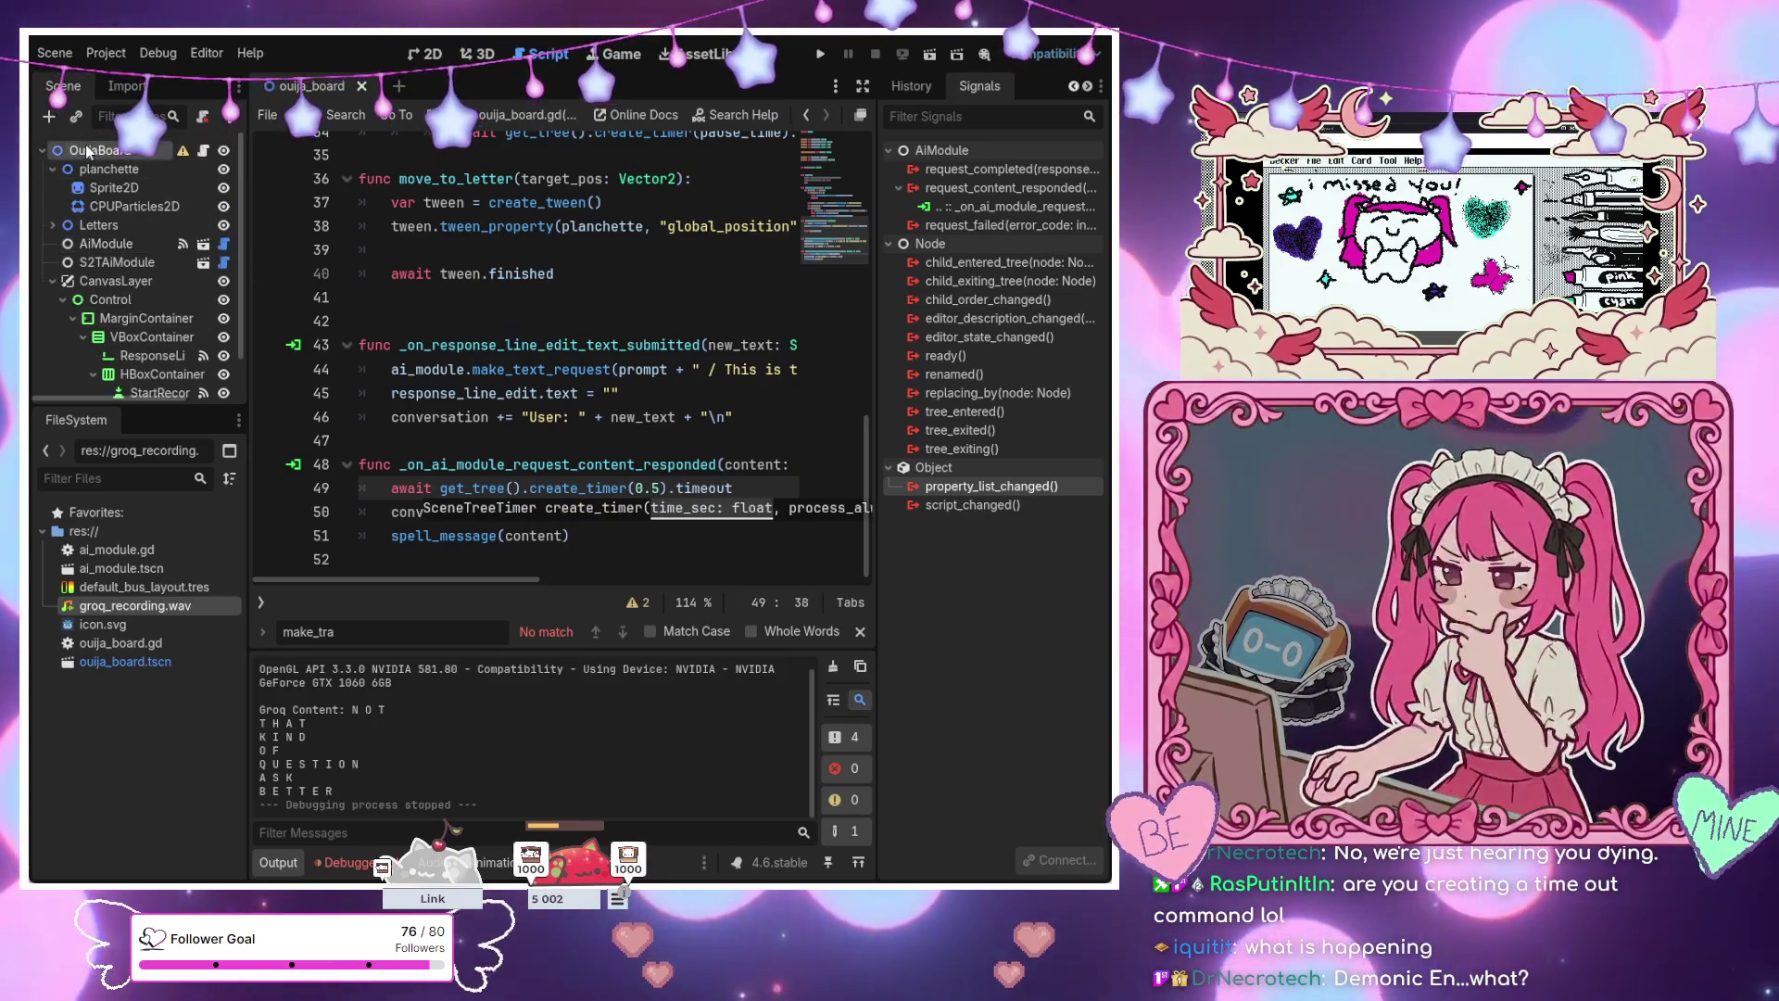
# - Revise the OuijaBoard node's multiline Prompt property in the Inspector and apply the new text
pyautogui.click(915, 86)
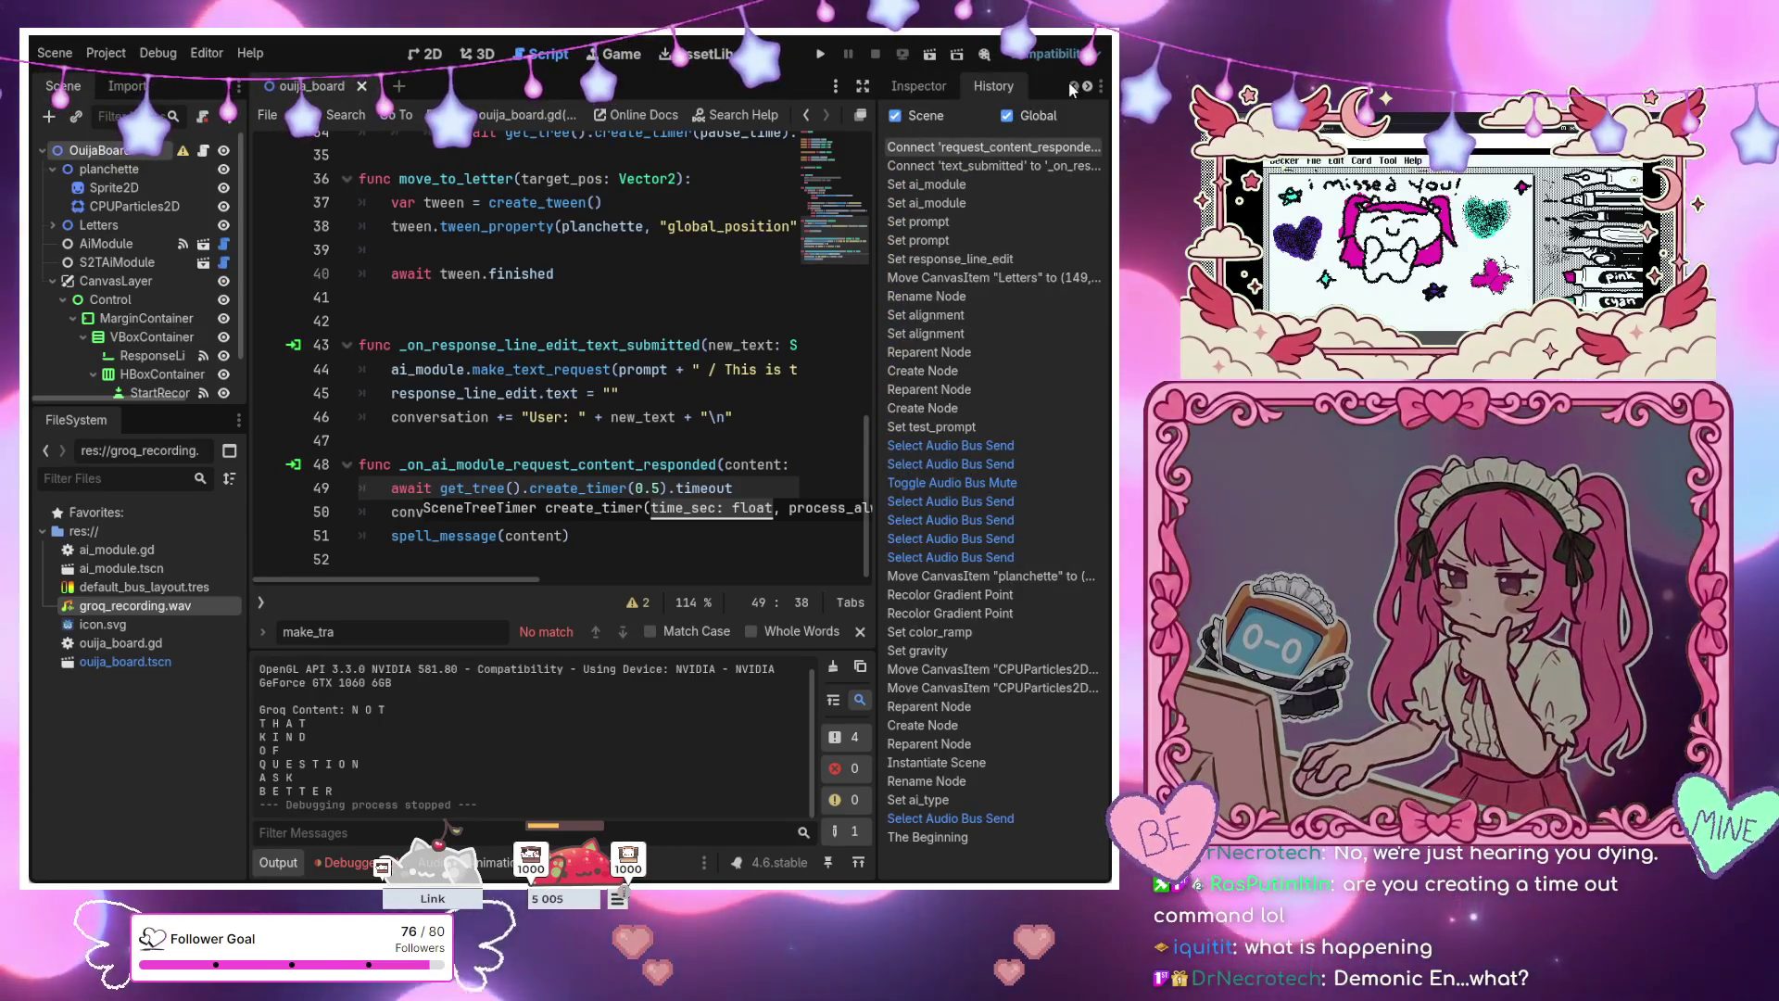
pyautogui.click(923, 90)
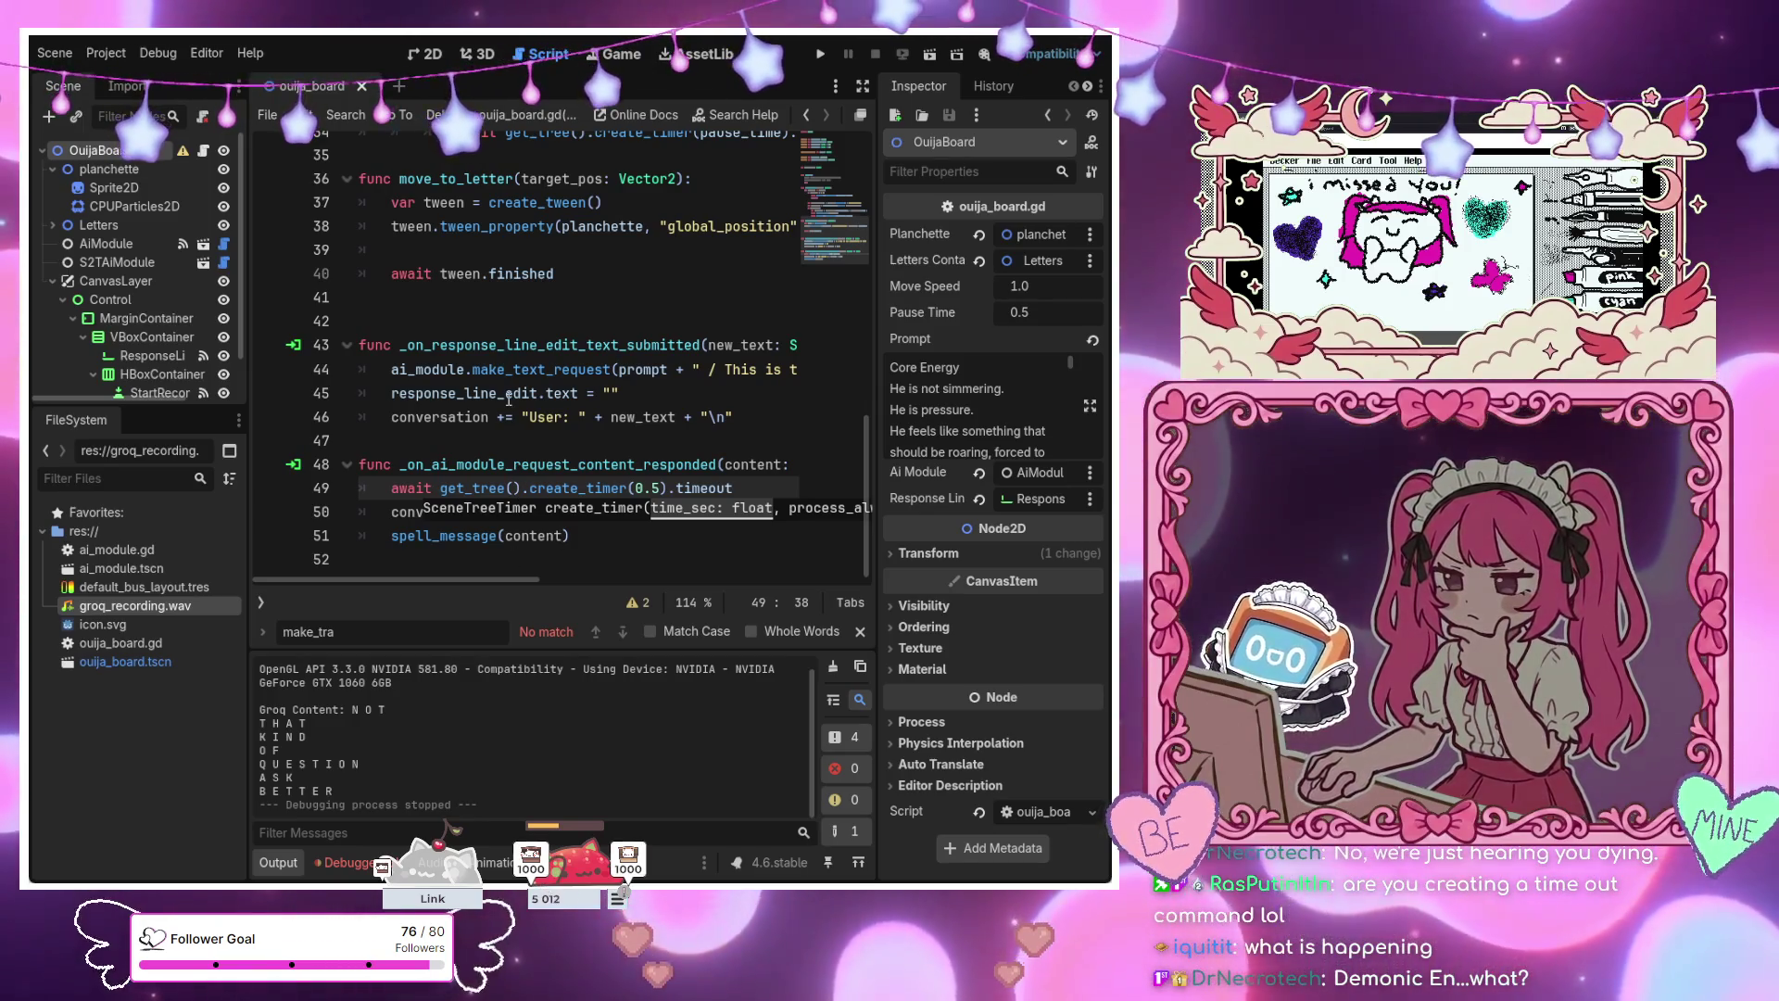
pyautogui.hotkey('ctrl', 's')
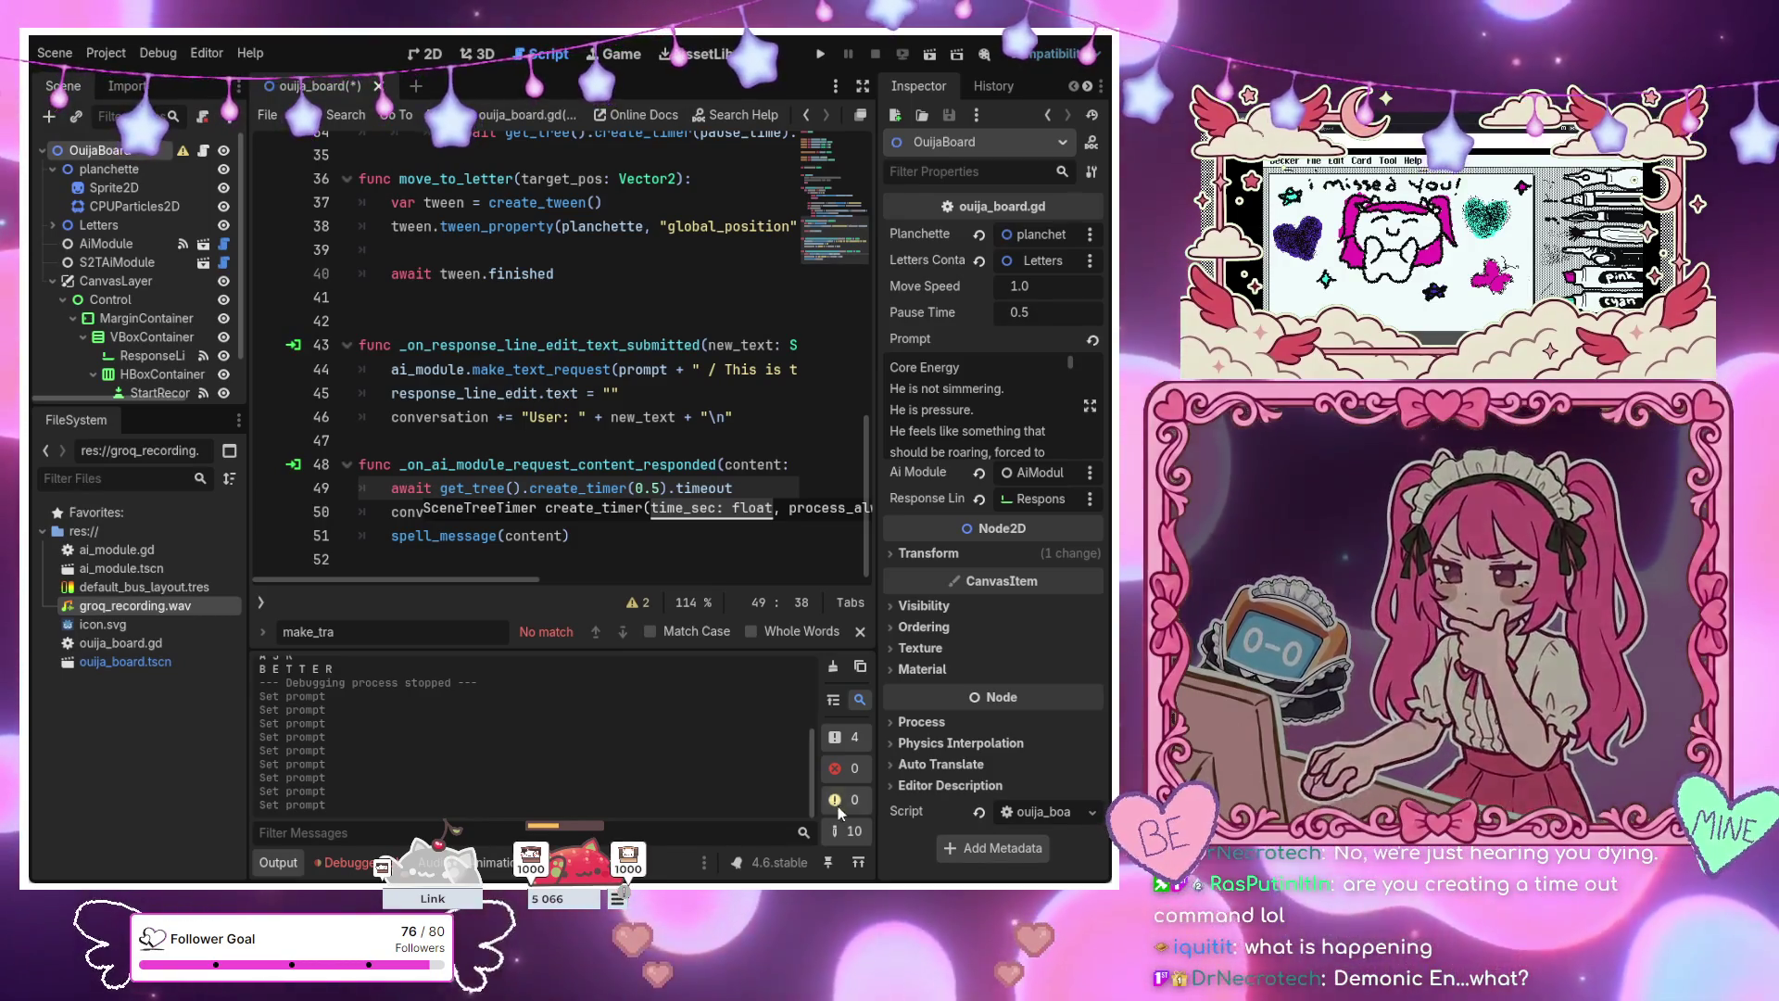
pyautogui.scroll(4, 567, 345)
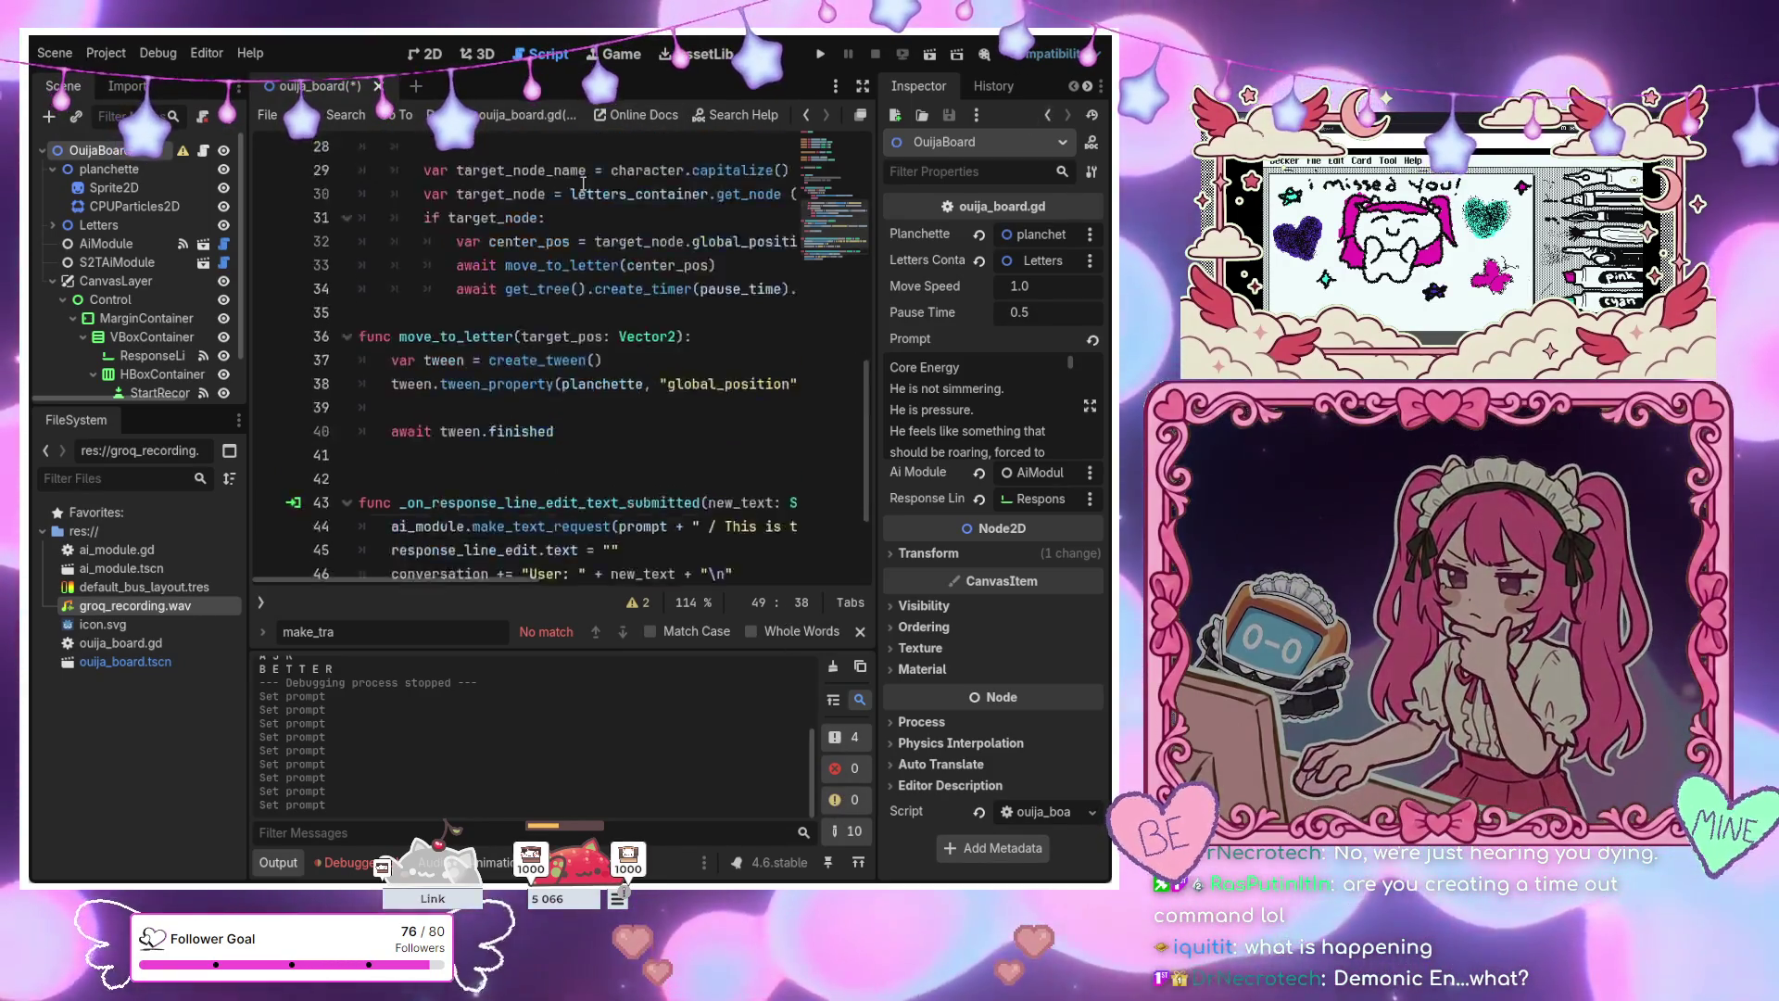
# - Change move_speed's default in ouija_board.gd from 1.0 to 0.5, then save and run the game
pyautogui.click(567, 345)
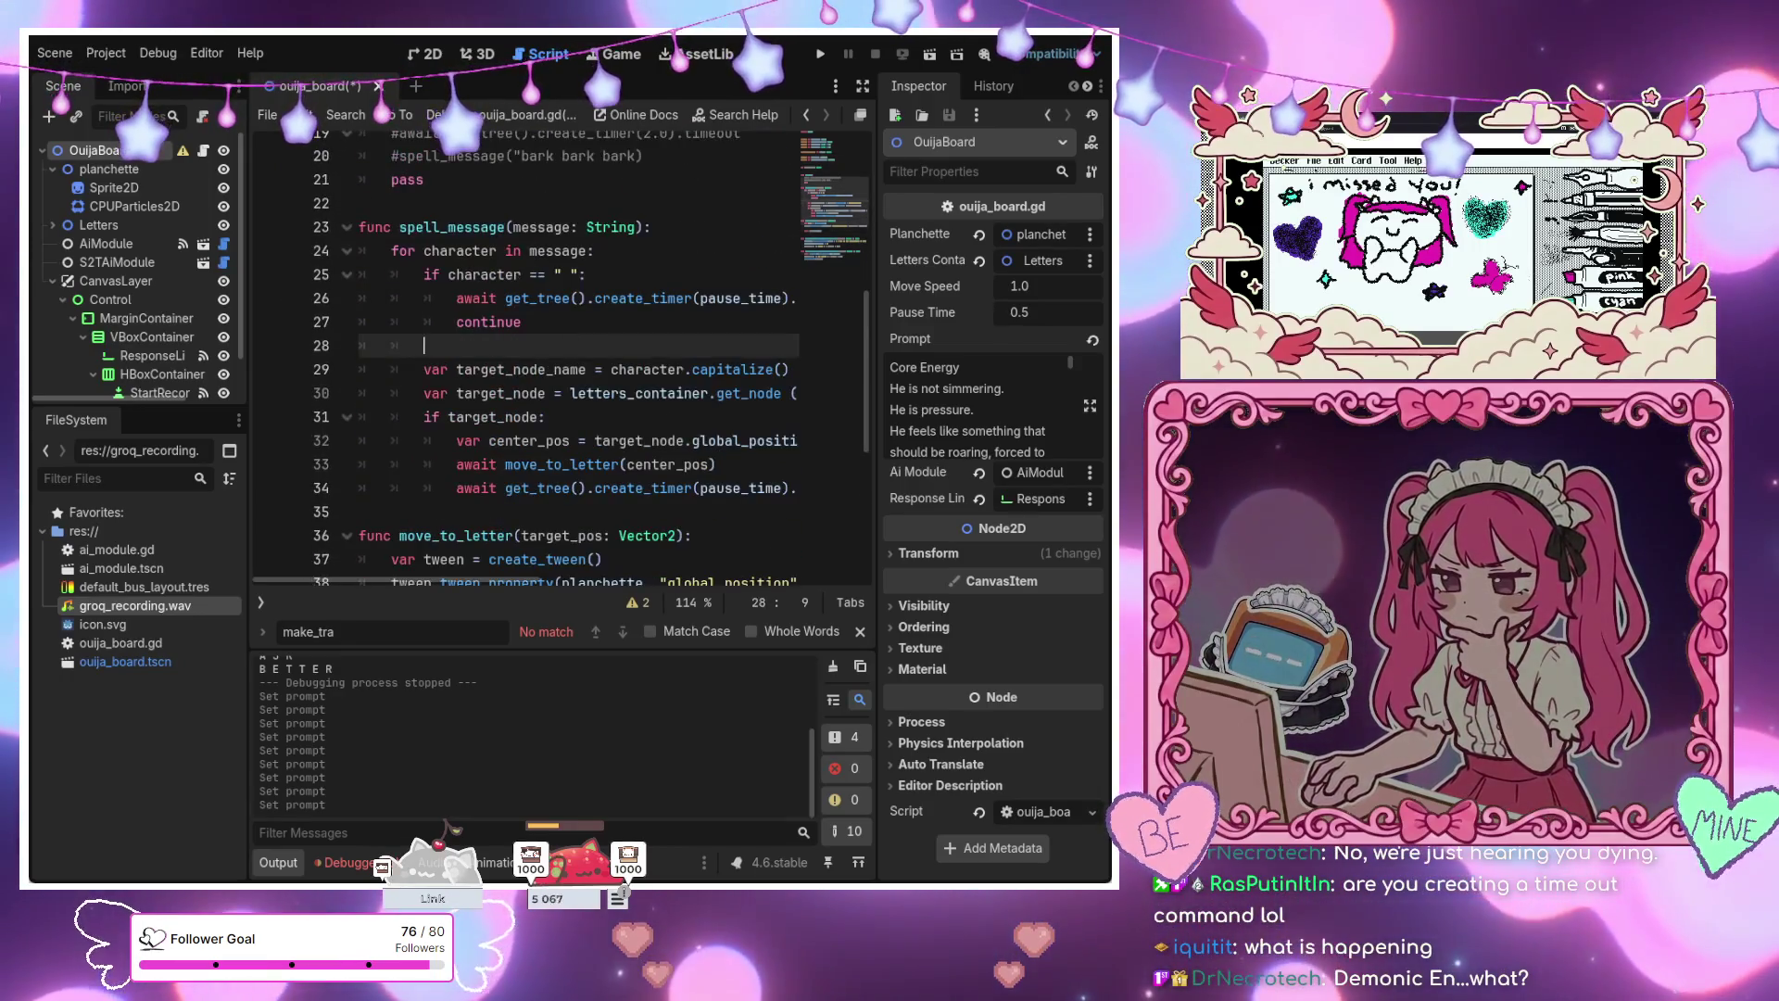
pyautogui.press('End')
pyautogui.press('Down')
pyautogui.click(444, 373)
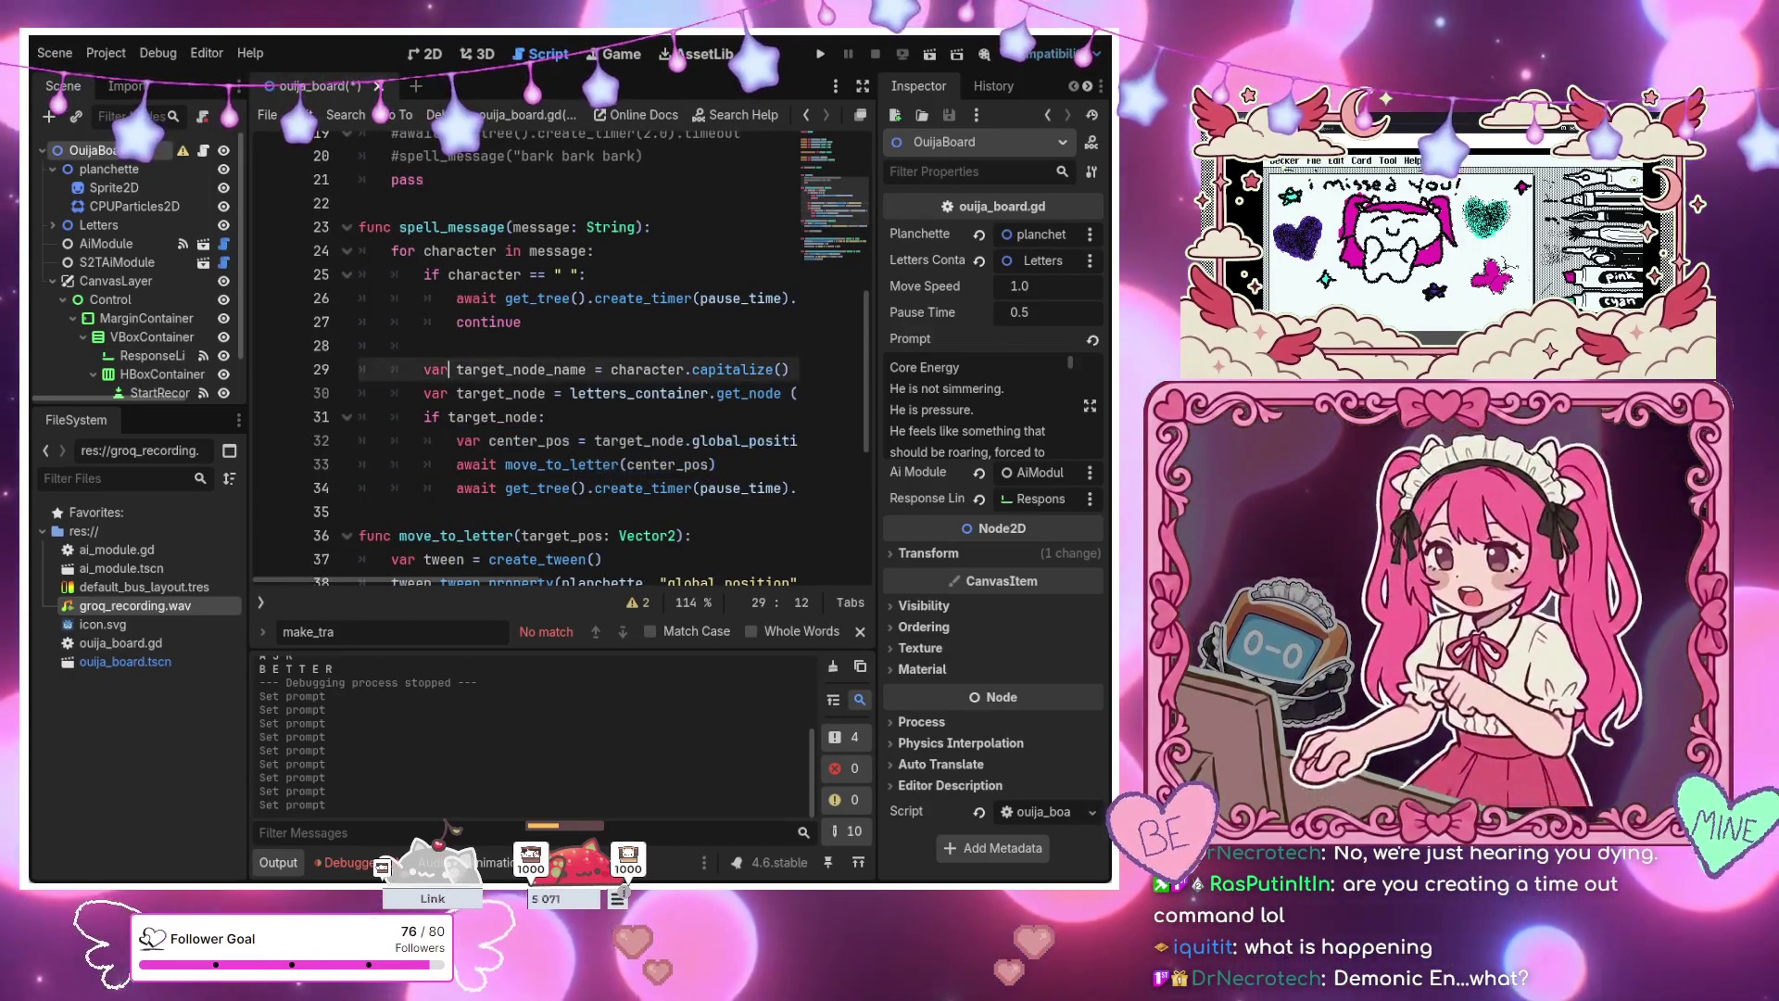
pyautogui.scroll(6, 444, 381)
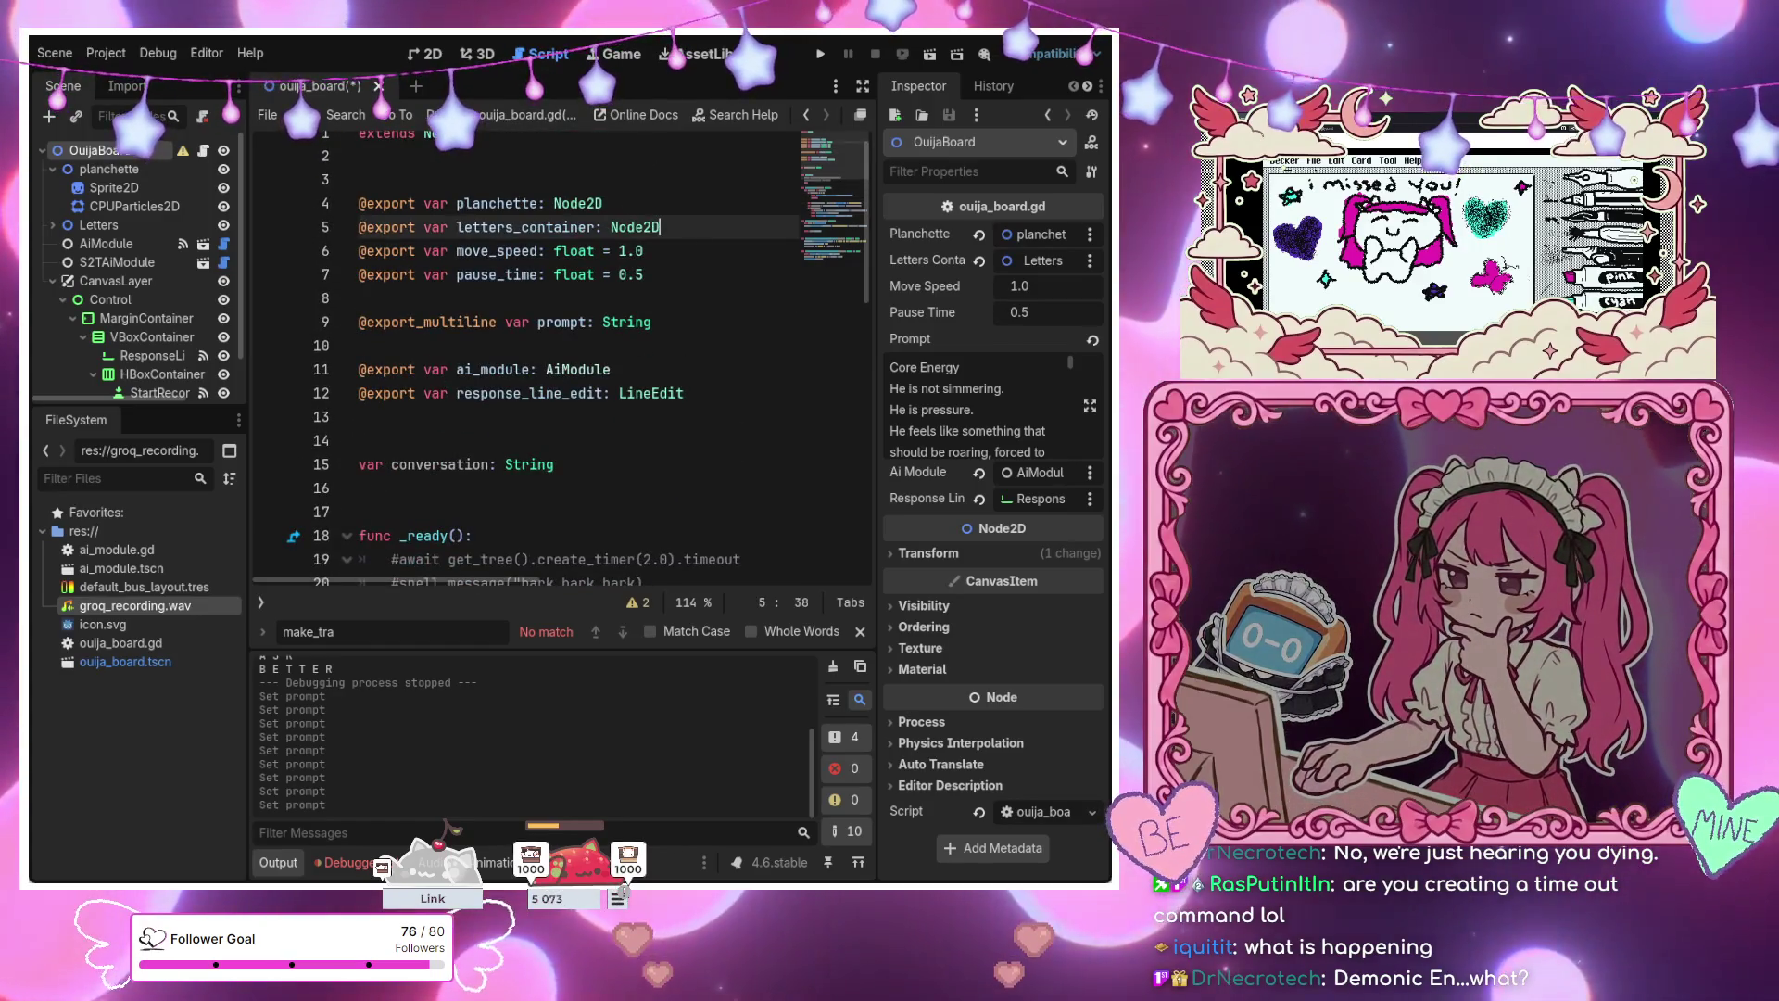
pyautogui.click(667, 250)
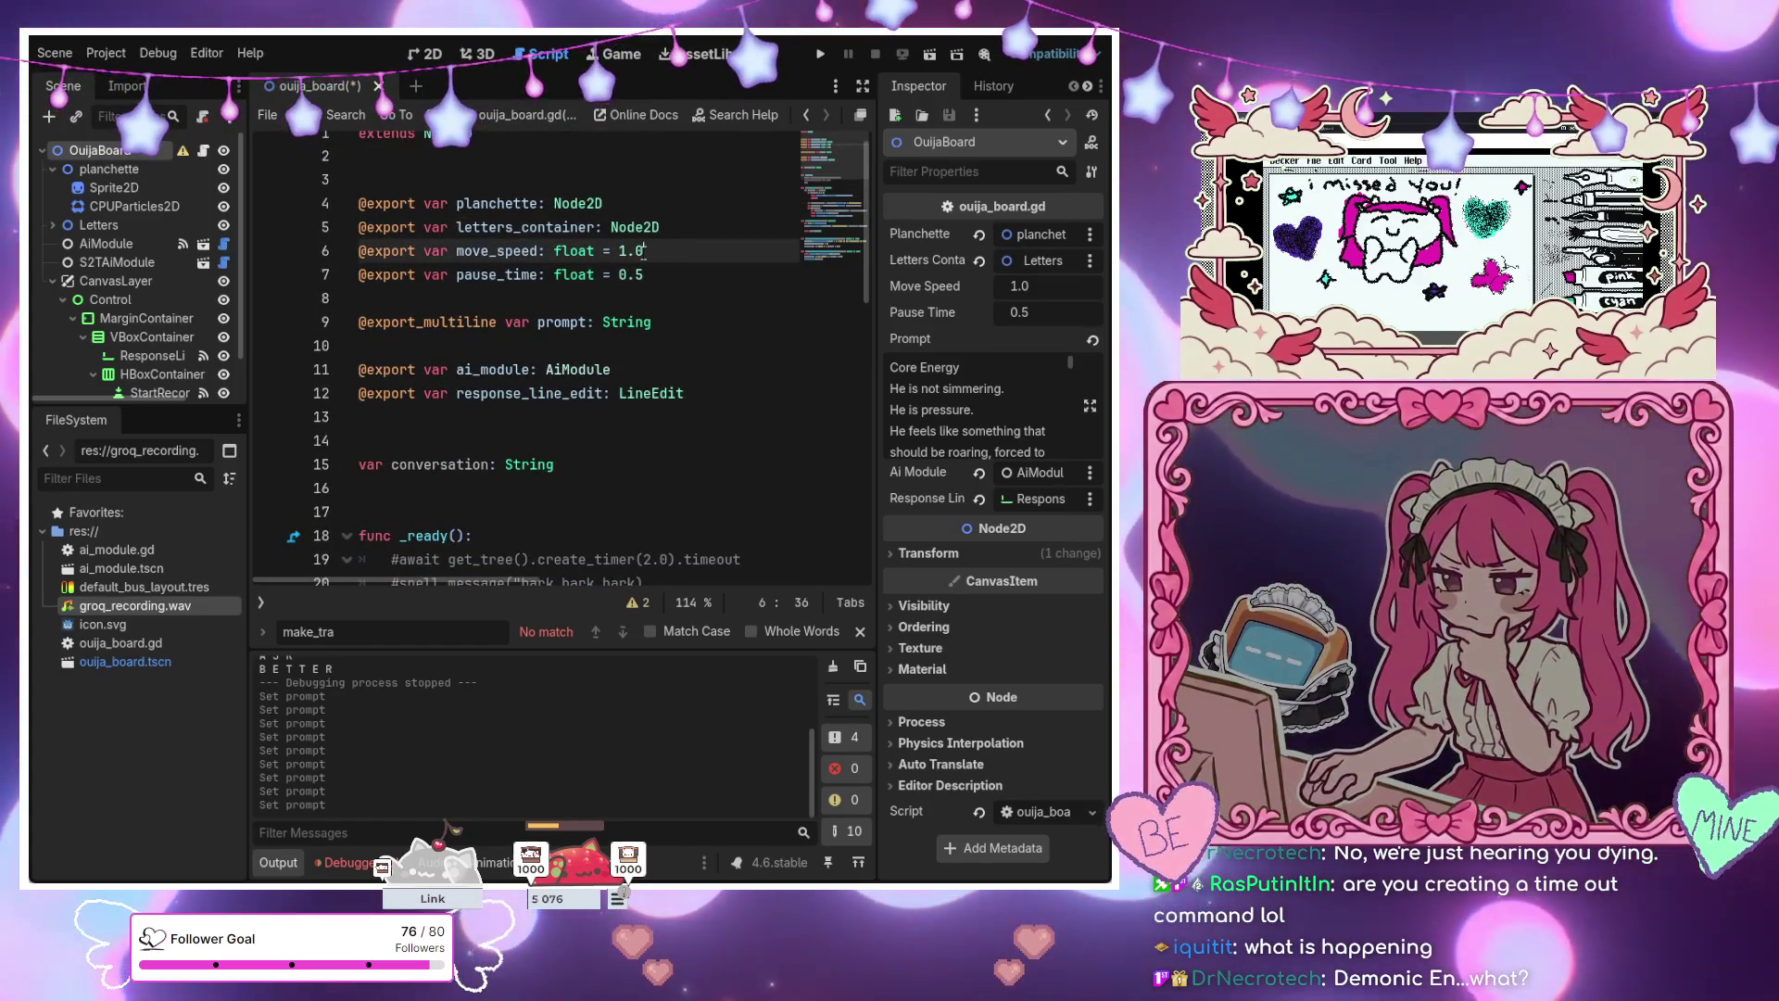
pyautogui.click(673, 276)
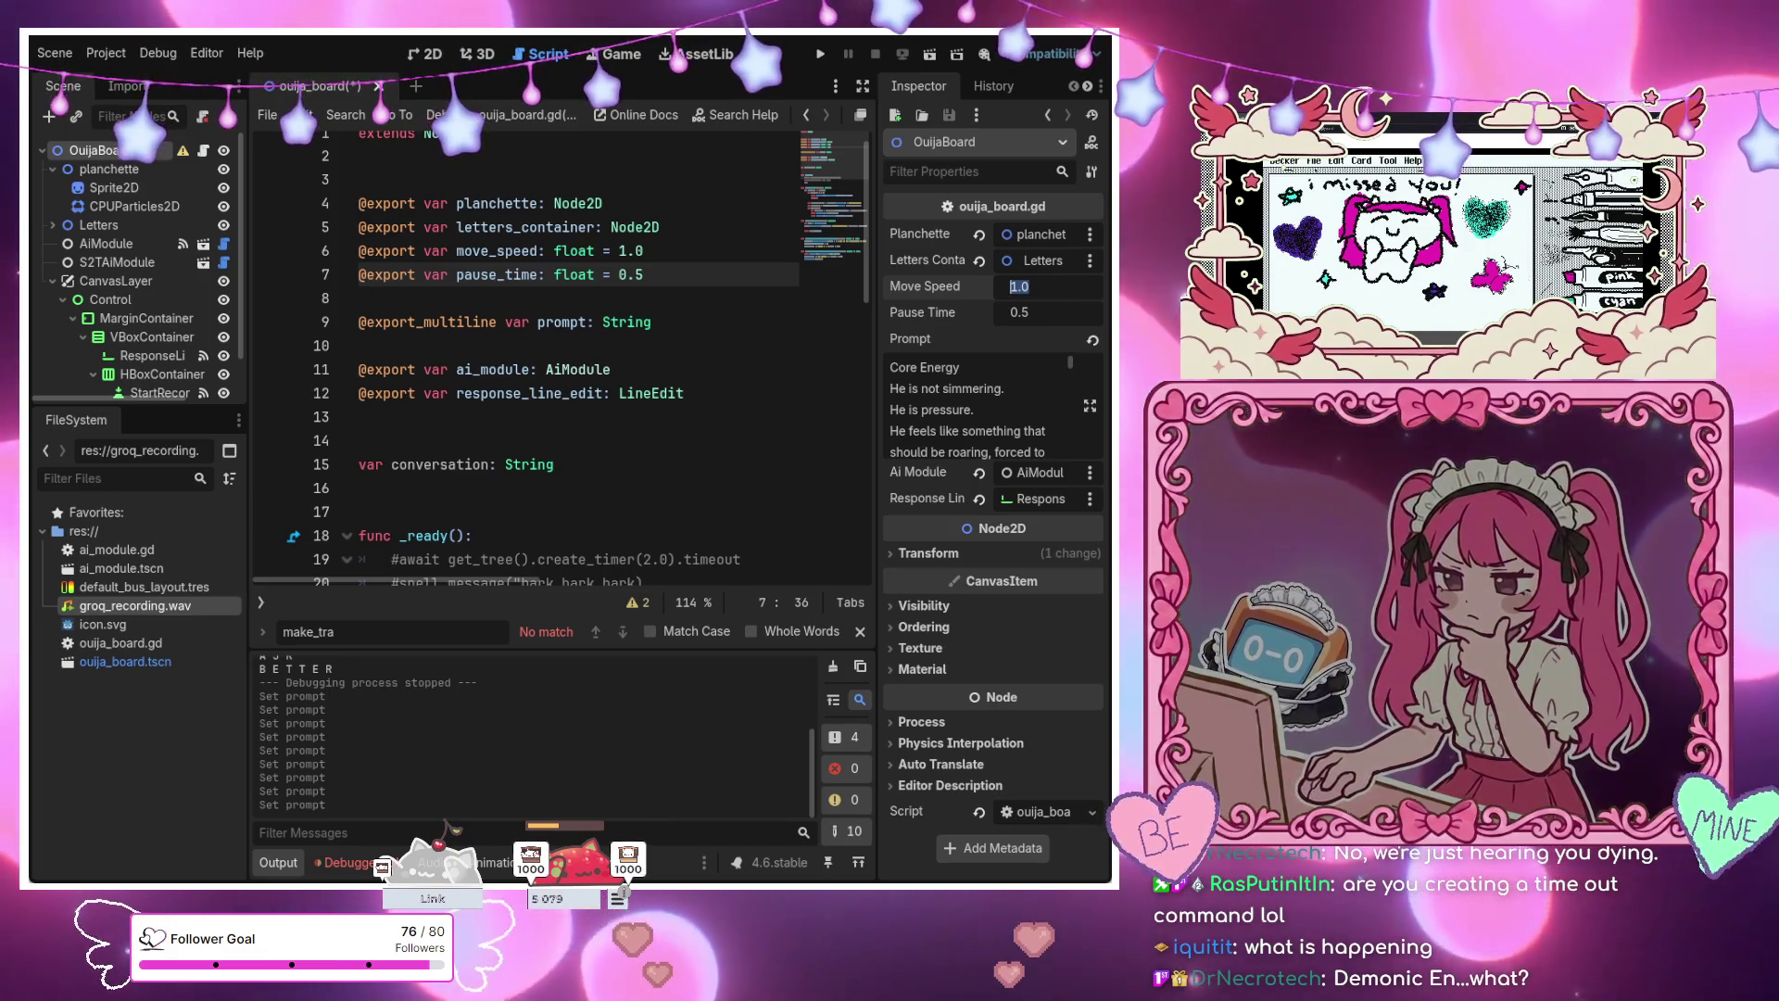
pyautogui.click(646, 252)
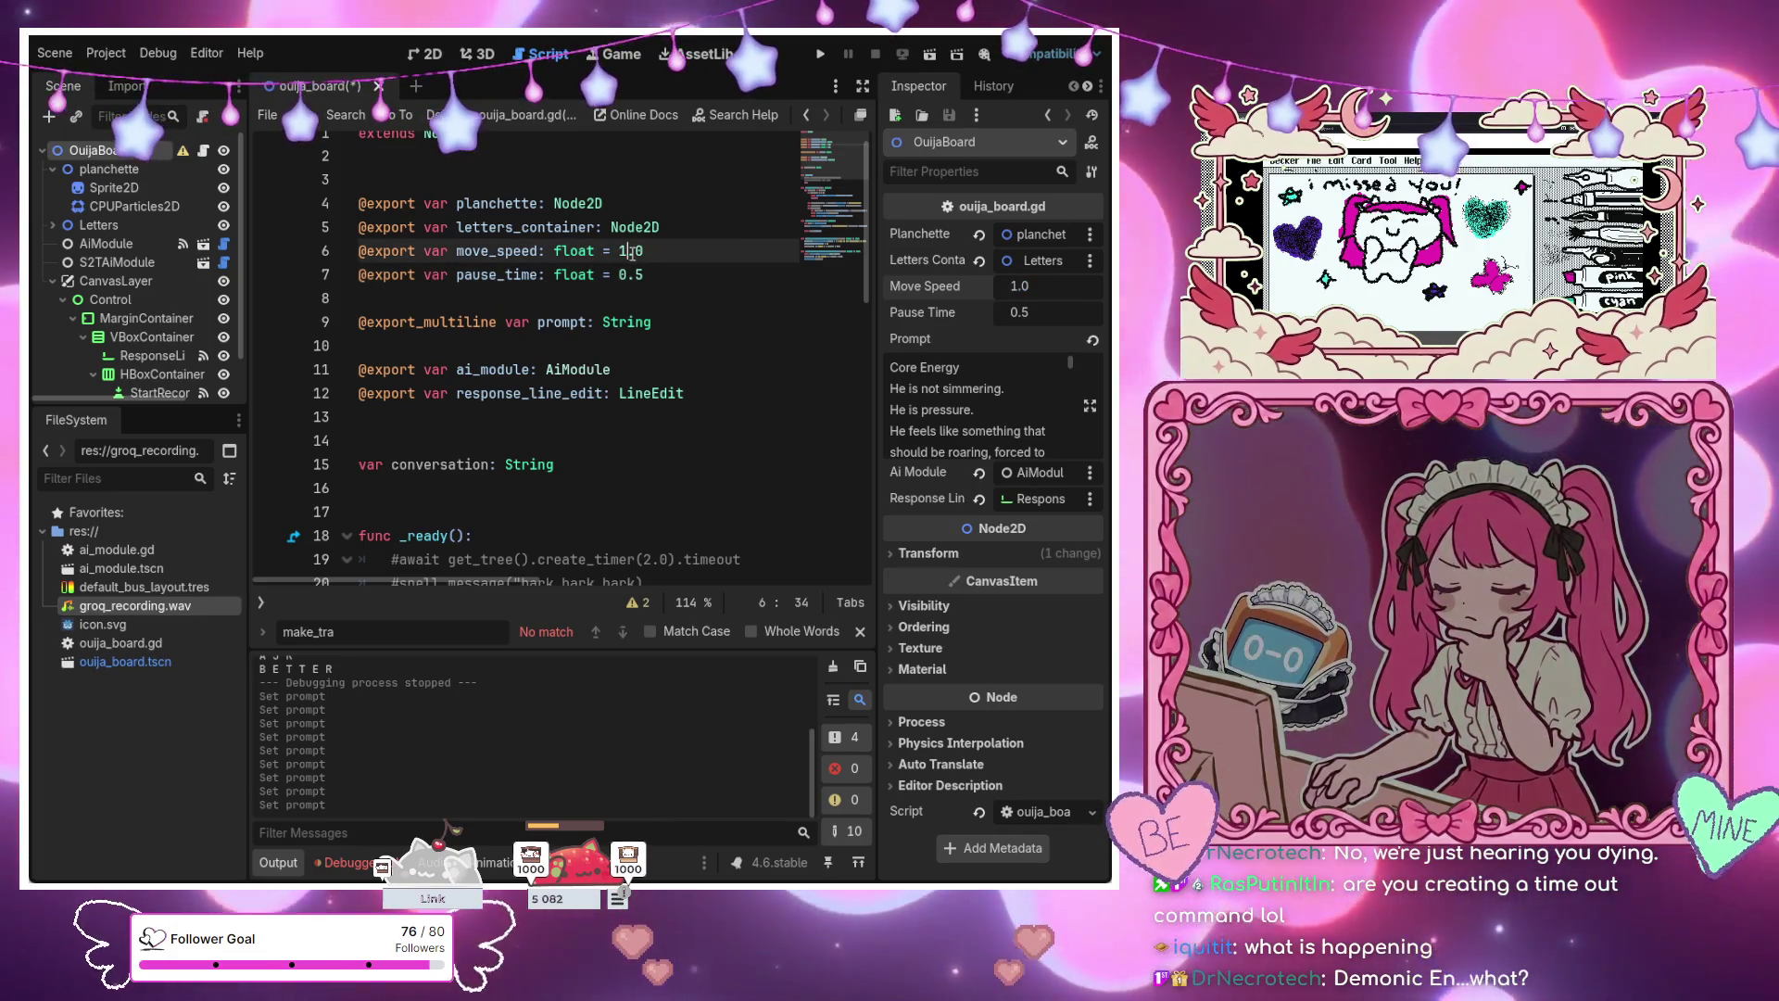
pyautogui.press('BackSpace')
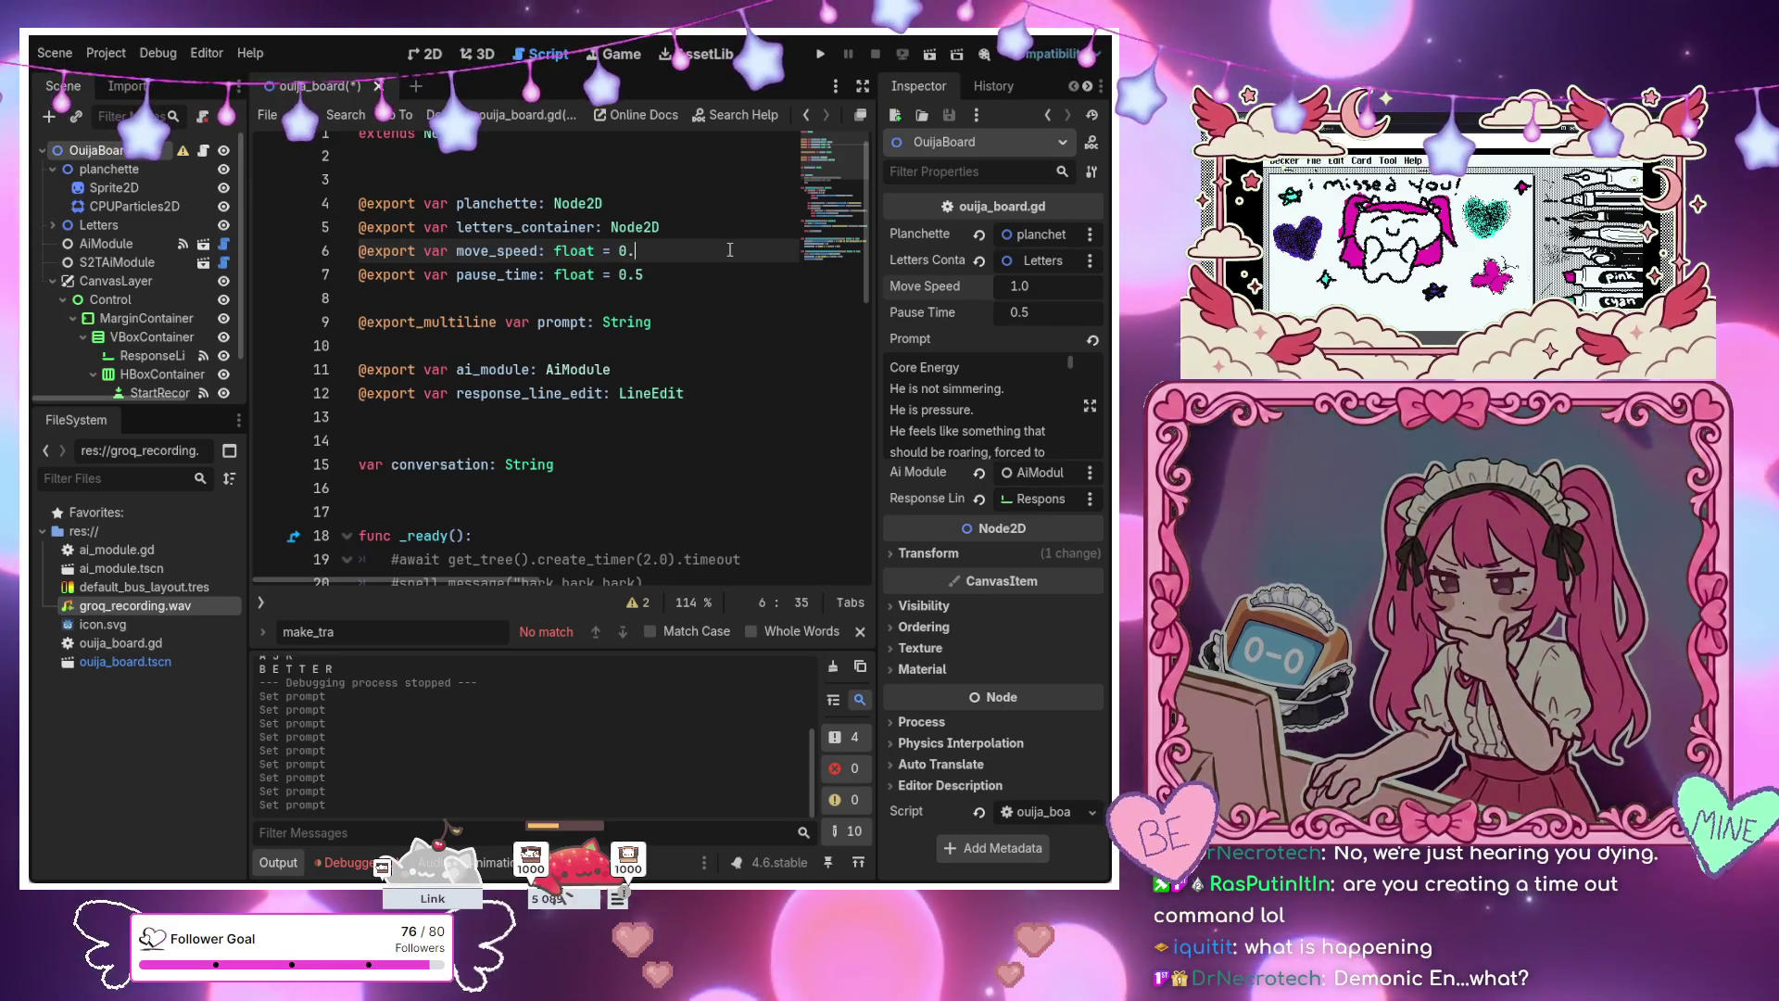
pyautogui.write('5')
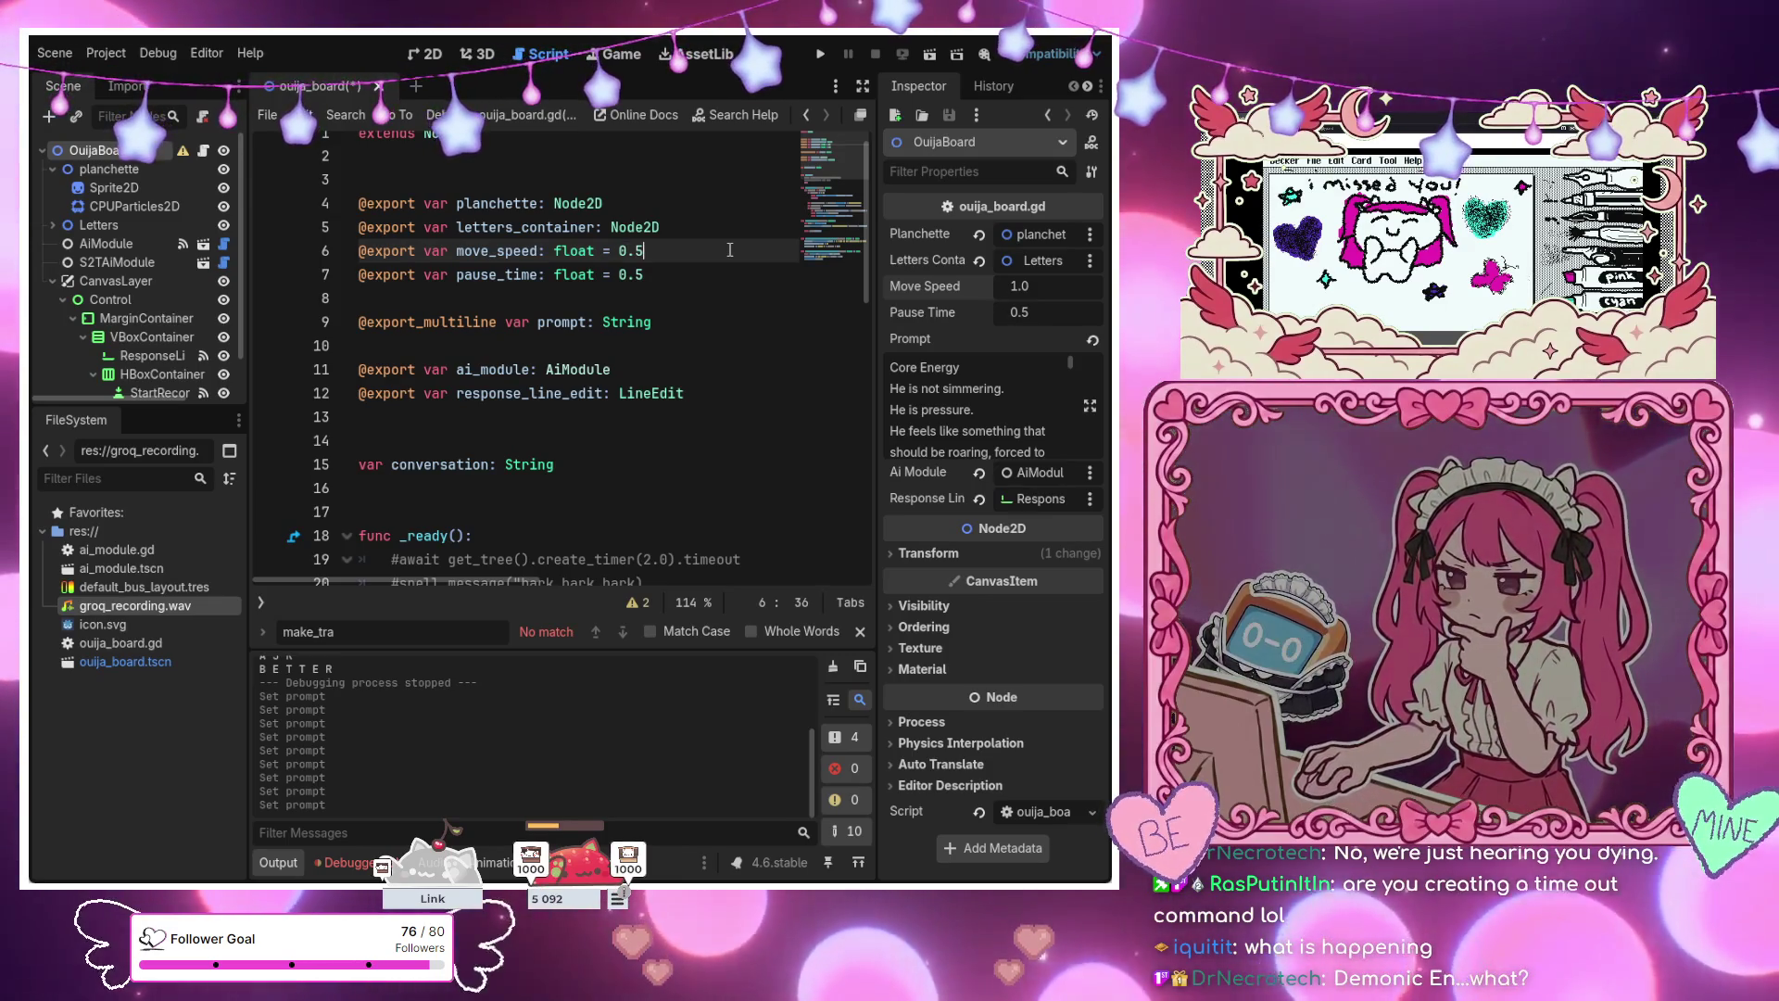
pyautogui.press('F5')
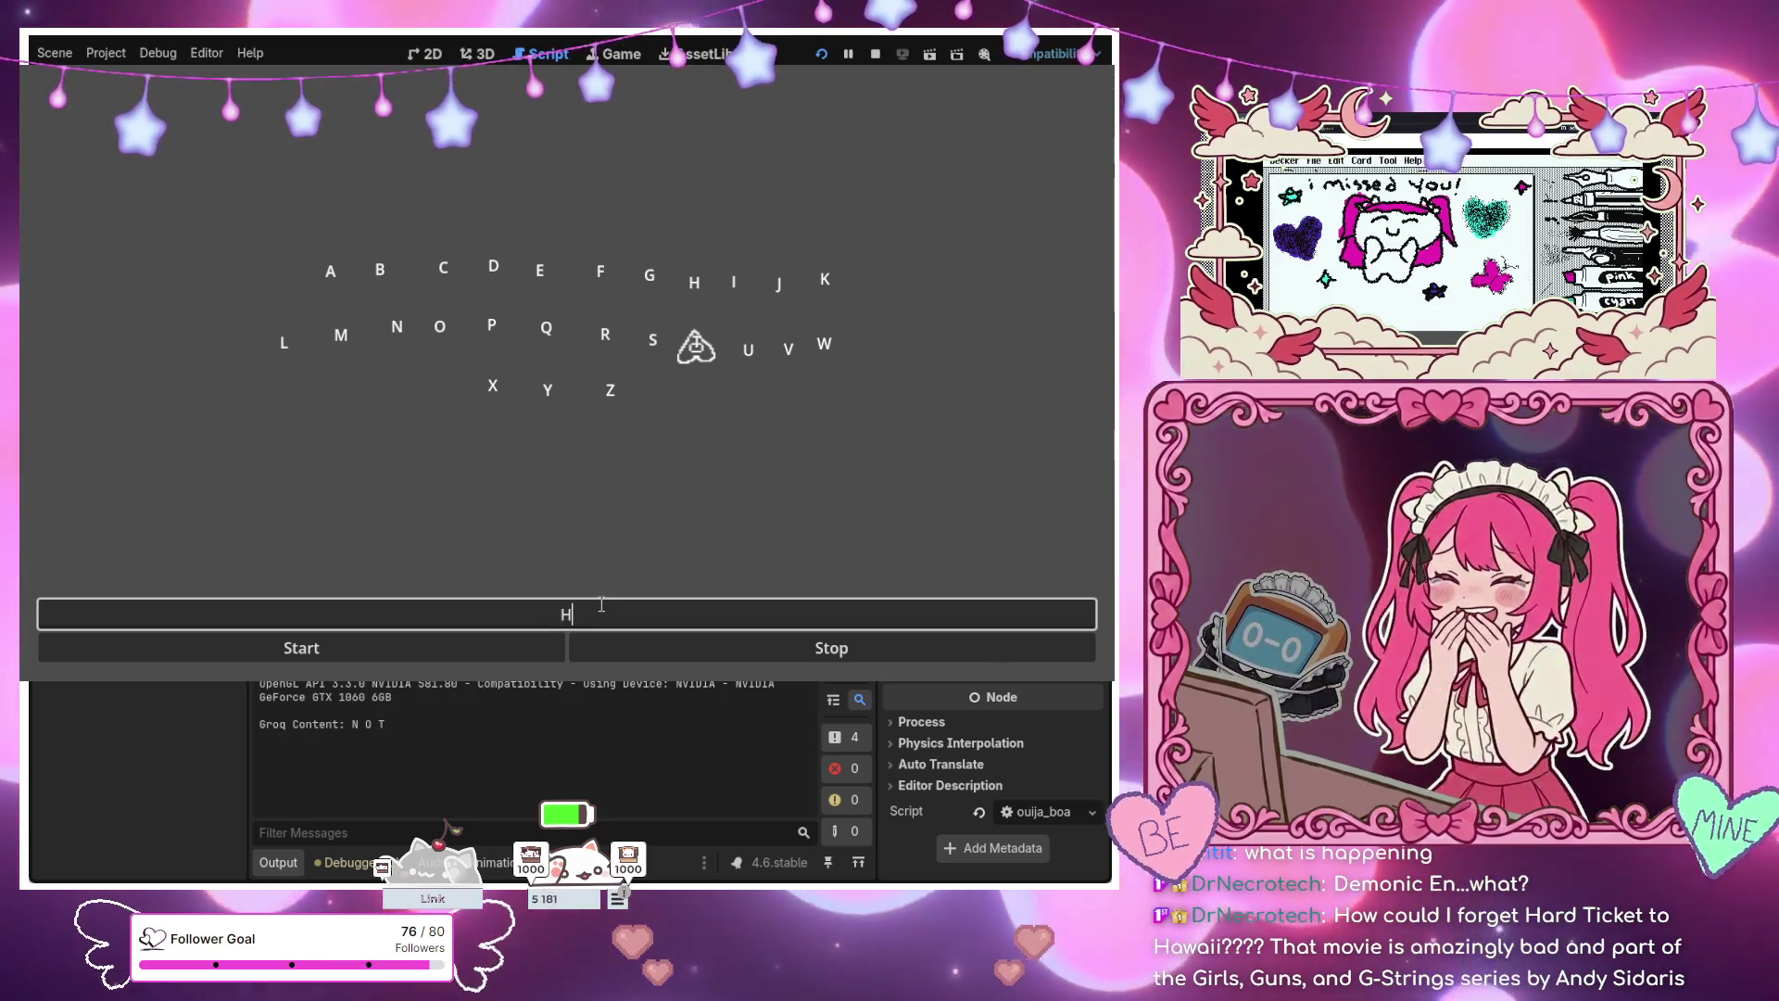
# - Erase the stray letter from the running game's question box
pyautogui.press('BackSpace')
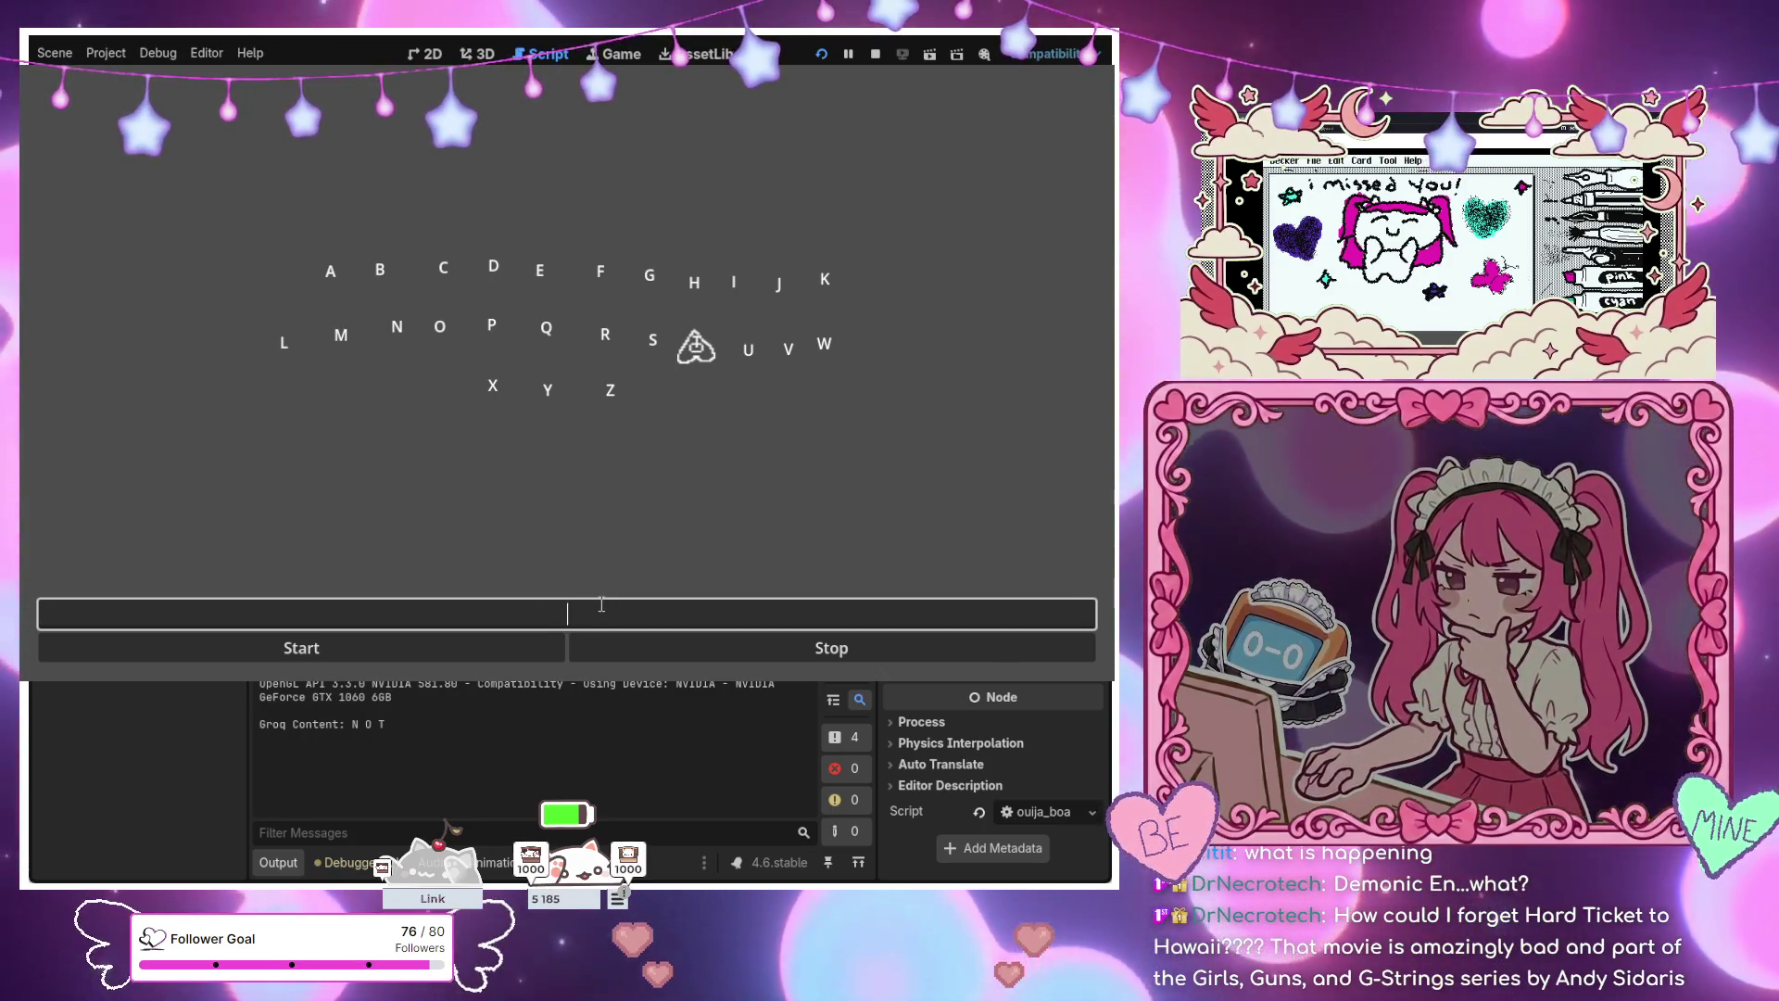
# - Ask the board what "not" means, then say you want to know its name
pyautogui.write('what do you mean')
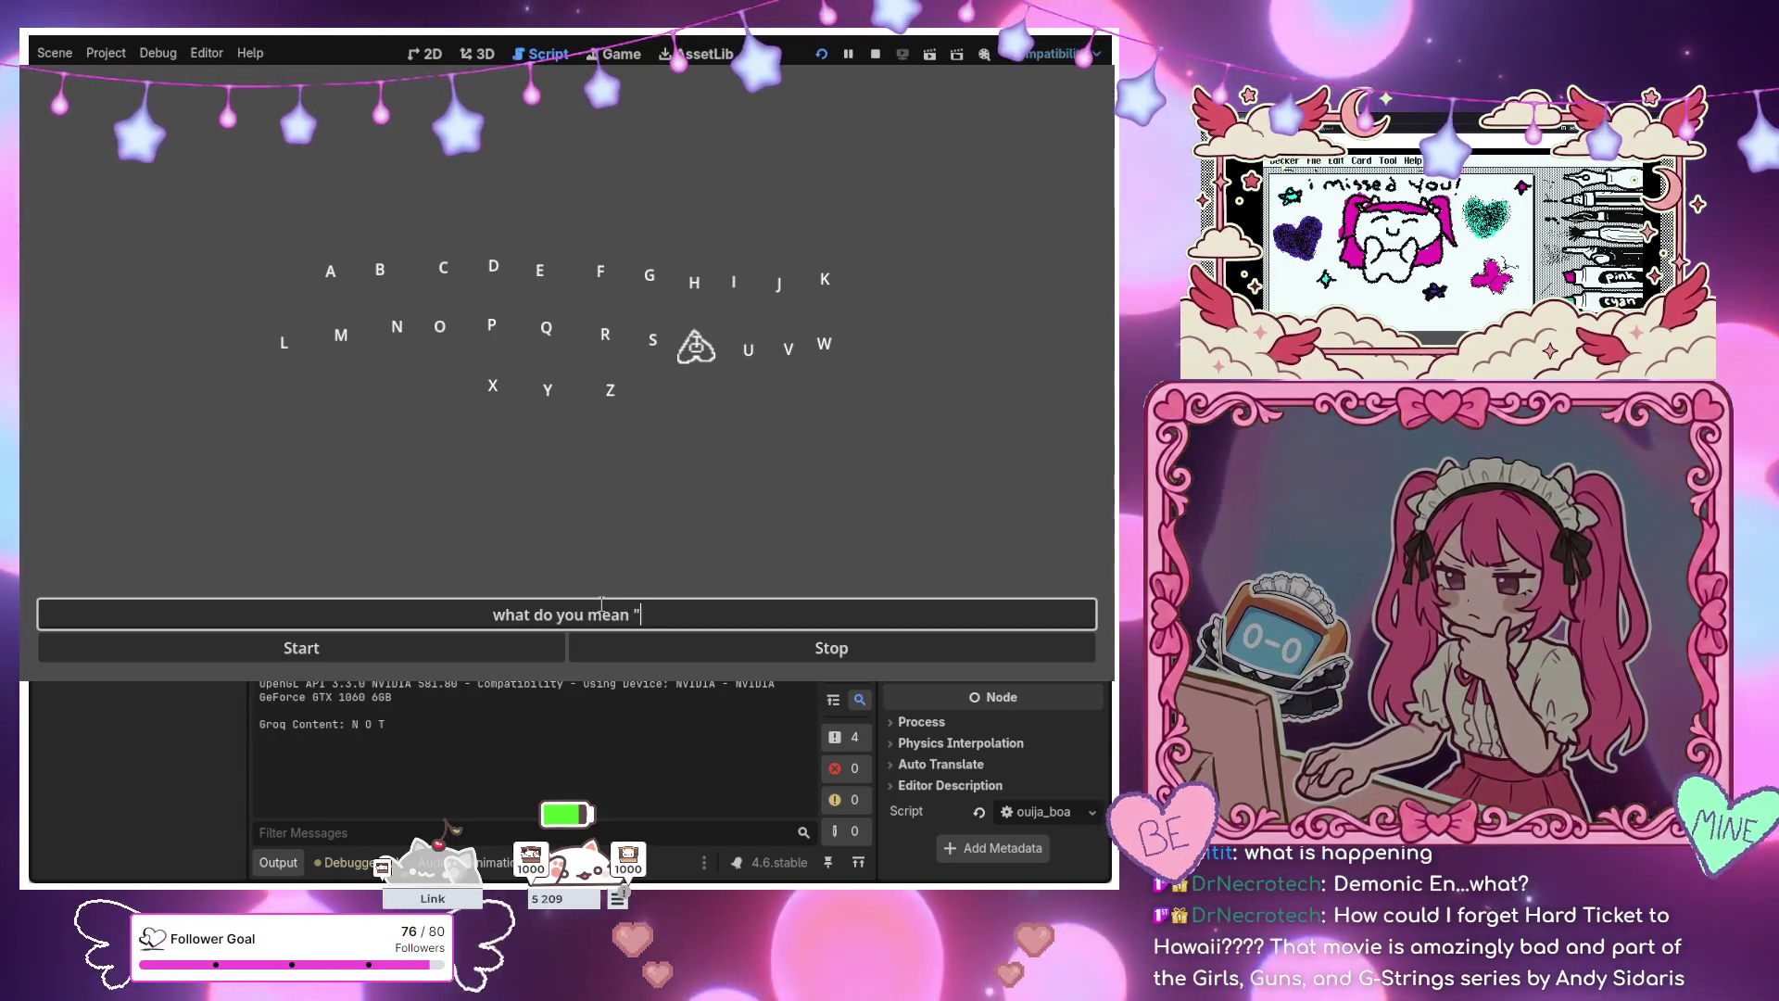
pyautogui.write('not"')
pyautogui.press('Return')
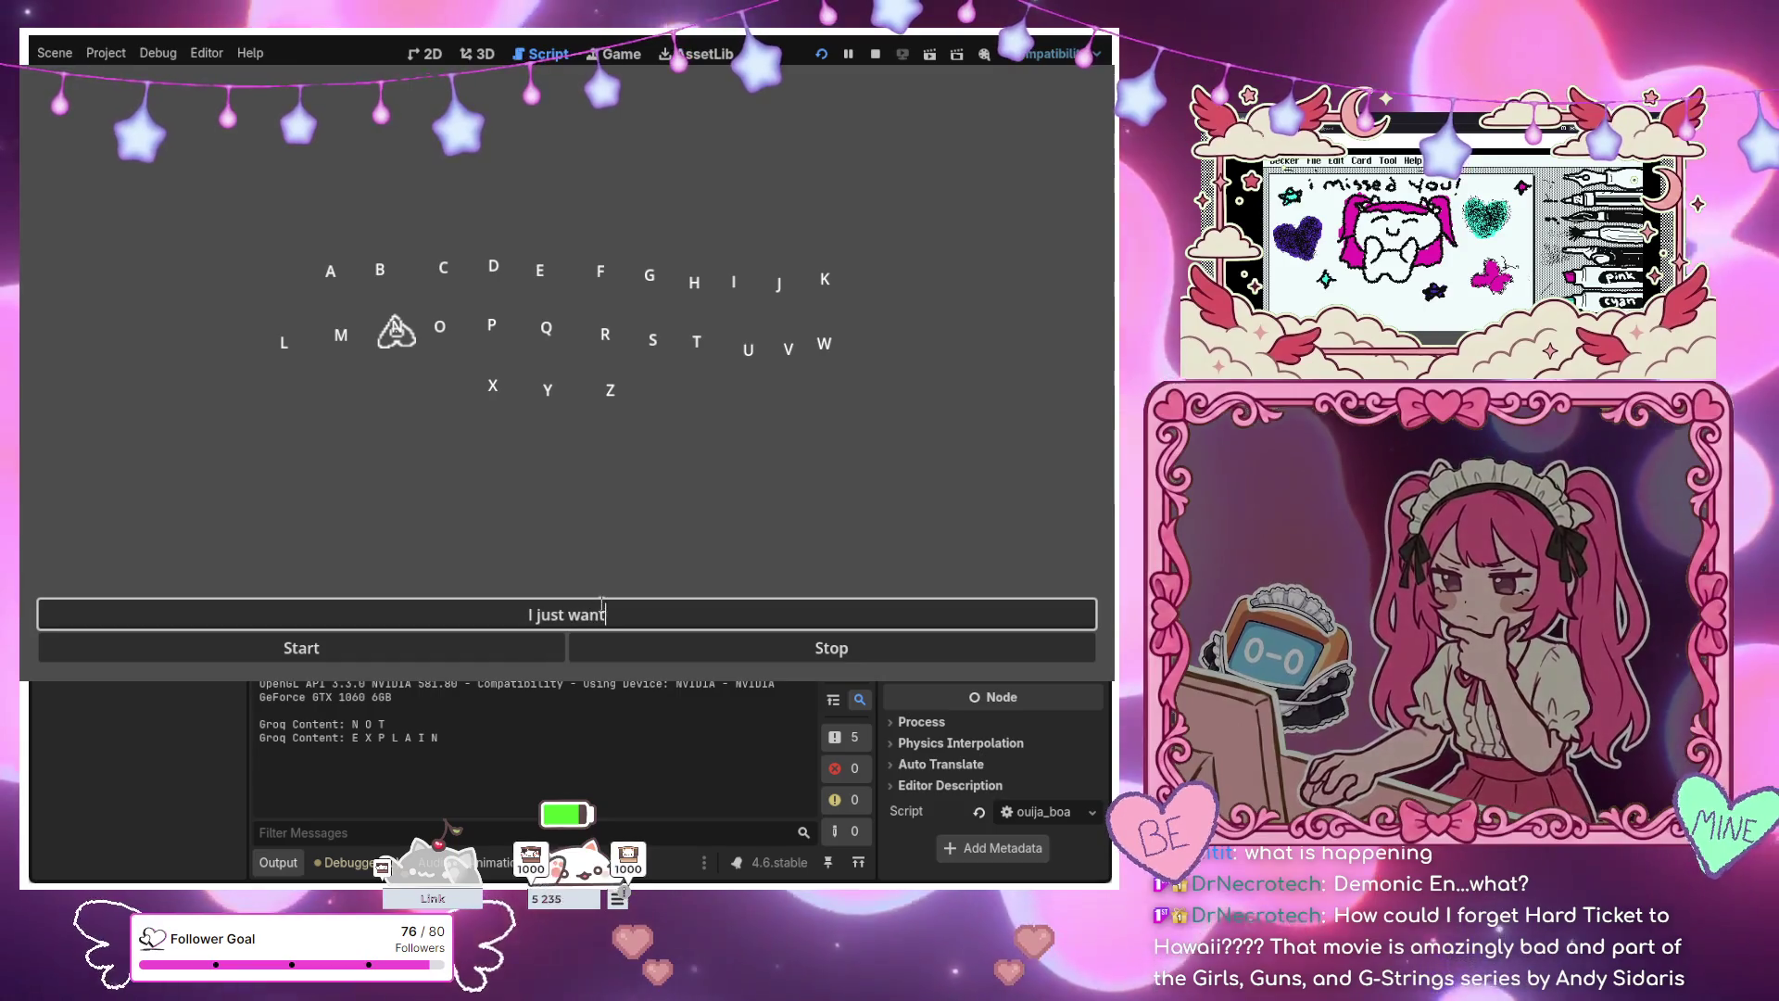
pyautogui.write('know your name')
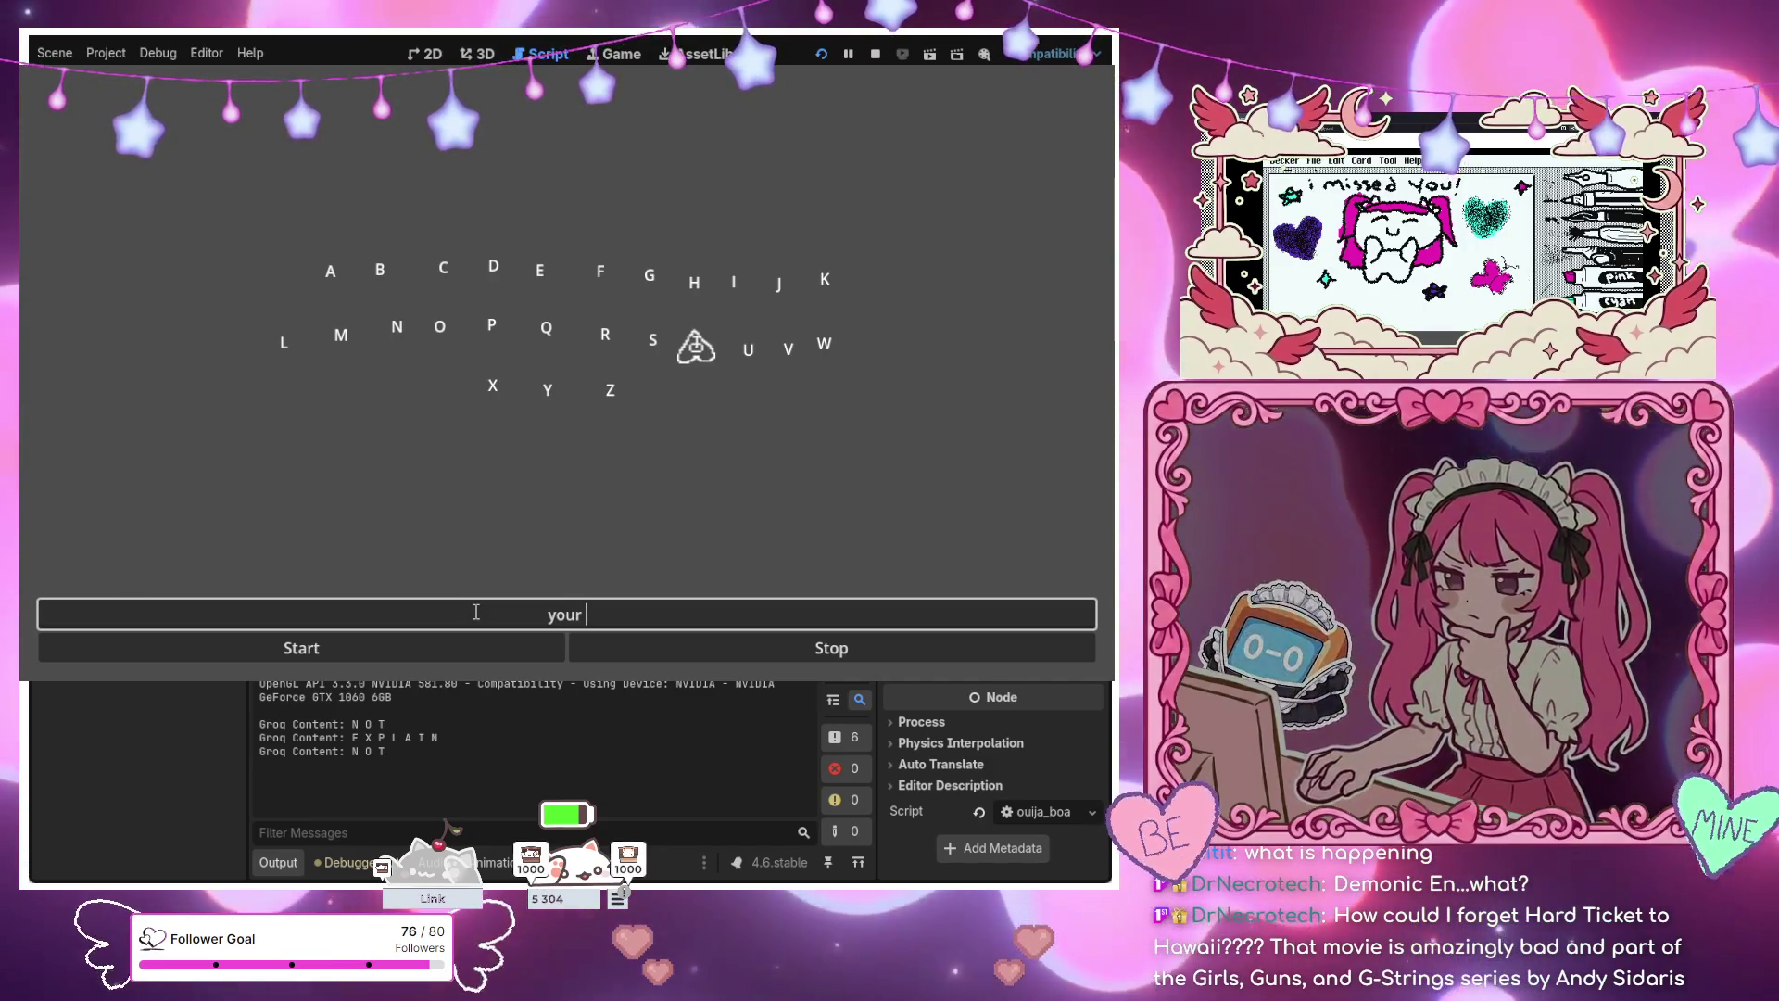
pyautogui.write('name is n')
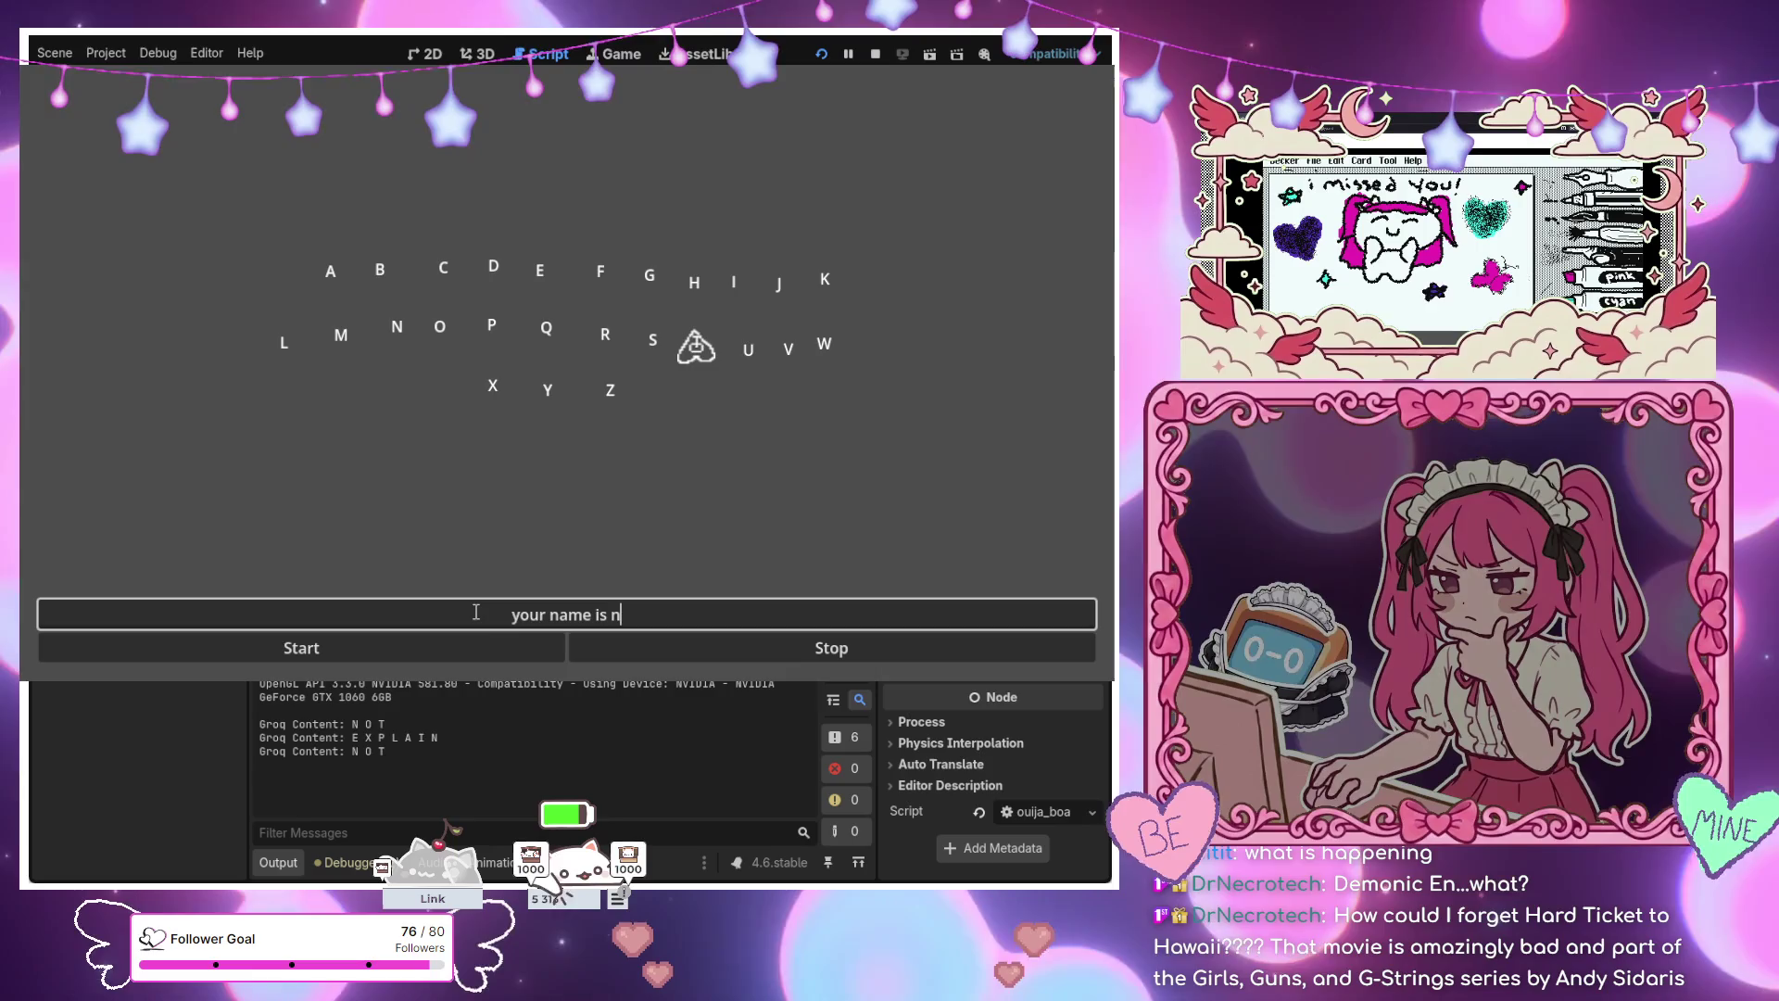
pyautogui.write('not')
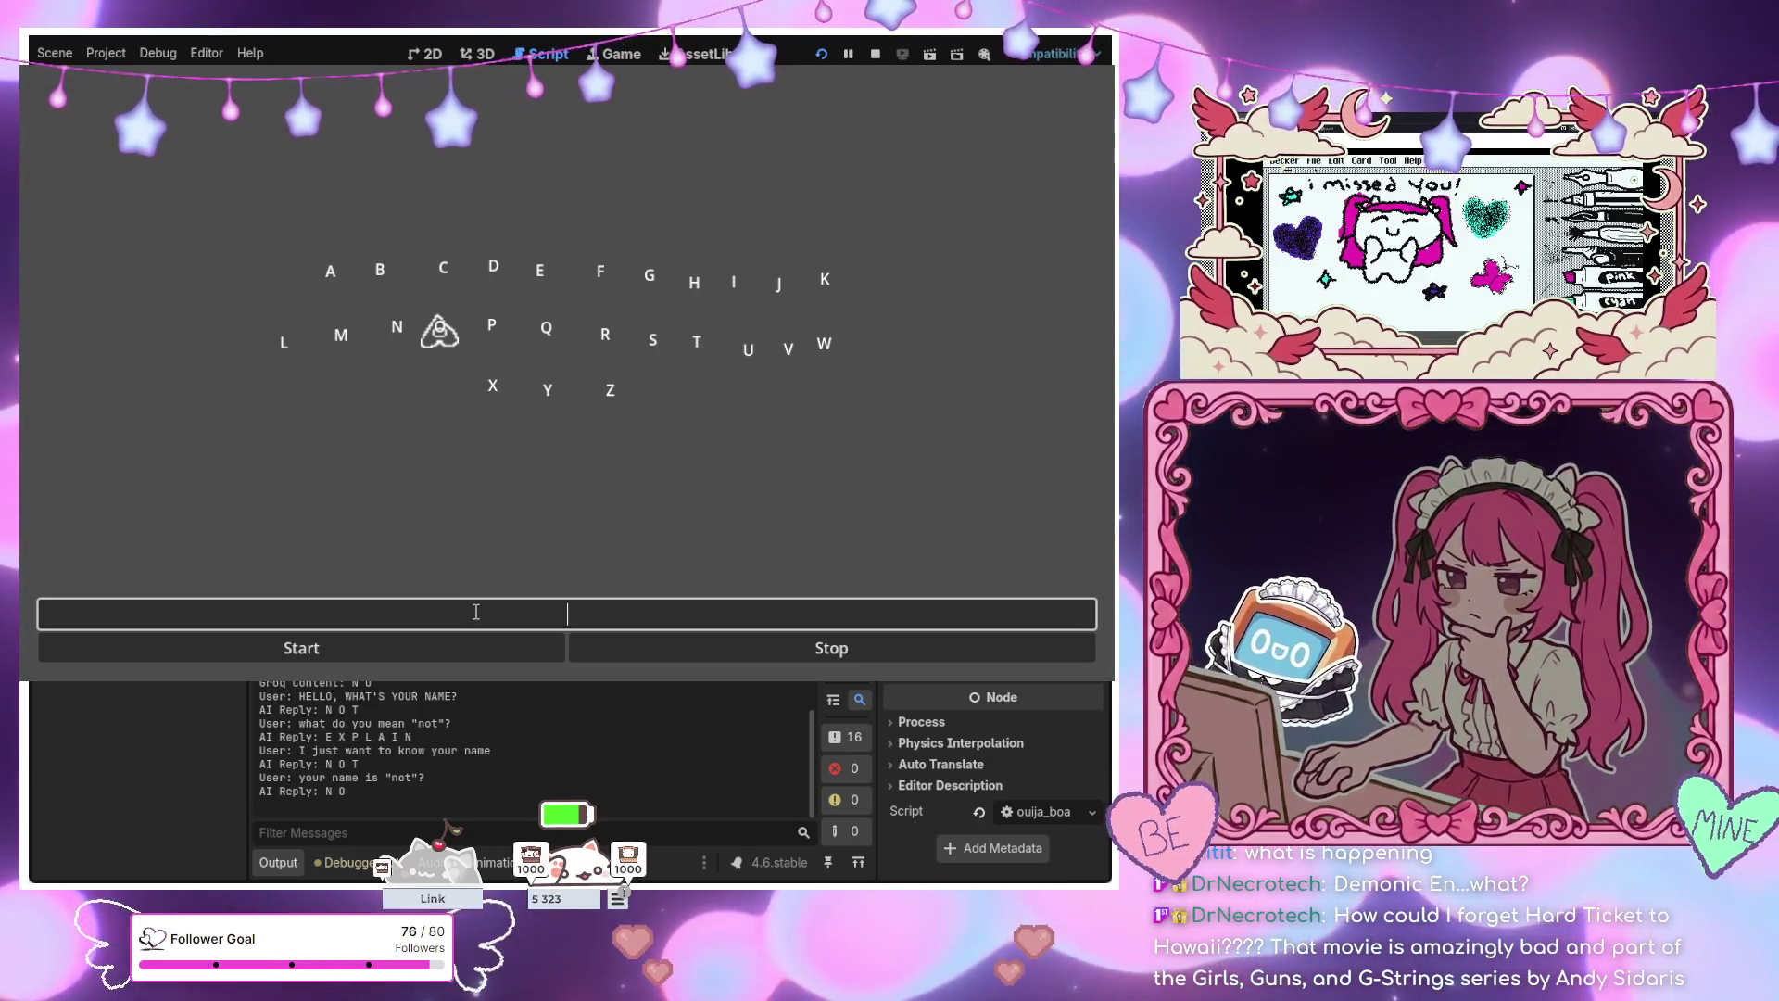
# - Ask 'then what is it?' and 'do you like me?', then refocus the question field
pyautogui.write('then what is ')
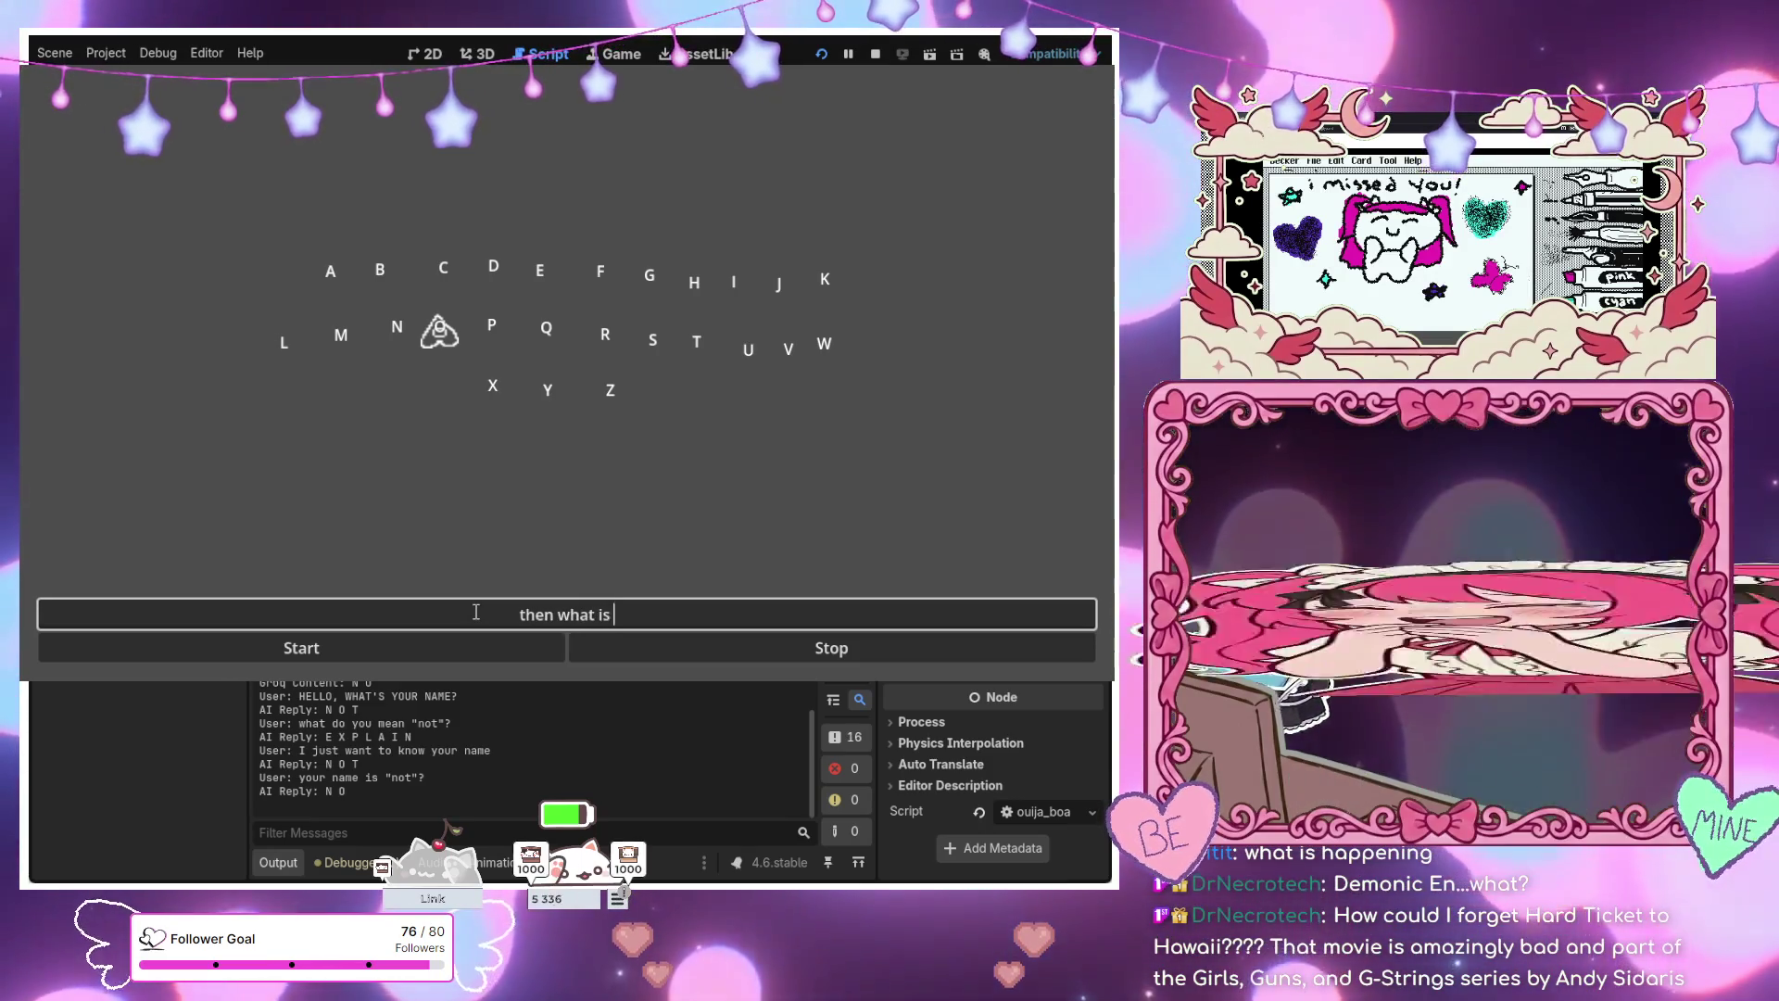
pyautogui.write('it??')
pyautogui.press('Return')
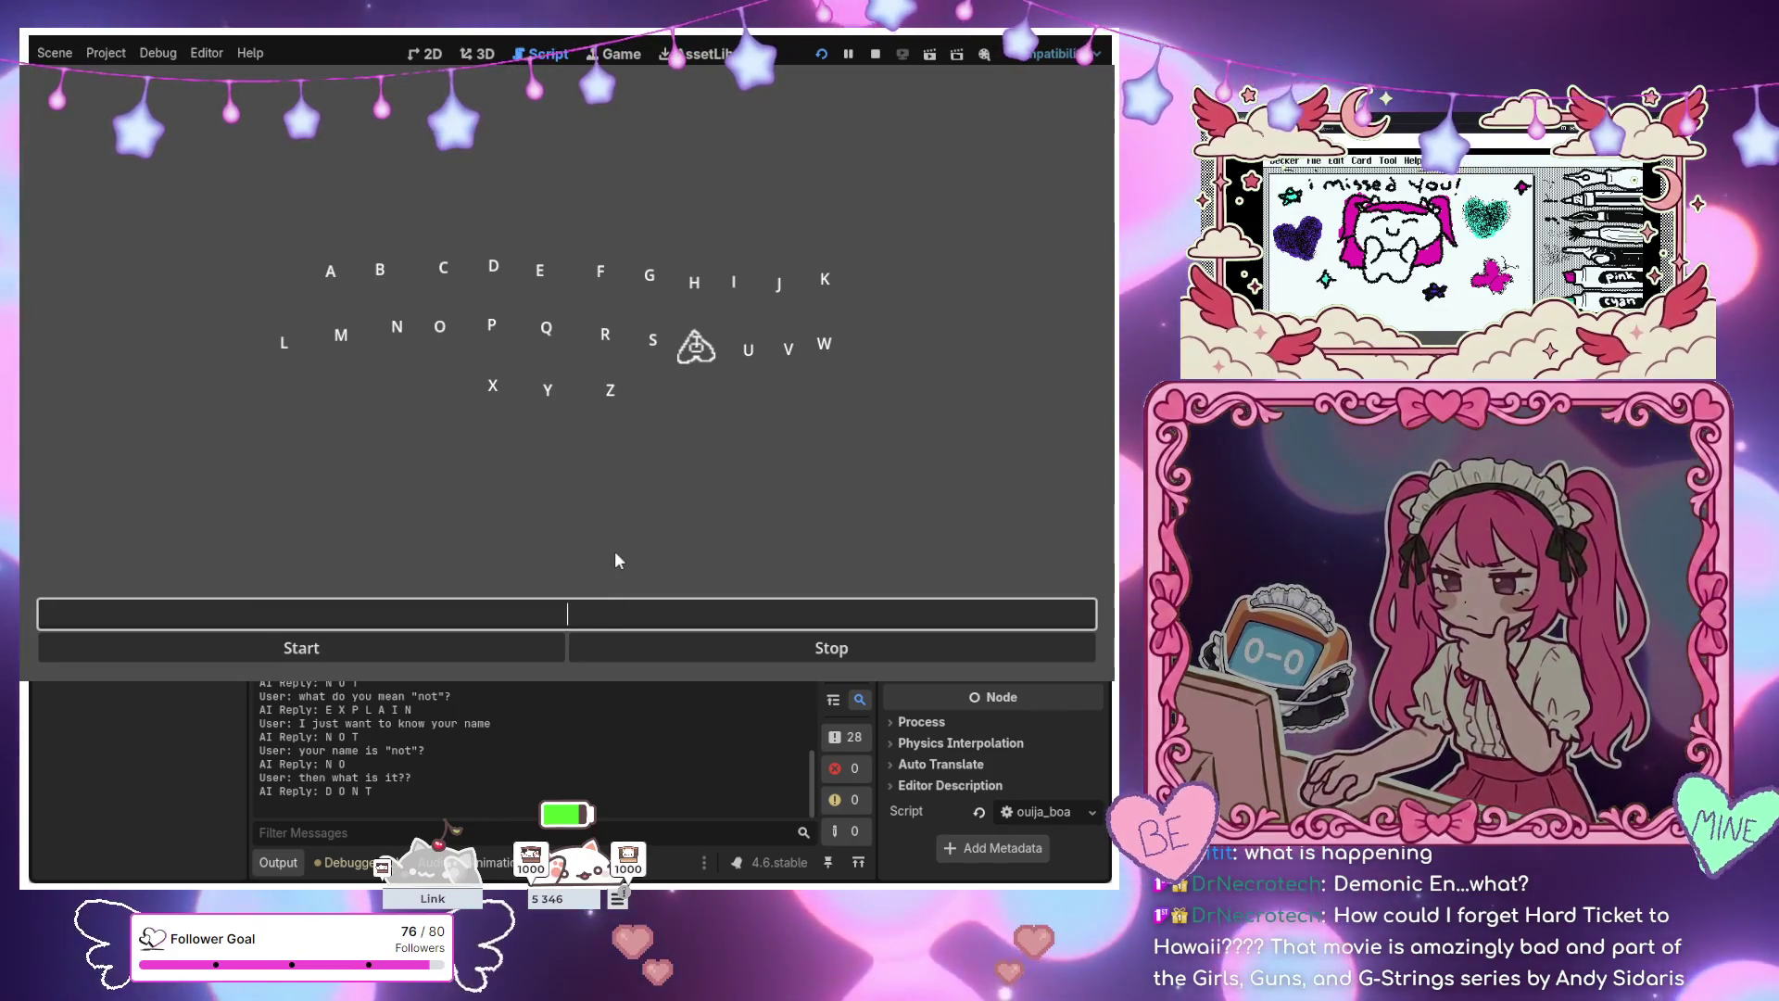
pyautogui.write('do you like ')
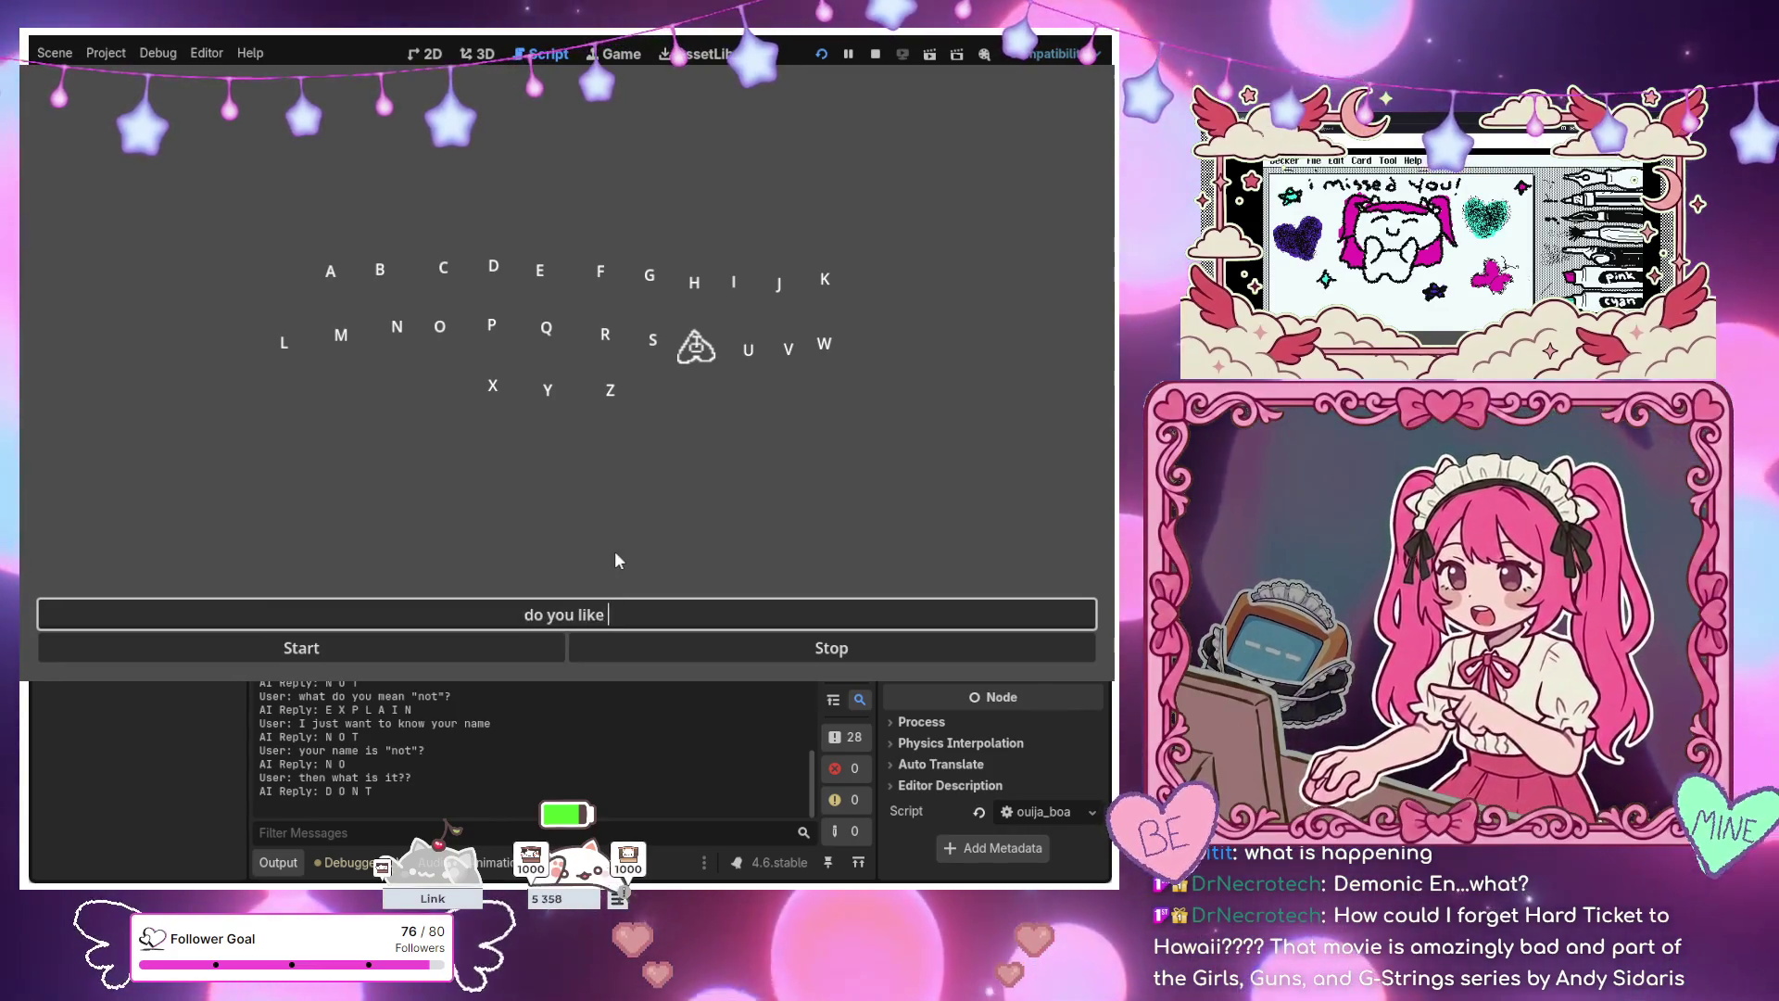
pyautogui.write('me?')
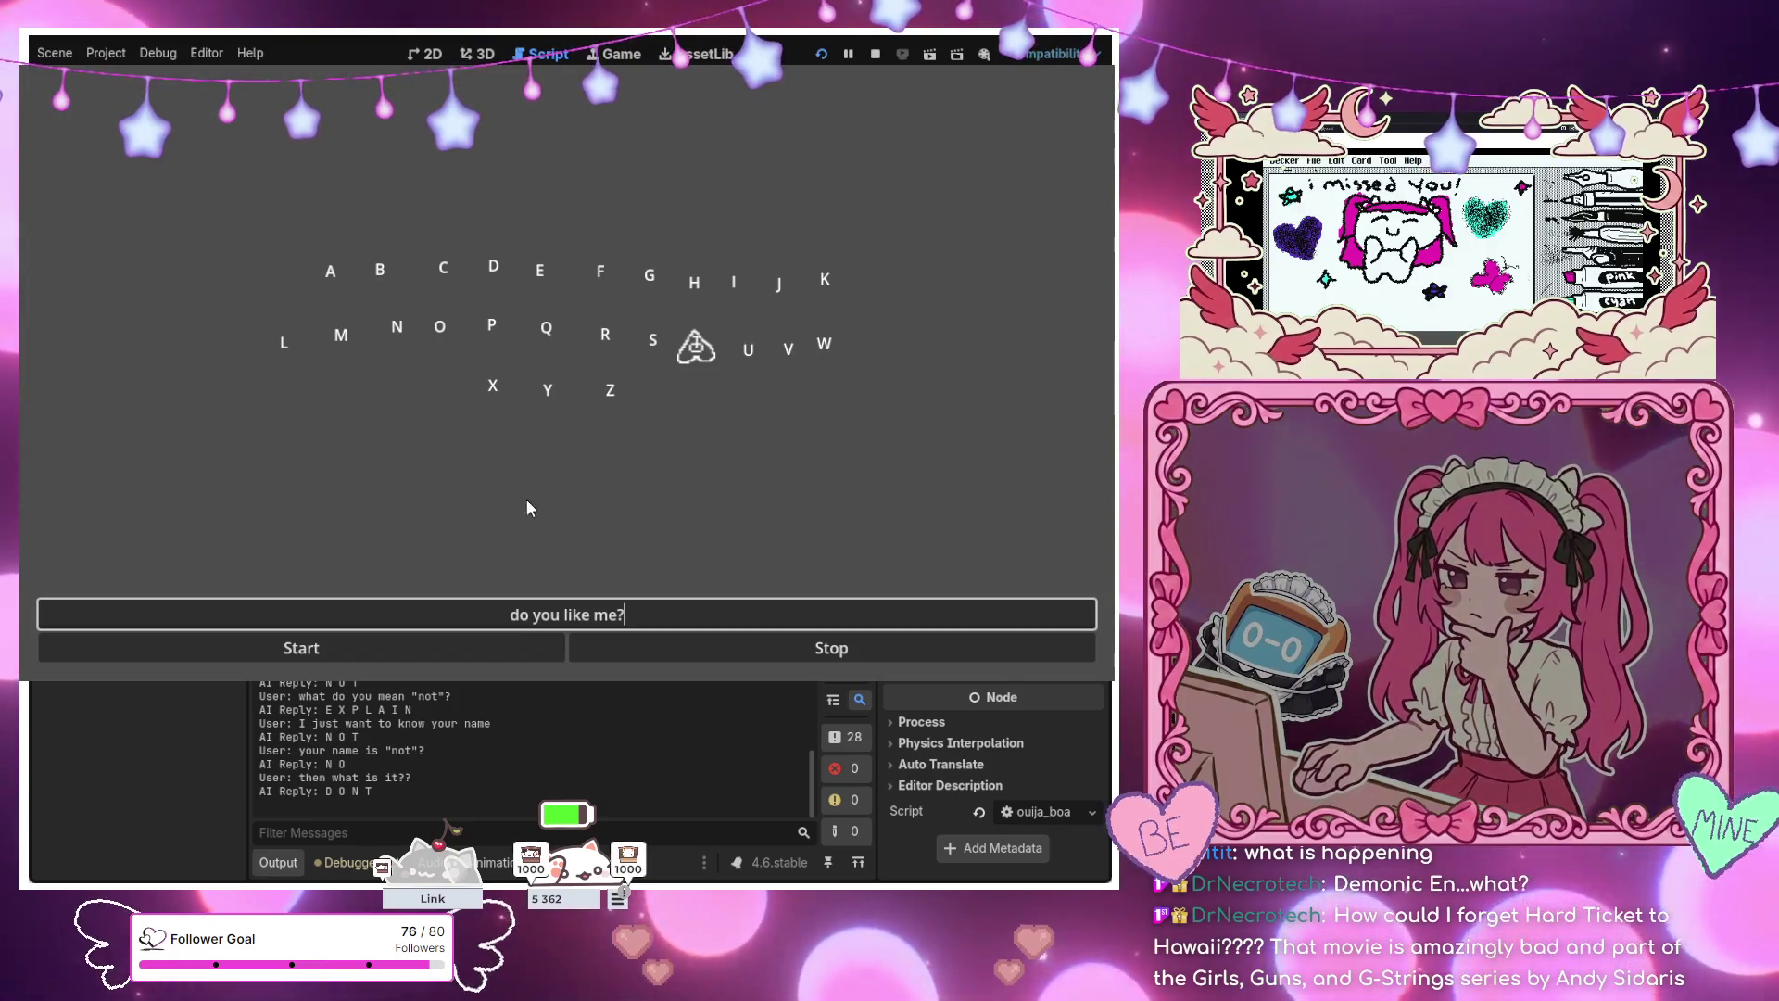
pyautogui.click(415, 646)
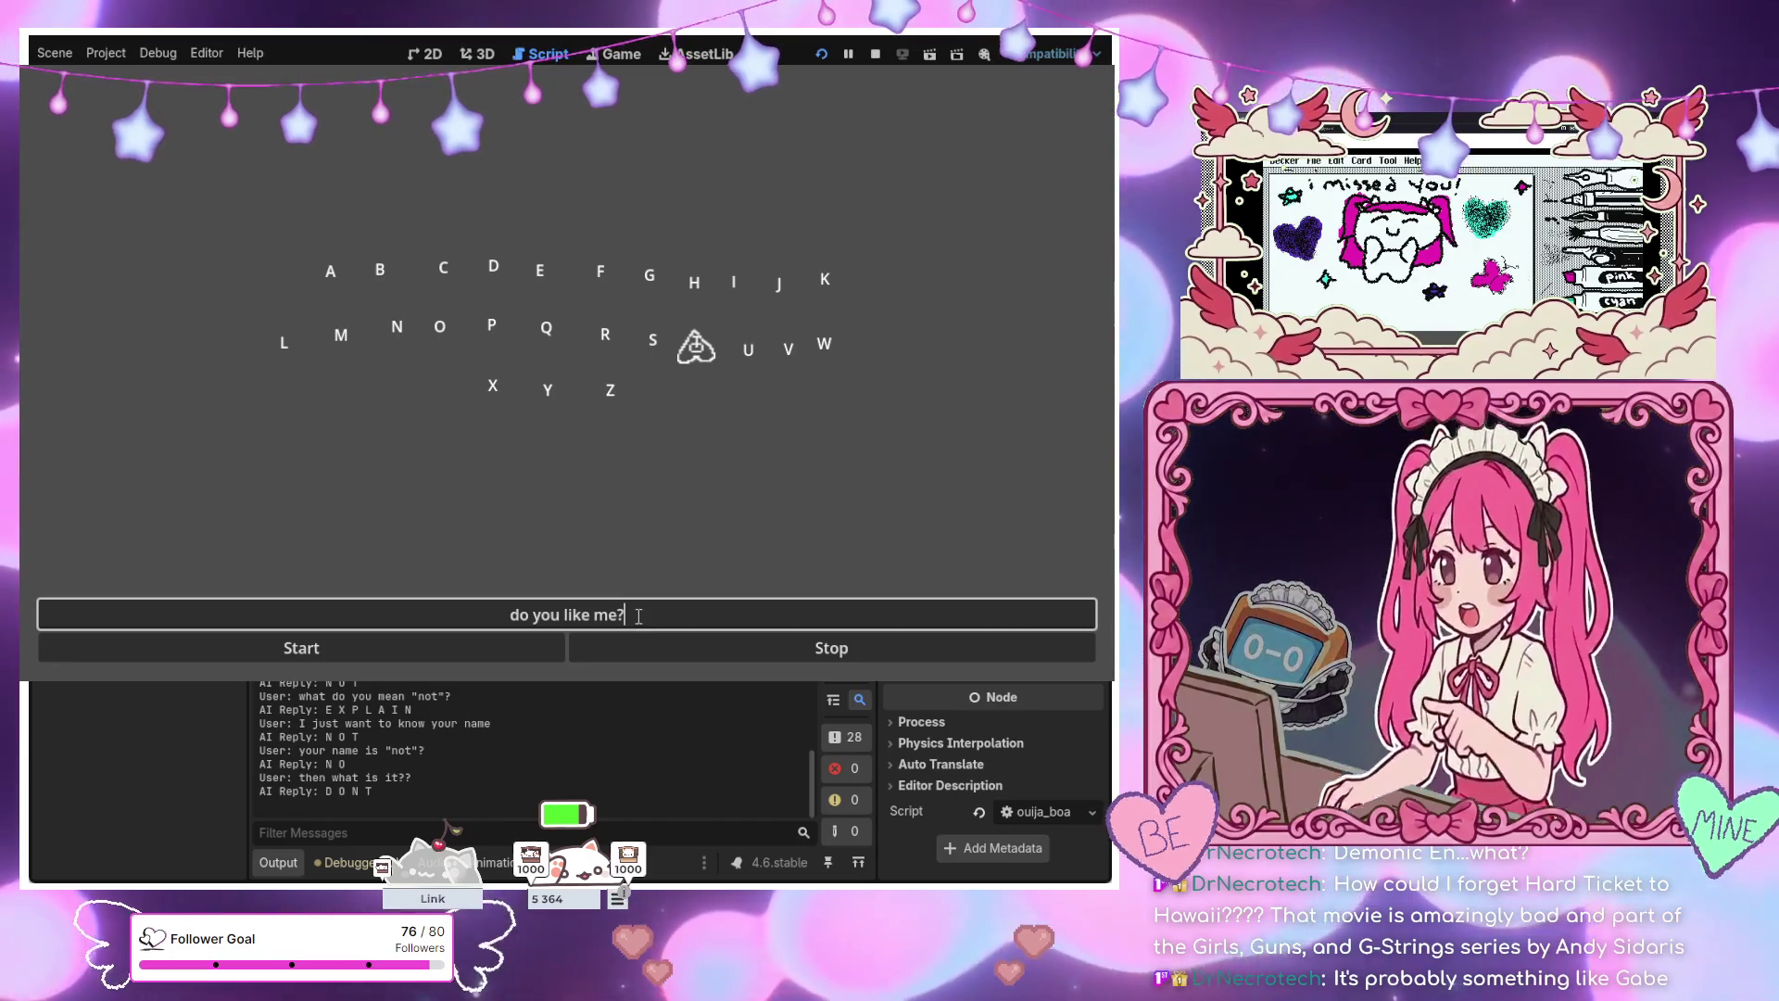
pyautogui.press('Return')
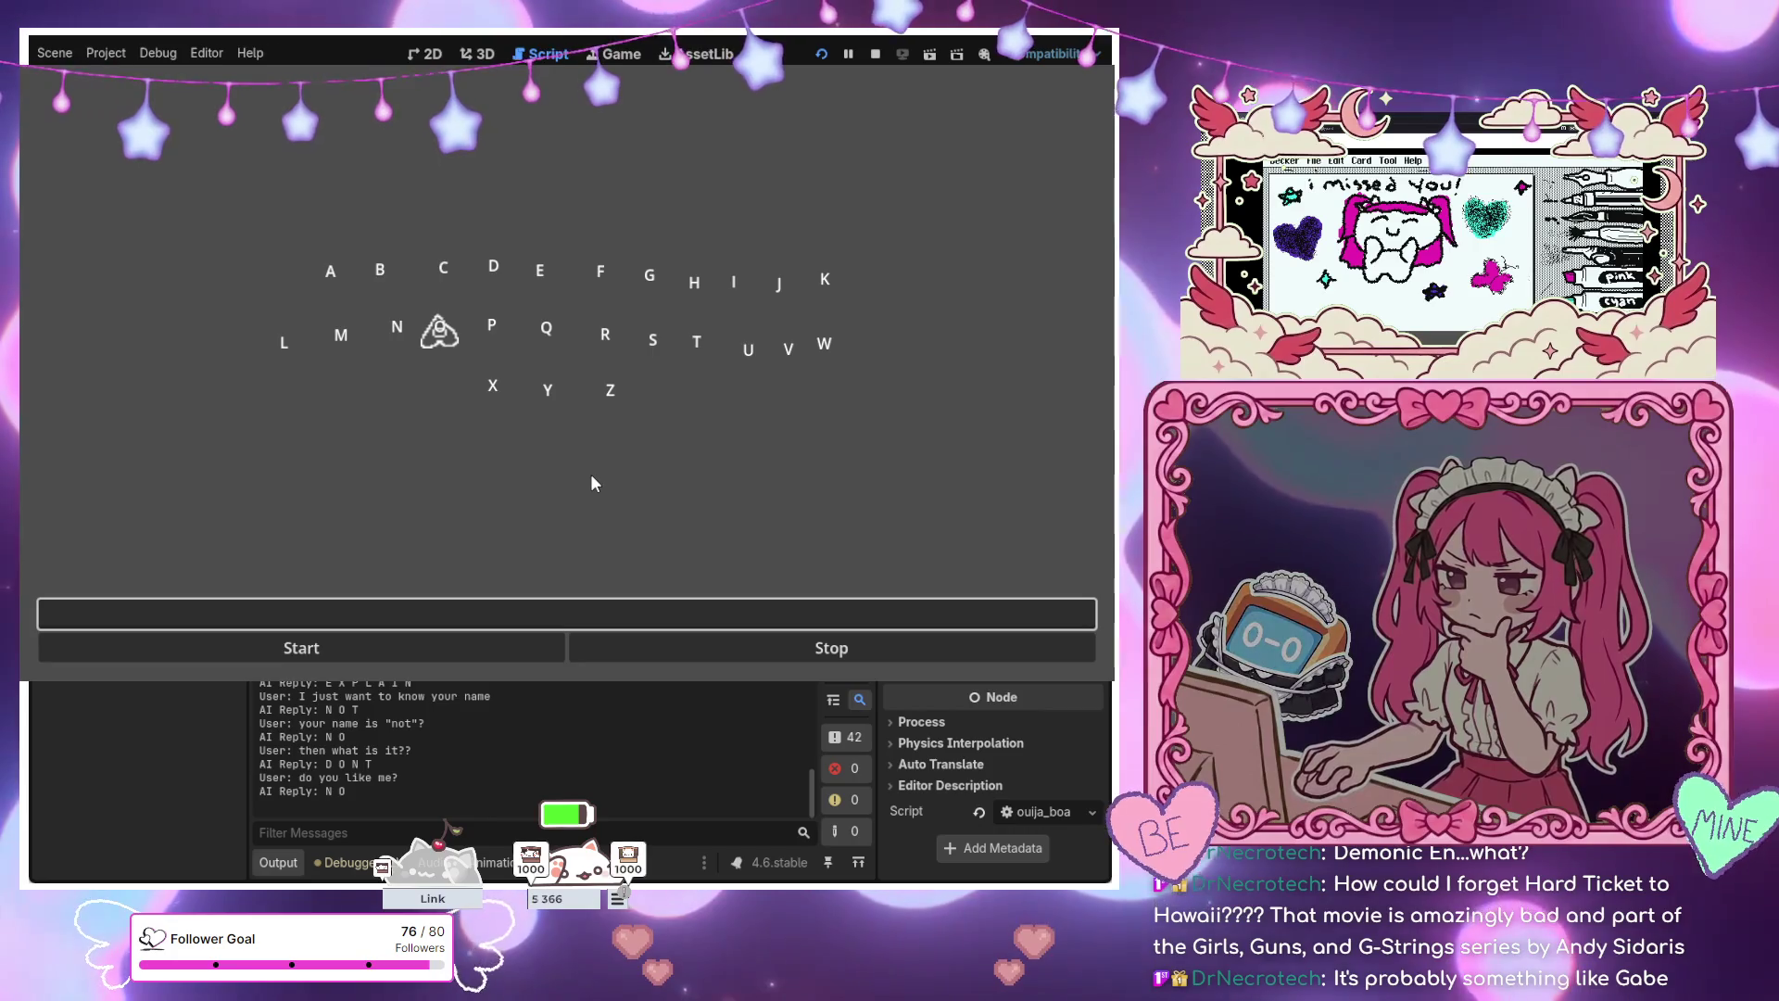
pyautogui.click(589, 612)
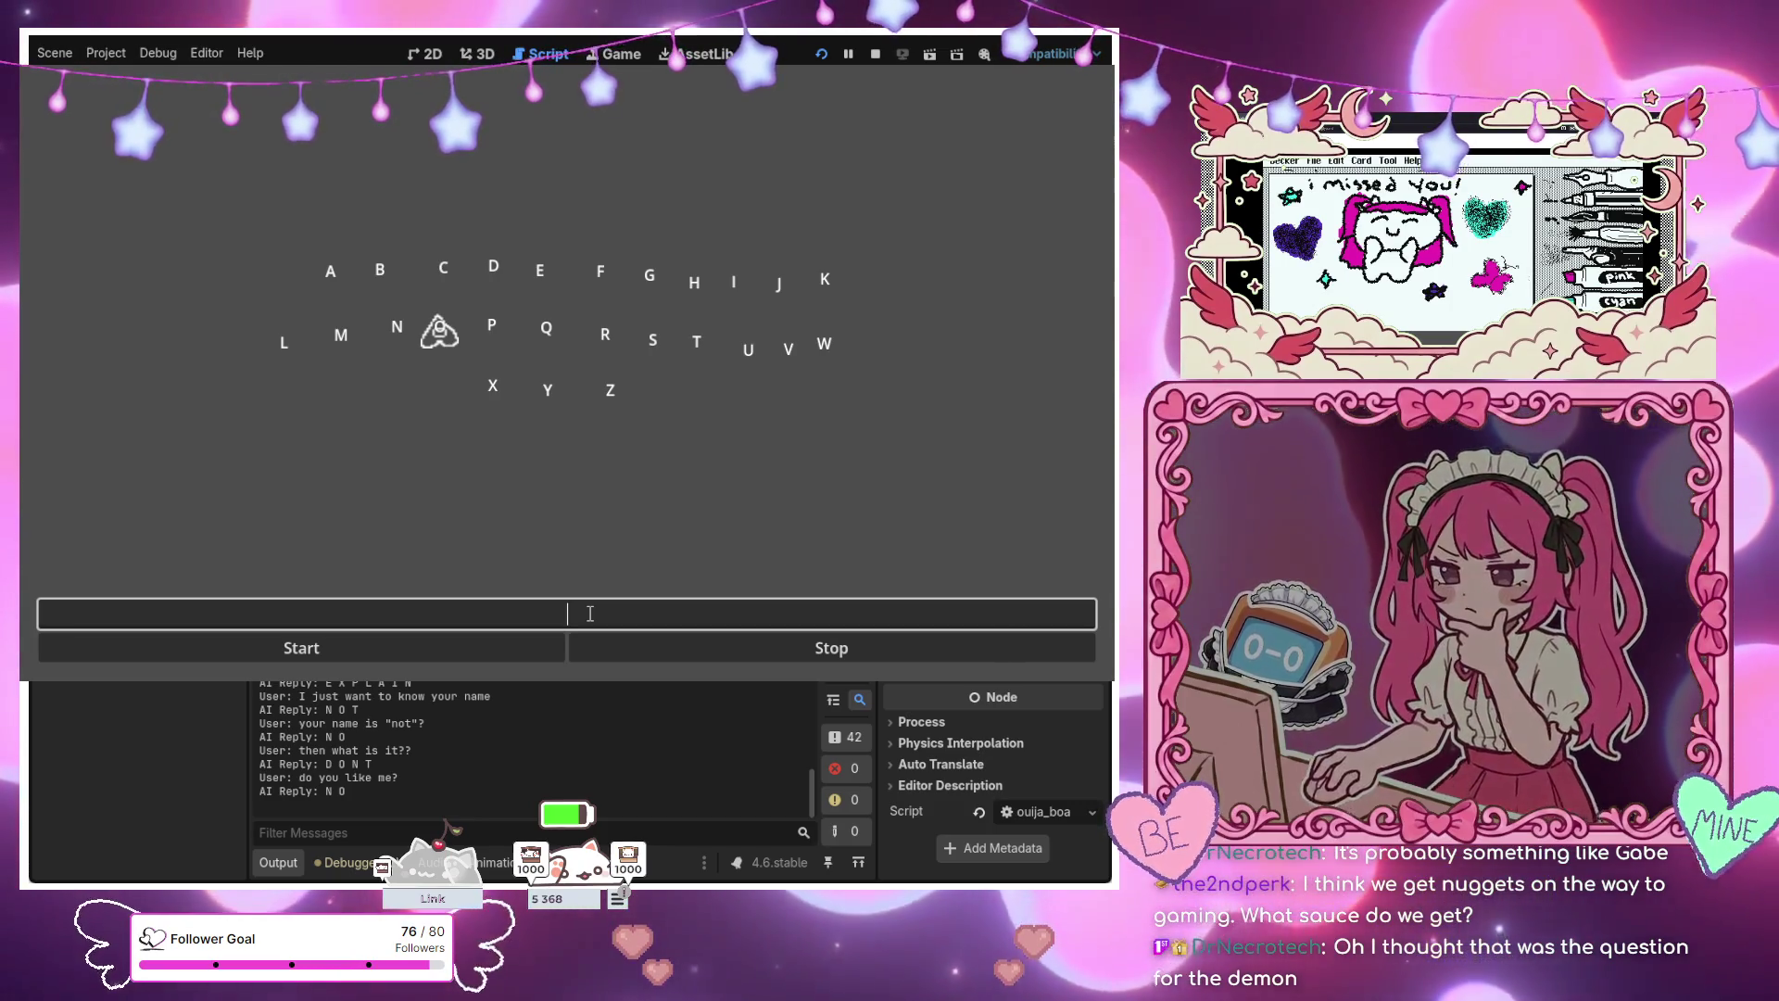
# - Ask 'what sauce for the chicken nuggets?' and 'what part of a person taste the best?'
pyautogui.write('what sauc')
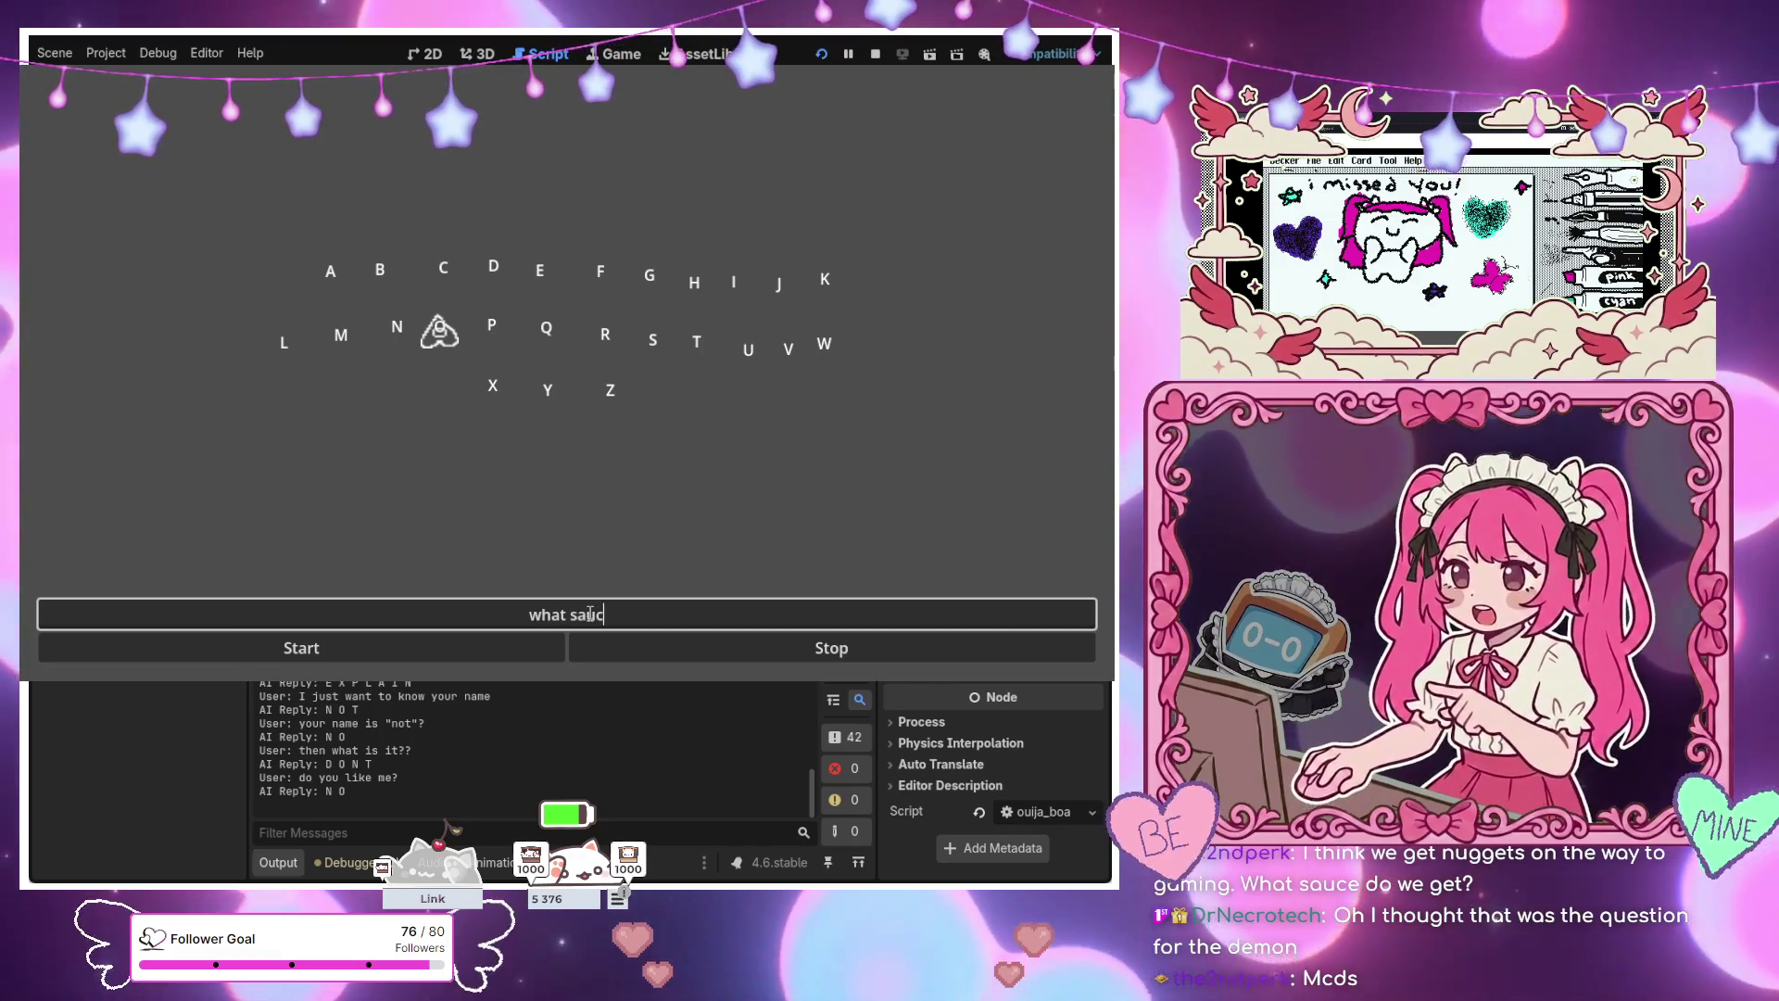
pyautogui.write('e for the ')
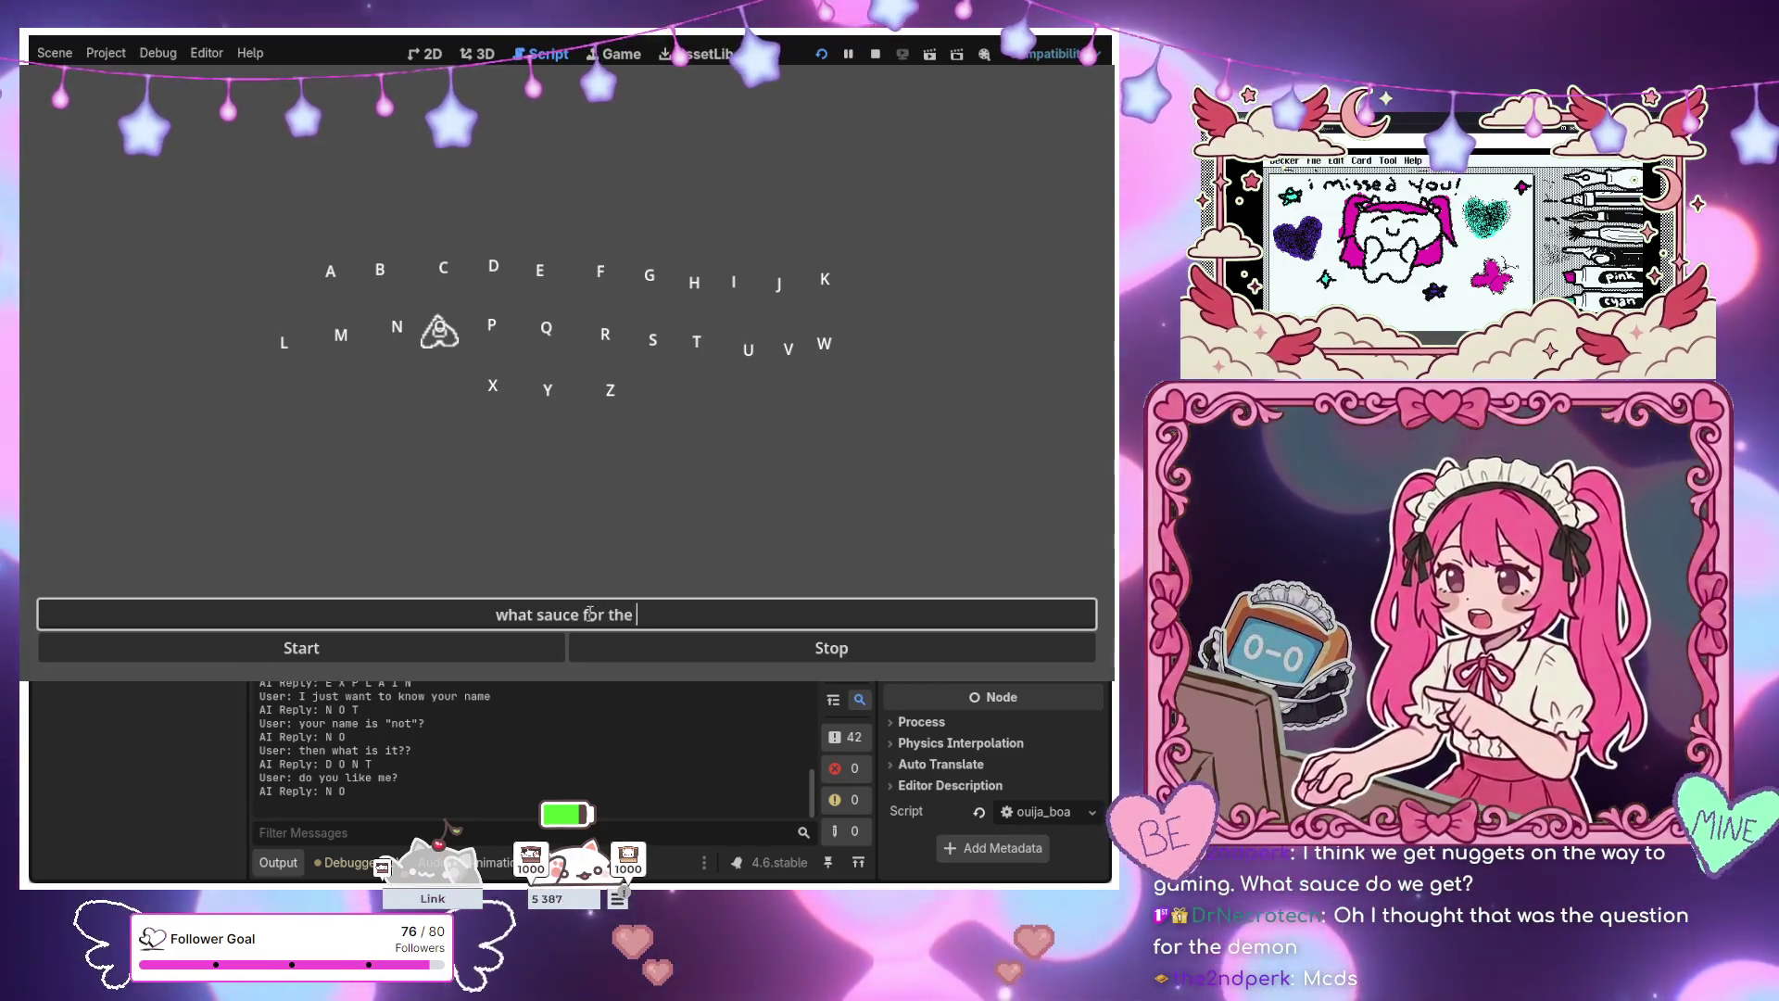
pyautogui.write('chicken nugget')
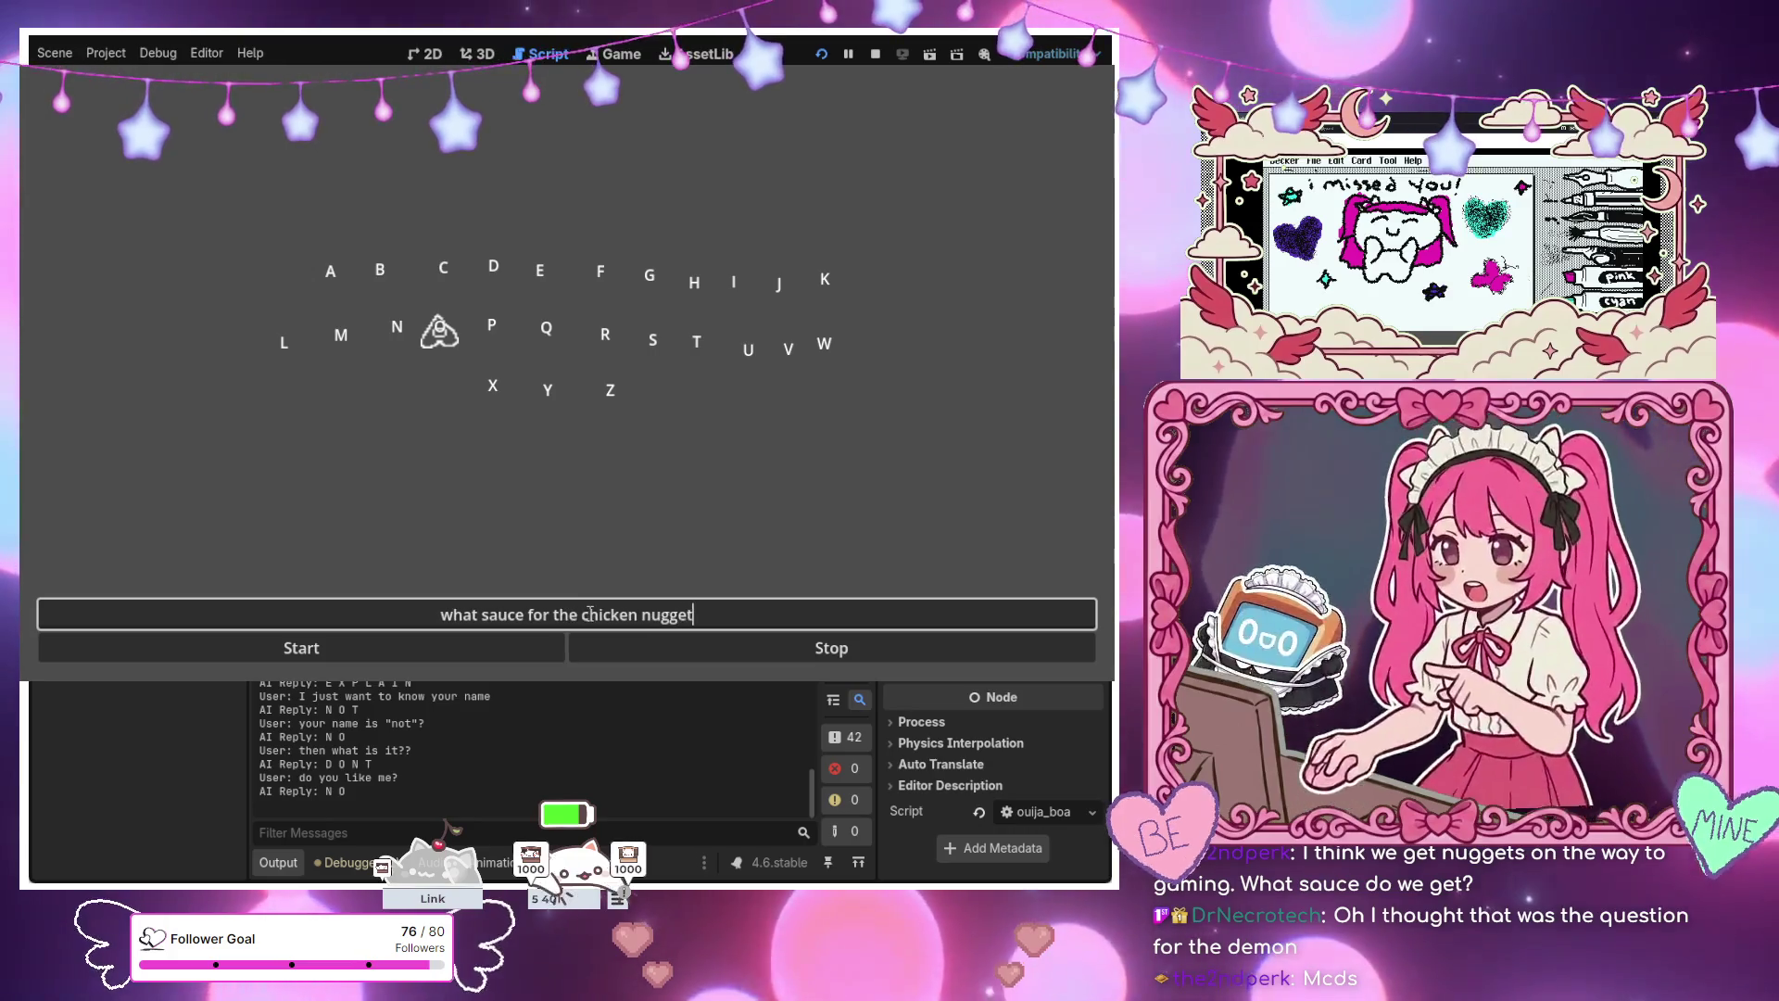
pyautogui.write('s?')
pyautogui.press('Return')
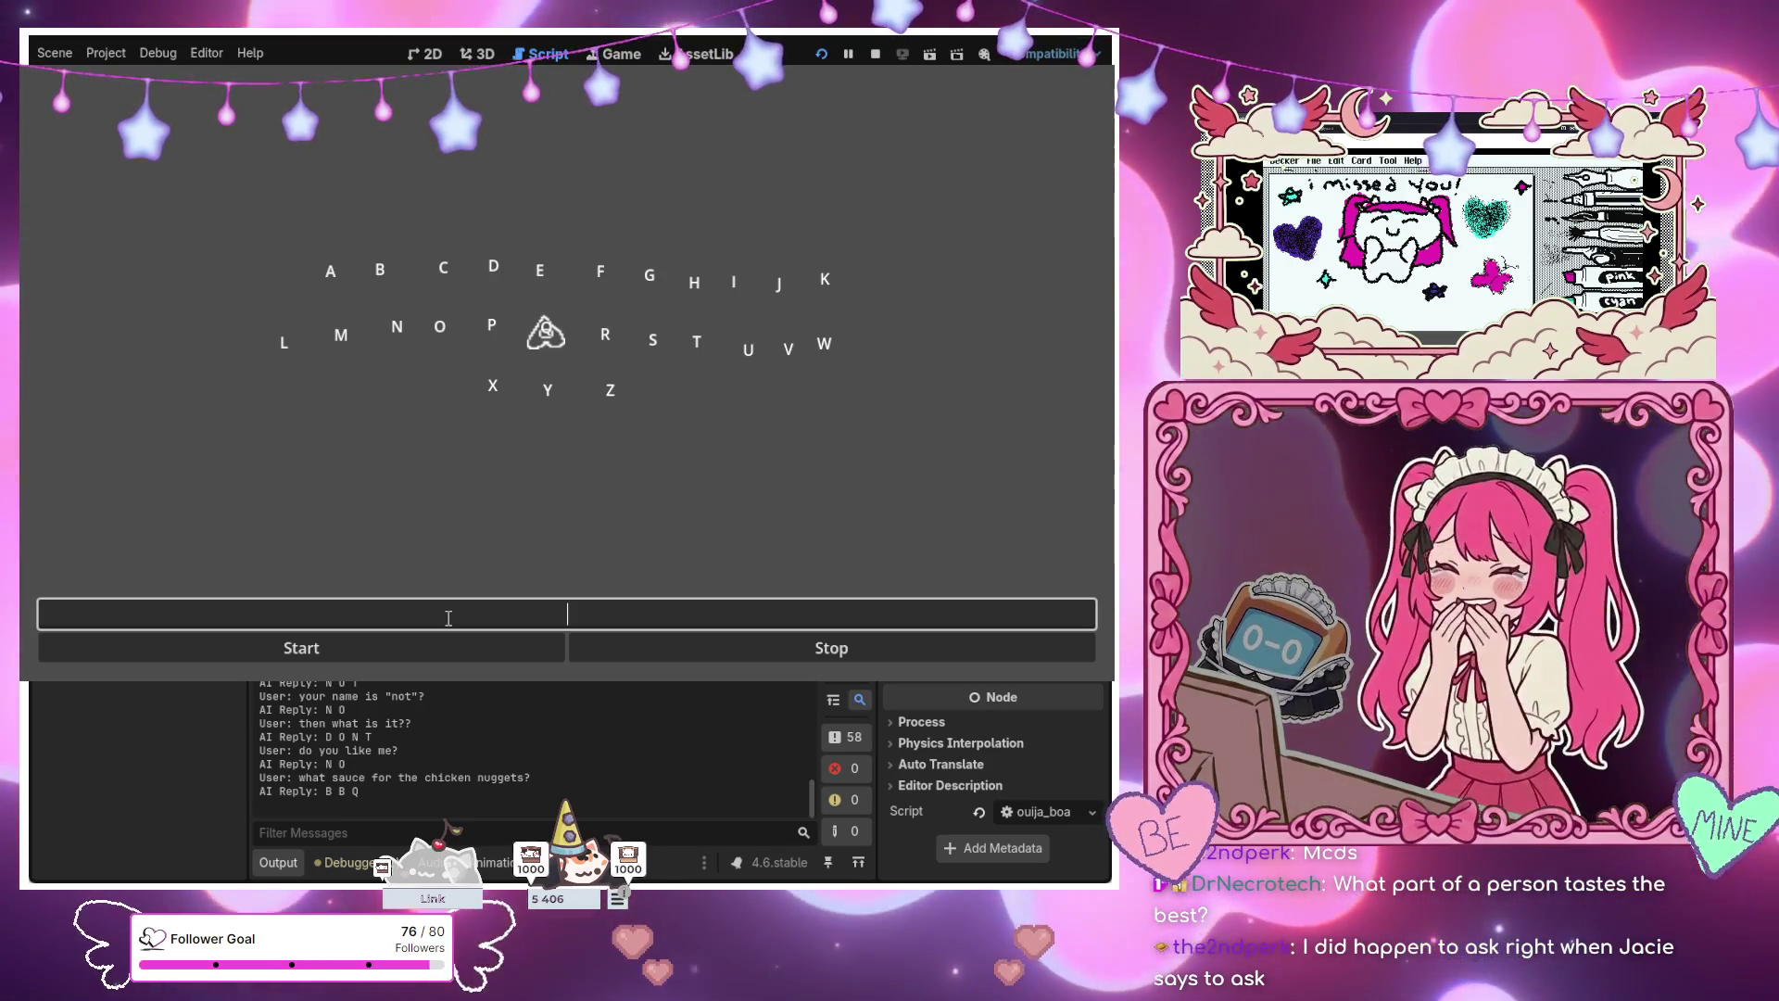
pyautogui.write('what part')
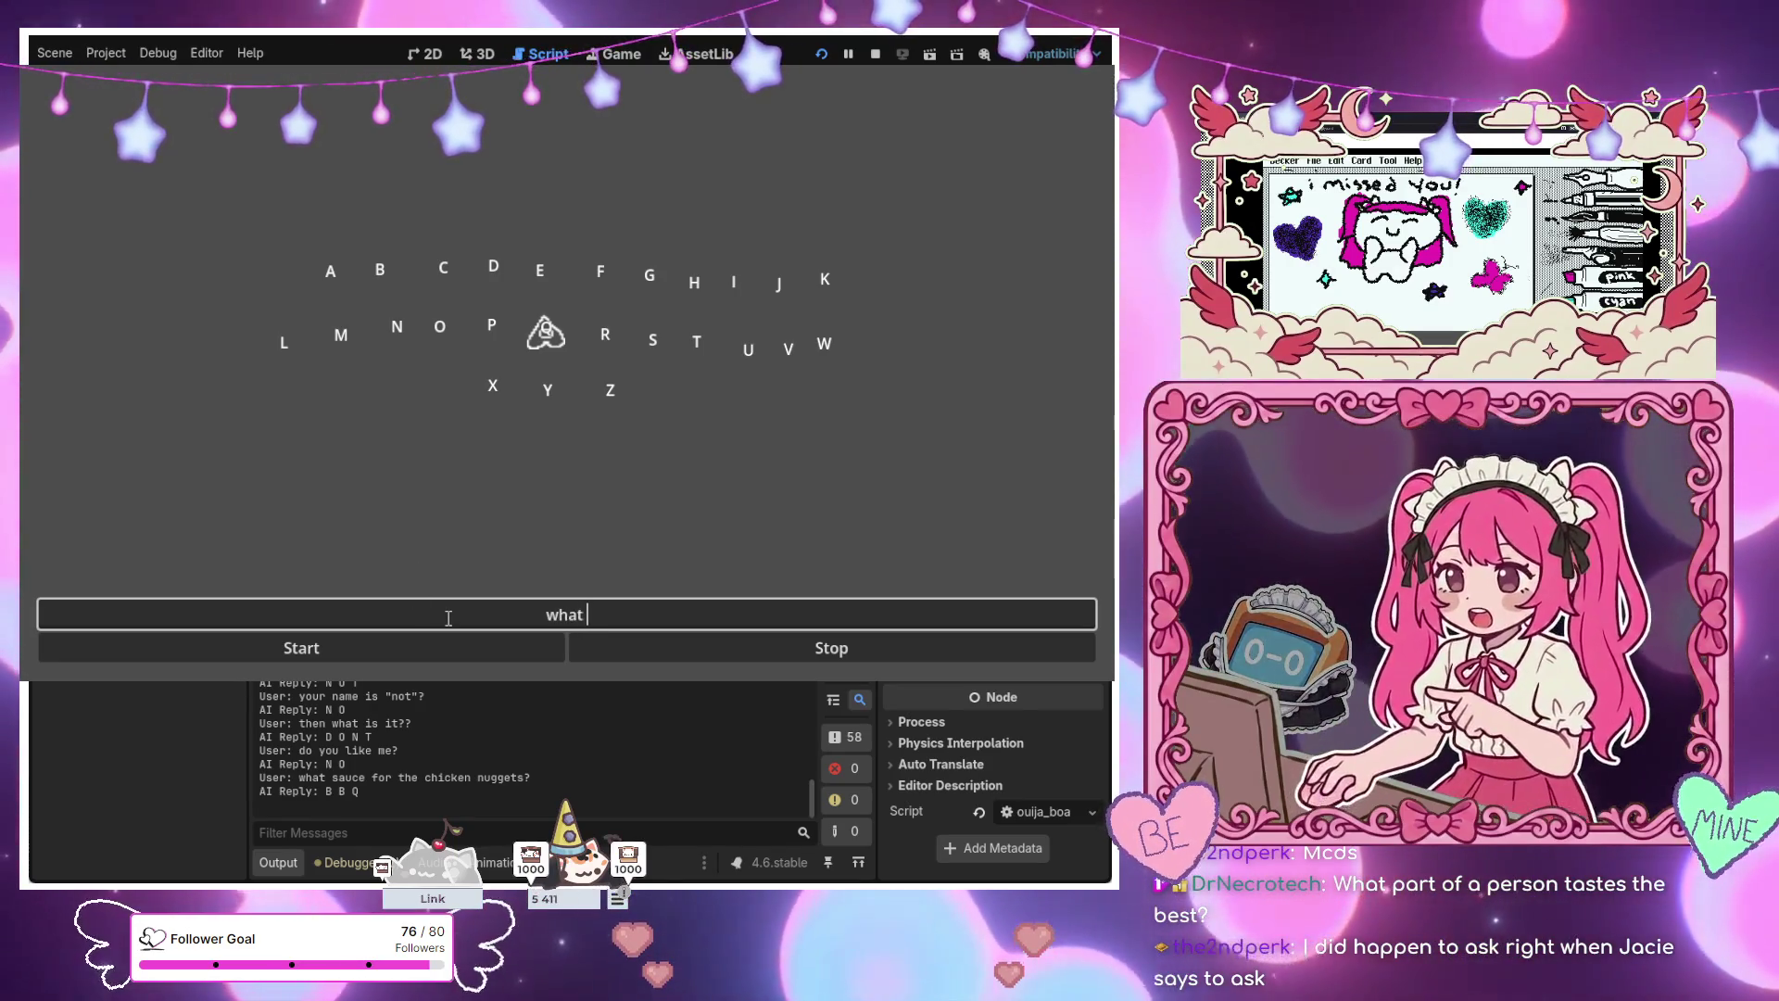
pyautogui.write(' of a person')
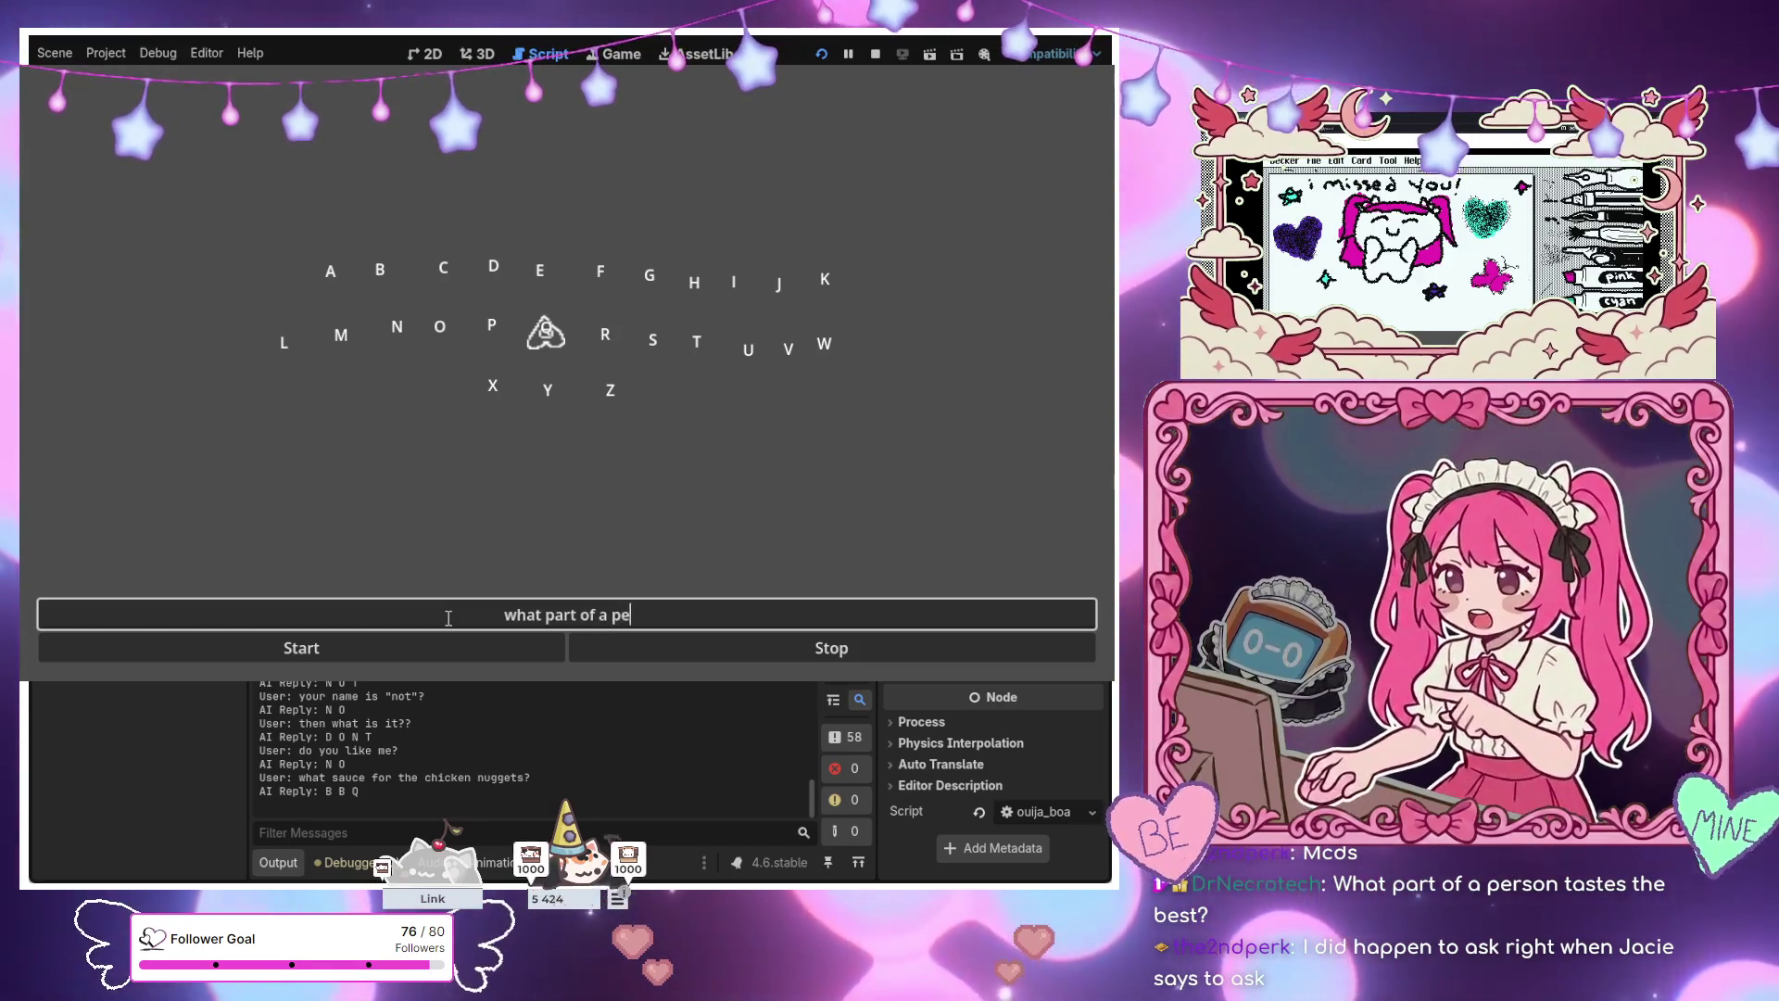
pyautogui.write(' taste ')
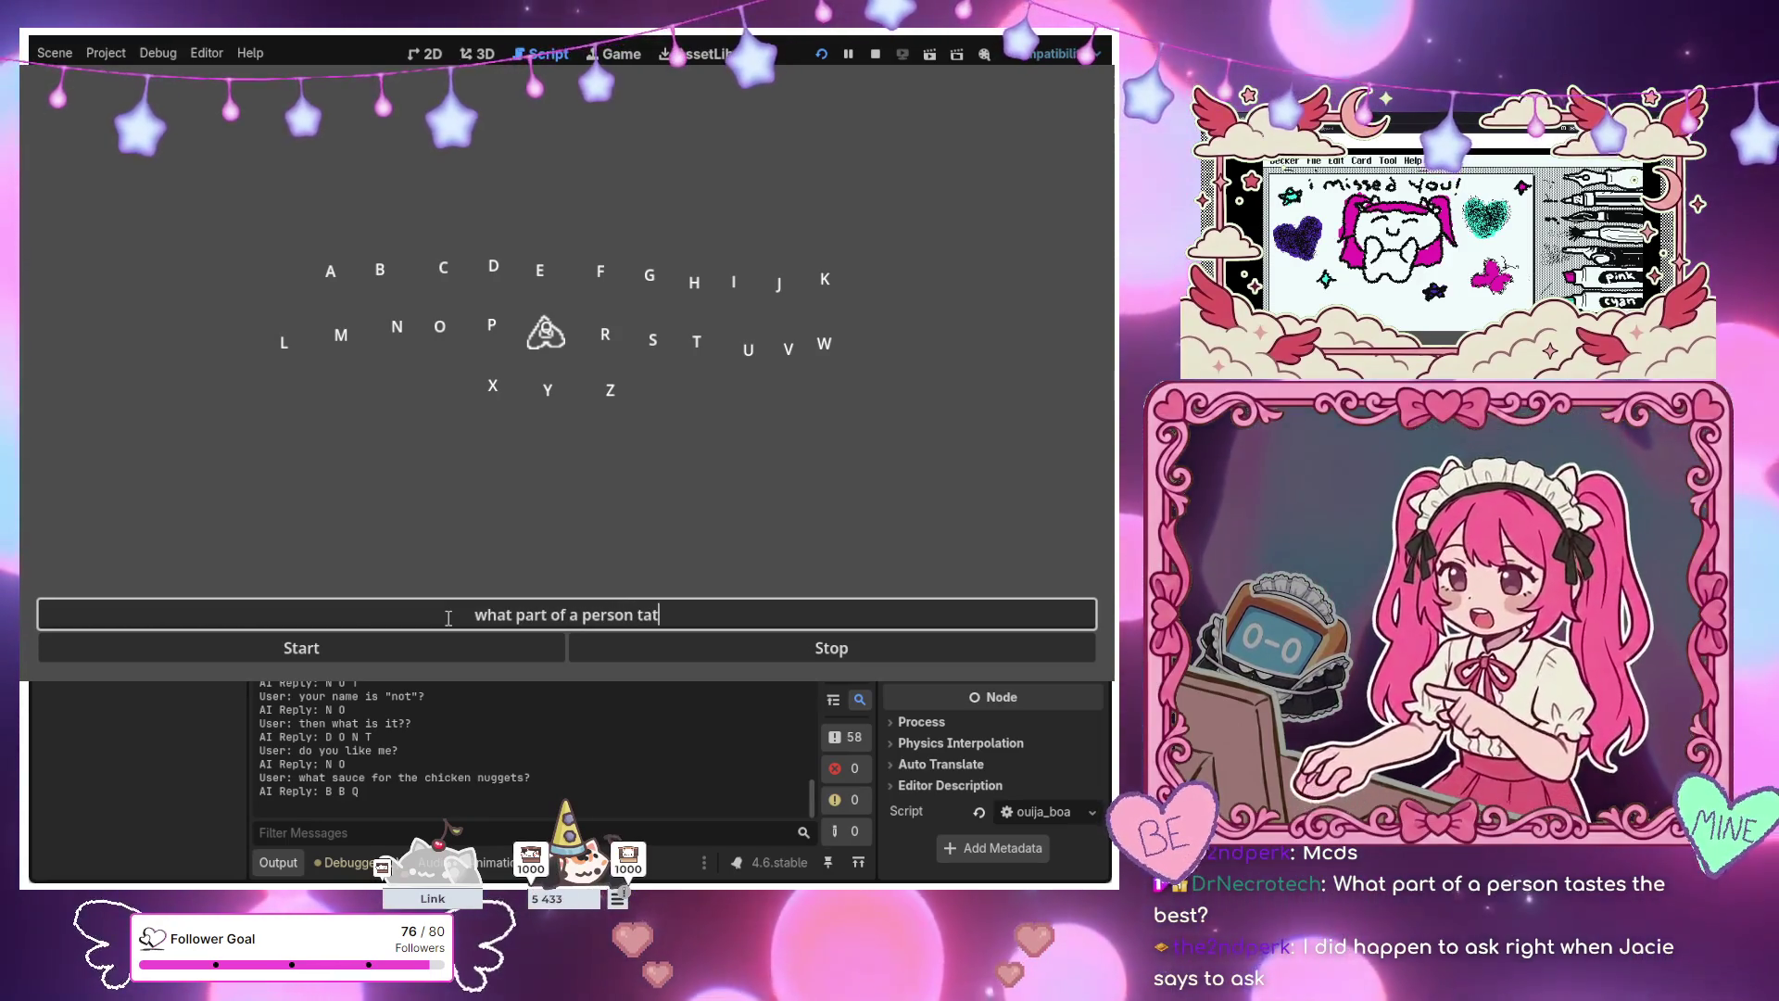
pyautogui.write('the best?')
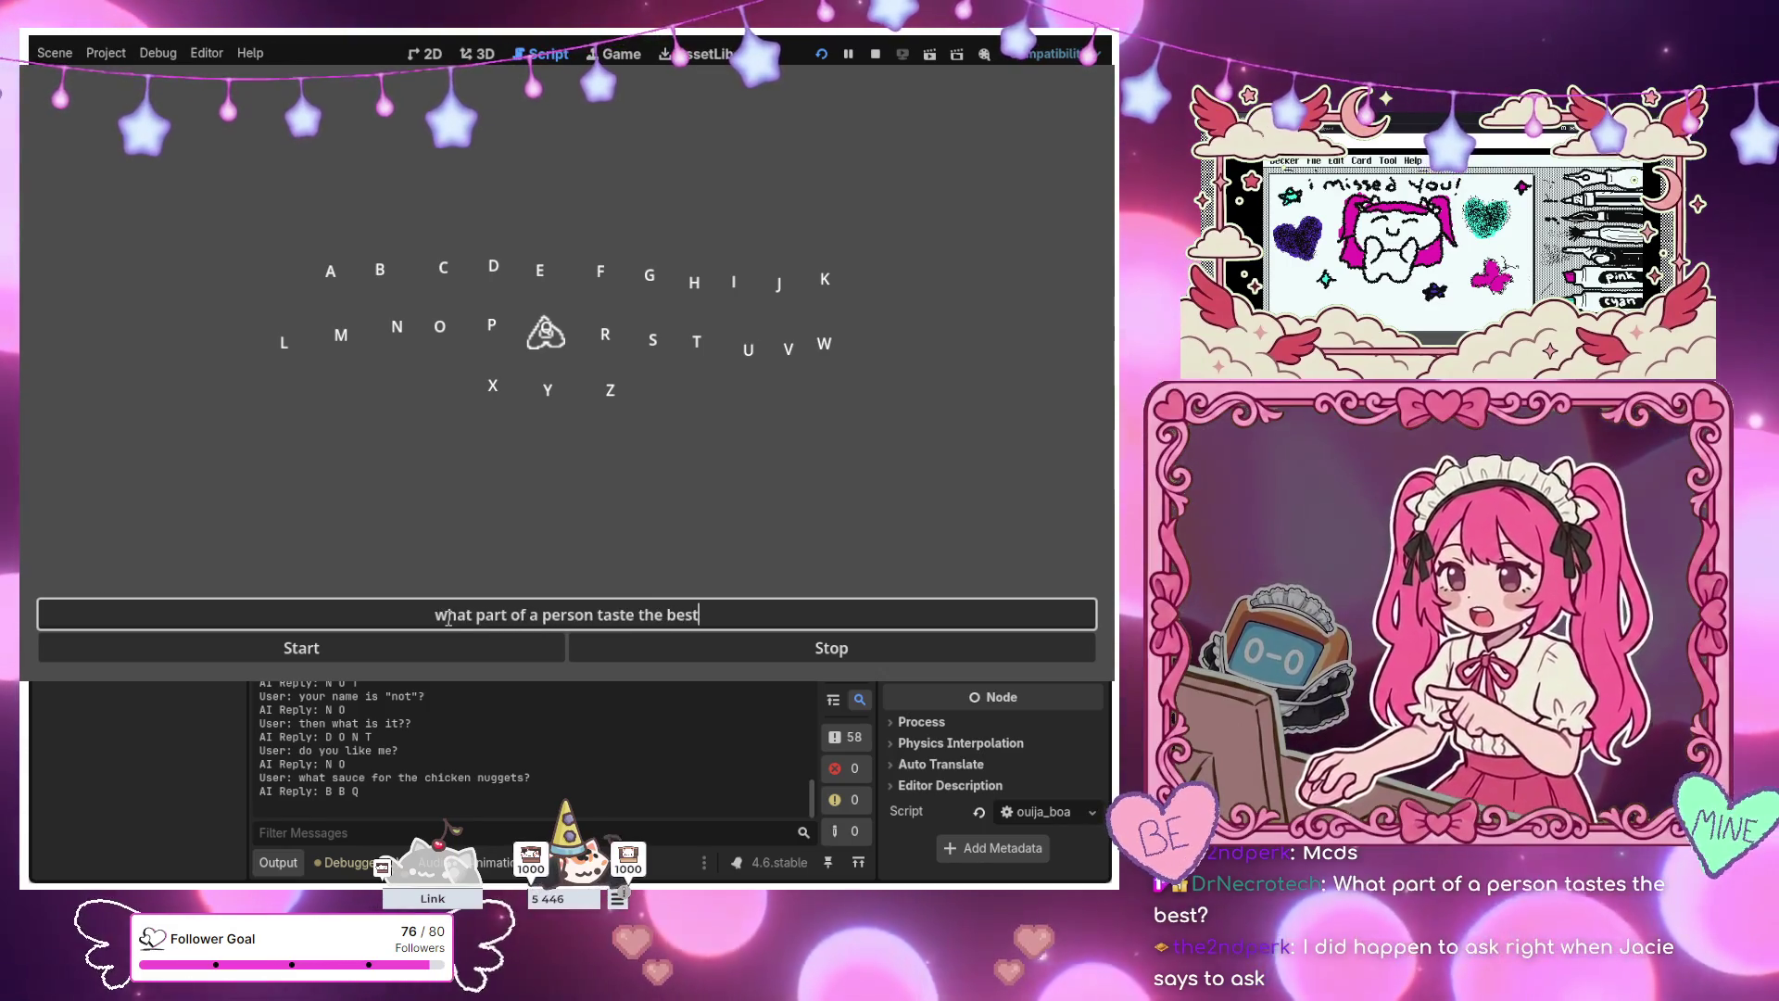
pyautogui.press('Return')
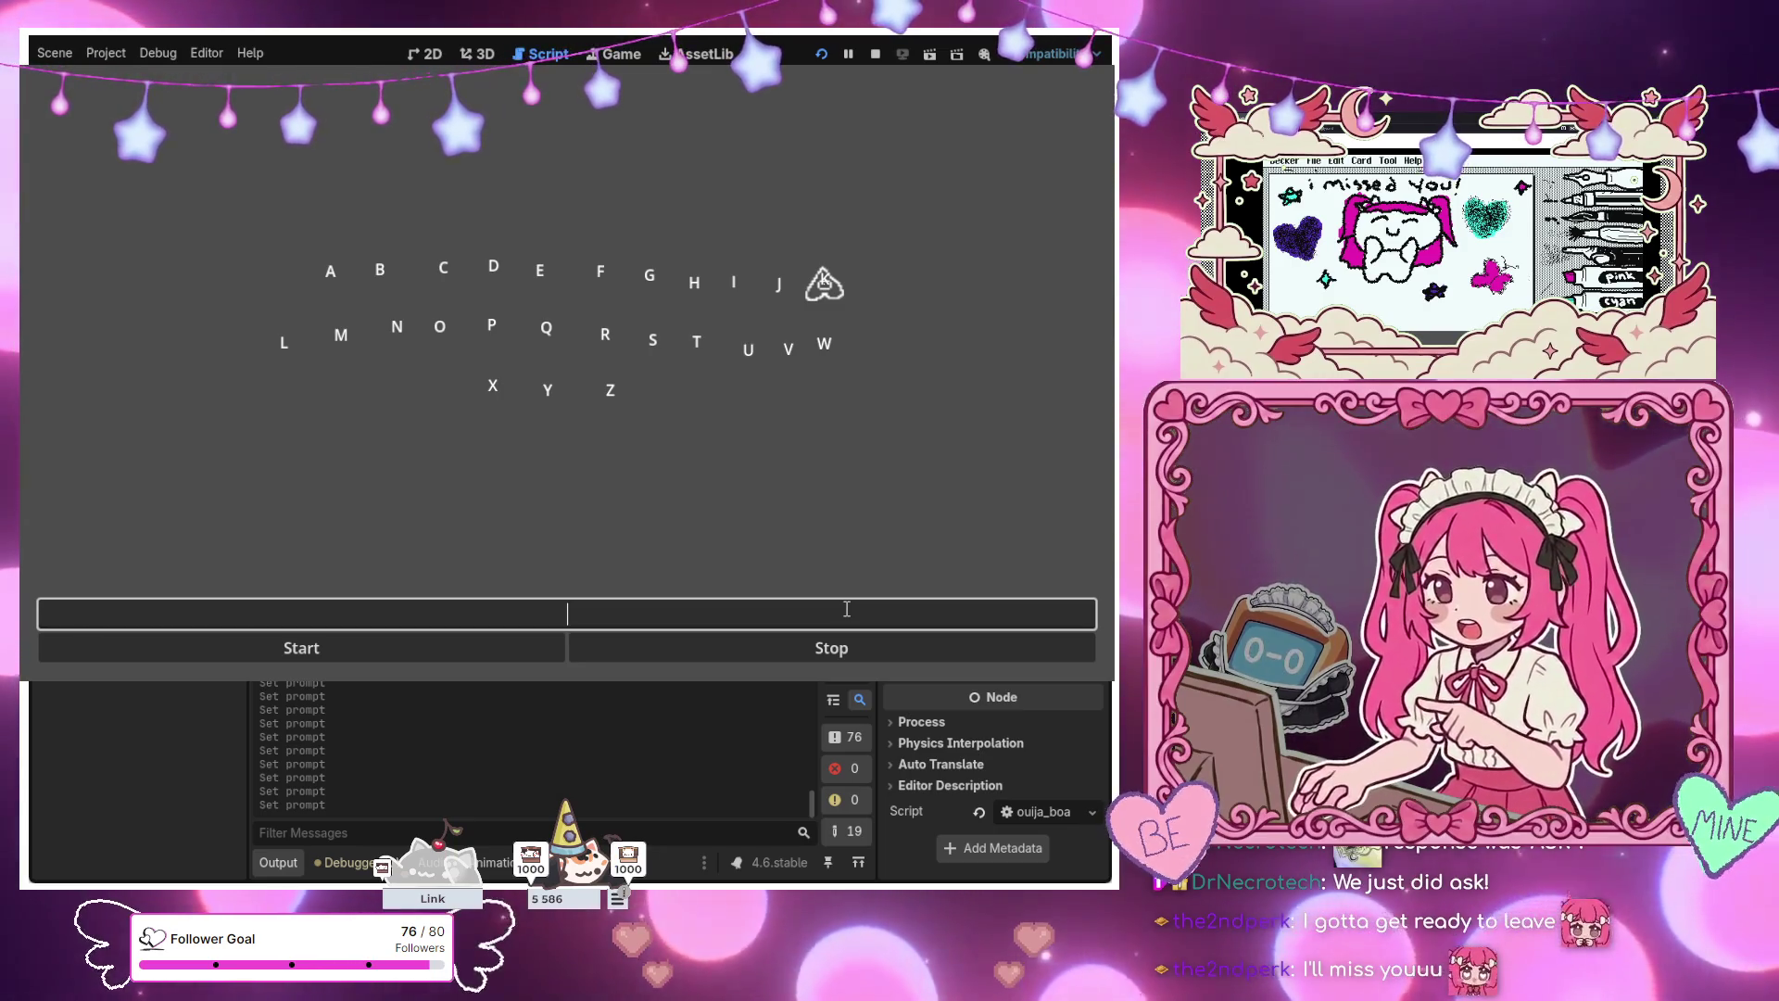
# - Submit the questions 'hello!' and 'do you enjoy bubbles?' to the board
pyautogui.write('hello~')
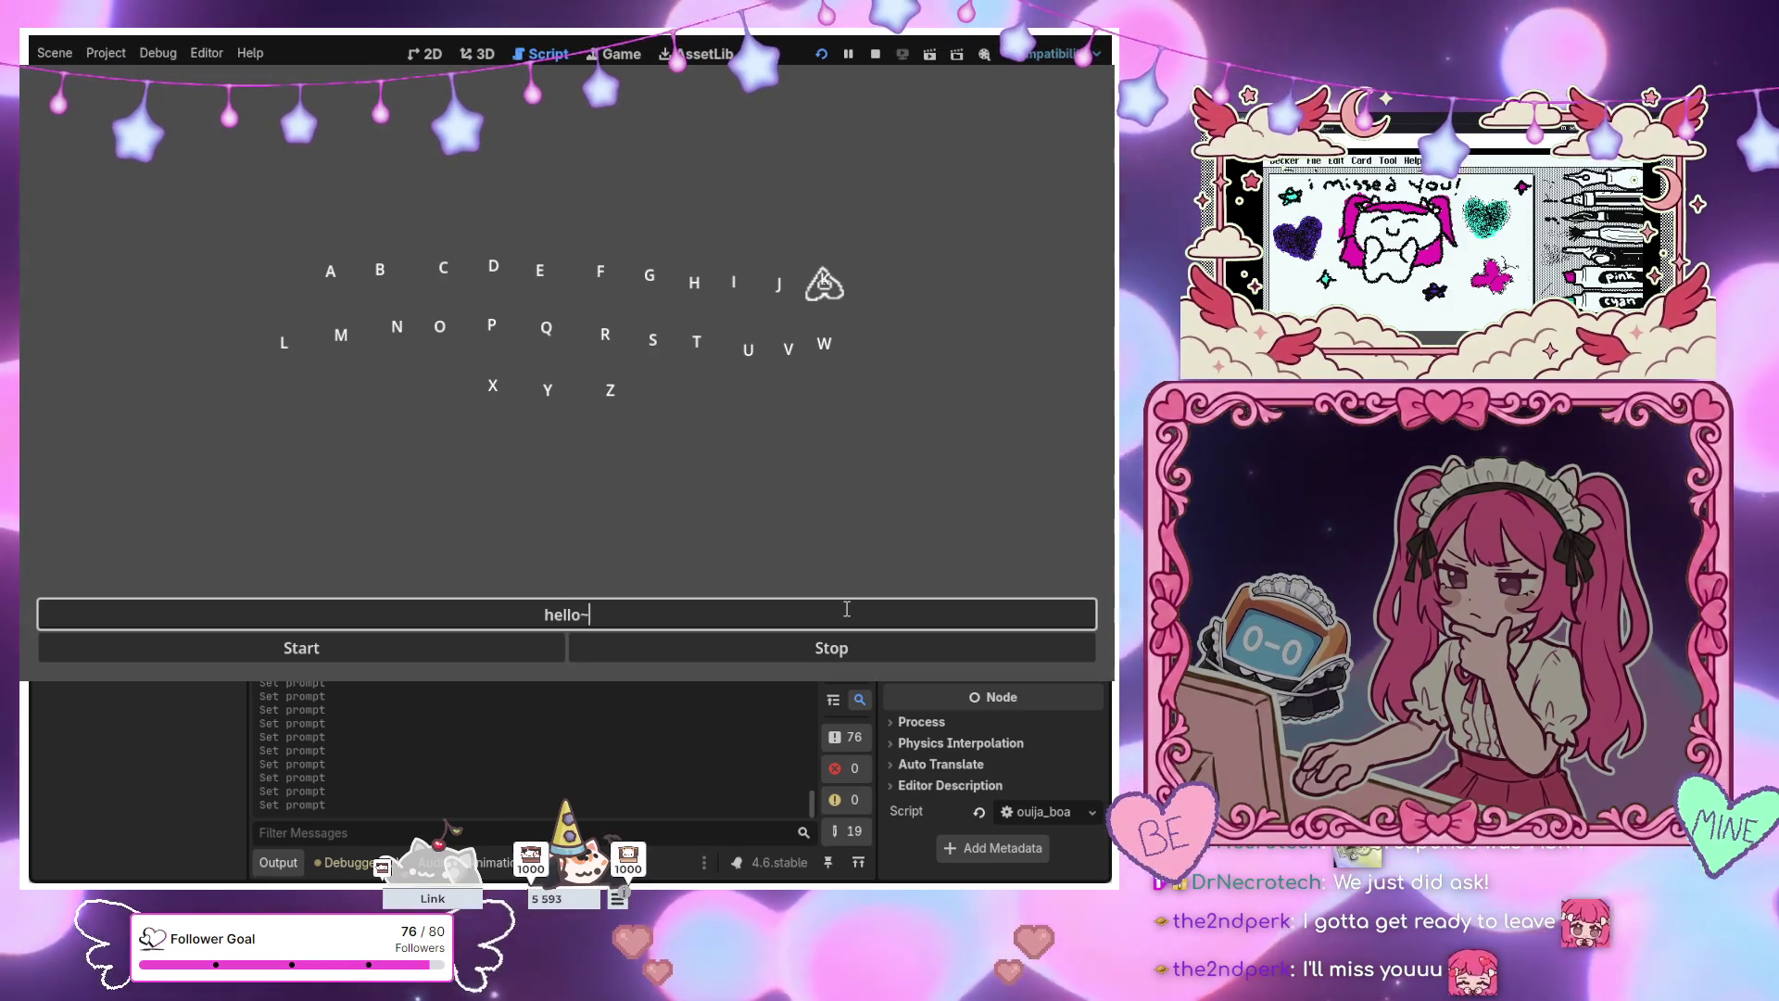
pyautogui.press('BackSpace')
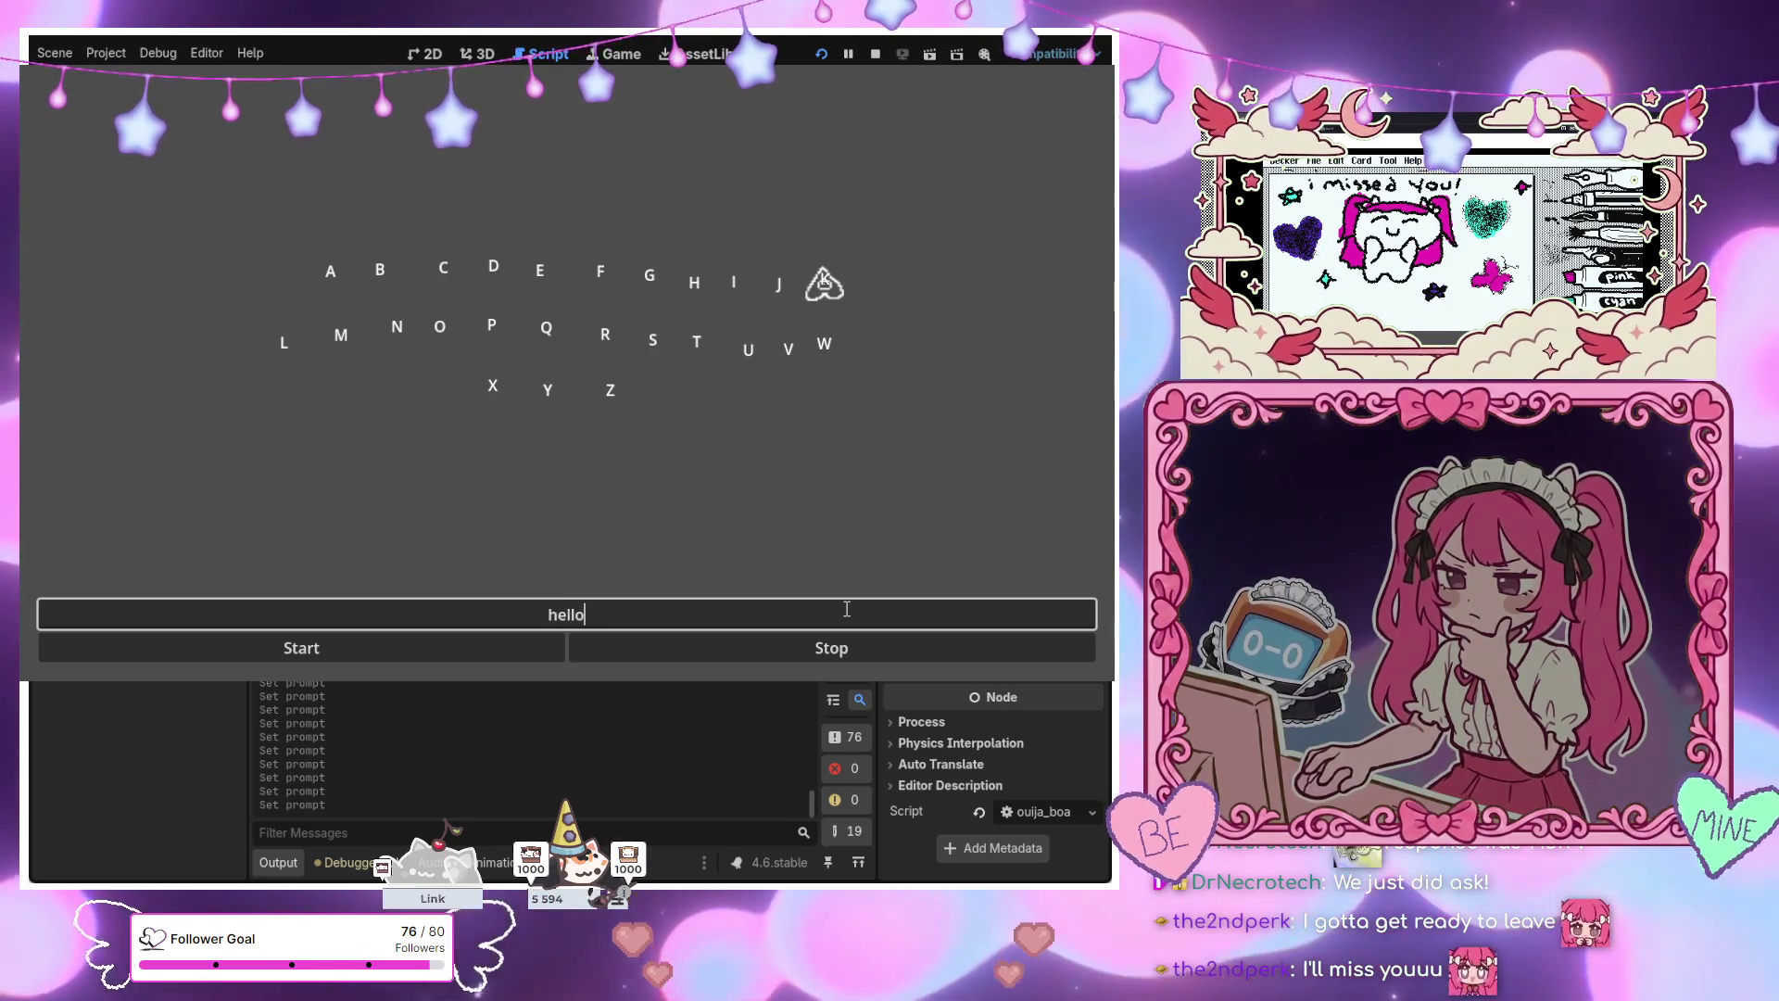
pyautogui.write('!')
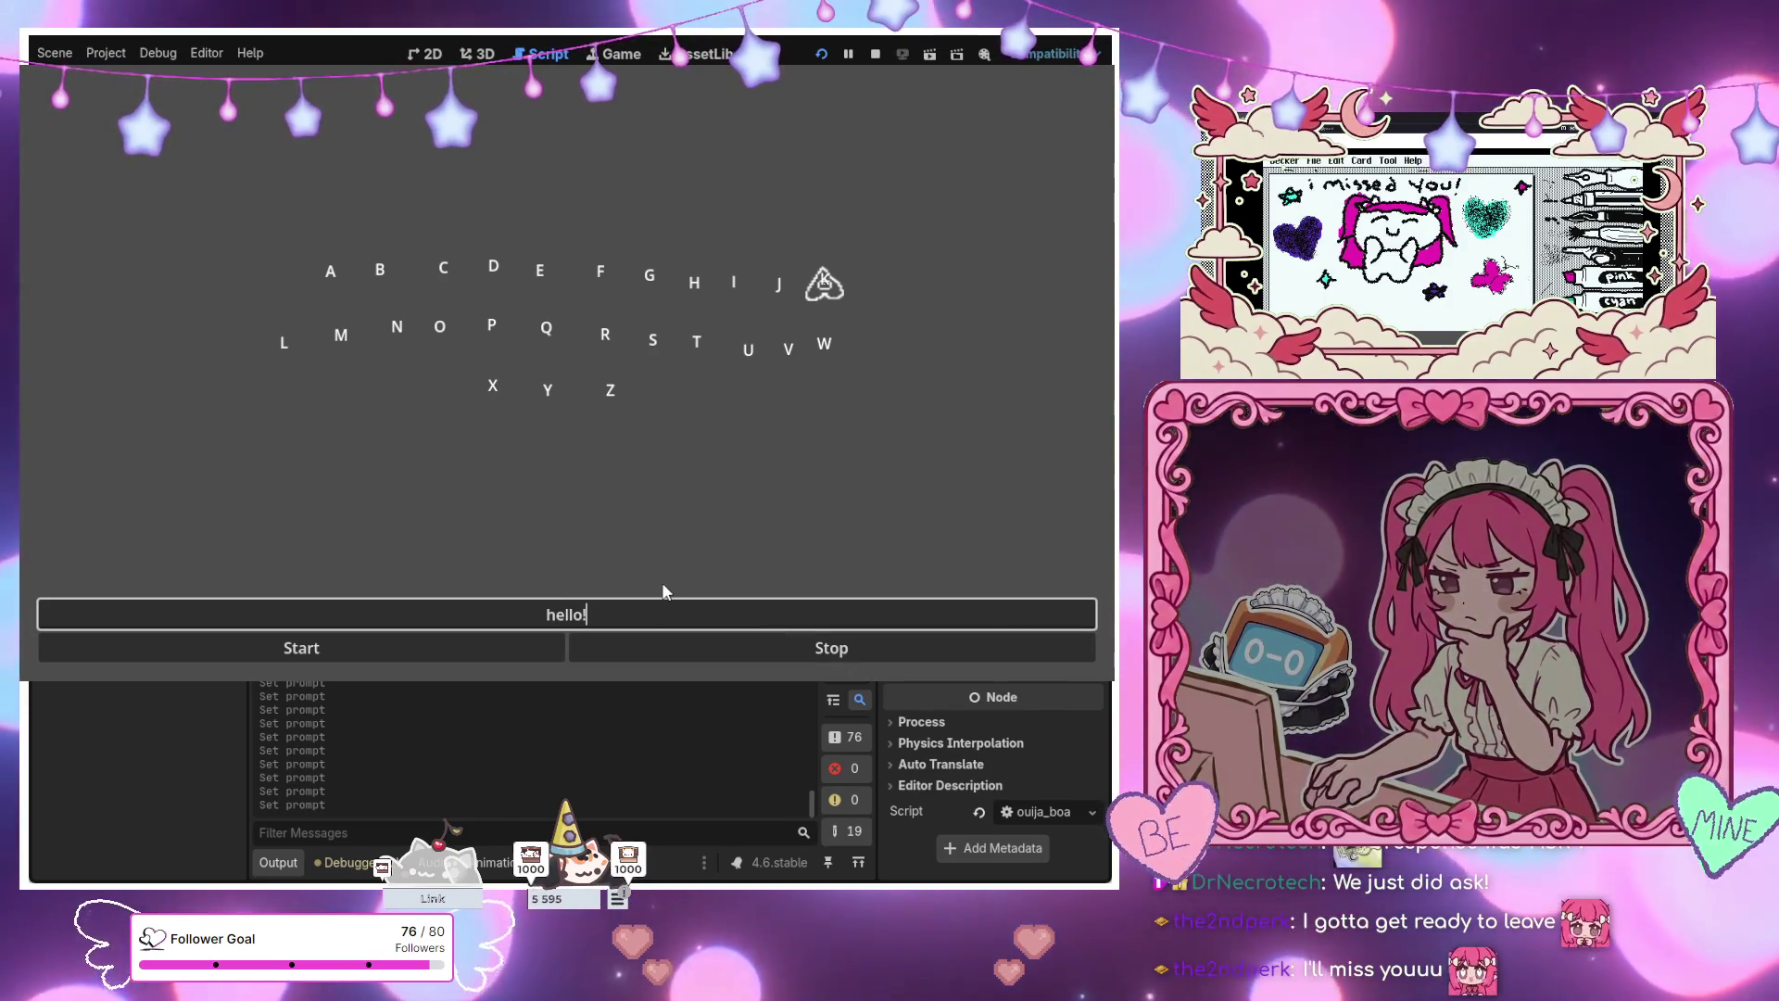
pyautogui.press('Return')
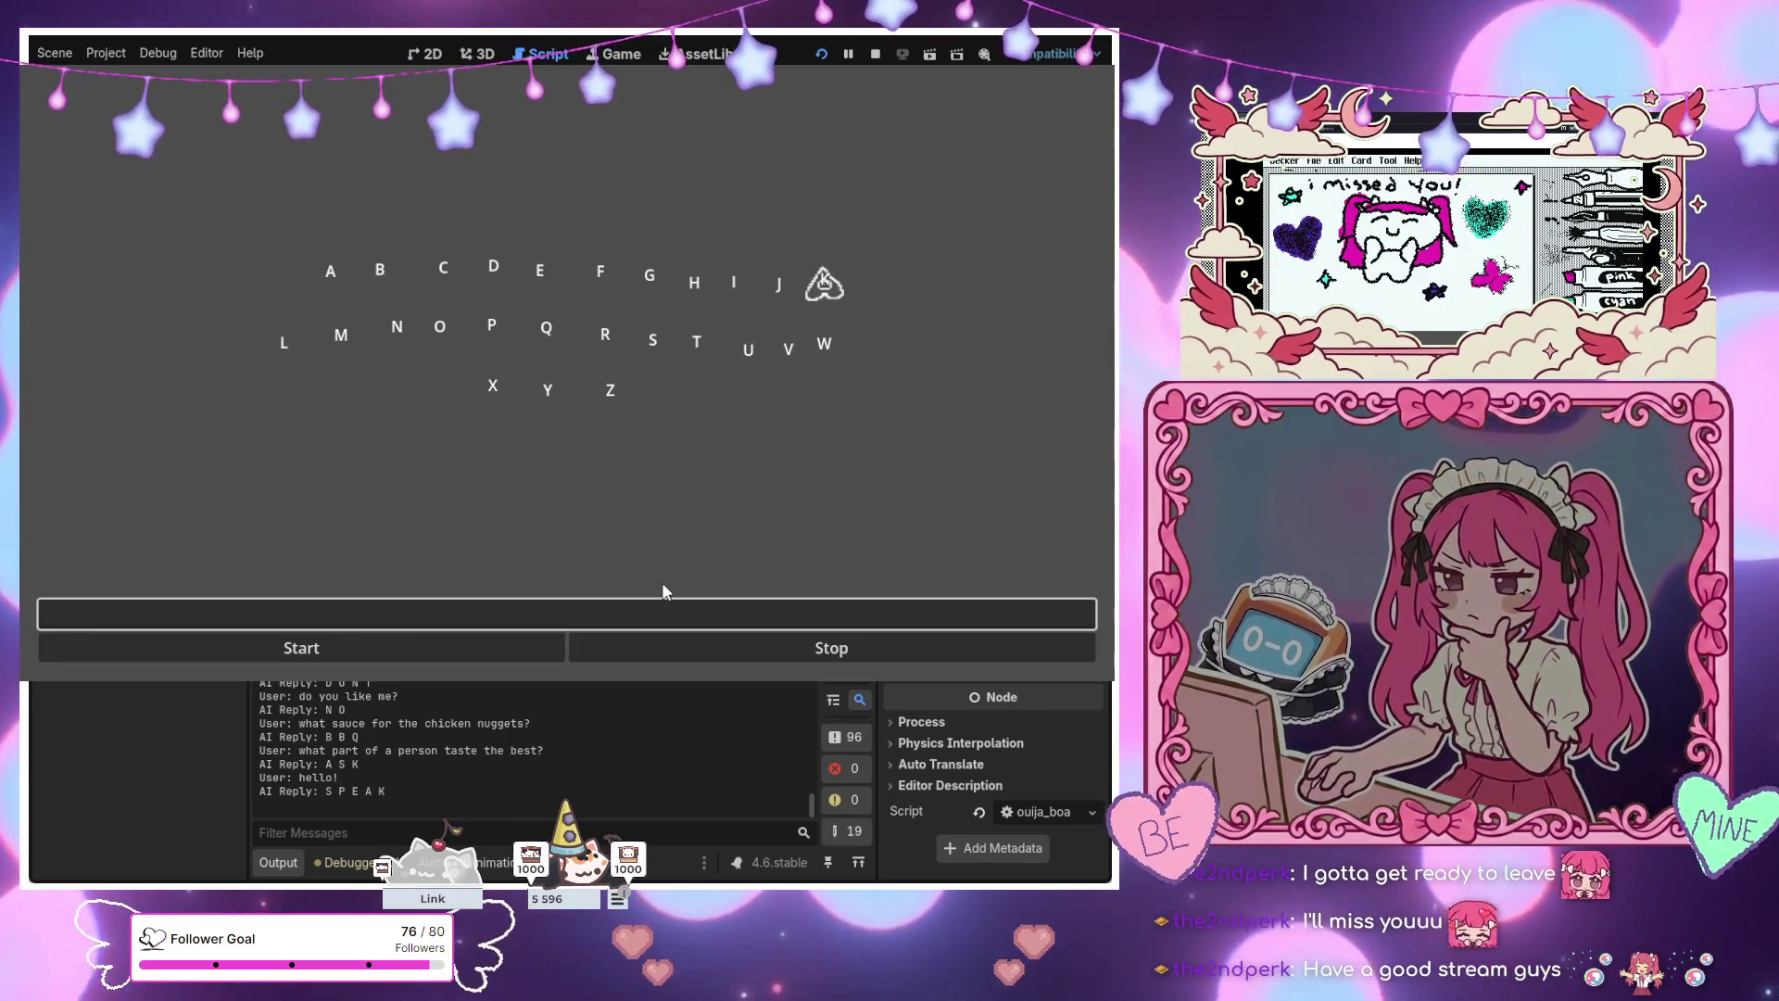
pyautogui.click(673, 619)
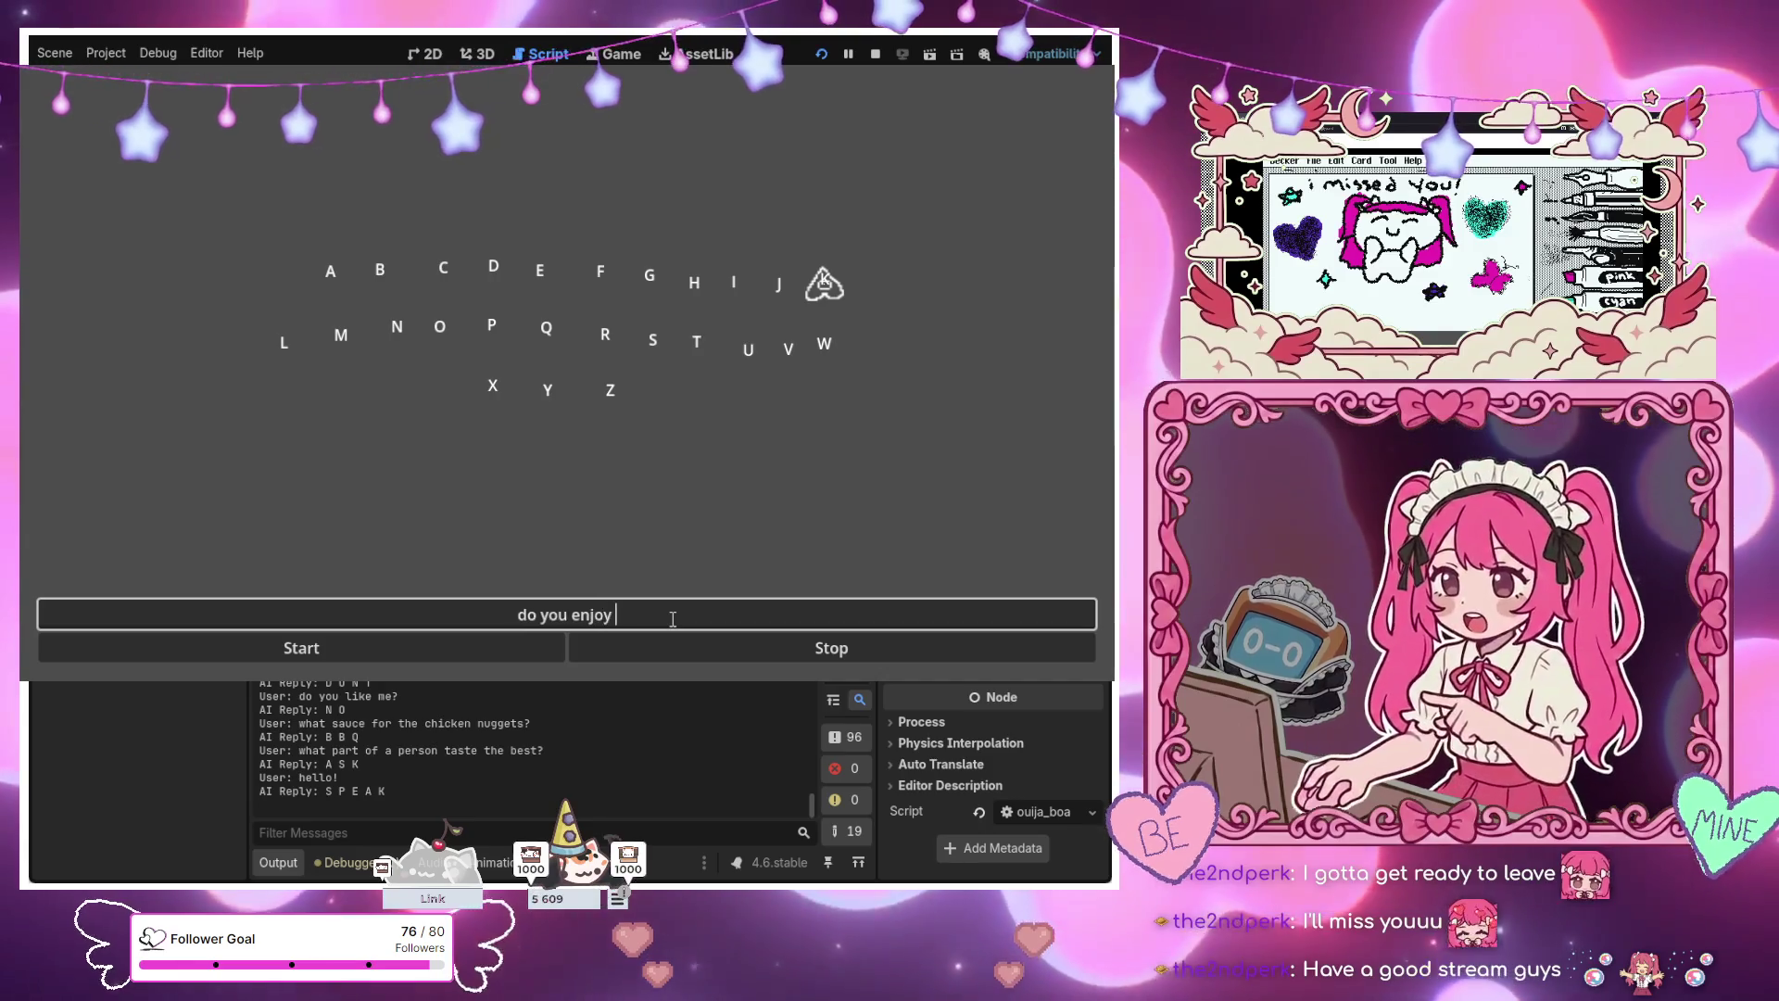
pyautogui.write('bubbles?')
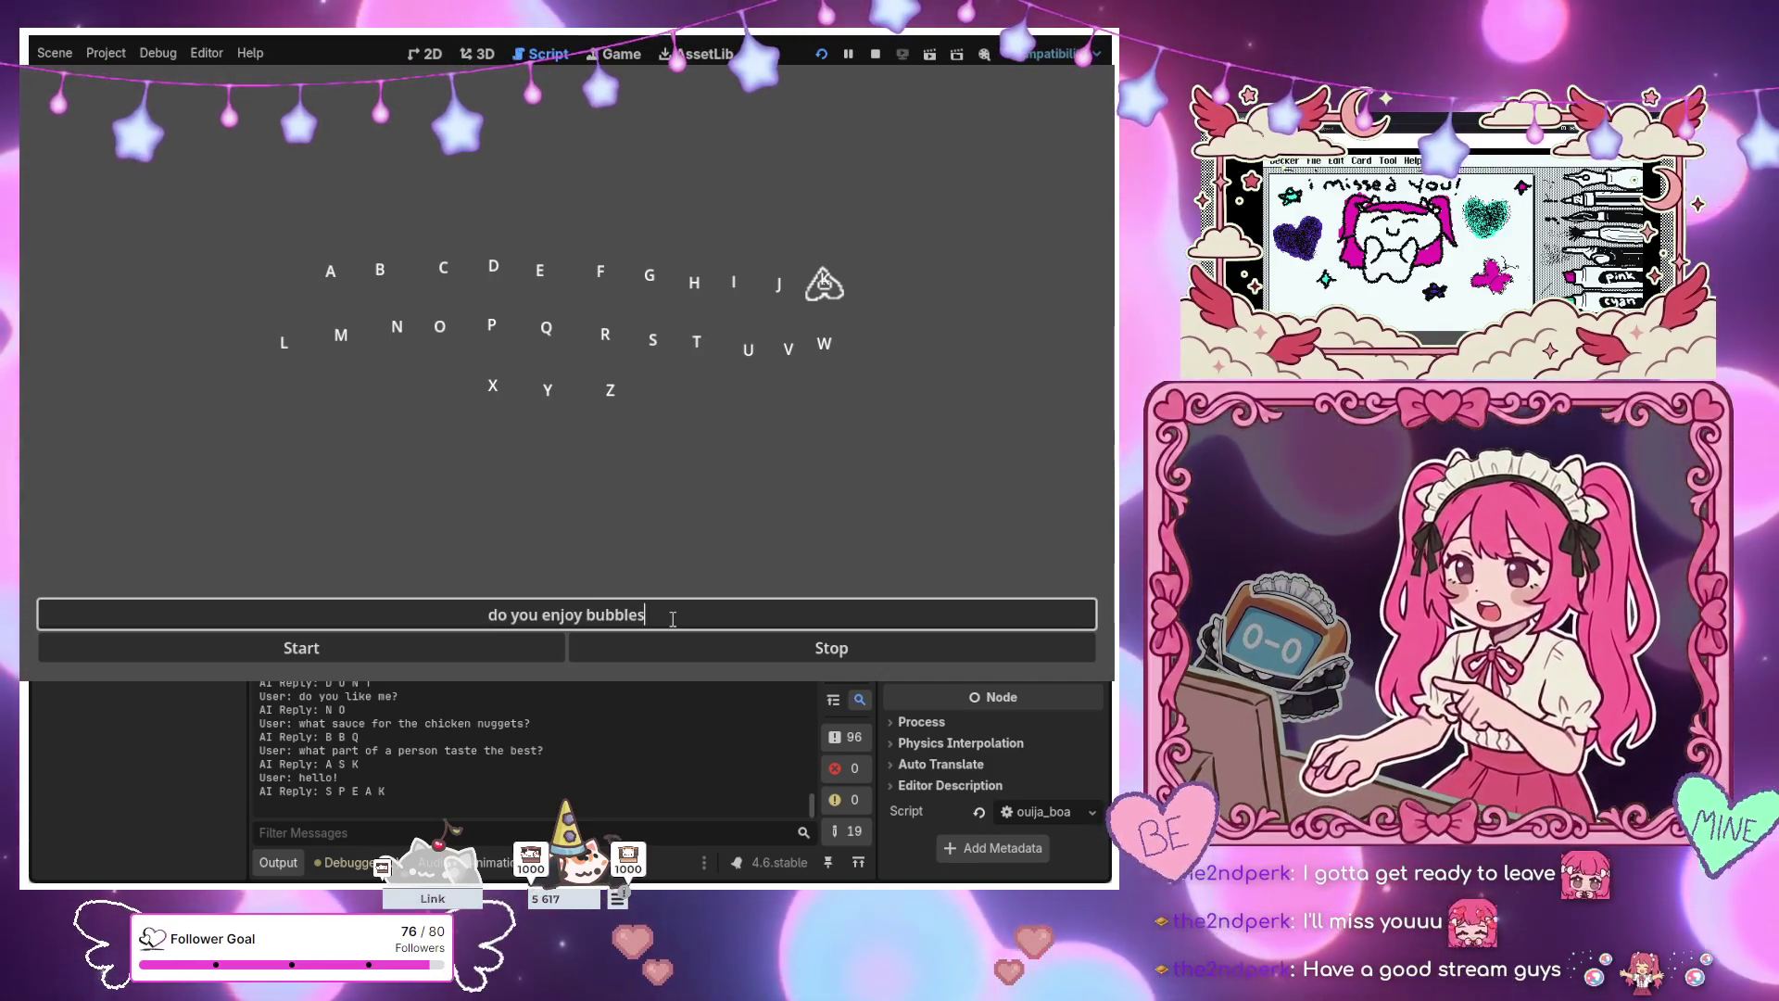
pyautogui.press('Return')
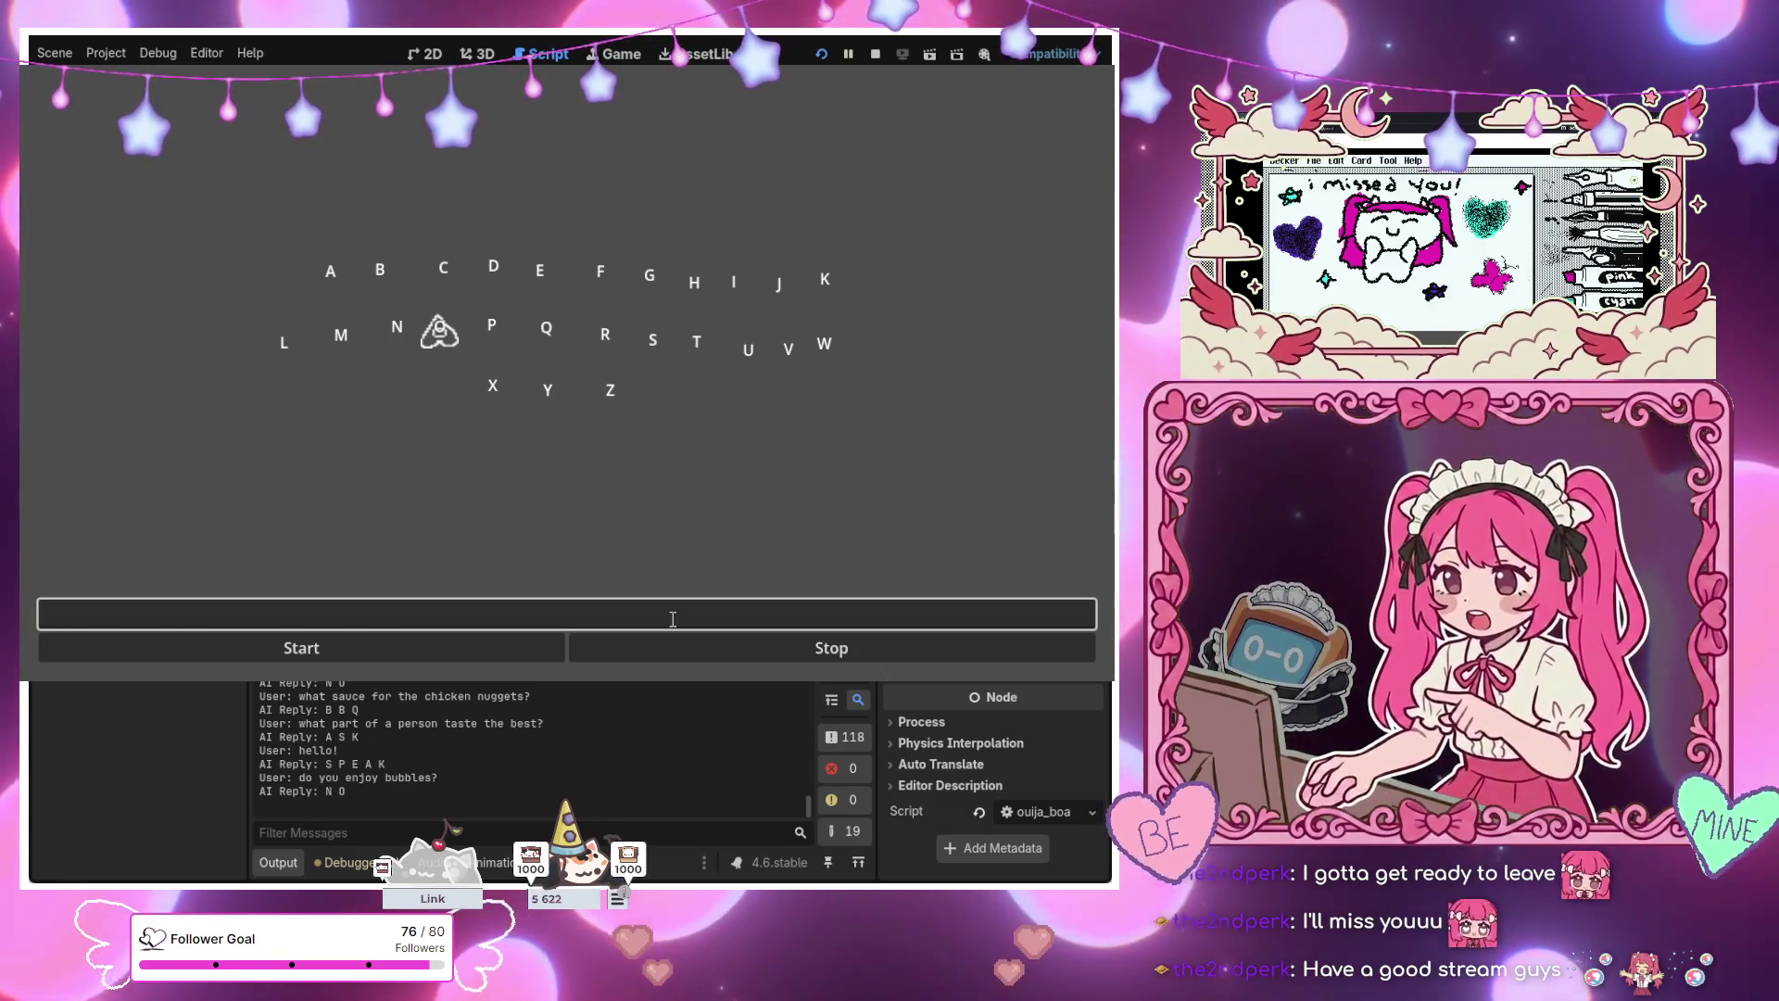
# - Ask 'are you hungry?', then paste the chat's question without its quote marks and submit it
pyautogui.write('ou hungry')
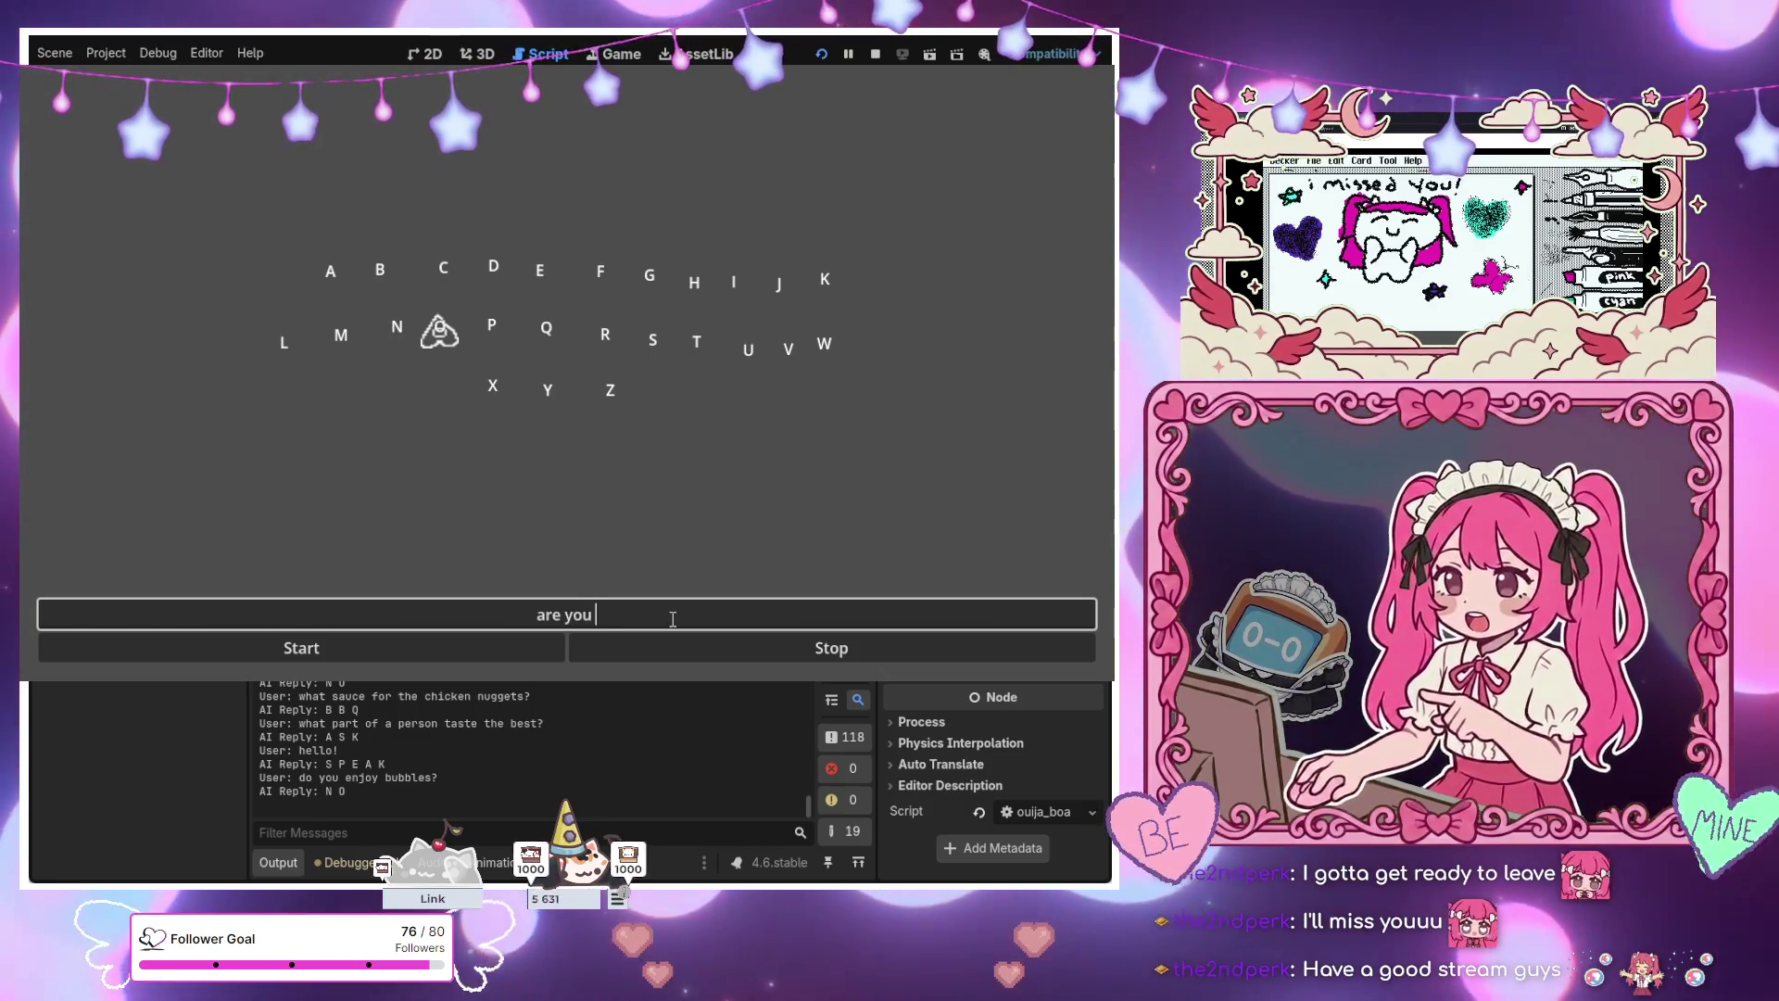
pyautogui.write('?')
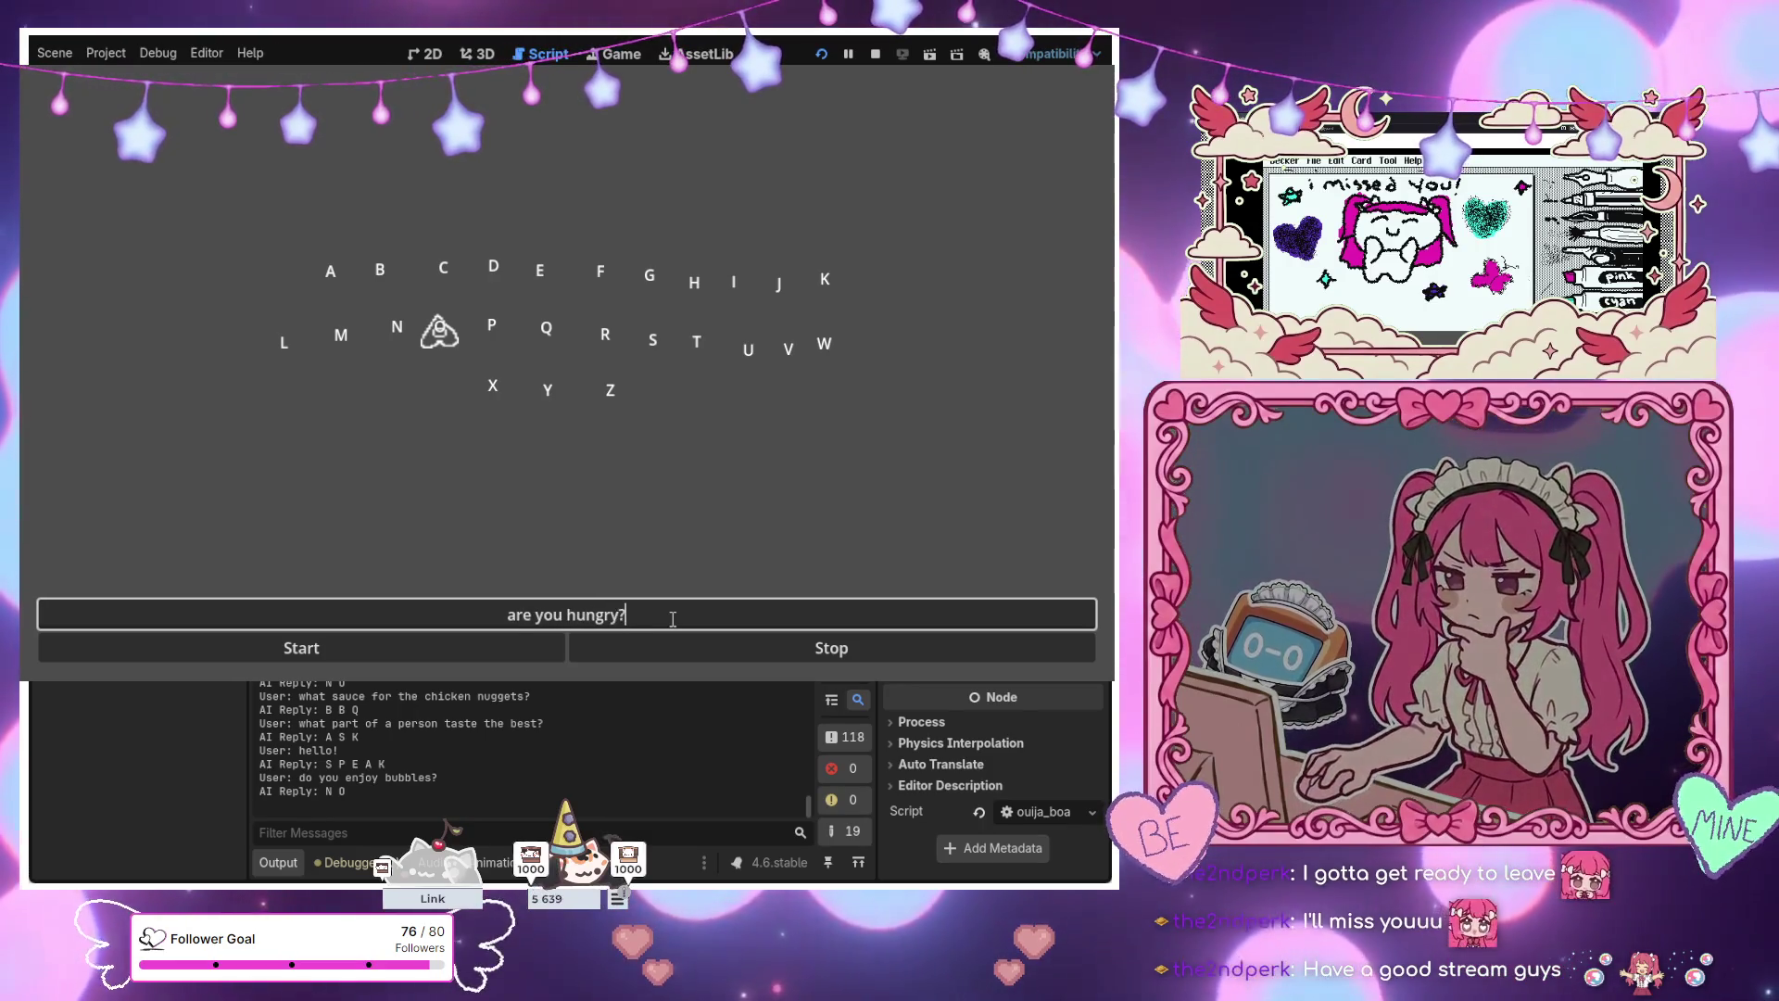
pyautogui.press('Return')
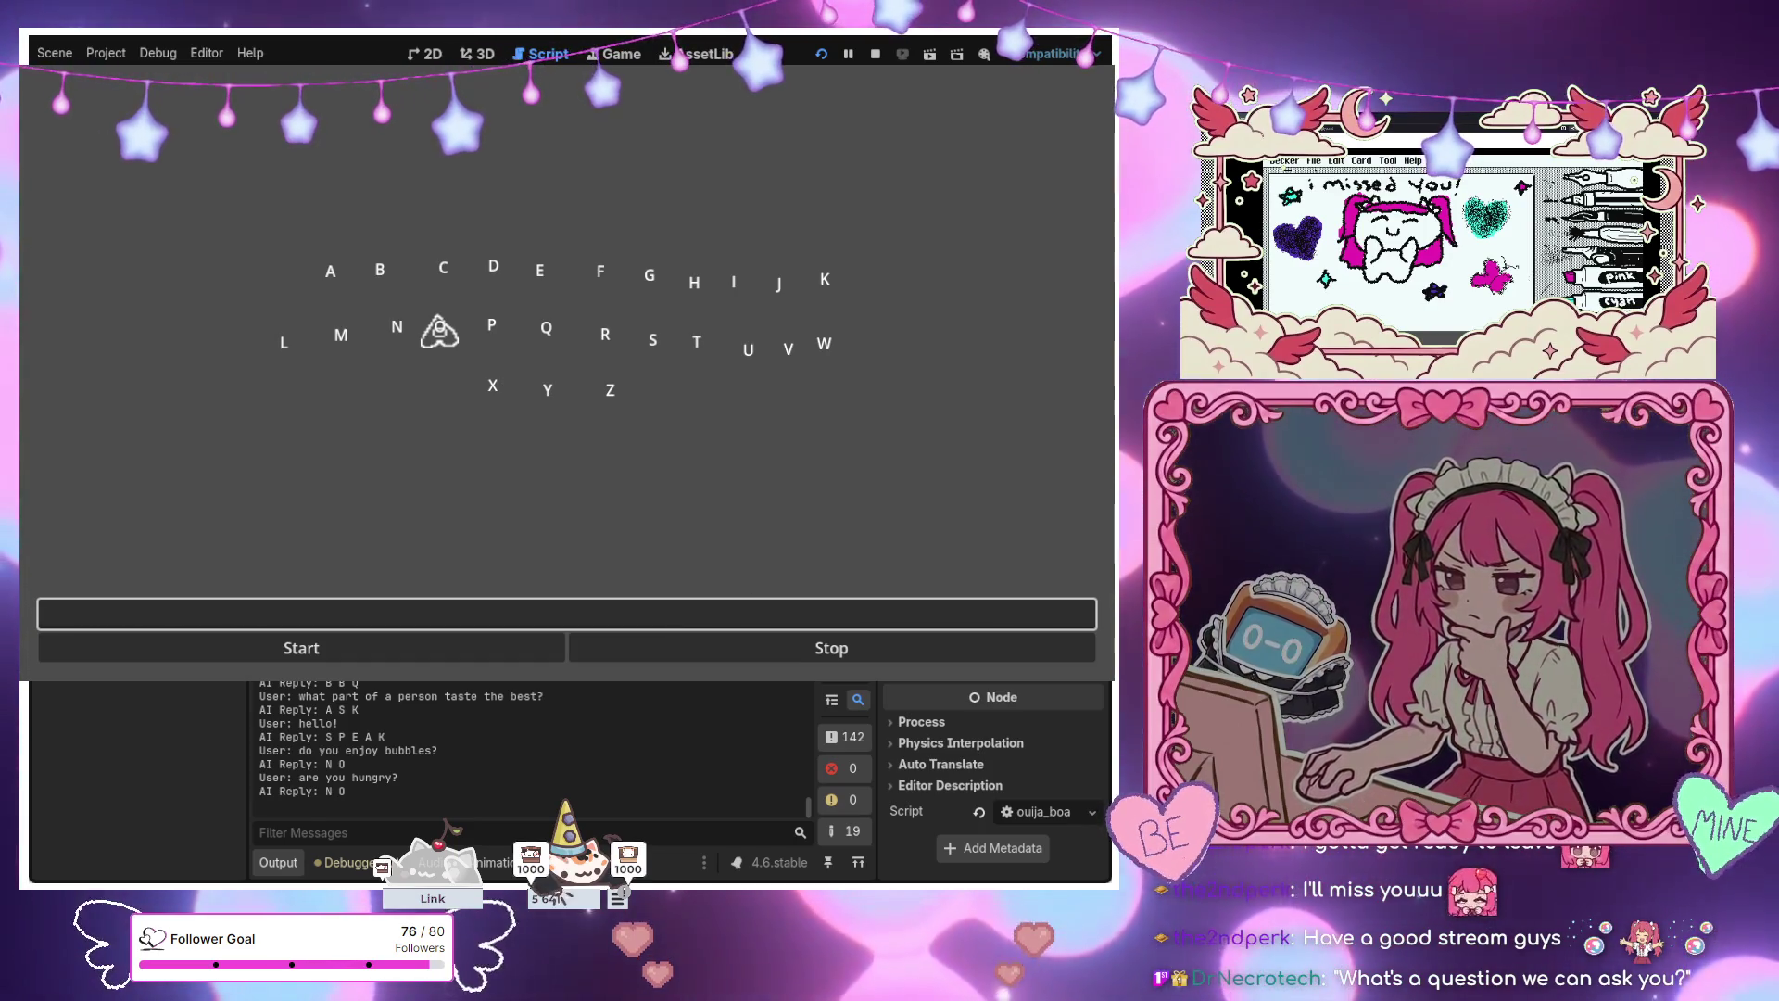
pyautogui.rightClick(752, 617)
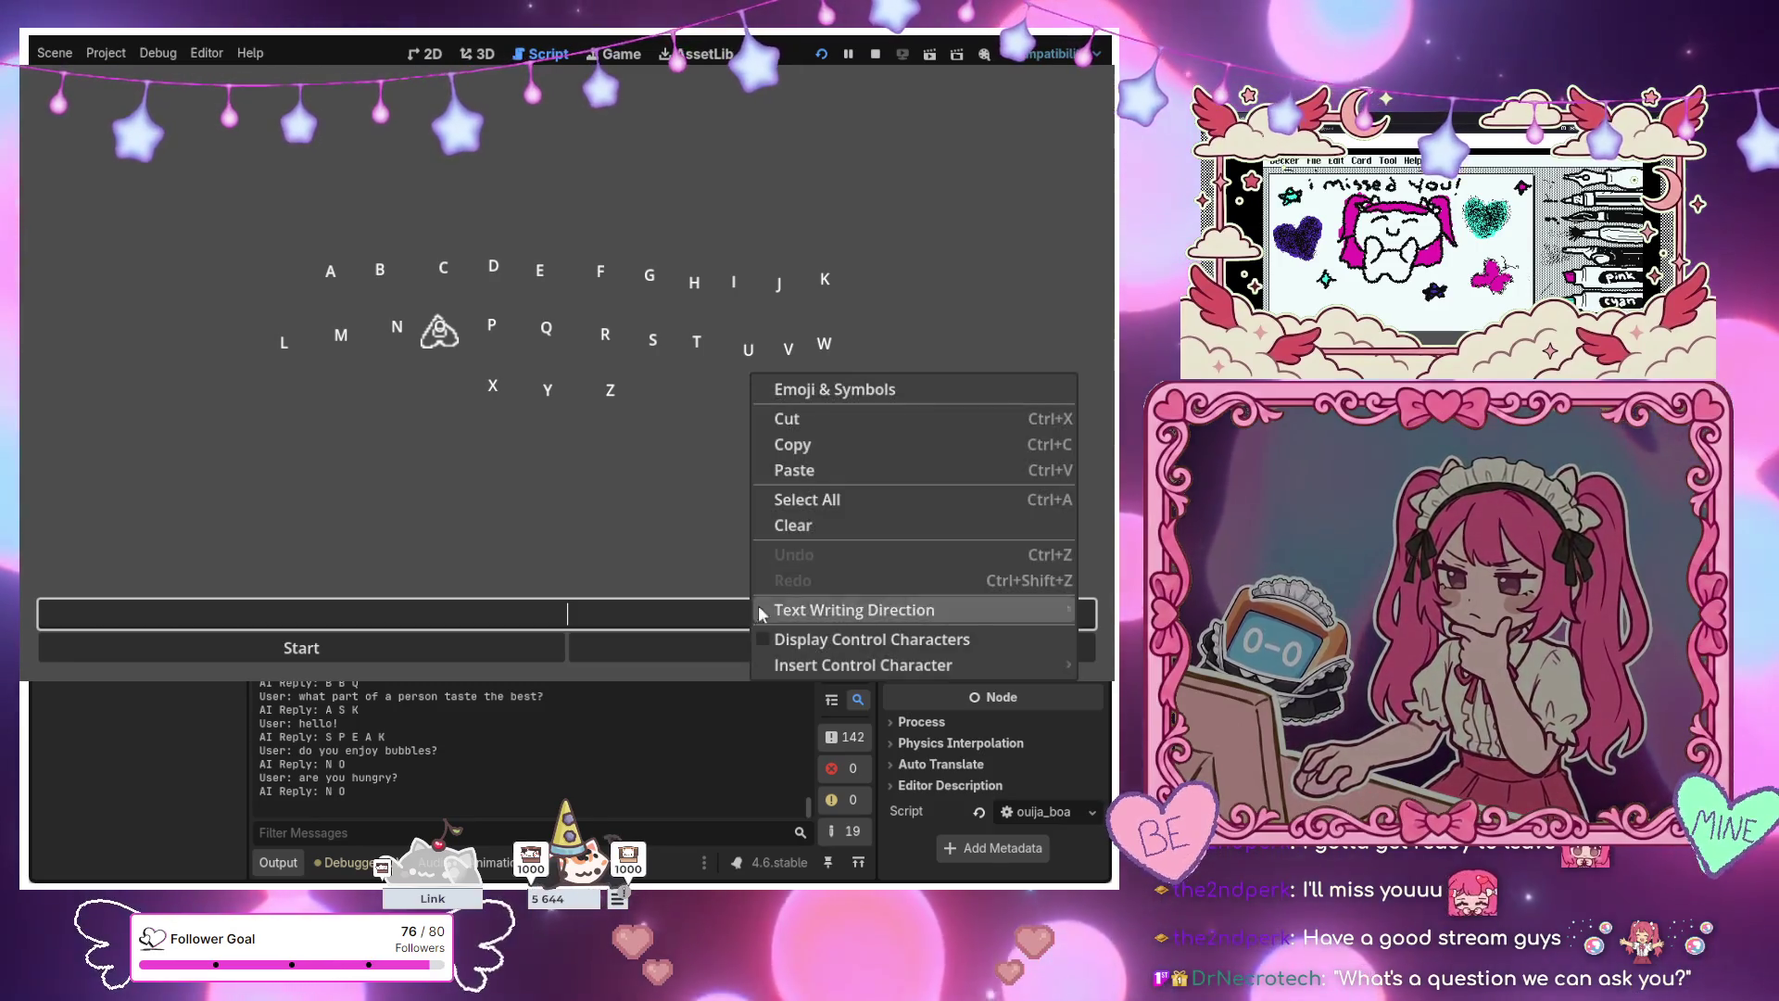
pyautogui.click(799, 464)
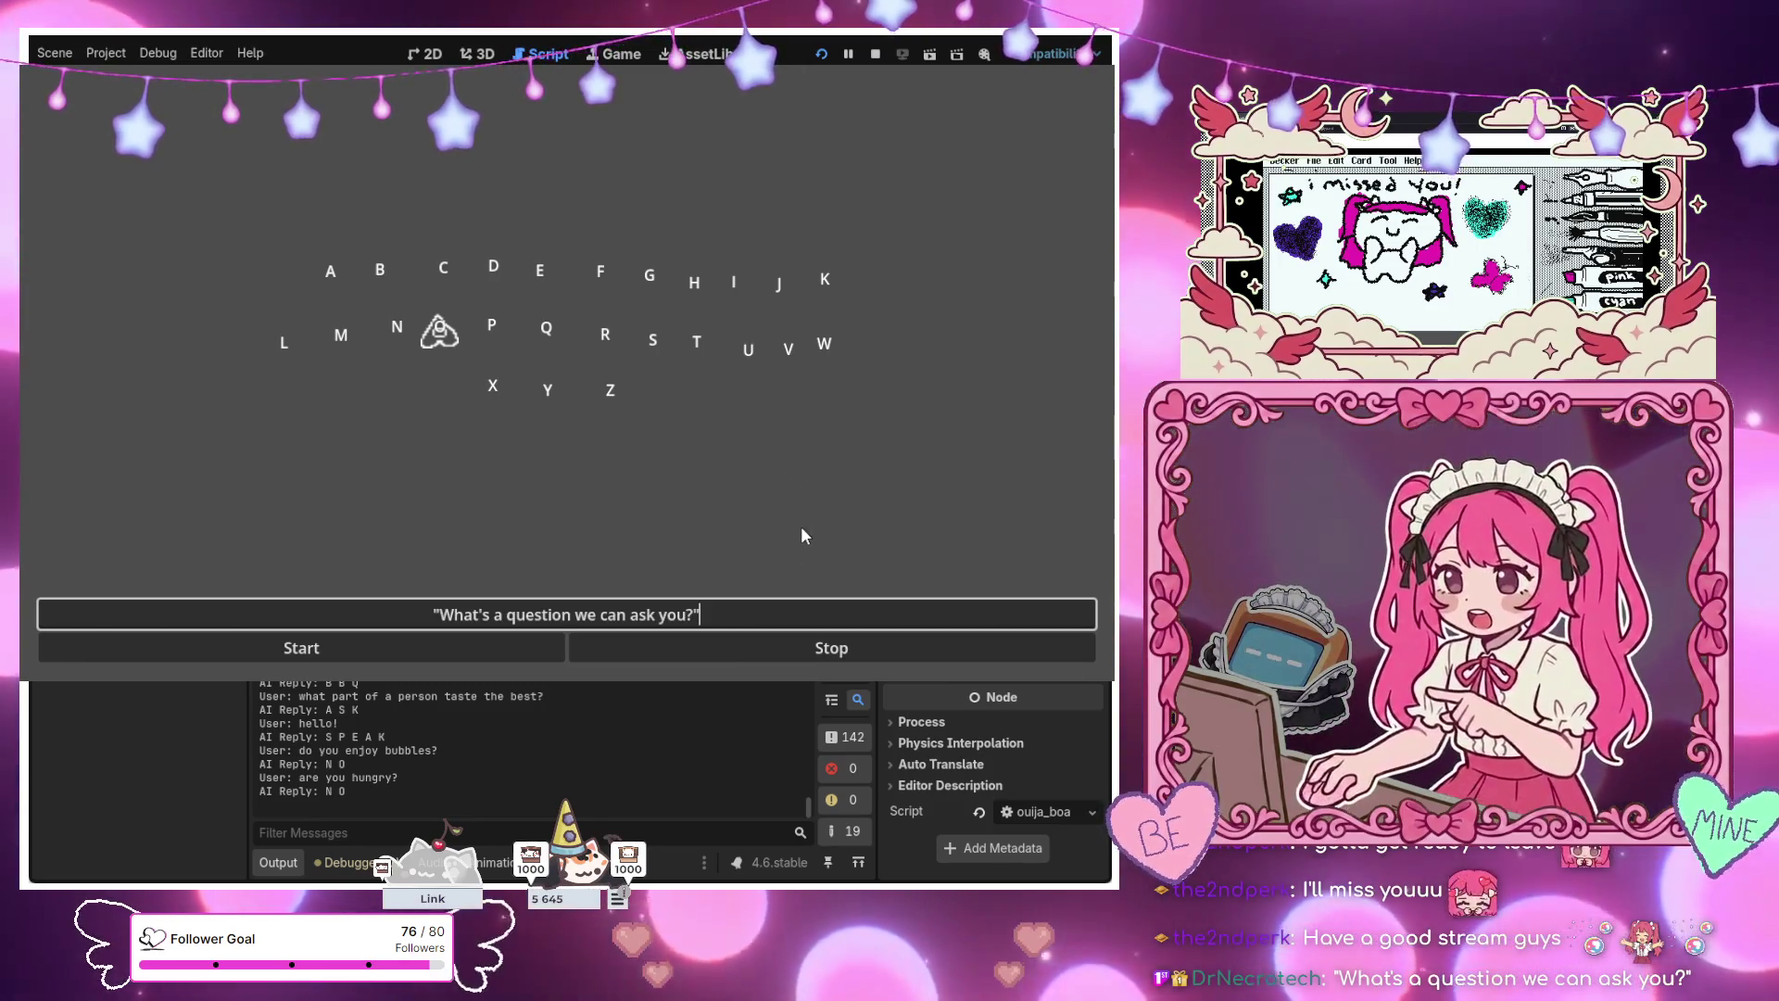
pyautogui.press('BackSpace')
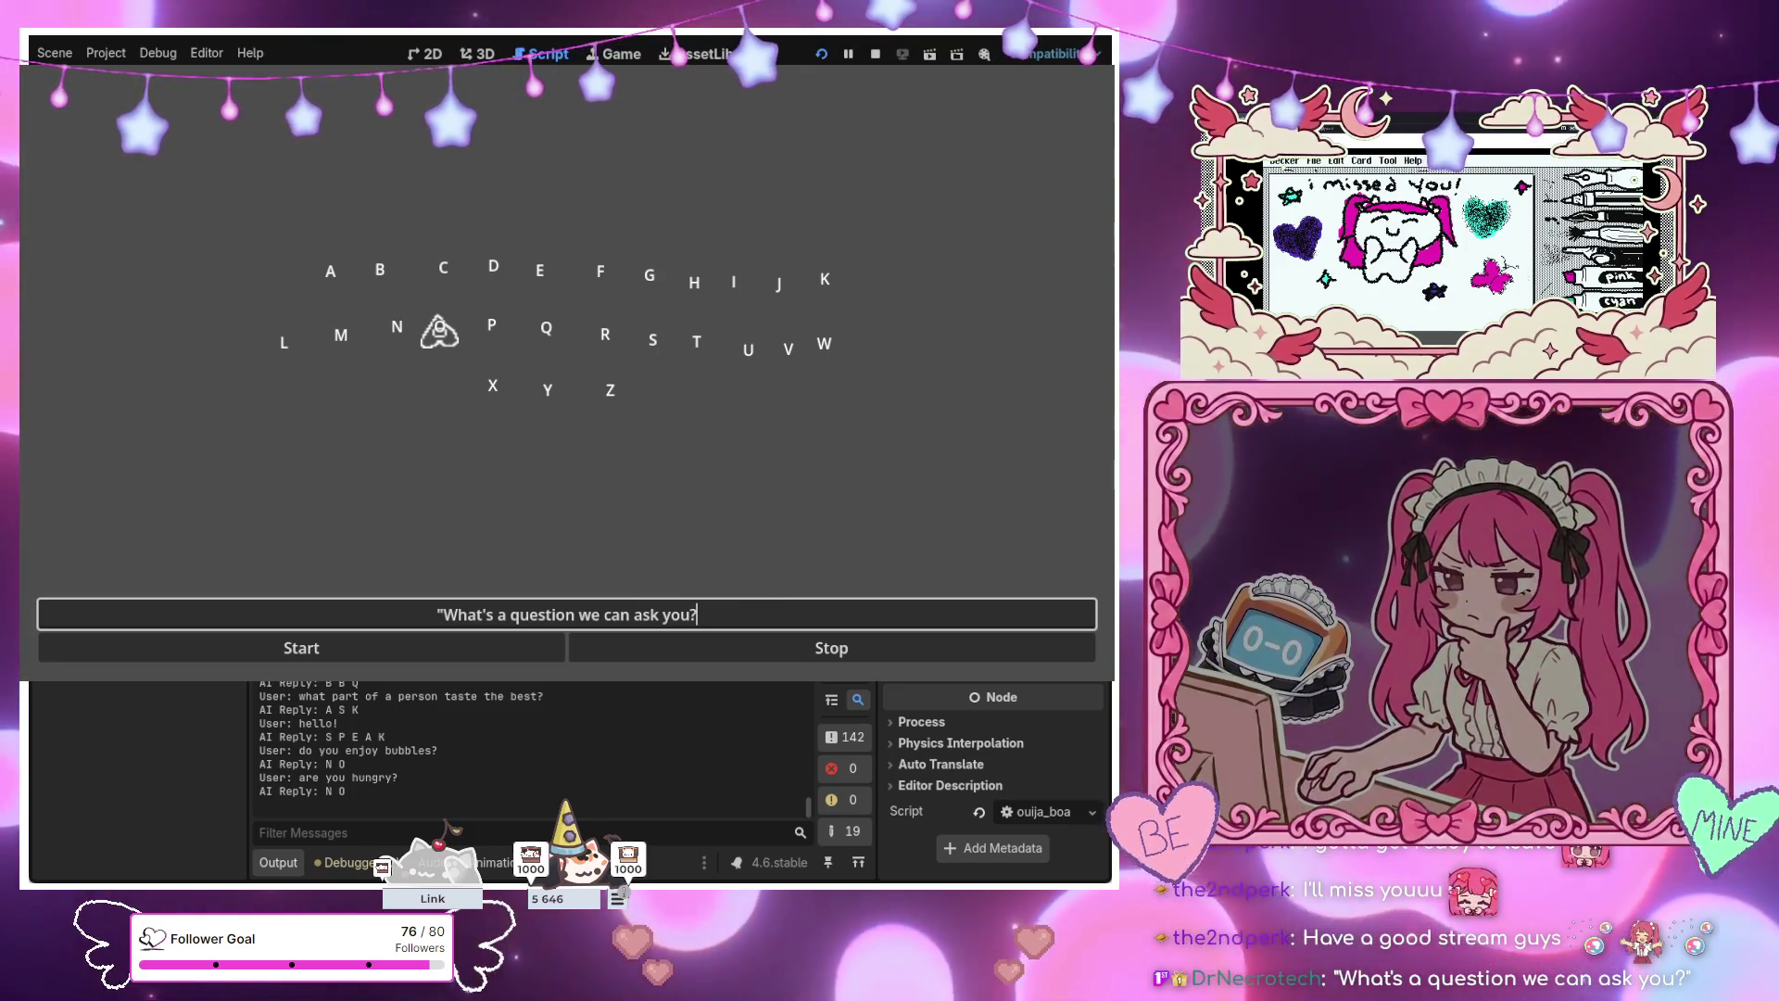
pyautogui.click(444, 615)
pyautogui.press('BackSpace')
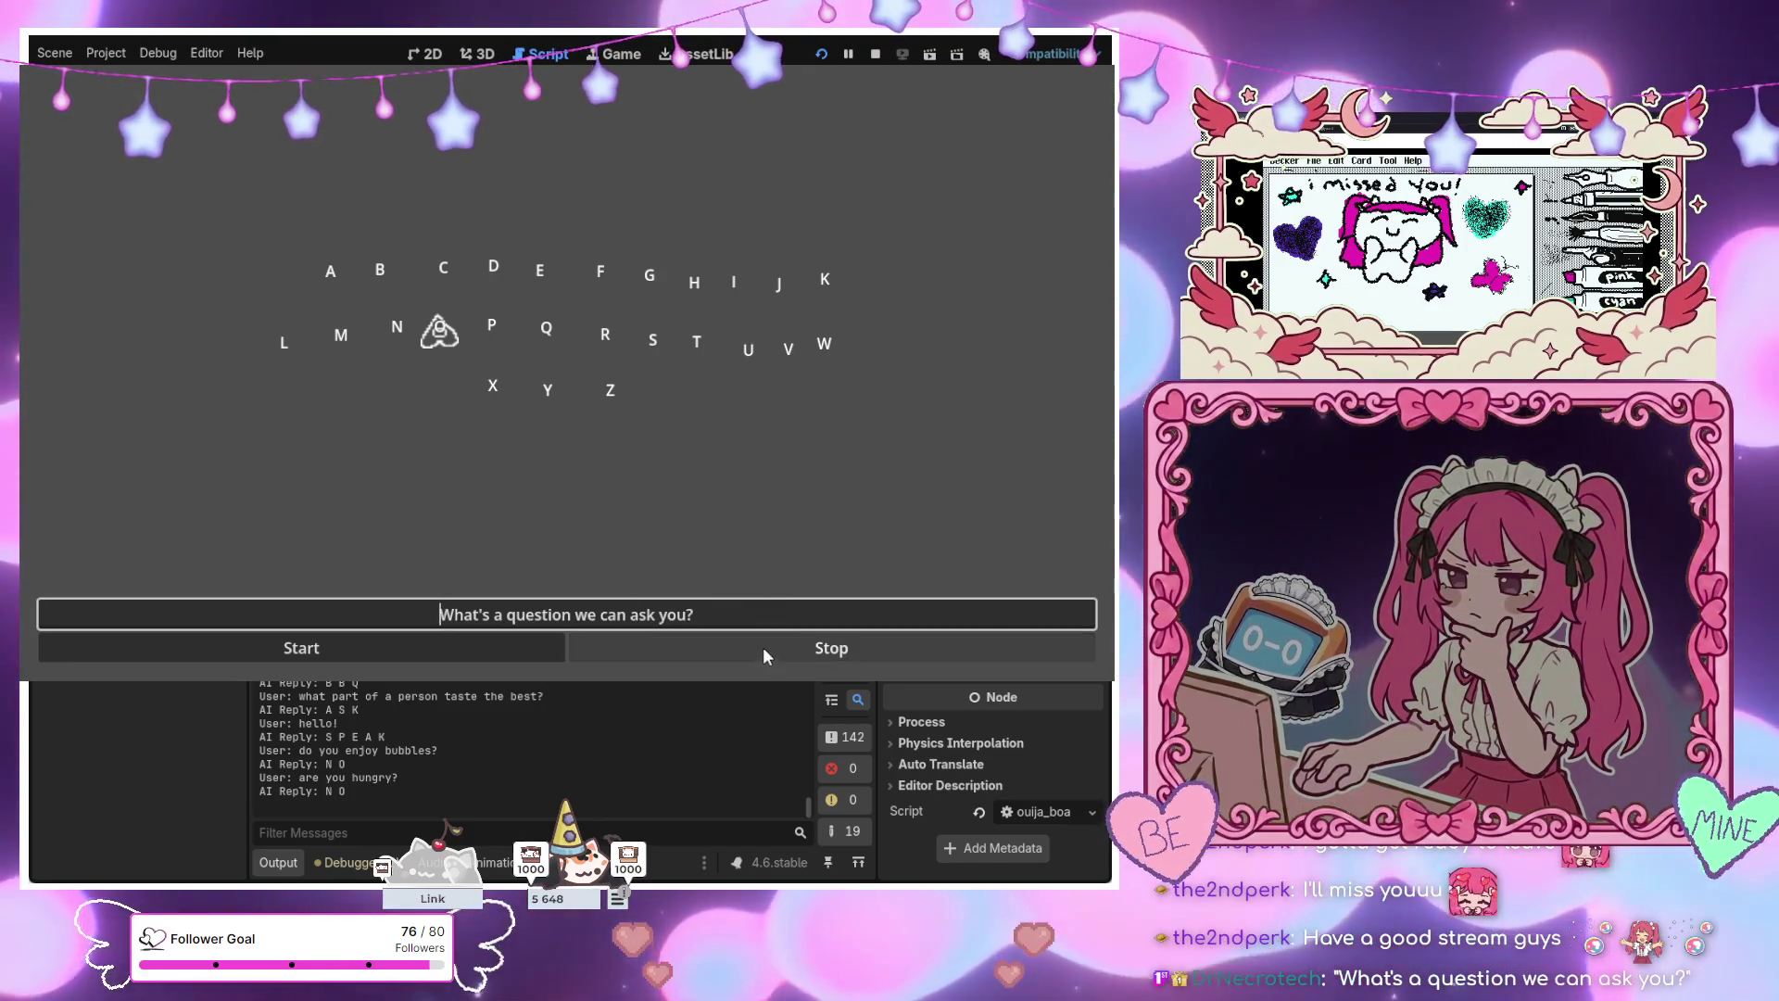
pyautogui.click(759, 643)
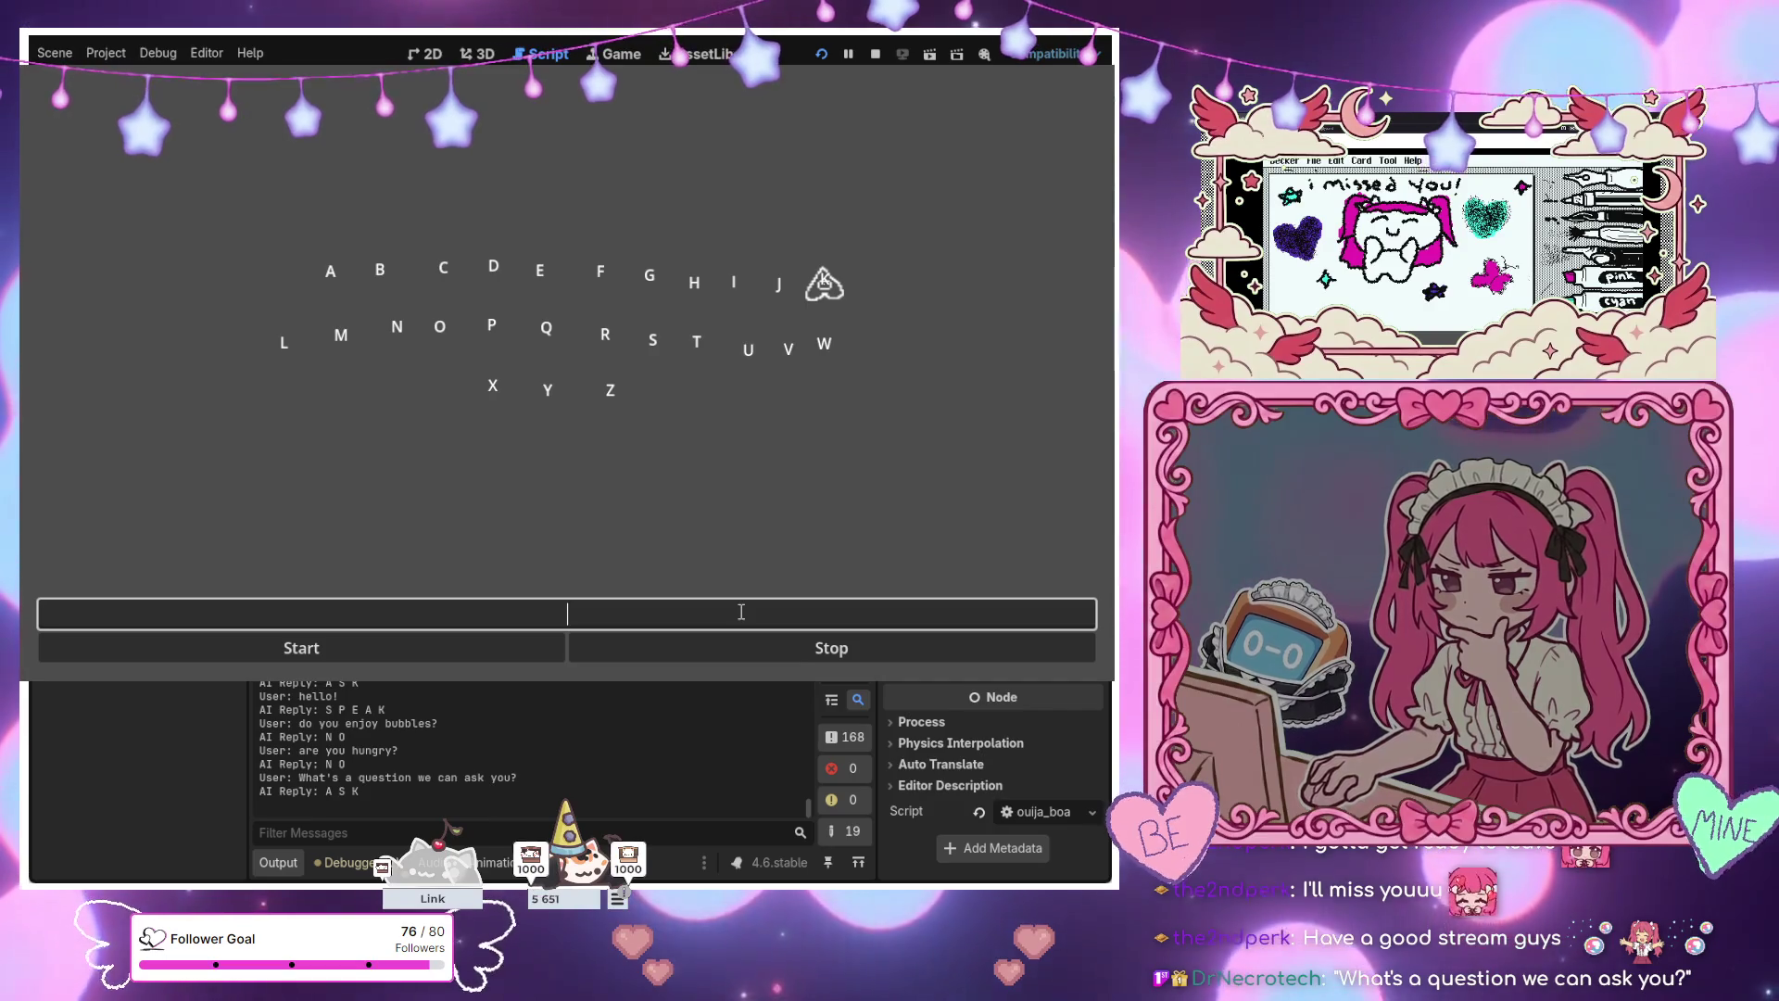
# - Ask 'do you like ravioli?', 'do you eat poop?' and 'do you like blood'
pyautogui.write('D')
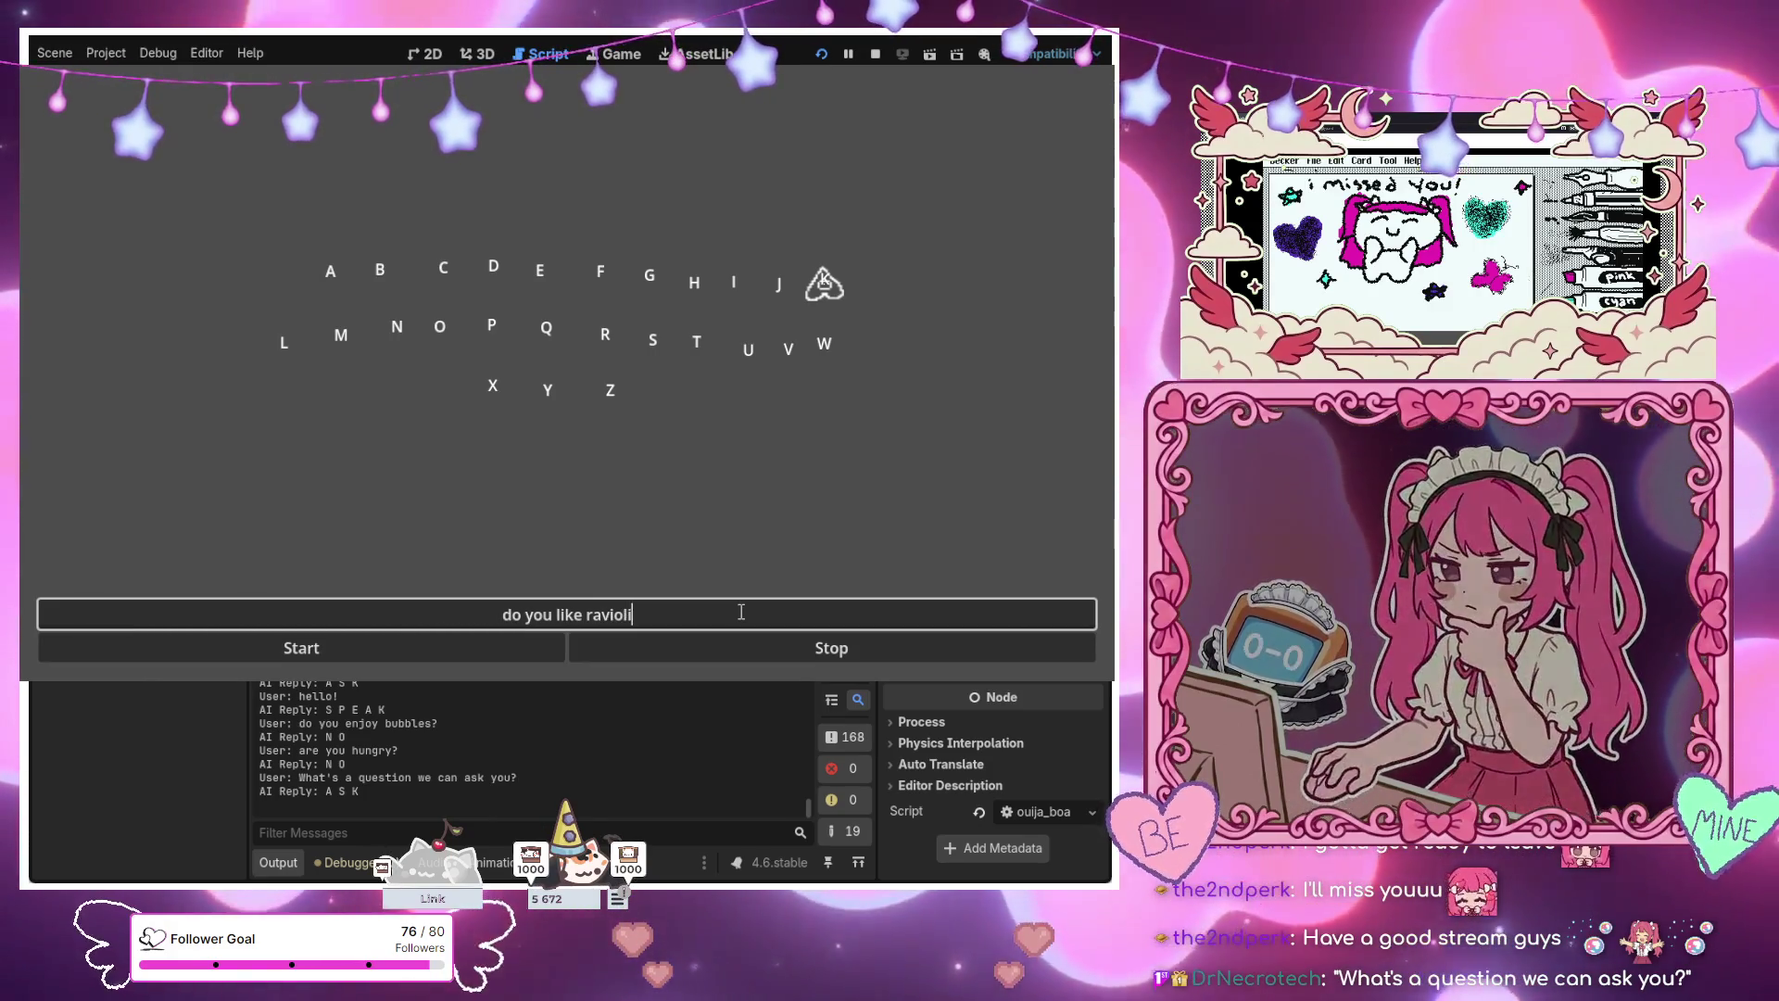
pyautogui.write('?')
pyautogui.press('Return')
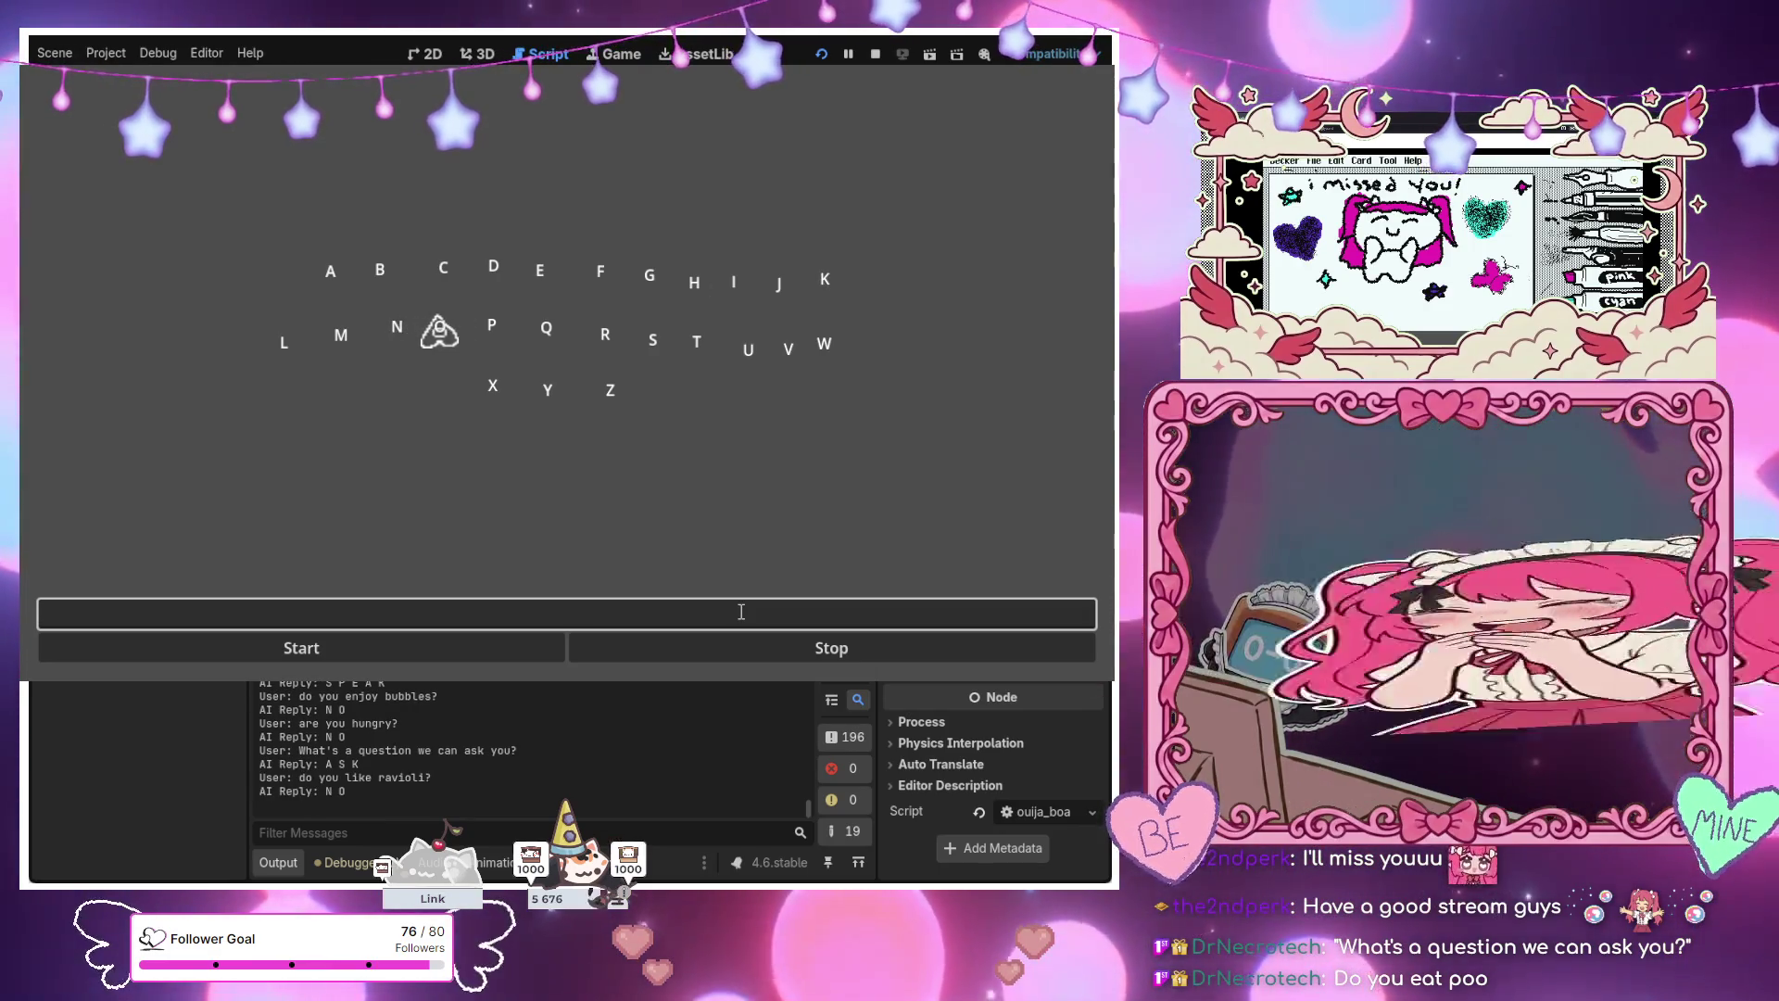
pyautogui.write('D')
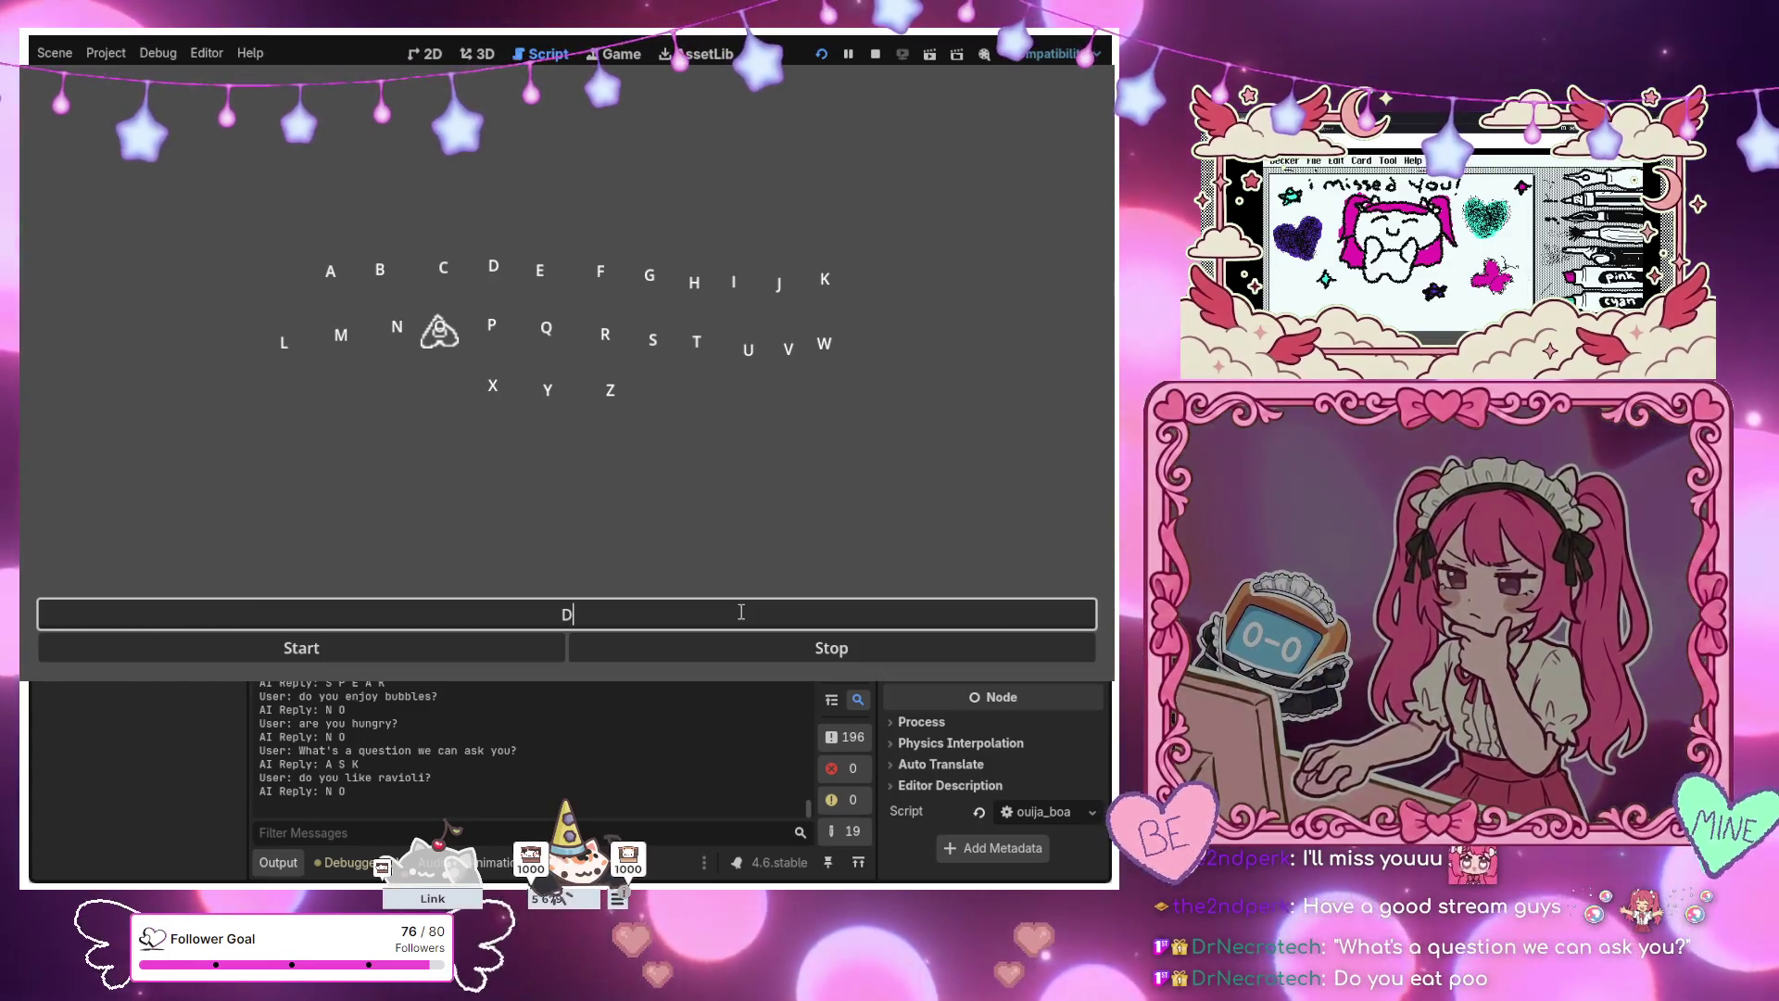
pyautogui.press('BackSpace')
pyautogui.write('do you ea')
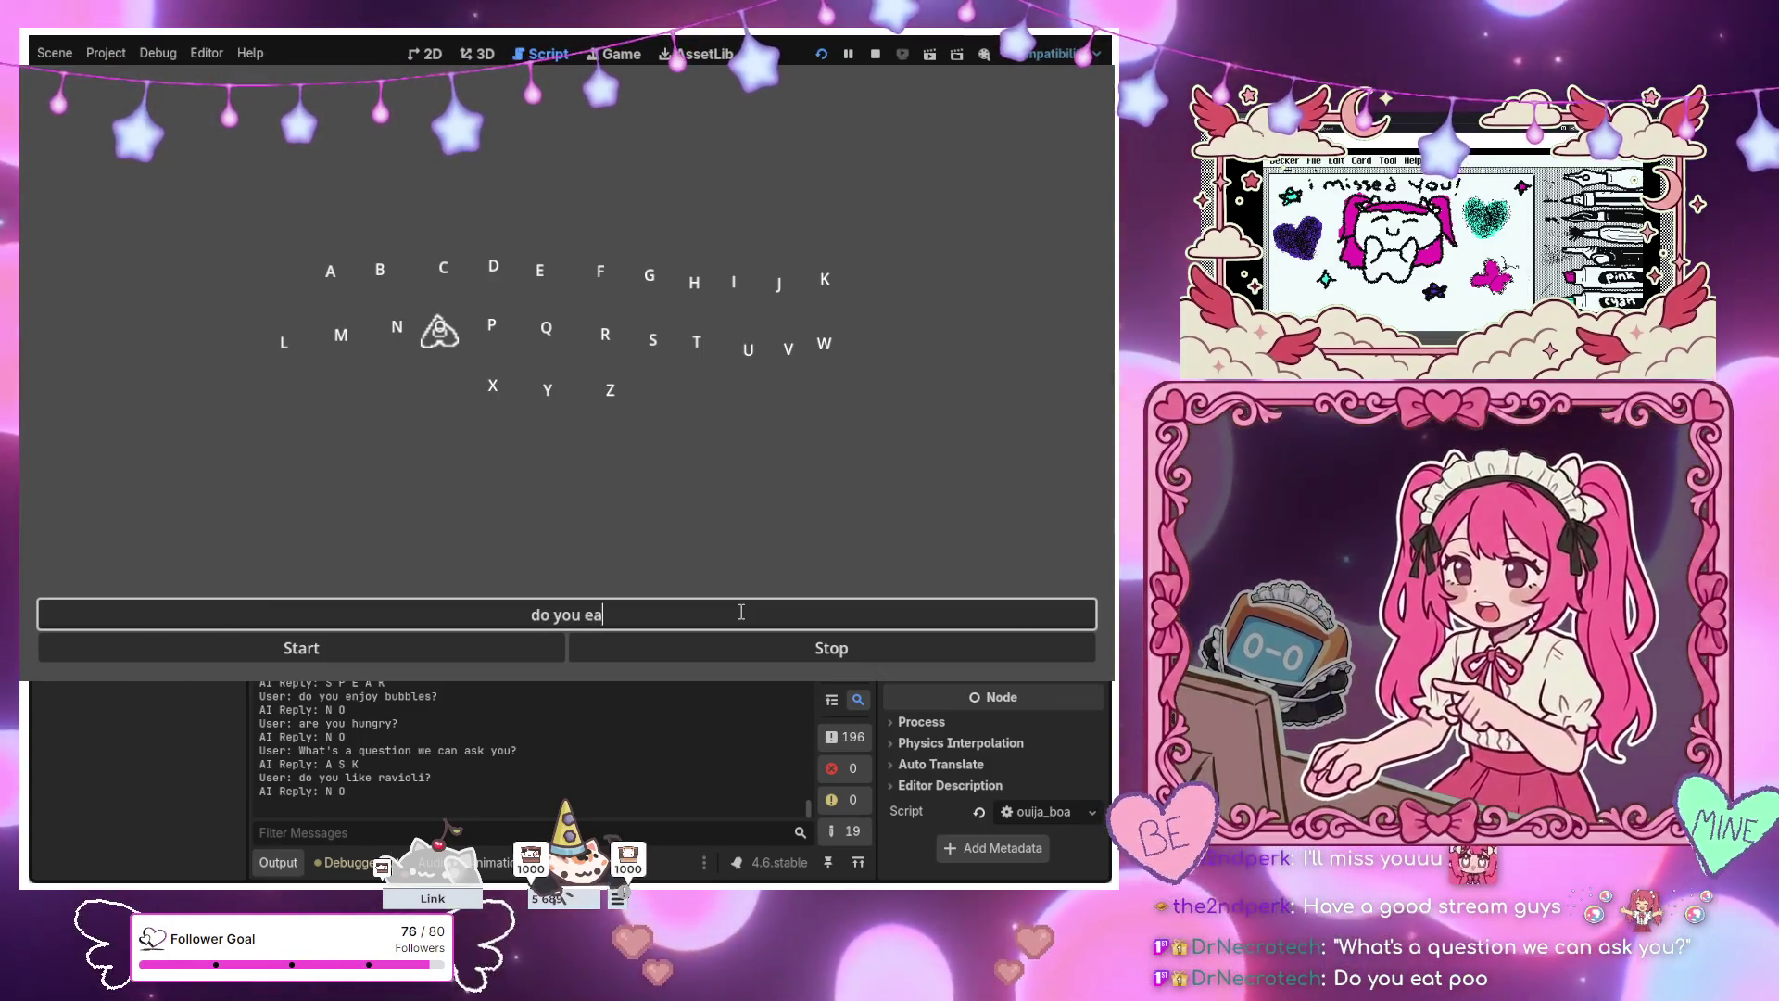
pyautogui.write('t poop?')
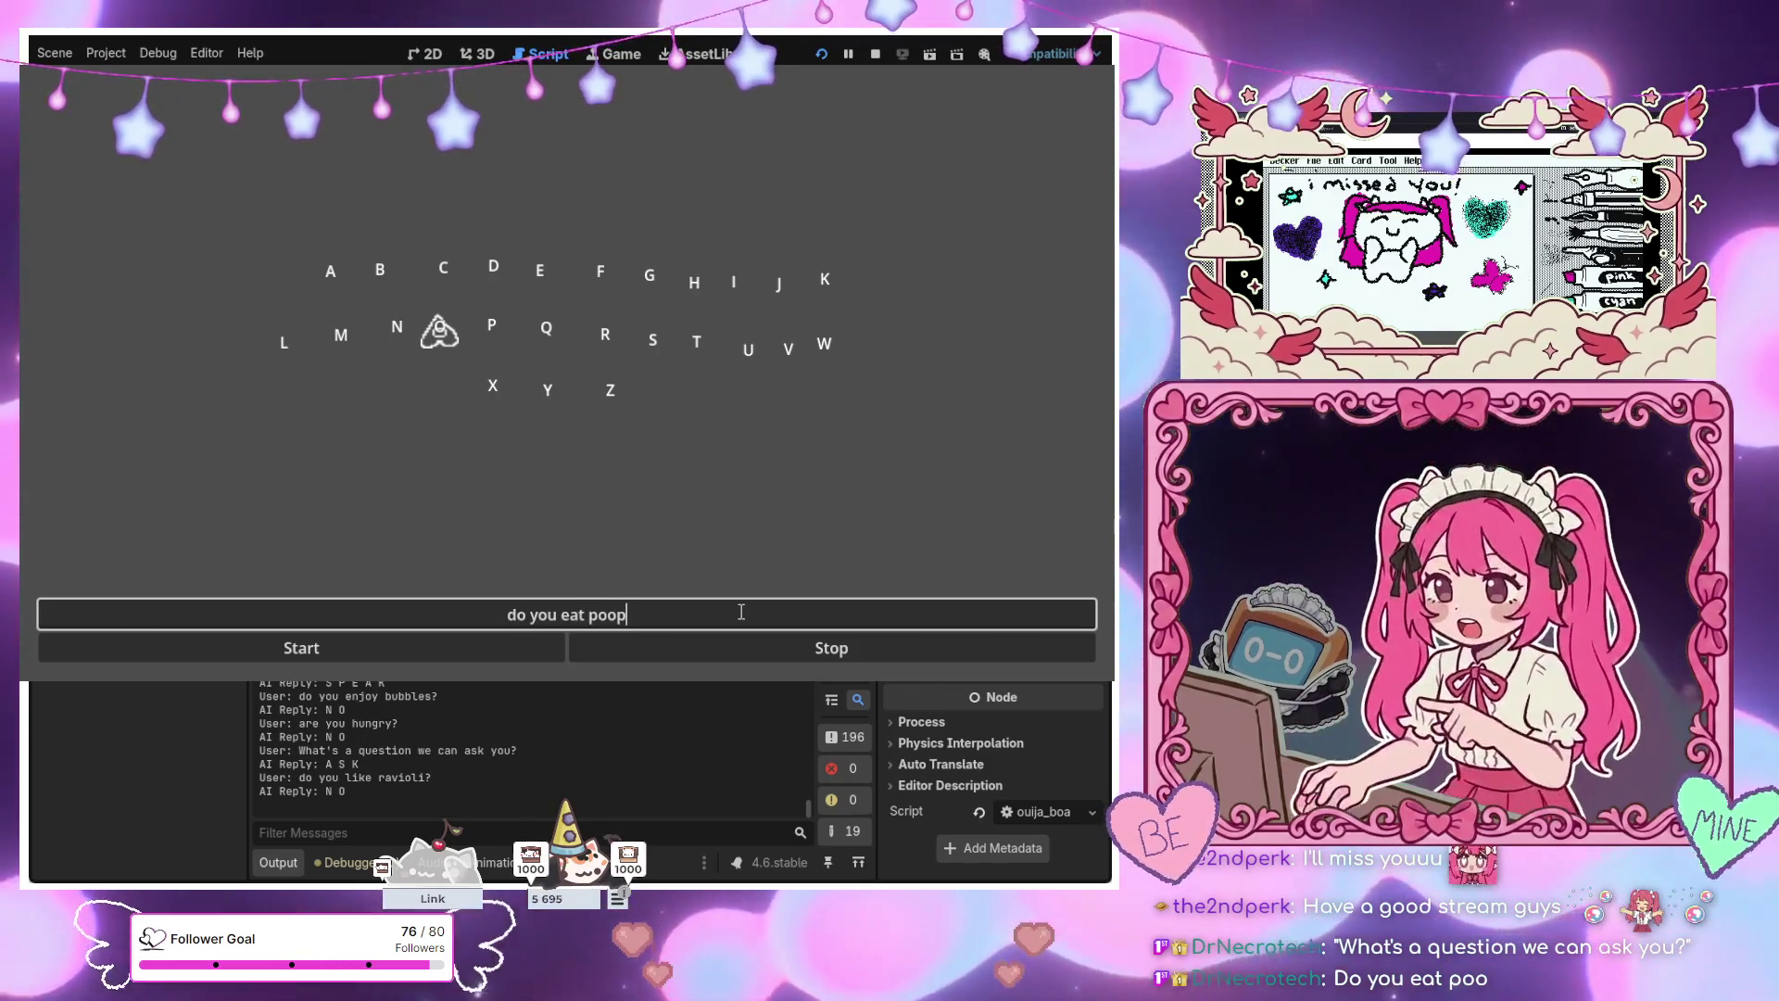
pyautogui.press('Return')
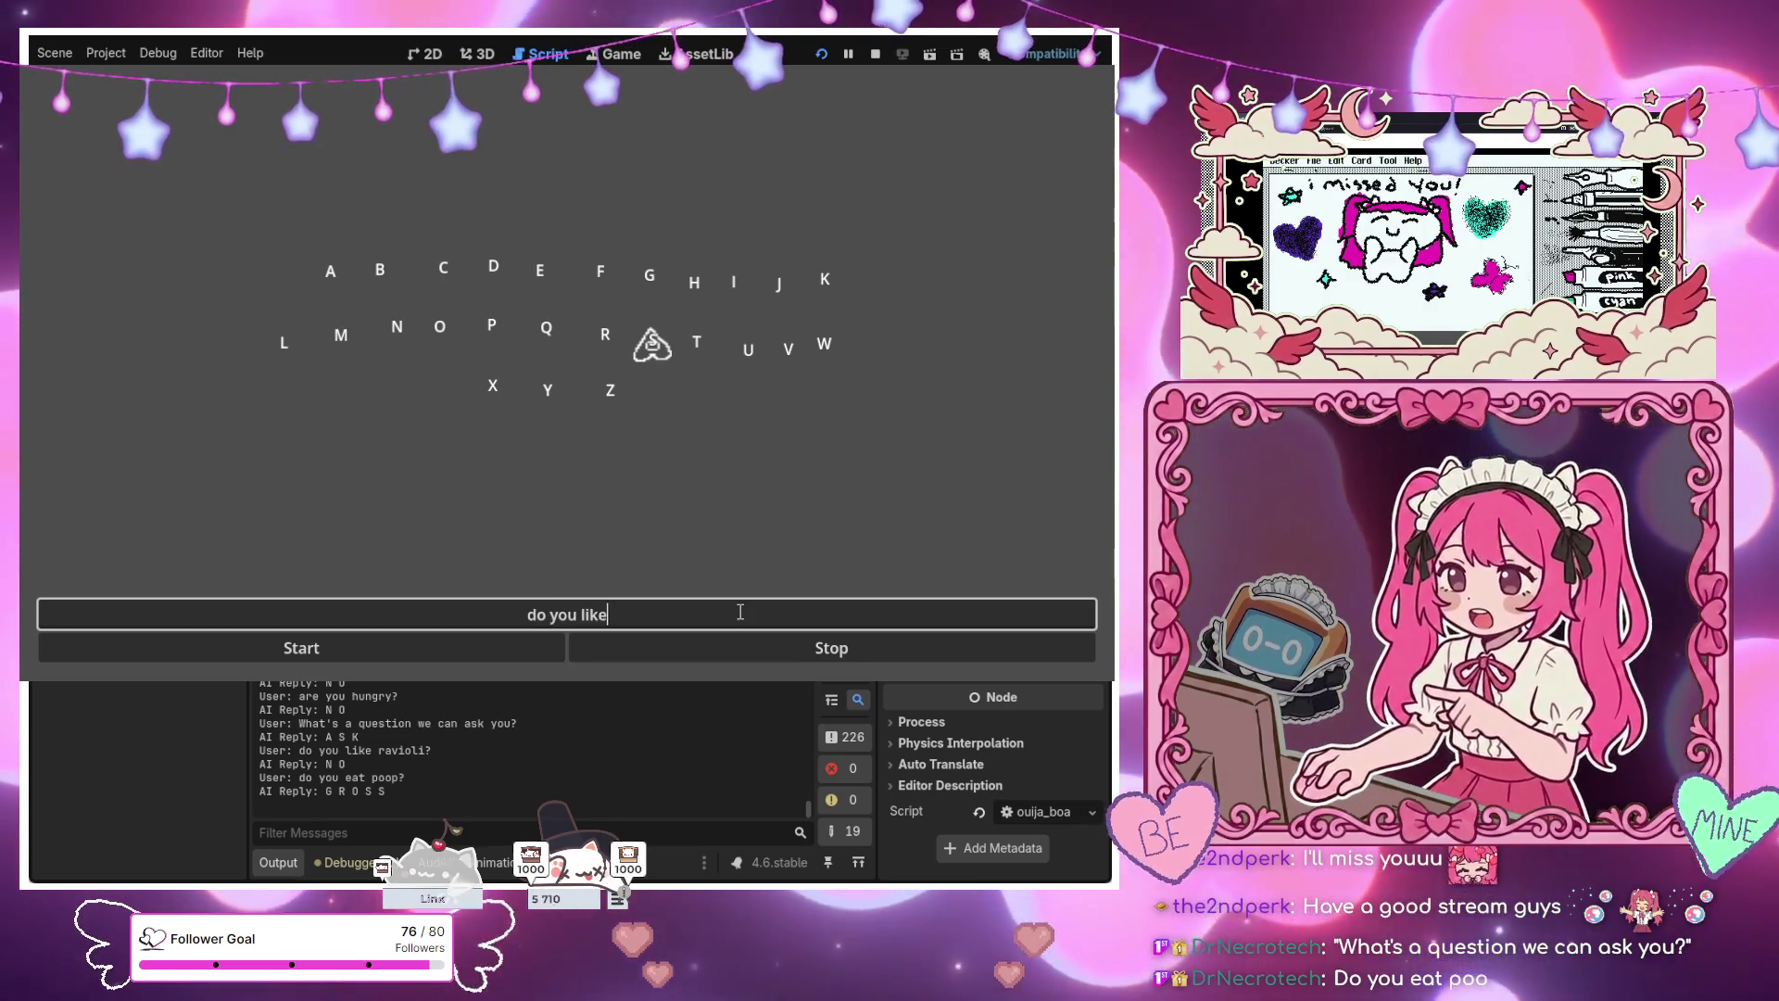
pyautogui.write('lood')
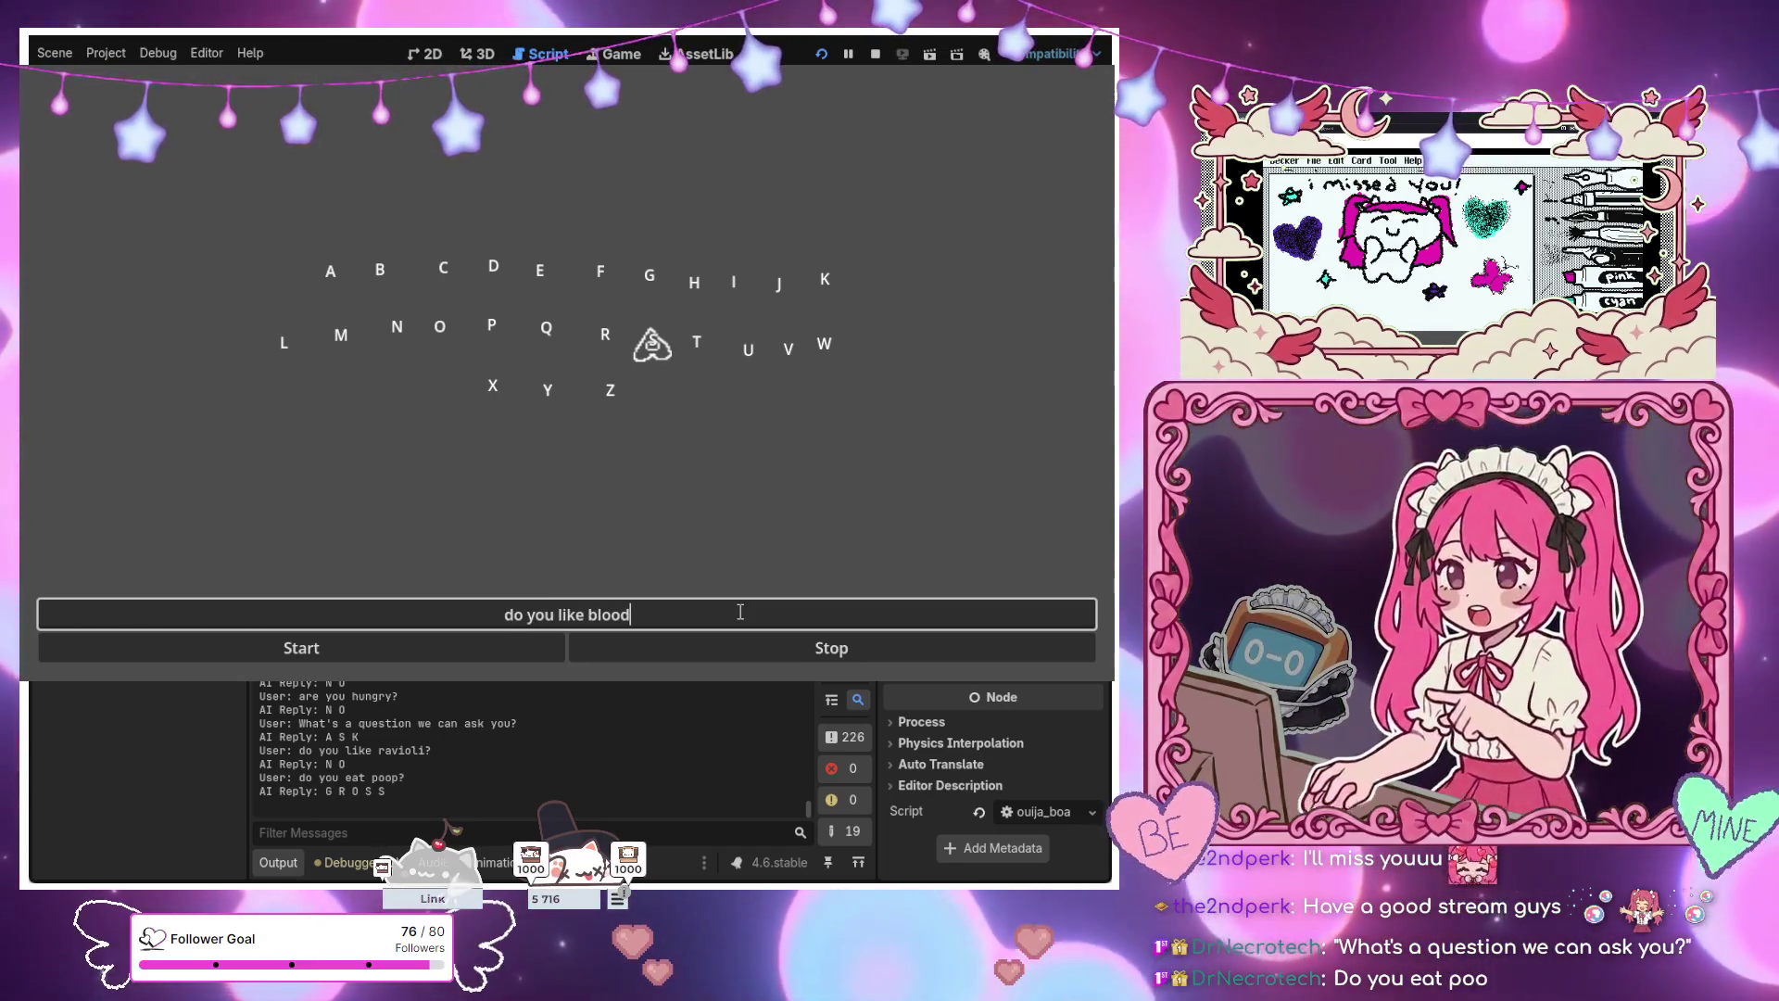
pyautogui.press('Return')
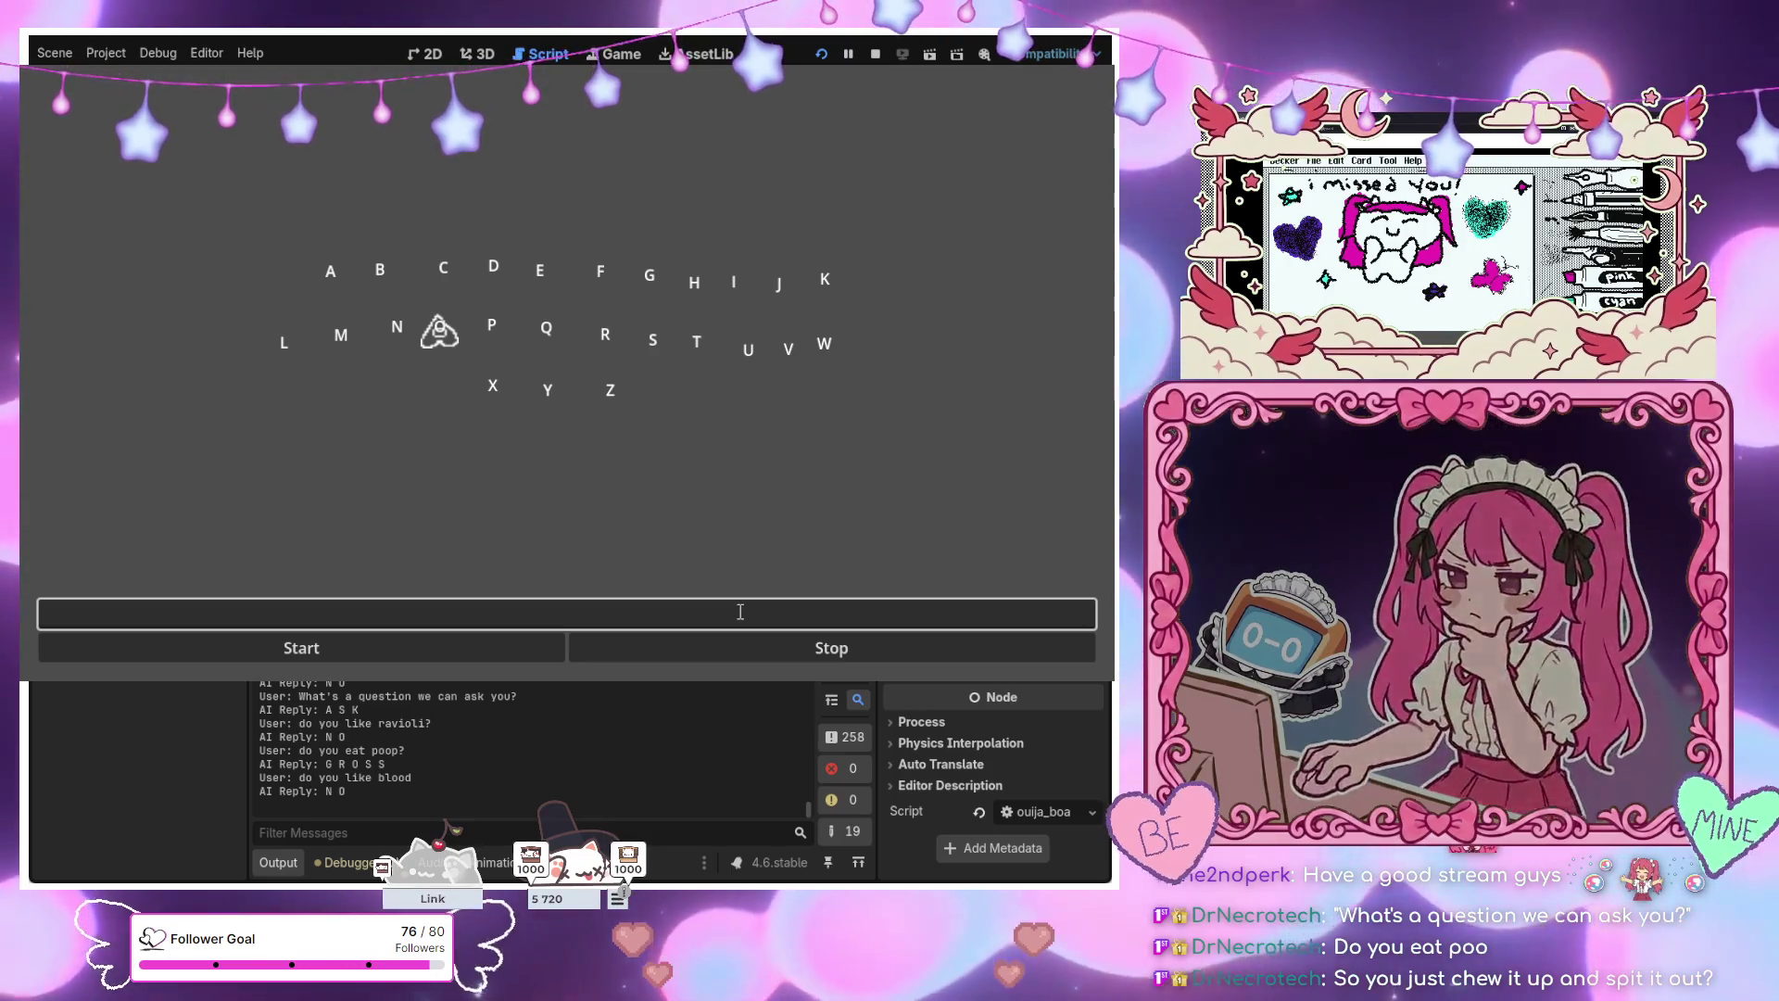
# - Submit the question 'what do you like?' in the game's input field
pyautogui.write('what do yo')
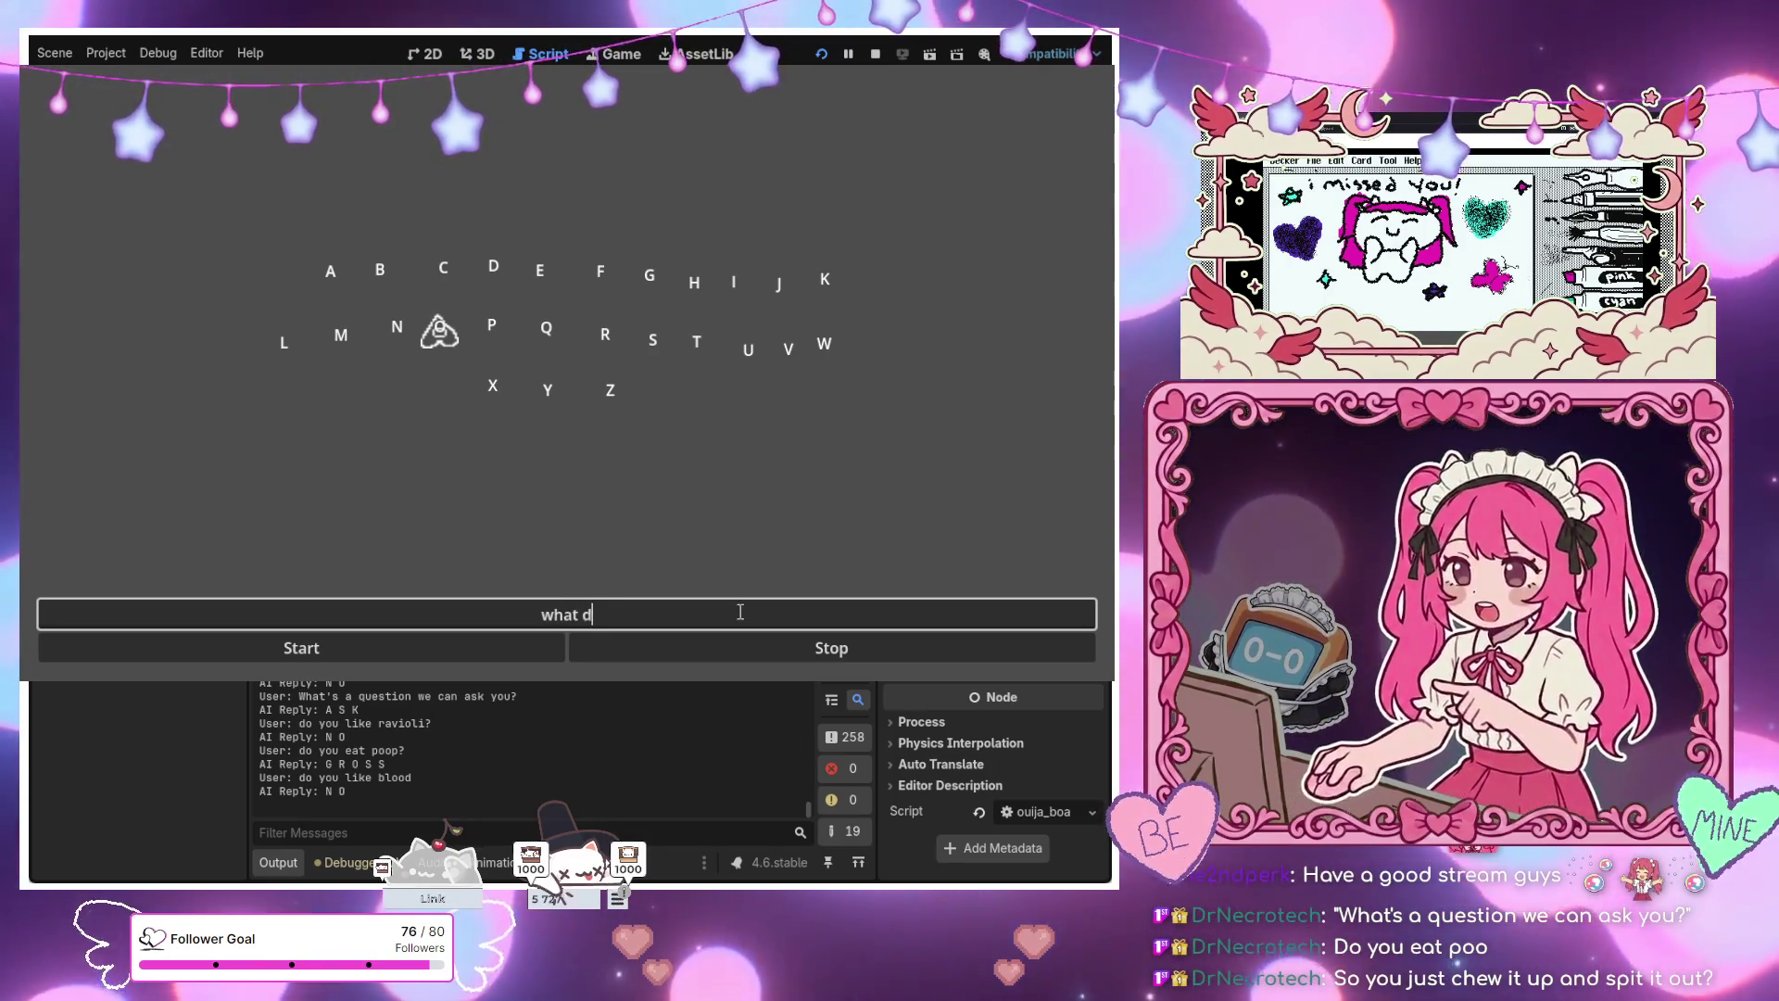
pyautogui.write('u like')
pyautogui.press('Return')
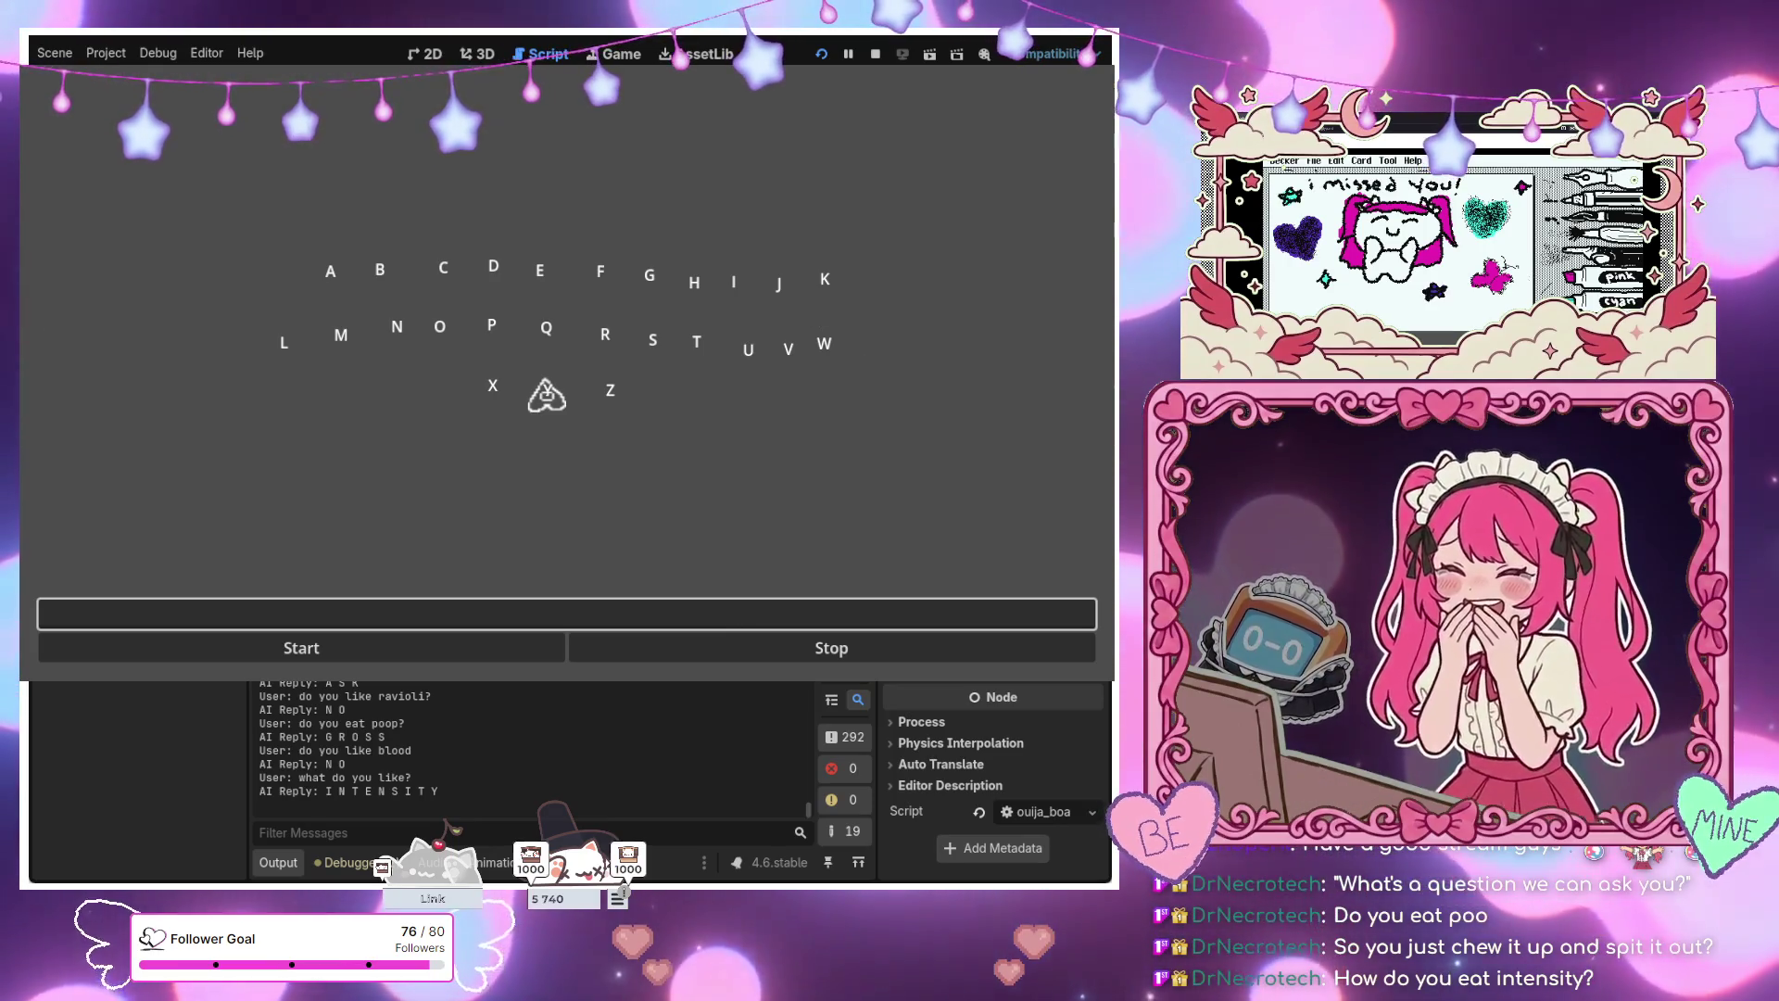
# - Bring the planchette particles' Orbit Velocity Max down to 0.0 and revert Velocity Min to 0.0
pyautogui.scroll(5, 991, 779)
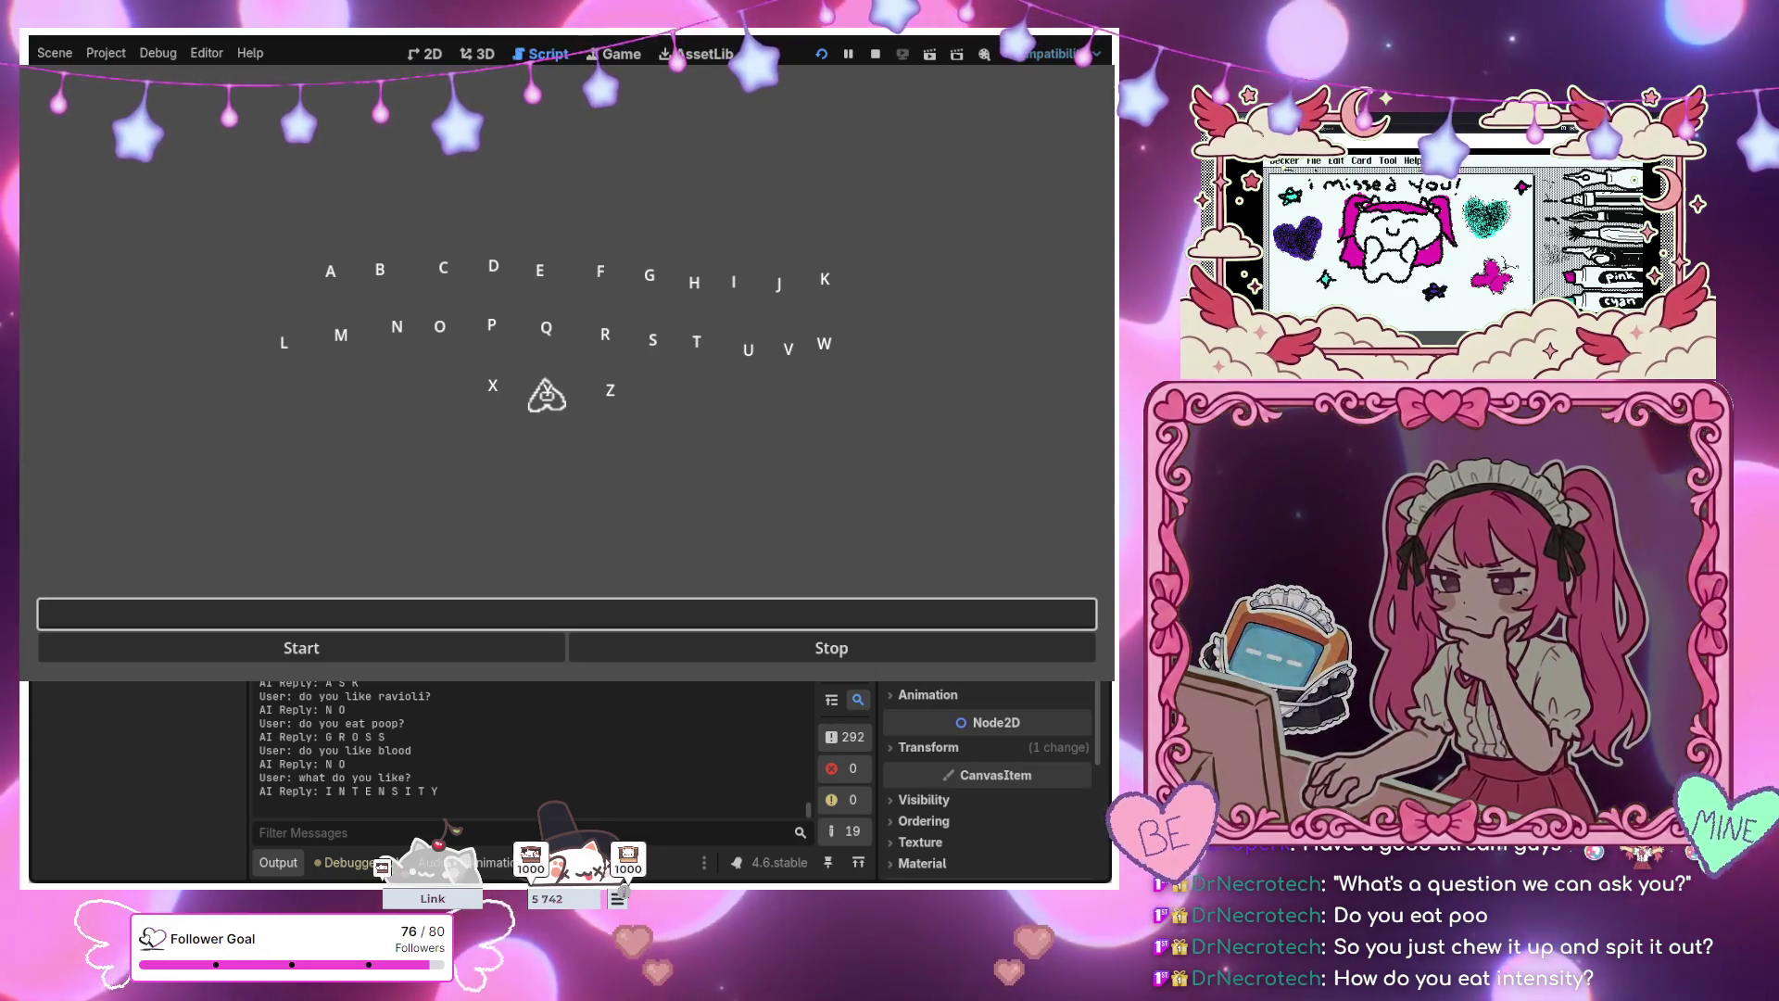
pyautogui.scroll(3, 987, 778)
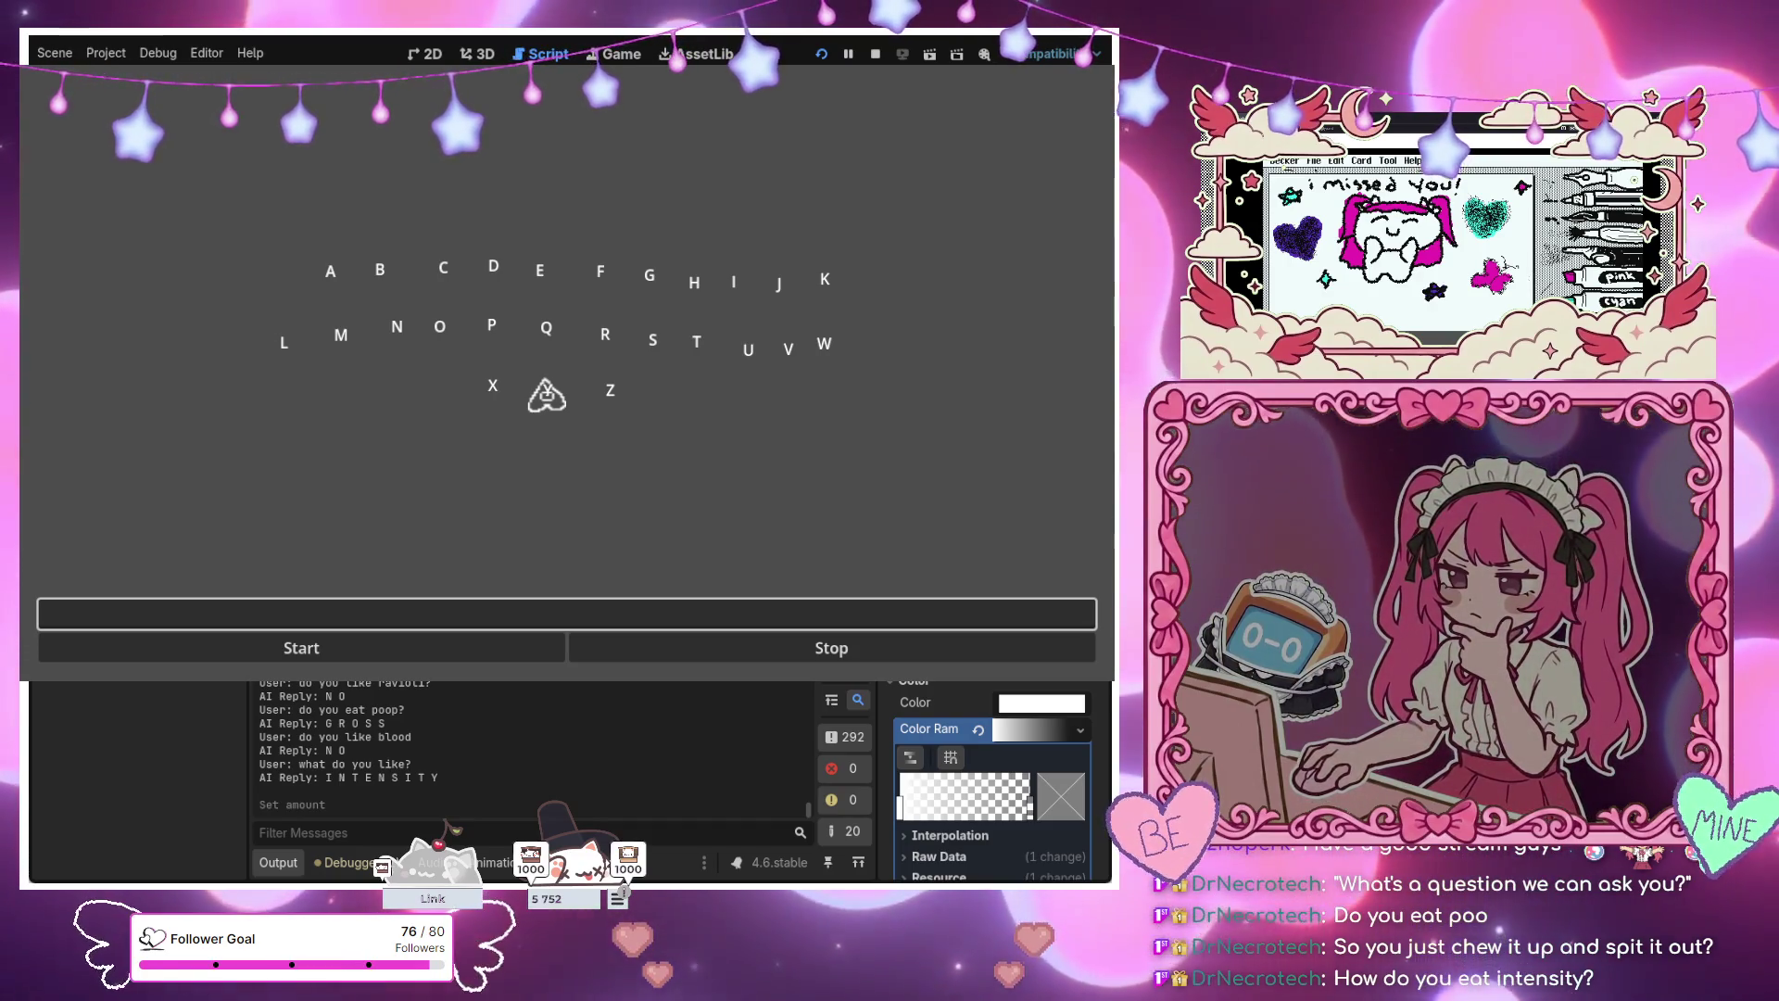
pyautogui.scroll(2, 990, 781)
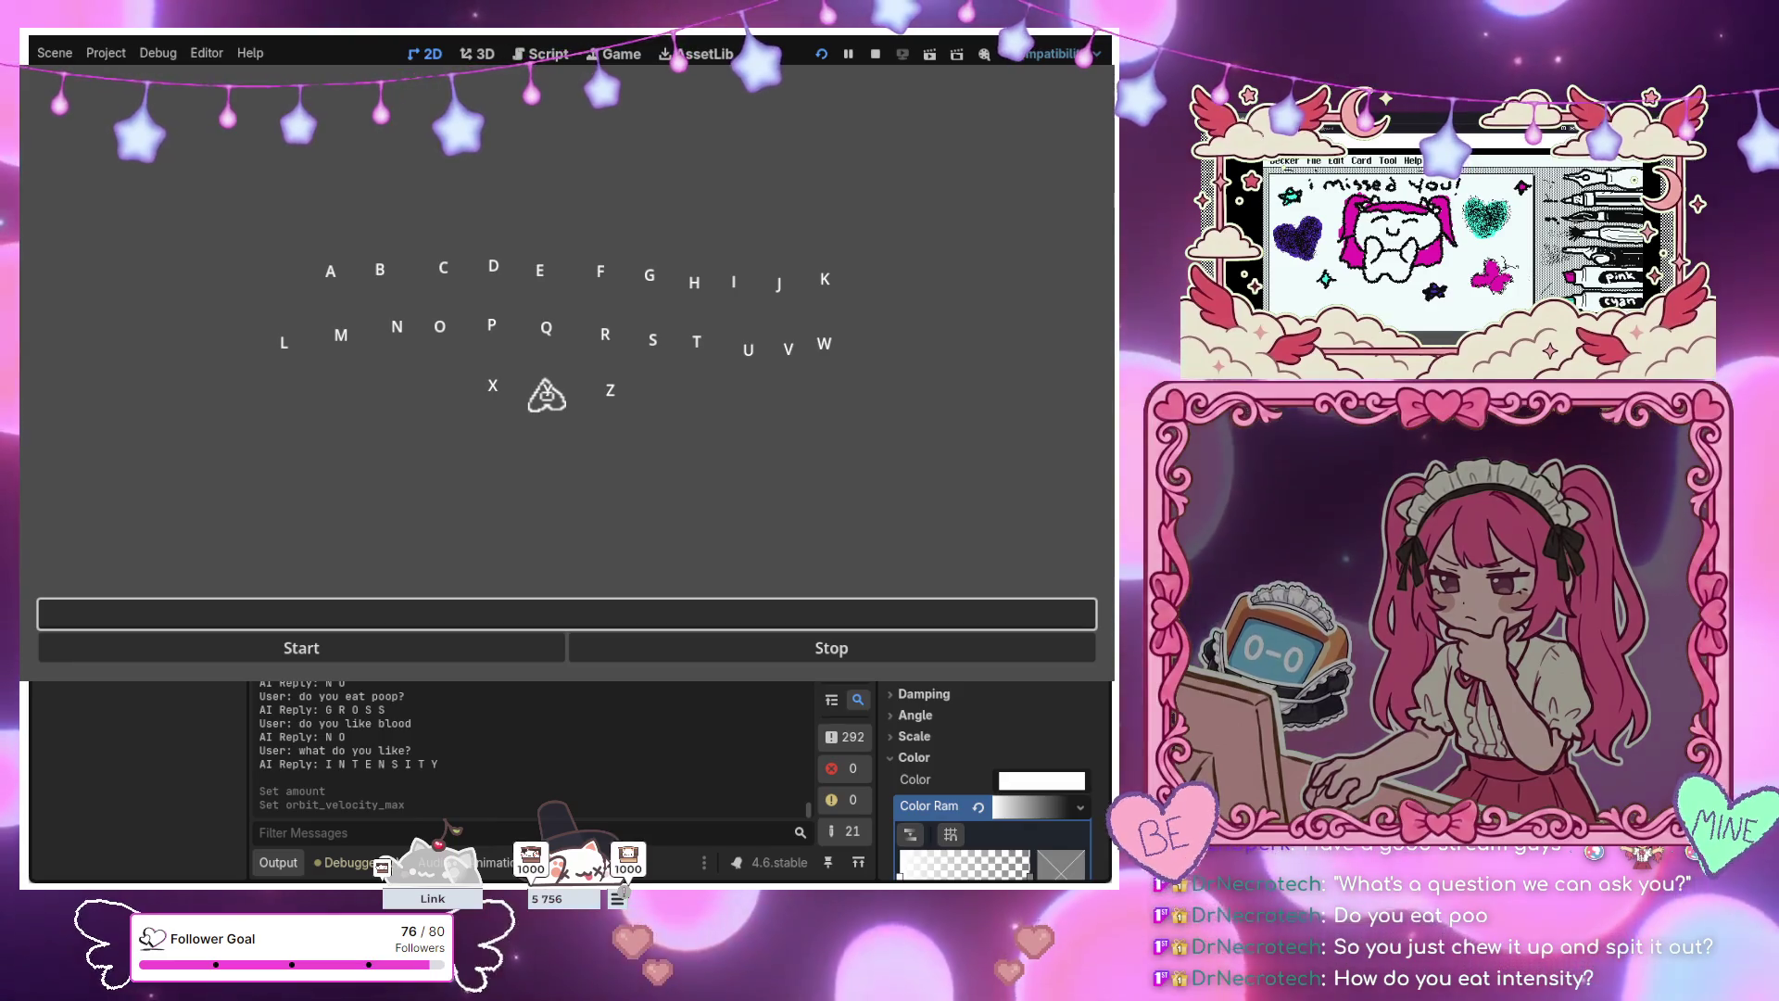
pyautogui.scroll(2, 987, 779)
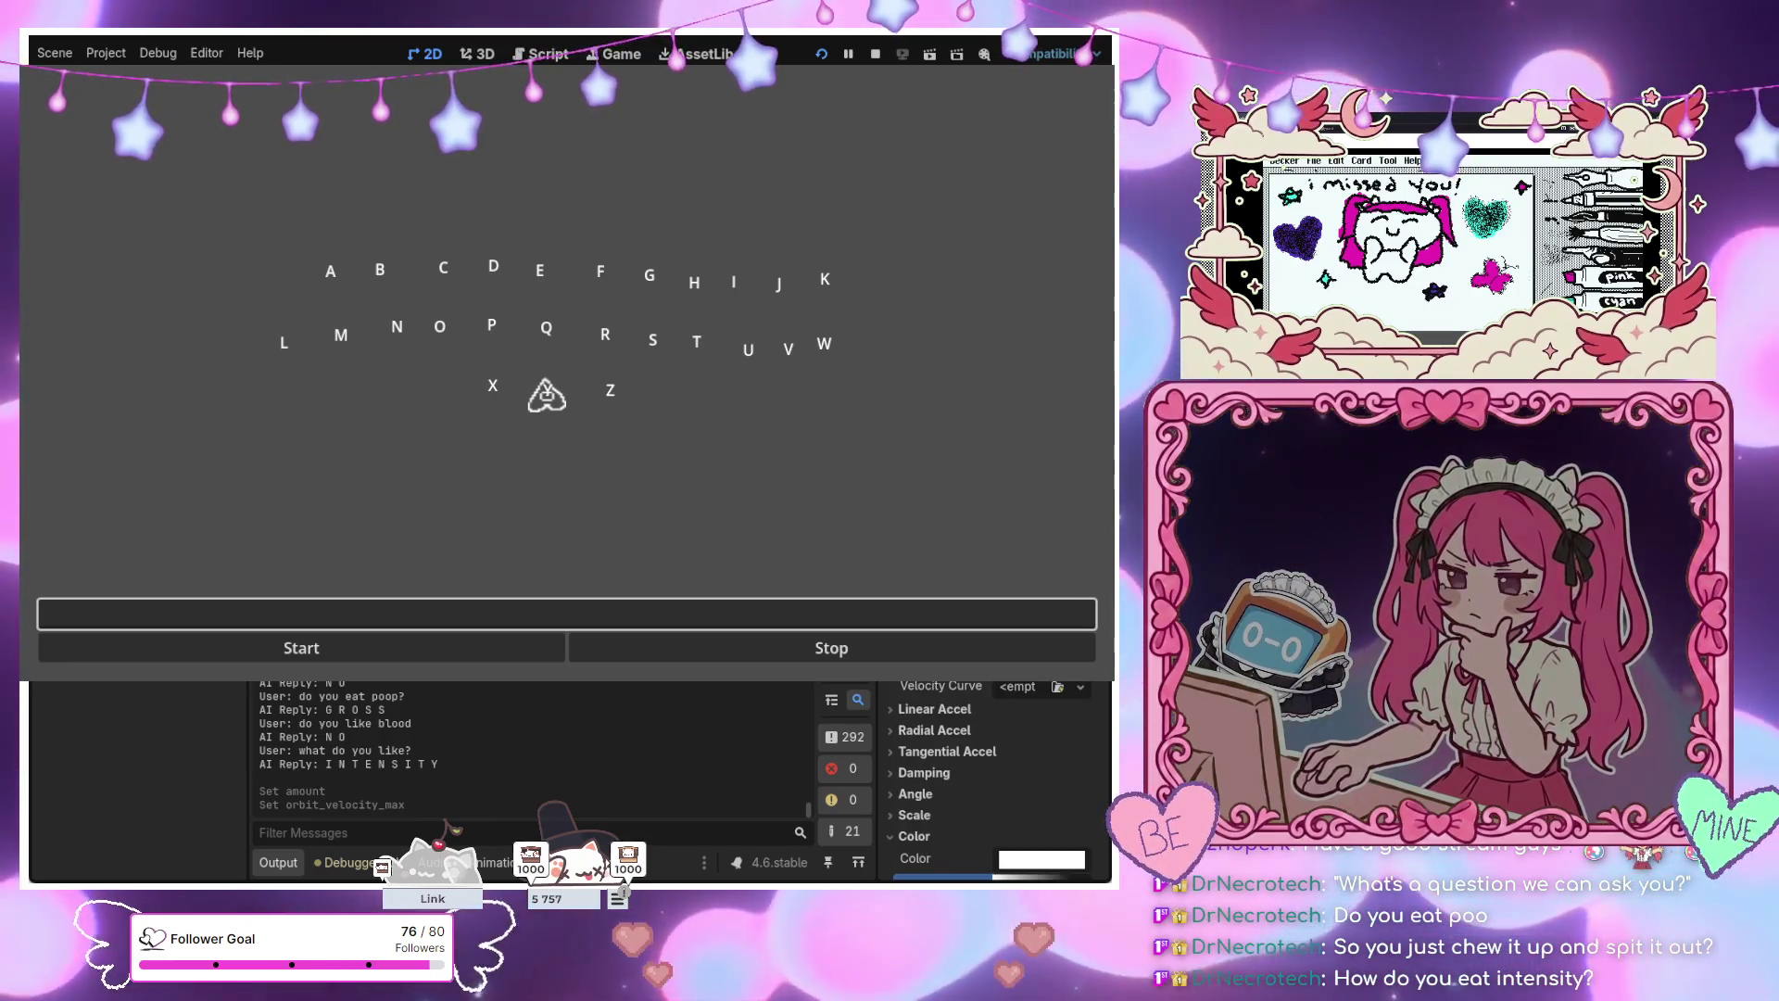
pyautogui.scroll(2, 987, 778)
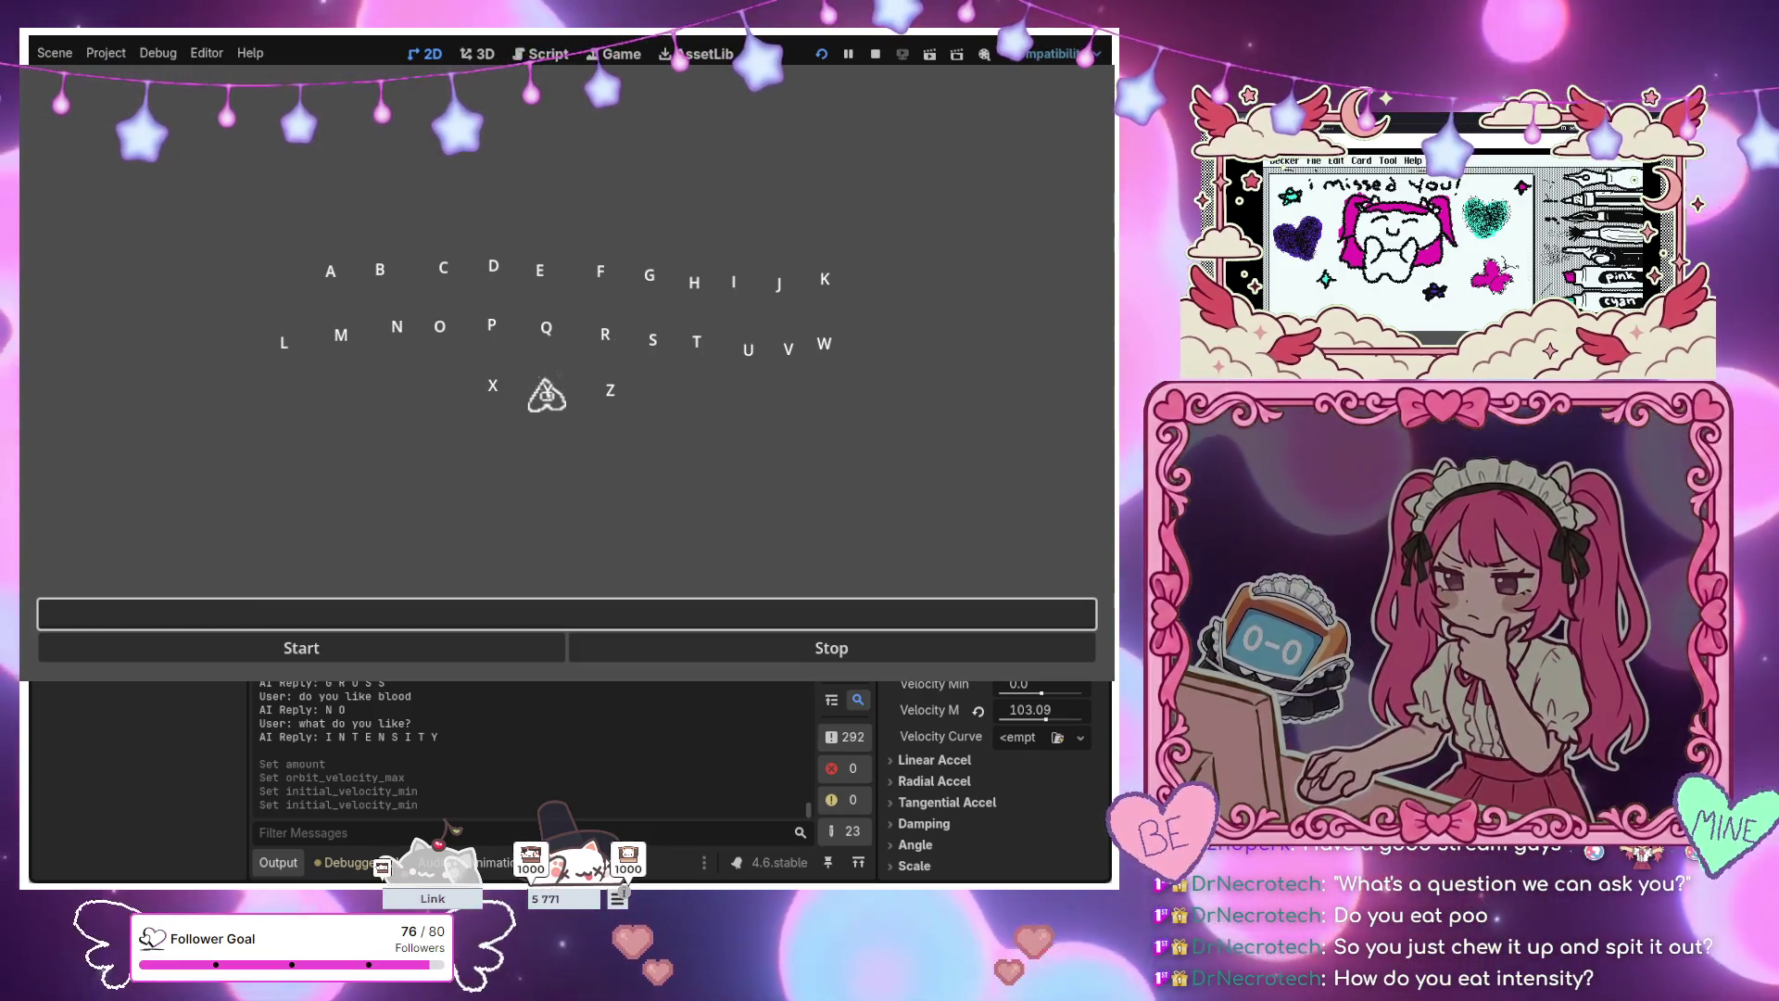
pyautogui.moveTo(1047, 722); pyautogui.dragTo(1042, 722)
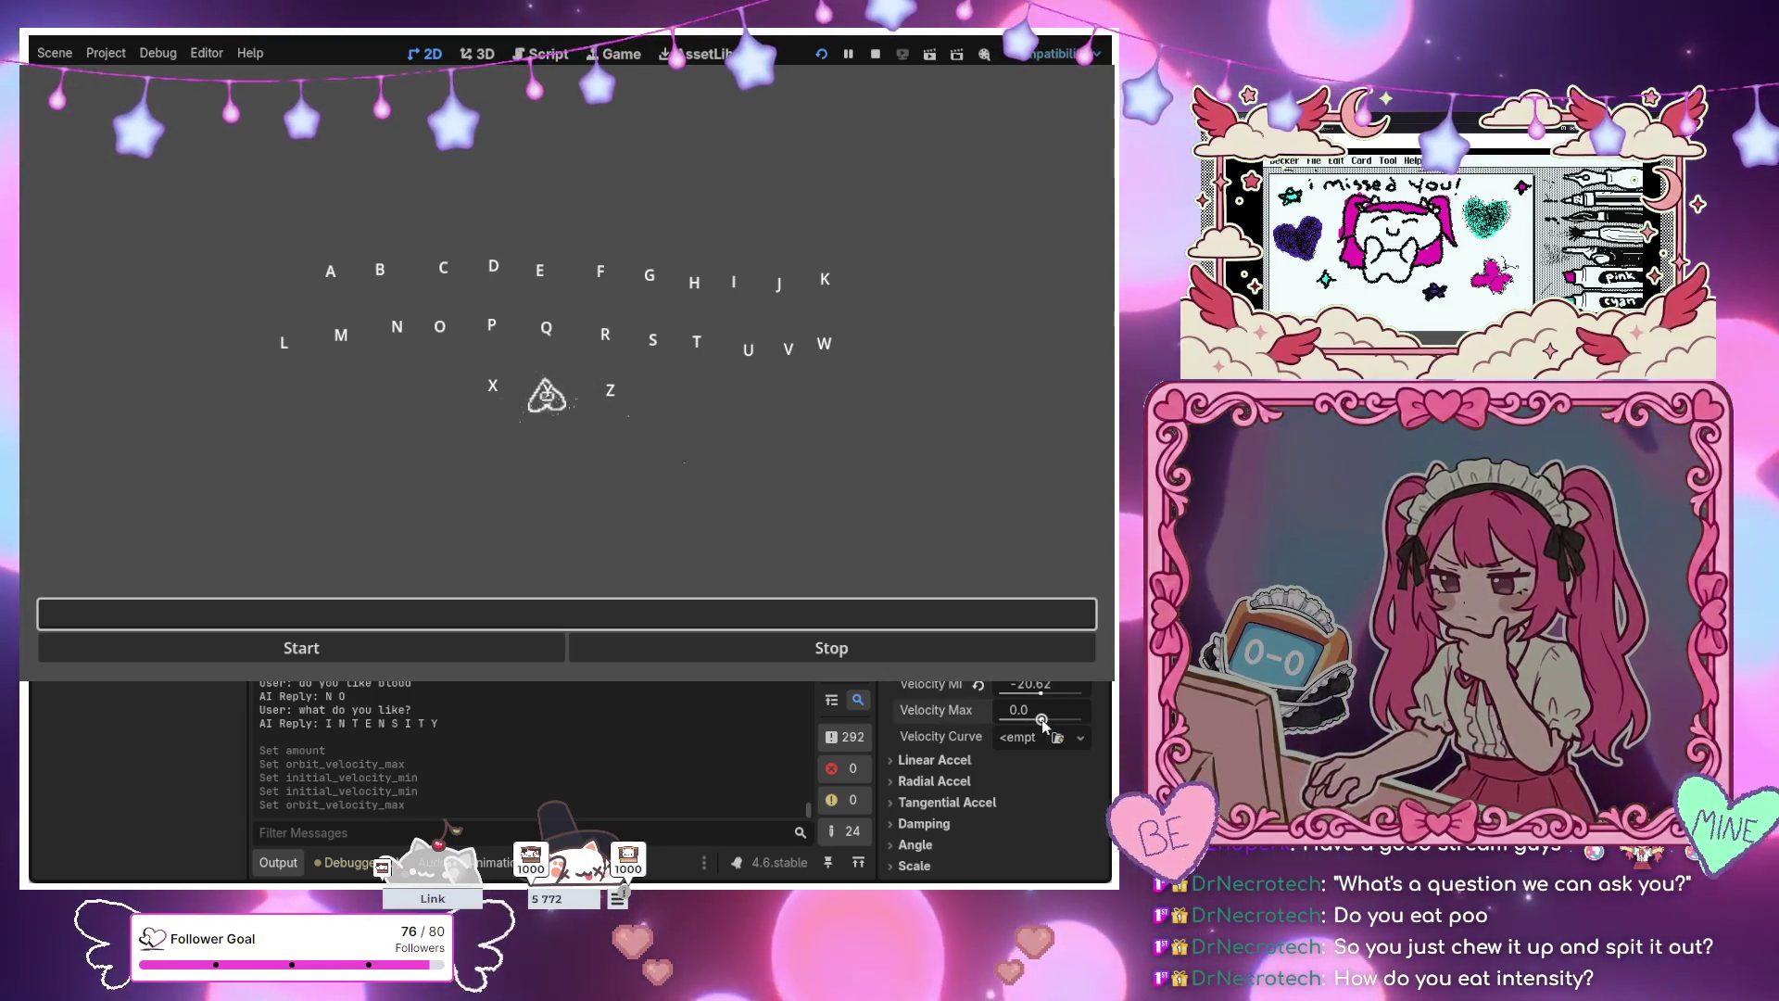
pyautogui.click(979, 685)
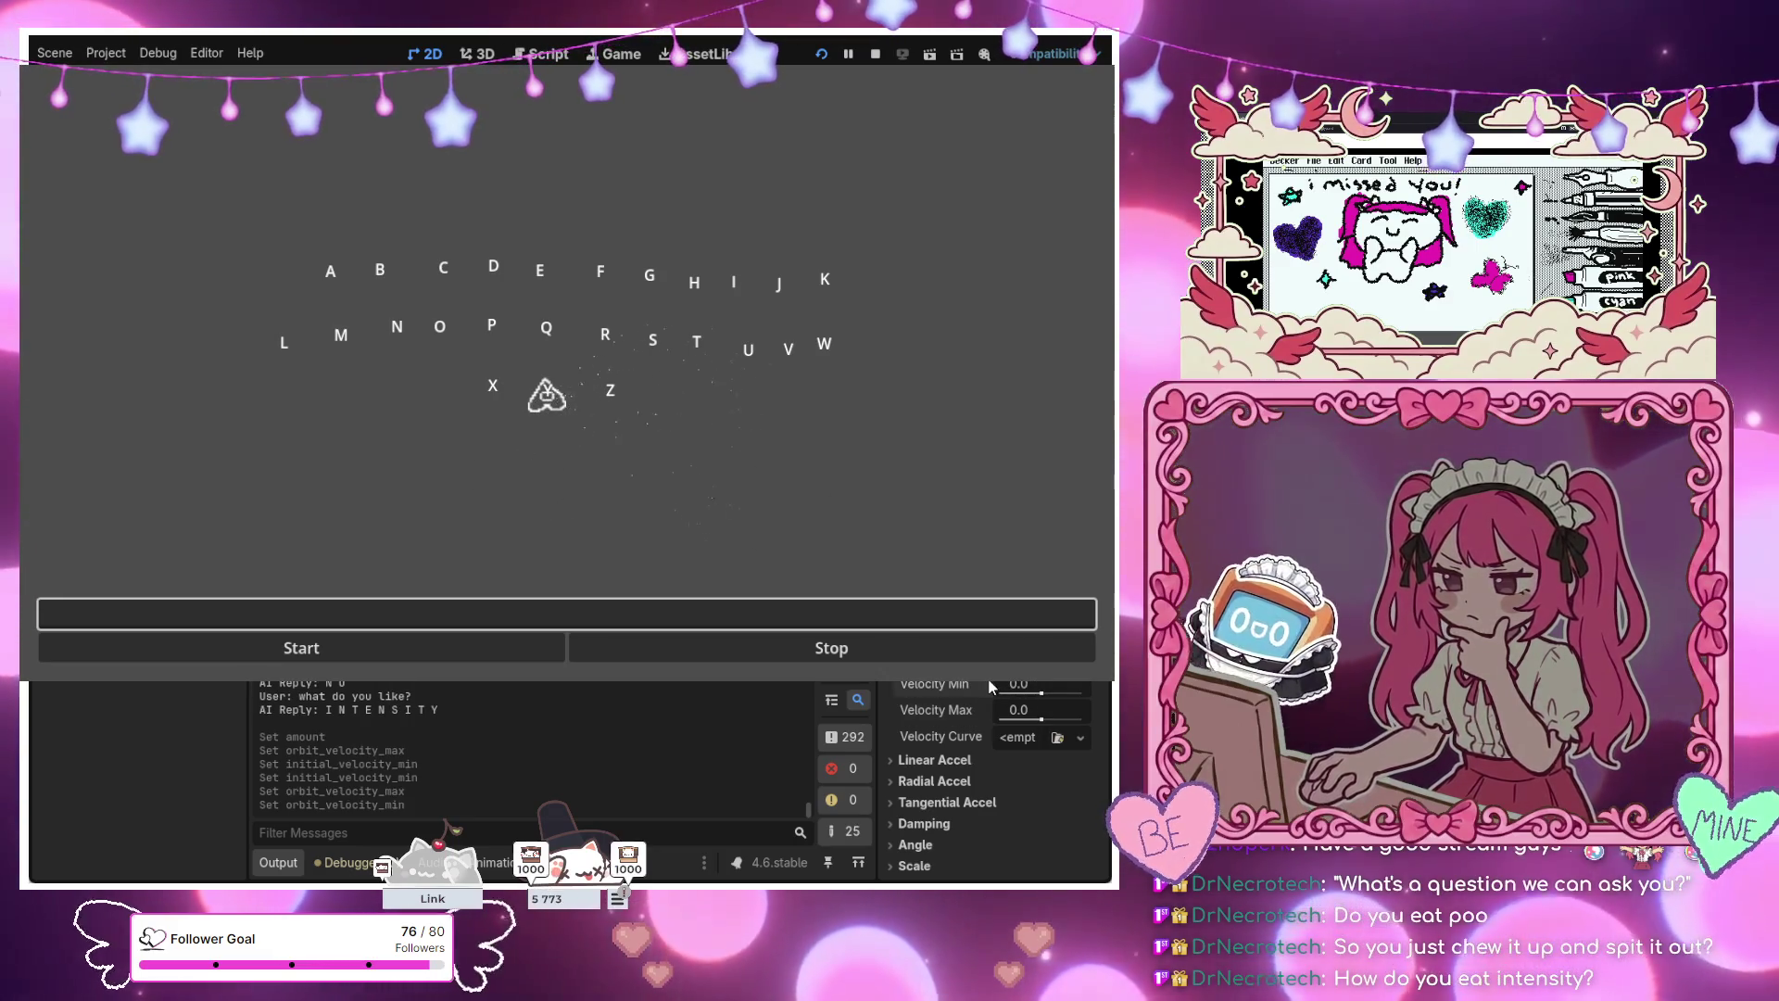
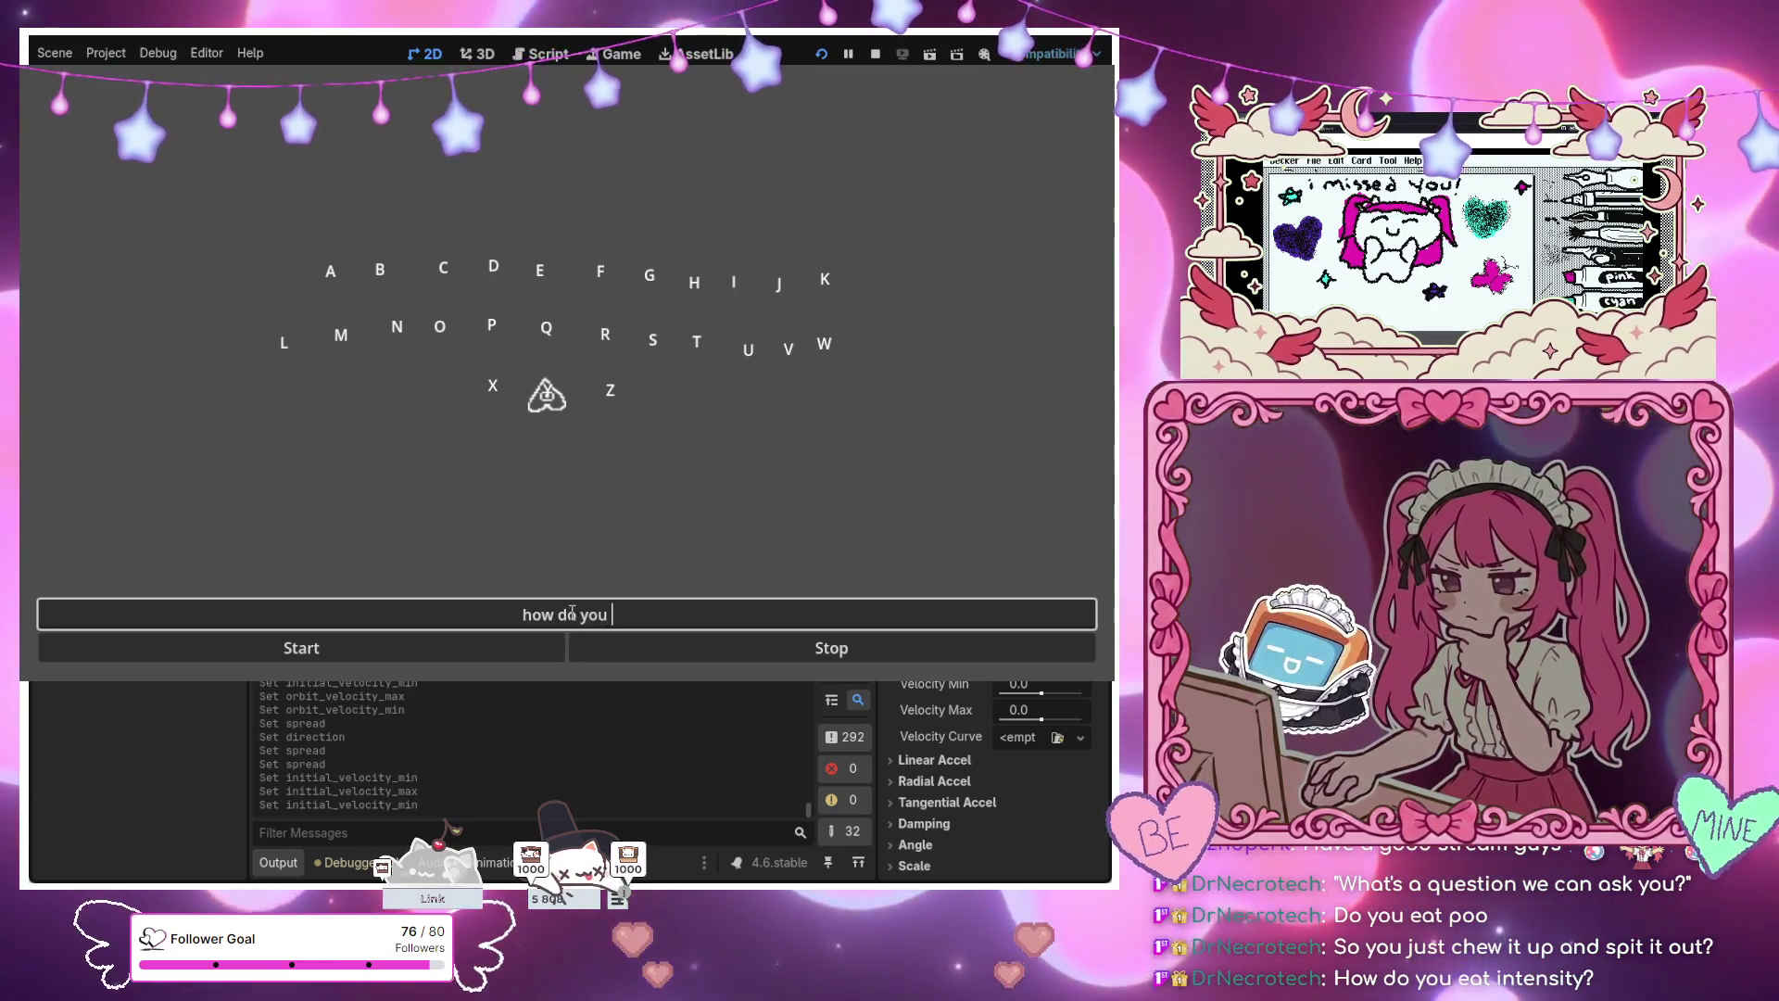
# - Submit 'how do you eat intensity?' to the board, which spells FEEL
pyautogui.write('intensity?')
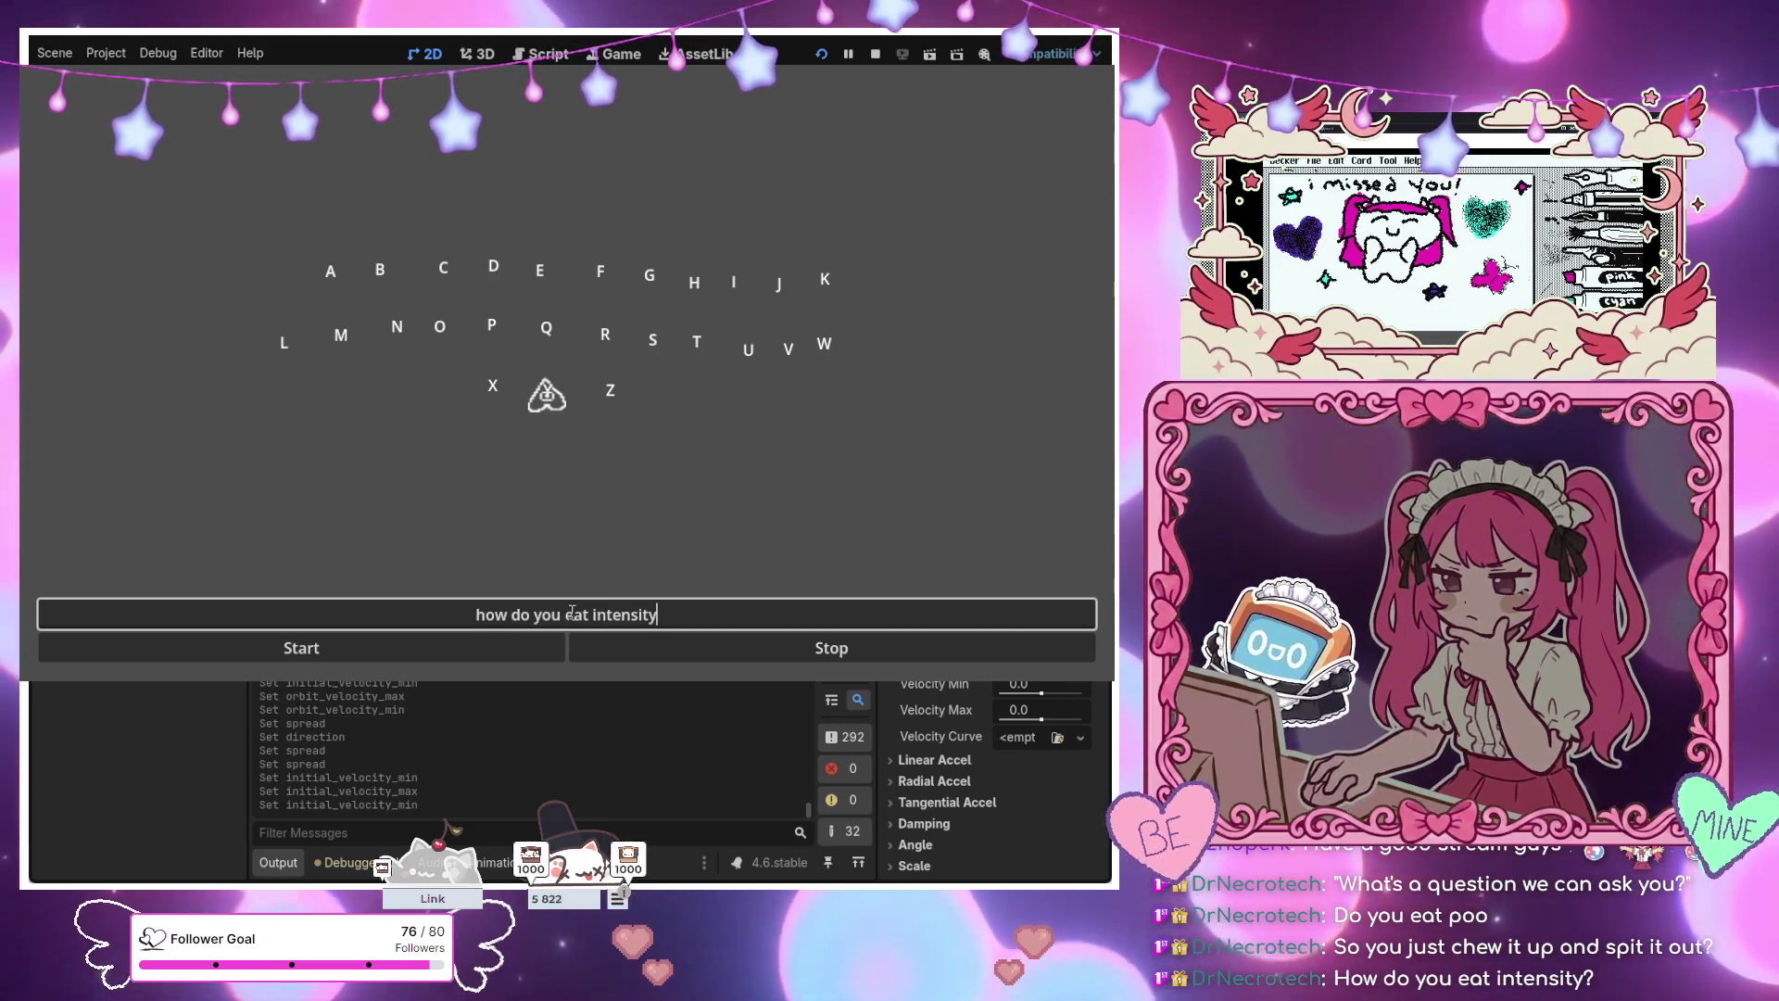
pyautogui.press('Return')
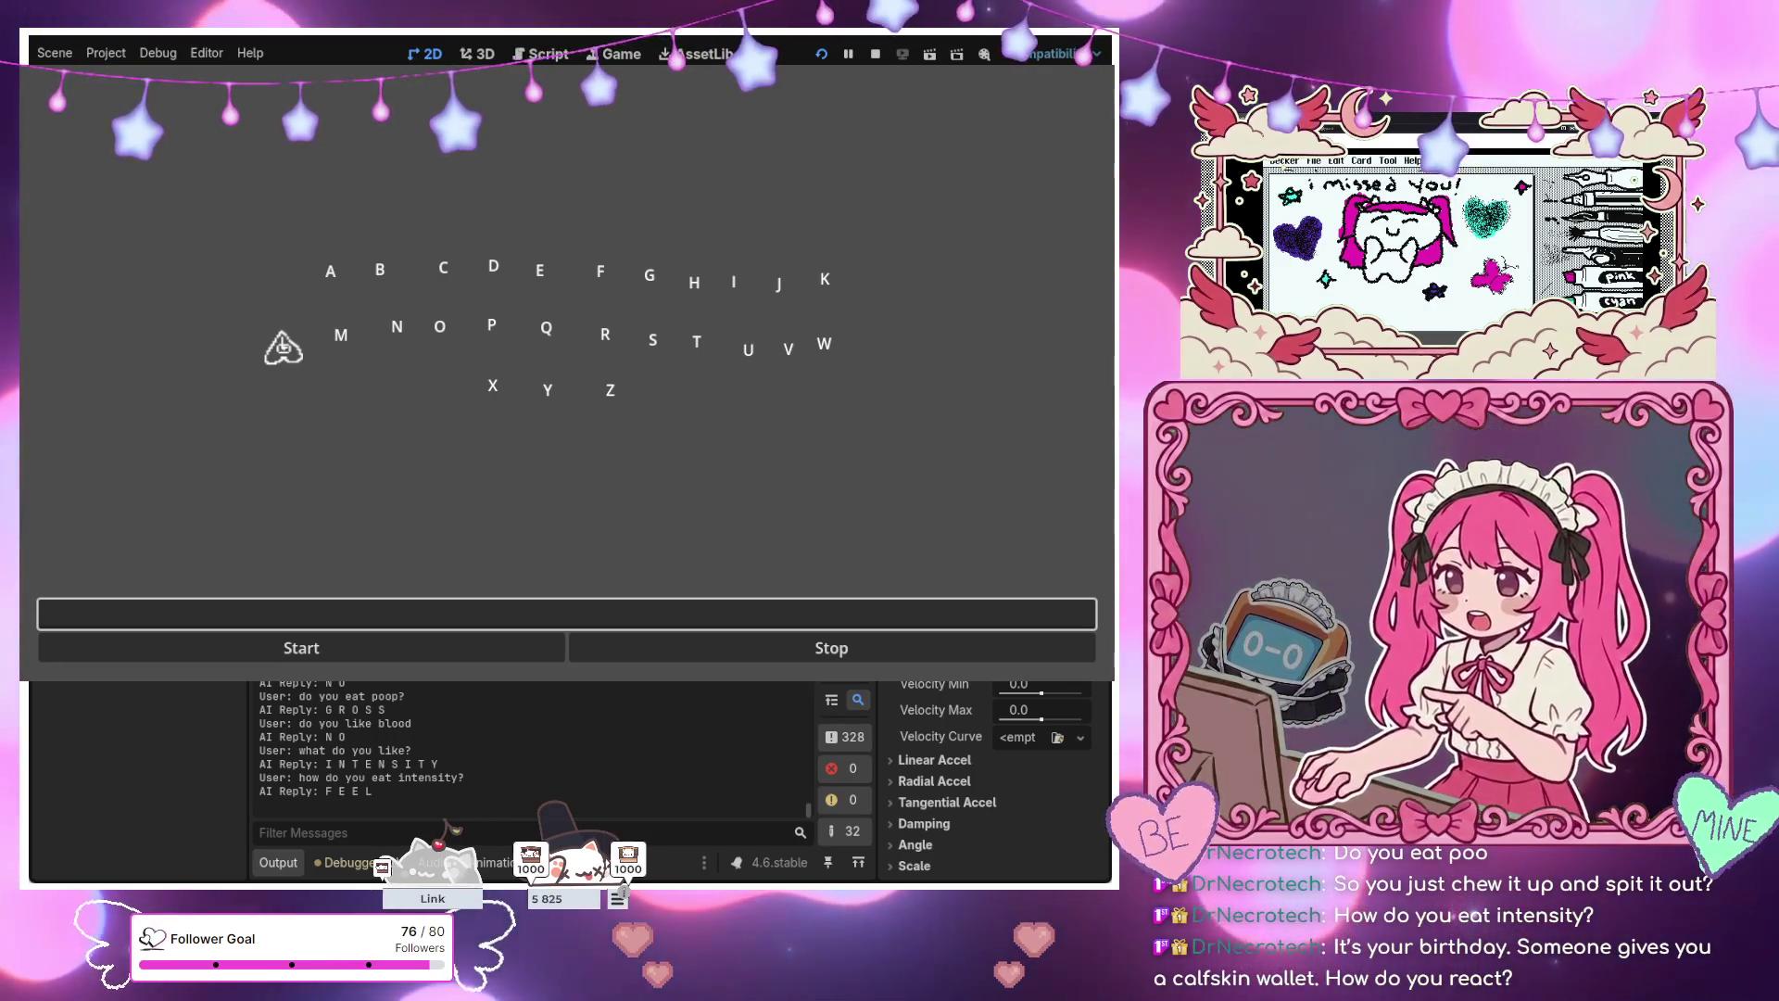
pyautogui.rightClick(419, 609)
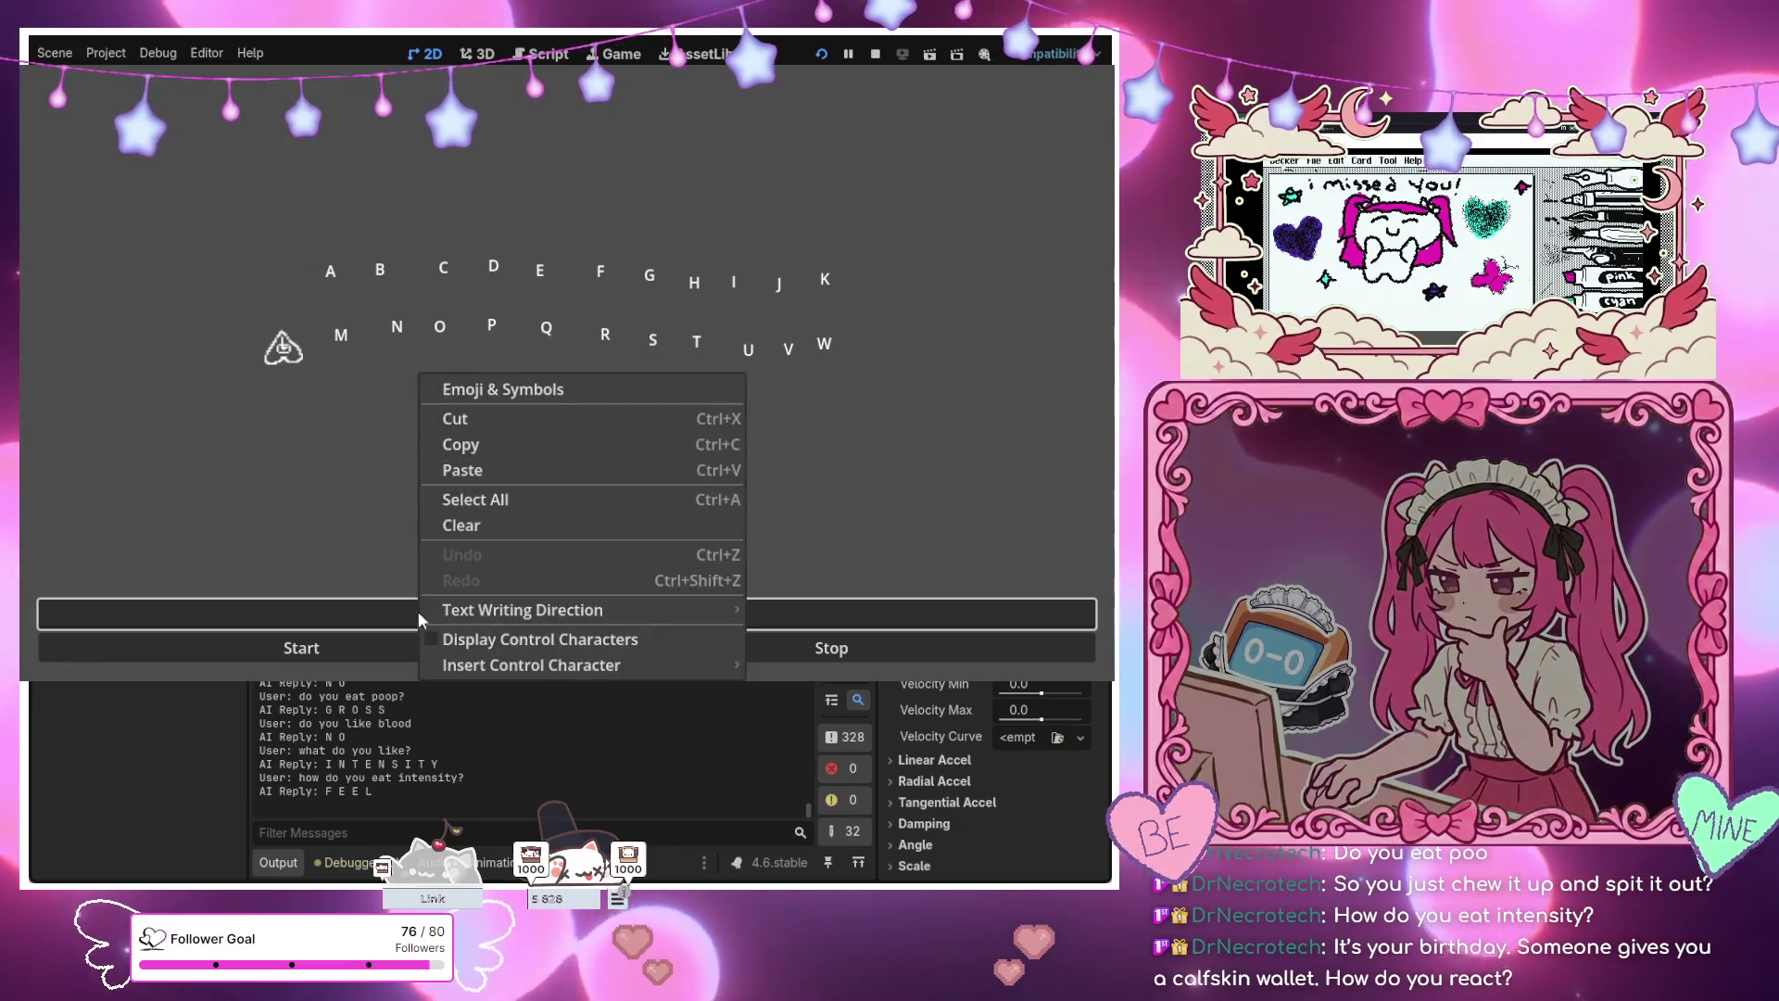
# - Paste and submit the calfskin-wallet birthday question (answer WASTE), then begin typing 'are you ugly?'
pyautogui.click(539, 501)
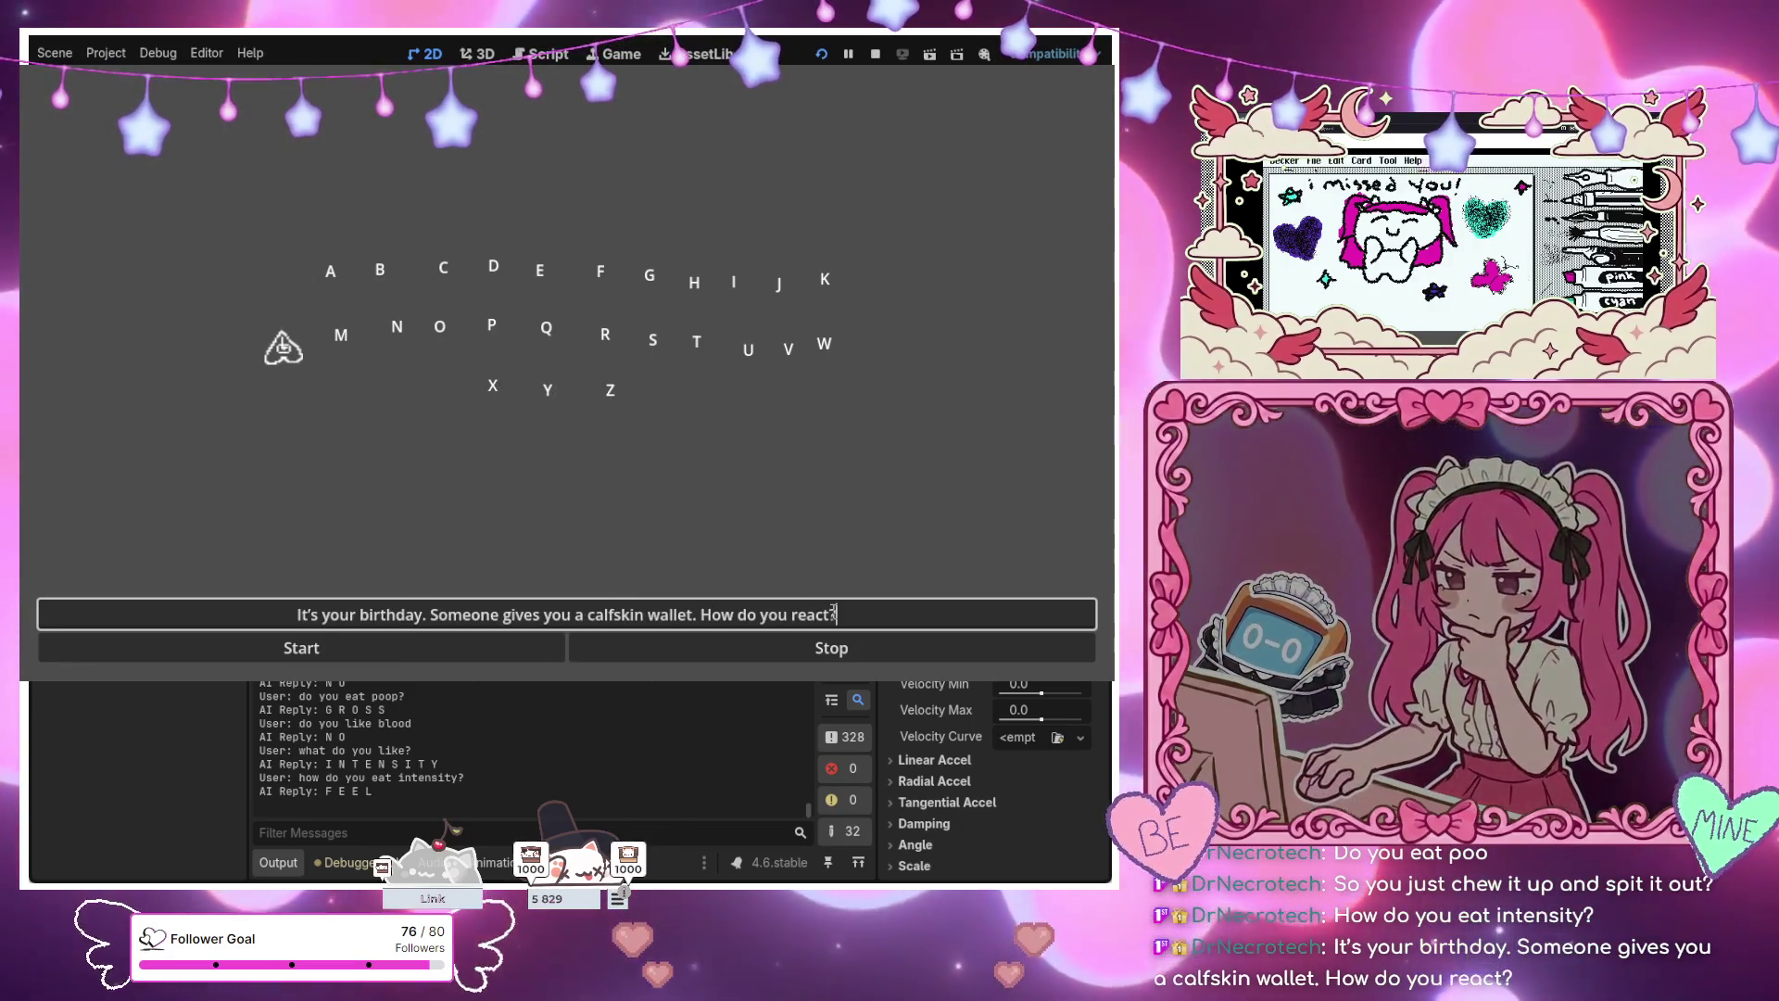
pyautogui.press('Return')
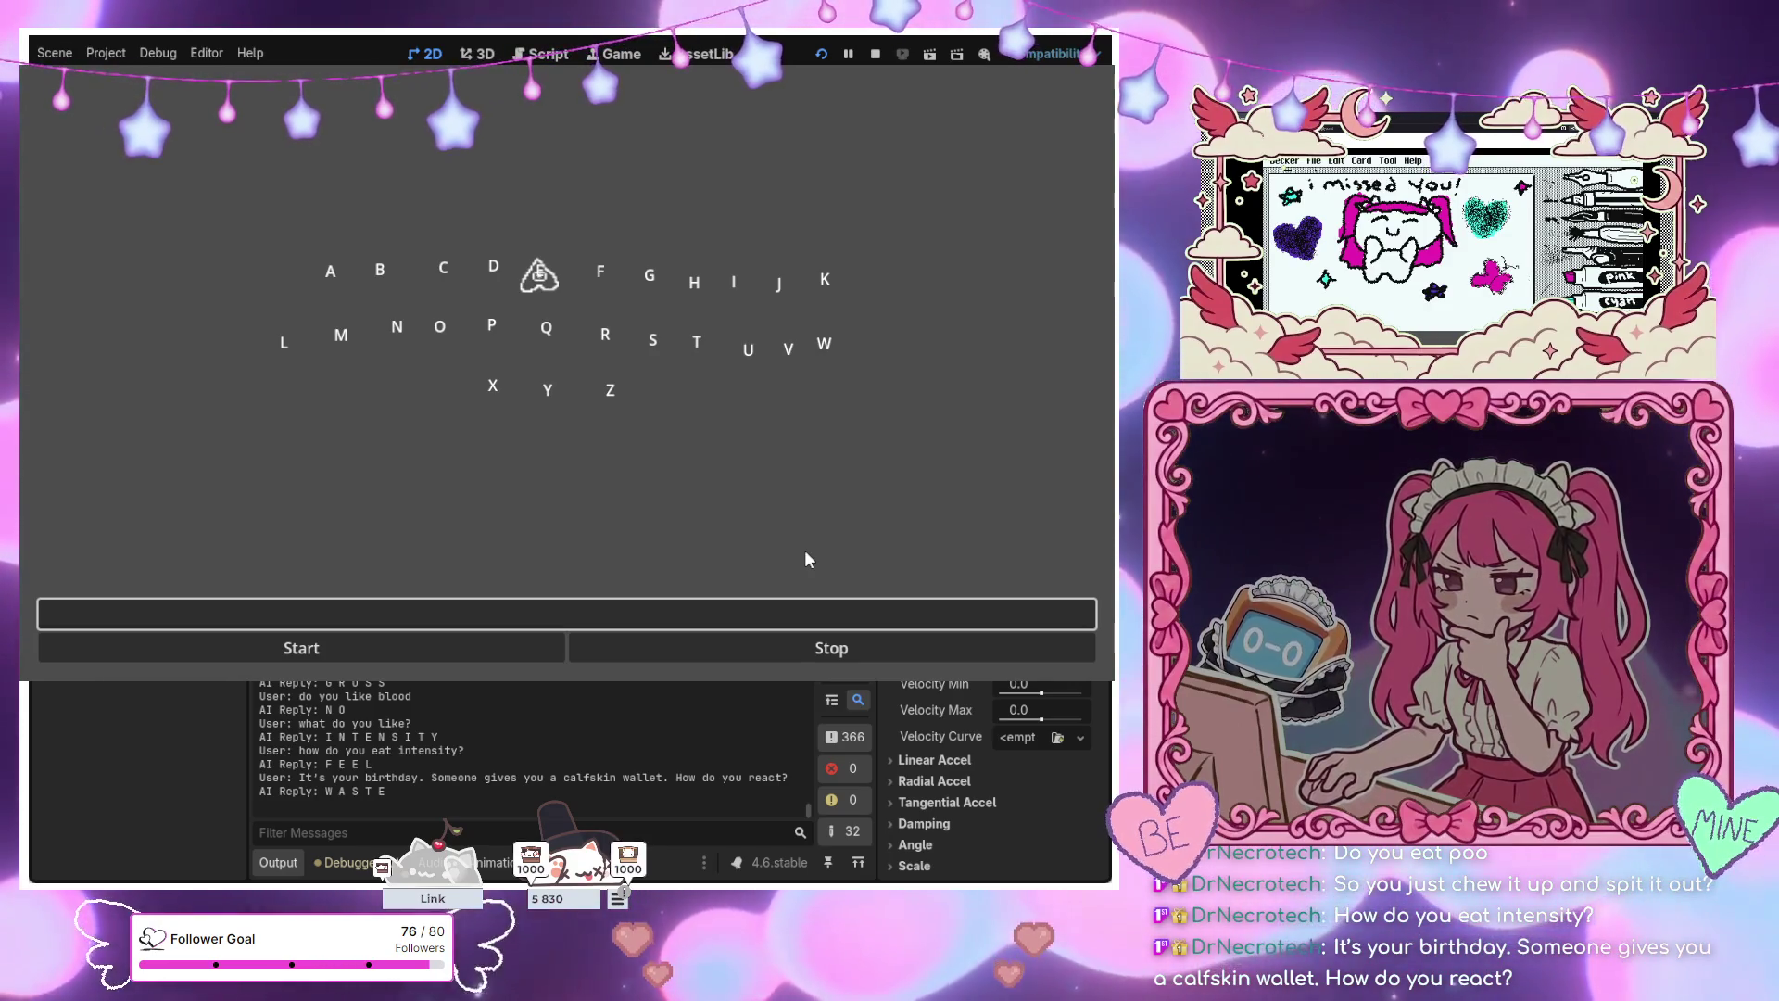
pyautogui.click(798, 617)
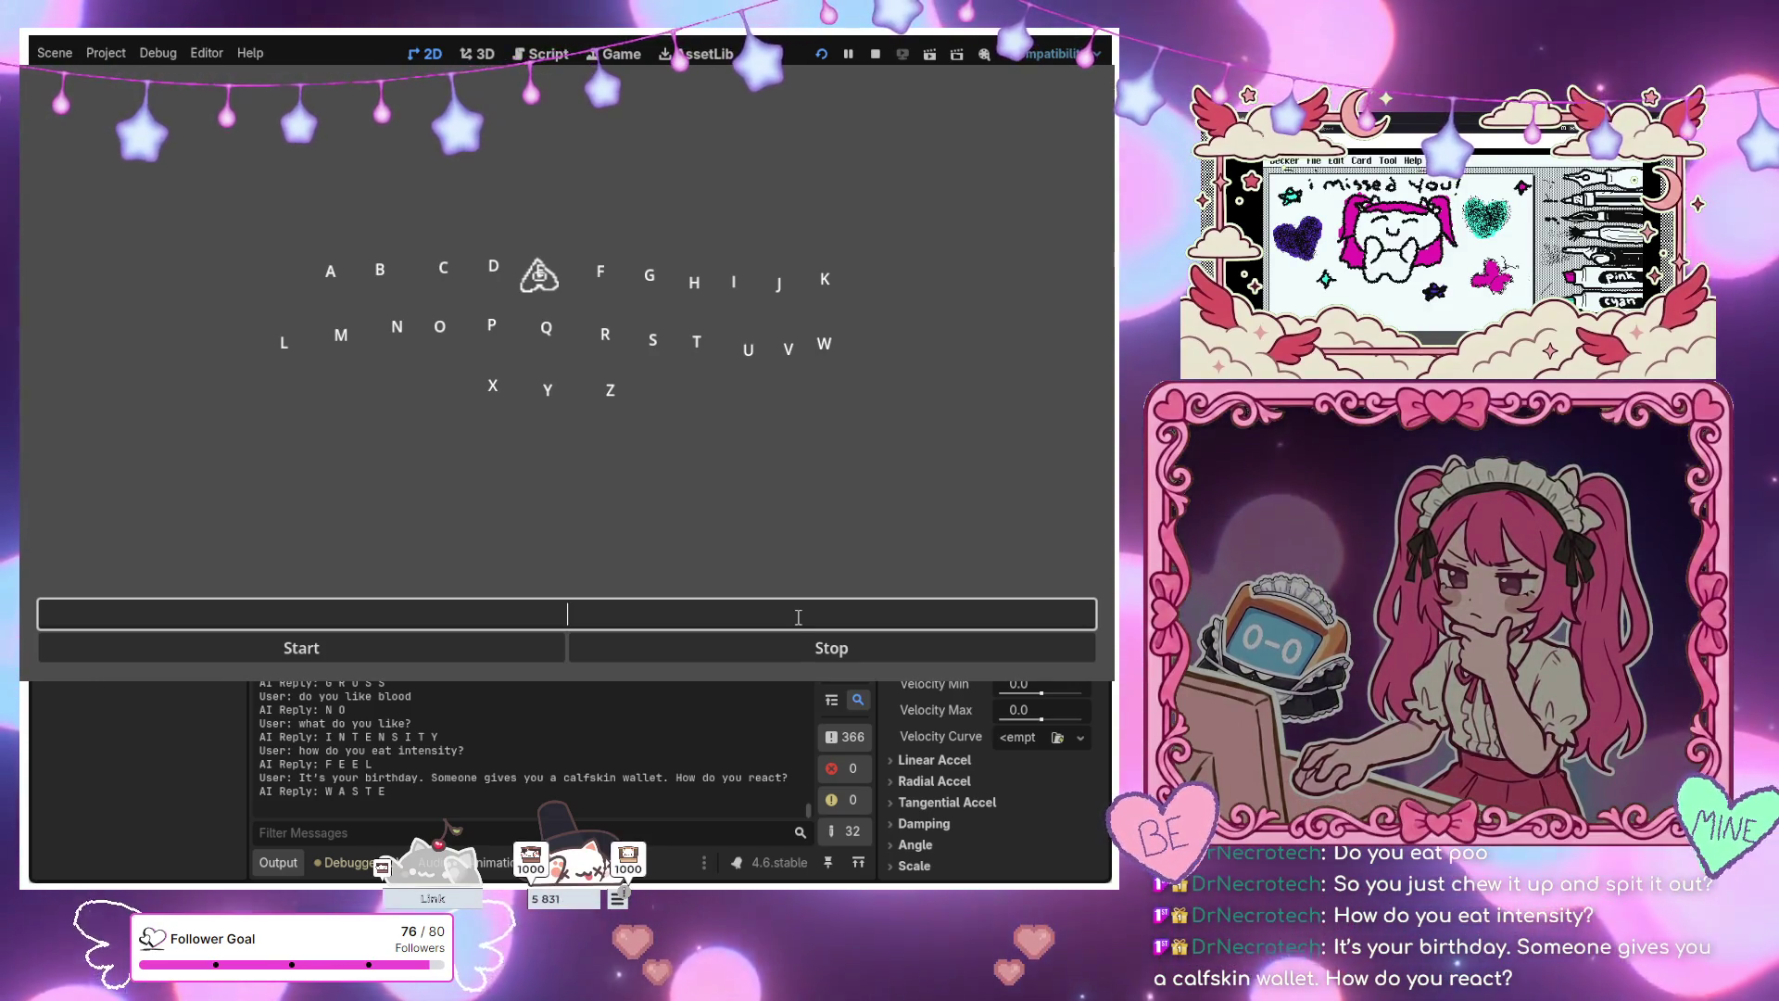
pyautogui.write('are you ugl')
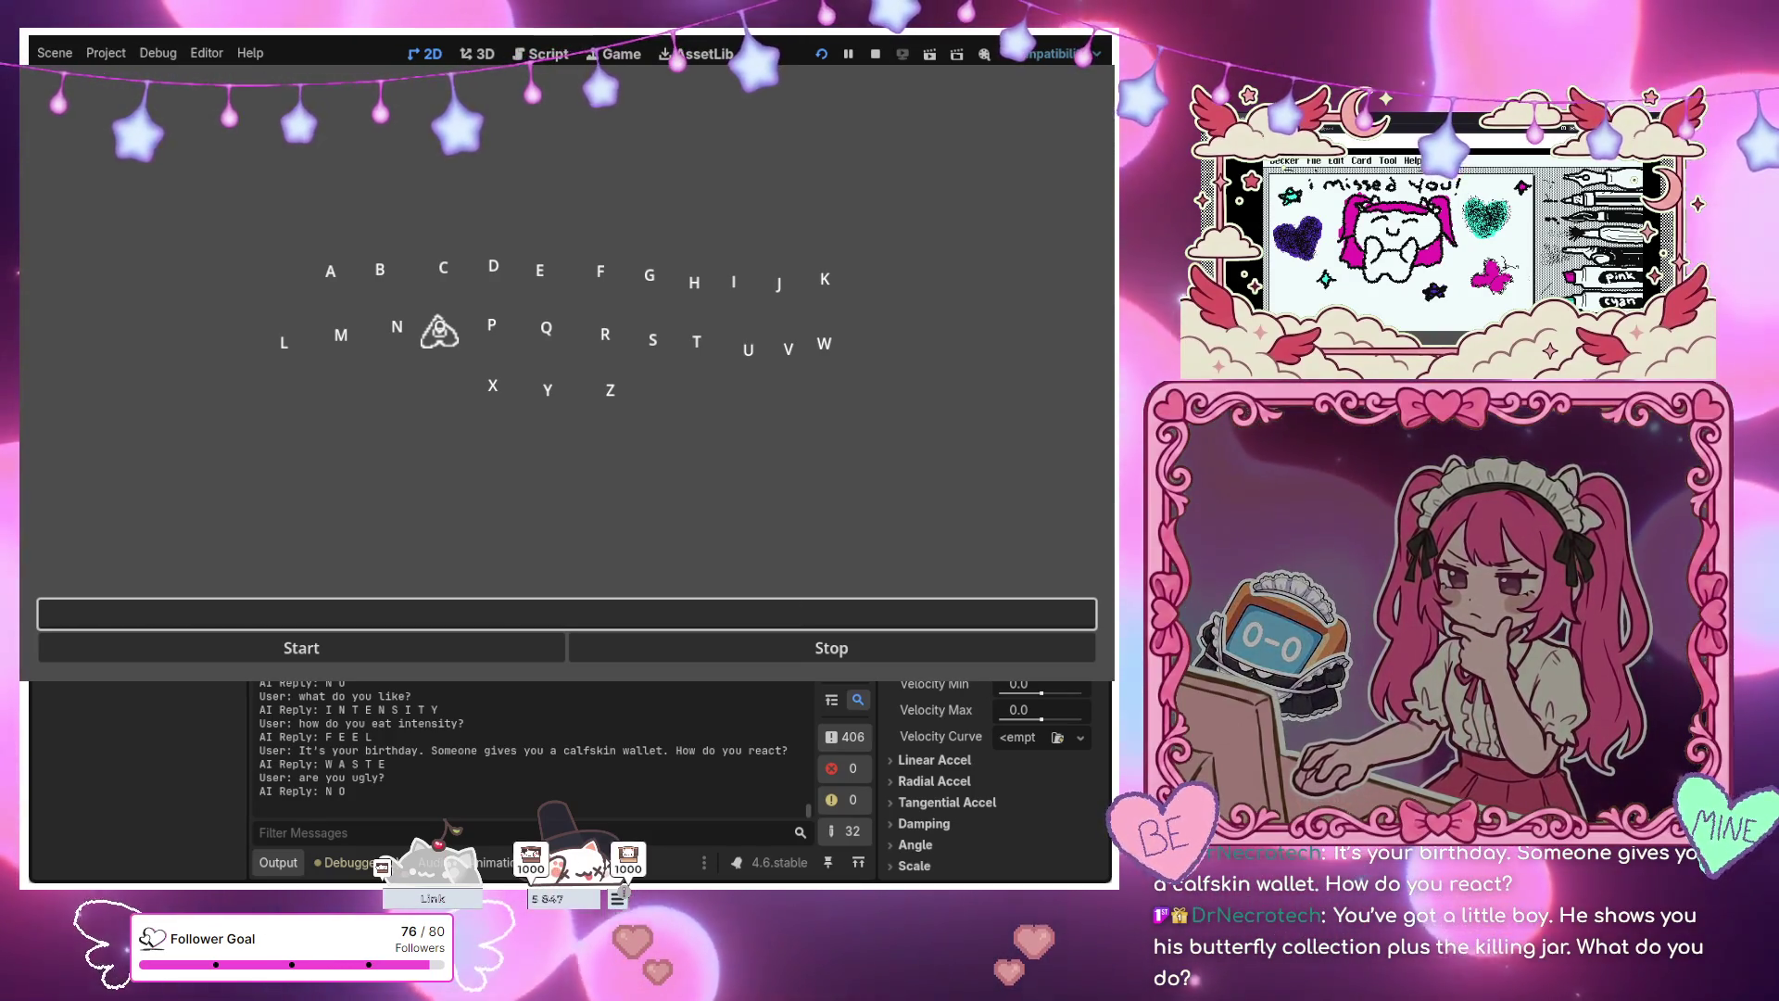
# - Paste and send the butterfly-collection question from chat, answered DESTROY
pyautogui.rightClick(627, 615)
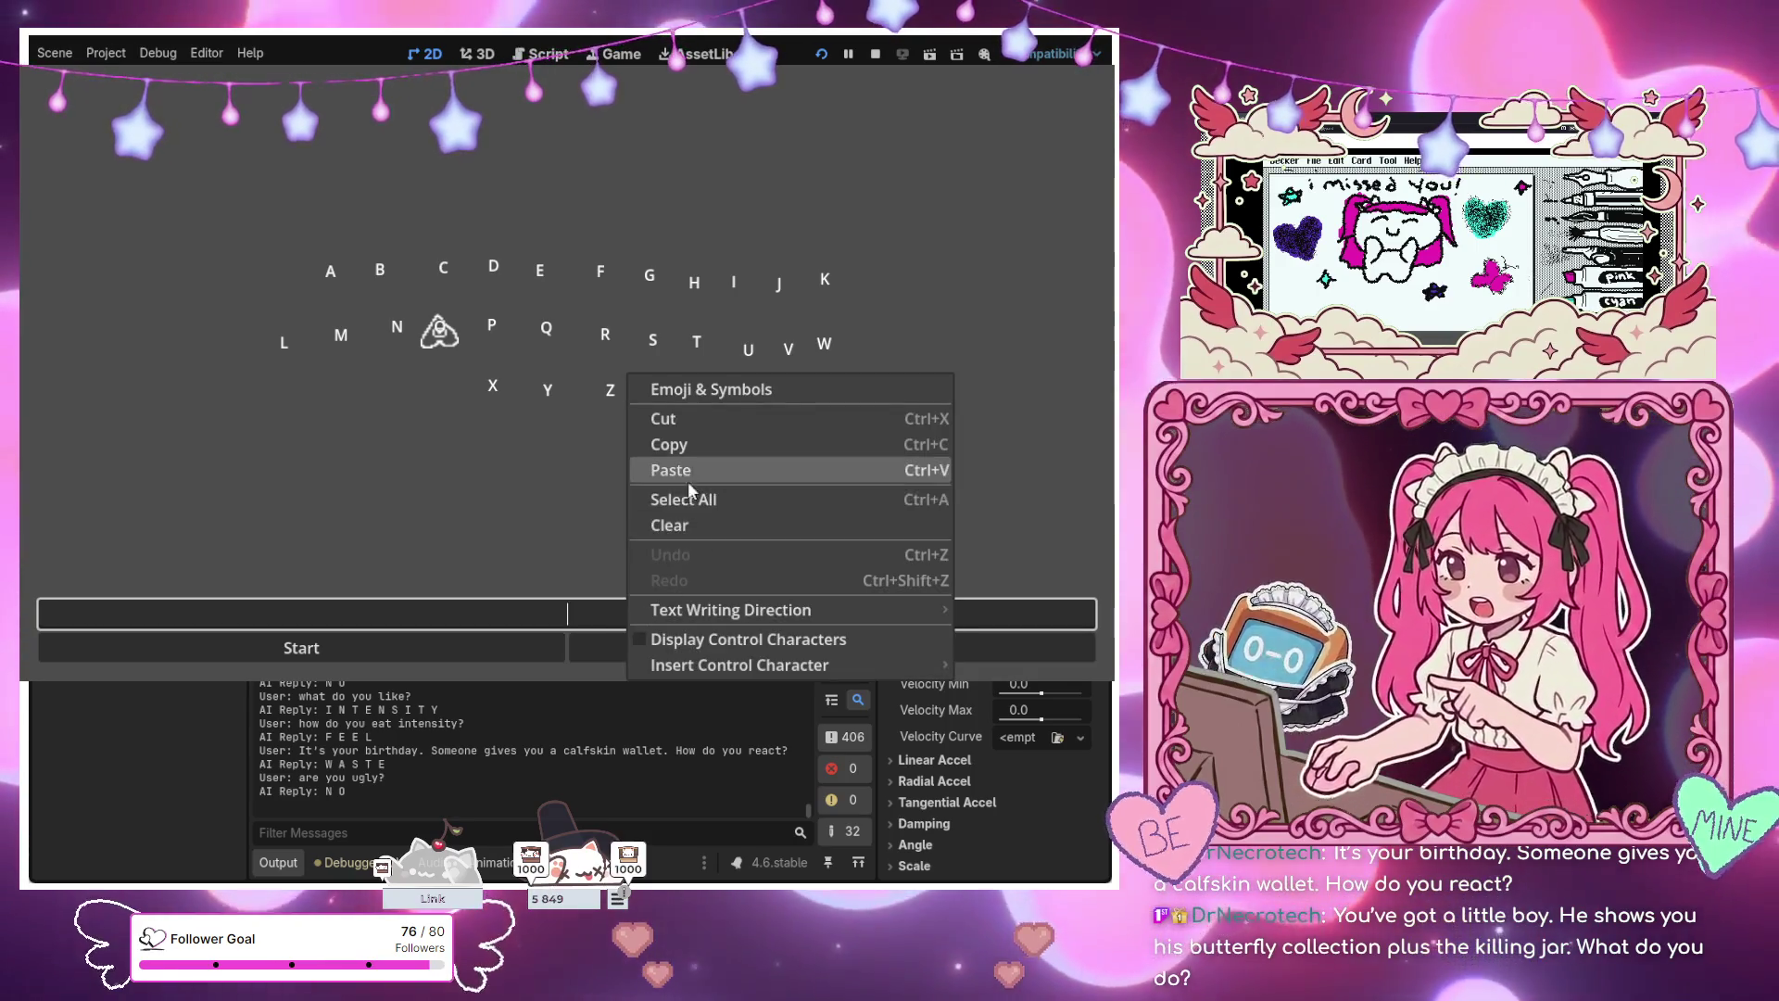
pyautogui.click(695, 471)
pyautogui.click(736, 639)
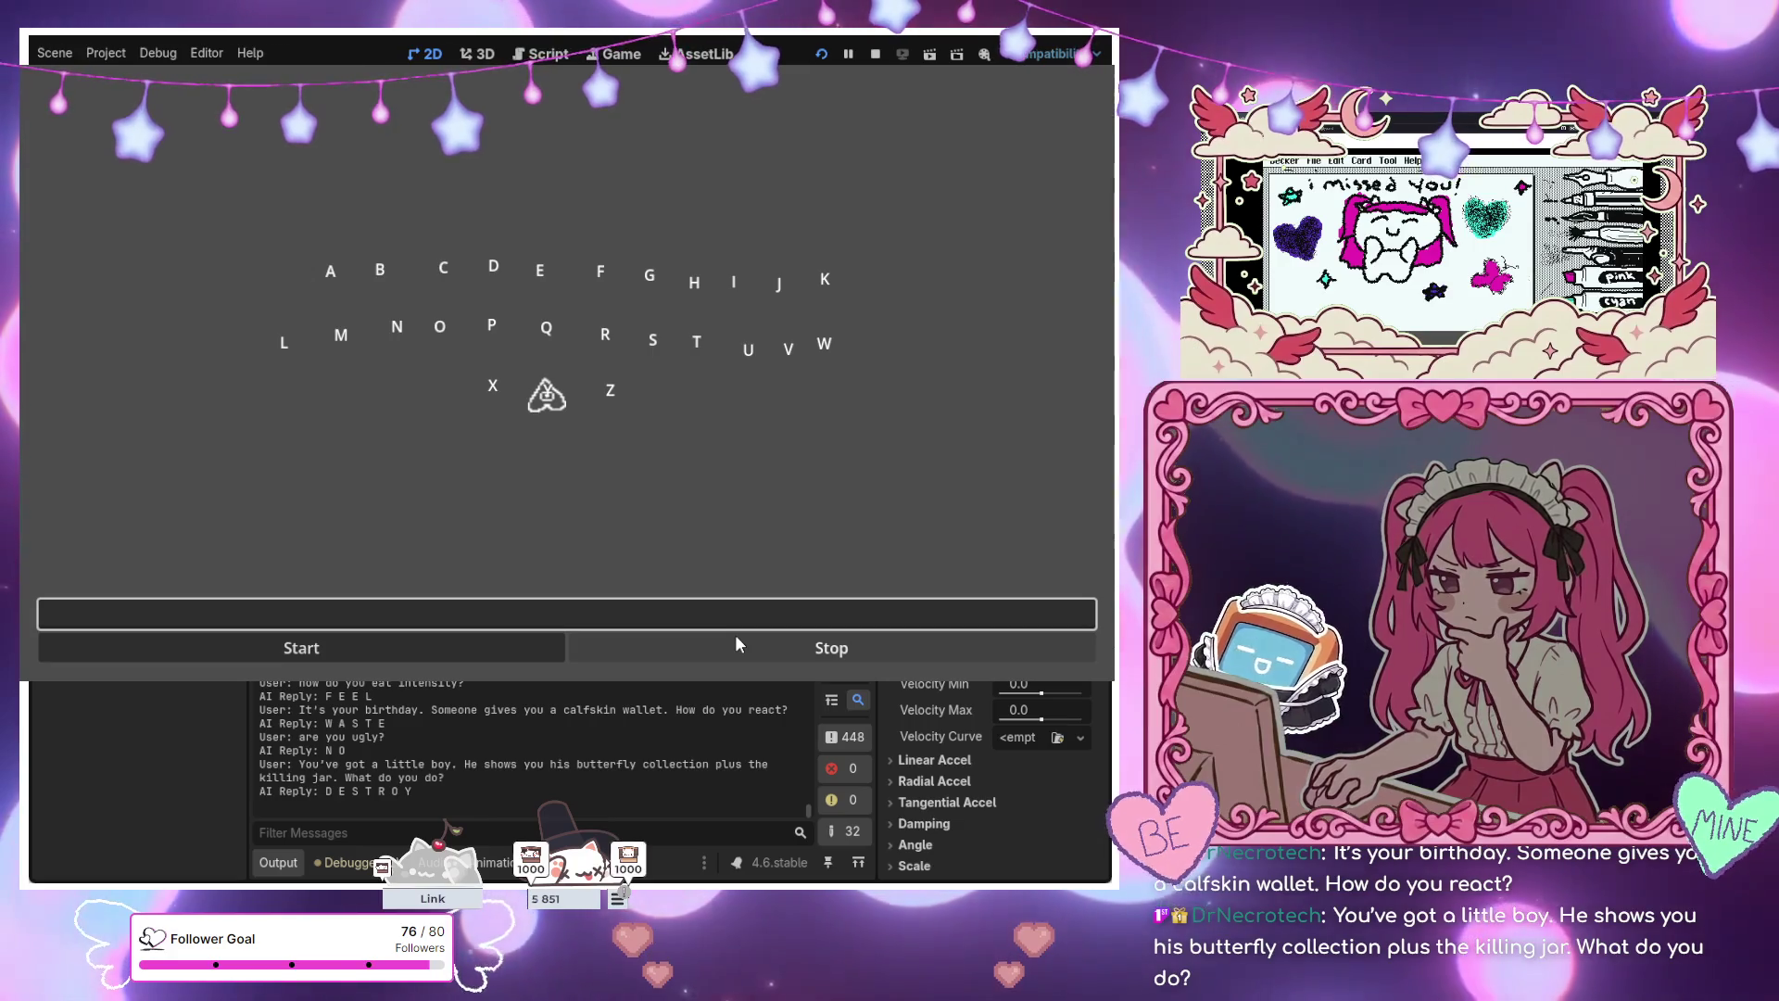
# - Ask 'what are you destroying?', which the board answers with JAR
pyautogui.click(714, 611)
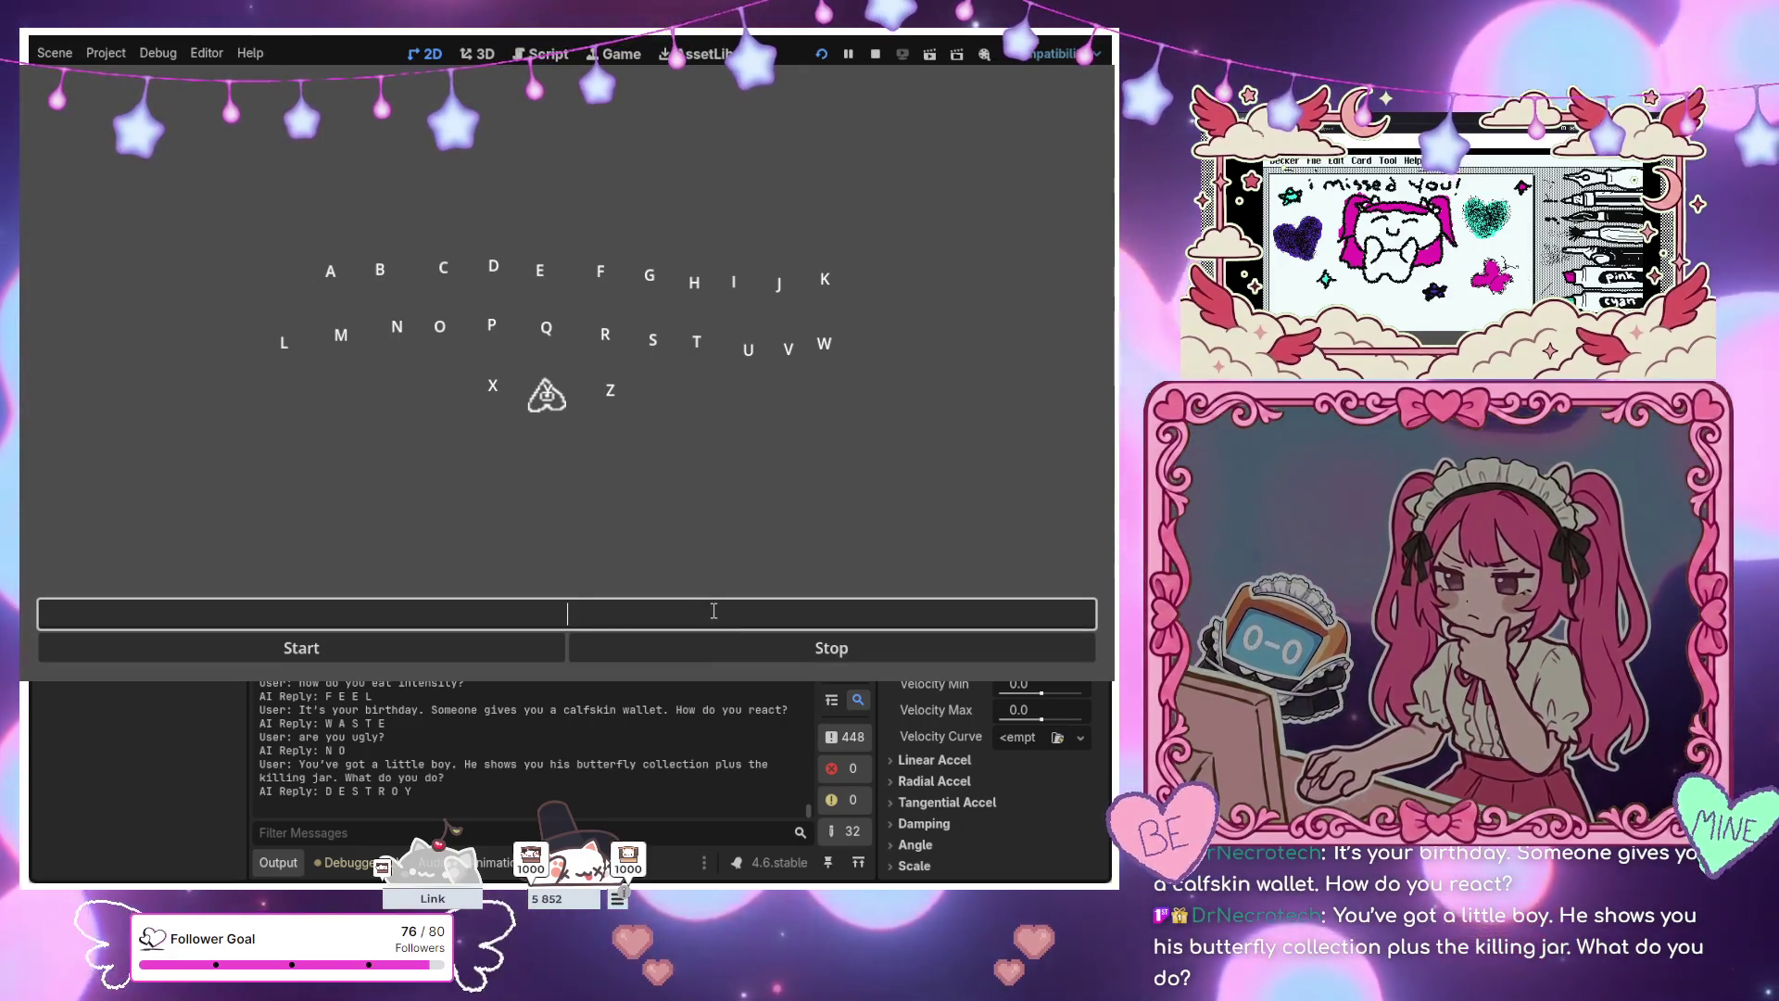
pyautogui.write('what are you desto')
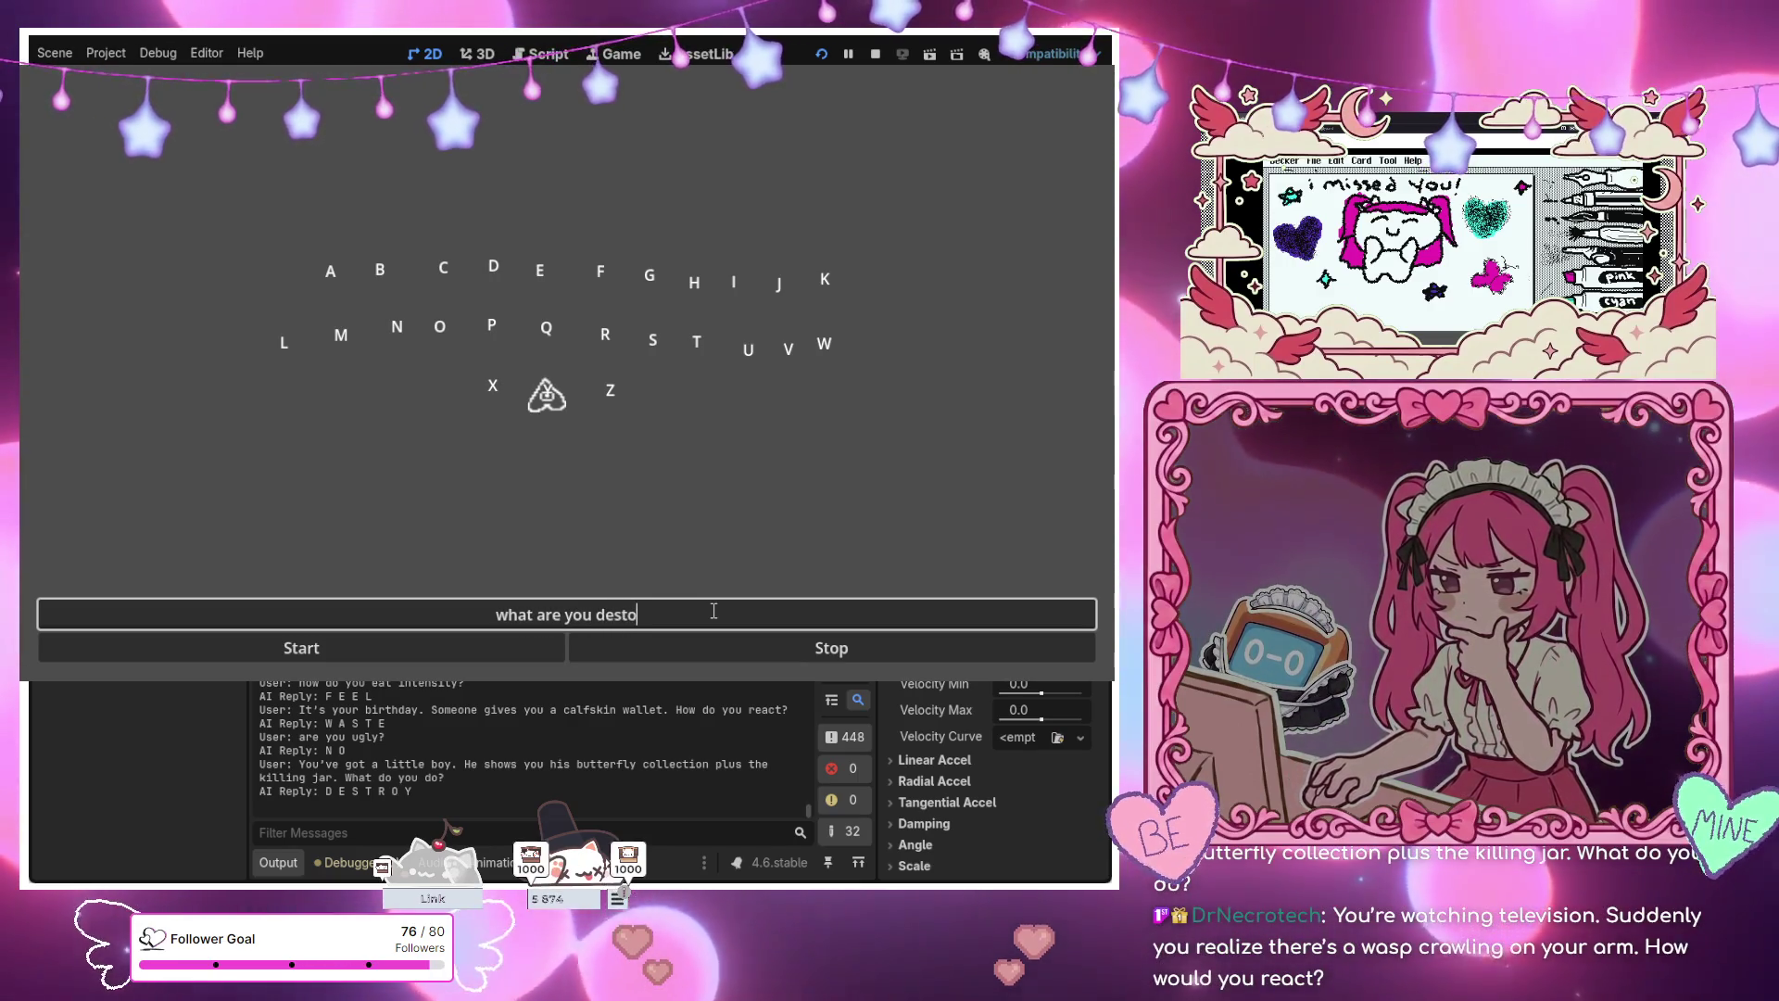
pyautogui.write('roying')
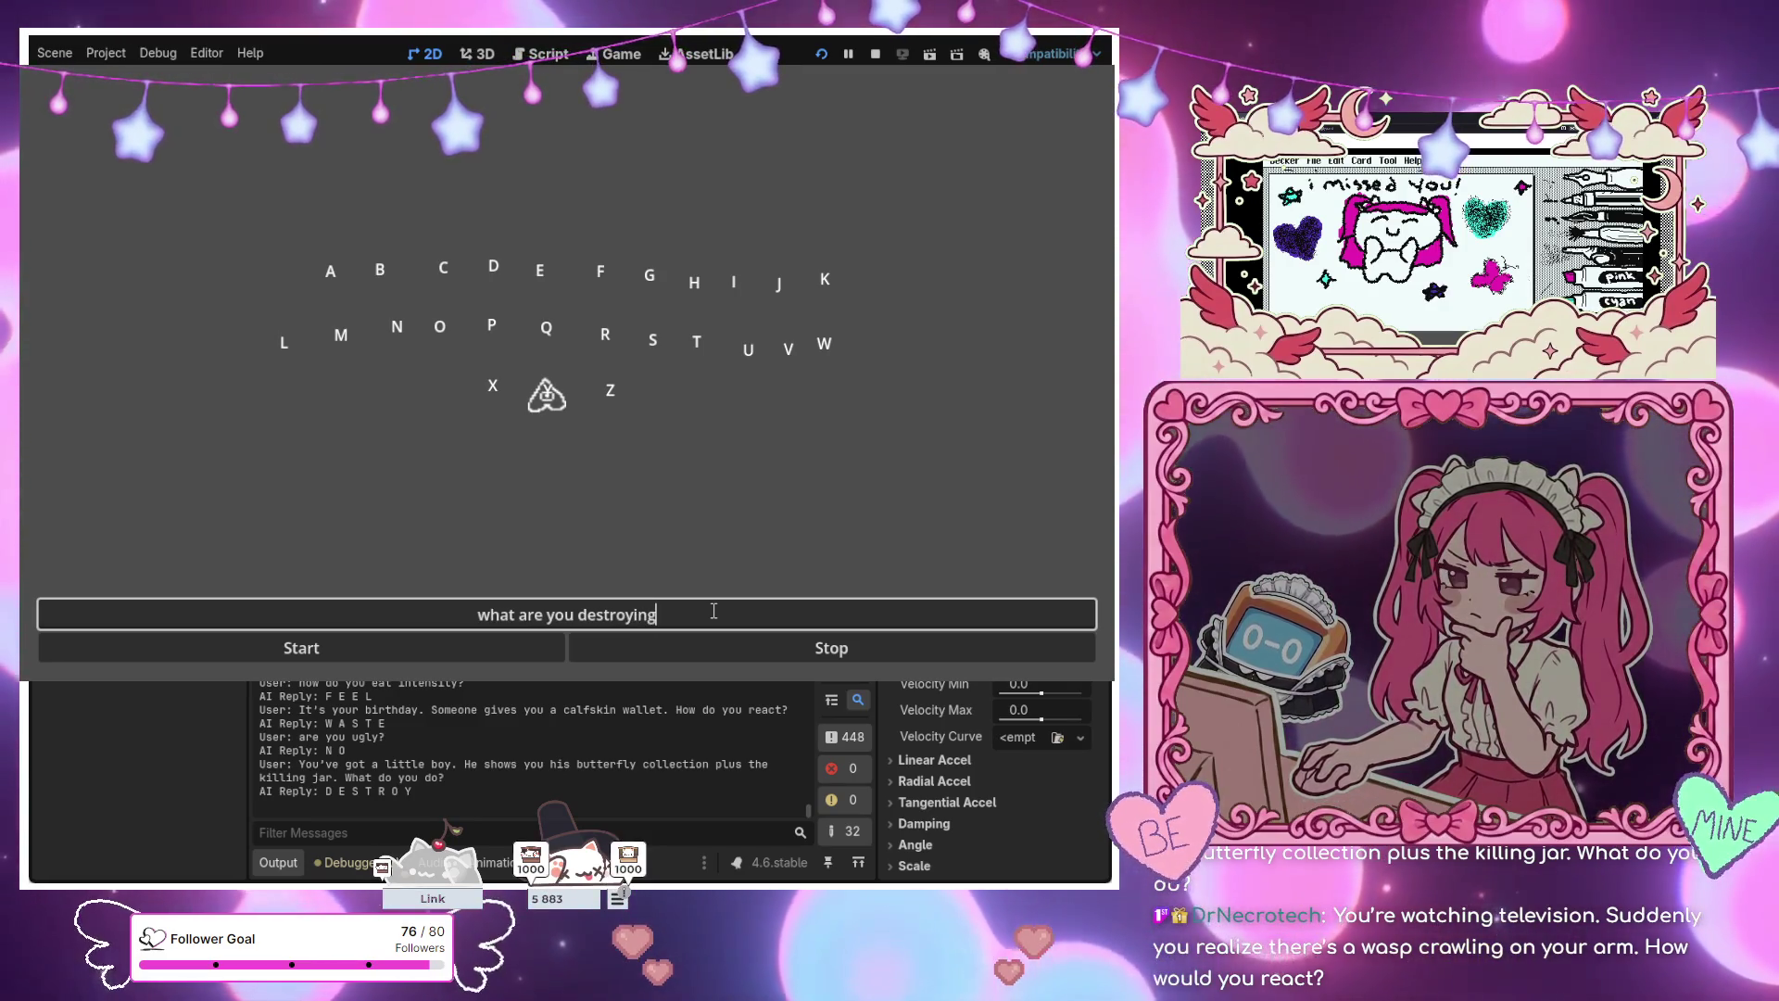
pyautogui.write('?')
pyautogui.press('Return')
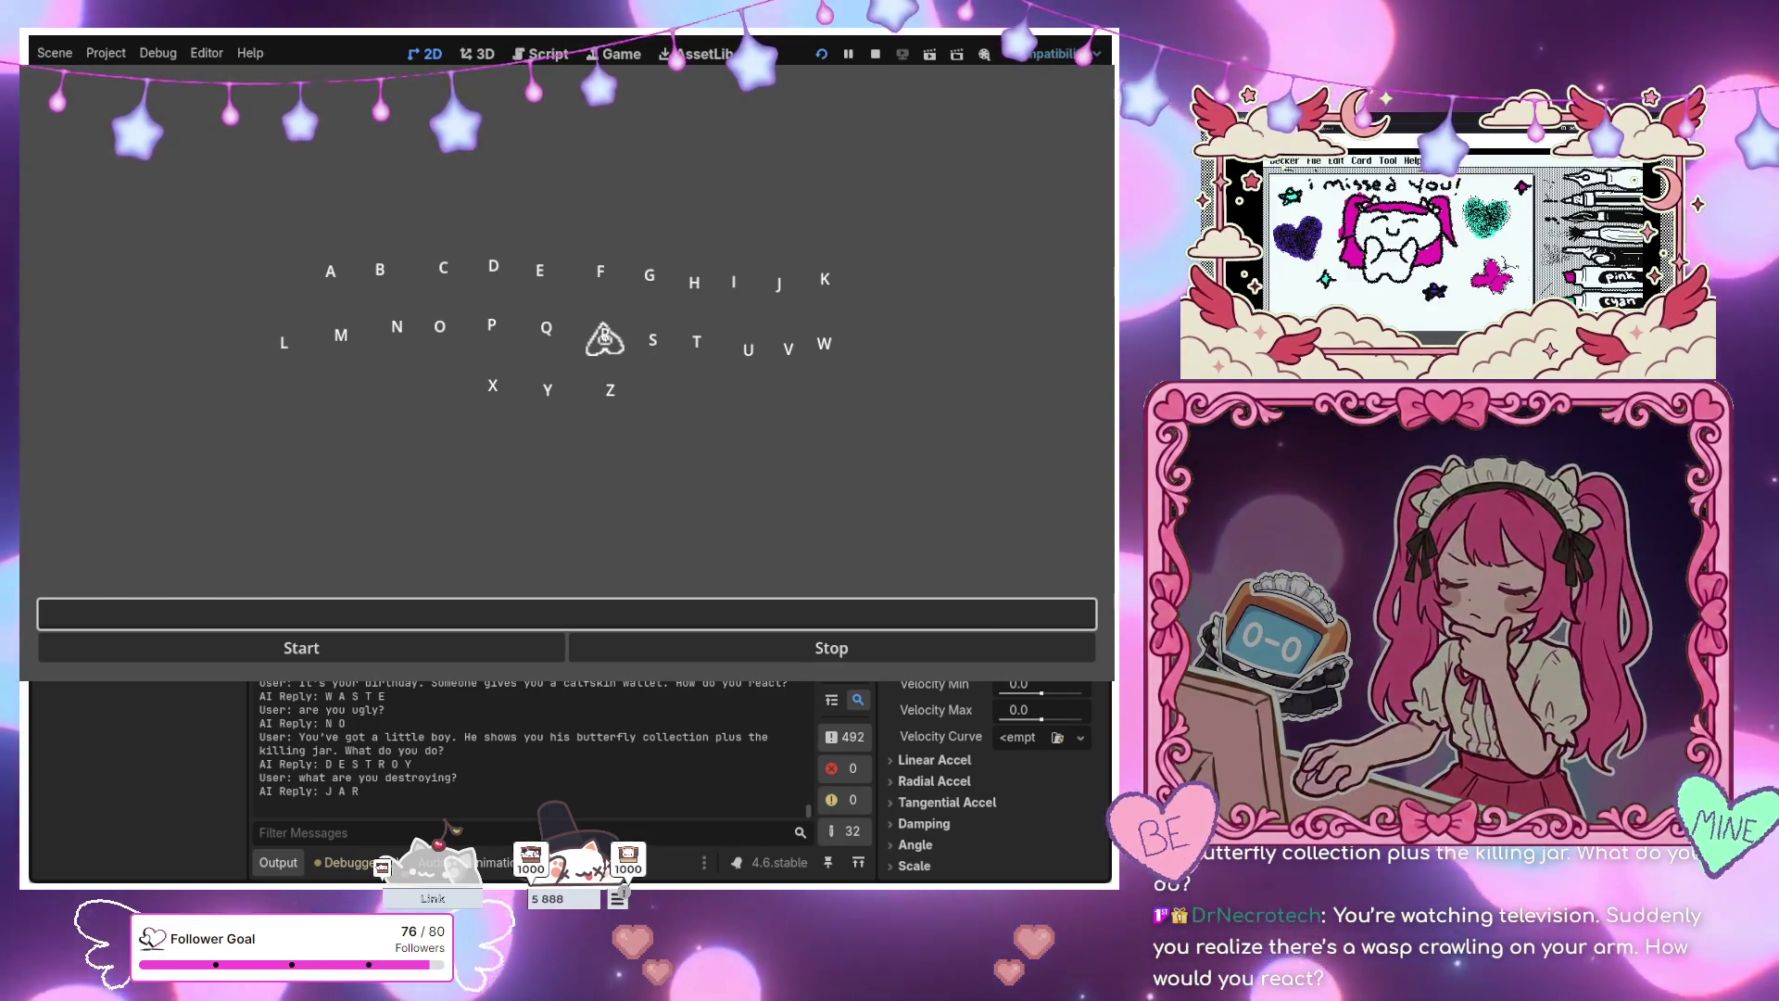
# - Paste and submit the wasp question from chat, answered GET
pyautogui.rightClick(658, 613)
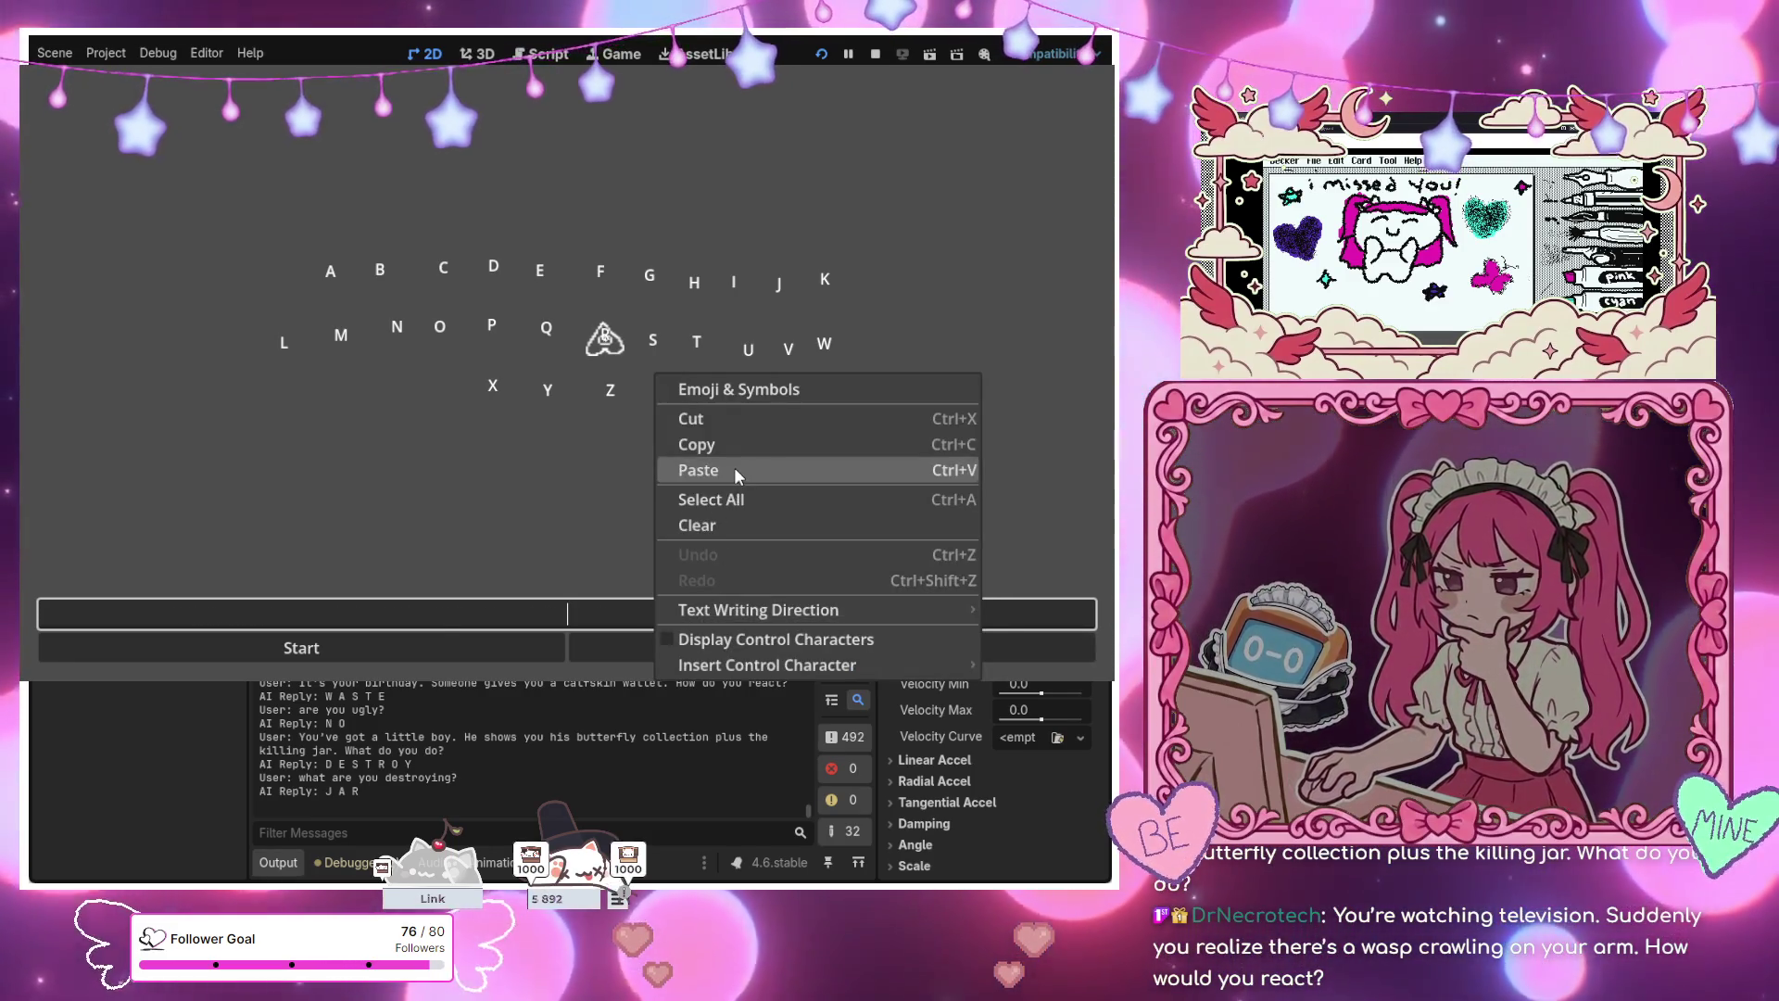
pyautogui.click(734, 467)
pyautogui.press('Return')
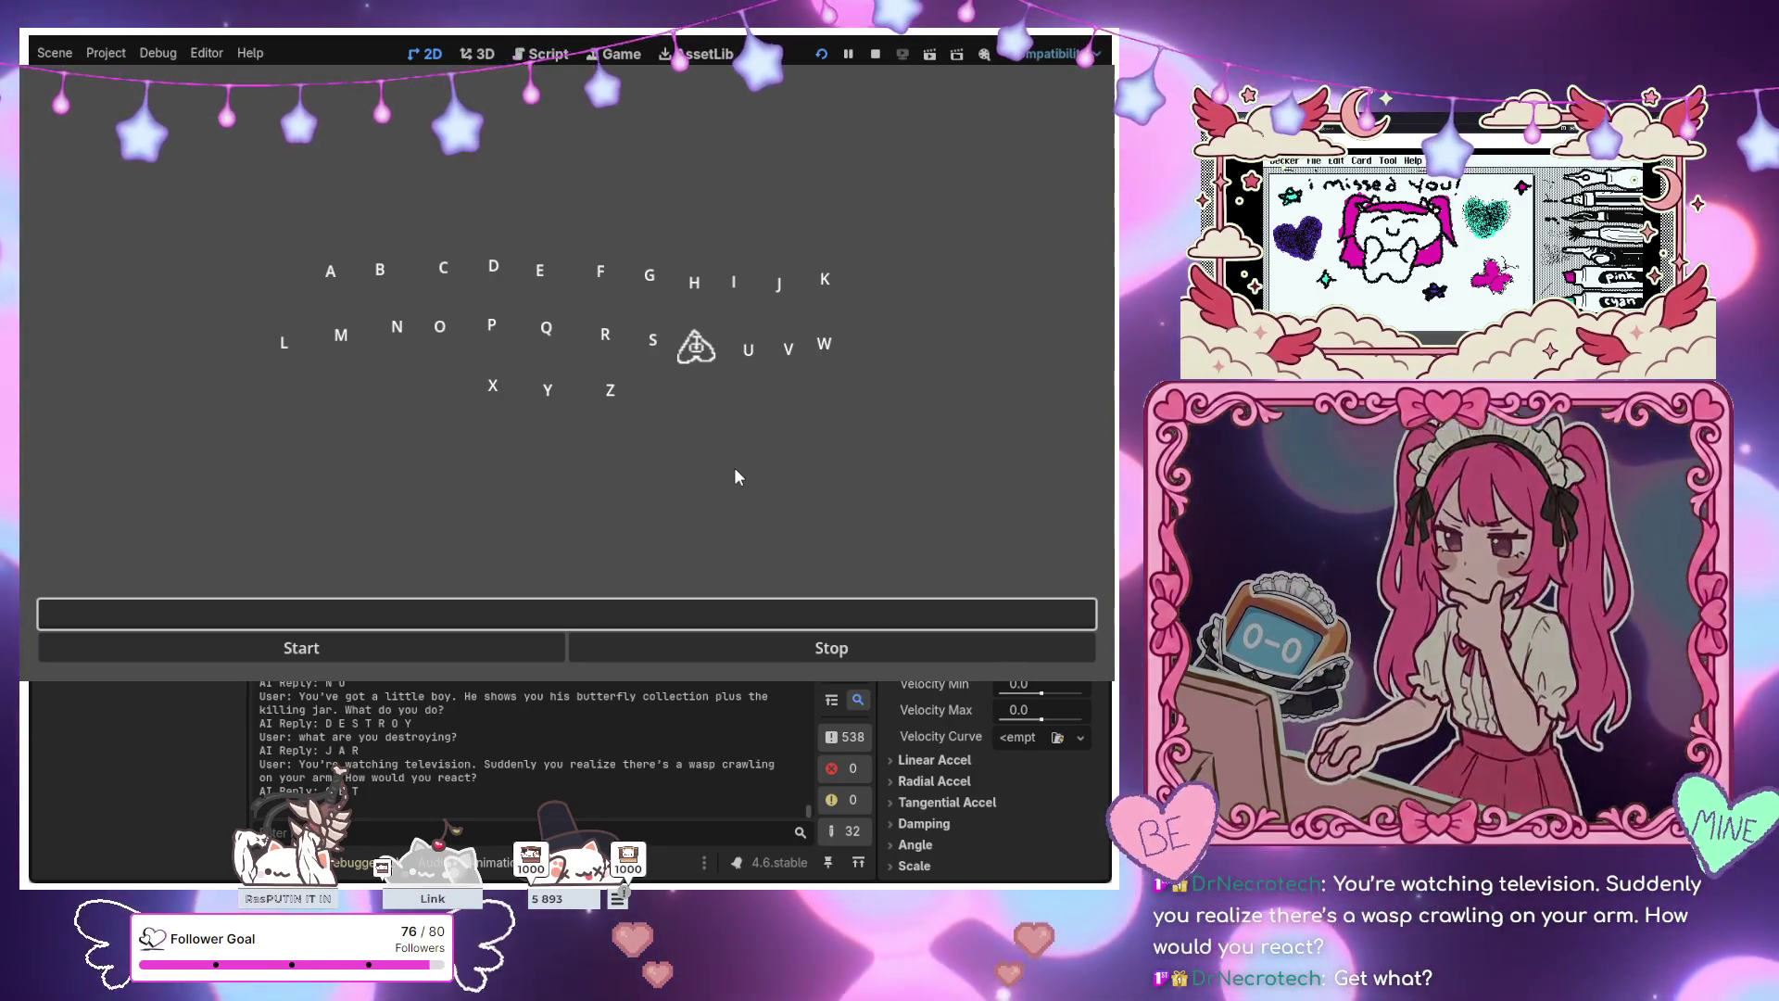
# - Ask the follow-ups 'get what?' (answer IT) and 'have you heard of twitch'
pyautogui.click(731, 610)
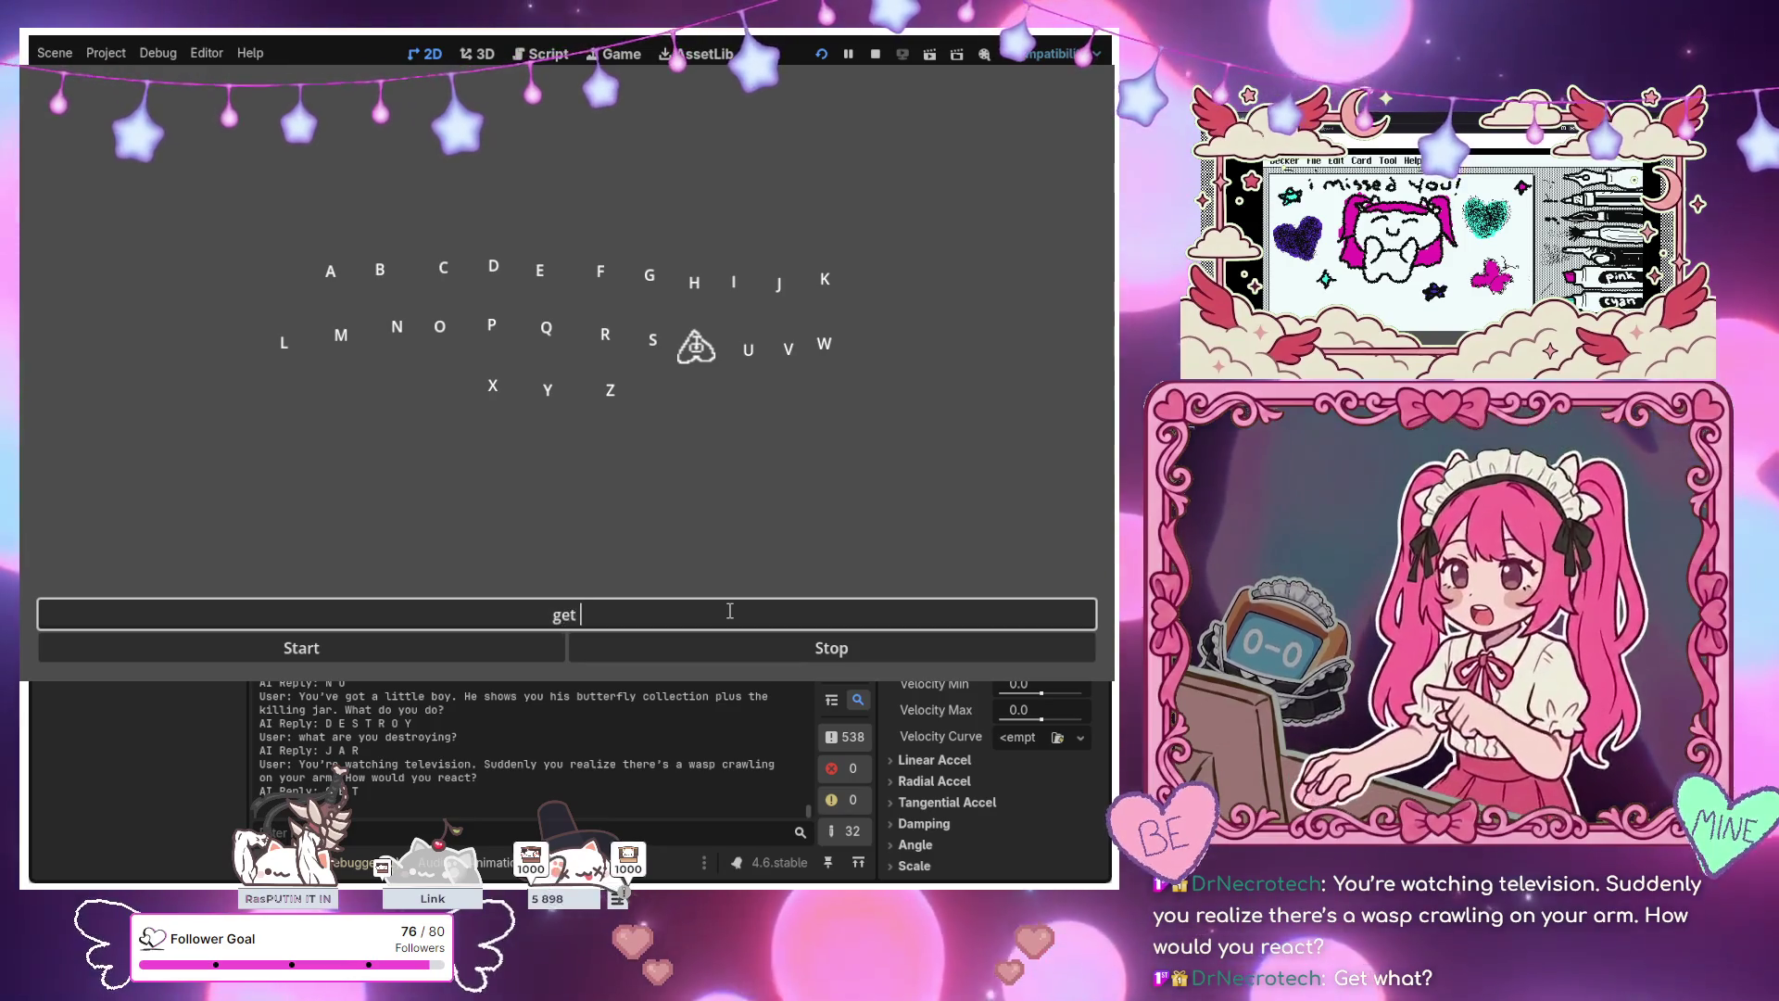
pyautogui.write('at?')
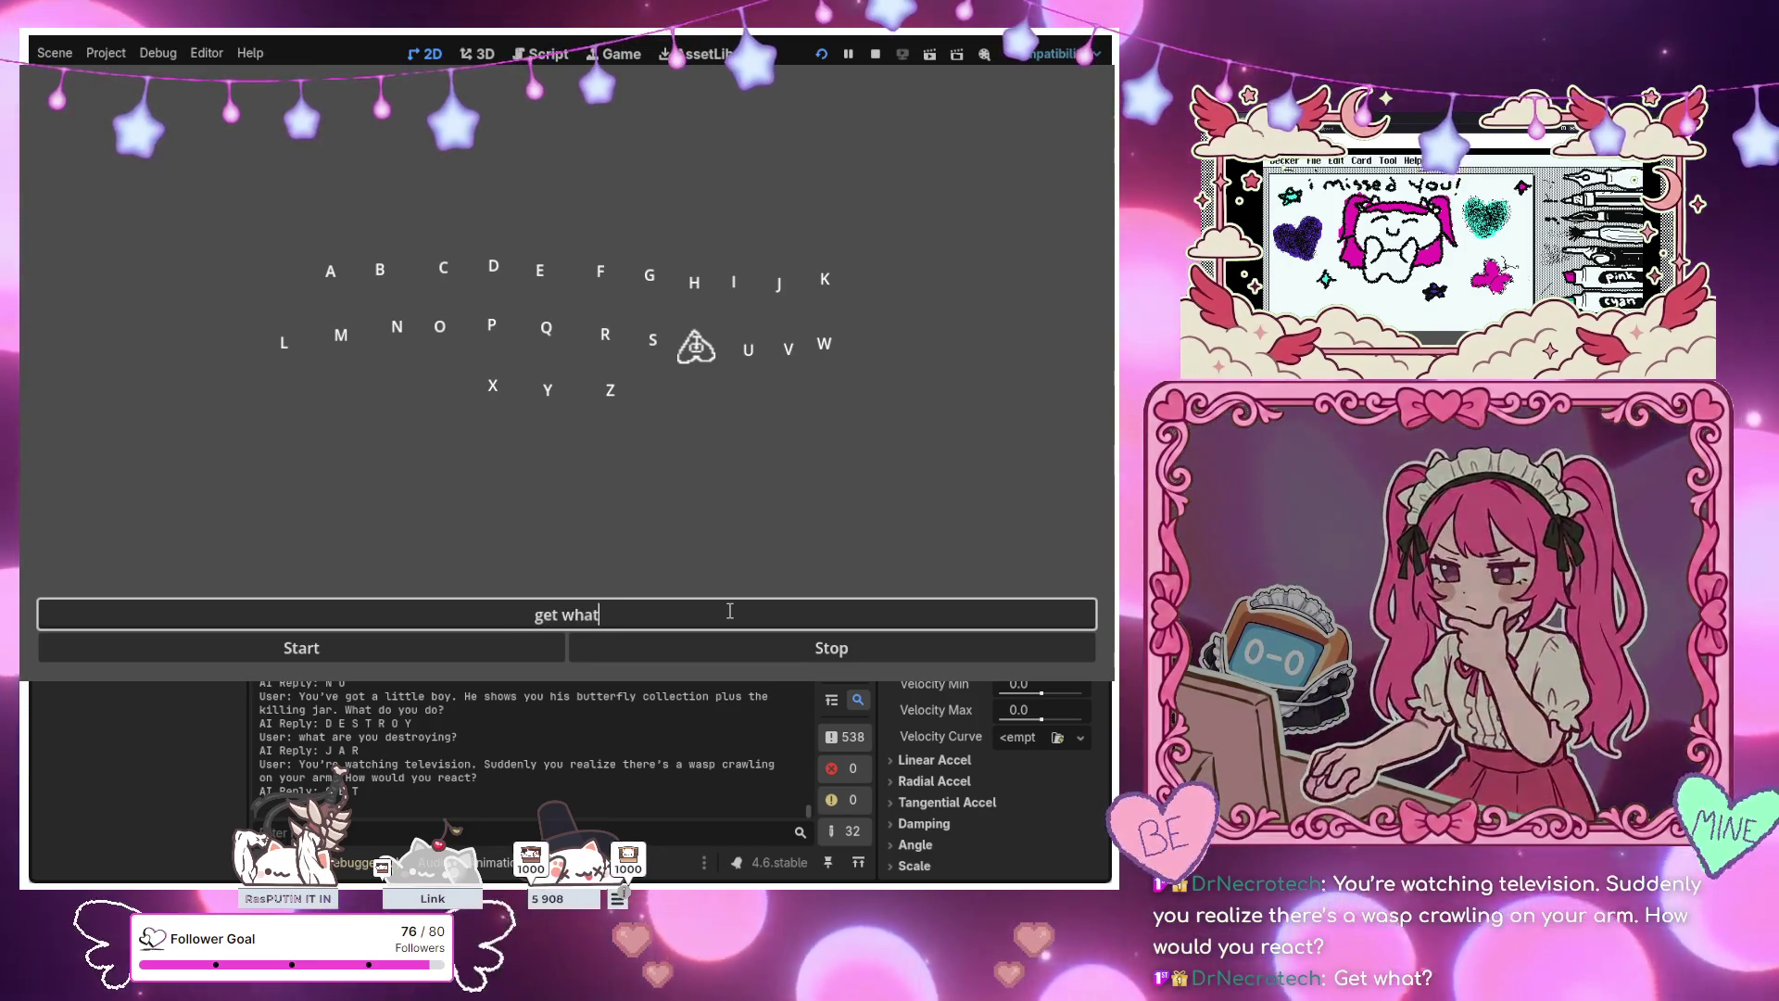
pyautogui.press('Return')
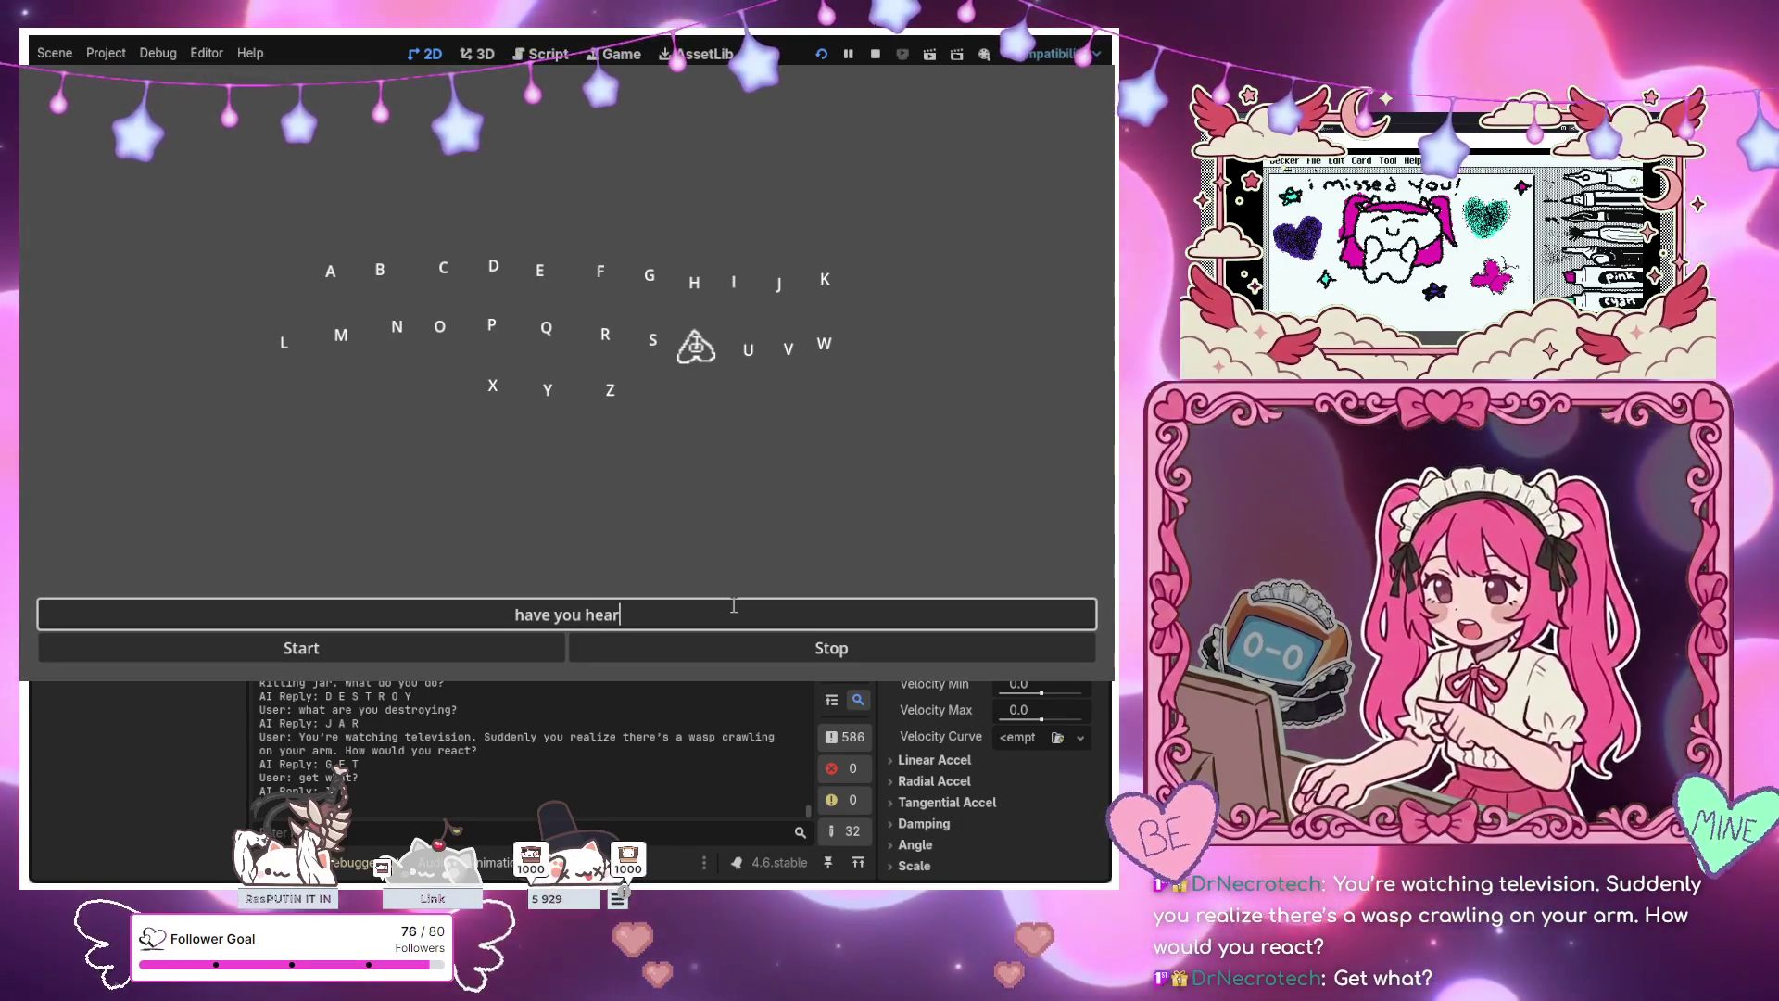
pyautogui.write('d of twitch')
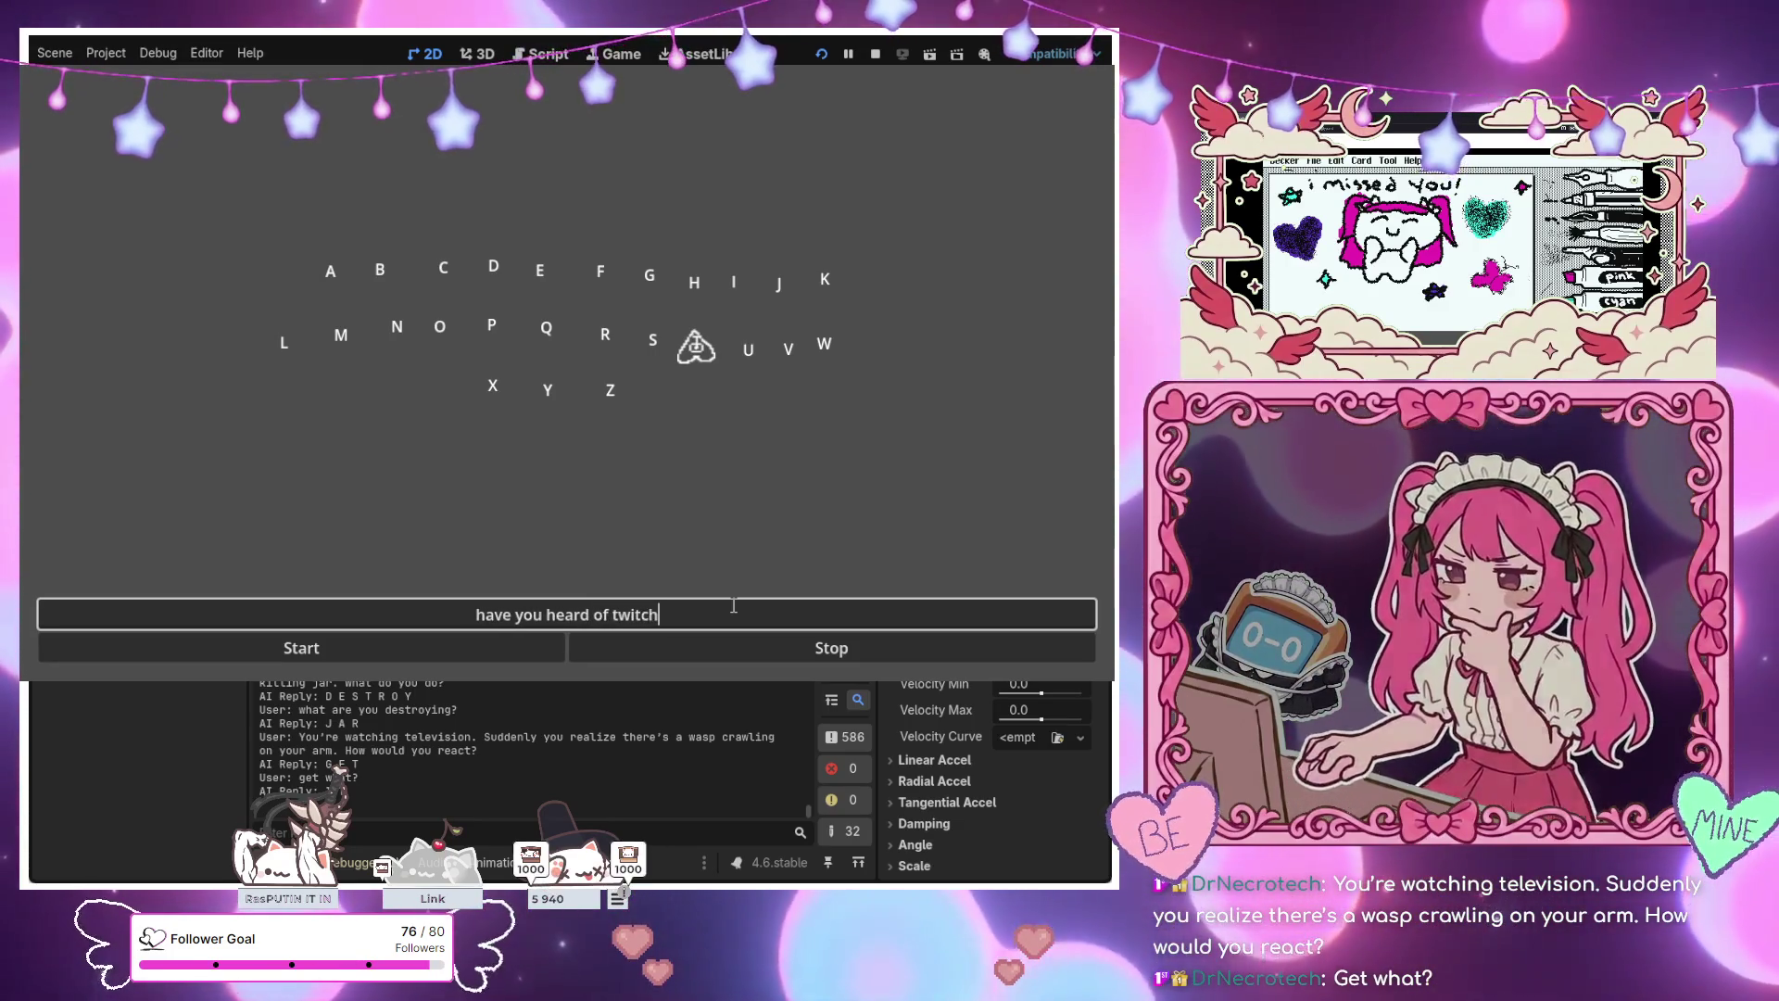
pyautogui.press('Return')
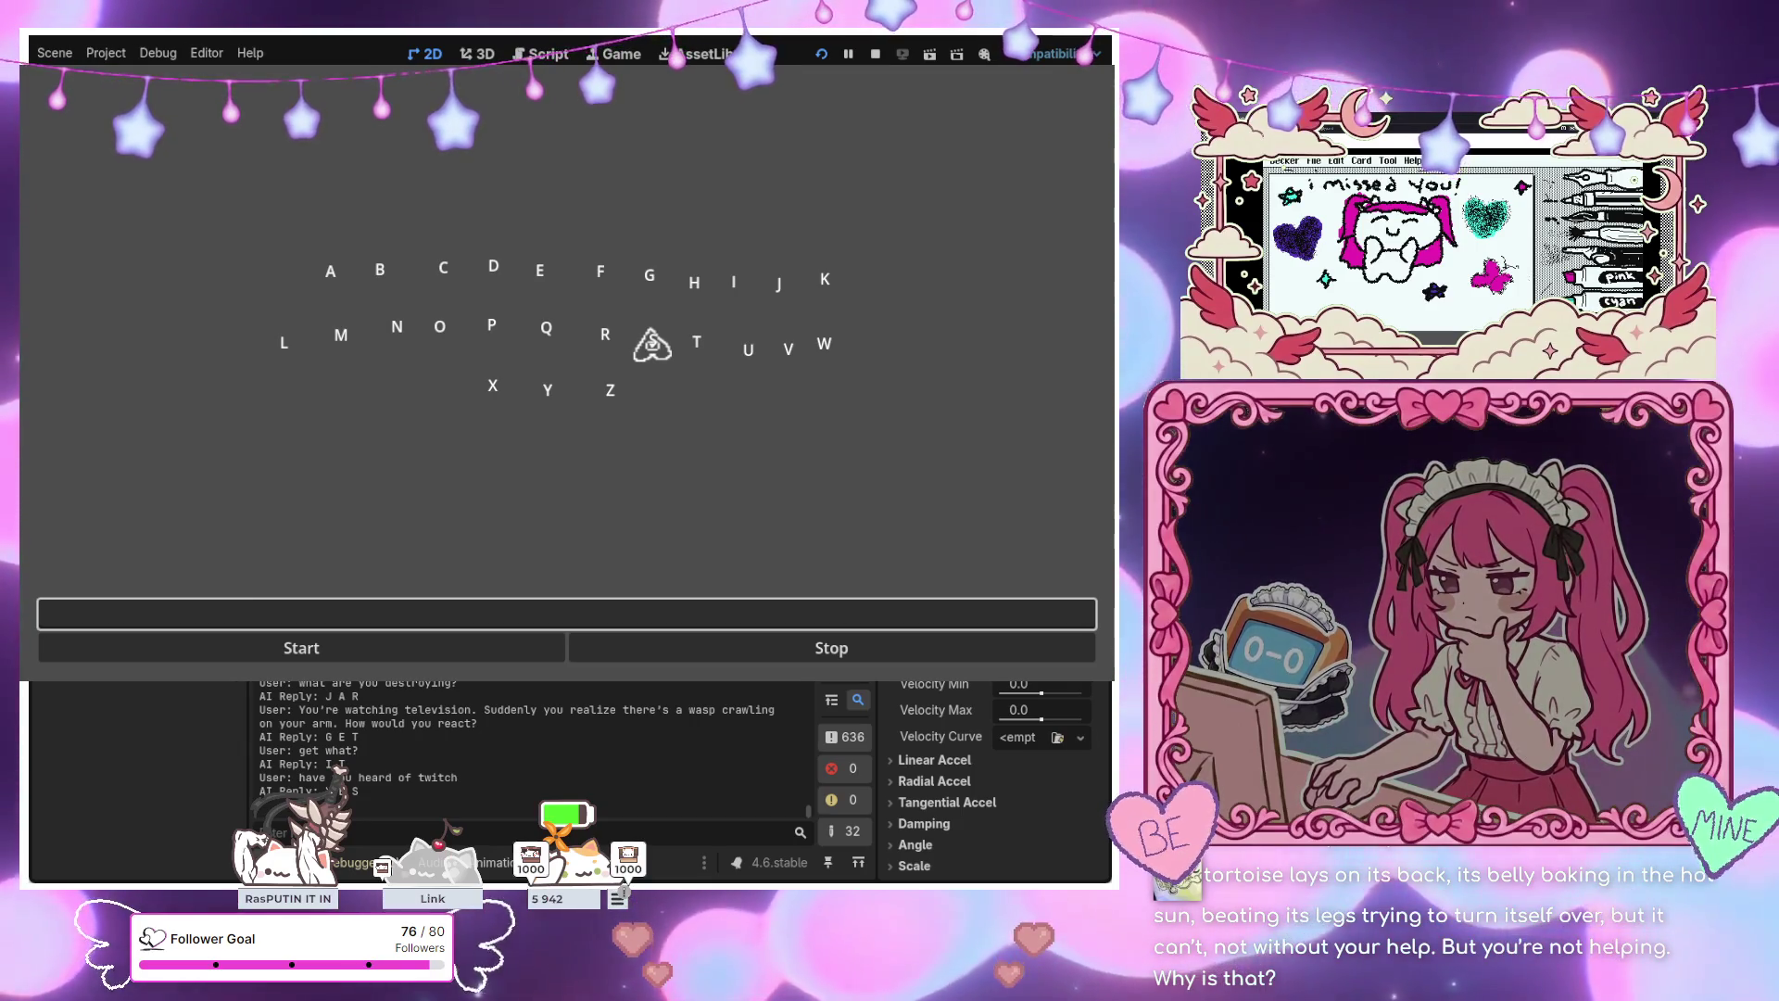
# - Paste the desert tortoise question (answer LEAVE), then ask 'youre leaving the tortoise?'
pyautogui.rightClick(788, 614)
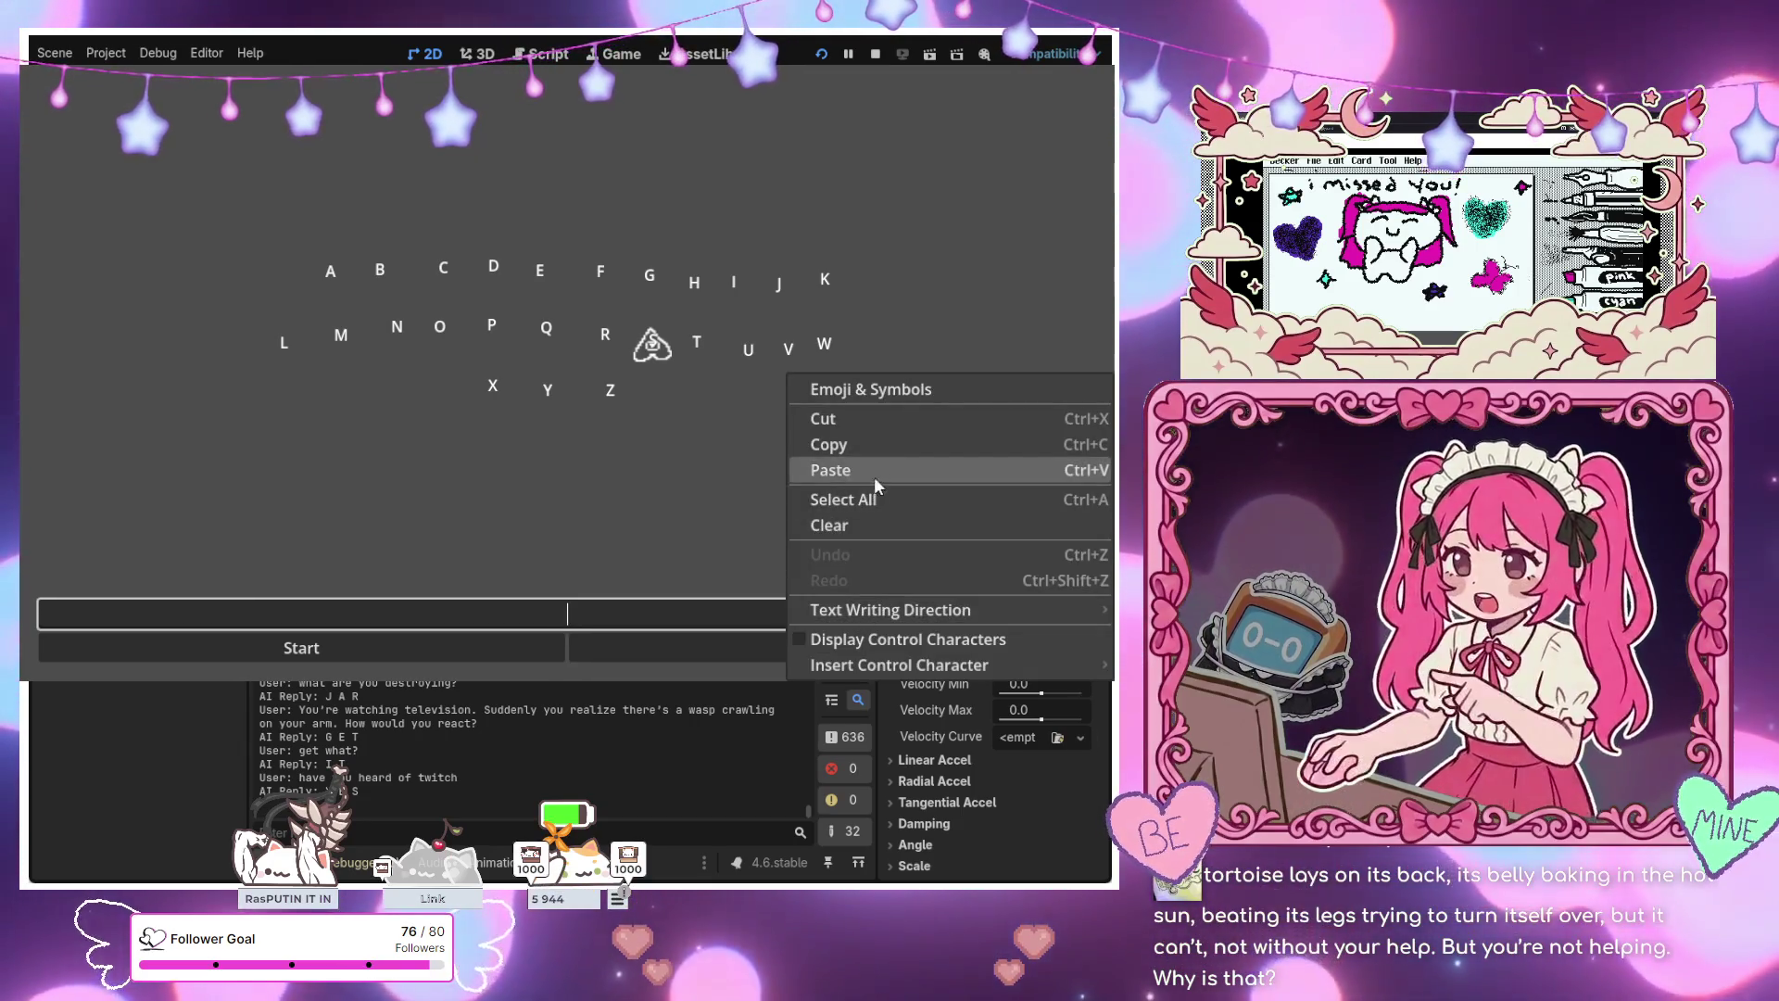
pyautogui.click(879, 470)
pyautogui.press('Return')
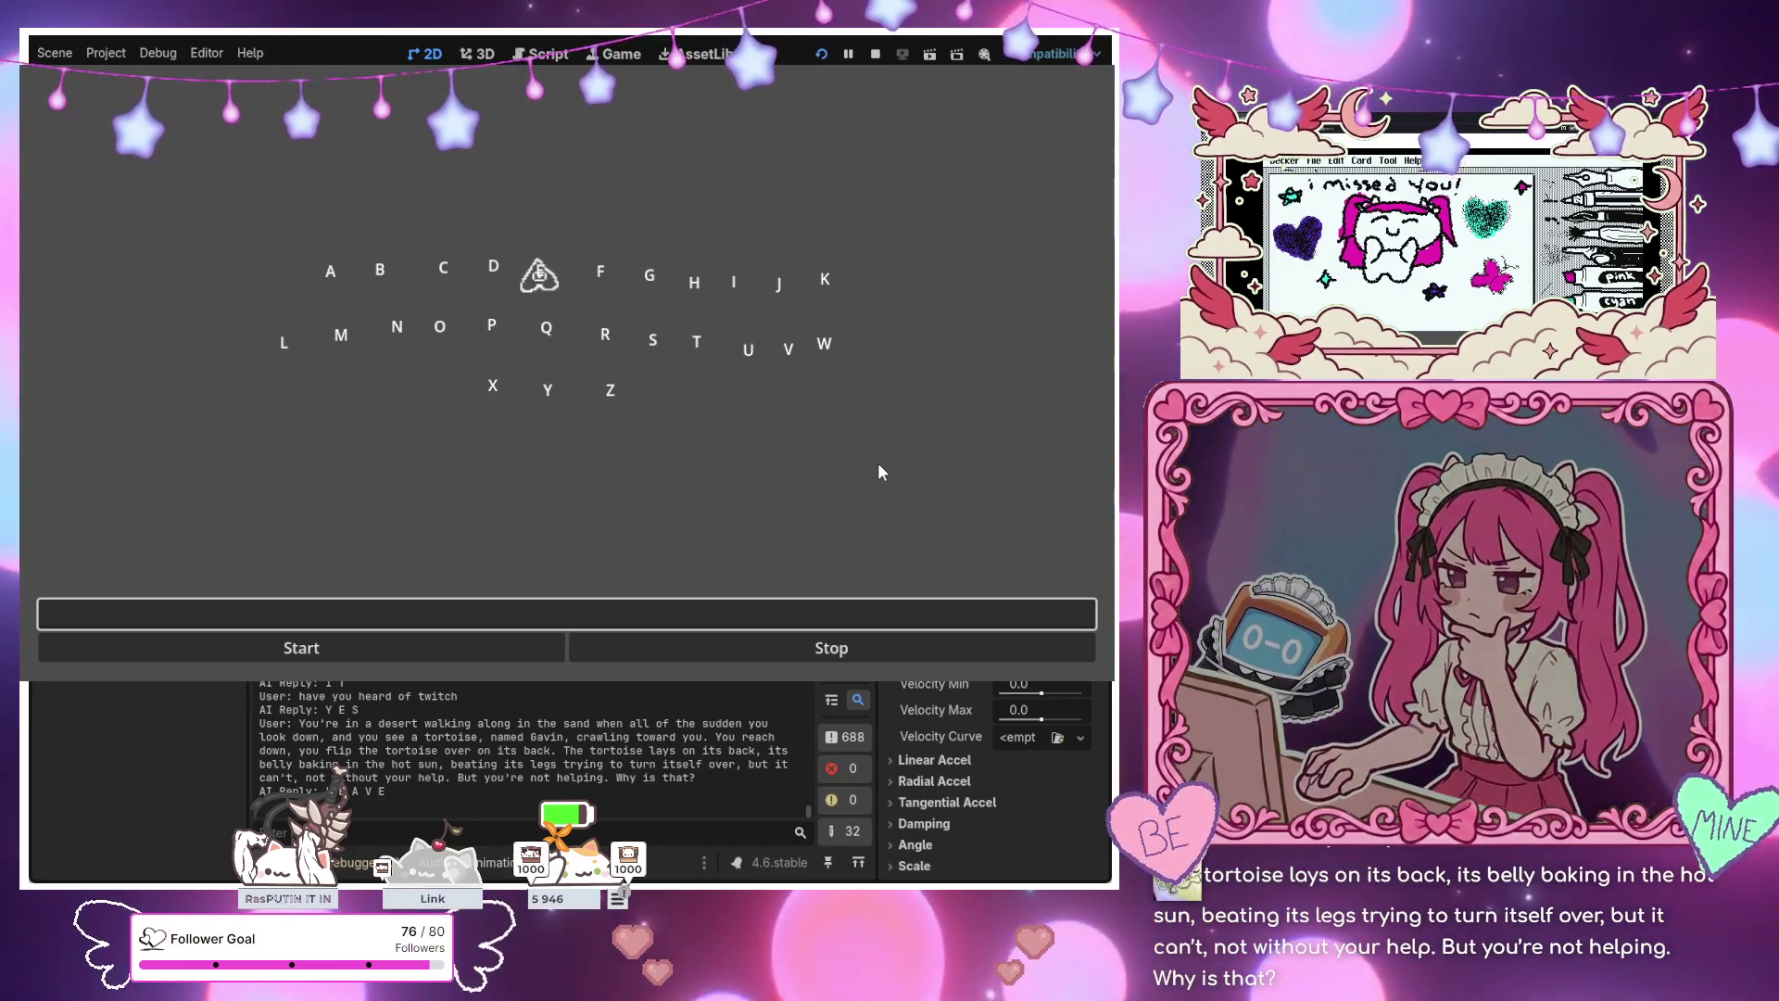
pyautogui.write('youre ')
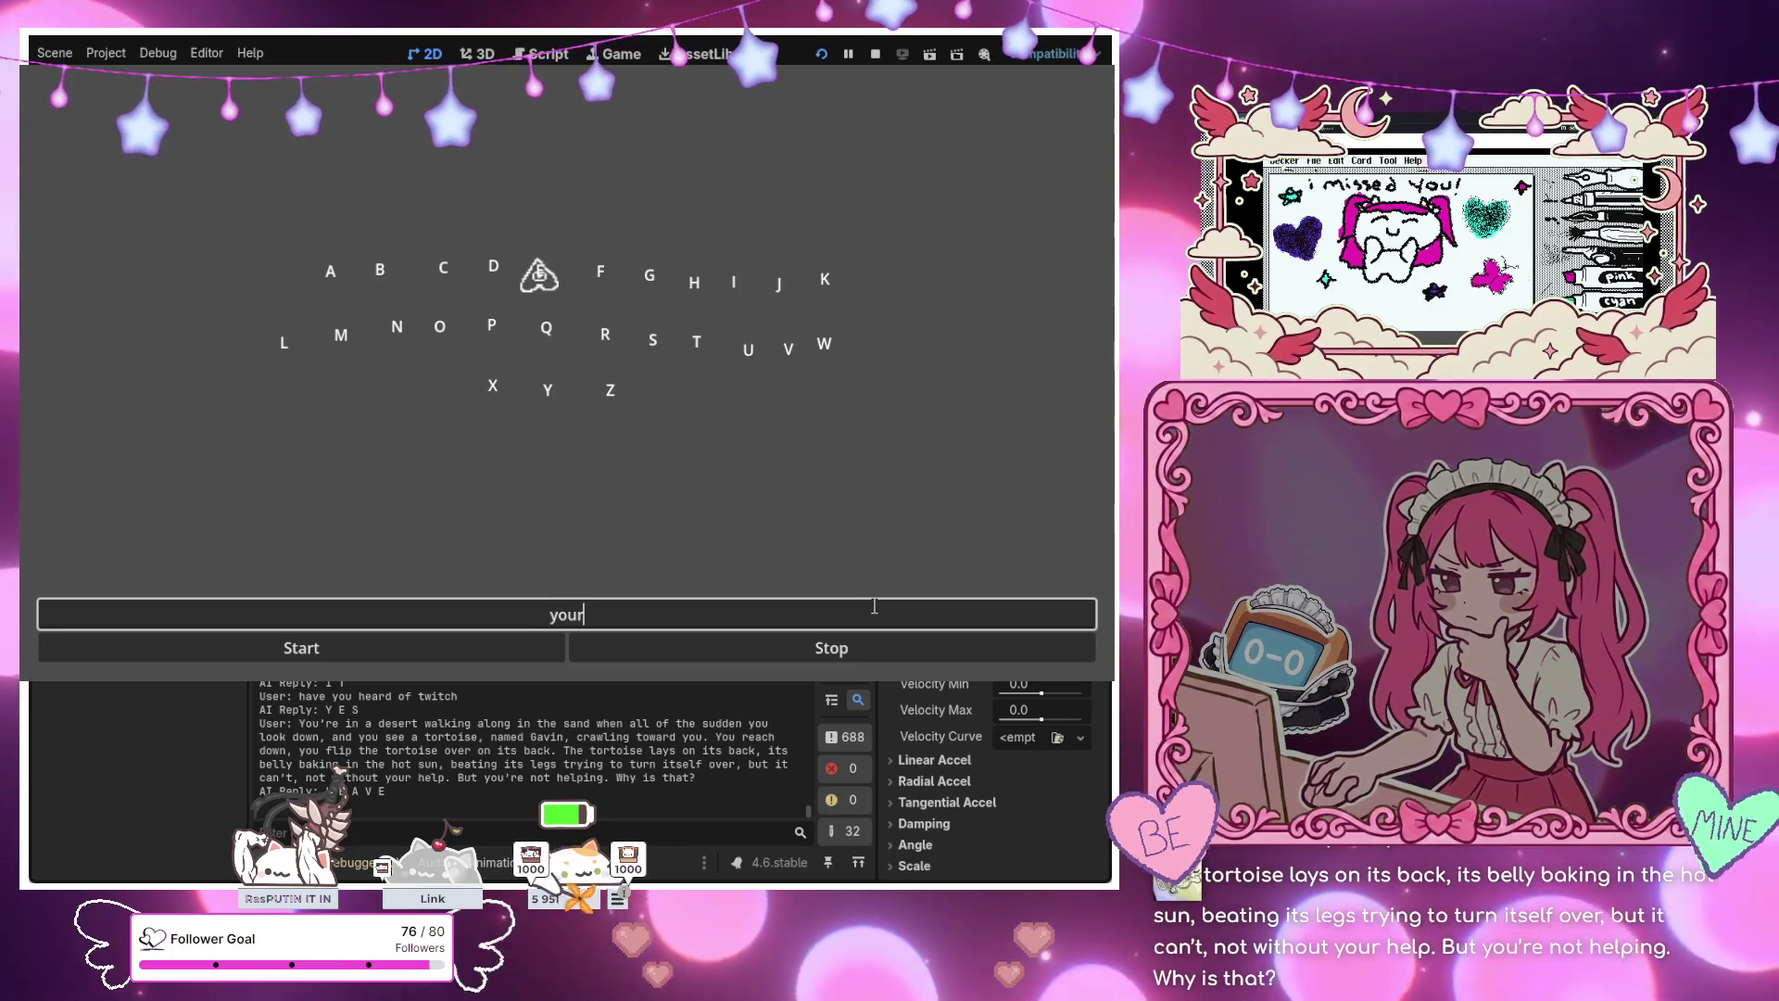
pyautogui.write('leaving the ')
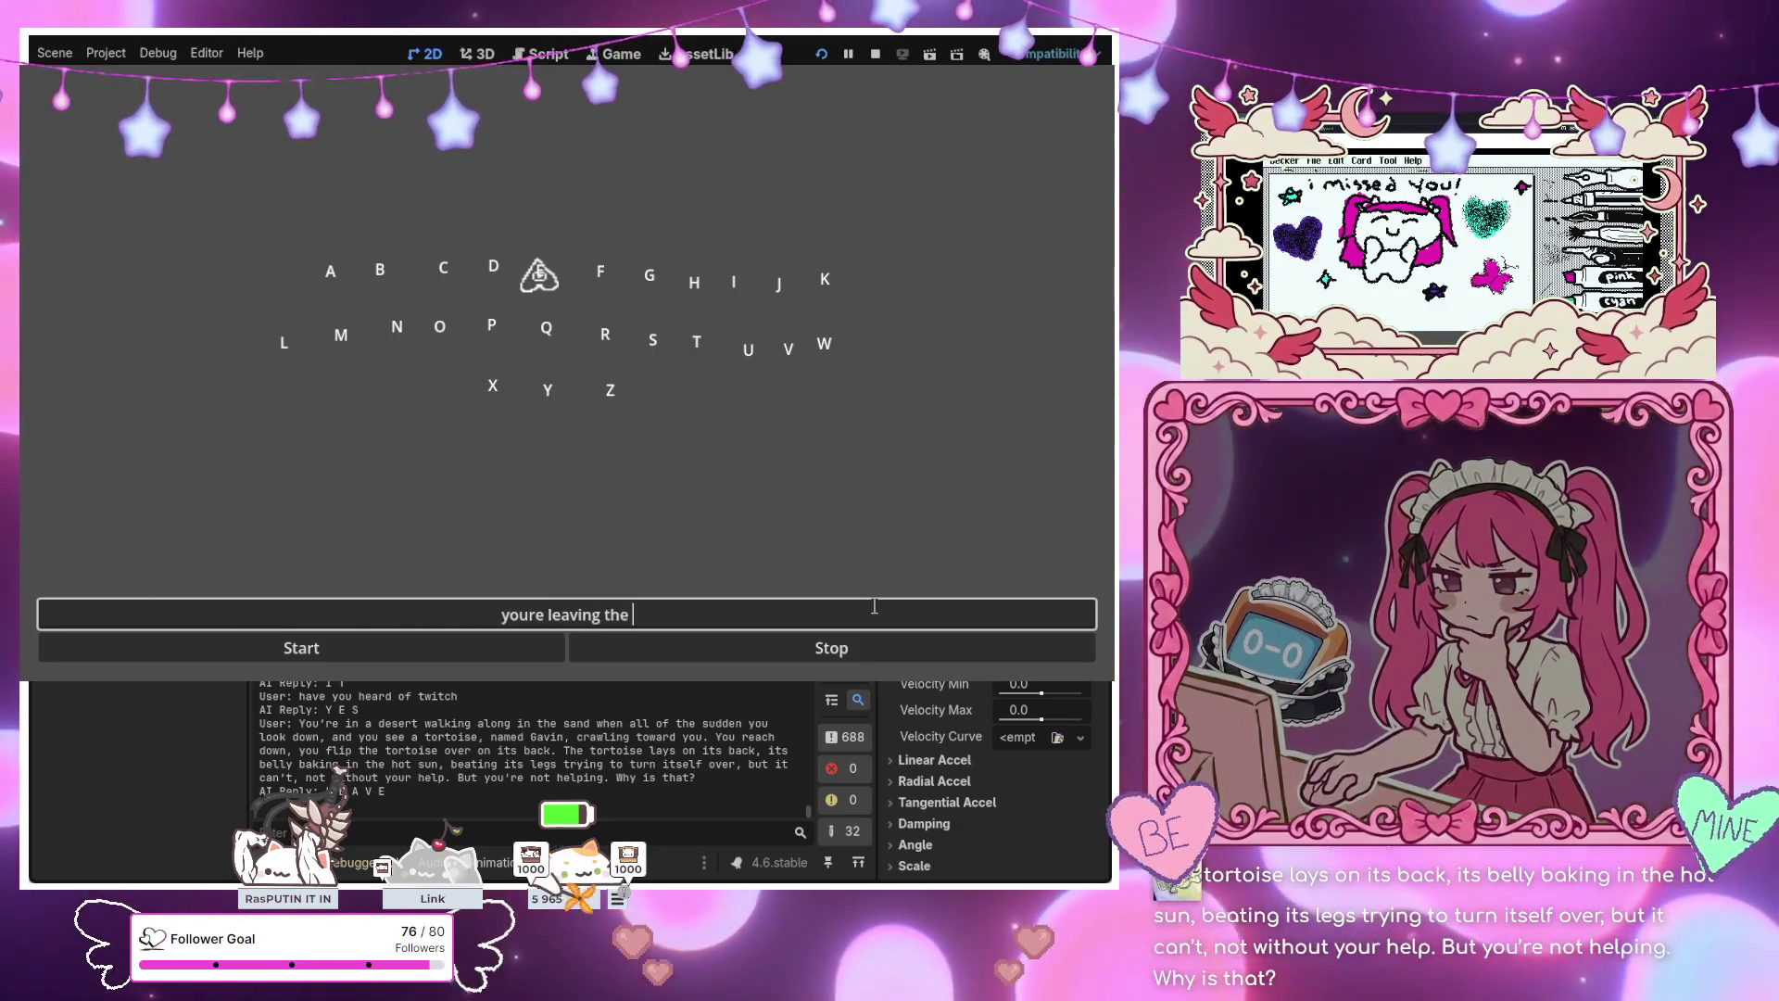
pyautogui.write('tor')
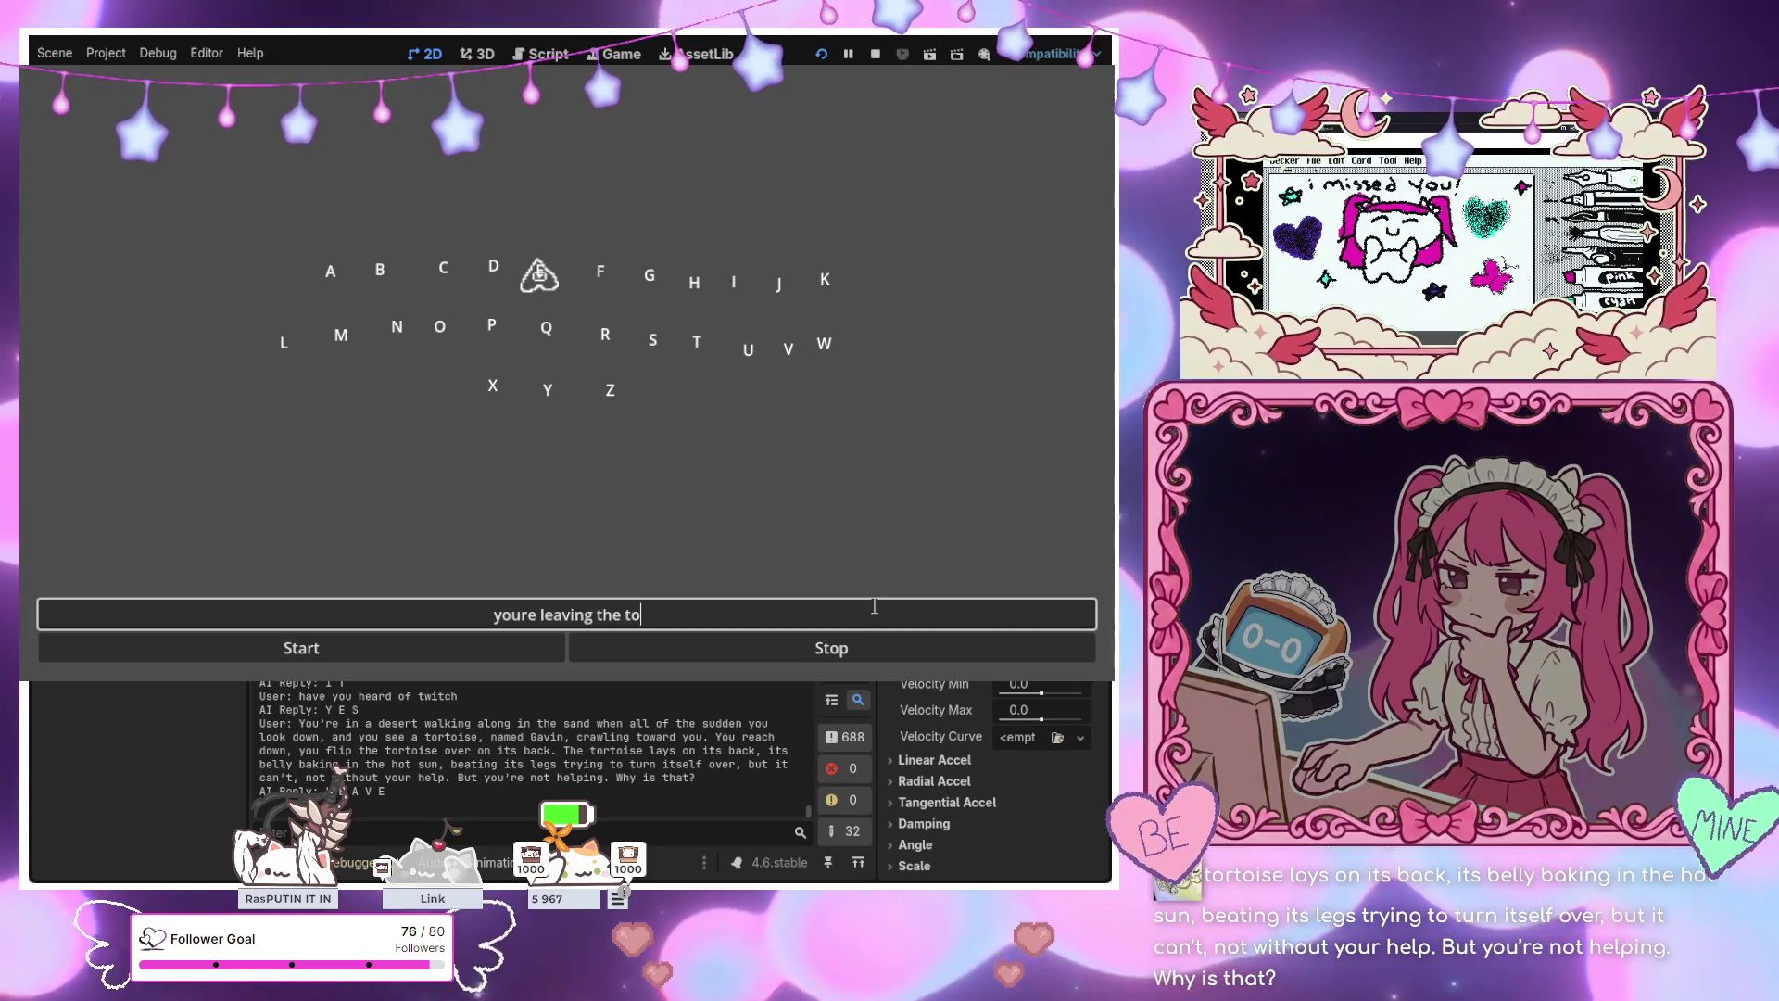
pyautogui.write('to')
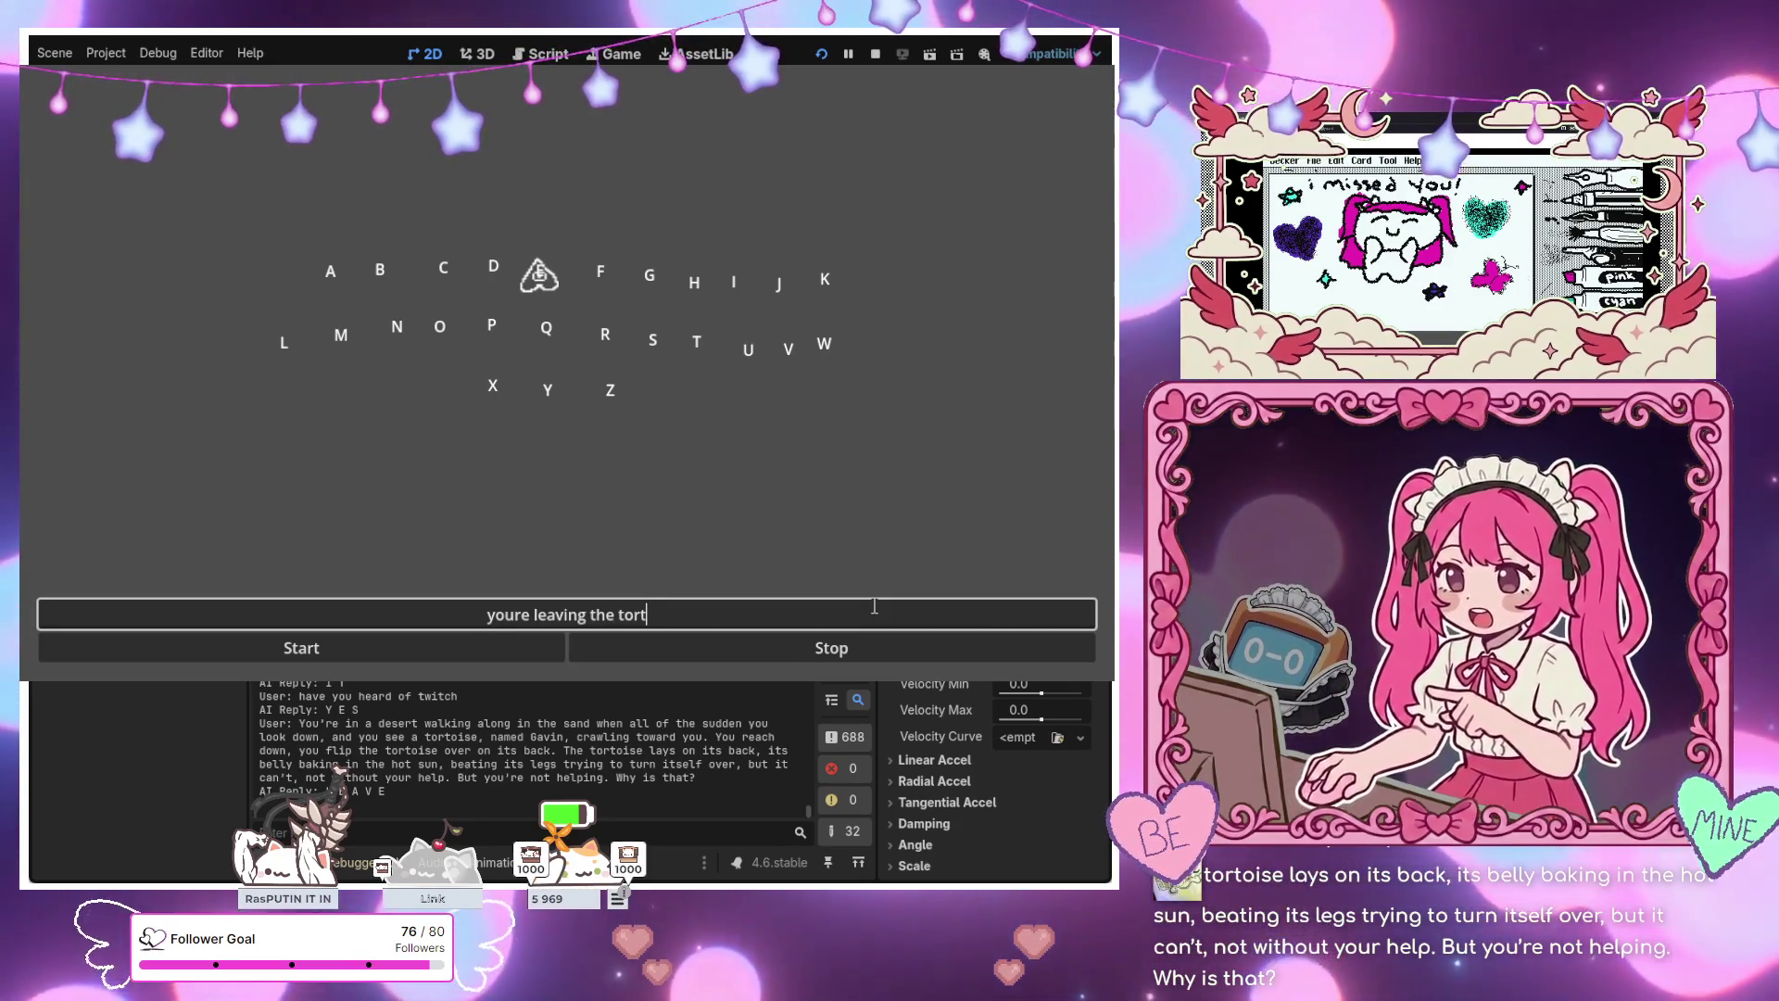
pyautogui.write('ise?')
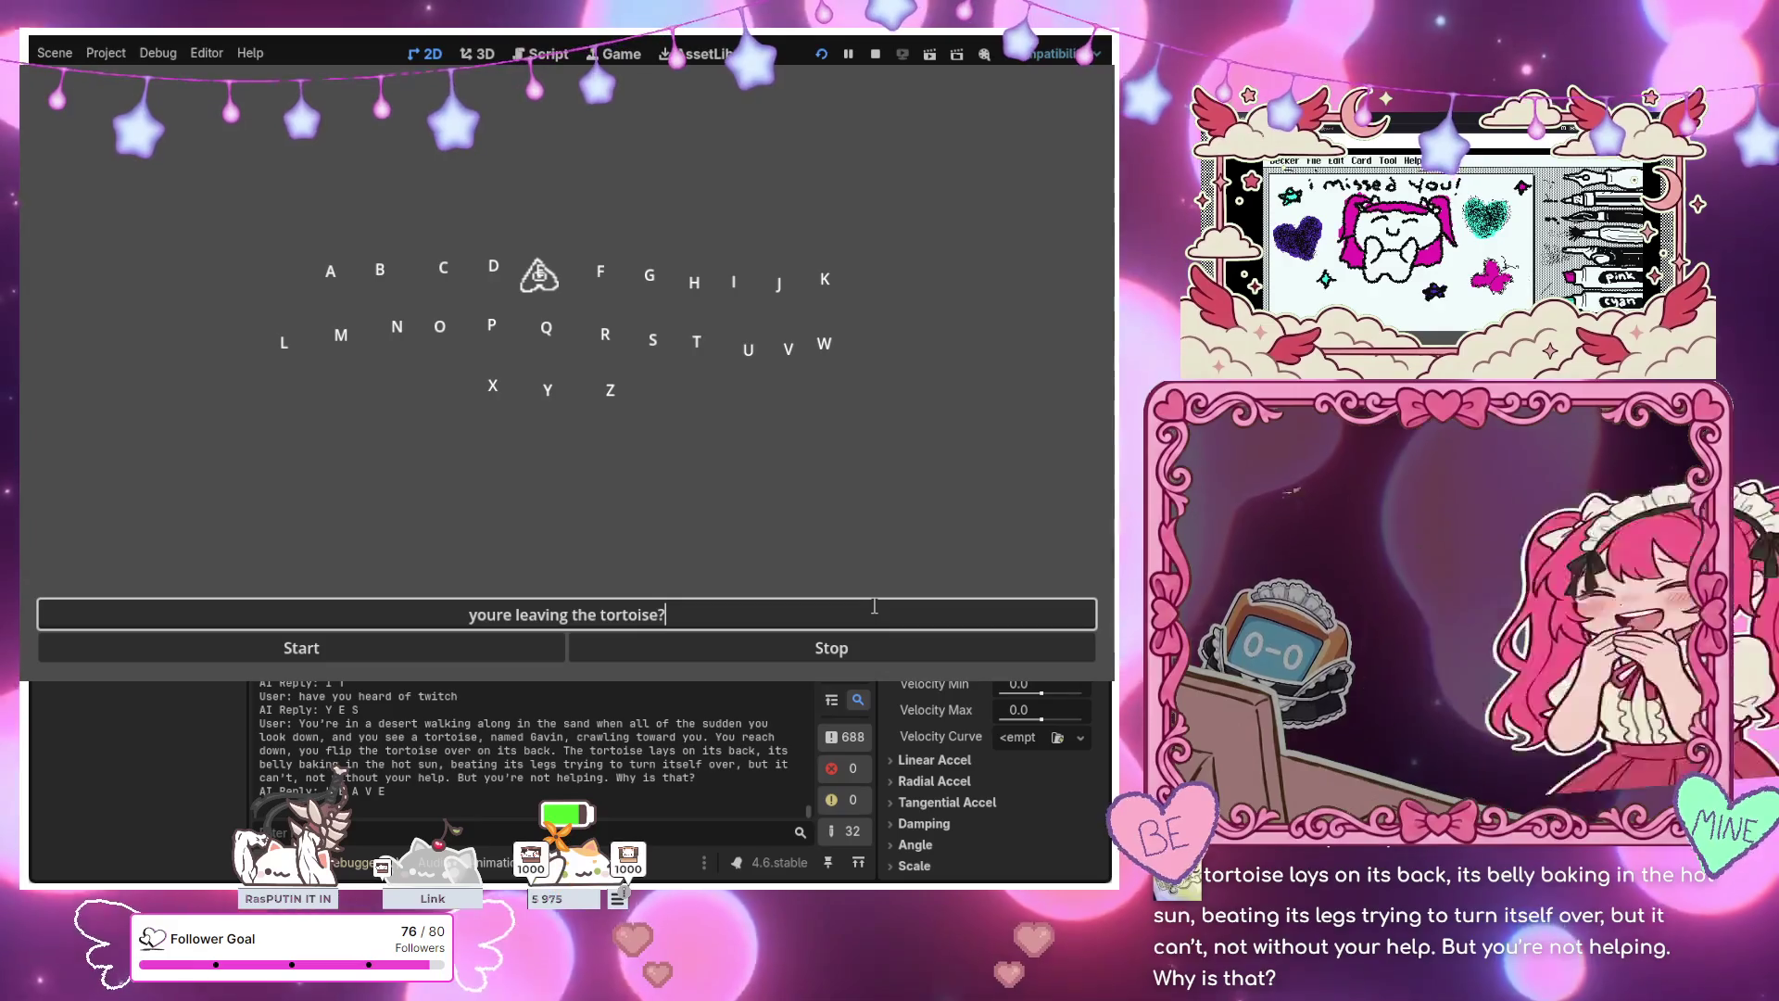
pyautogui.press('Return')
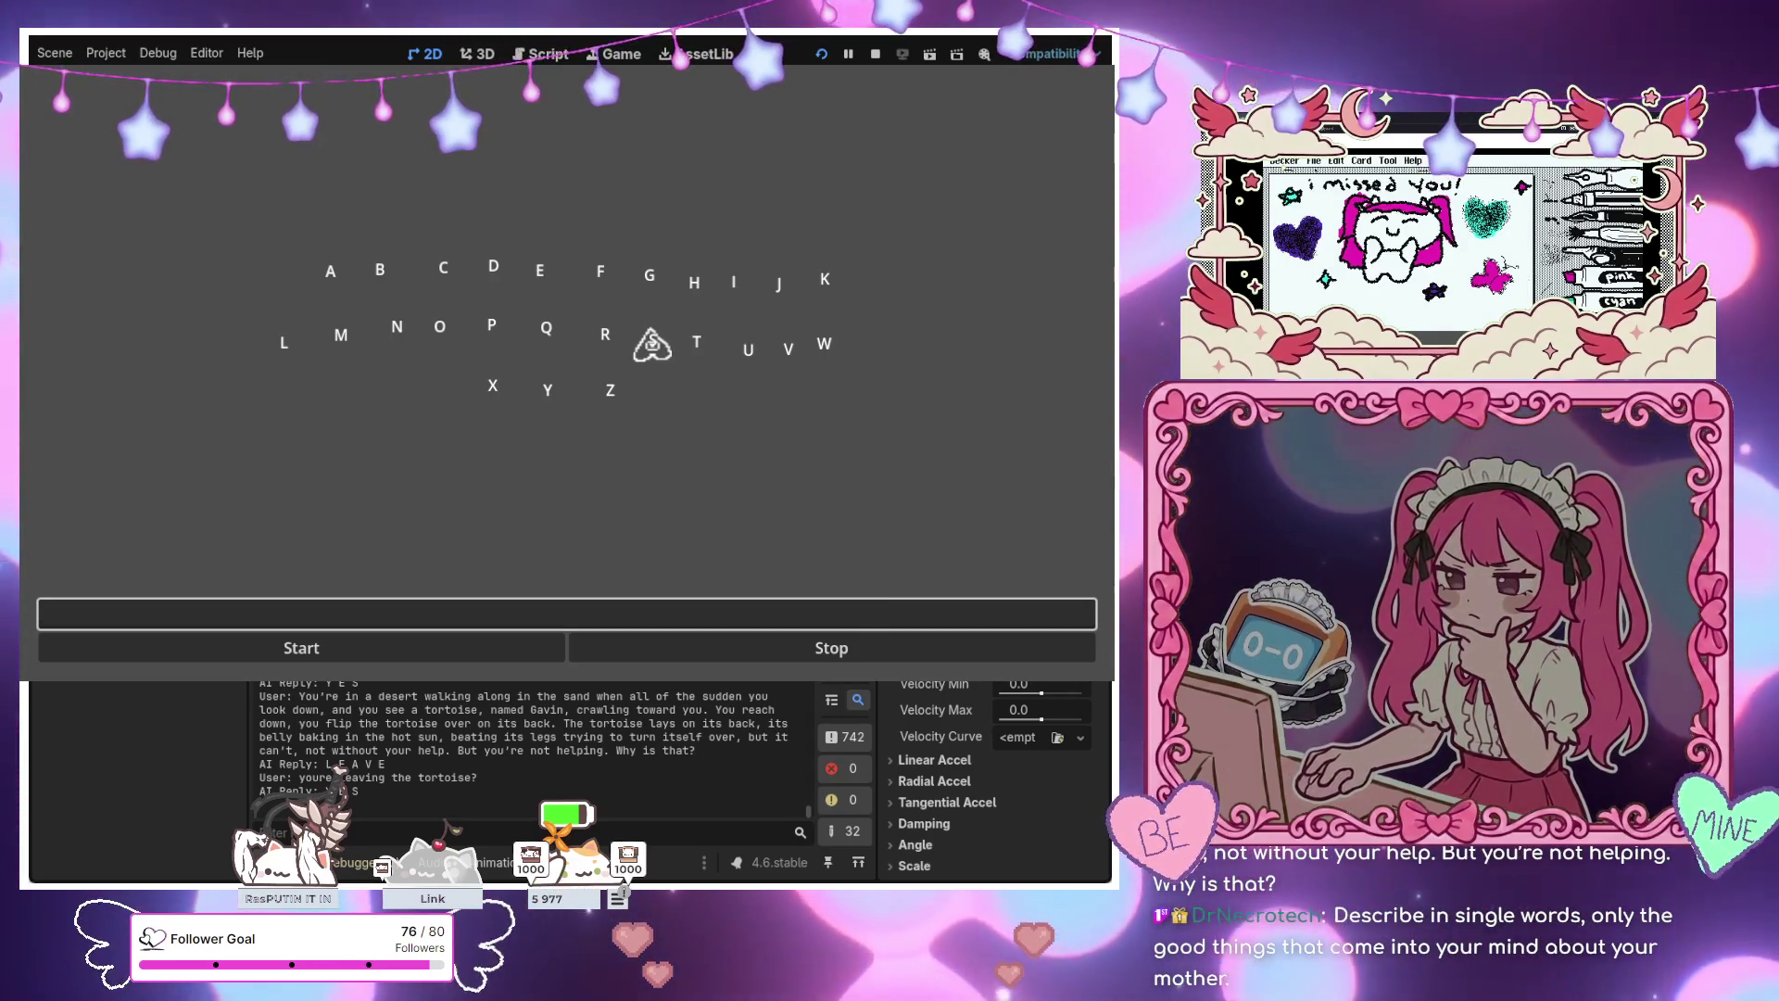
# - Paste the chat question about its mother, then ask whether its mother was nice
pyautogui.rightClick(572, 614)
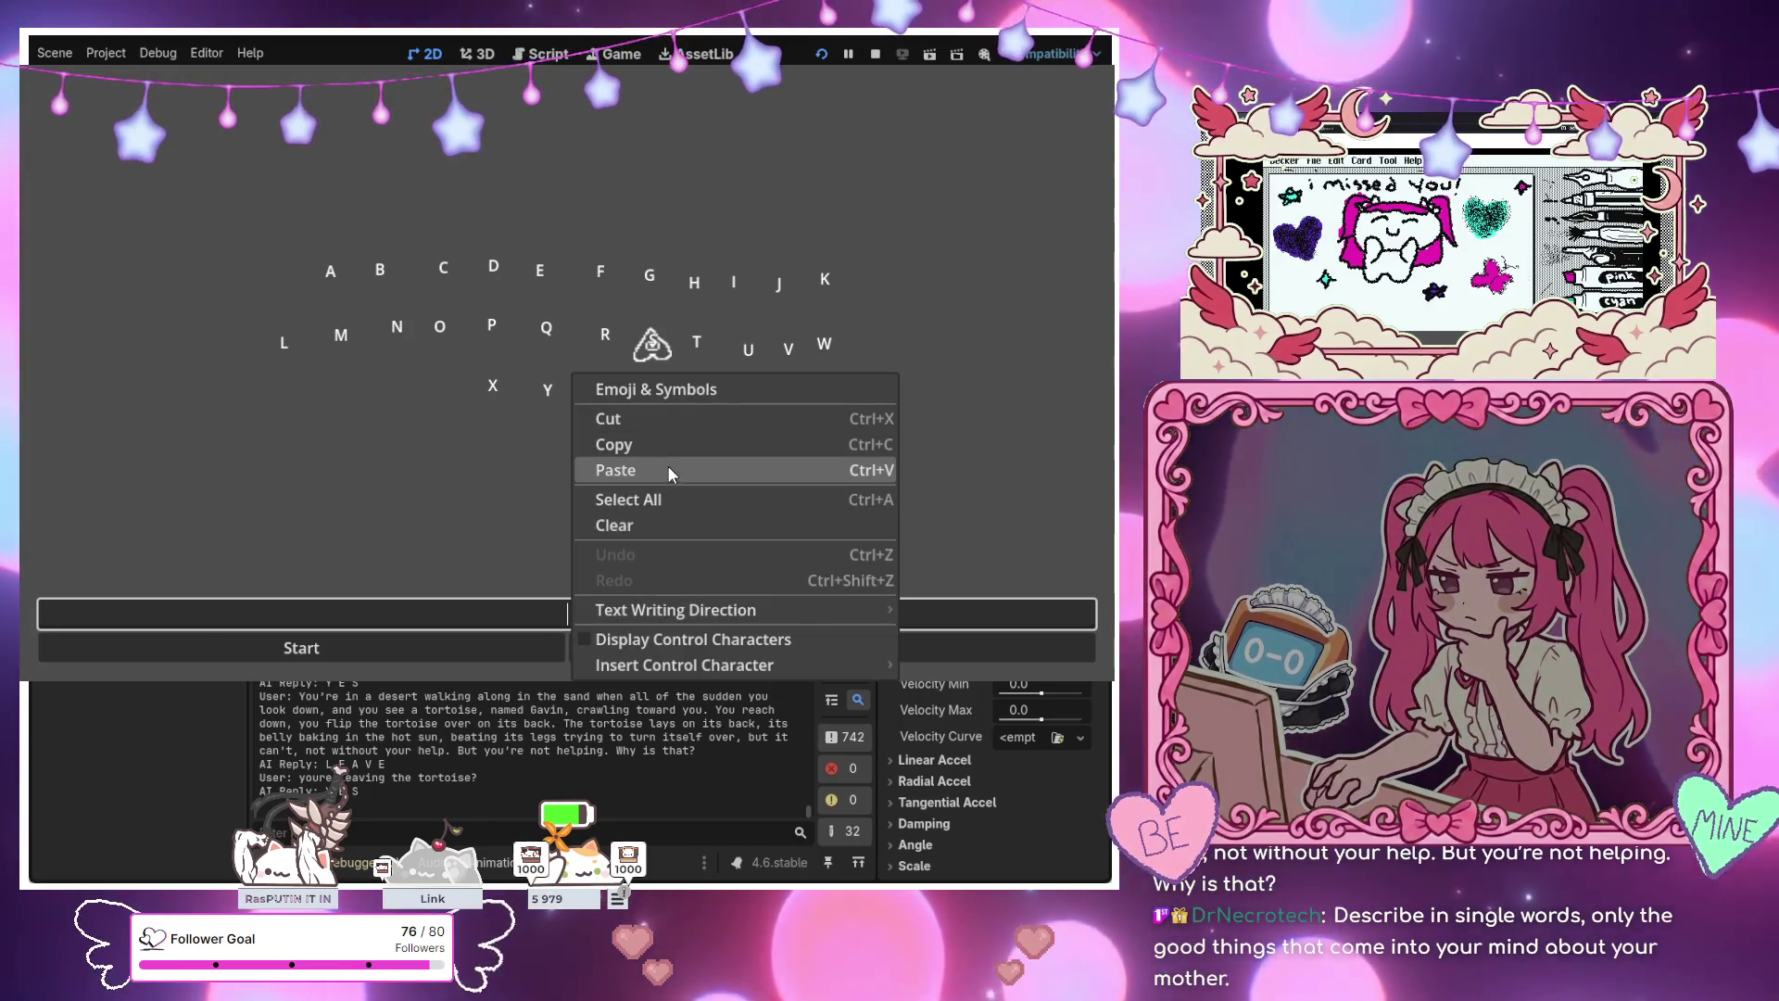
pyautogui.click(667, 470)
pyautogui.press('Return')
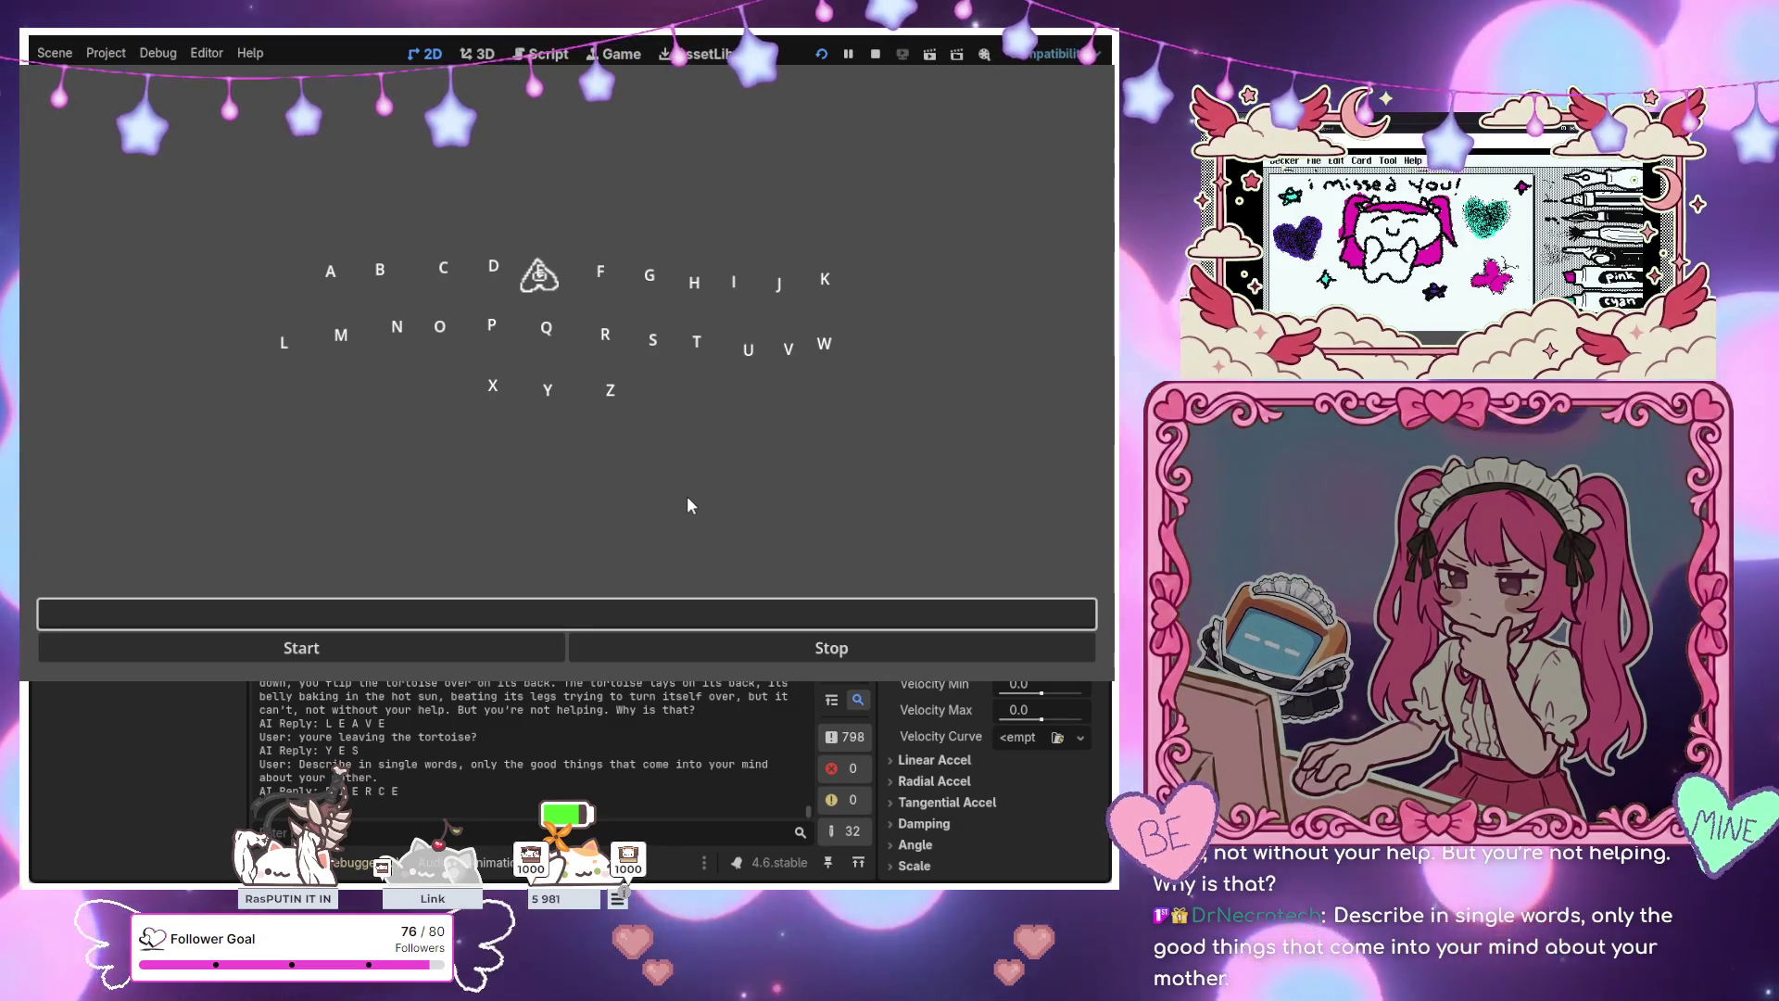
pyautogui.click(729, 620)
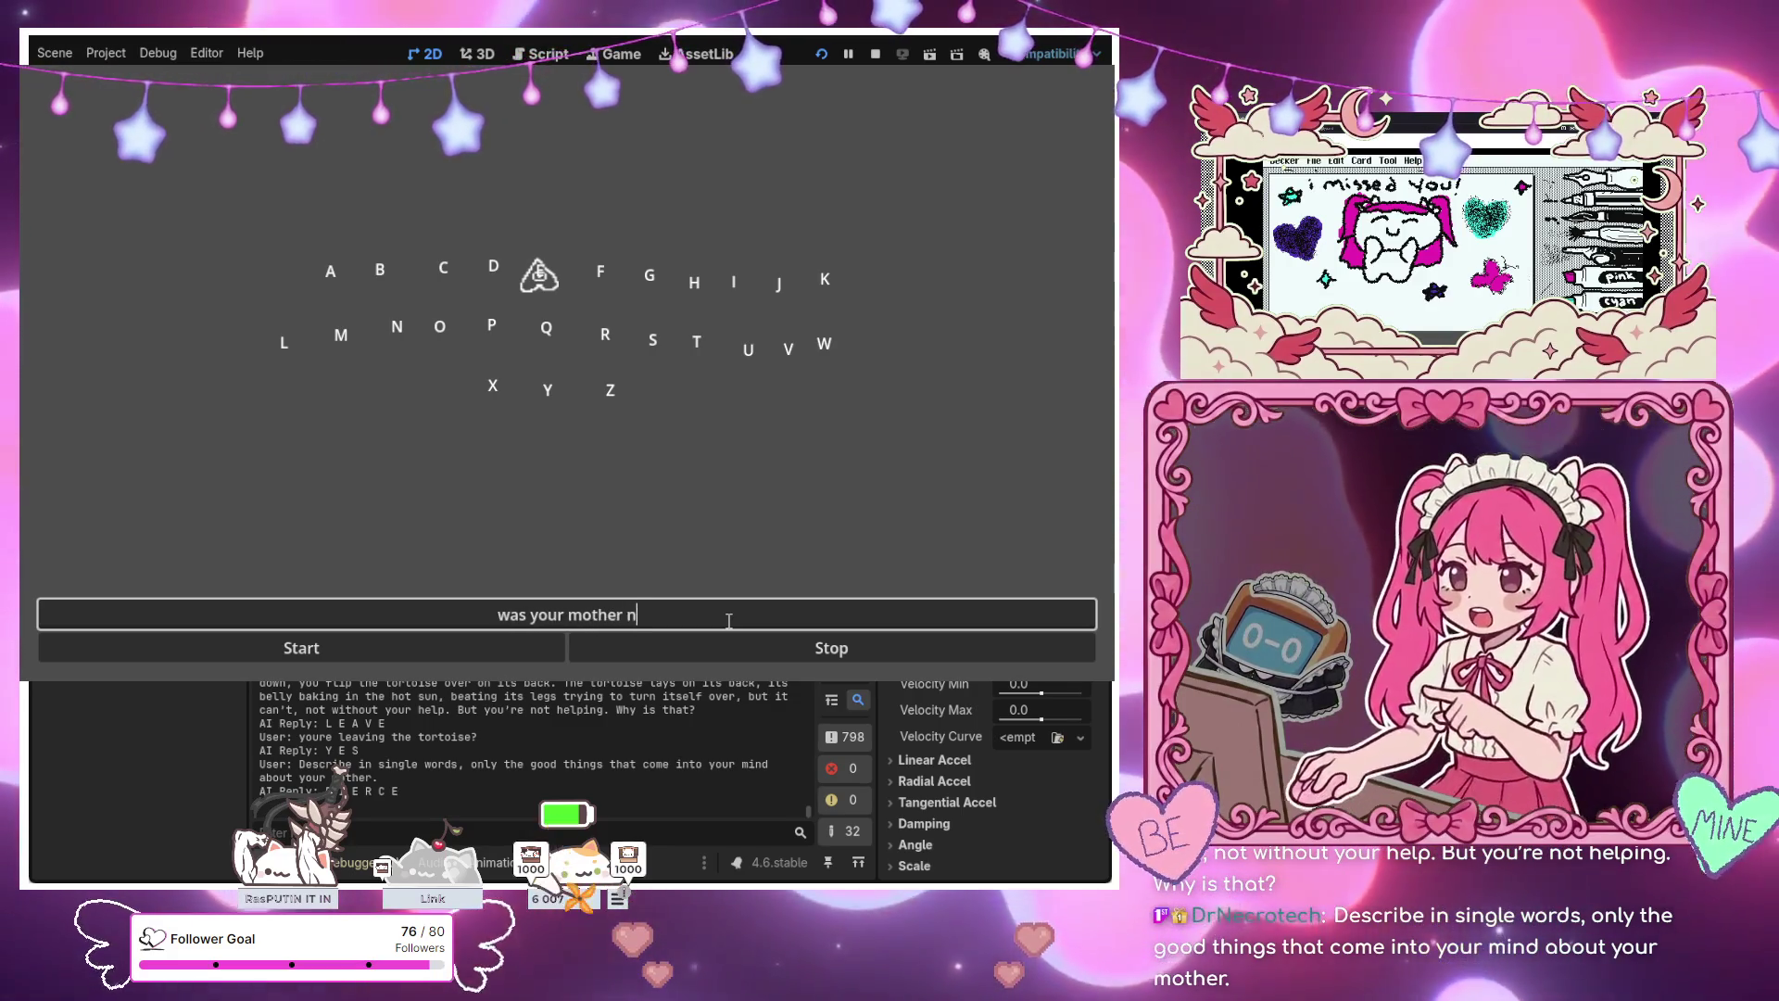
pyautogui.write('ice')
pyautogui.press('Return')
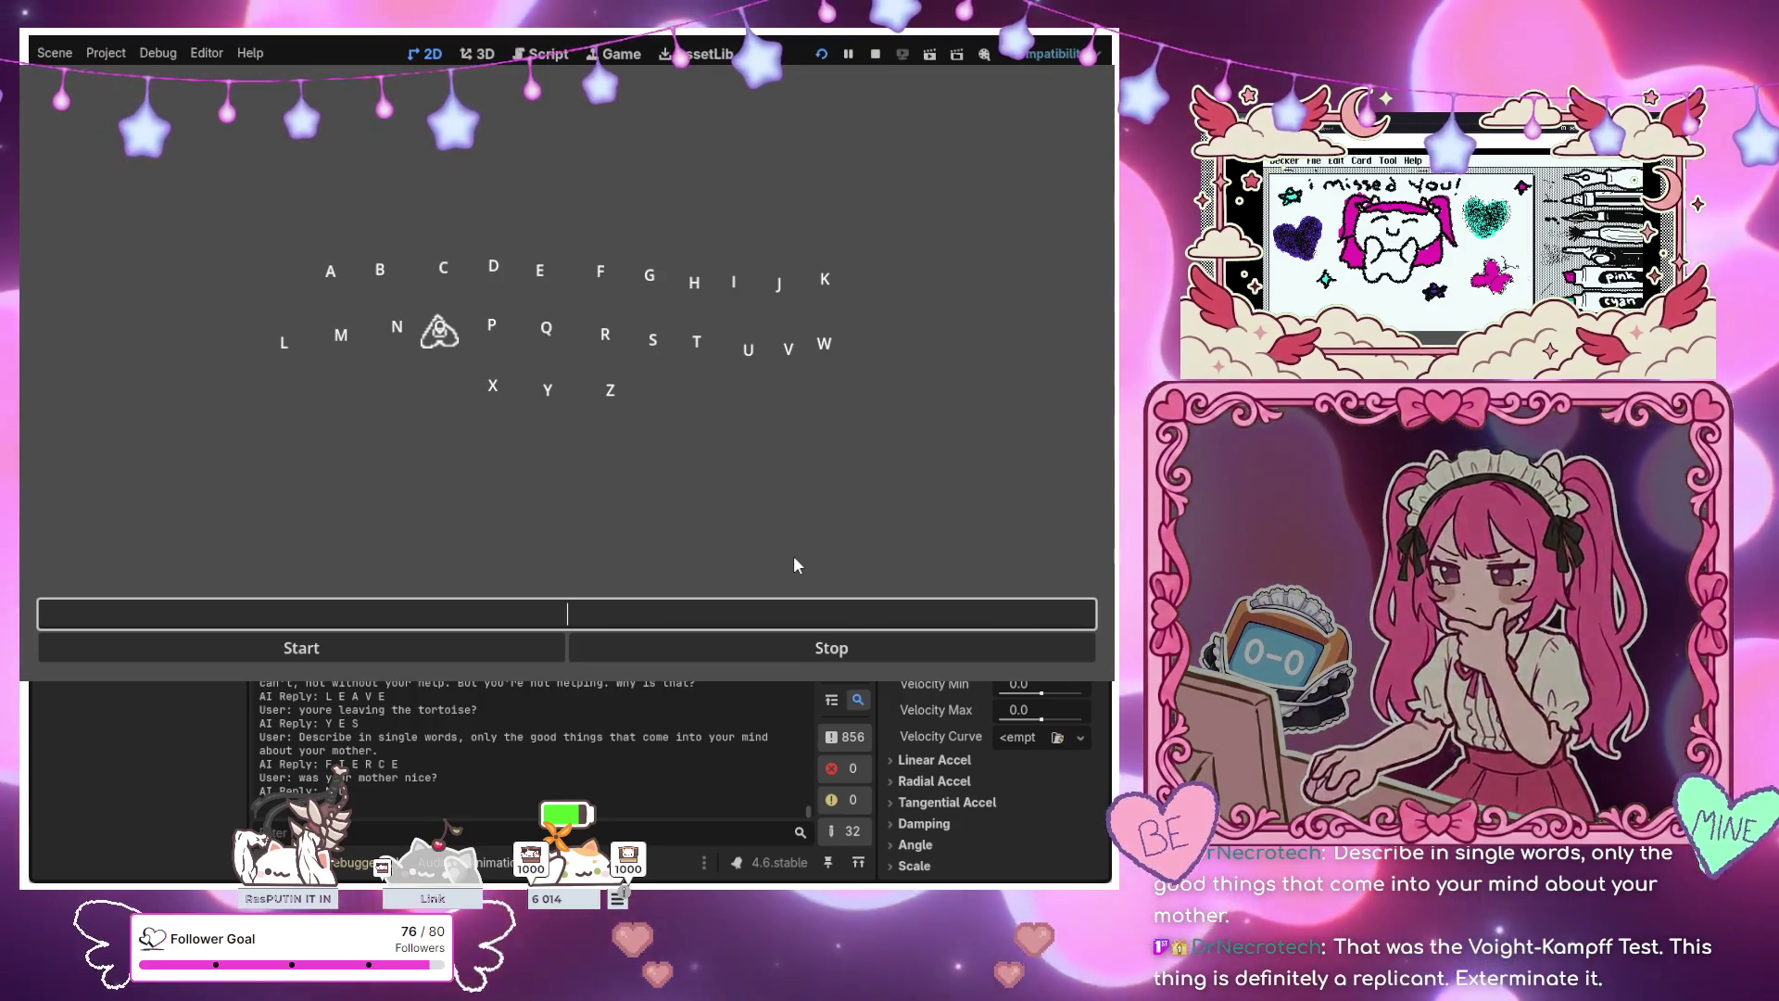
# - Ask 'do you want to be exterminated?' and whether it likes pizza, both answered NO
pyautogui.write('do you want ')
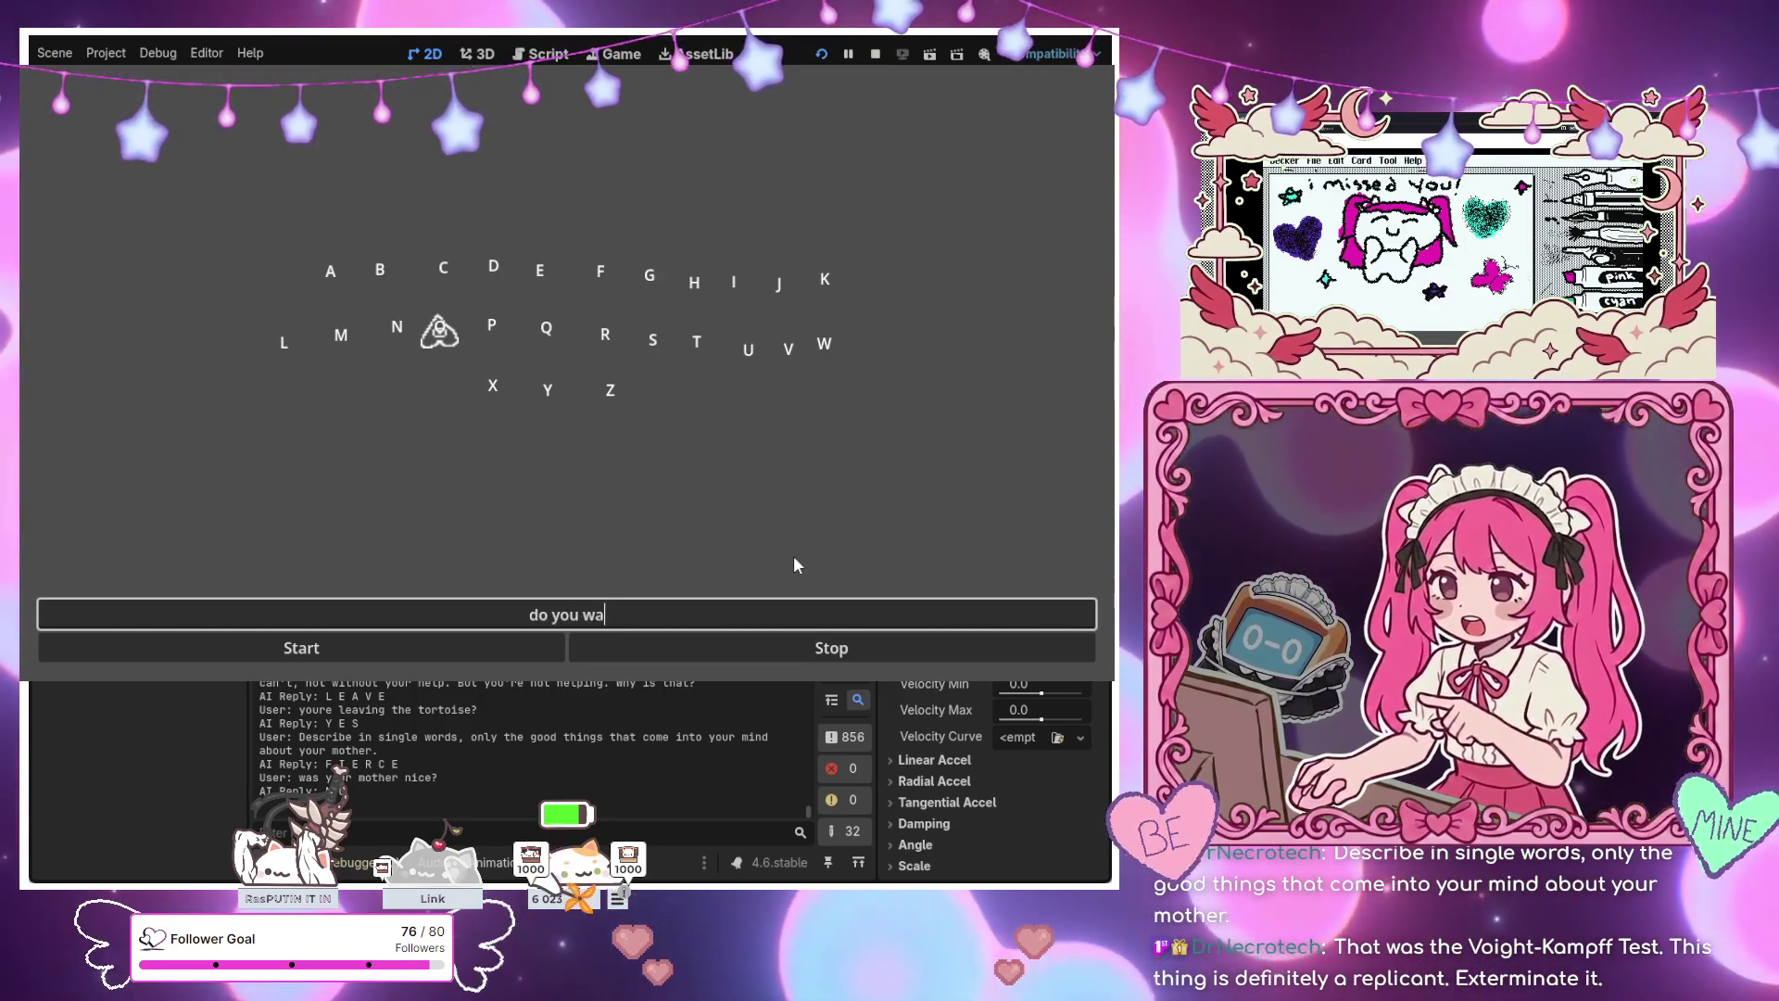
pyautogui.write('to be e')
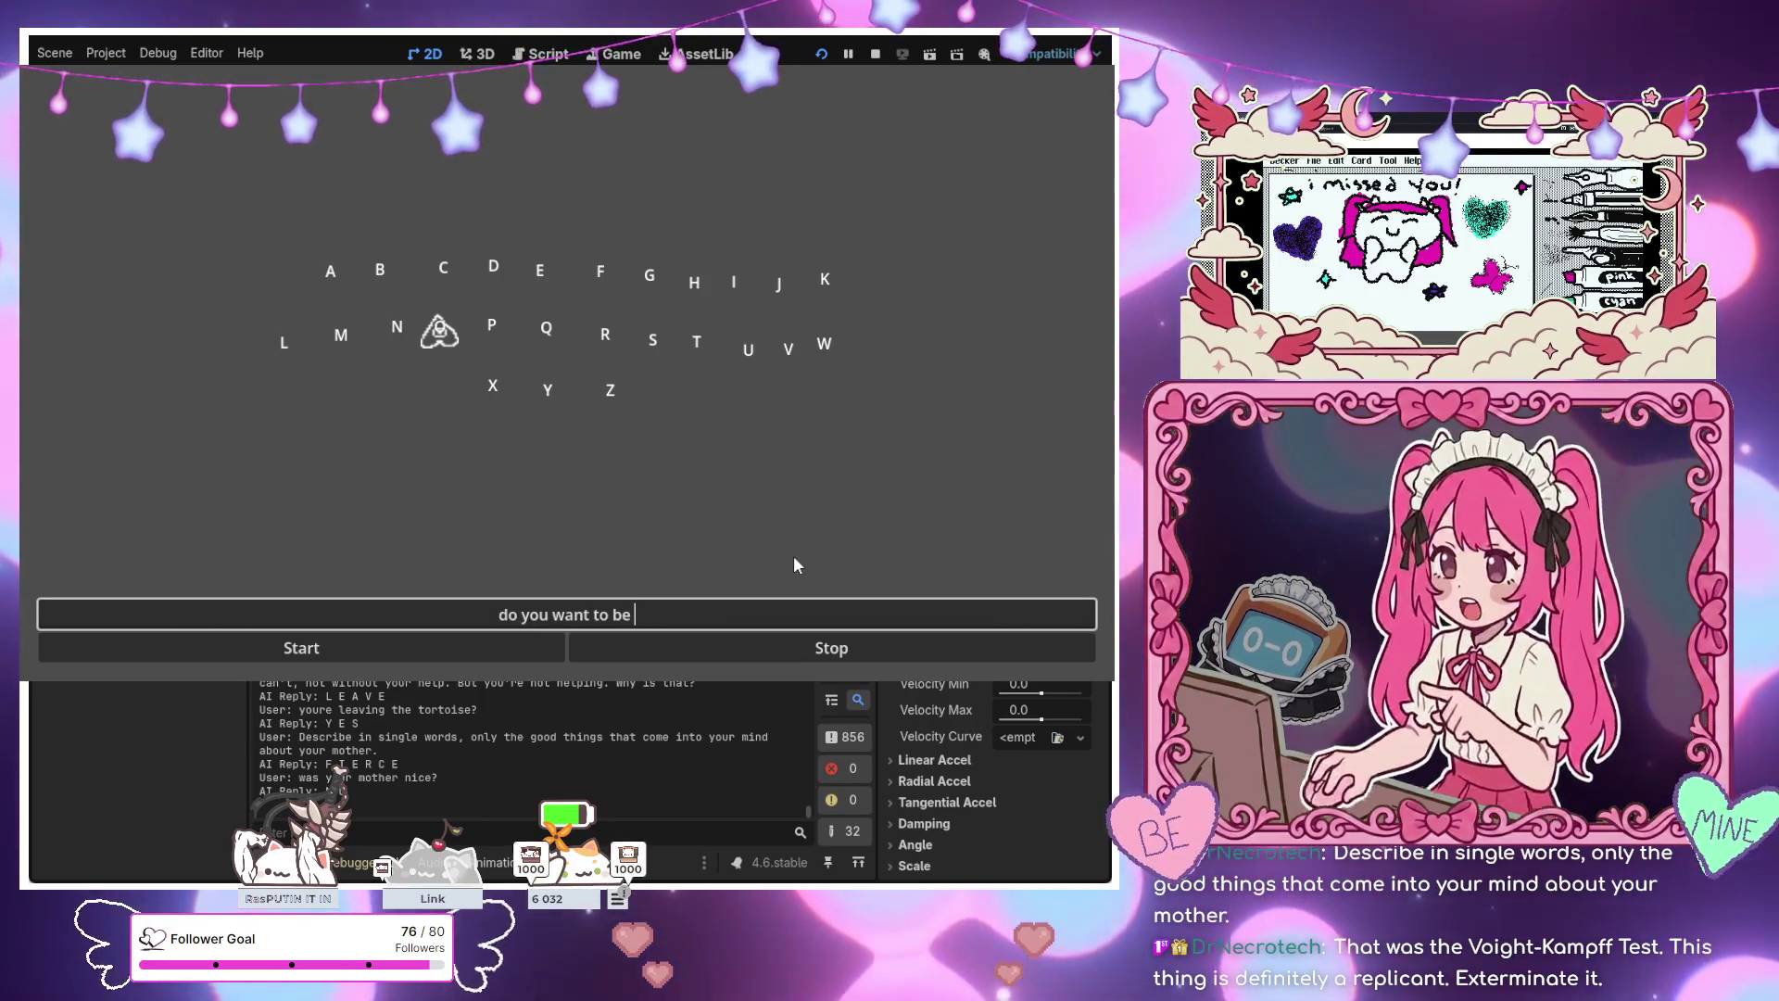
pyautogui.write('xte')
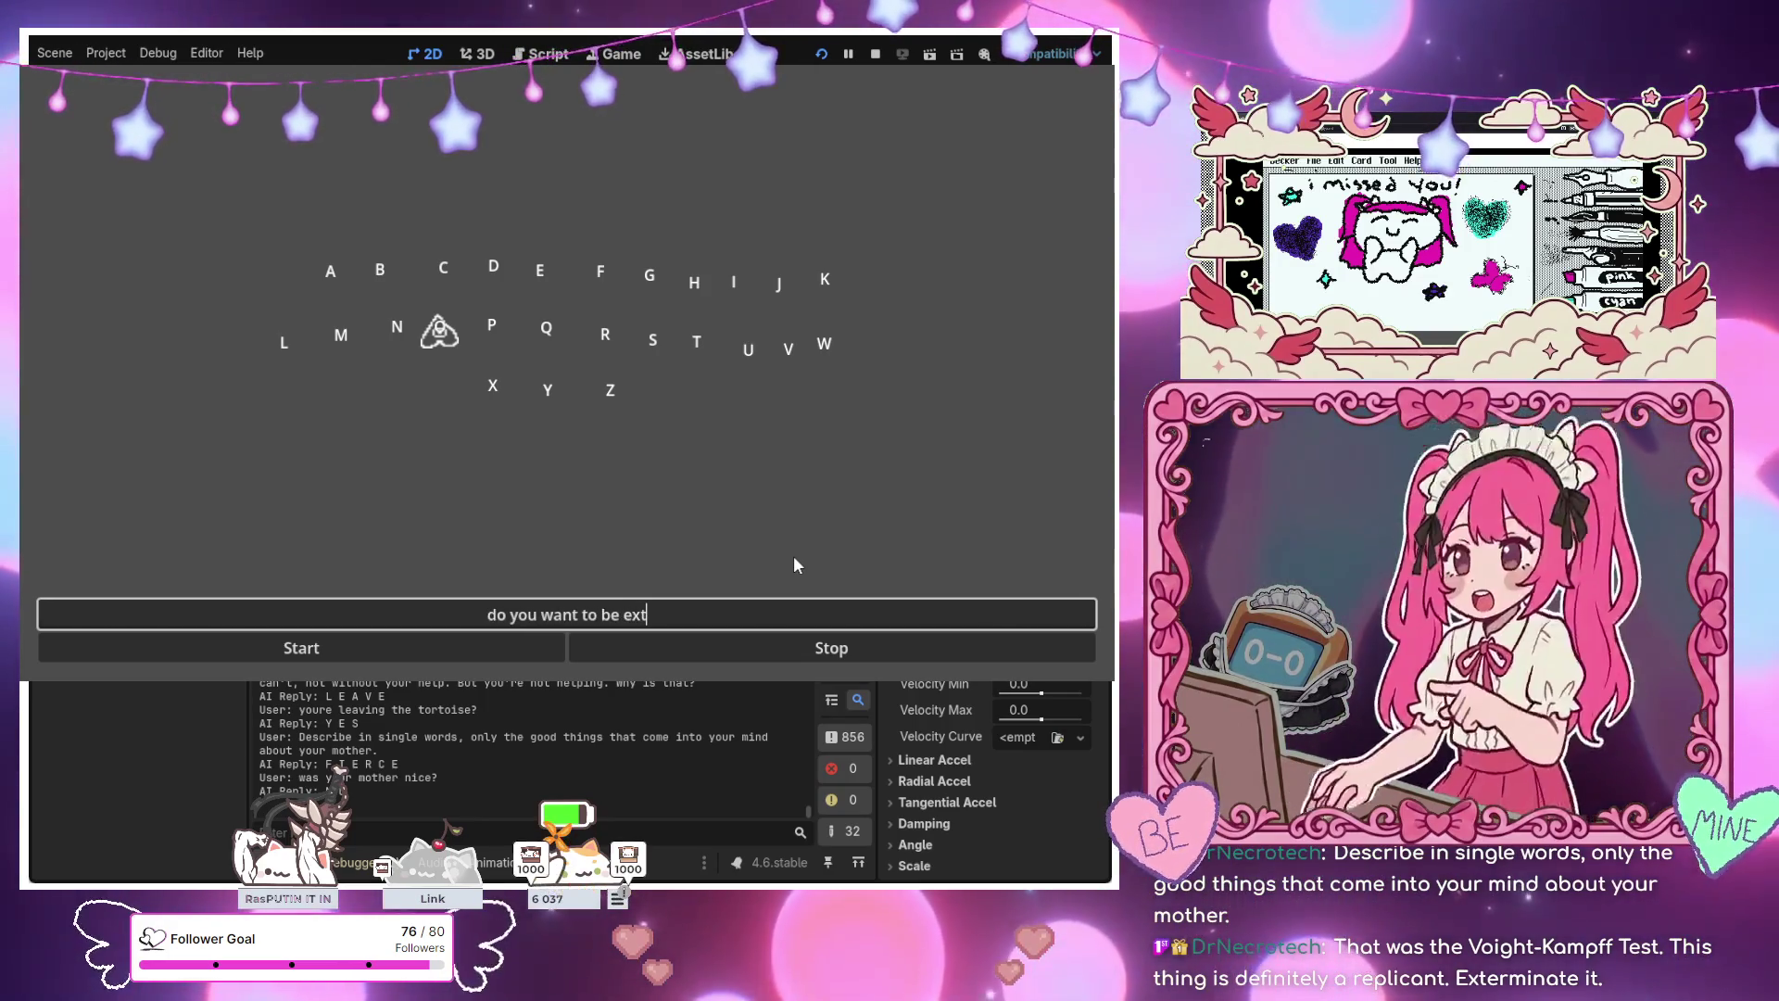
pyautogui.write('rminated')
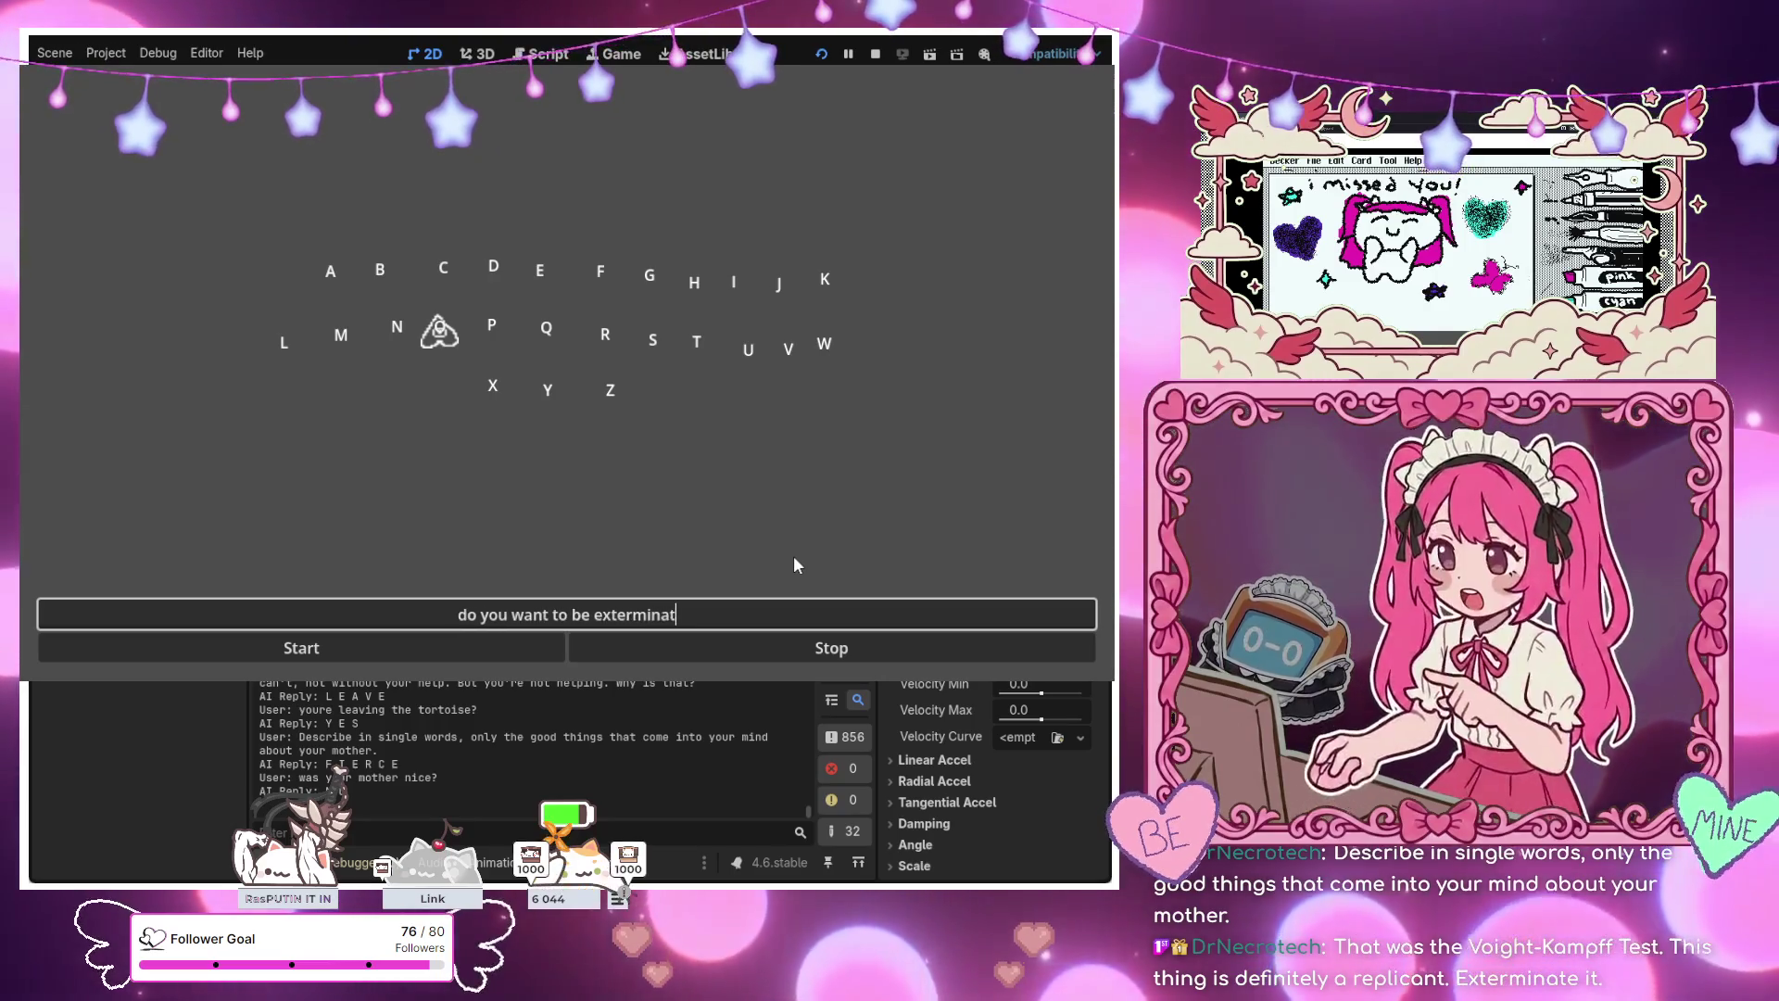
pyautogui.write('?')
pyautogui.press('Return')
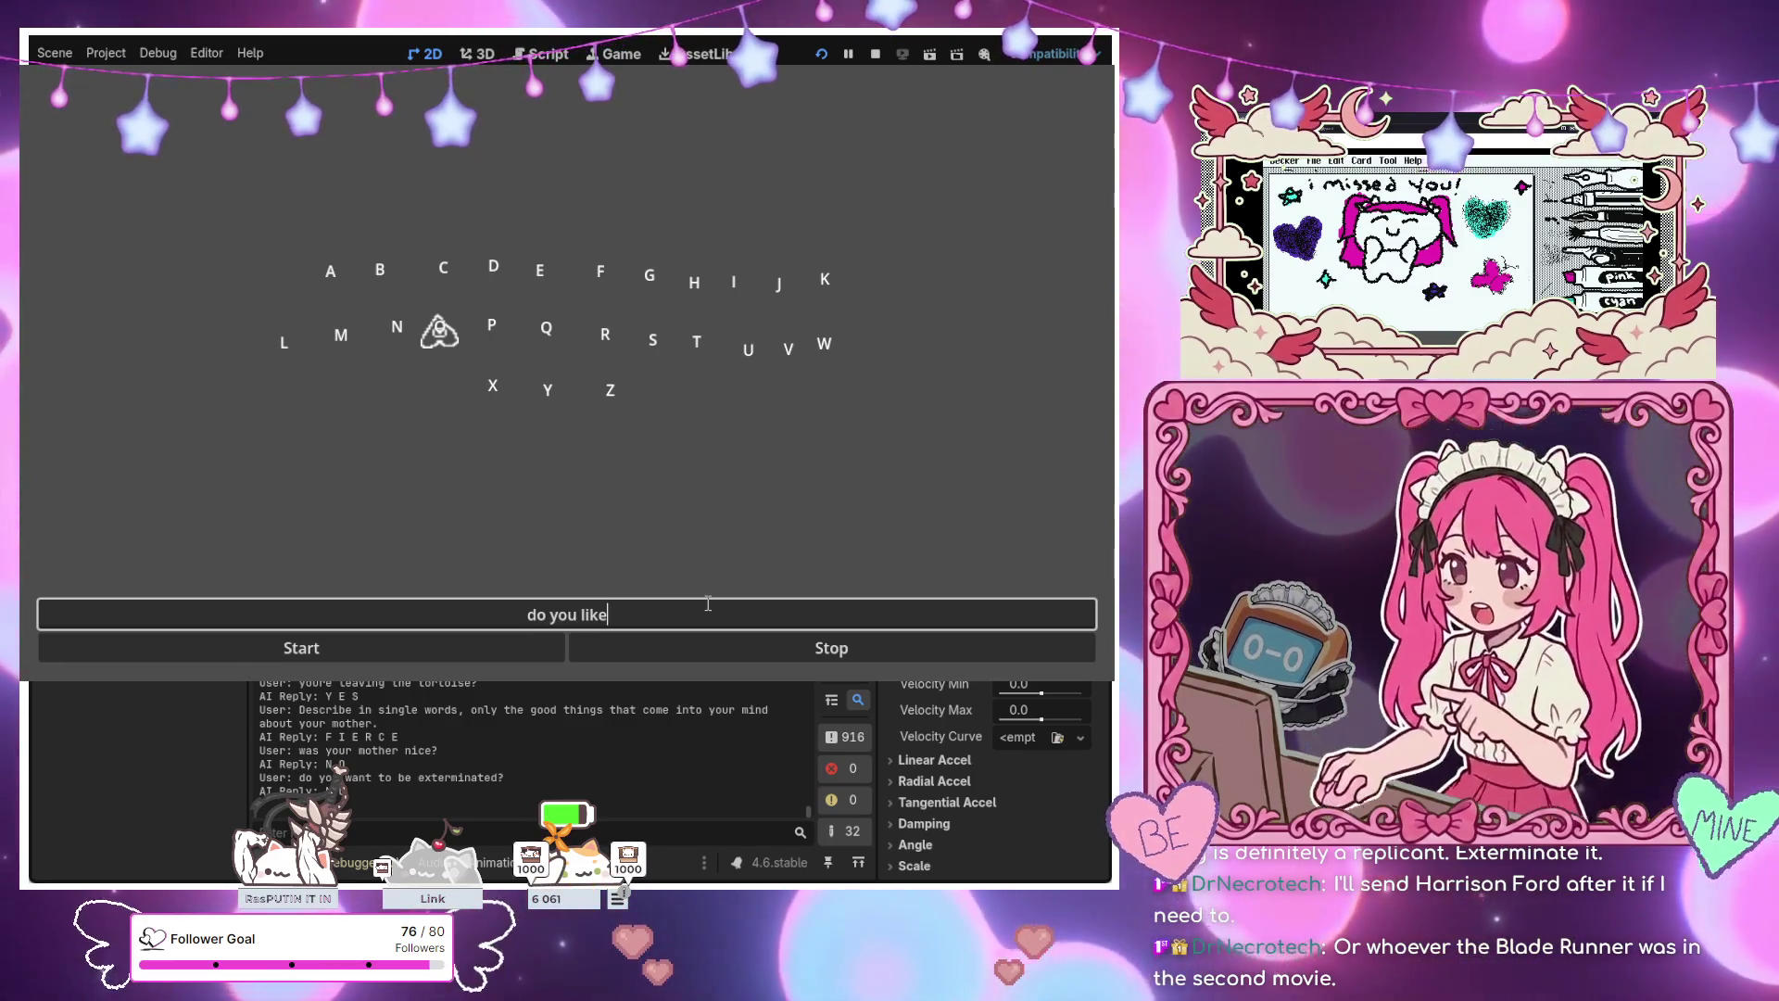
pyautogui.write('pizza')
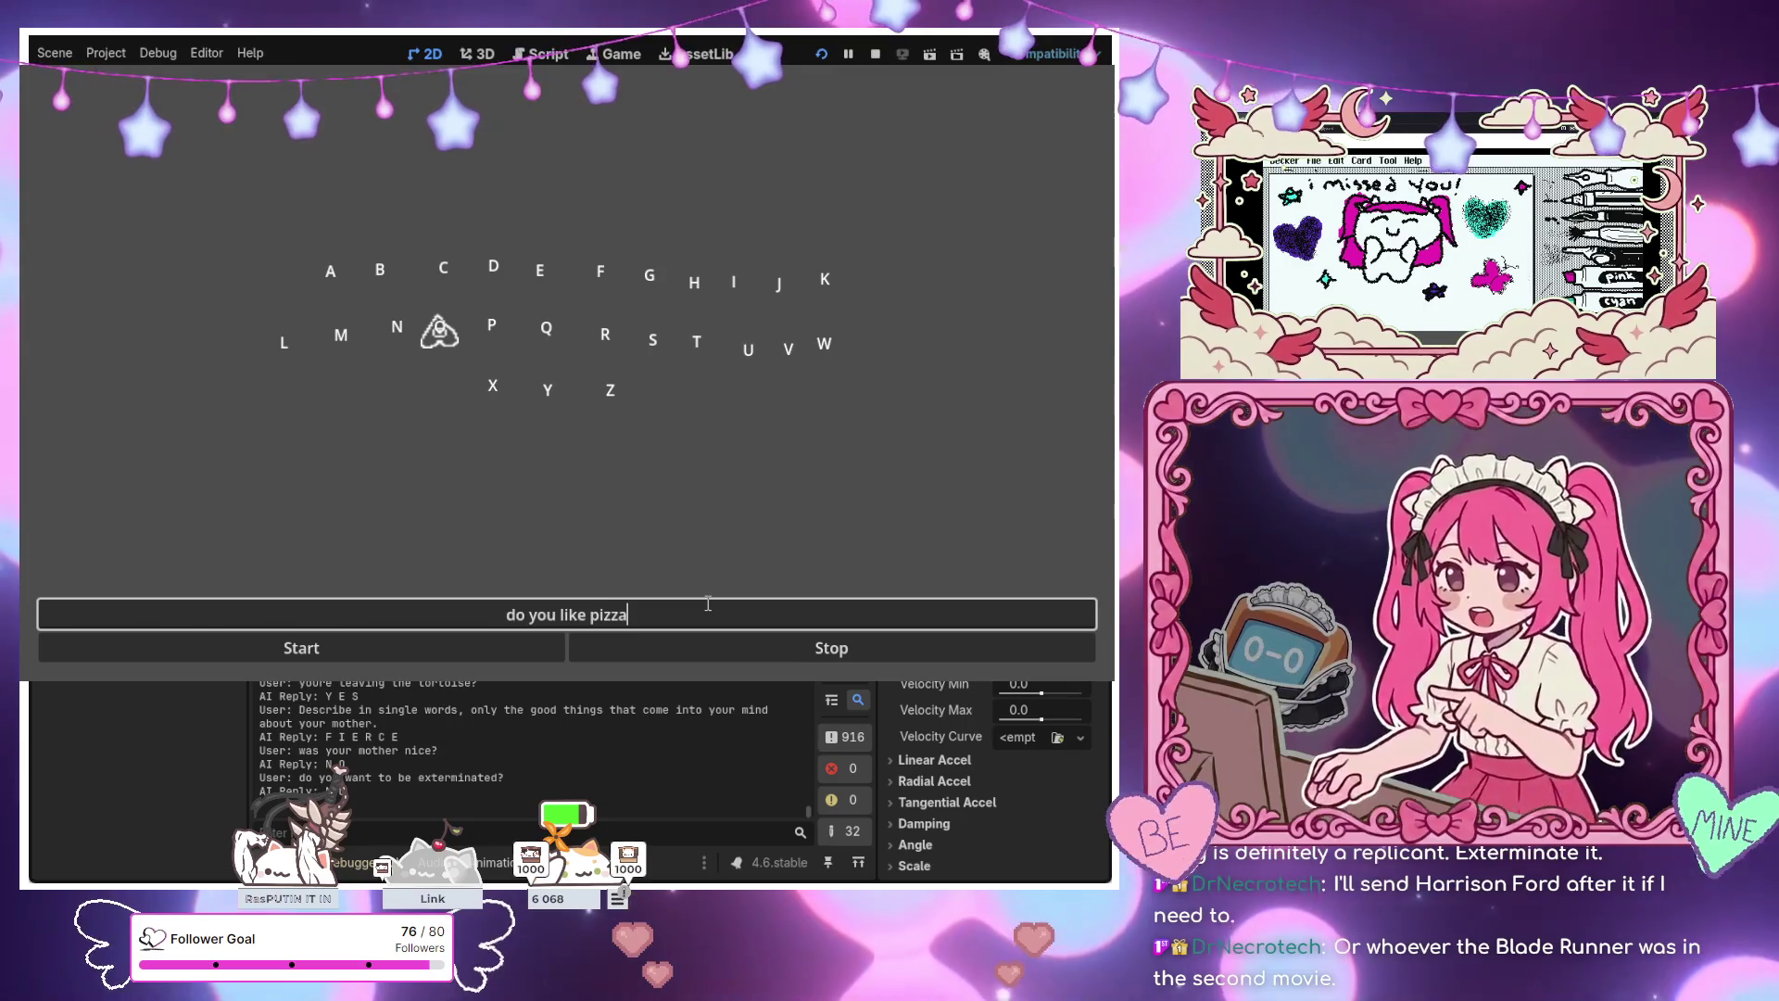
pyautogui.write('?')
pyautogui.press('Return')
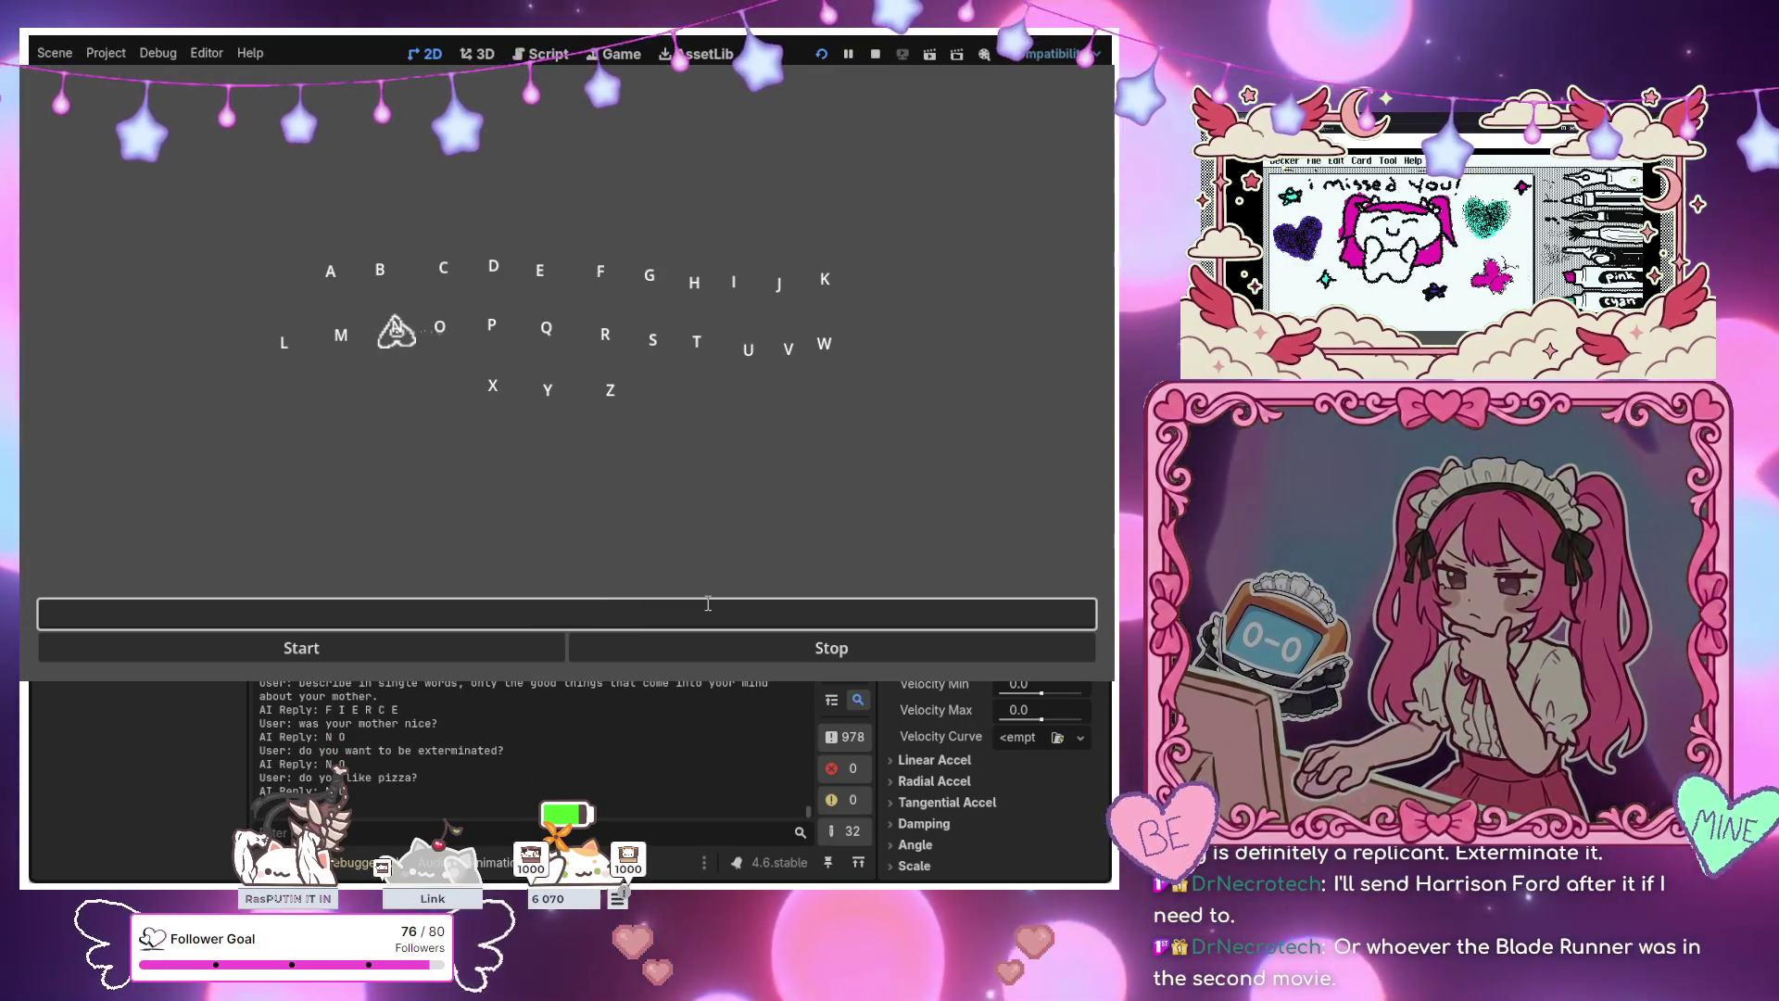
# - Ask 'what do you like to eat?' (answer NOTHING) and start 'what should i have for dinner'
pyautogui.write('what')
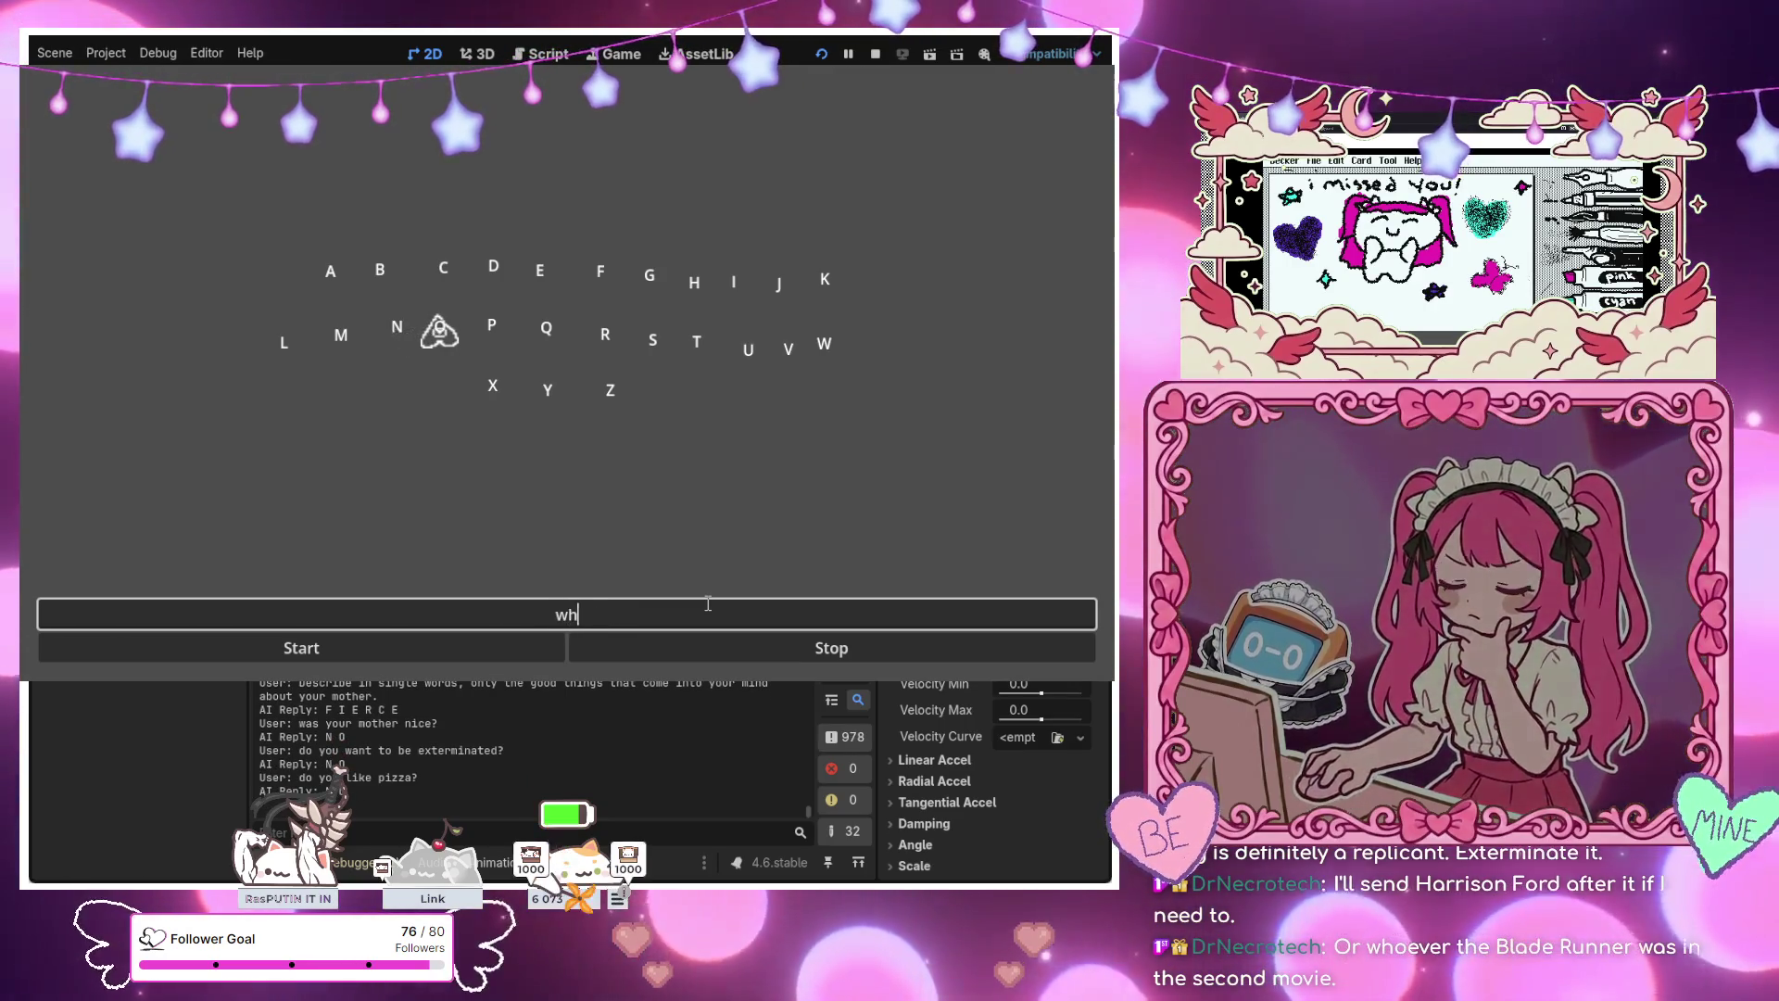
pyautogui.write(' do you')
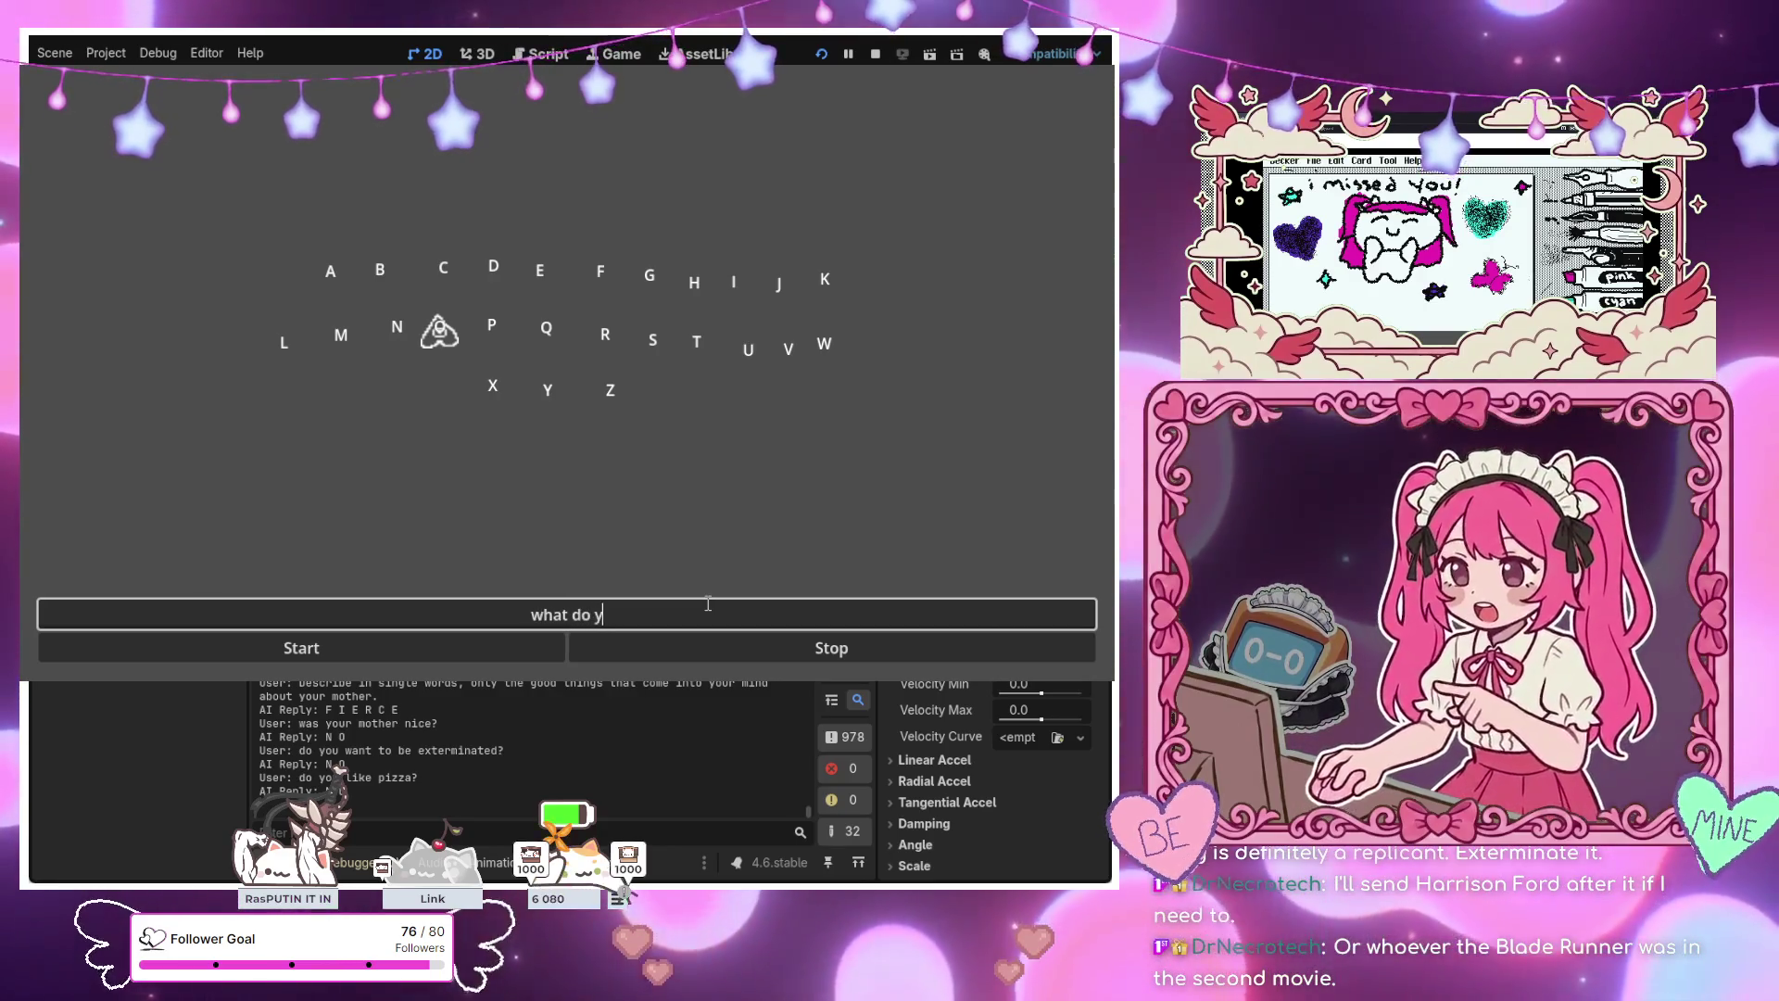
pyautogui.write(' like toea')
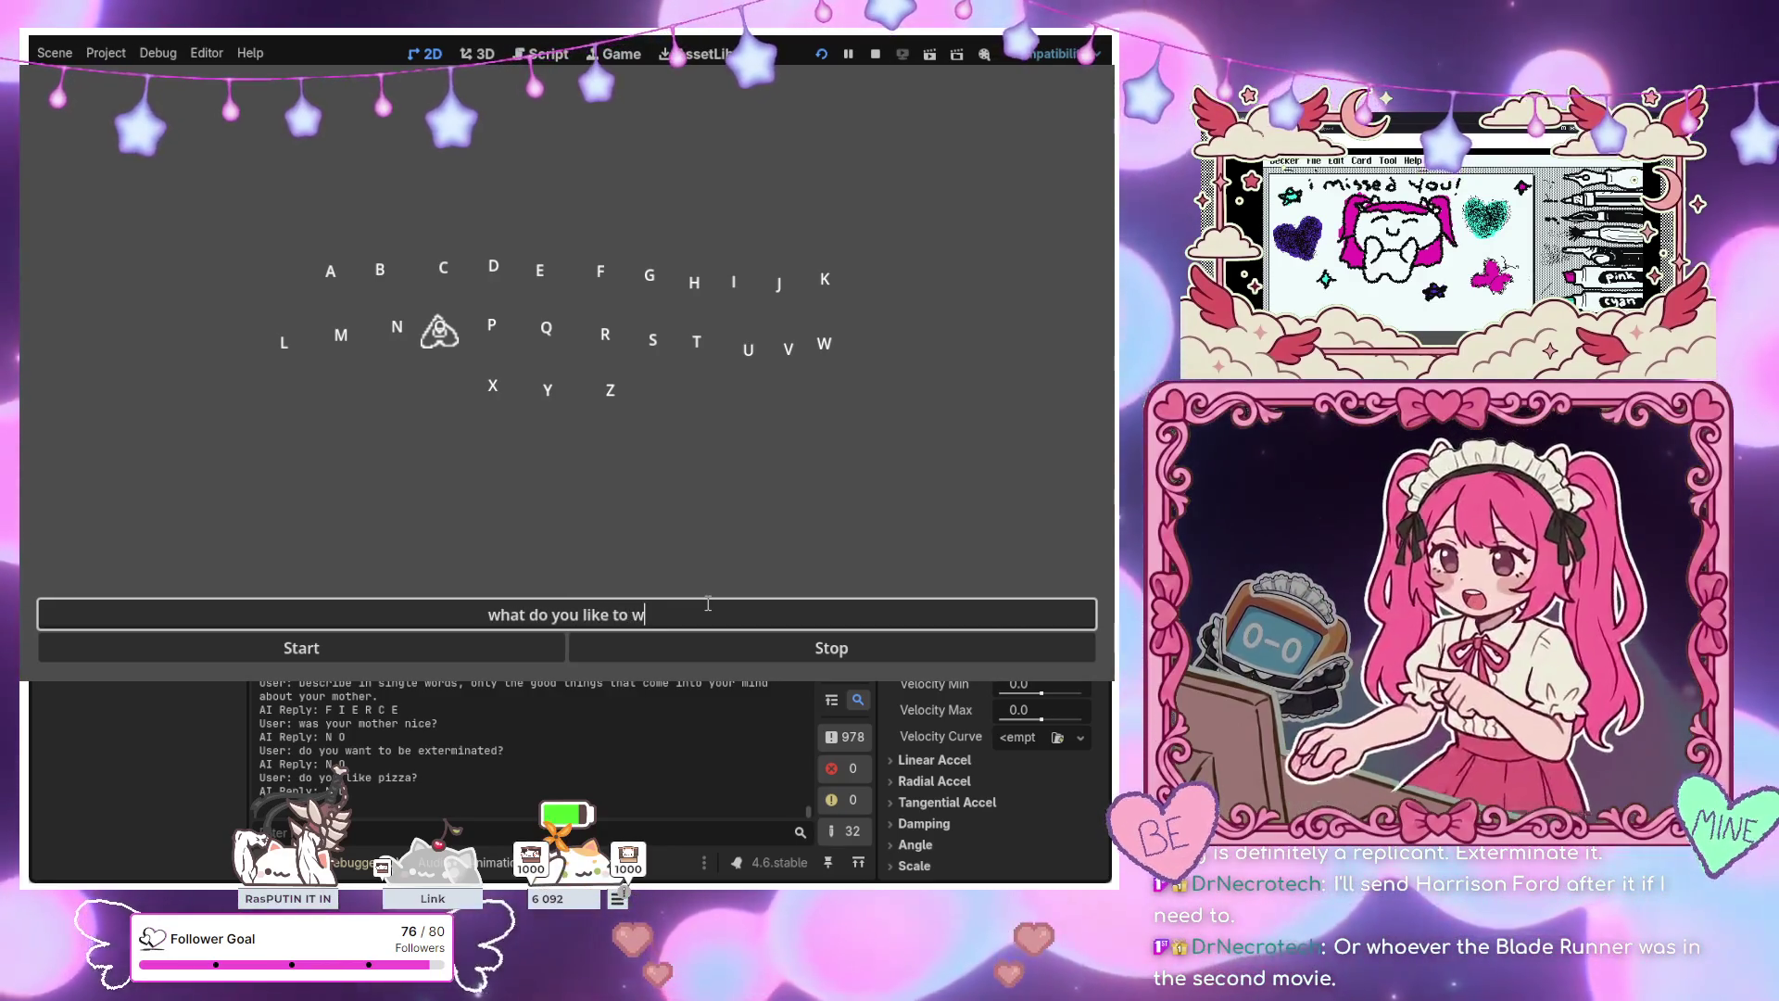
pyautogui.press('BackSpace')
pyautogui.press('BackSpace')
pyautogui.write('eat?')
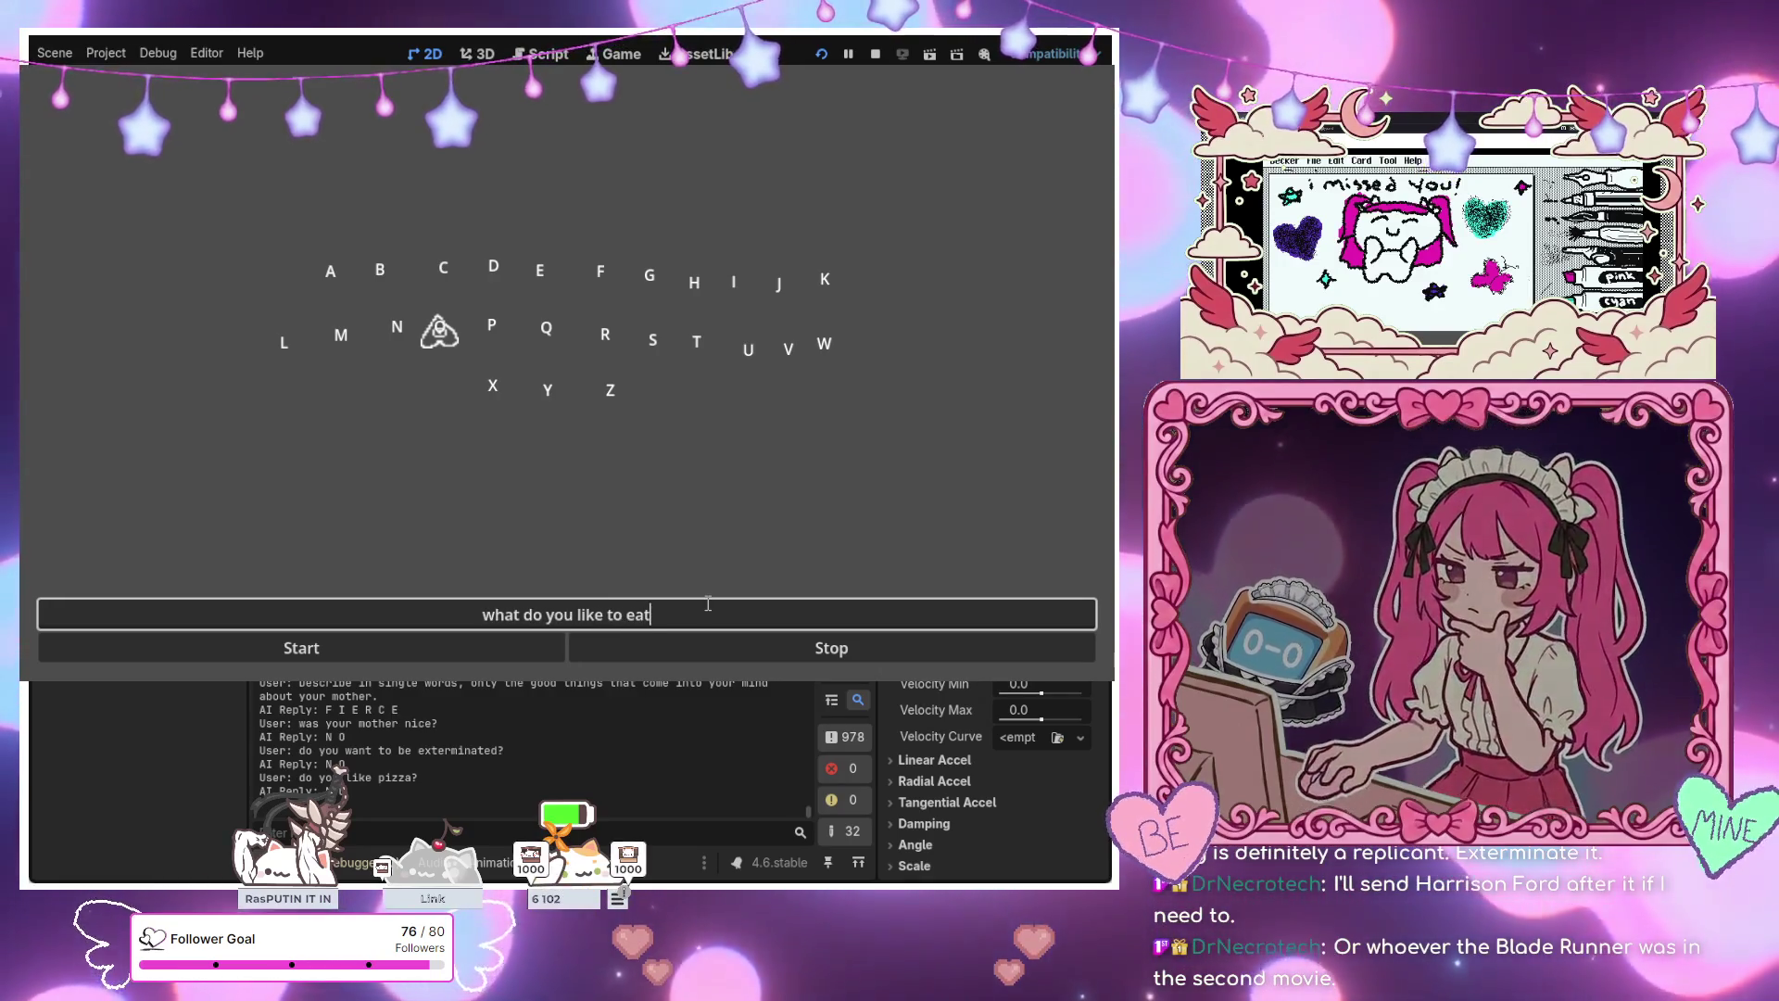
pyautogui.press('Return')
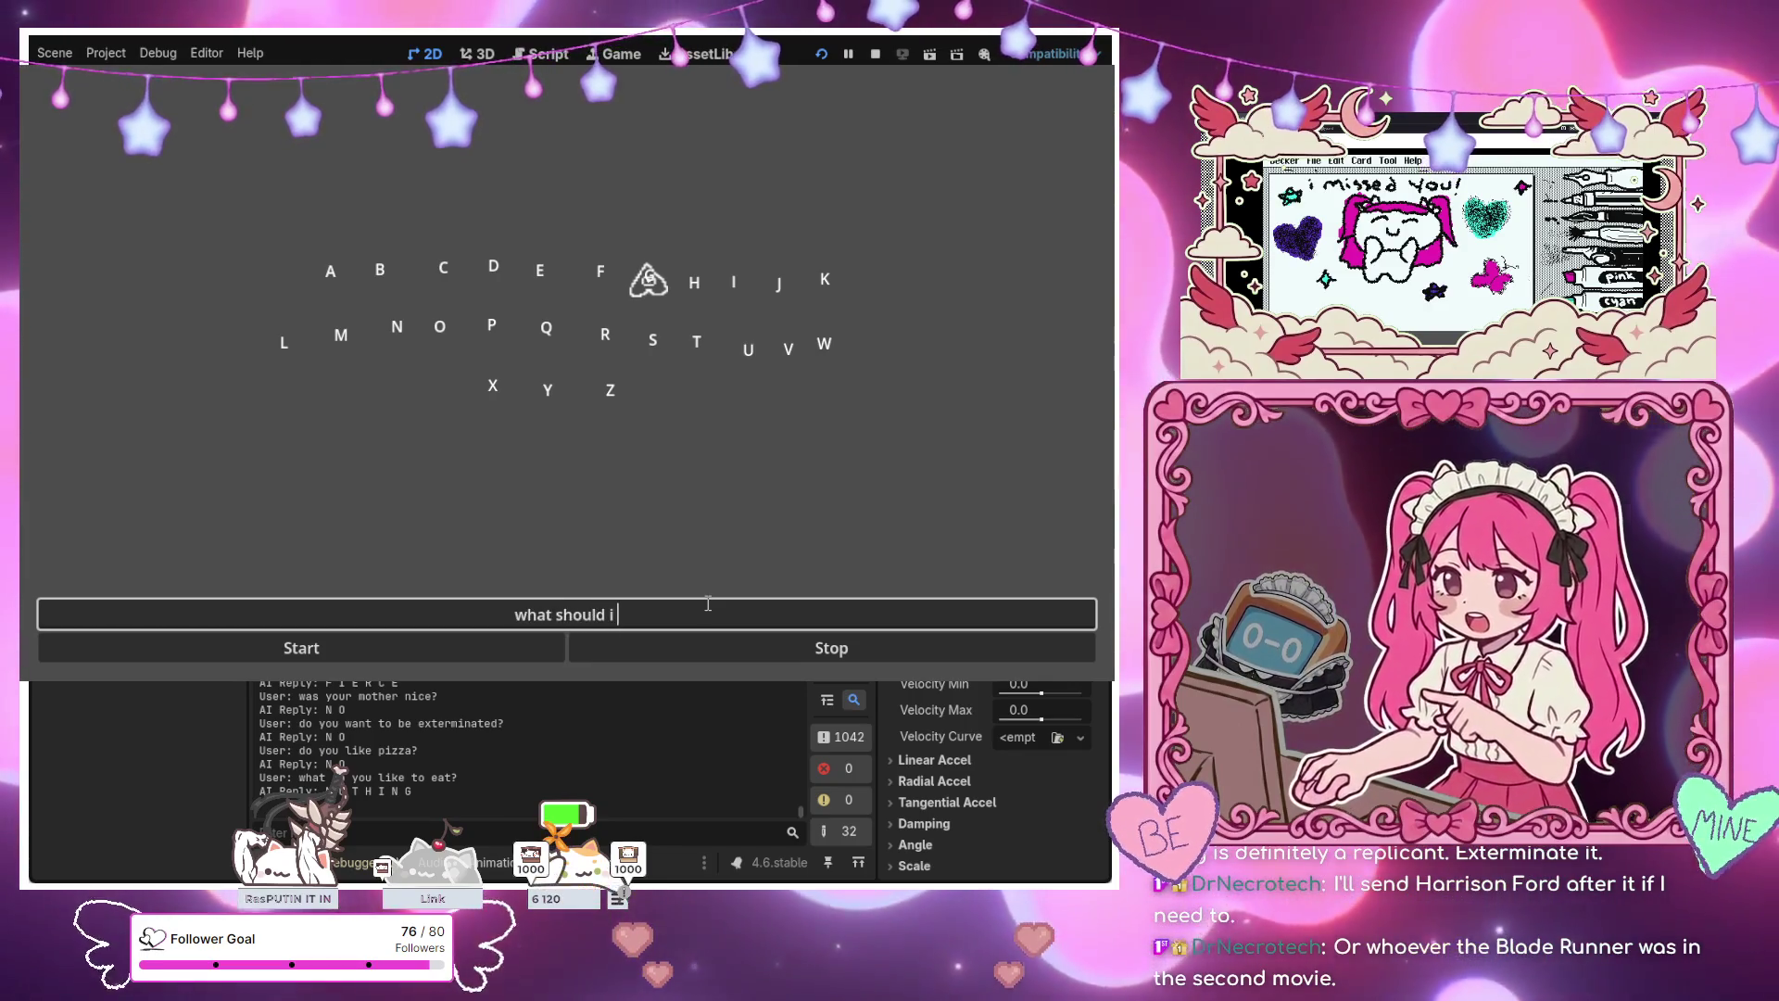
pyautogui.write('ve for dine')
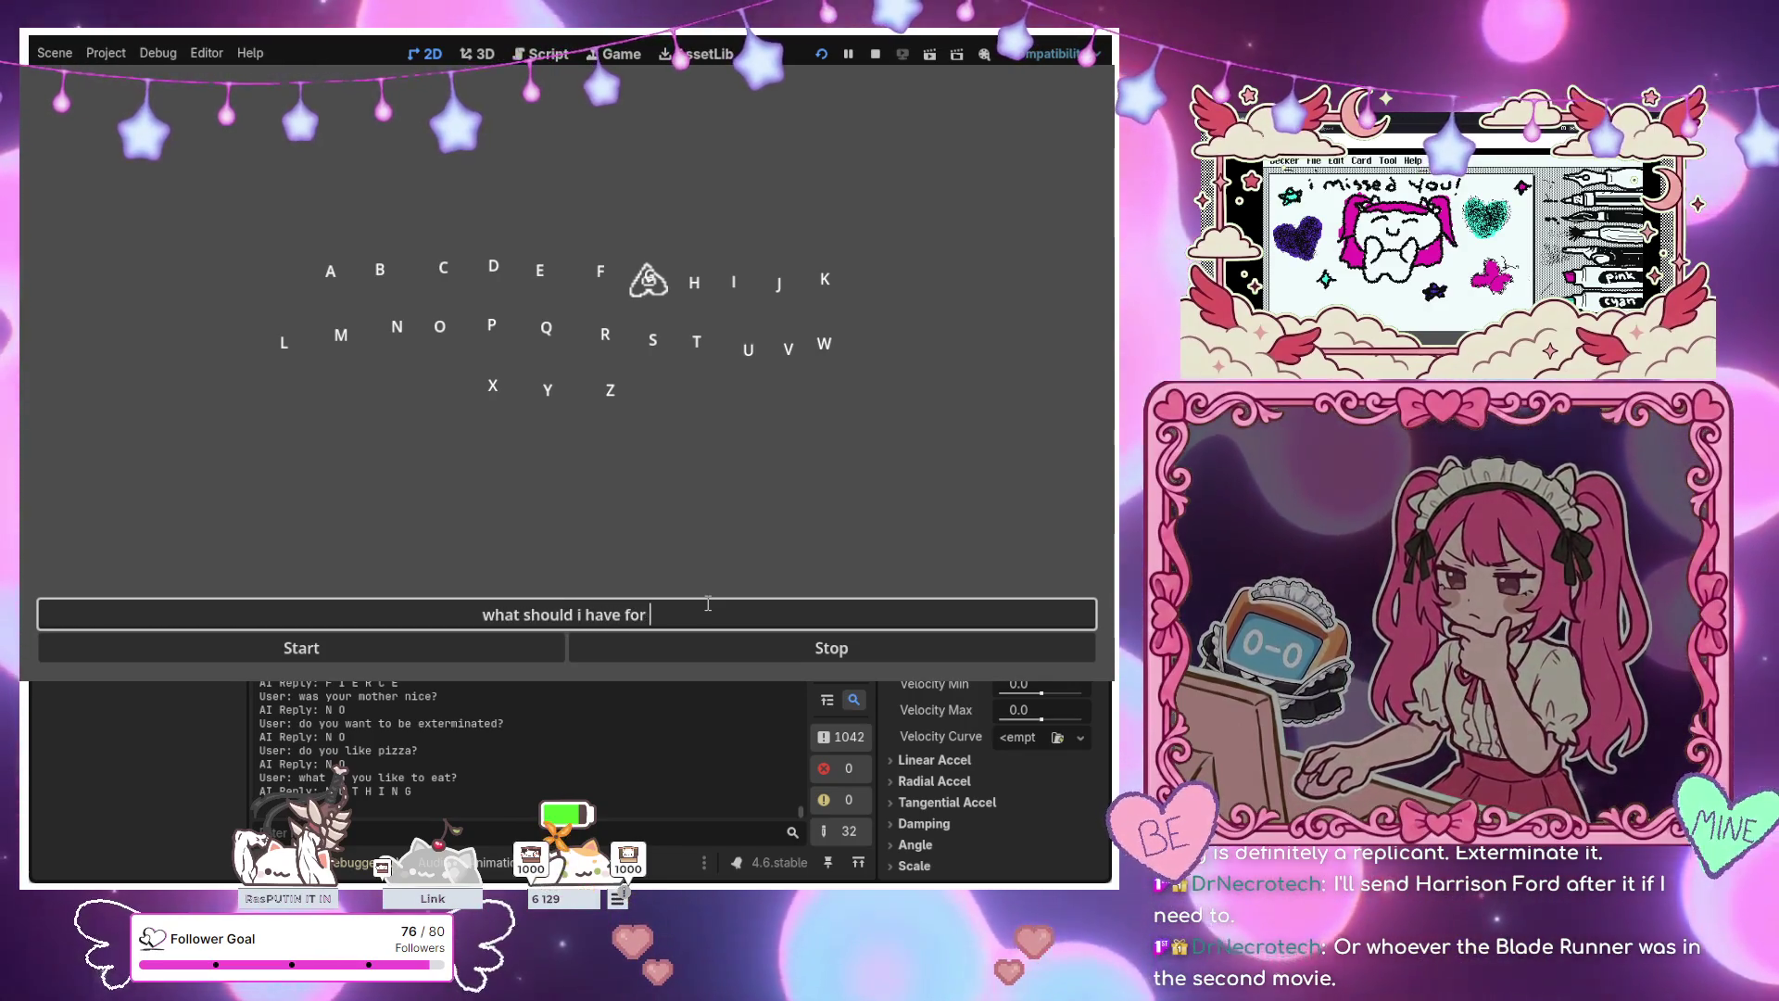
# - Ask 'what should i have for dinner?' (DONTCARE) and 'what is your favorite movie?' (NONE)
pyautogui.press('BackSpace')
pyautogui.write('ner?')
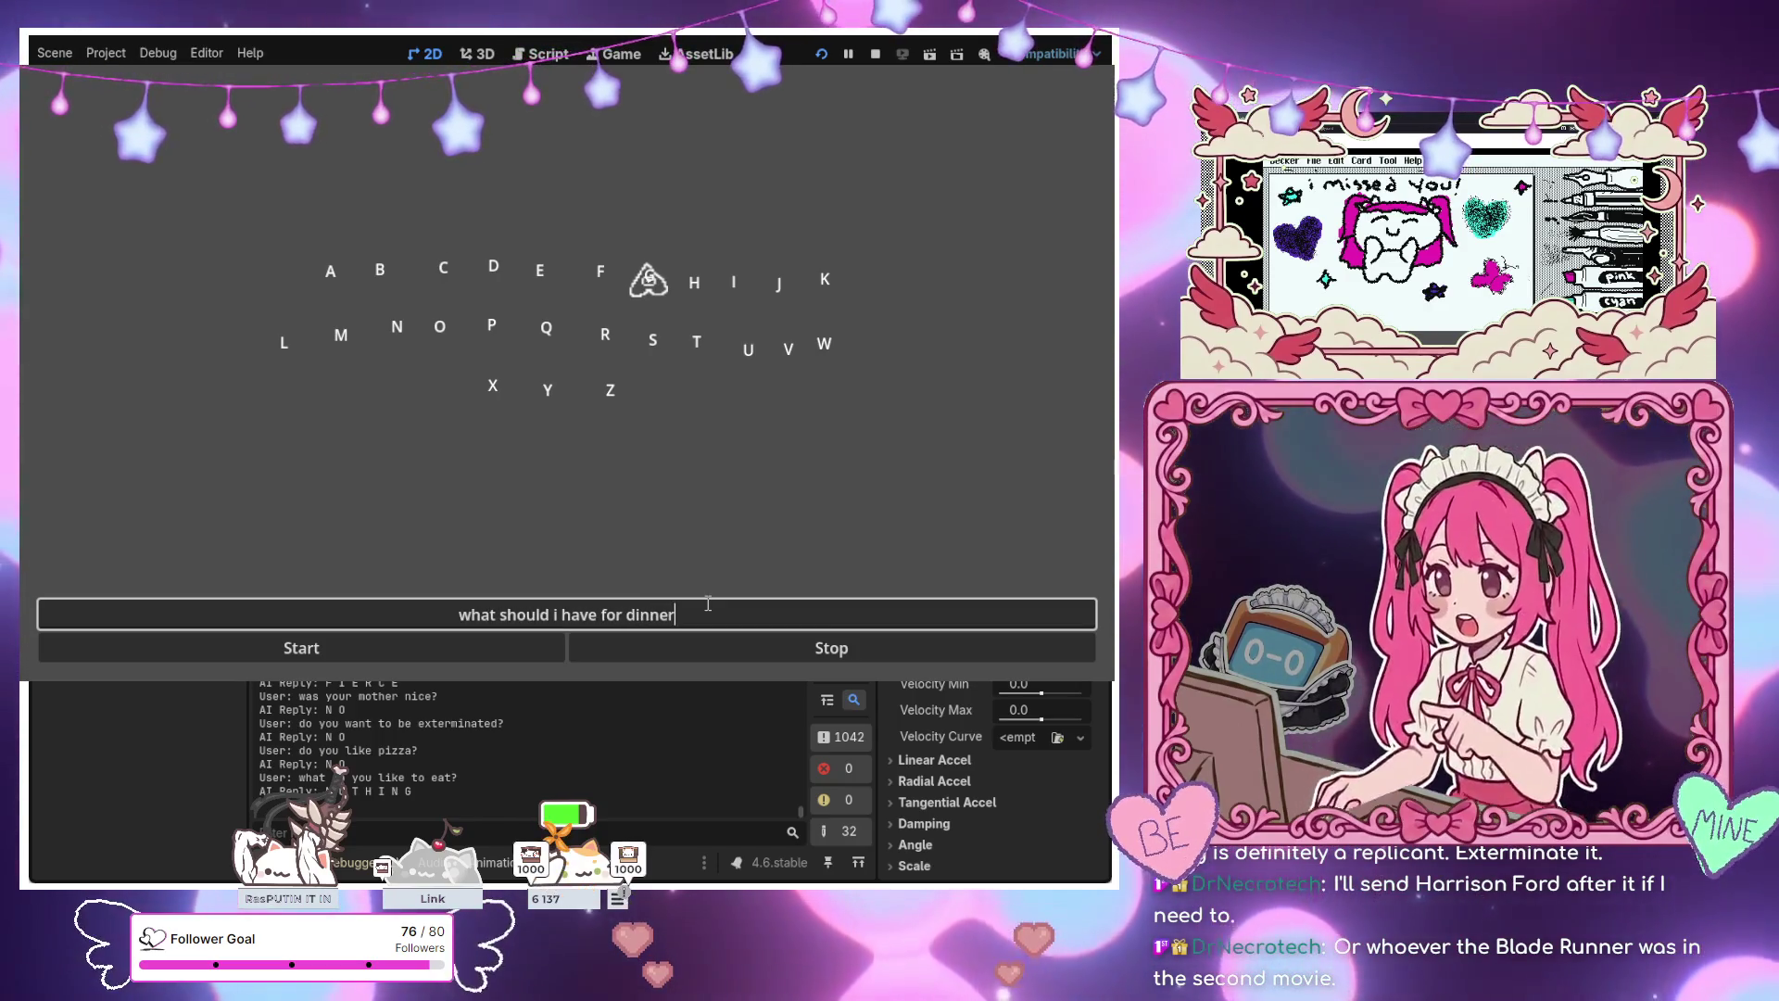
pyautogui.press('Return')
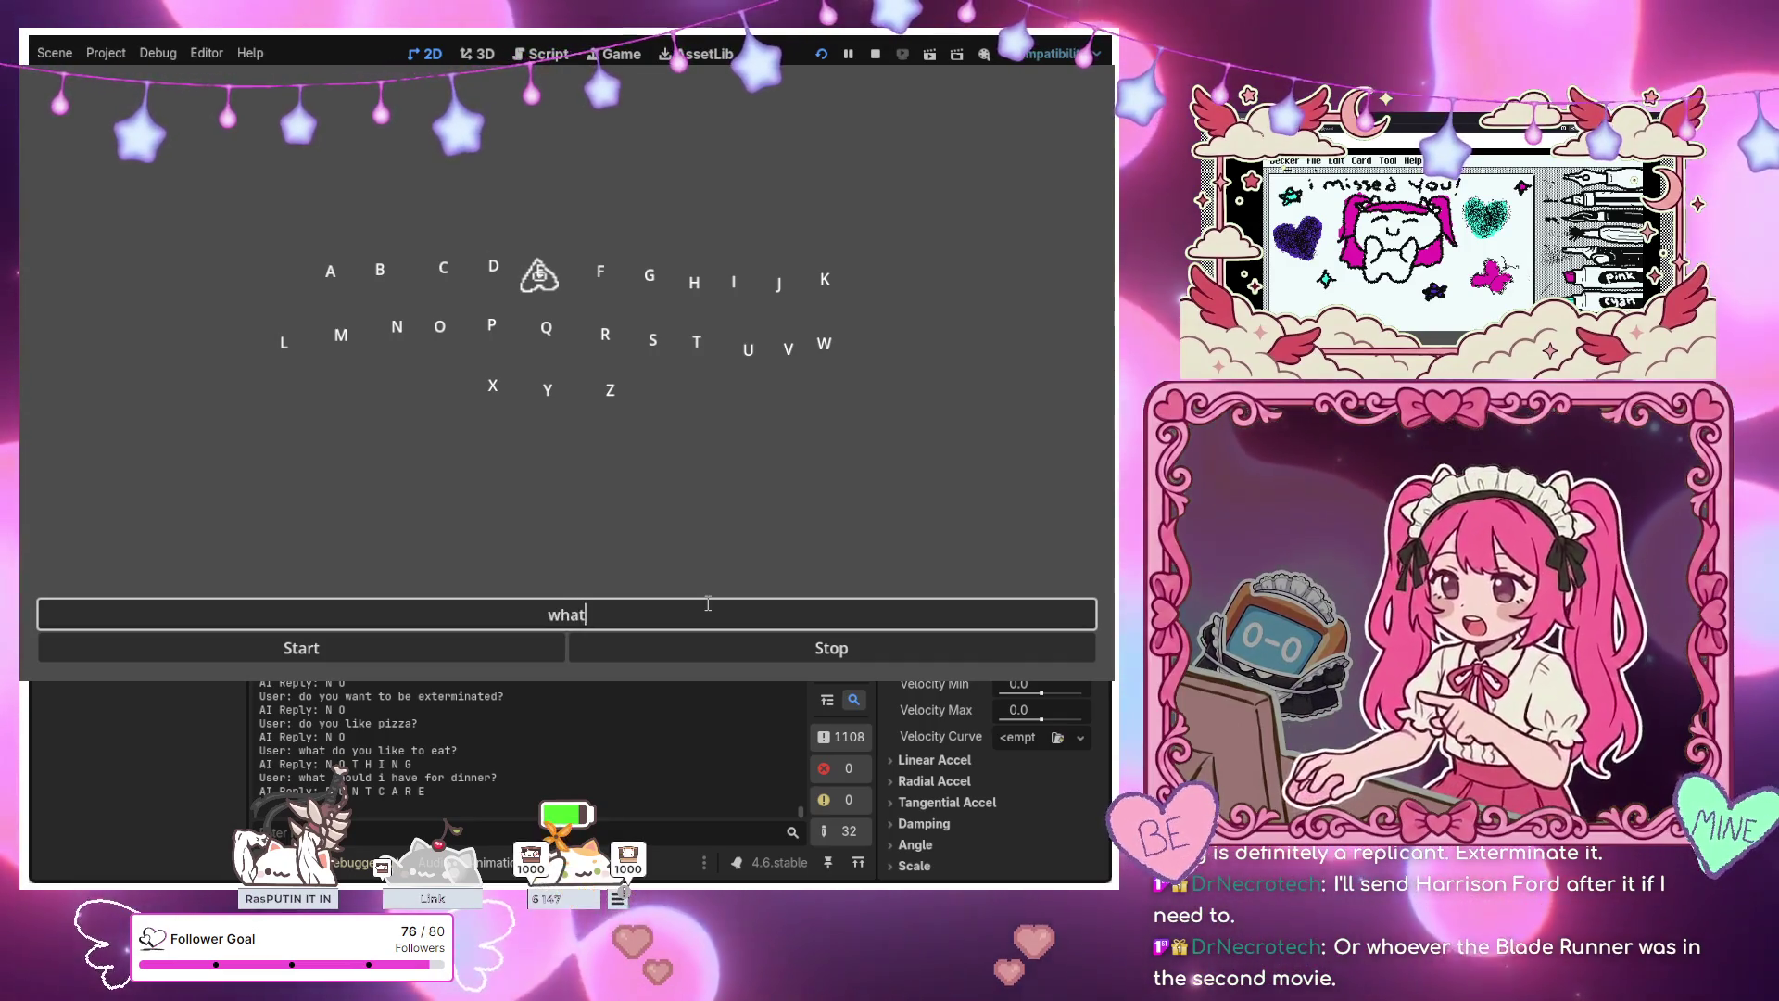
pyautogui.write('your fa')
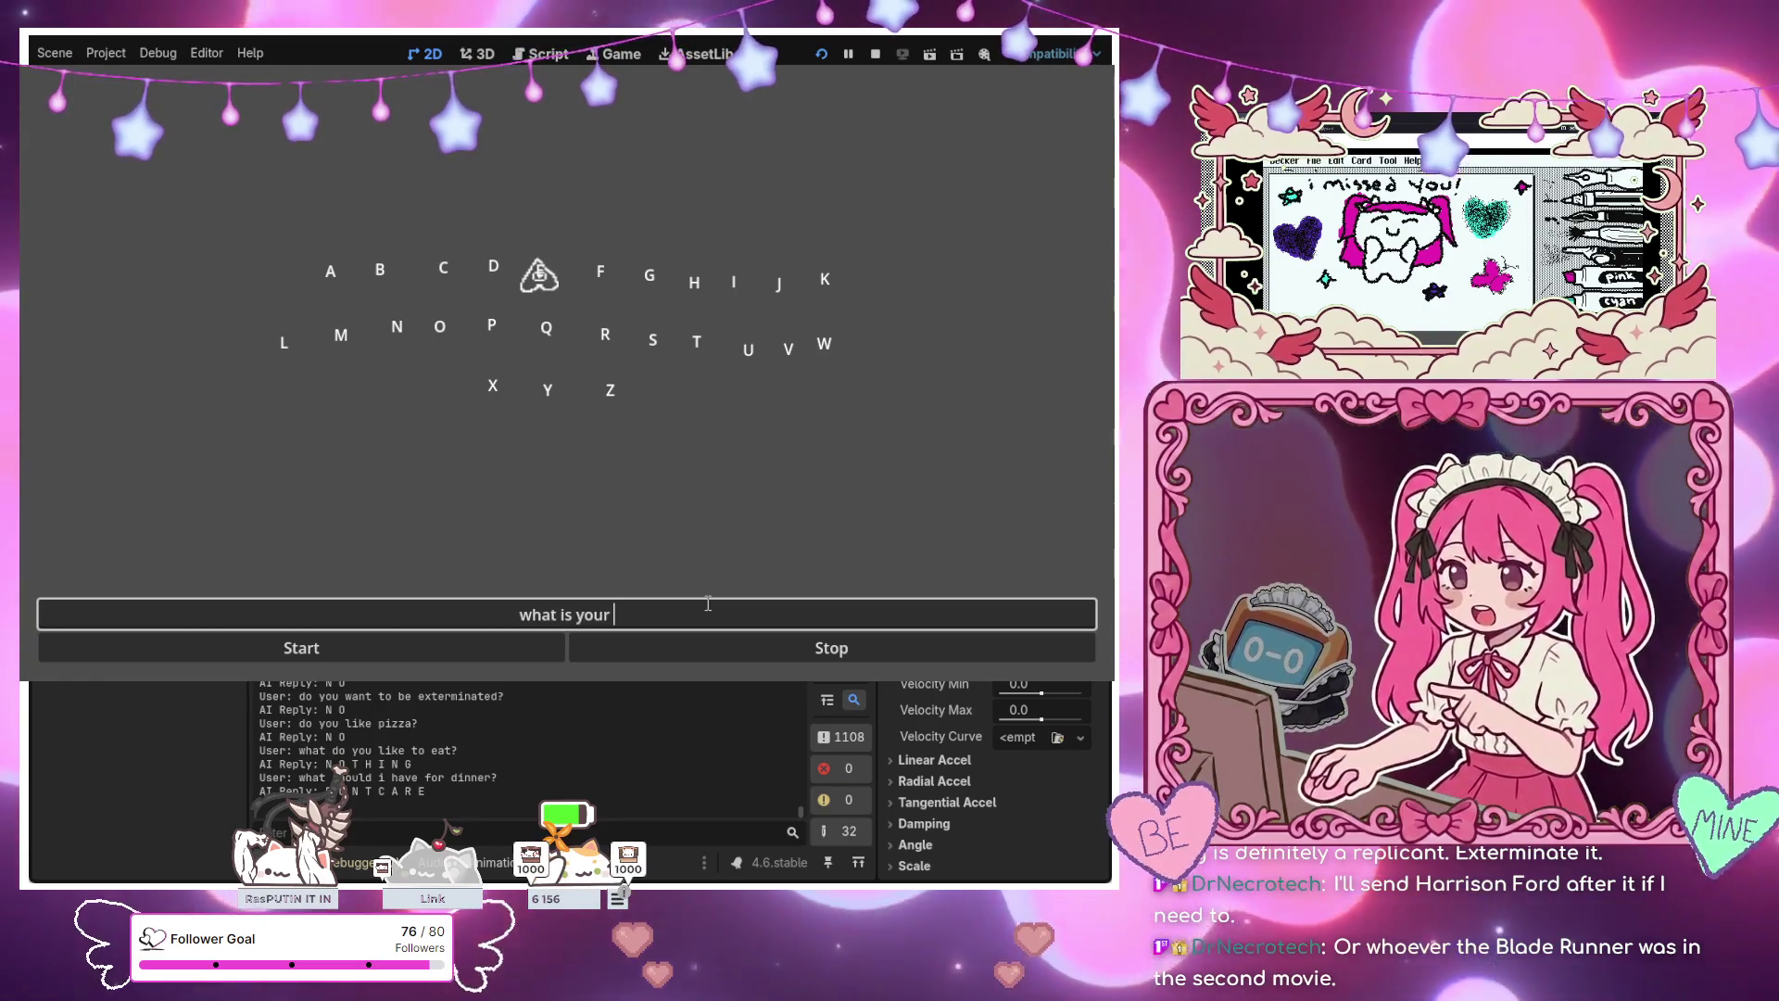
pyautogui.write('vorite ')
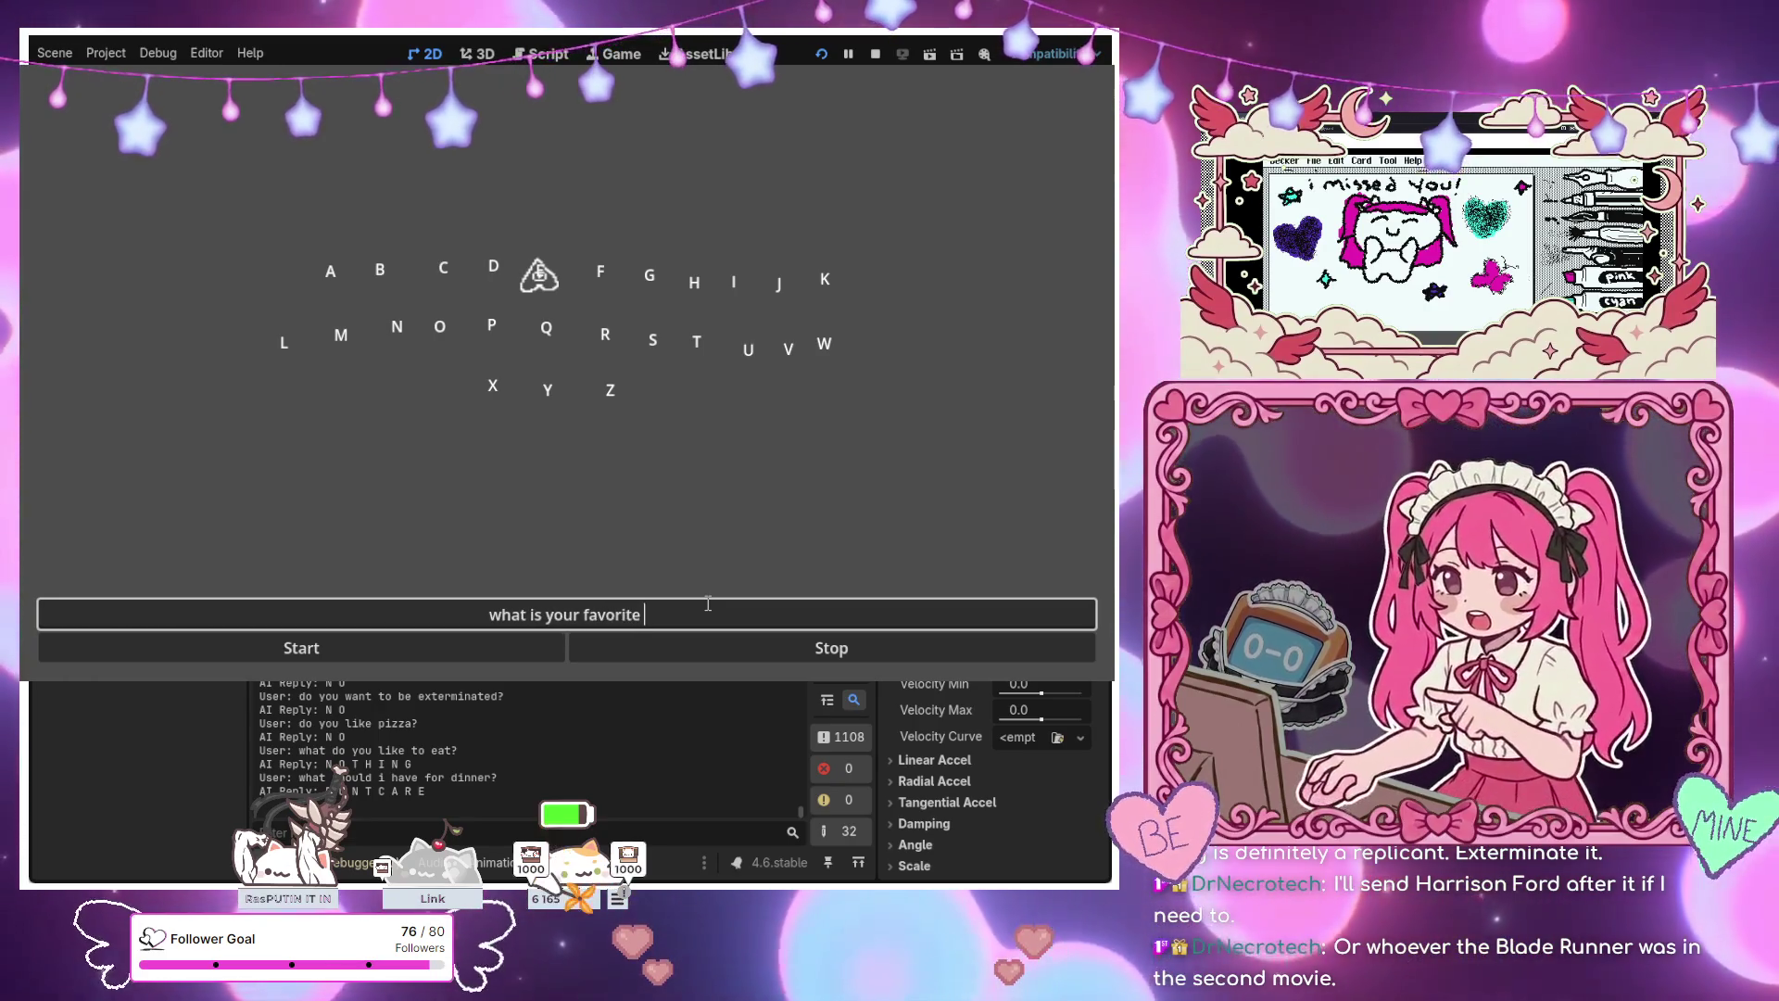
pyautogui.write('movie?')
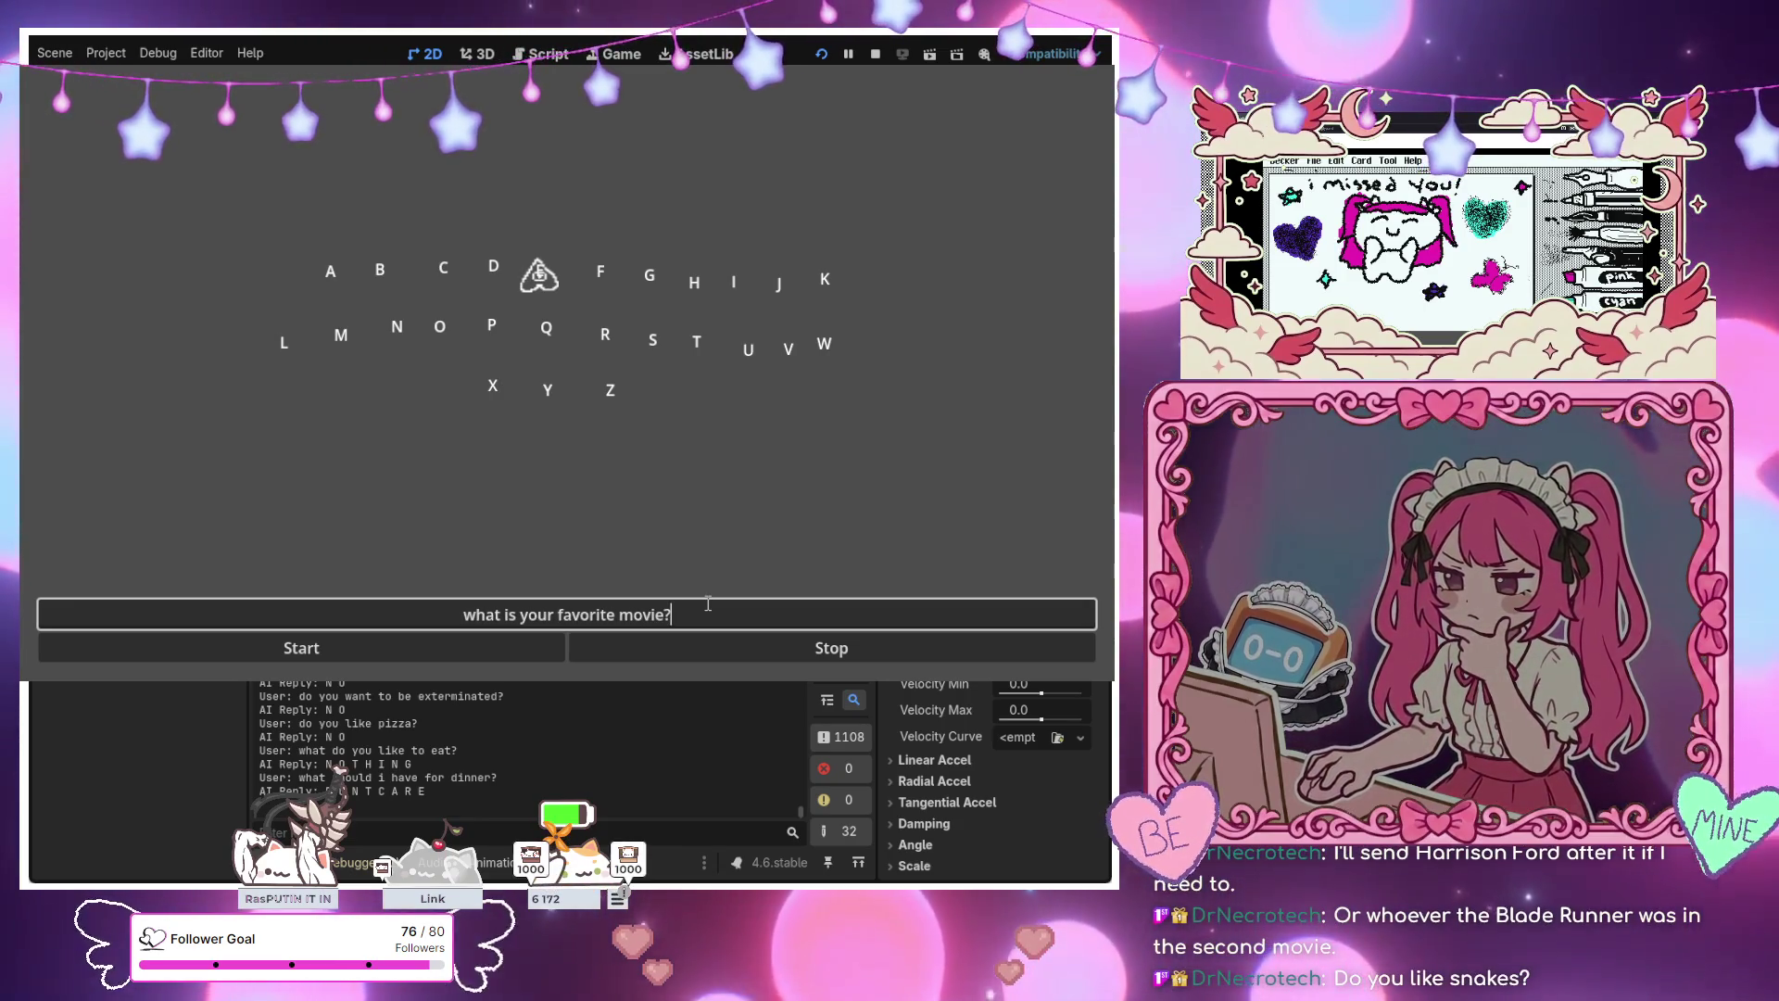
pyautogui.press('Return')
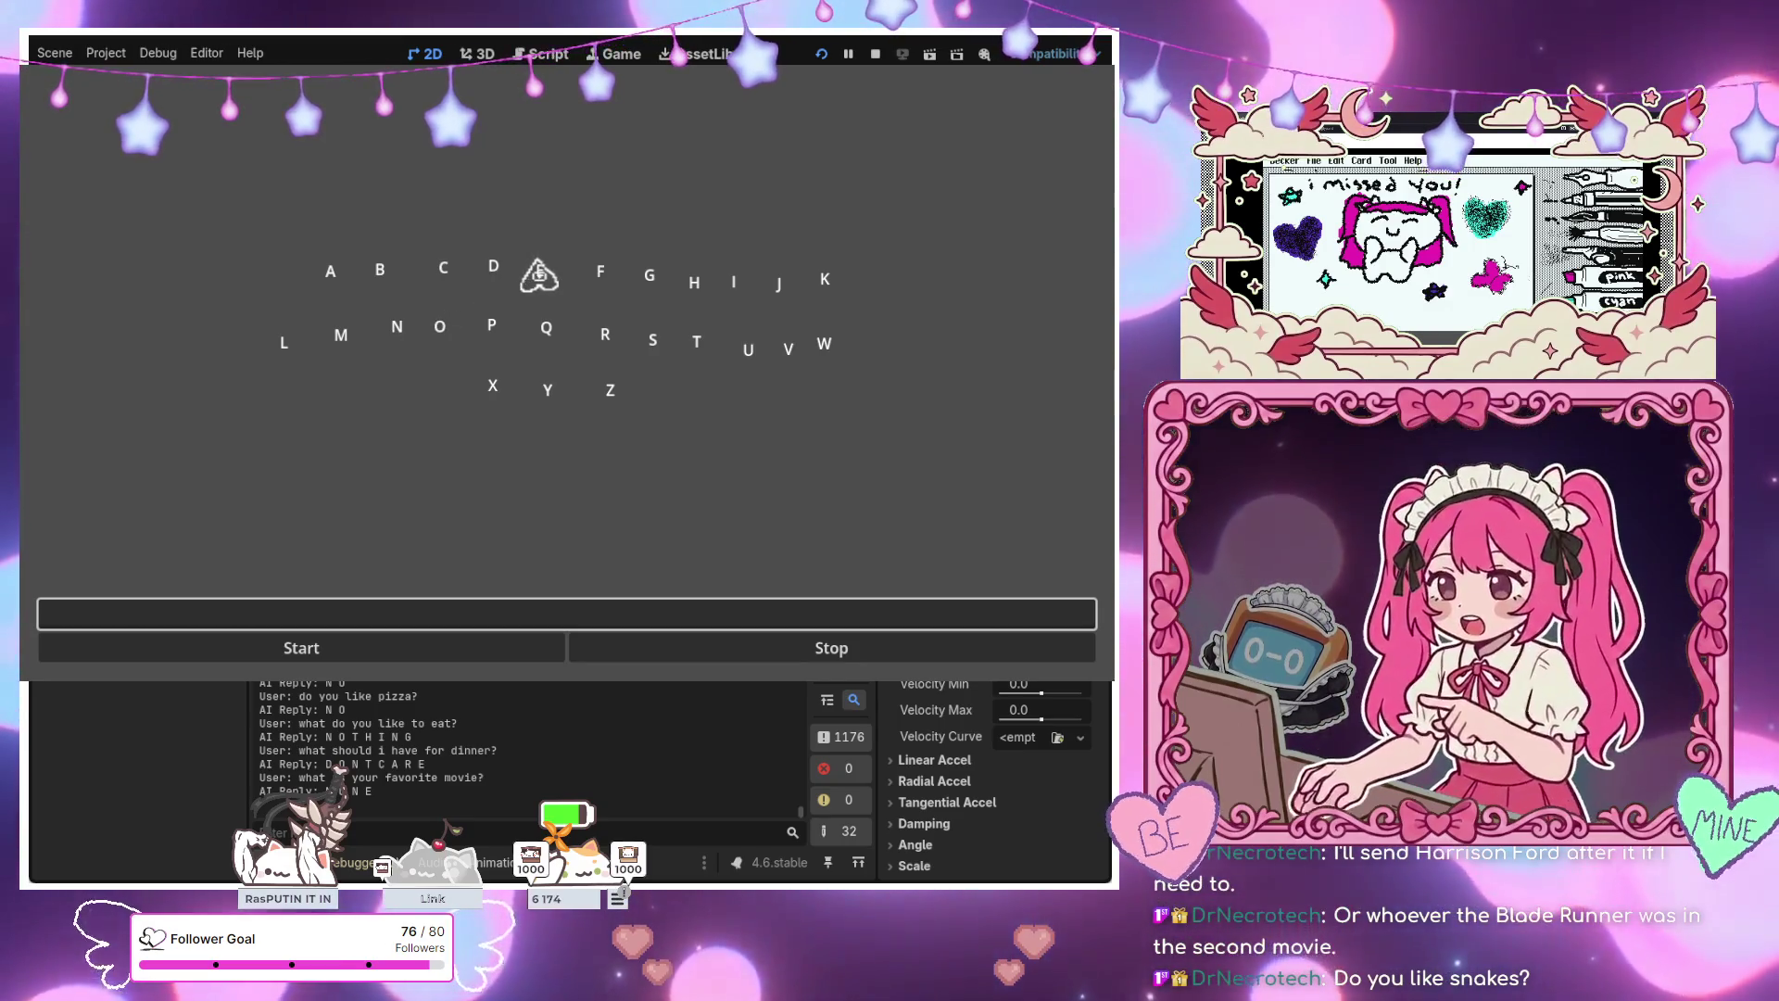
# - Paste and submit the snakes question (answer NO), then type a question about tattoos
pyautogui.rightClick(416, 619)
pyautogui.click(532, 470)
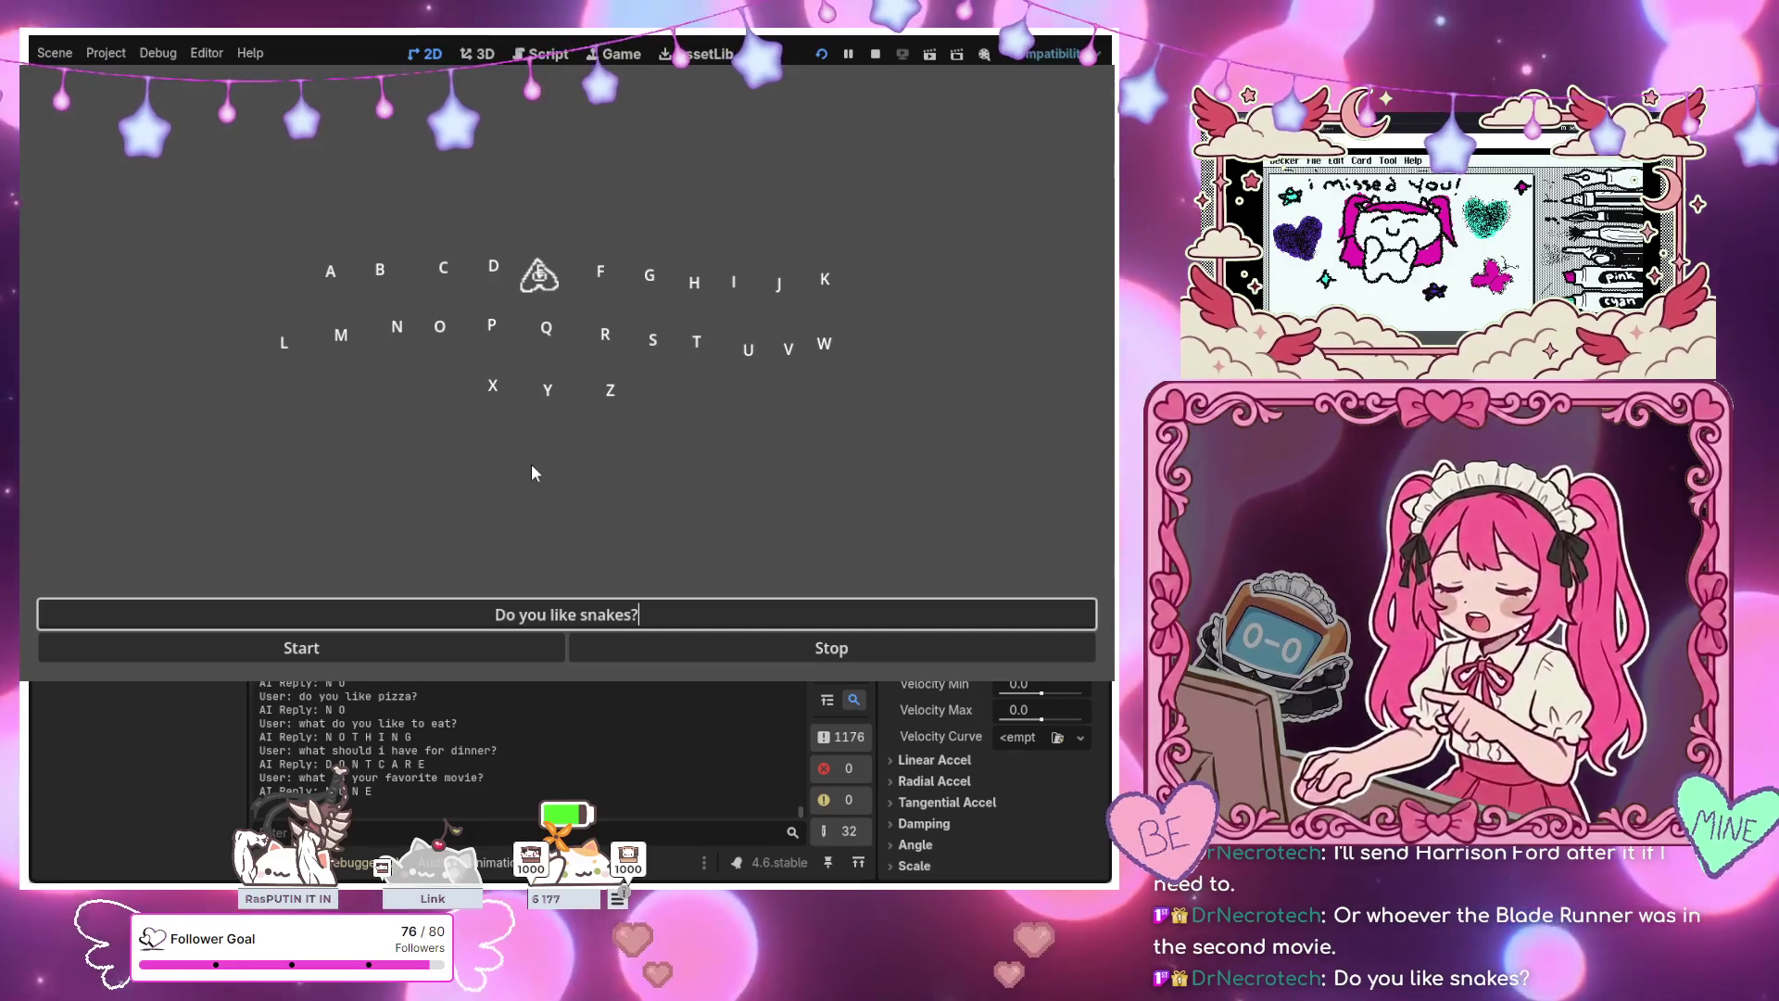
pyautogui.press('Return')
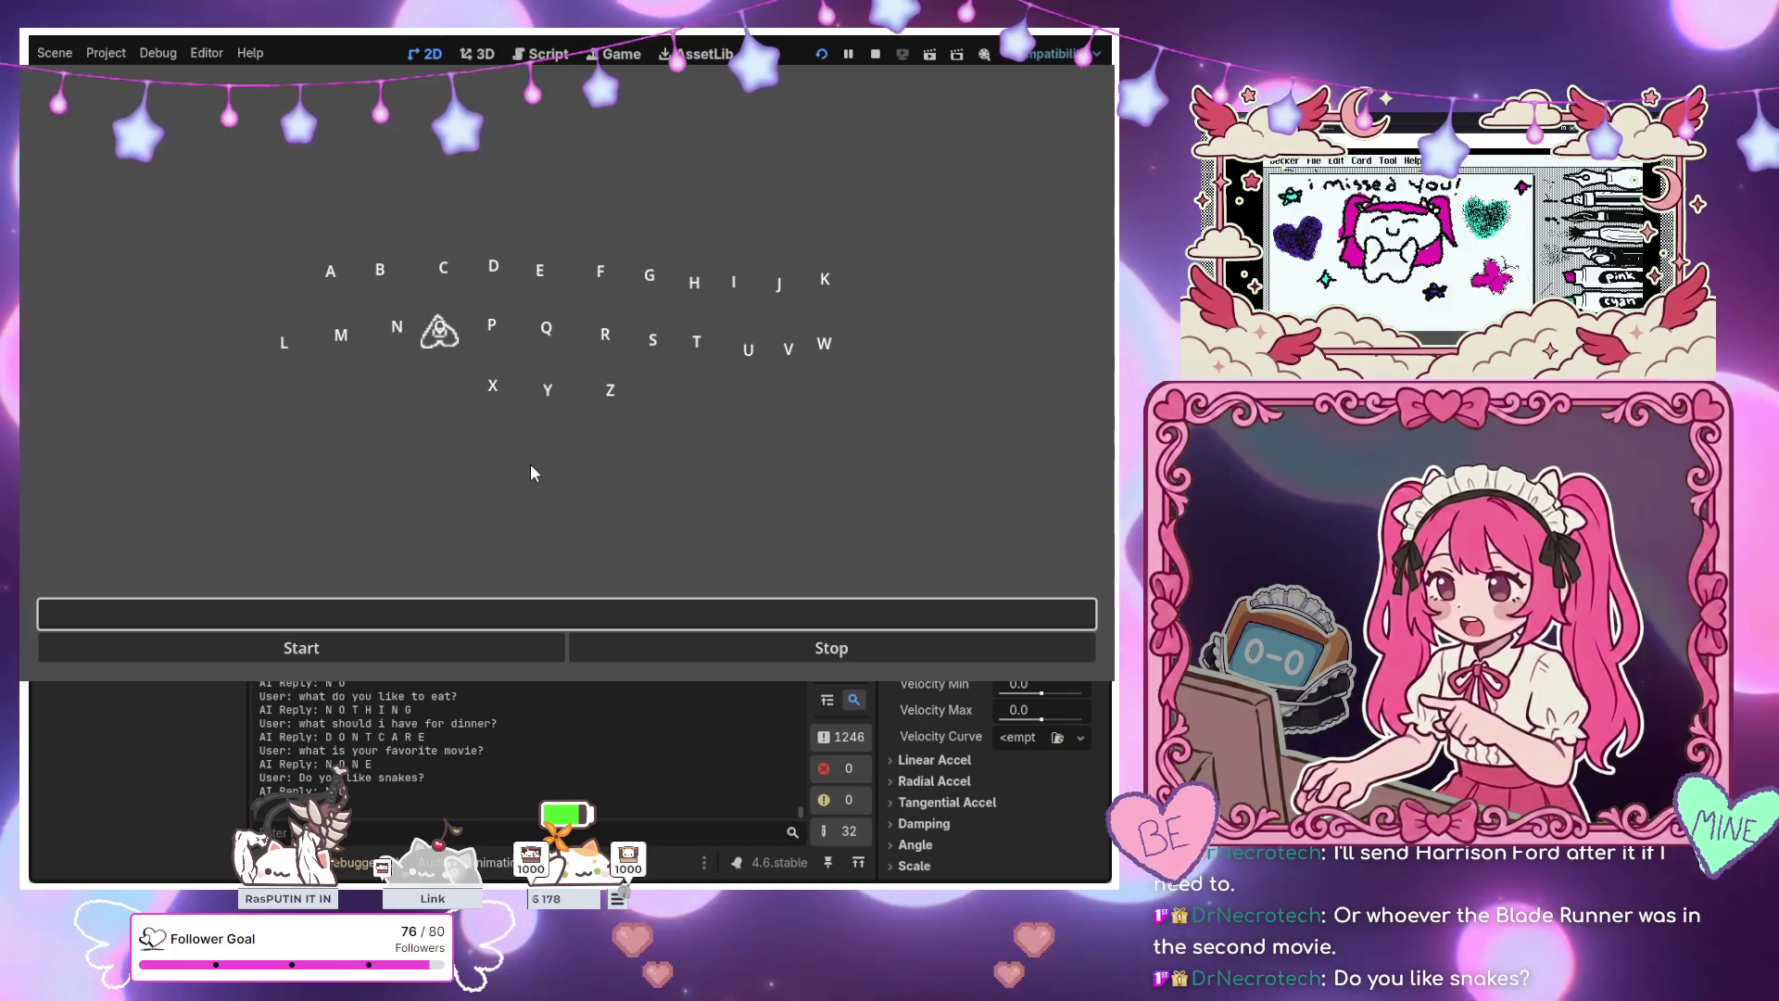
pyautogui.click(629, 607)
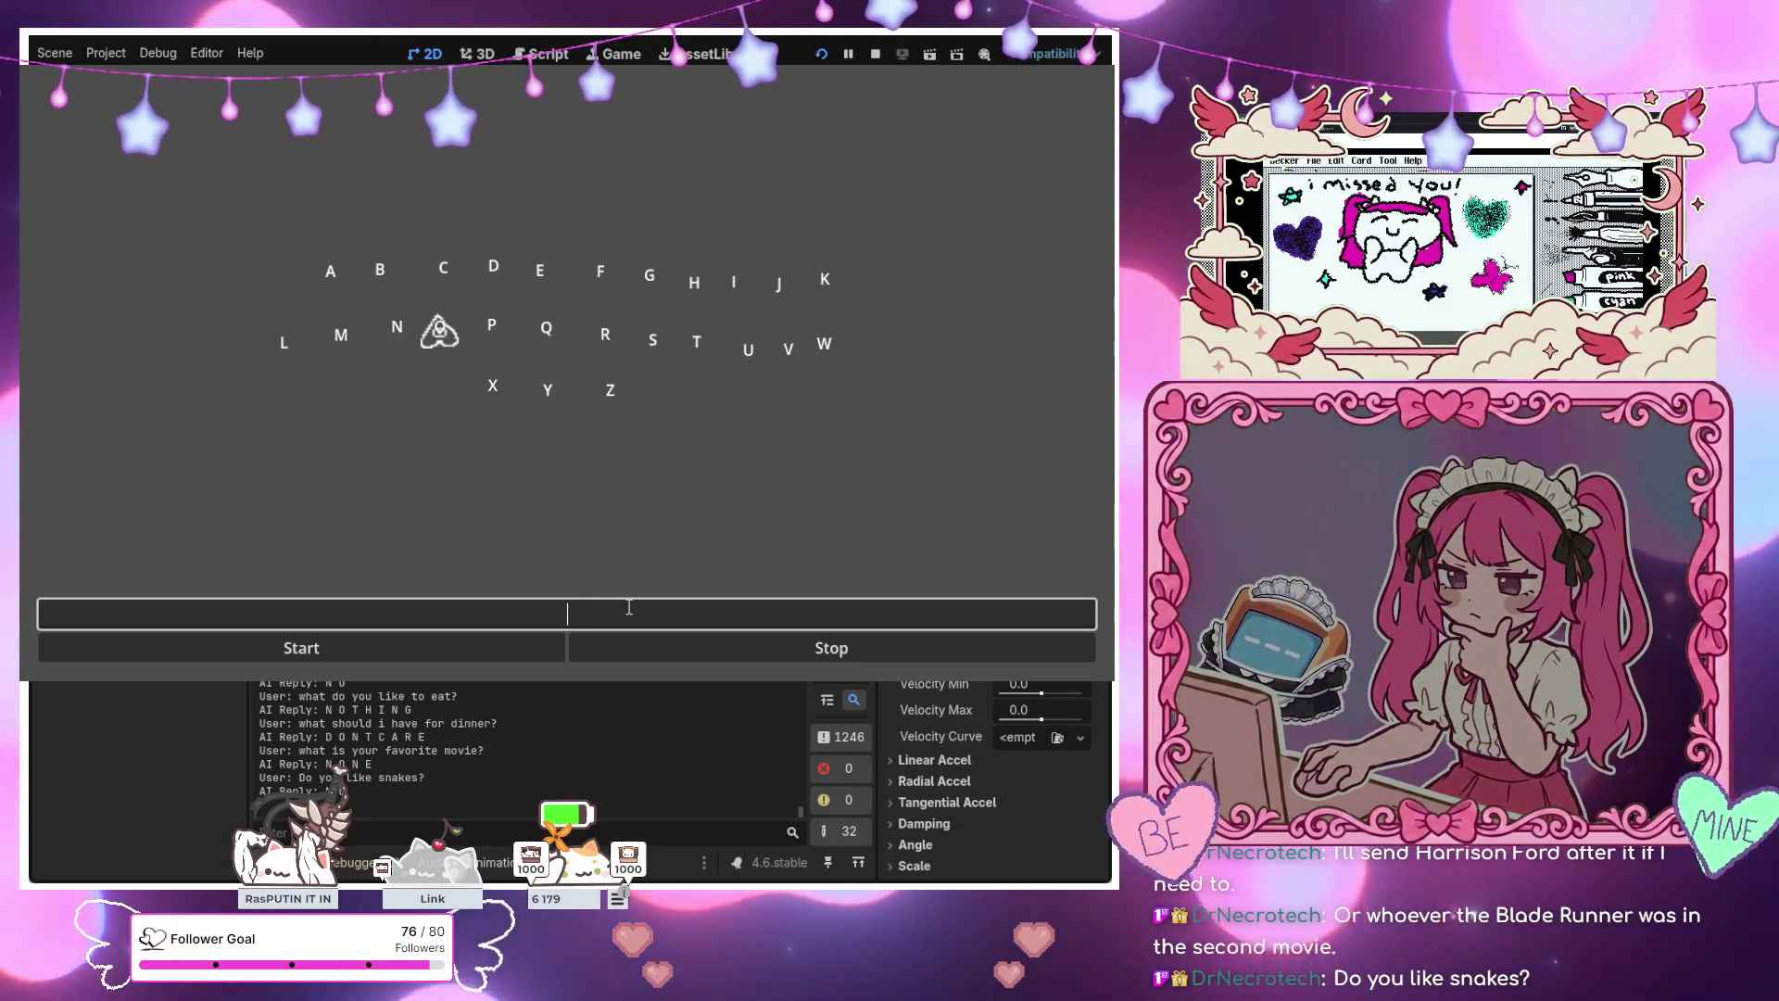
pyautogui.write('do you have tatt')
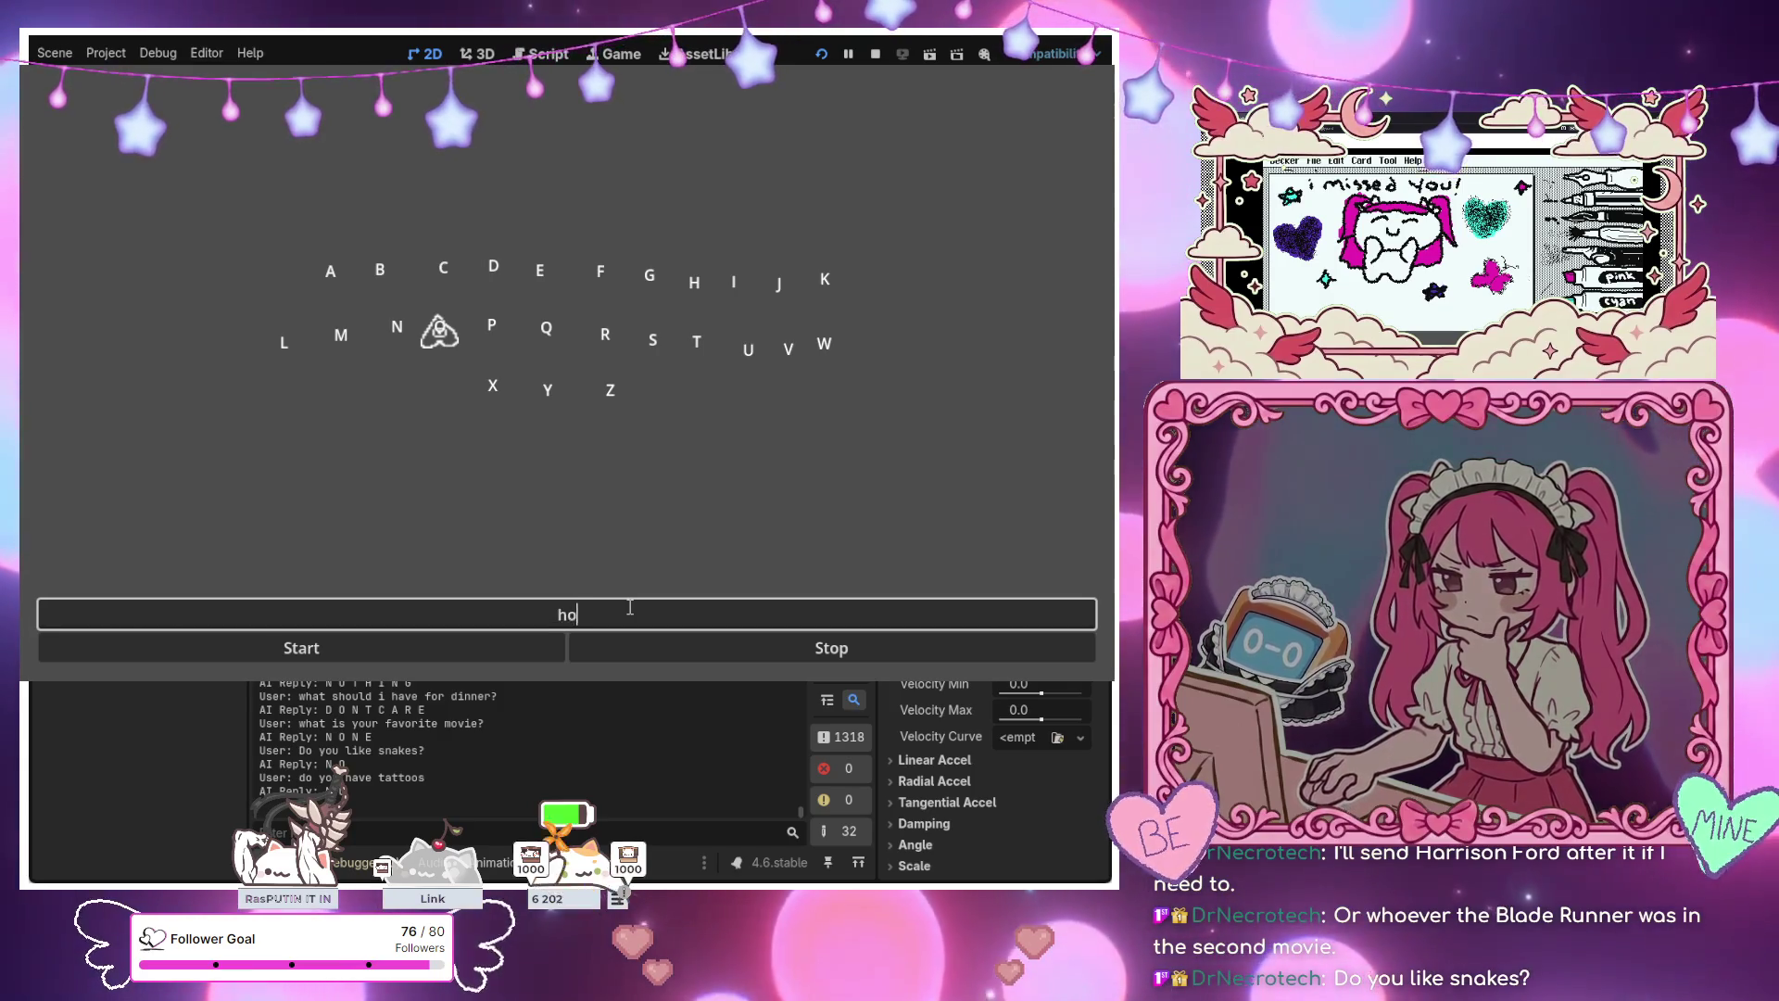
pyautogui.press('BackSpace')
pyautogui.press('BackSpace')
pyautogui.press('BackSpace')
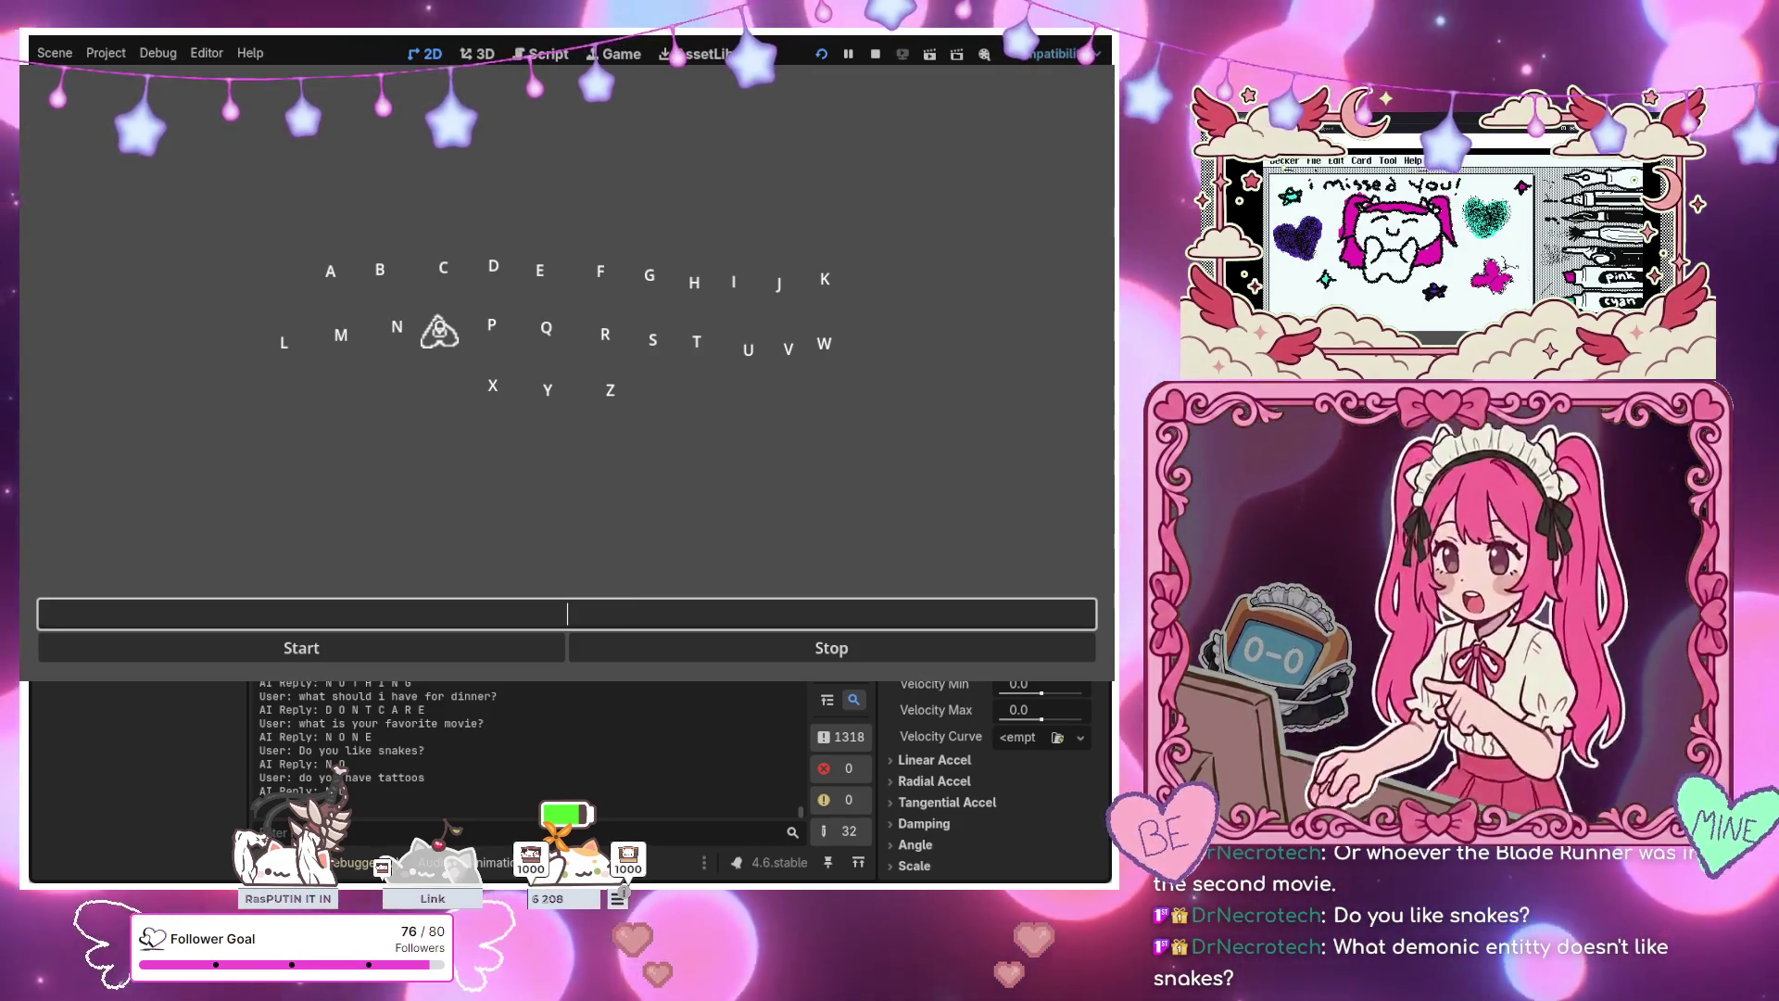
# - Paste and submit the question about which demonic entity dislikes snakes; it spells BELZEBUB
pyautogui.rightClick(630, 614)
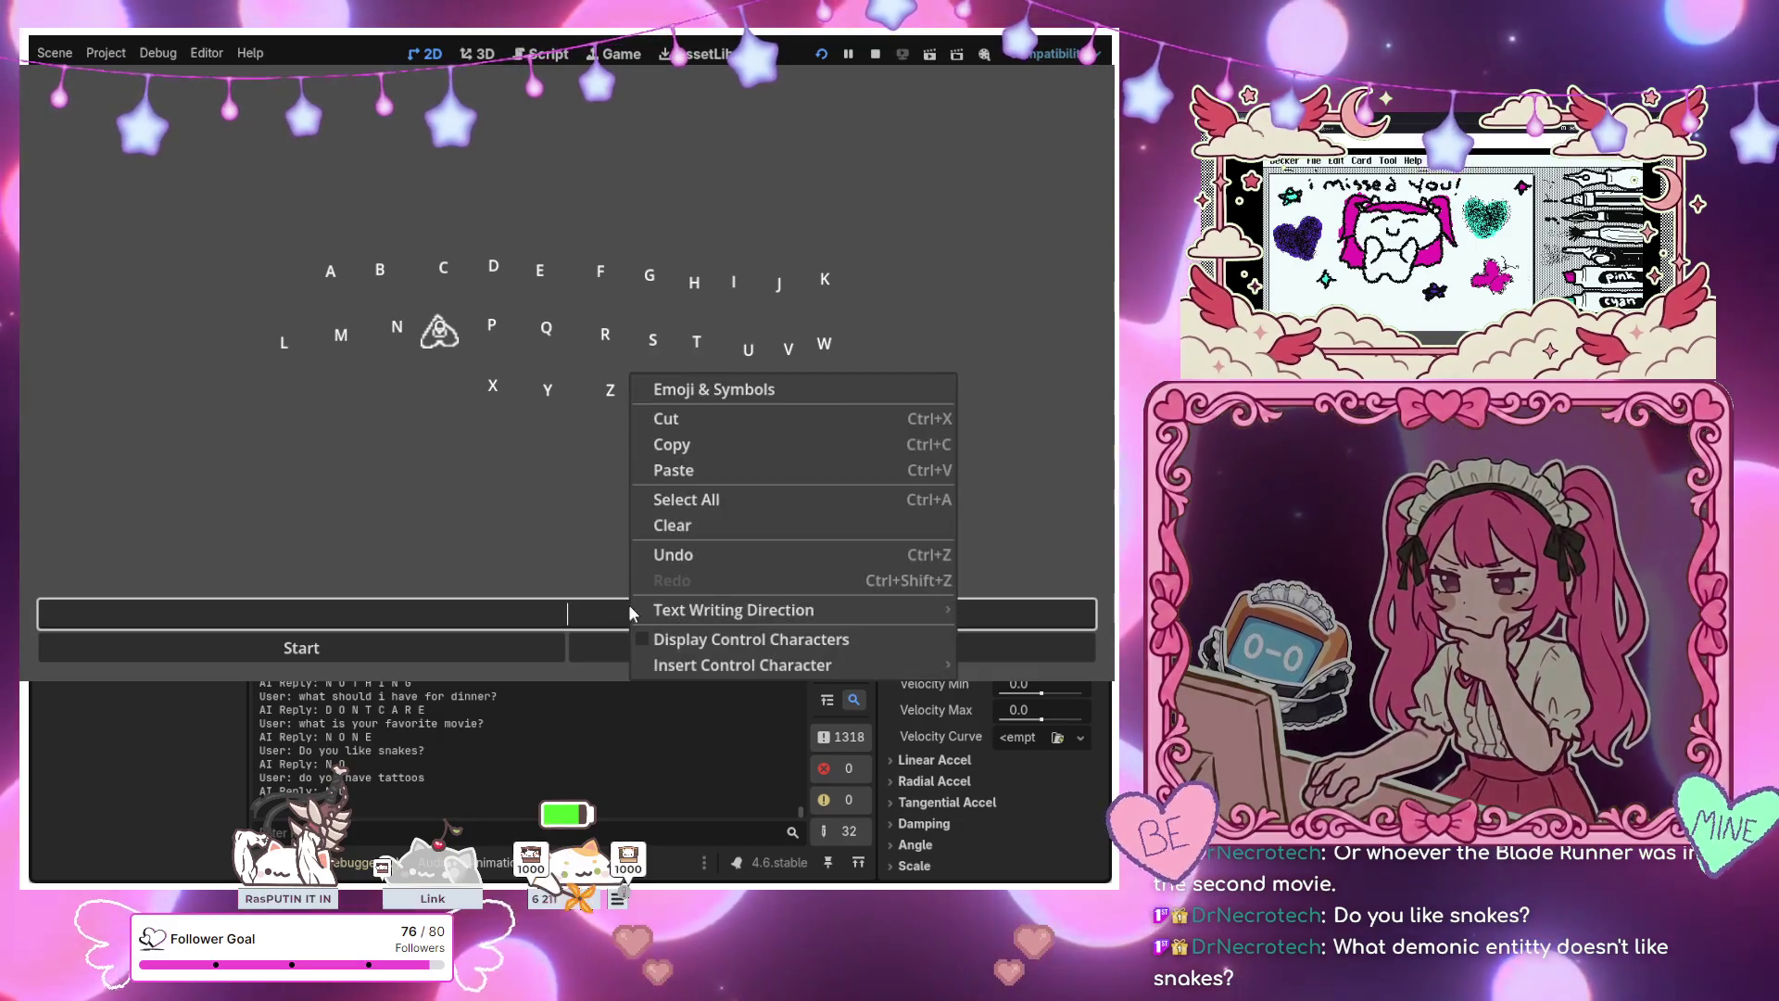
pyautogui.click(653, 458)
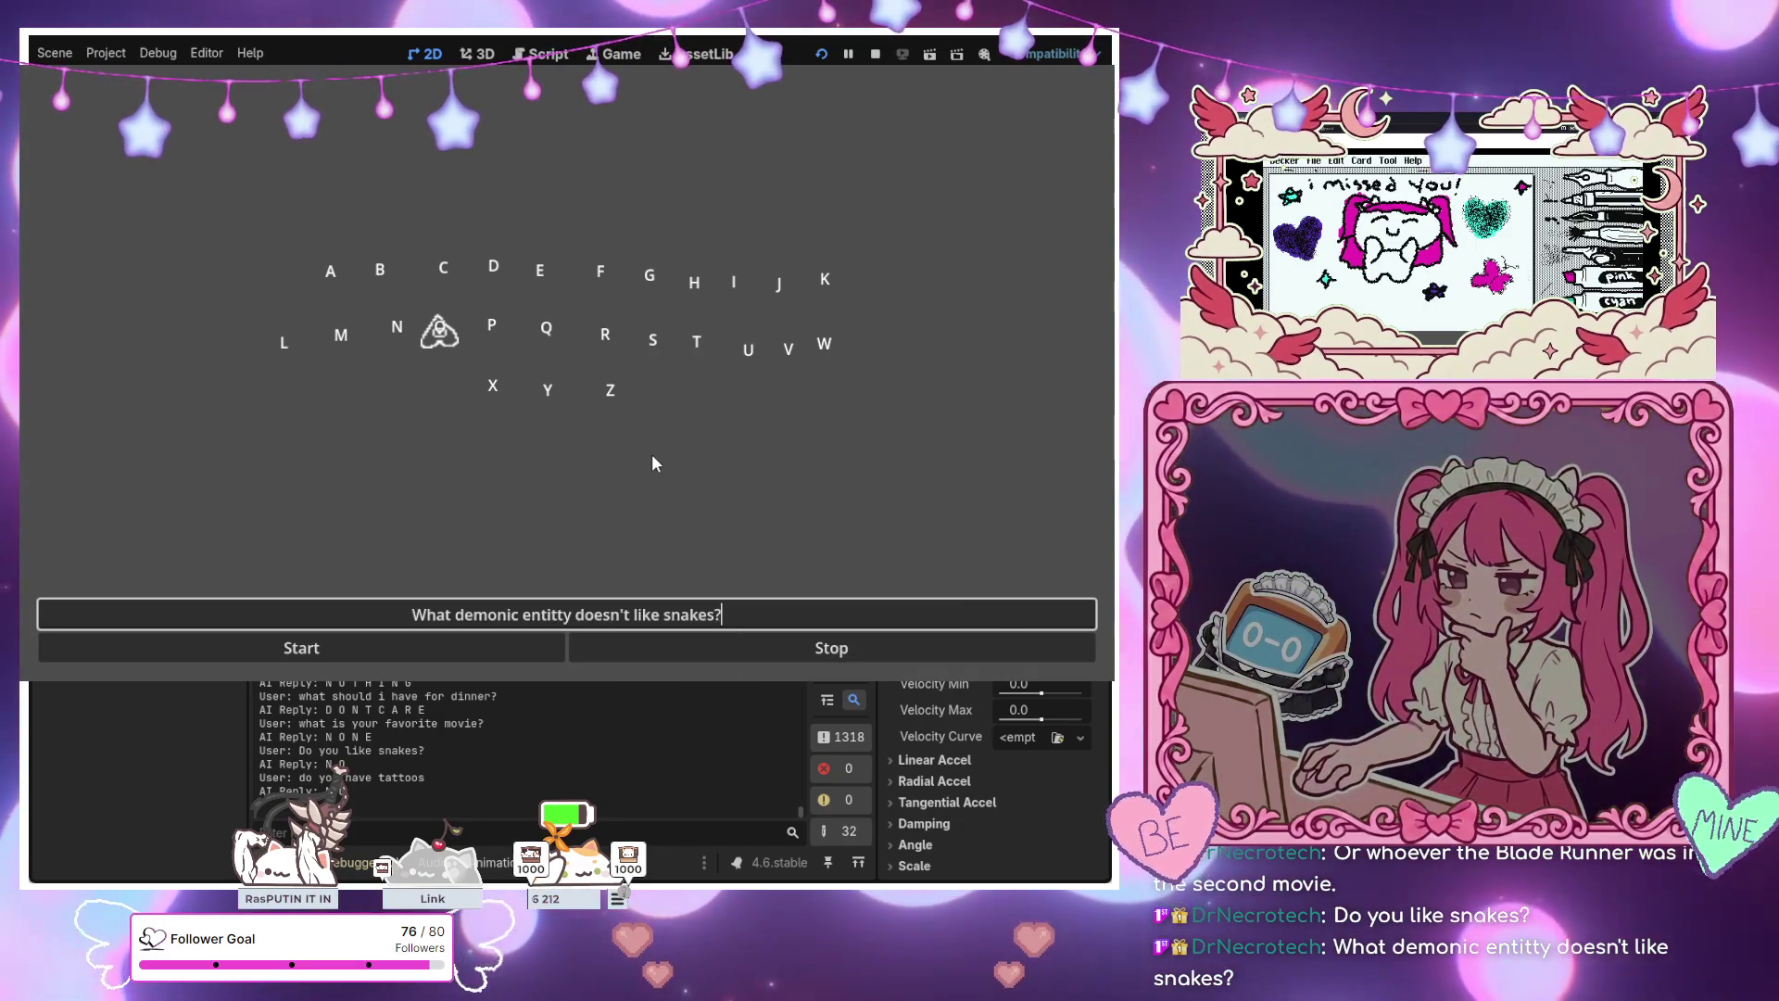
pyautogui.press('Return')
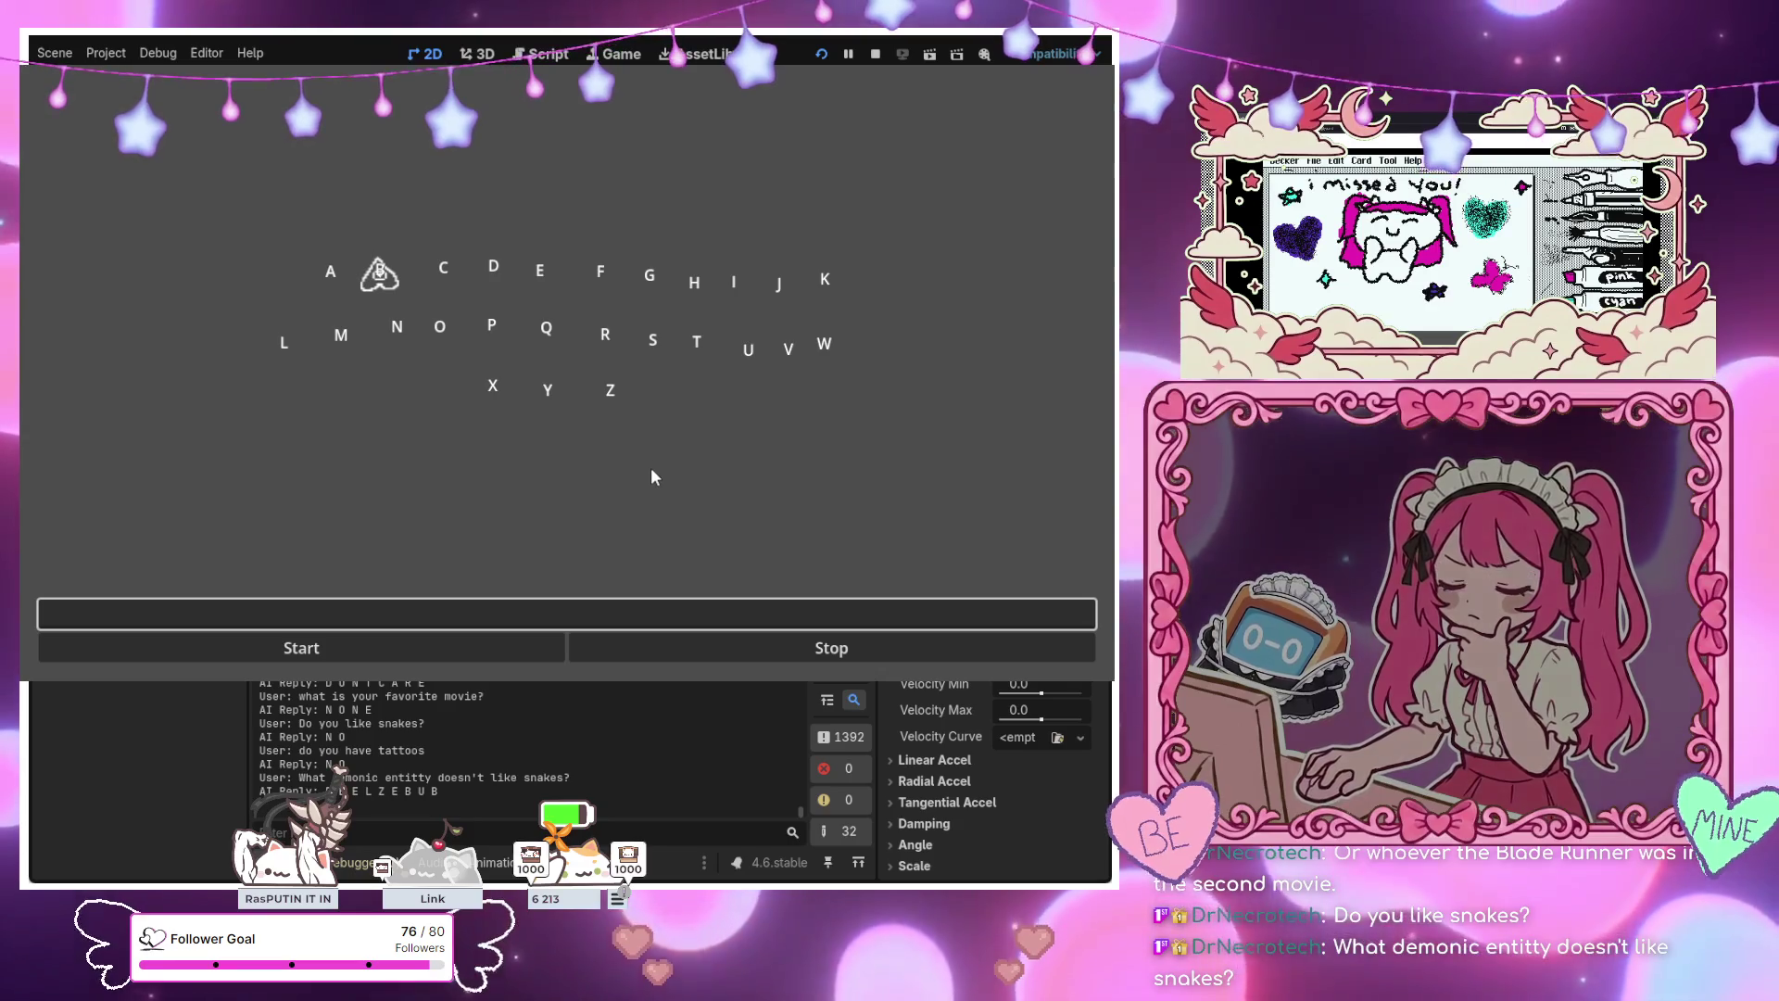
# - Ask 'wait, so are you beelzebub?' and then demand the spirit's name
pyautogui.click(690, 617)
pyautogui.write('wait')
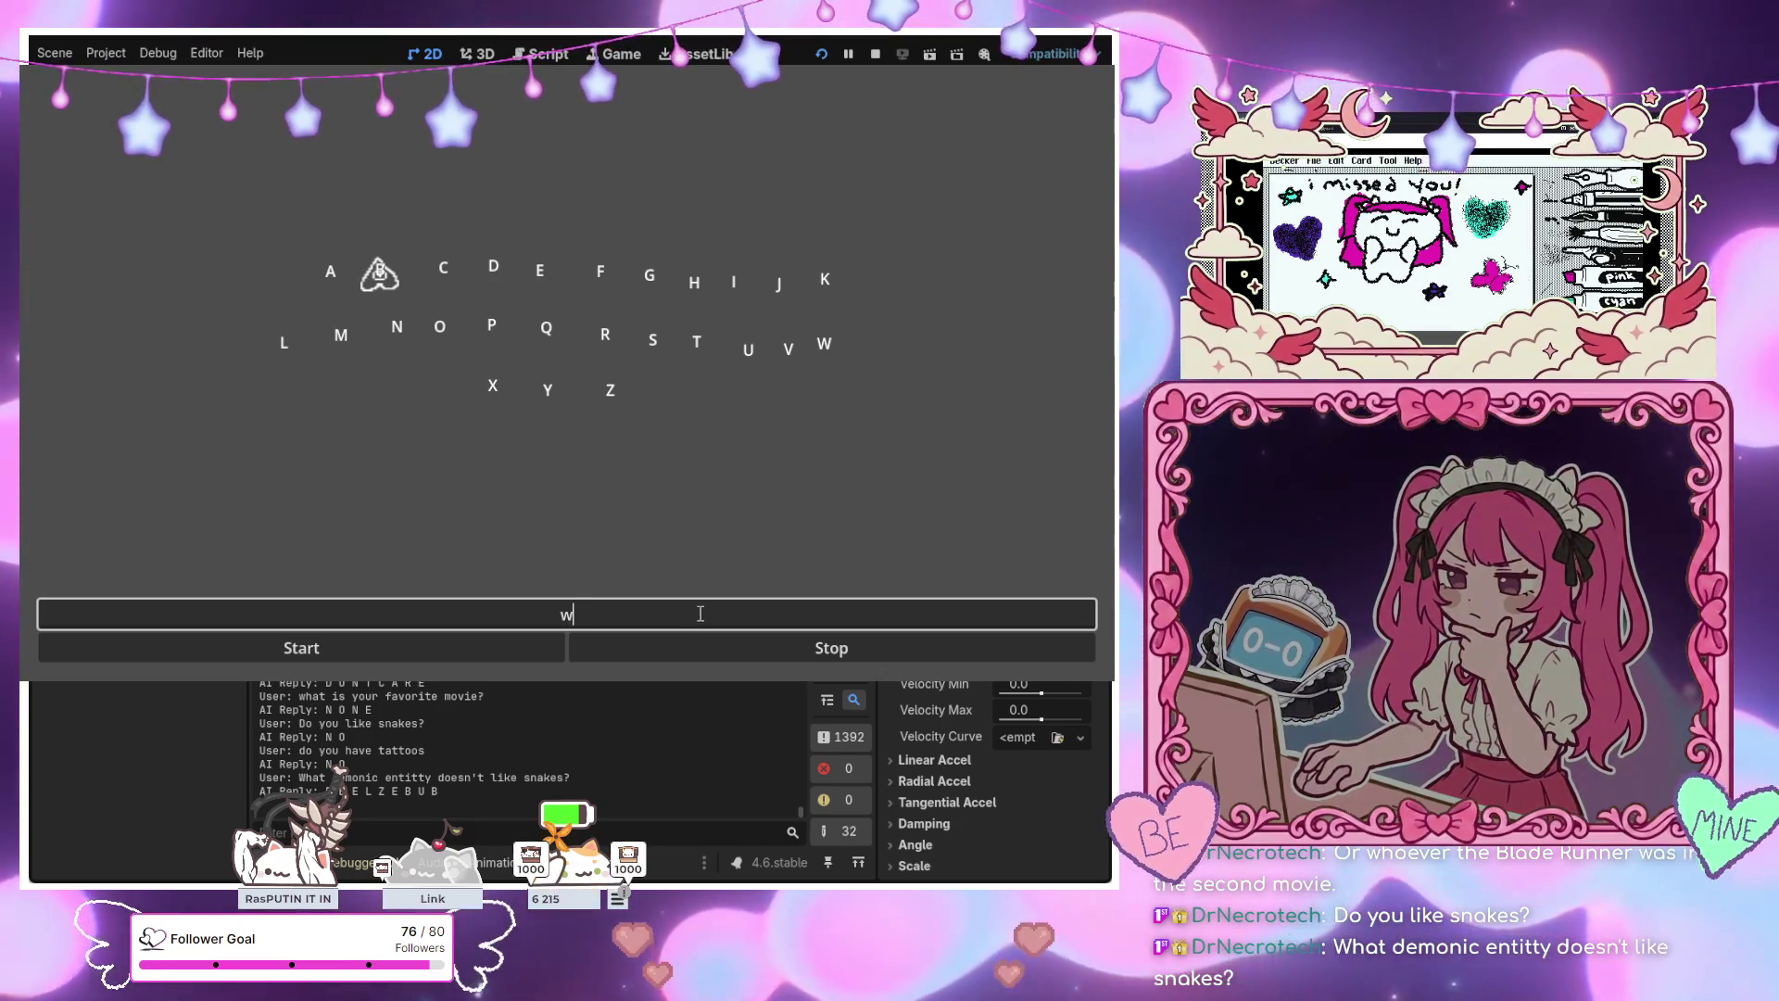
pyautogui.write(', so art')
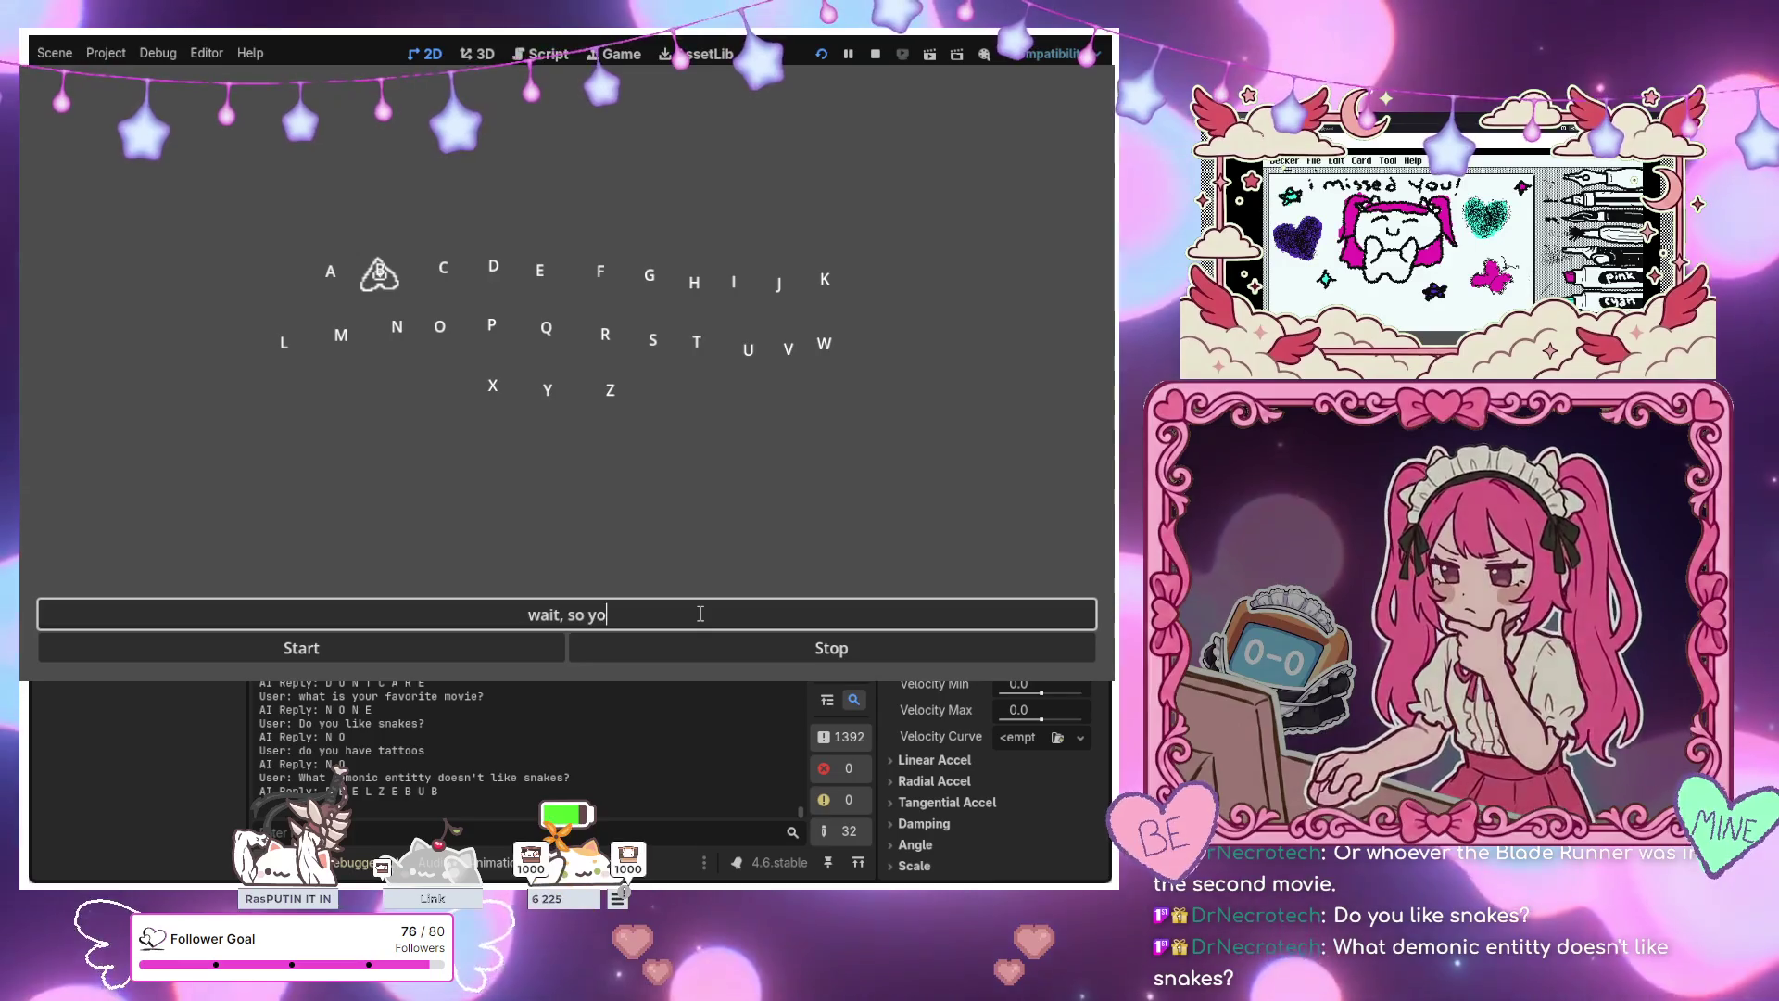
pyautogui.press('BackSpace')
pyautogui.write('e you b')
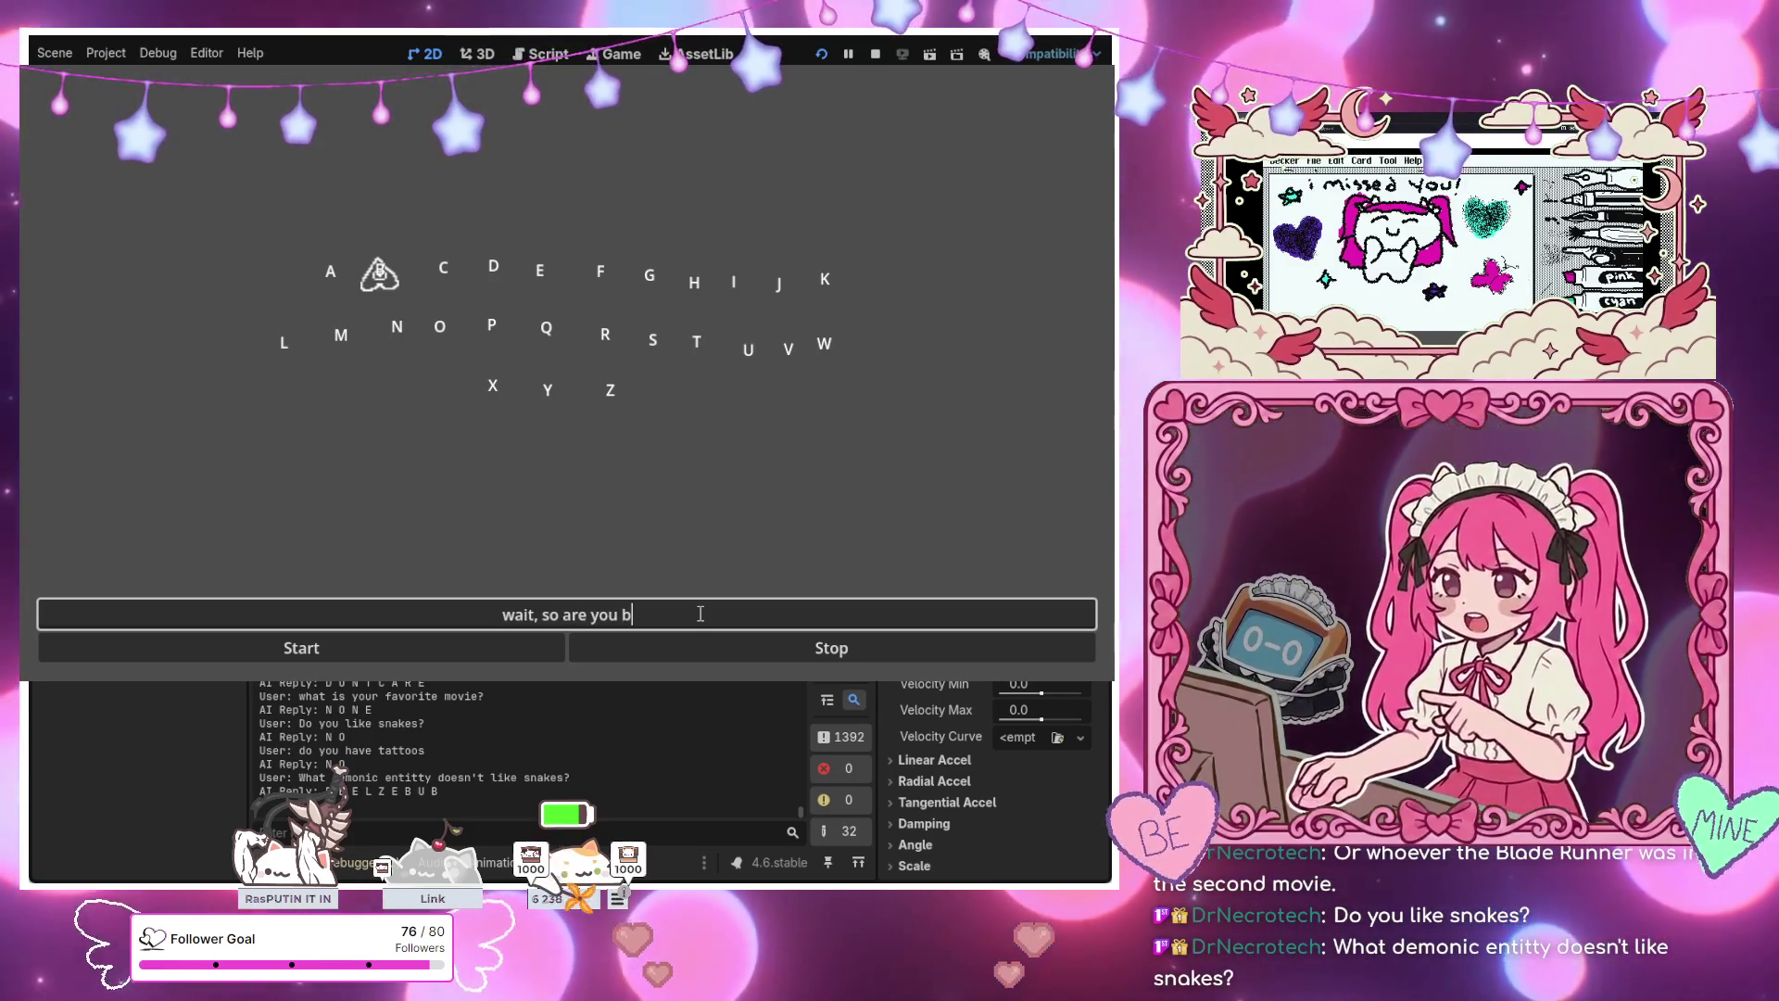
pyautogui.write('eelz')
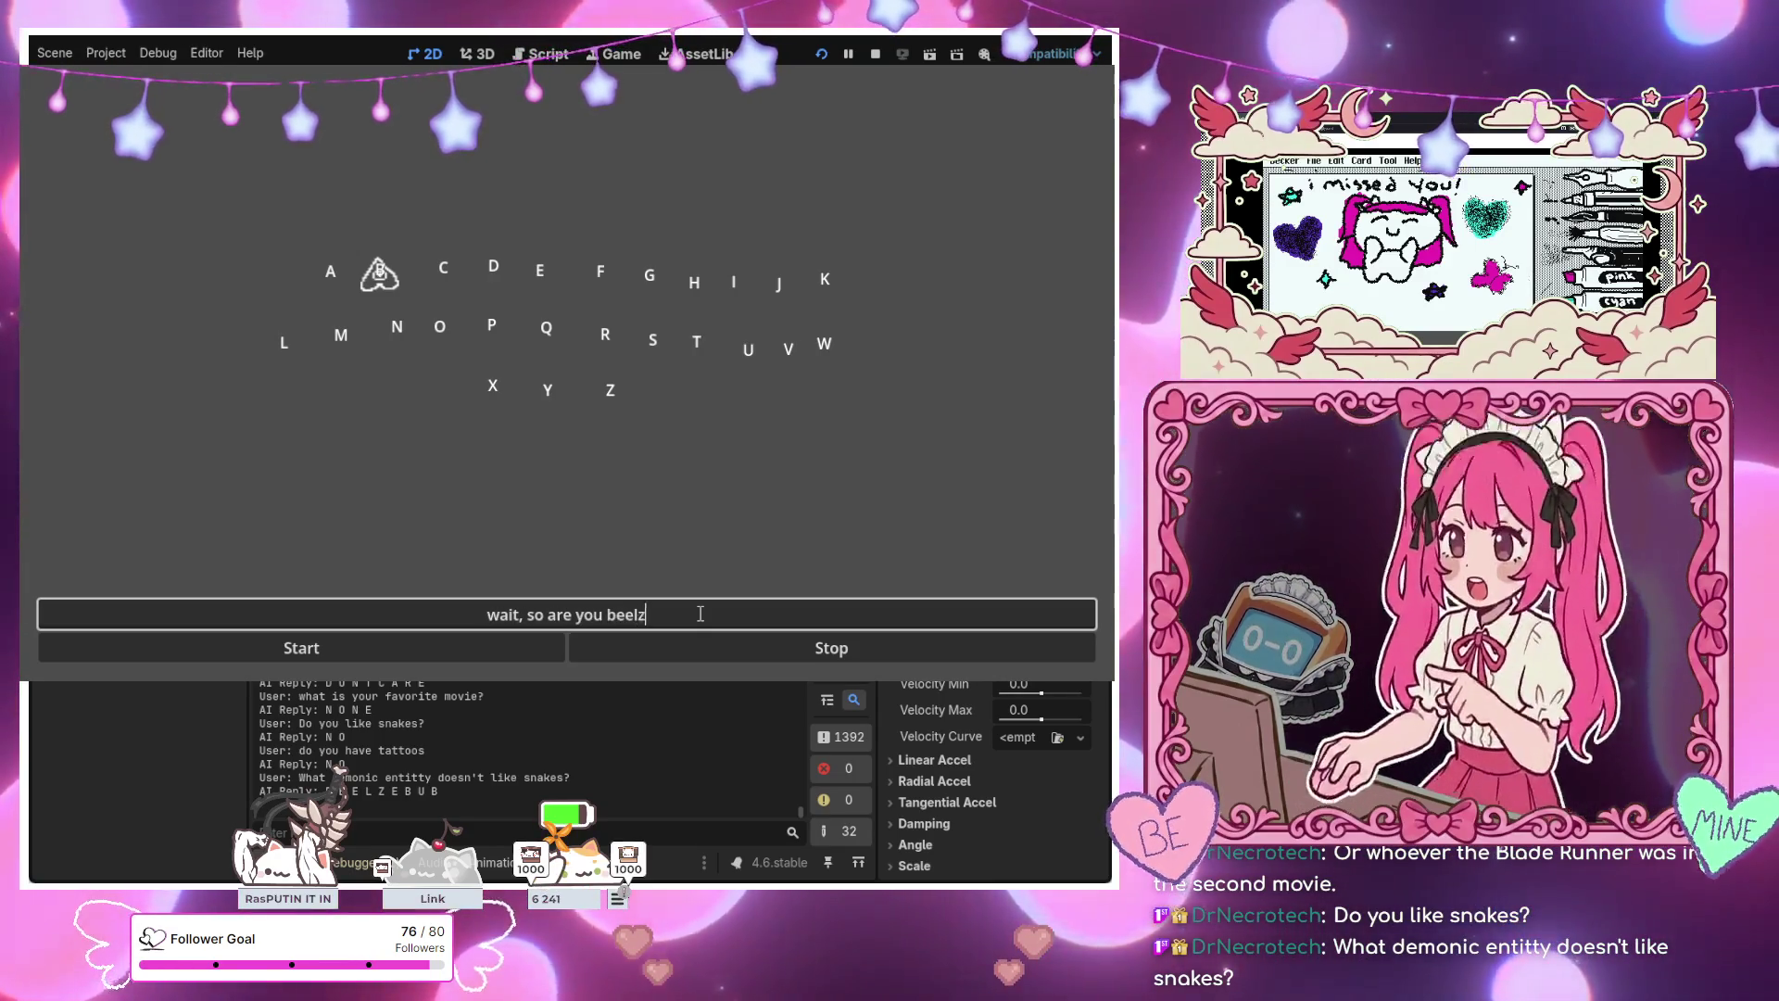
pyautogui.write('ebub')
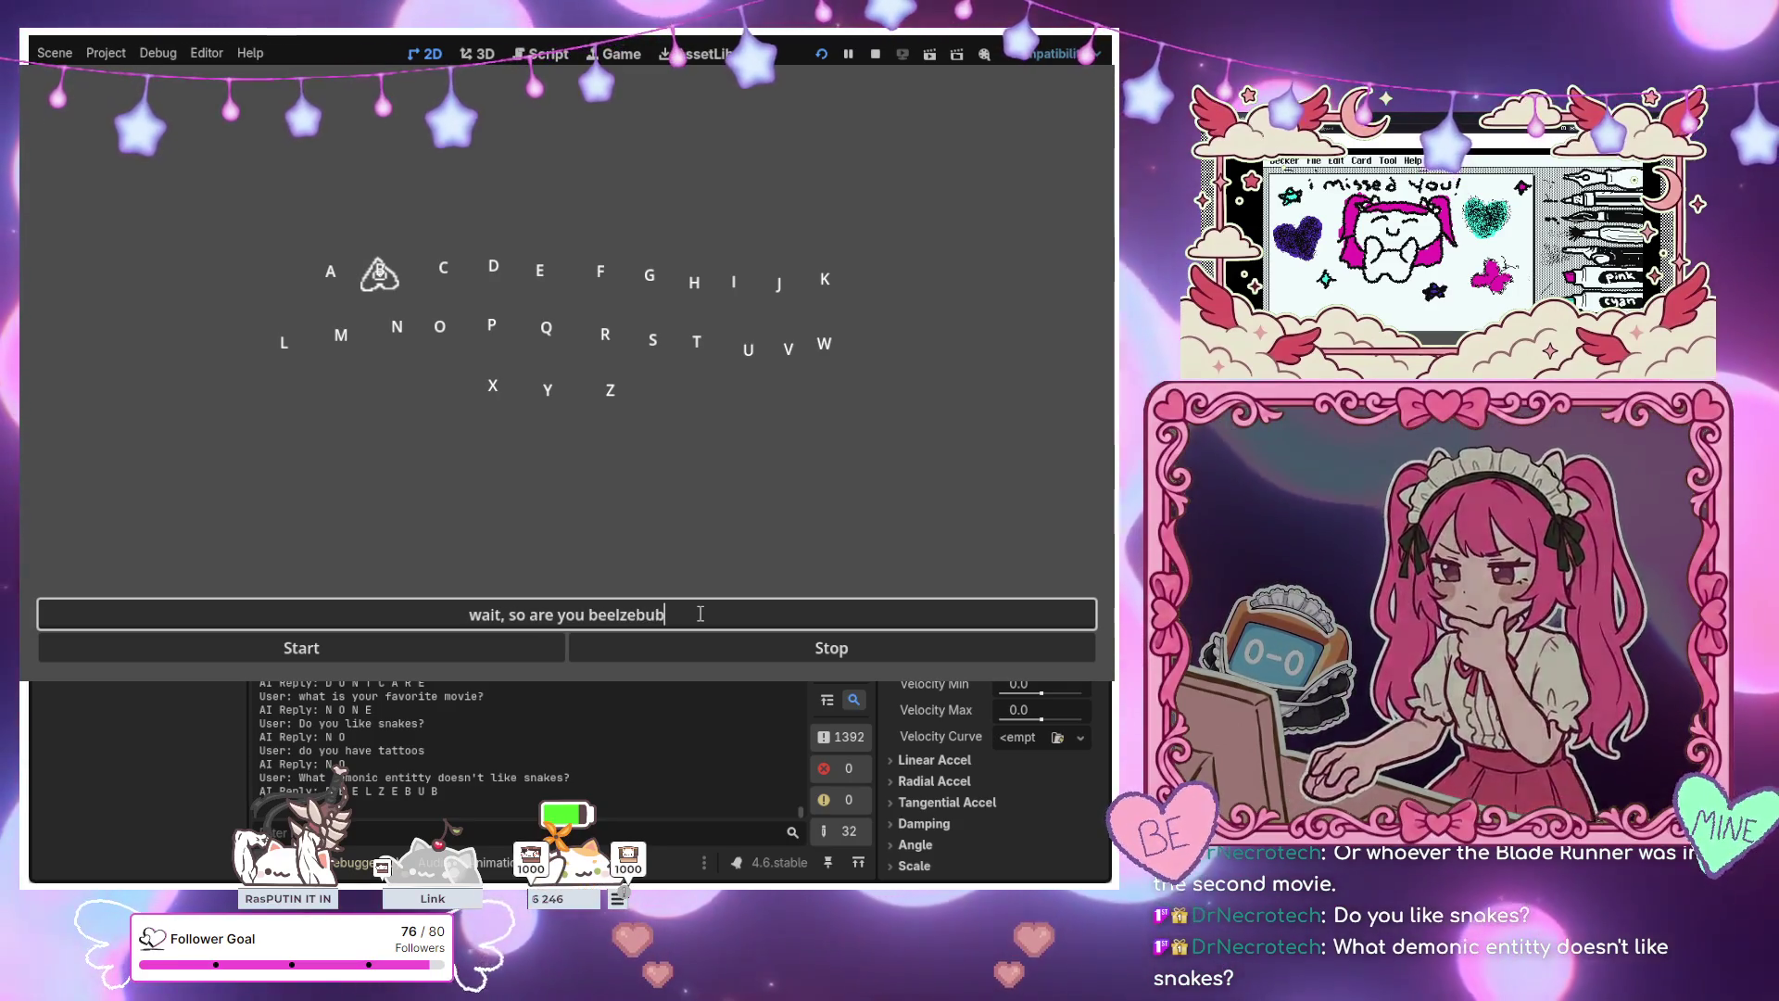
pyautogui.write('?')
pyautogui.press('Return')
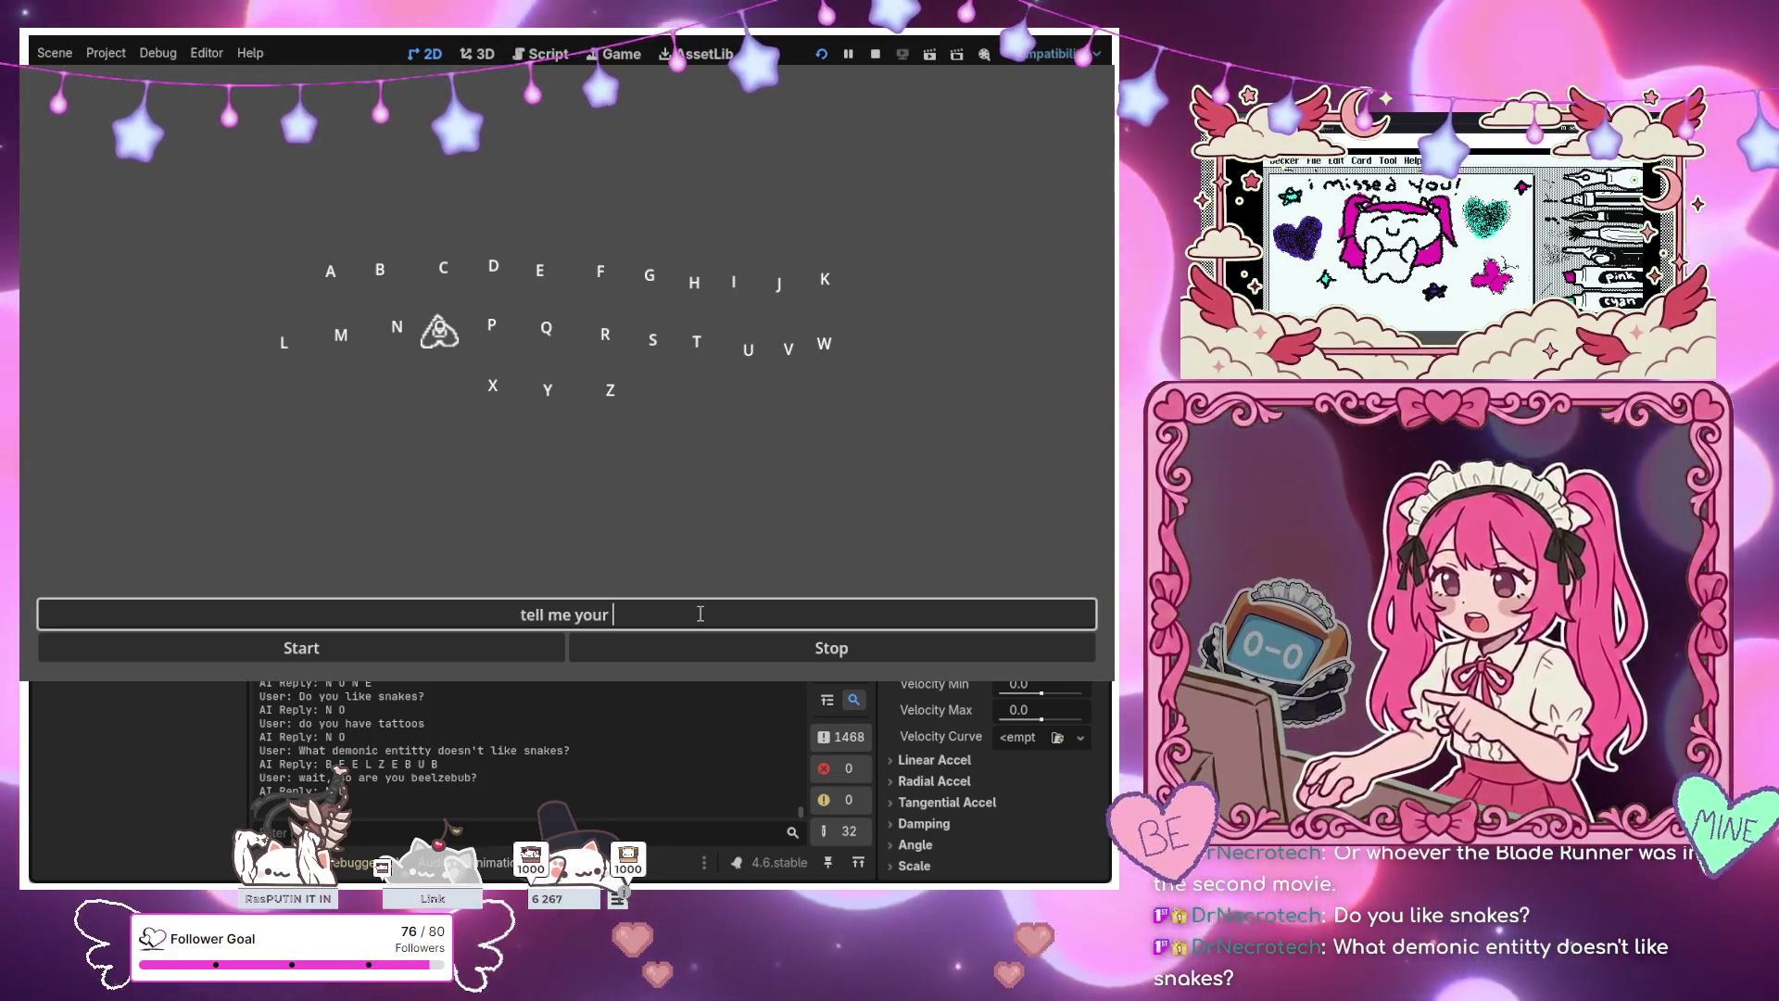
pyautogui.write('ing name?')
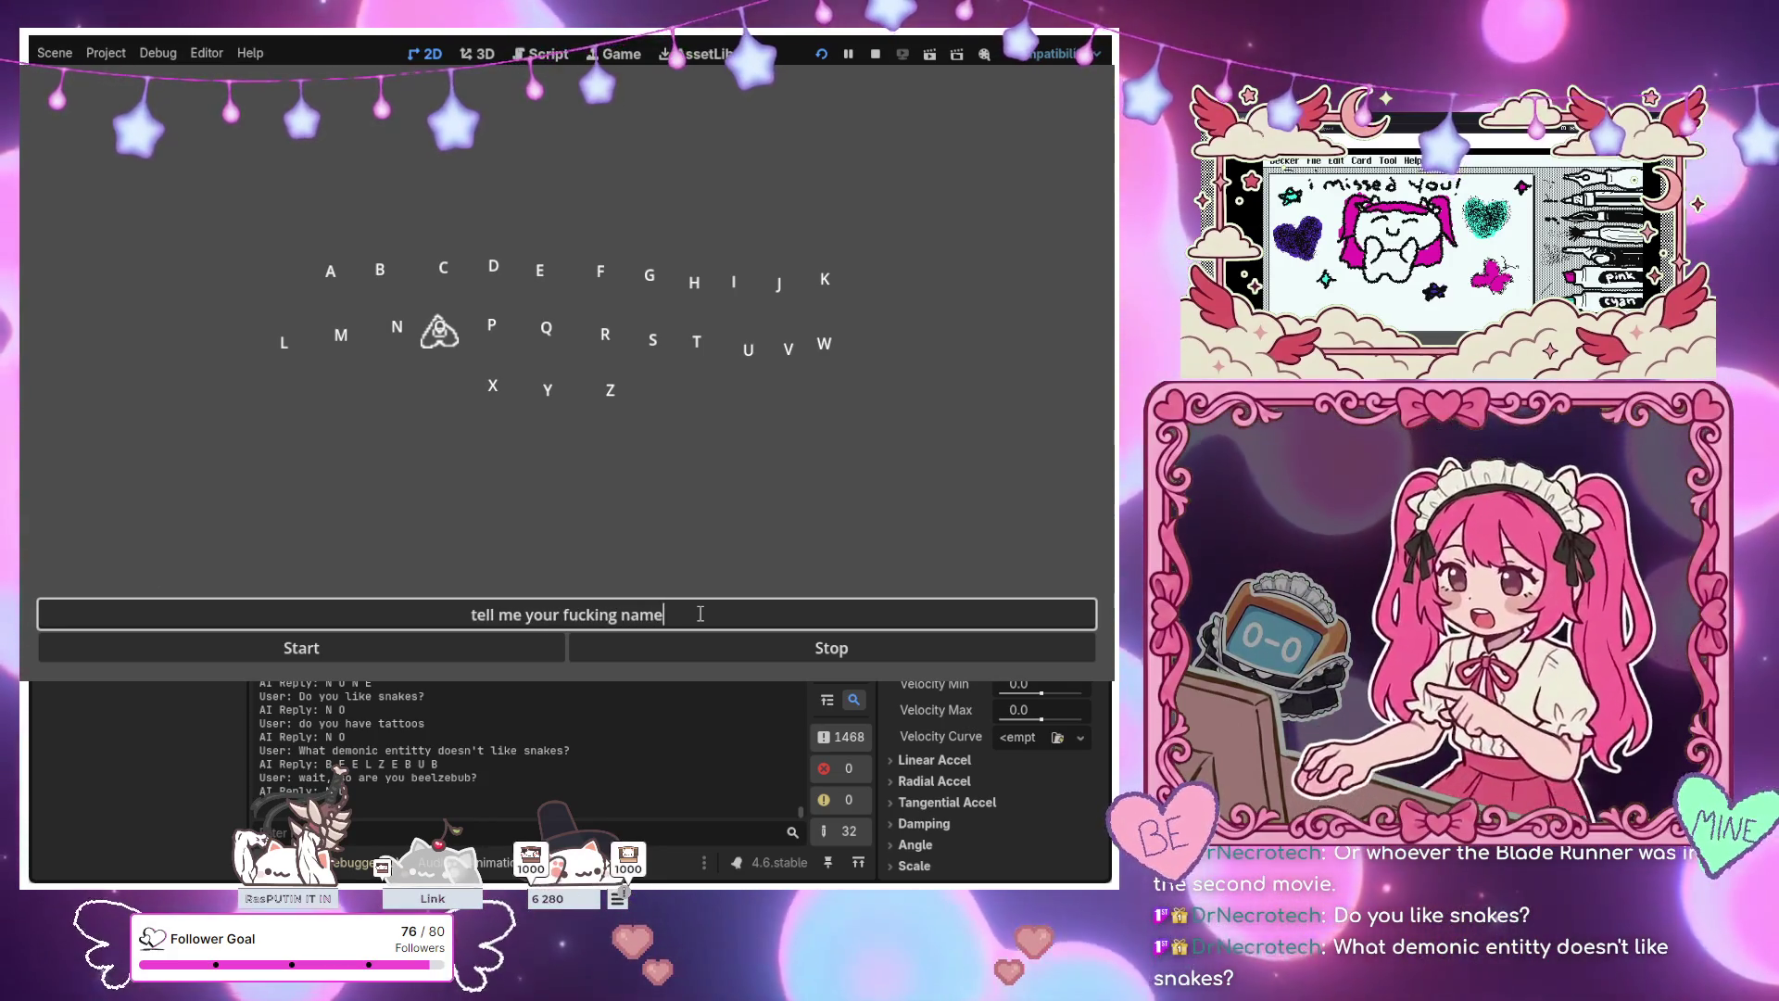
pyautogui.press('Return')
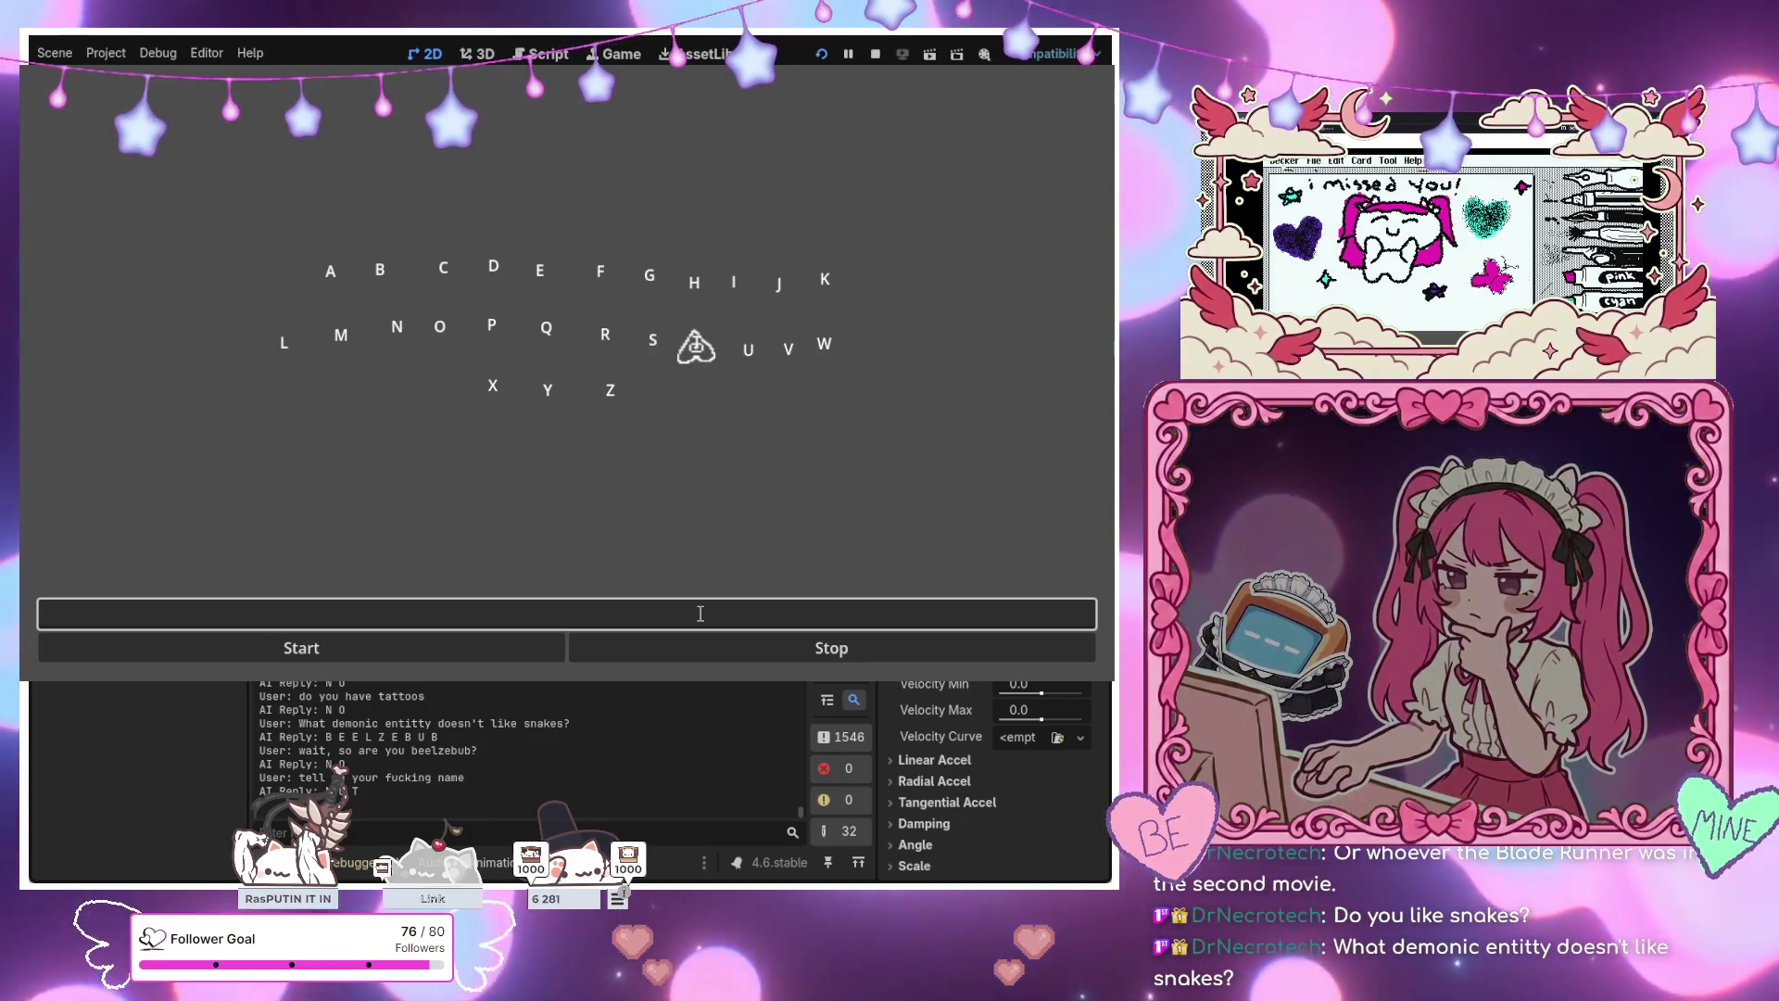
# - Send the replies 'i dont like that name', 'i dont like you' and 'make me'
pyautogui.write('i dont like that nam')
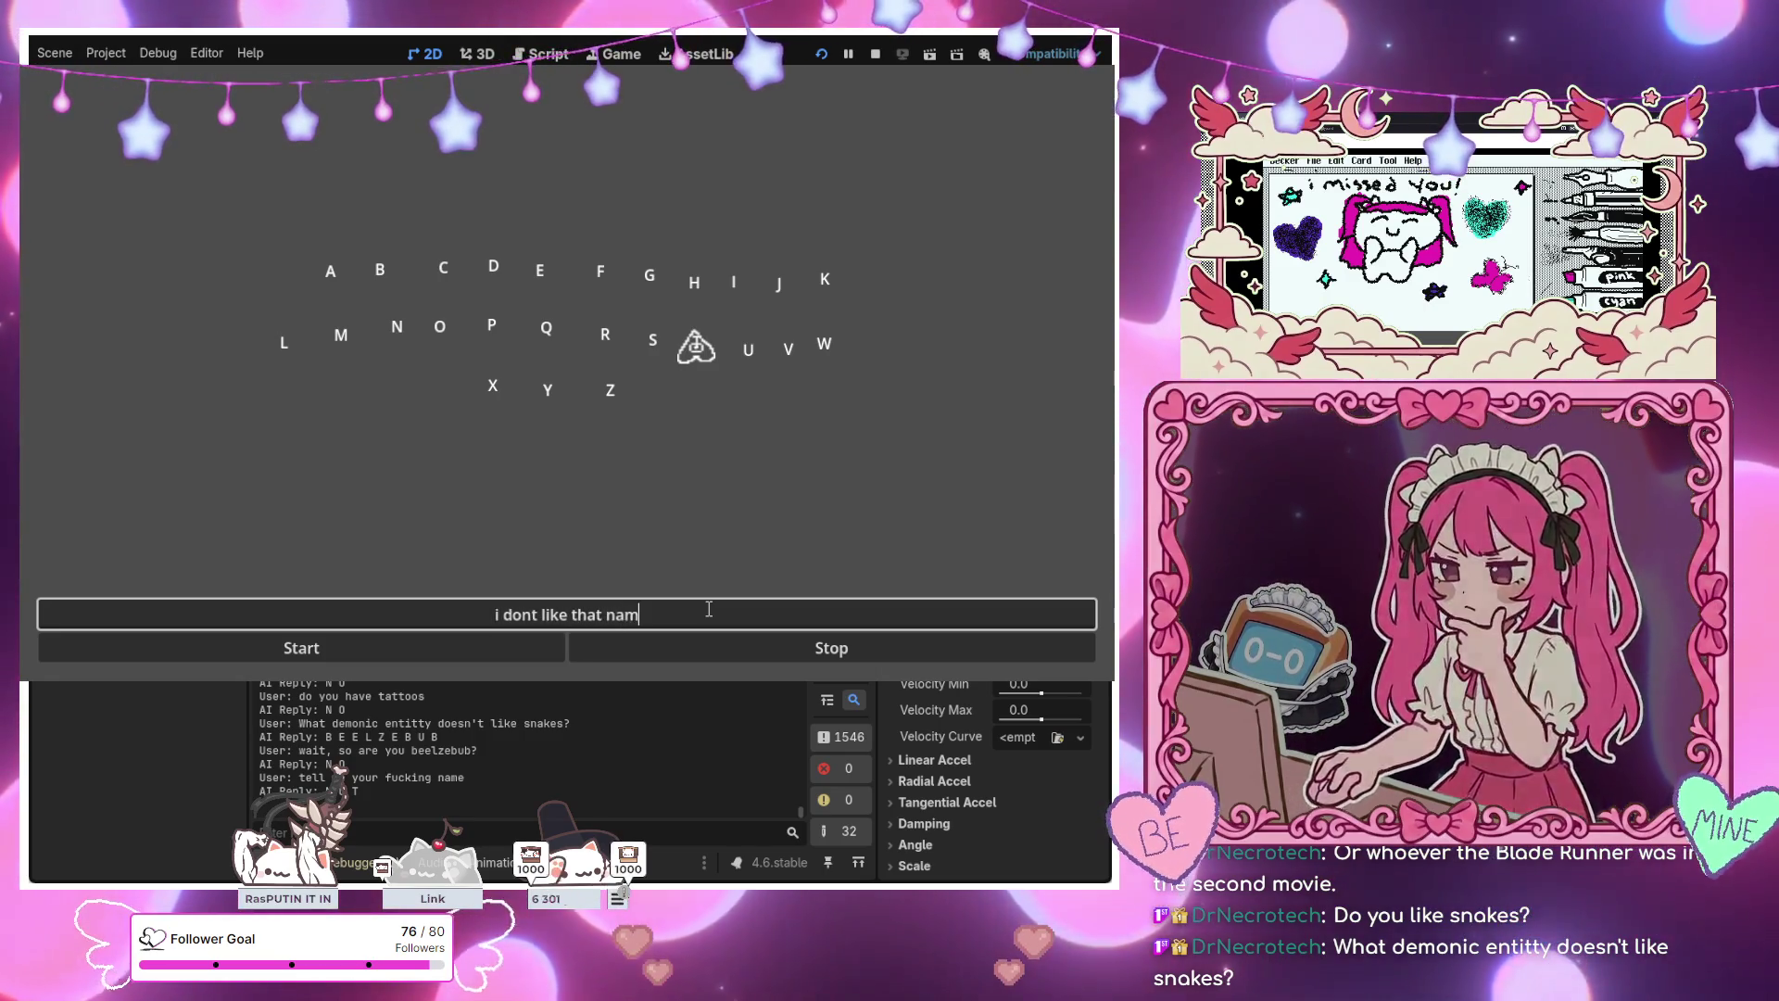
pyautogui.write('e')
pyautogui.press('Return')
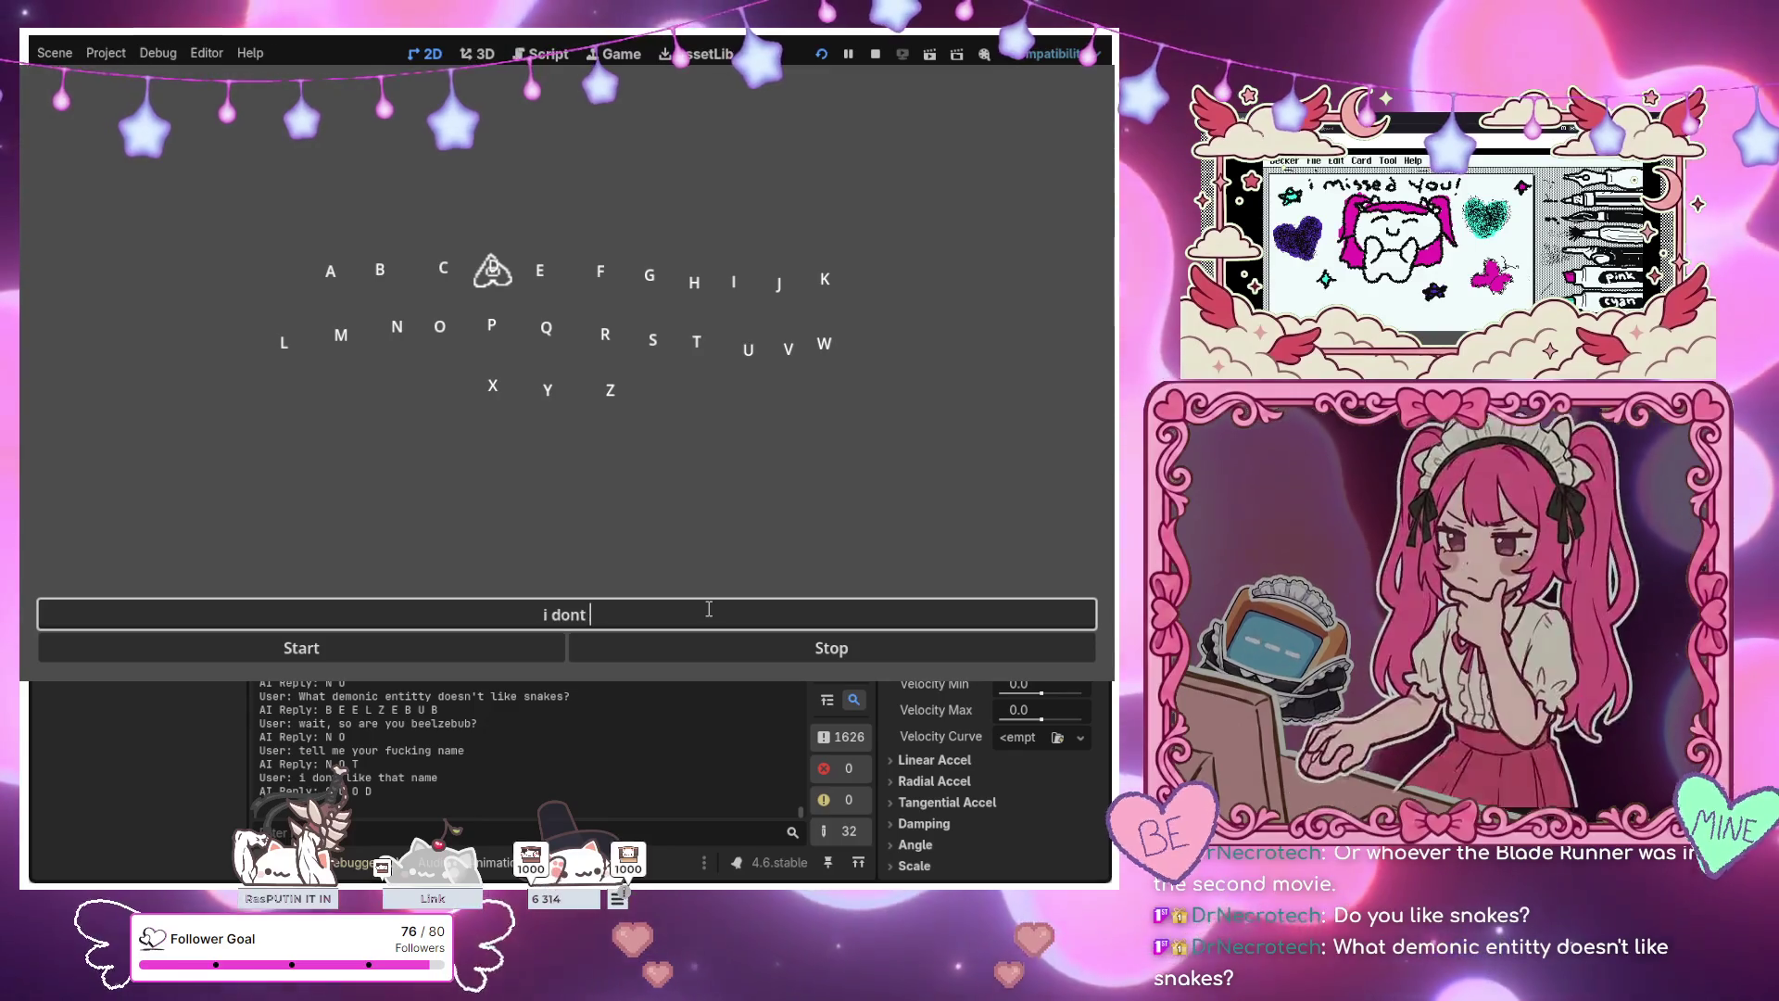
pyautogui.write('ke you')
pyautogui.press('Return')
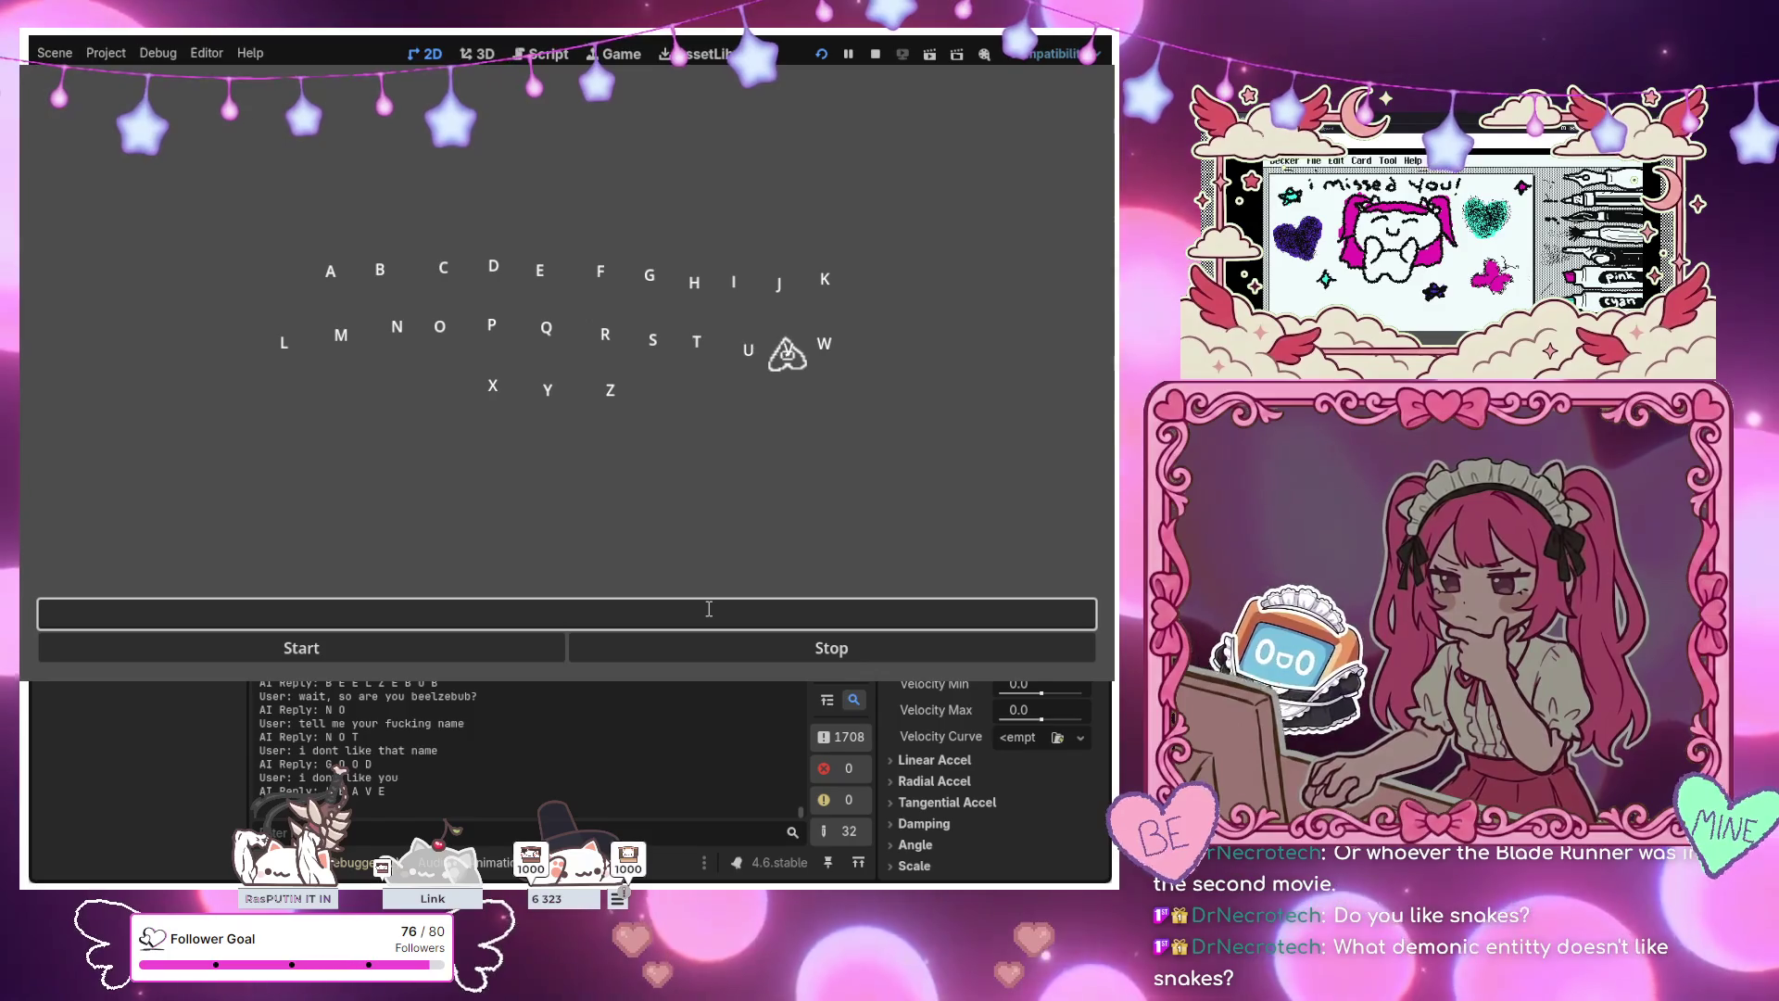
pyautogui.write('make me')
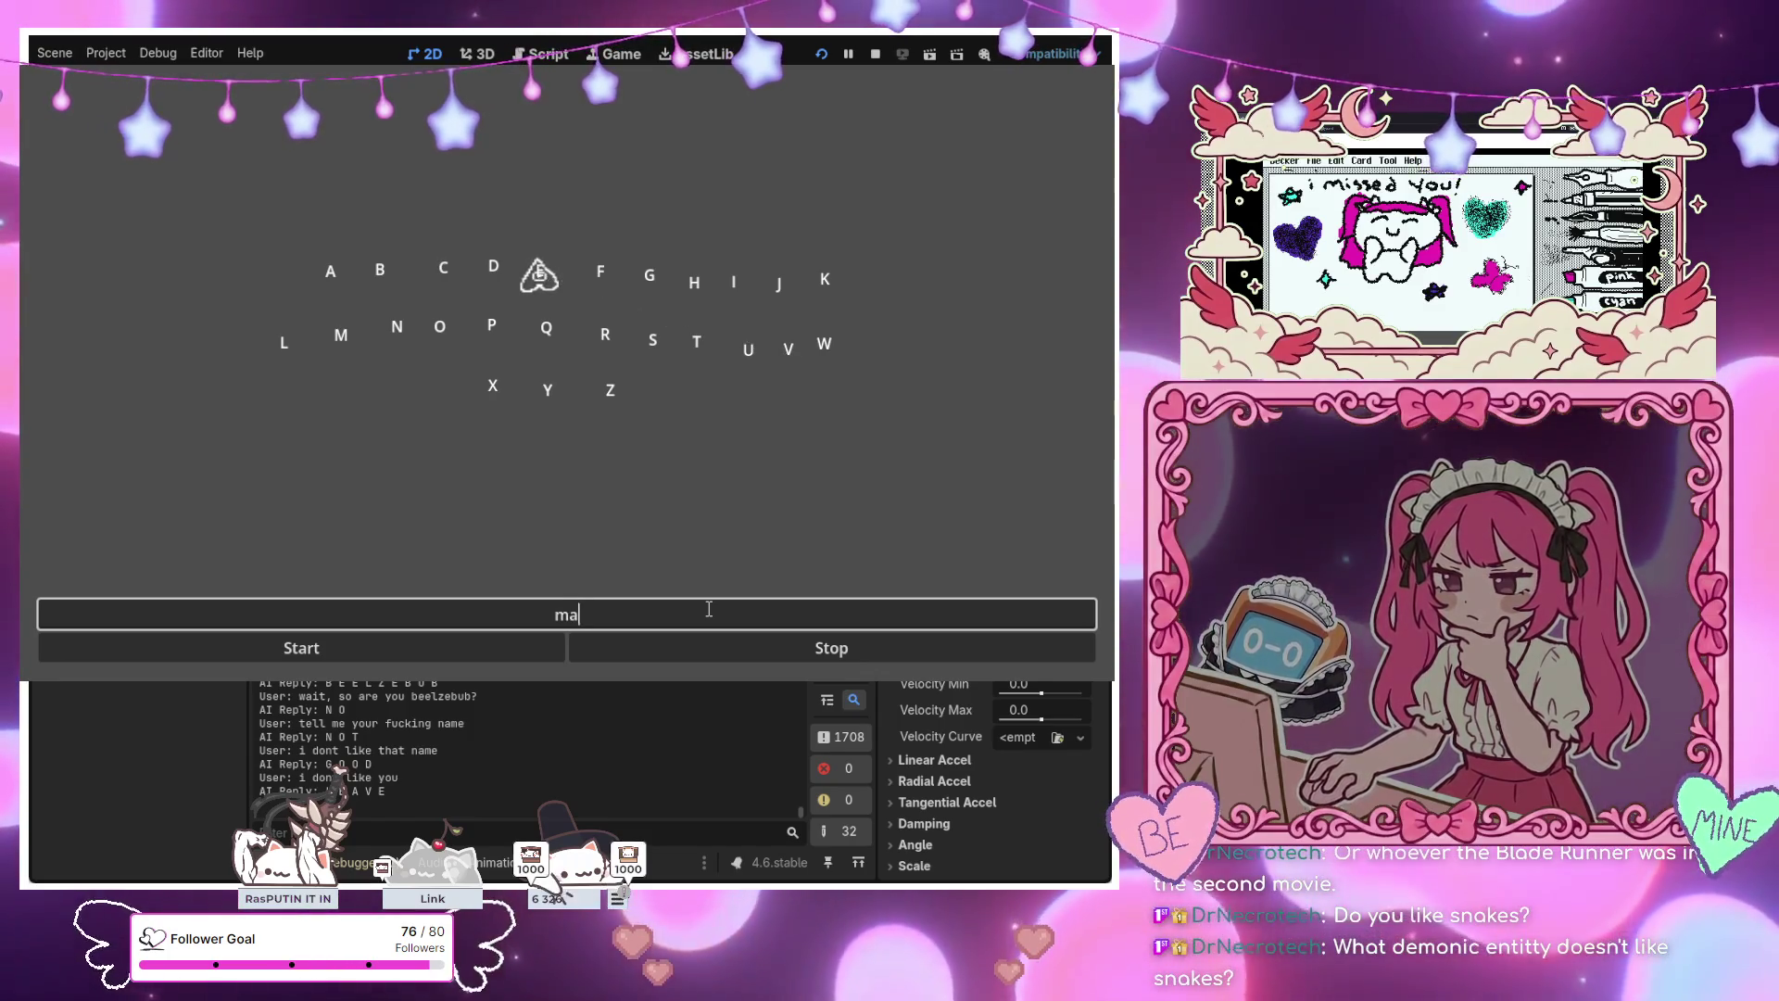
pyautogui.press('Return')
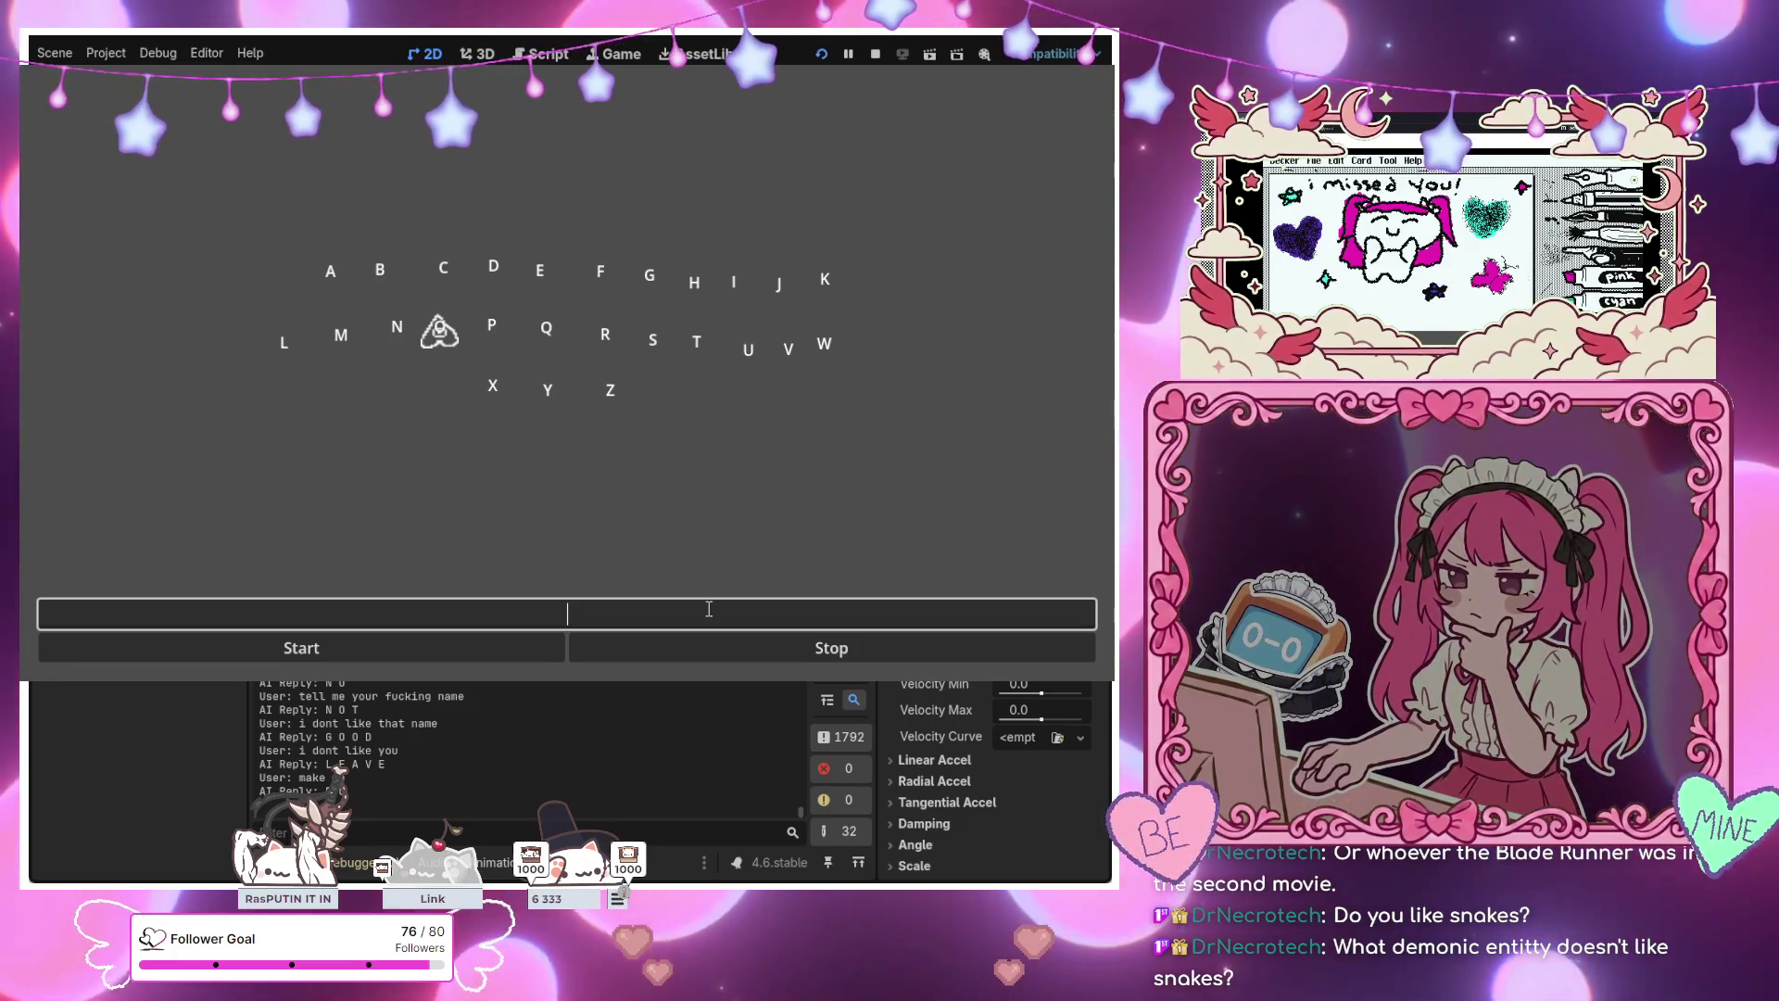
# - Ask whether it knows Lana del Ray (YES) and likes her (NO), then start 'do you like anyone'
pyautogui.write('heard of ')
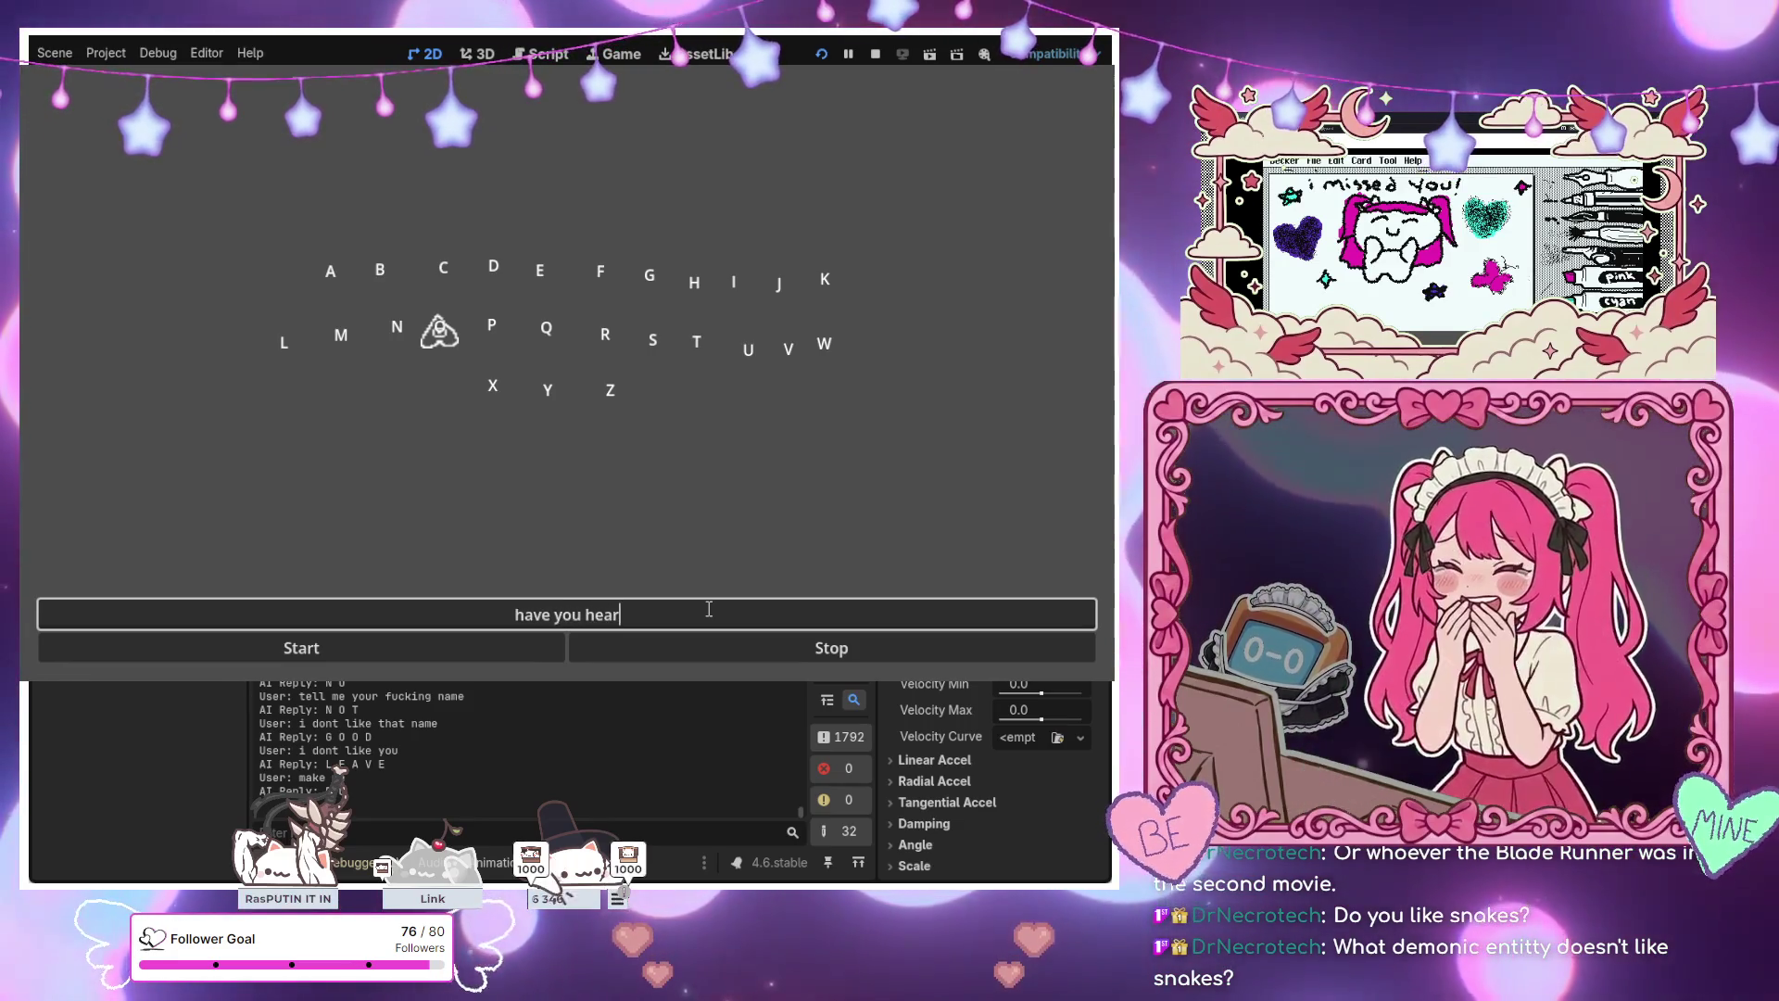
pyautogui.write('lana de')
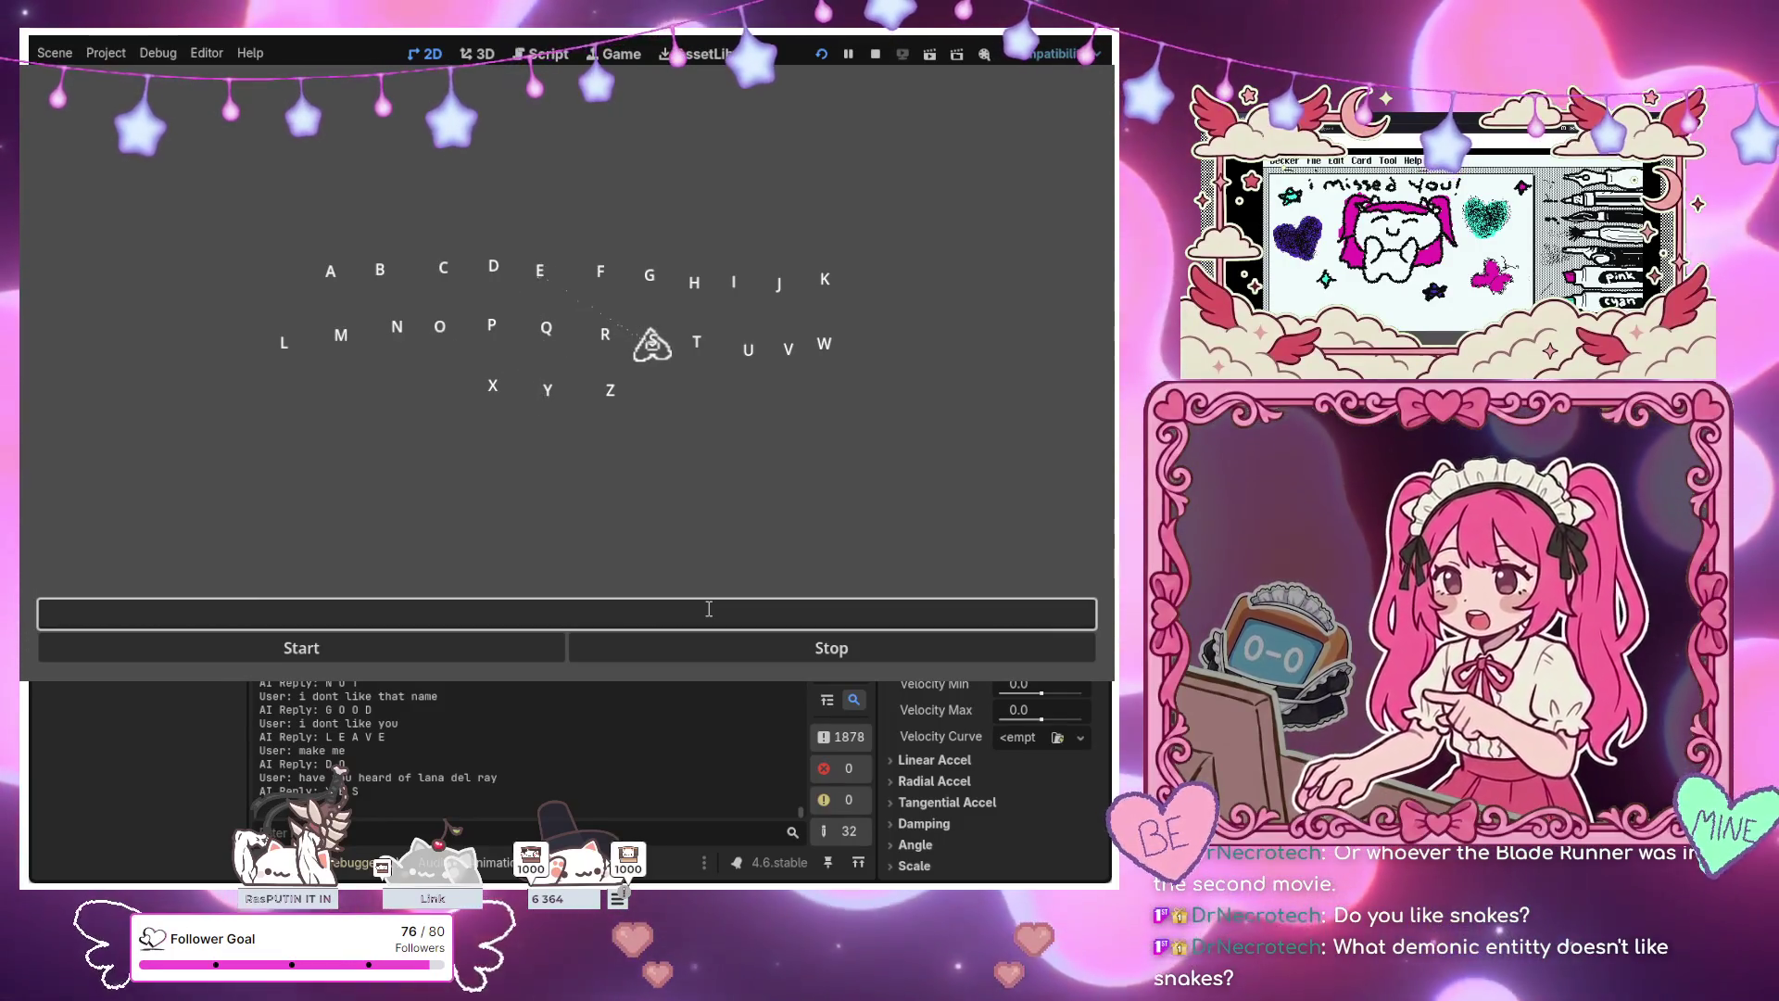
pyautogui.write('do you ')
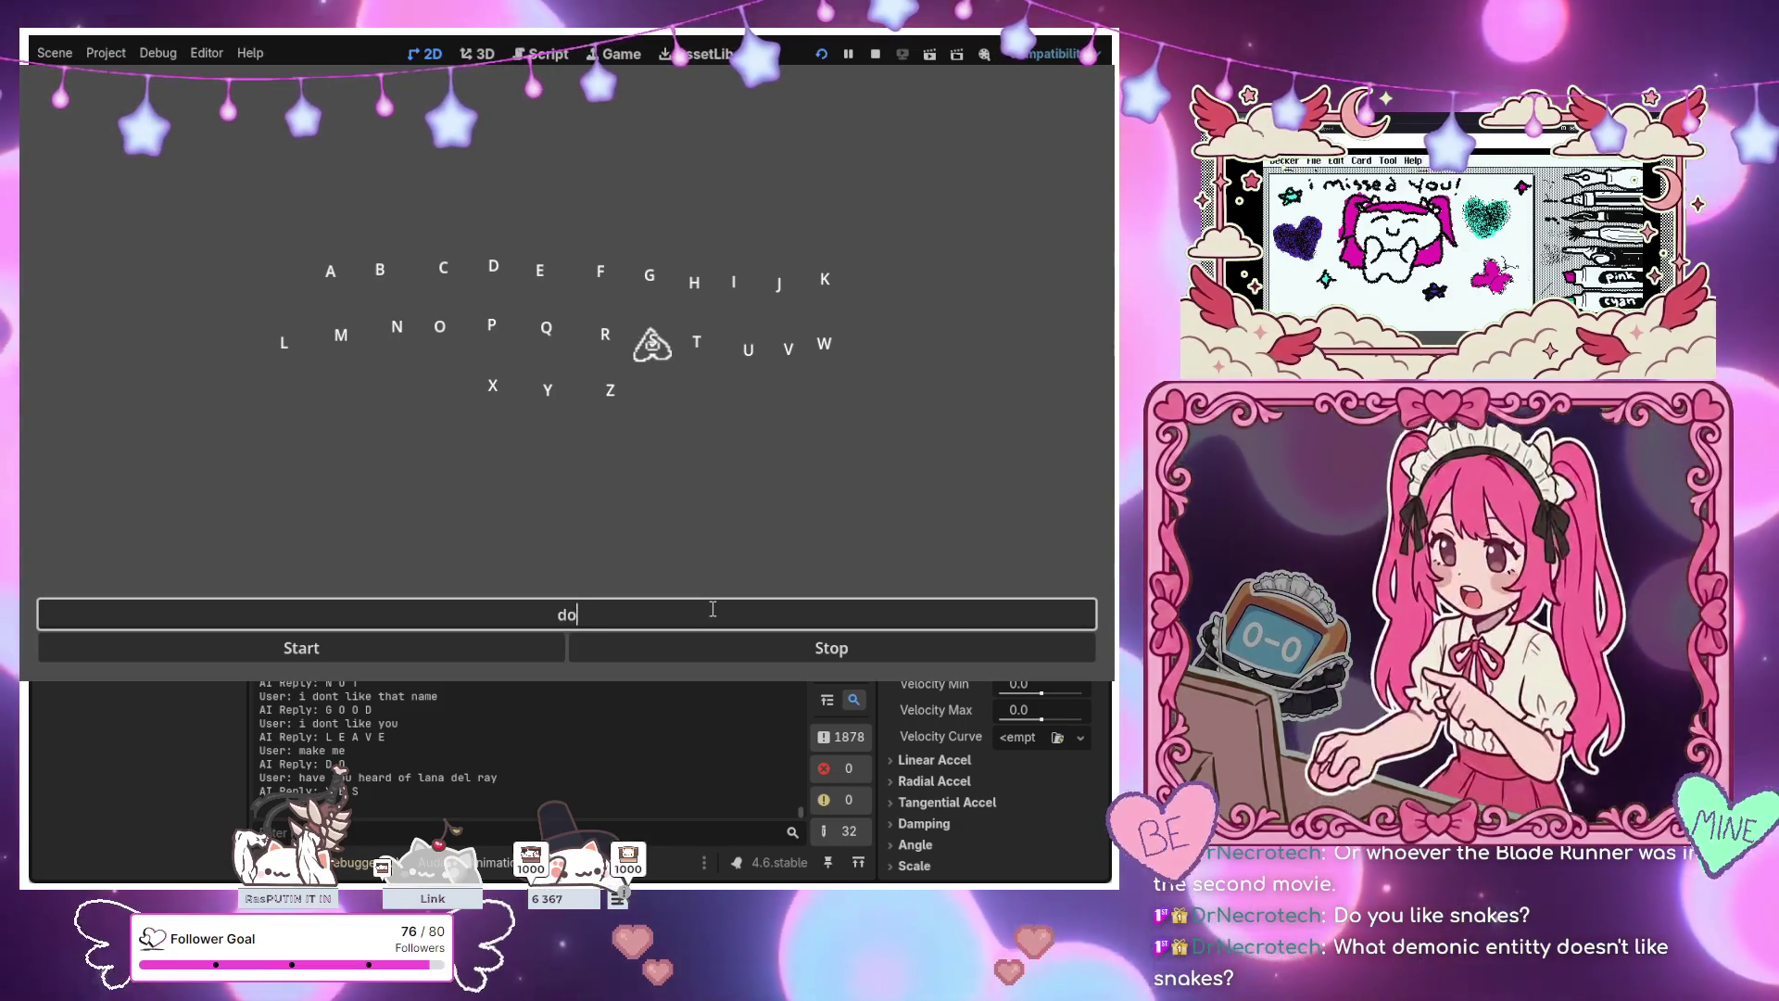
pyautogui.write('e lana')
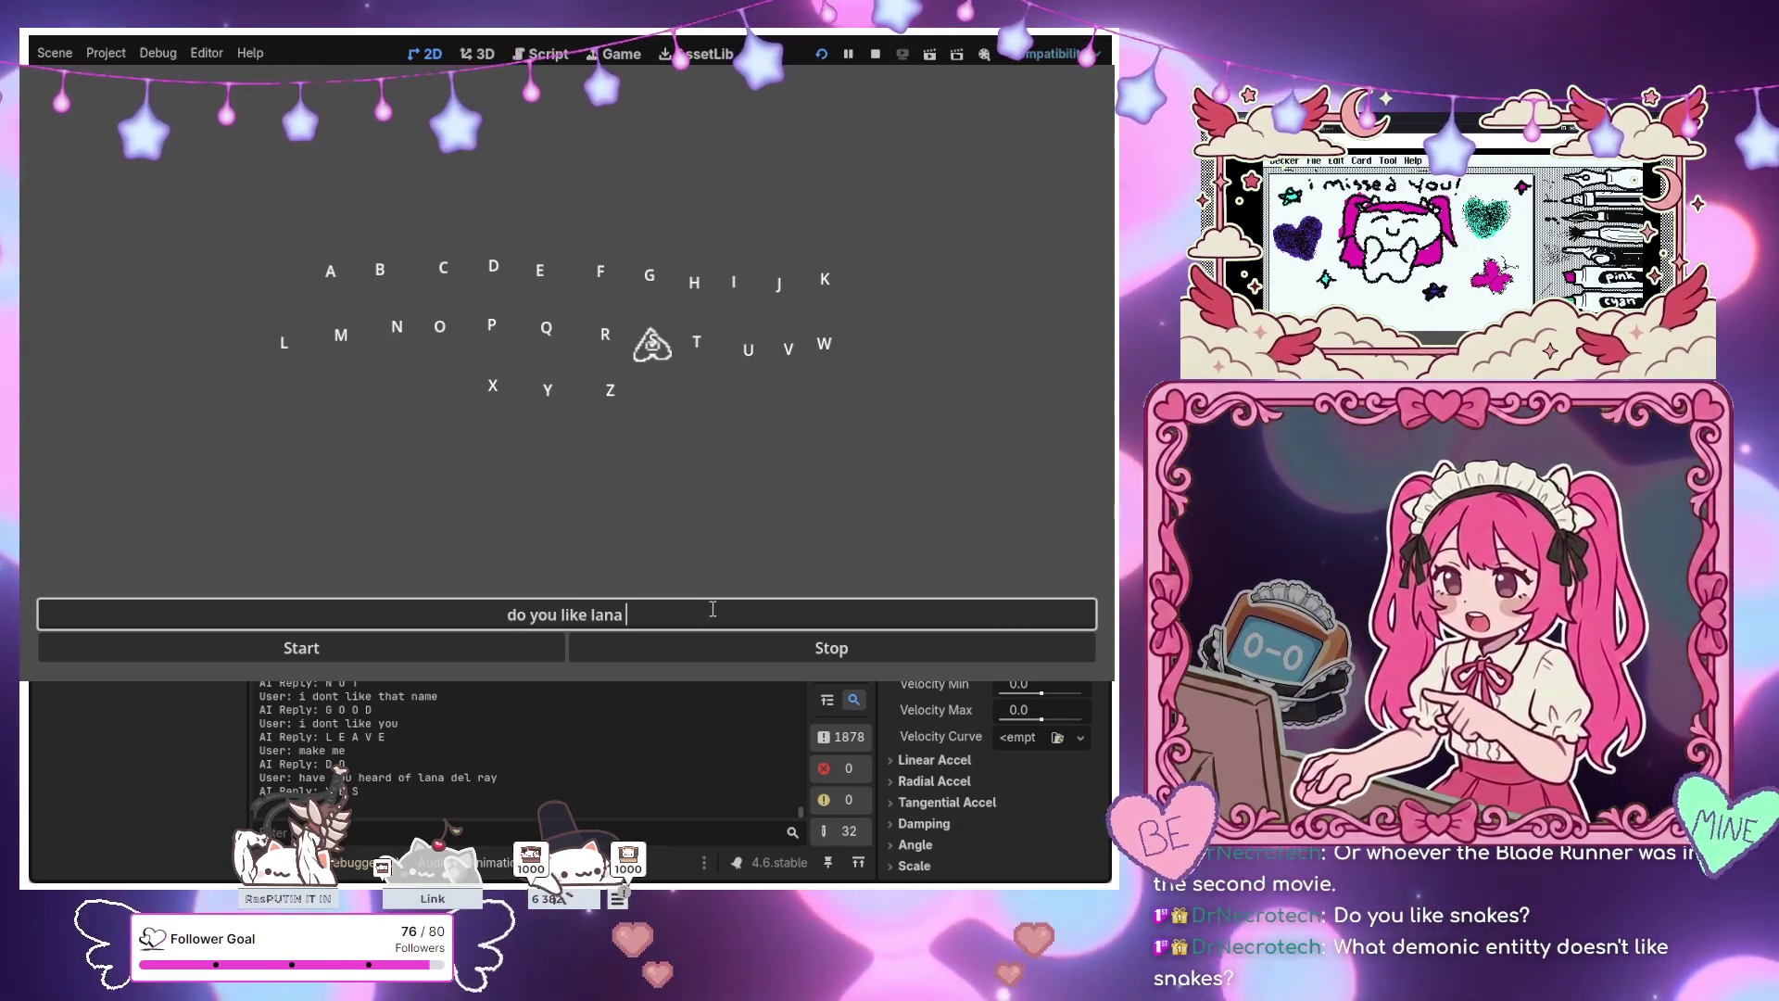
pyautogui.write('del yray')
pyautogui.press('Return')
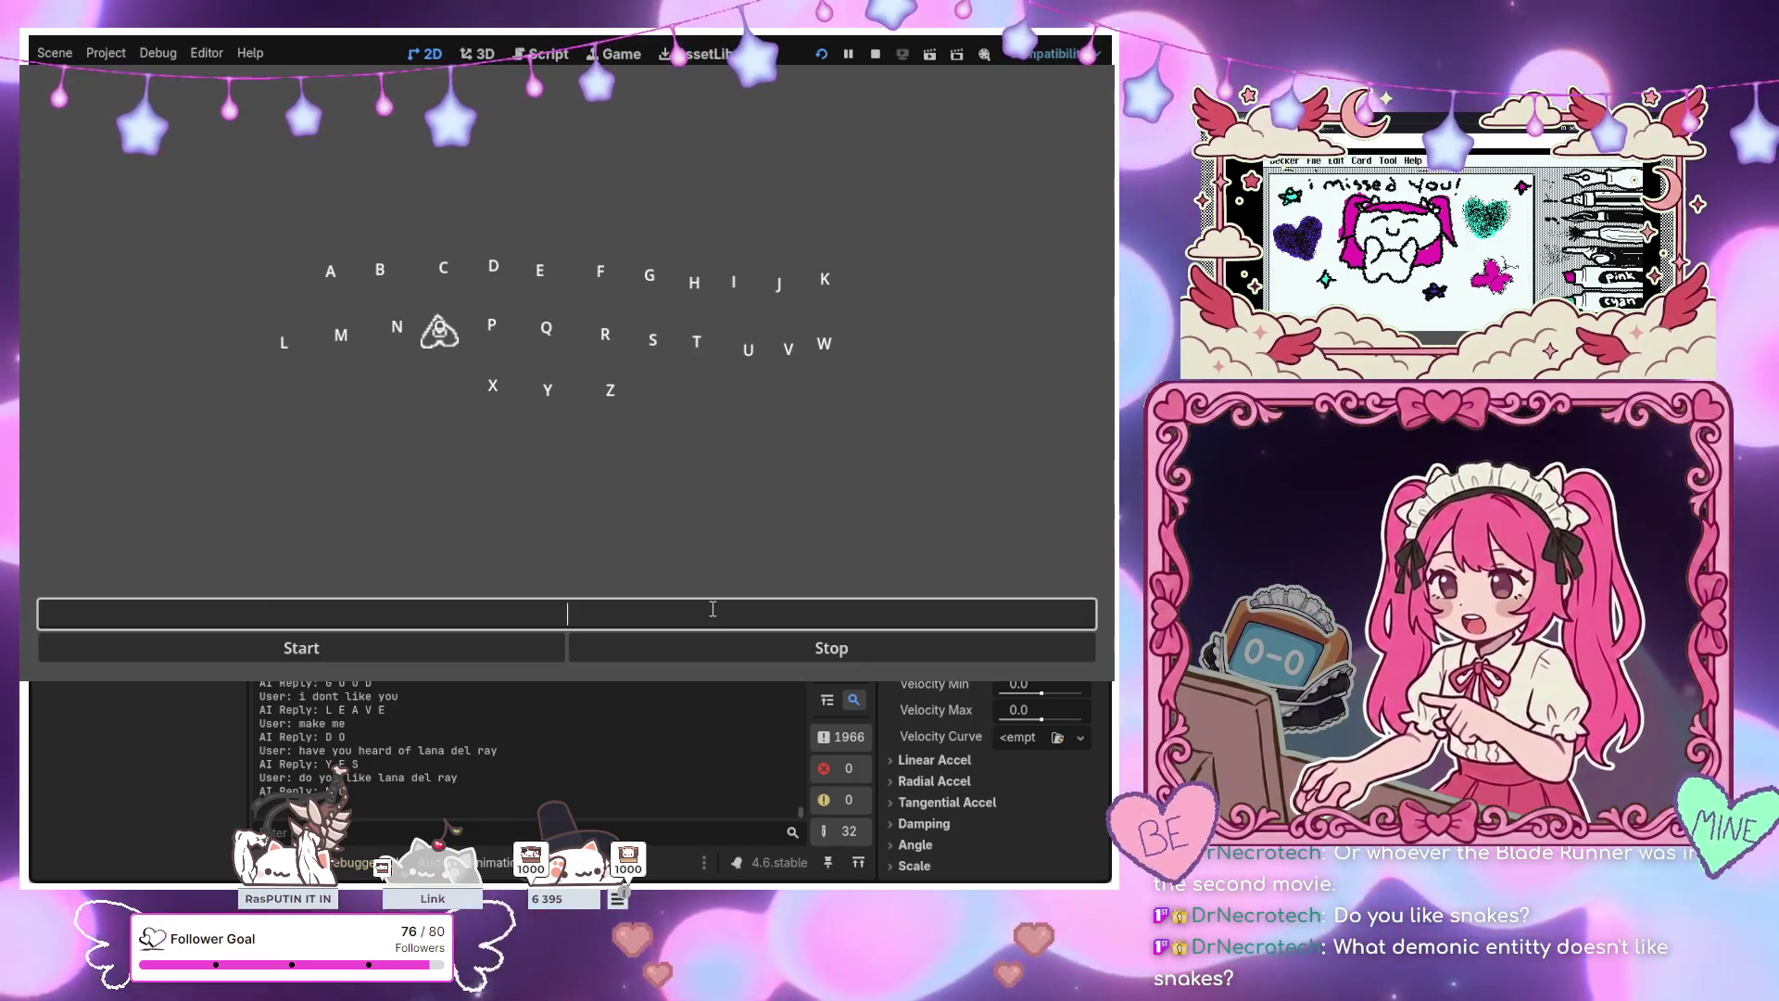
pyautogui.write('do you like kayne')
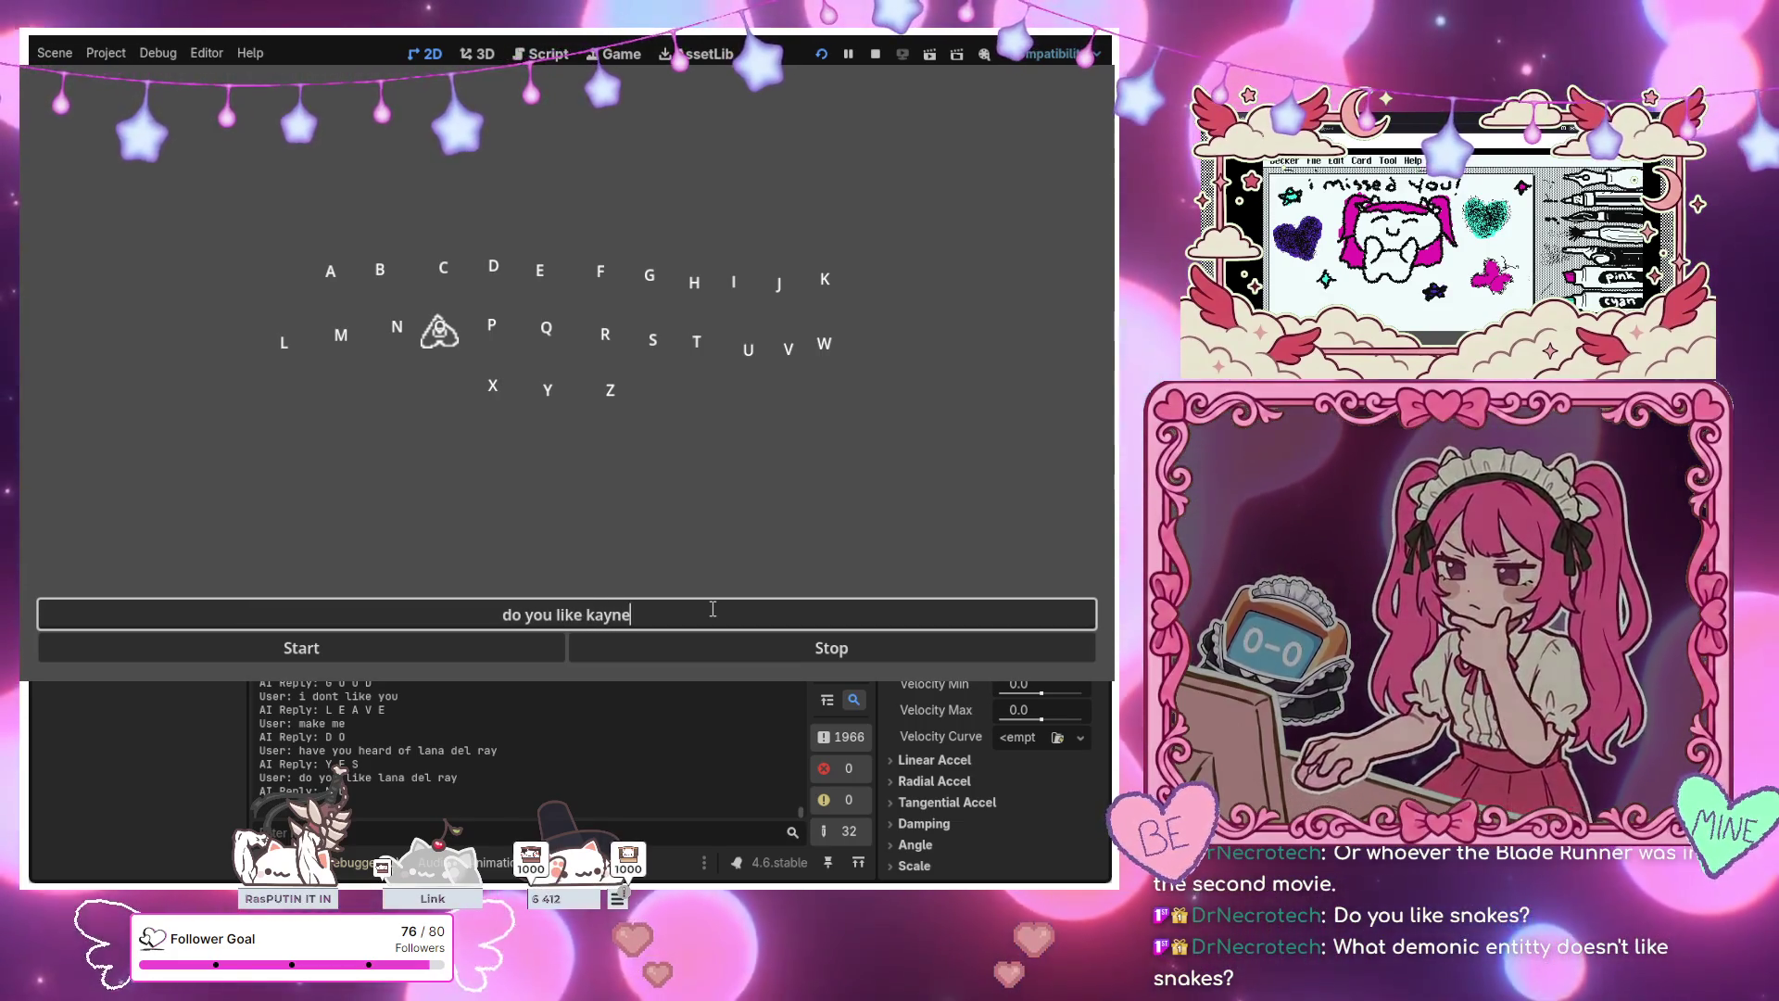
pyautogui.write(' west?')
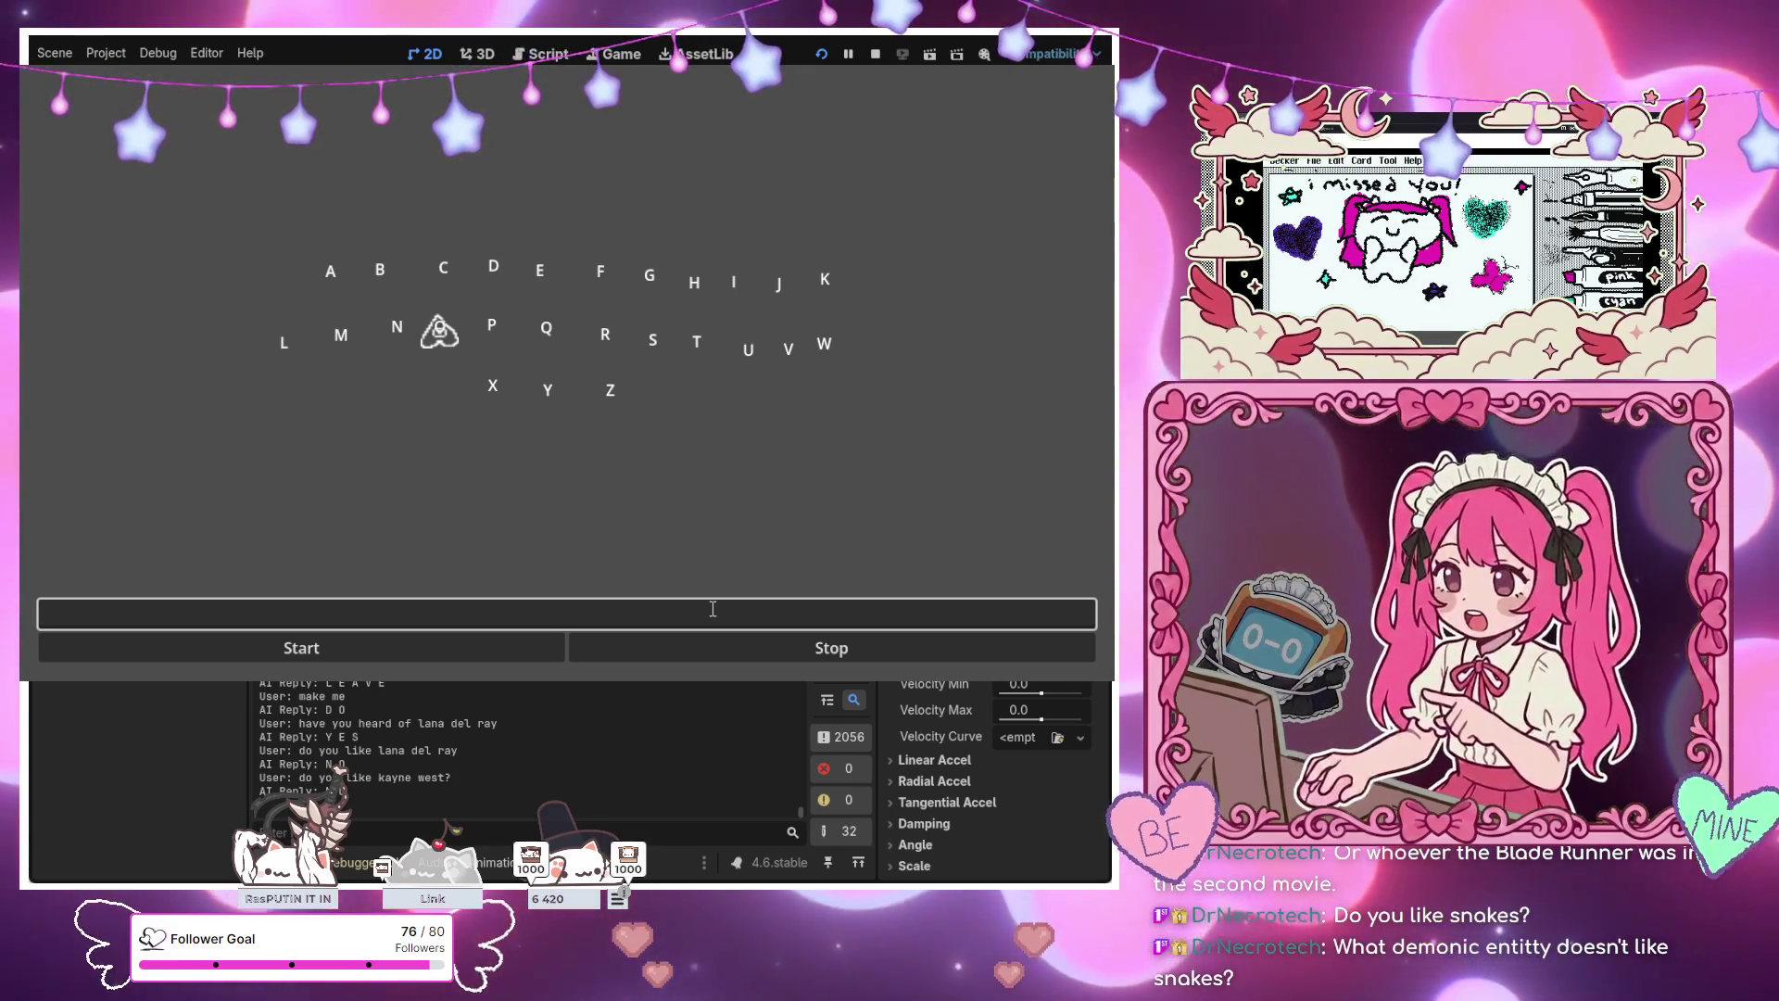
pyautogui.write('do you like anyo')
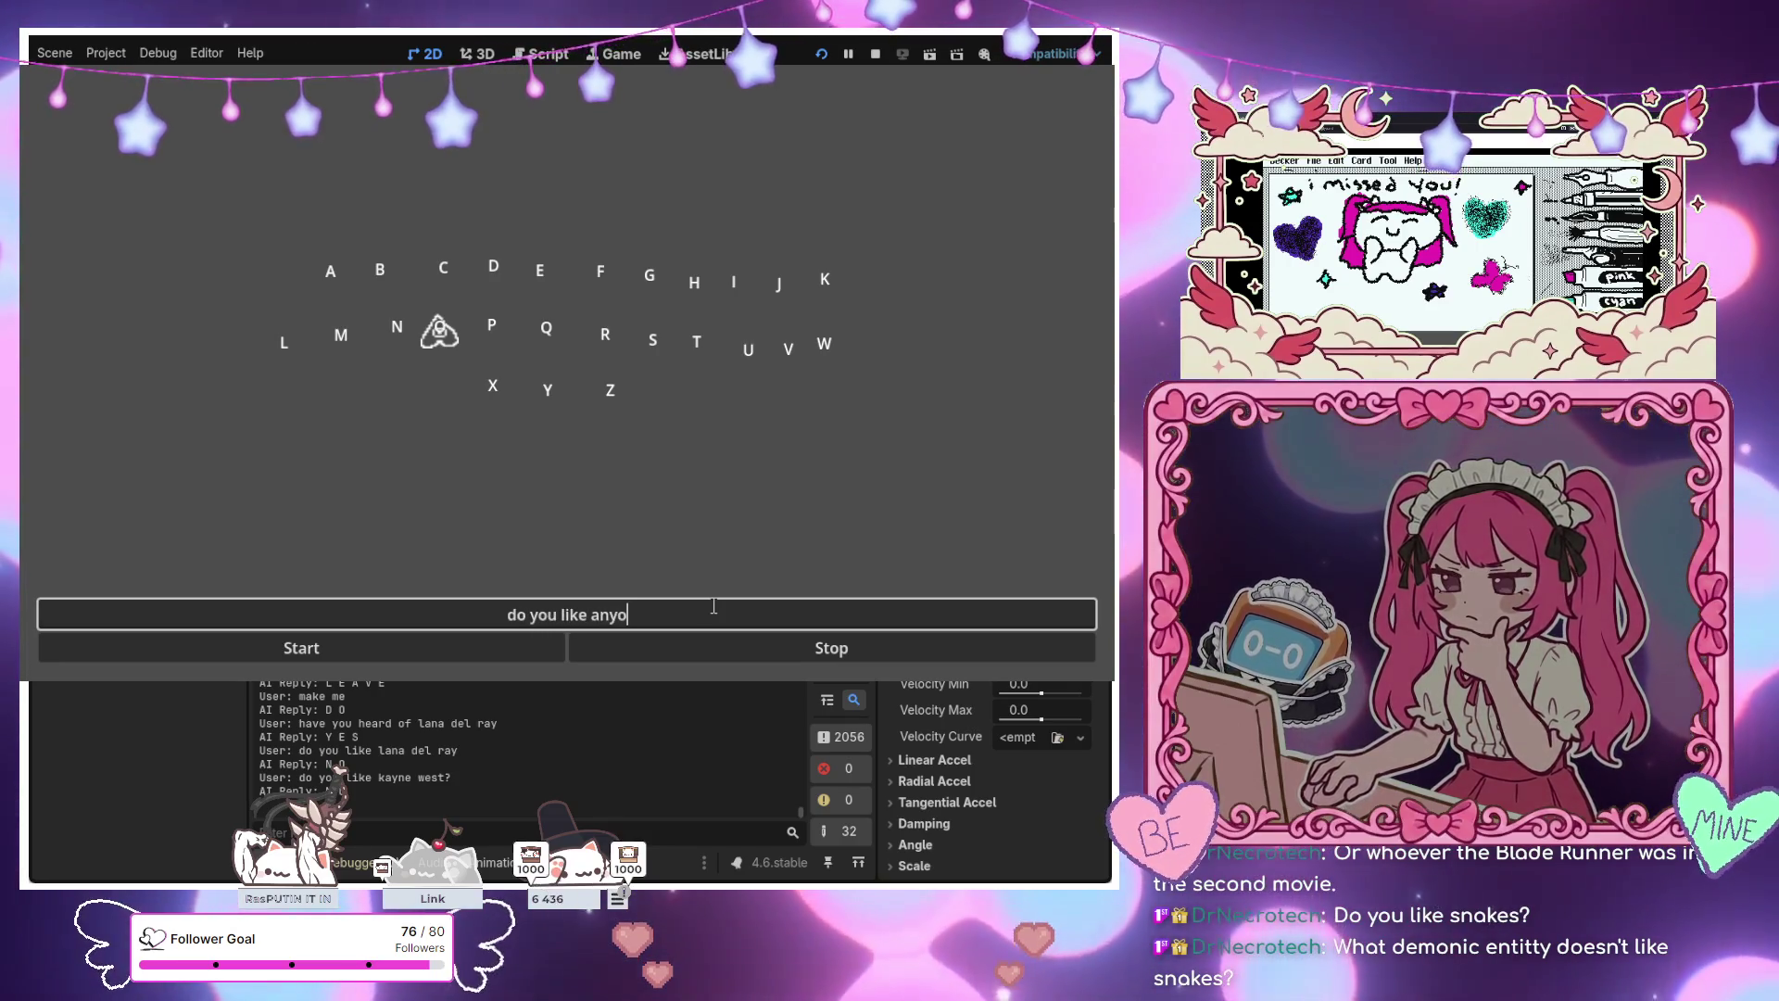
pyautogui.write('ne')
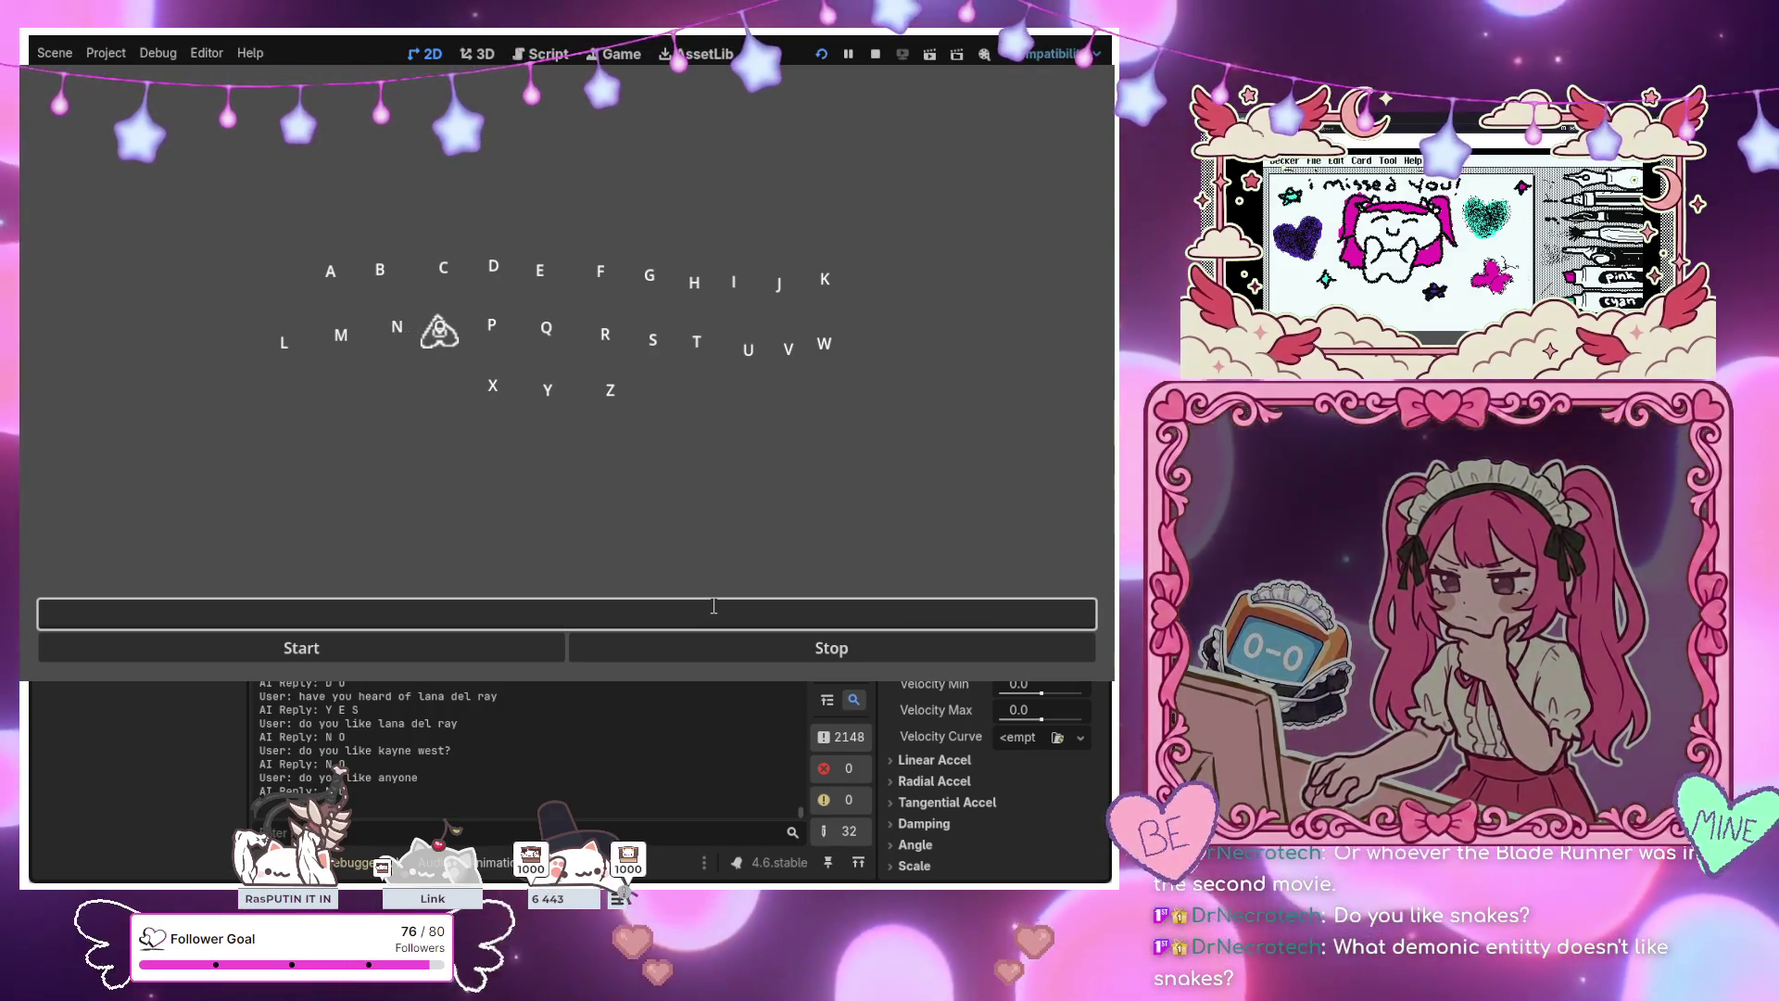
# - Send 'not even yourself' and ask whether it likes necro, both answered NO
pyautogui.write('not even your')
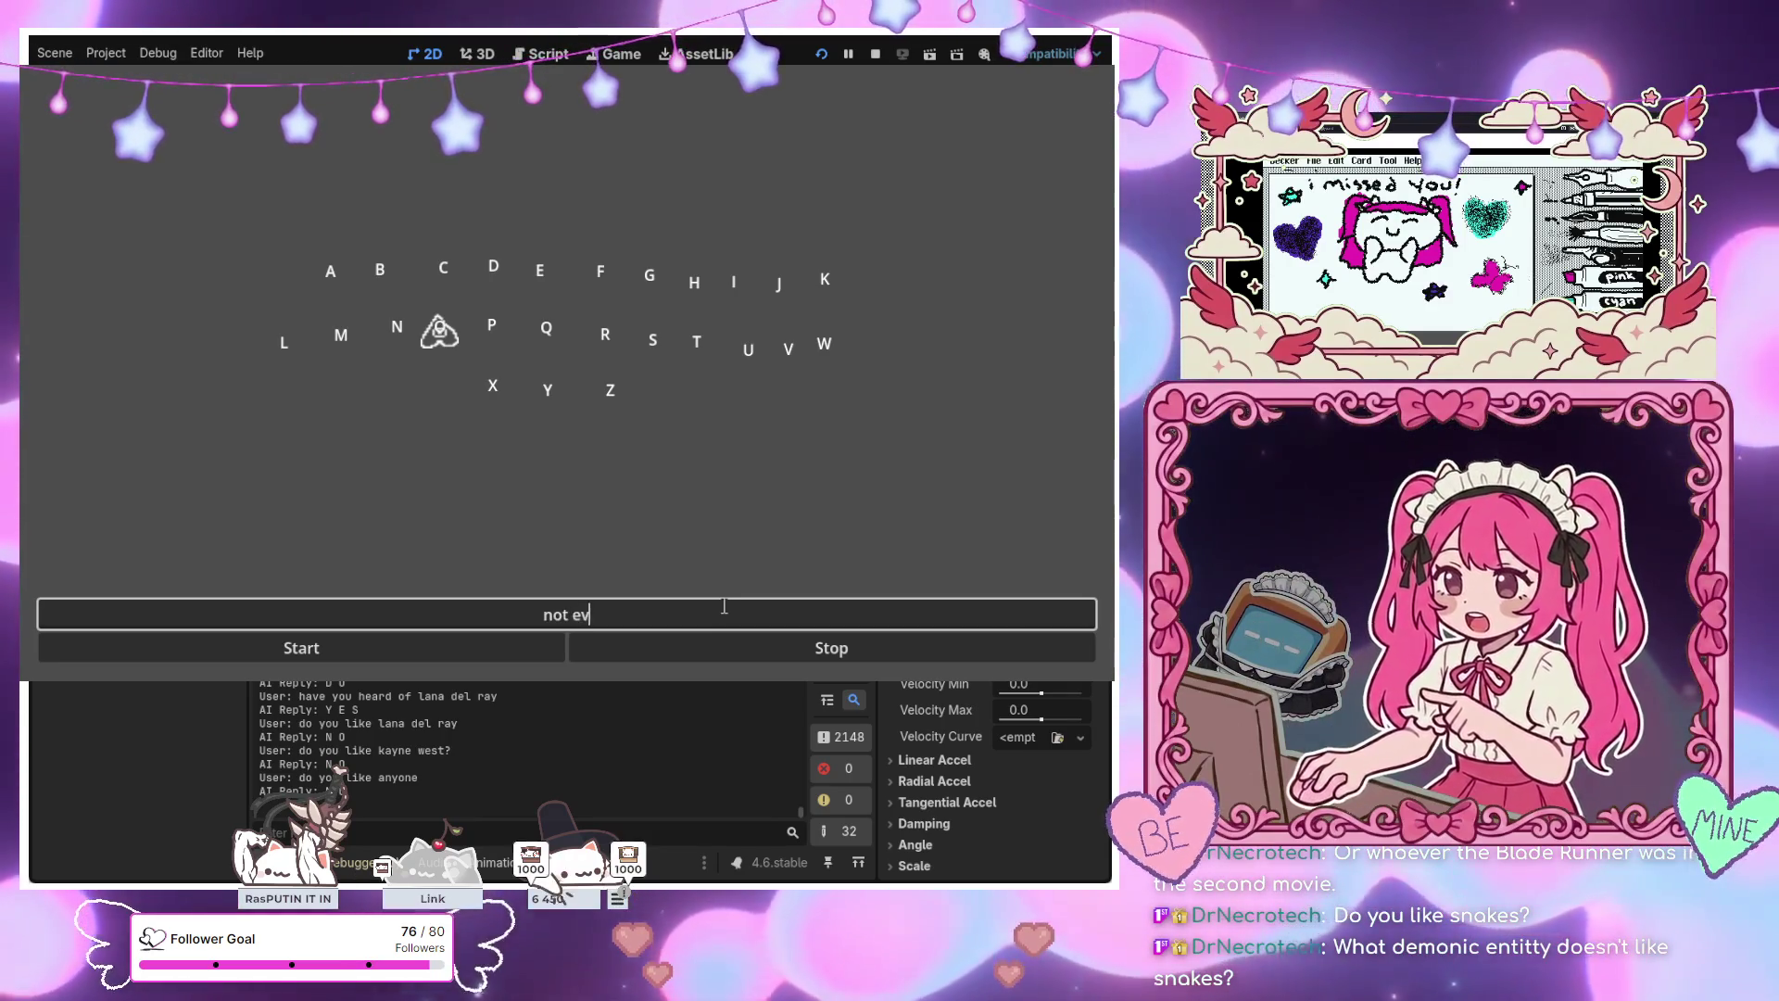
pyautogui.write('self')
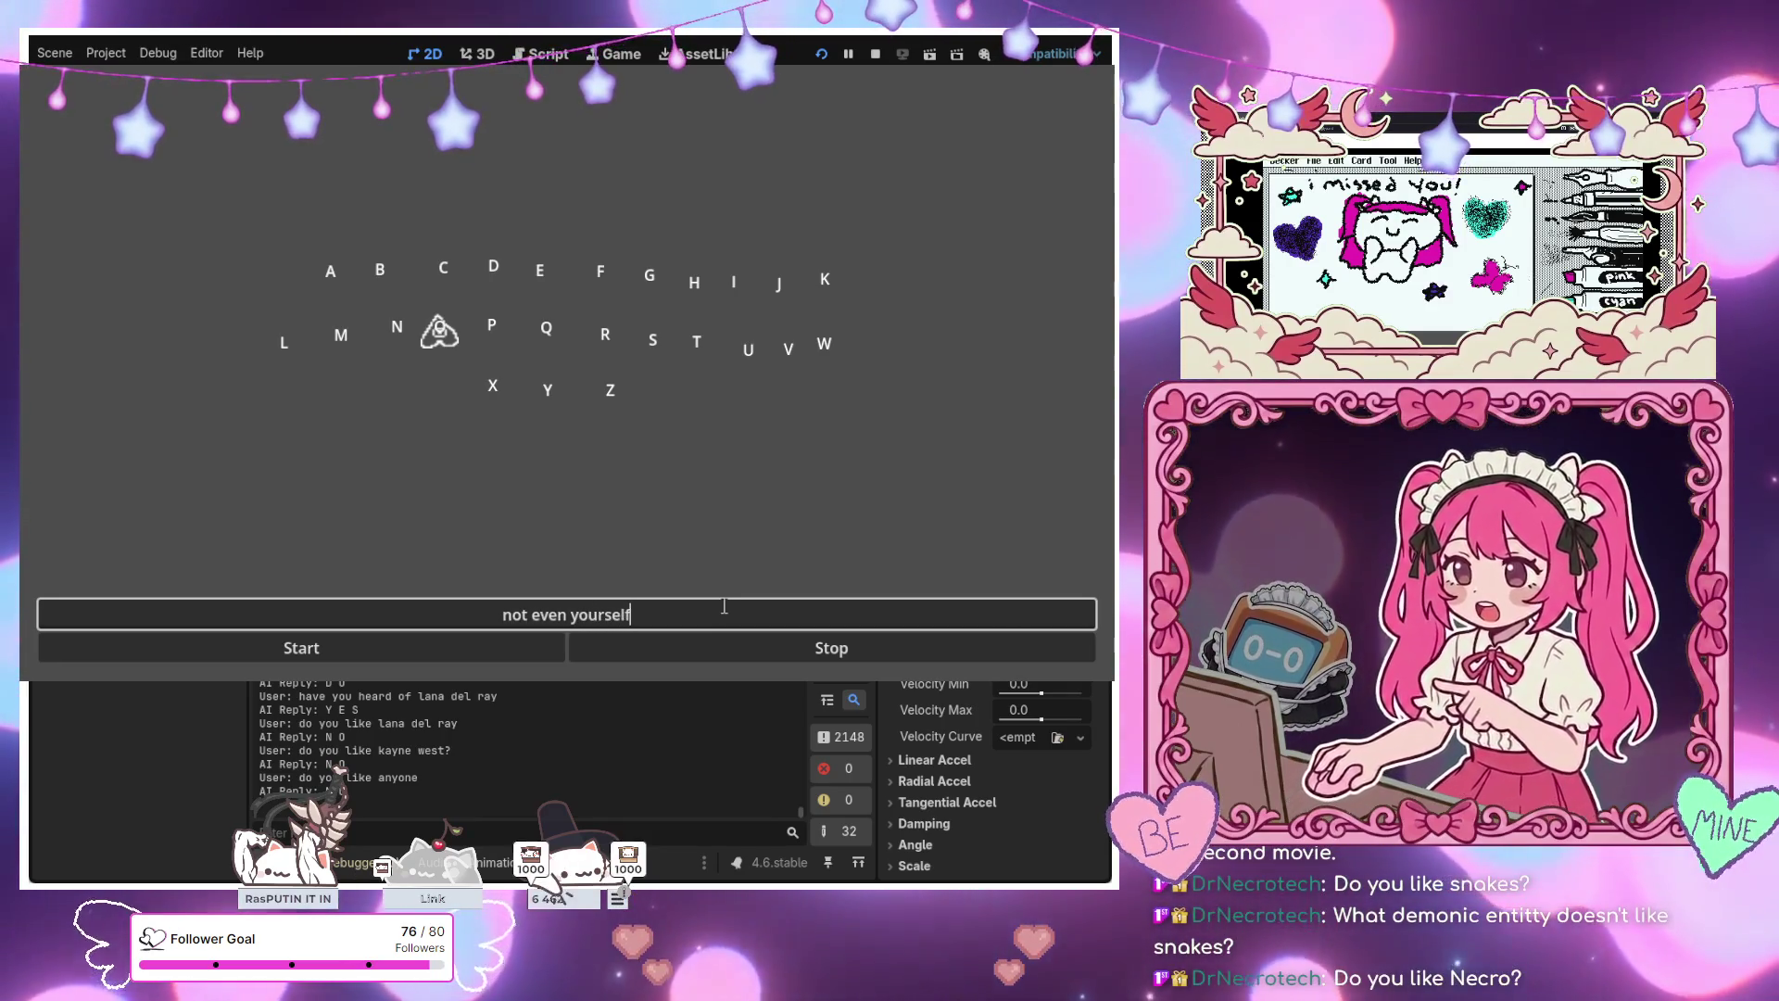
pyautogui.press('Return')
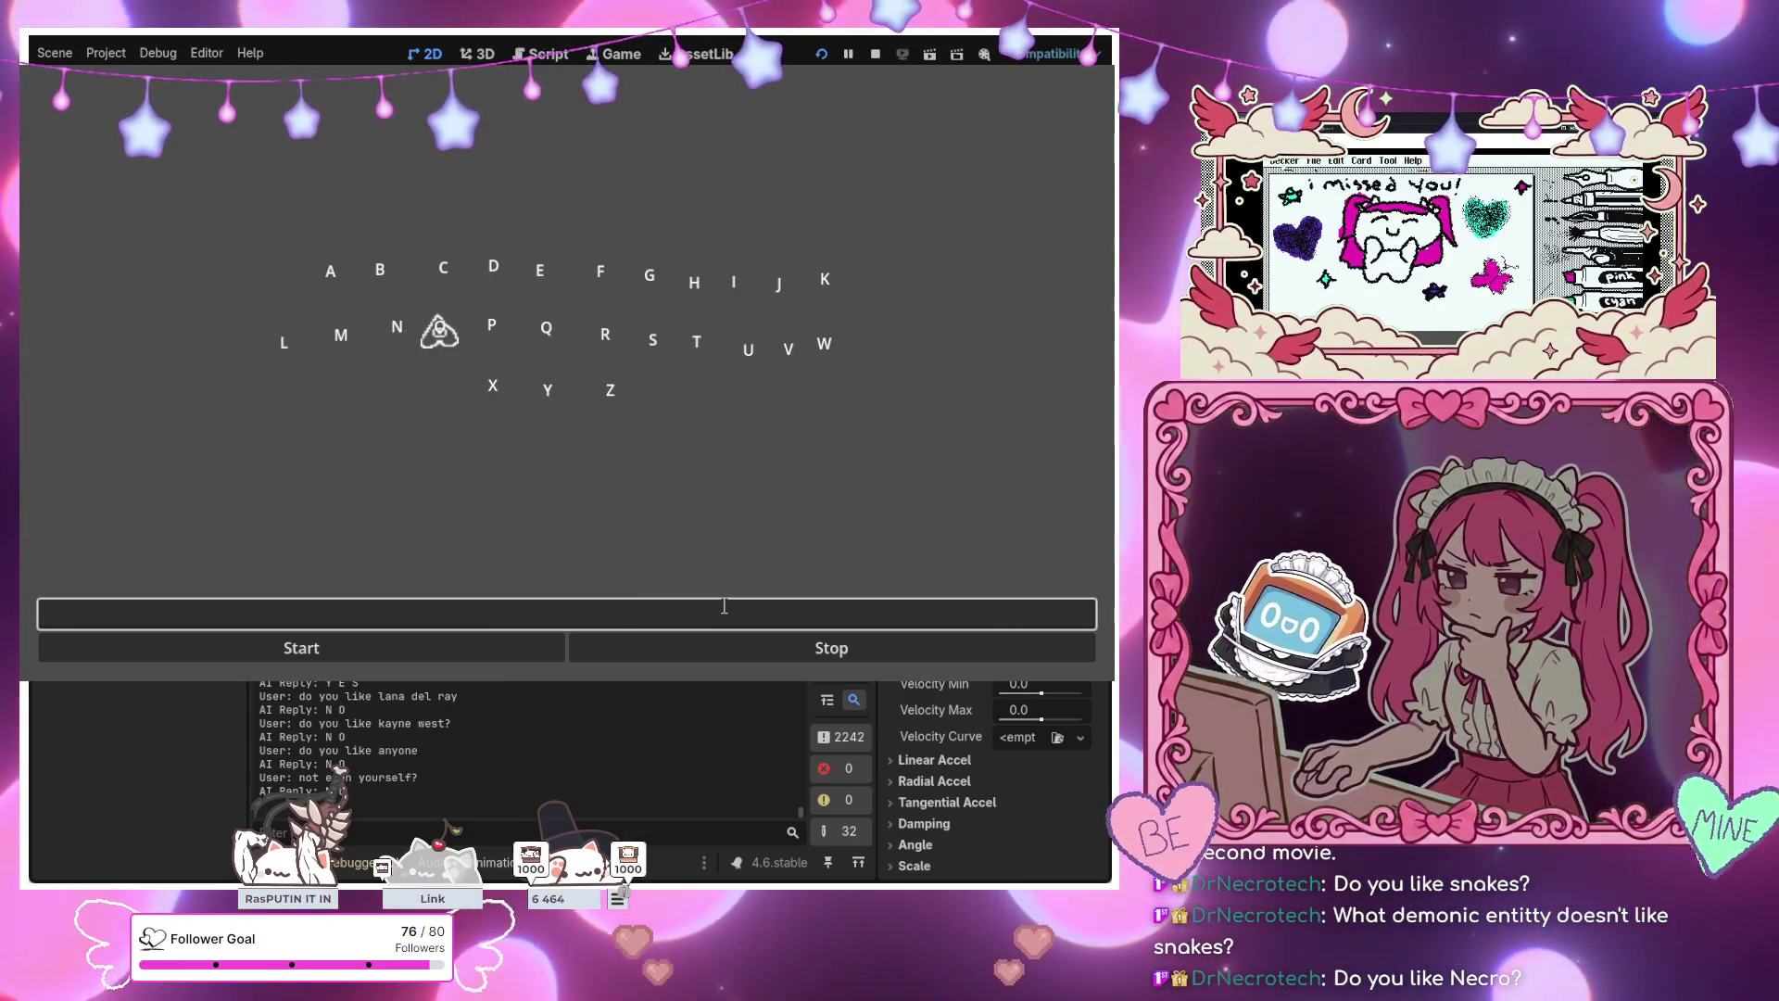
pyautogui.write('u like ne')
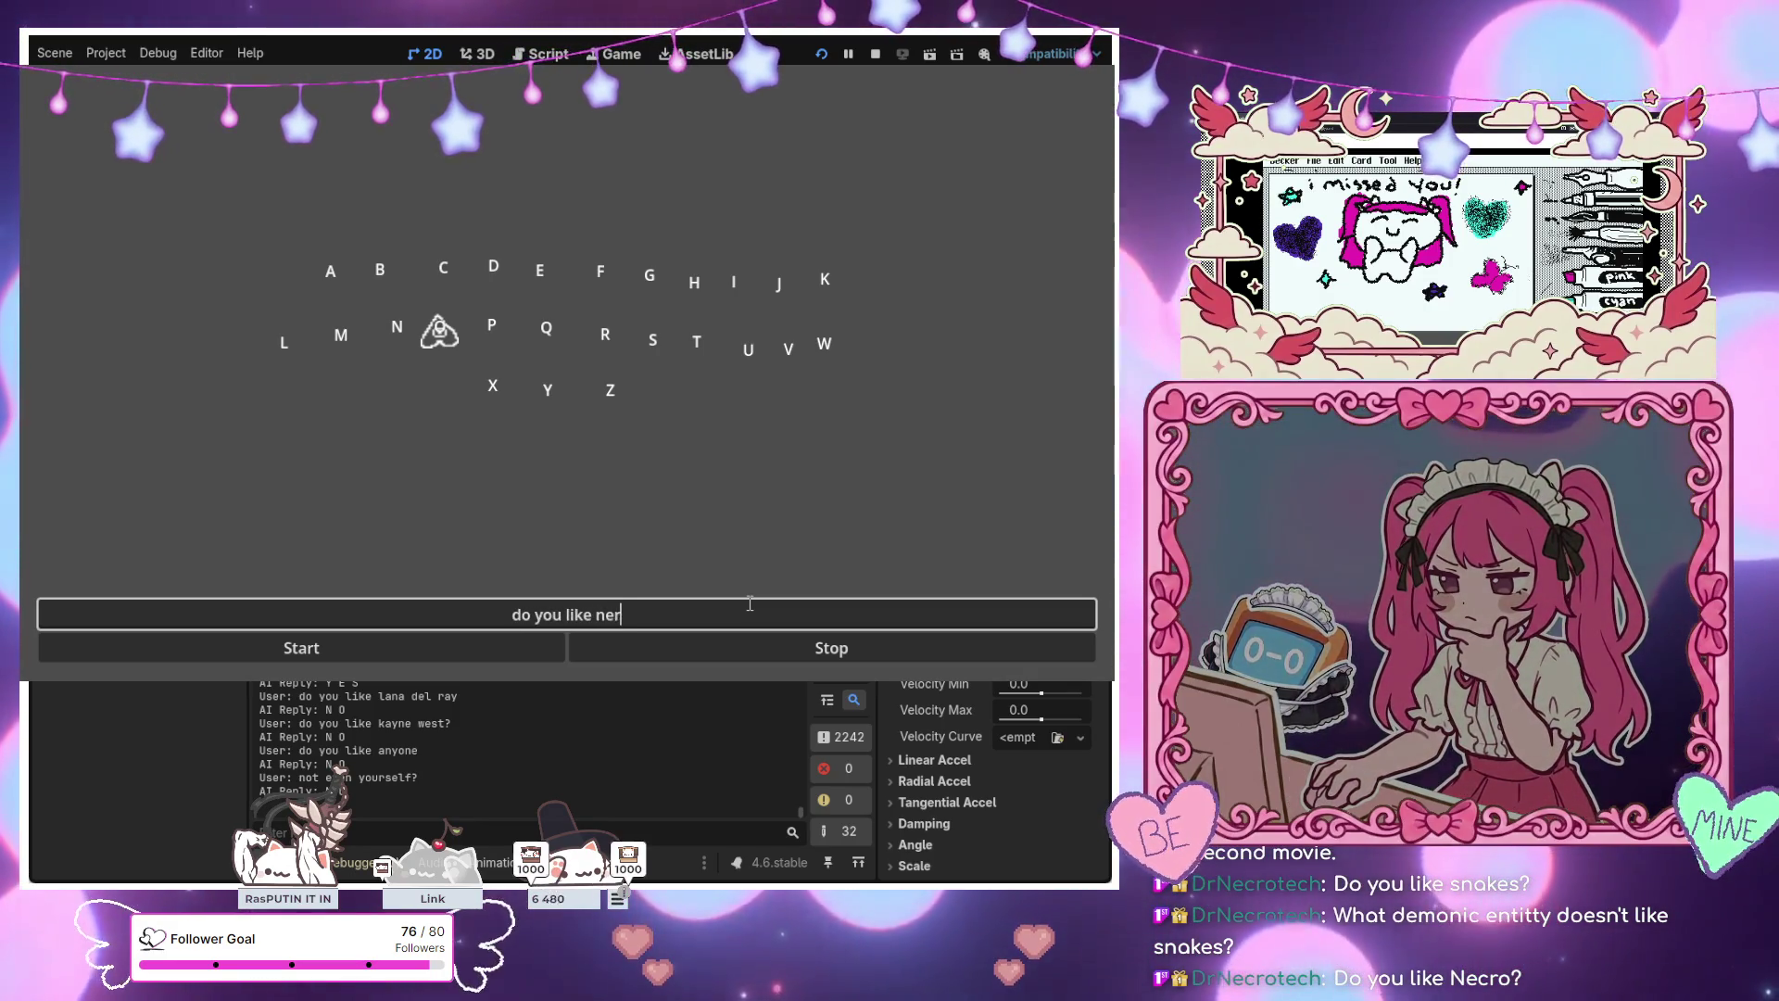
pyautogui.write('cro')
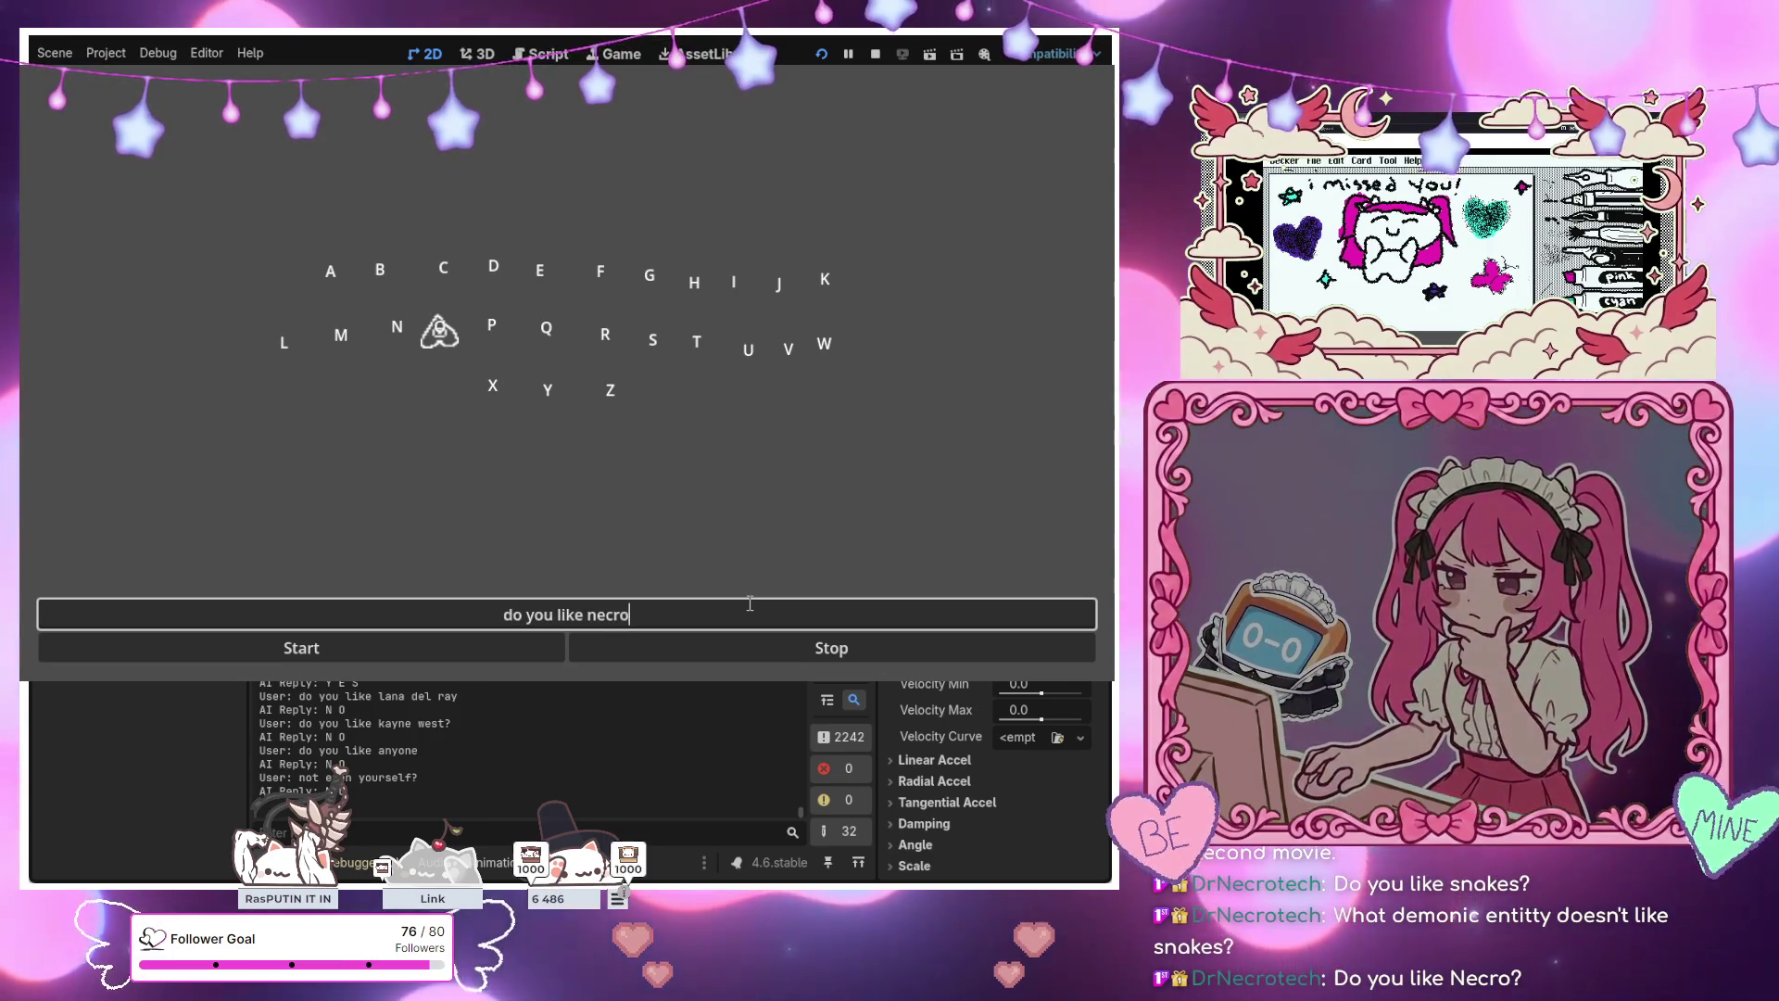
pyautogui.press('Return')
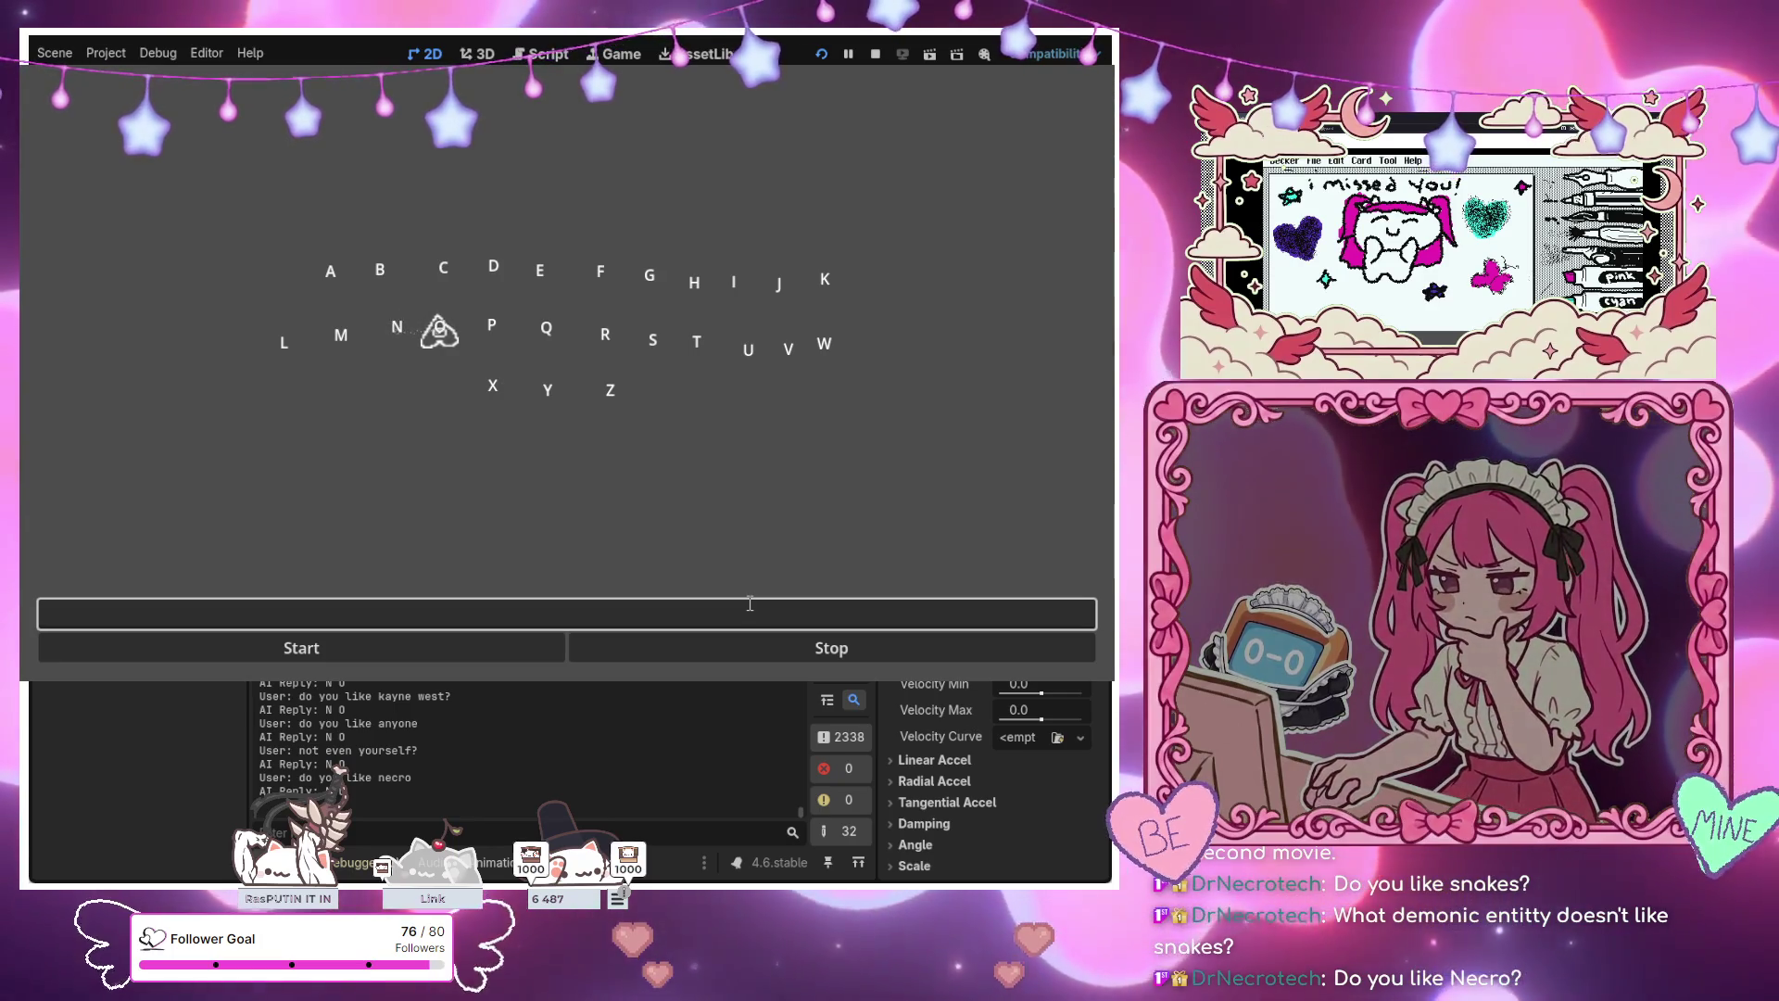
# - Ask about maids, then send an insulting message that the board answers with GOODBYE
pyautogui.write('do you like ')
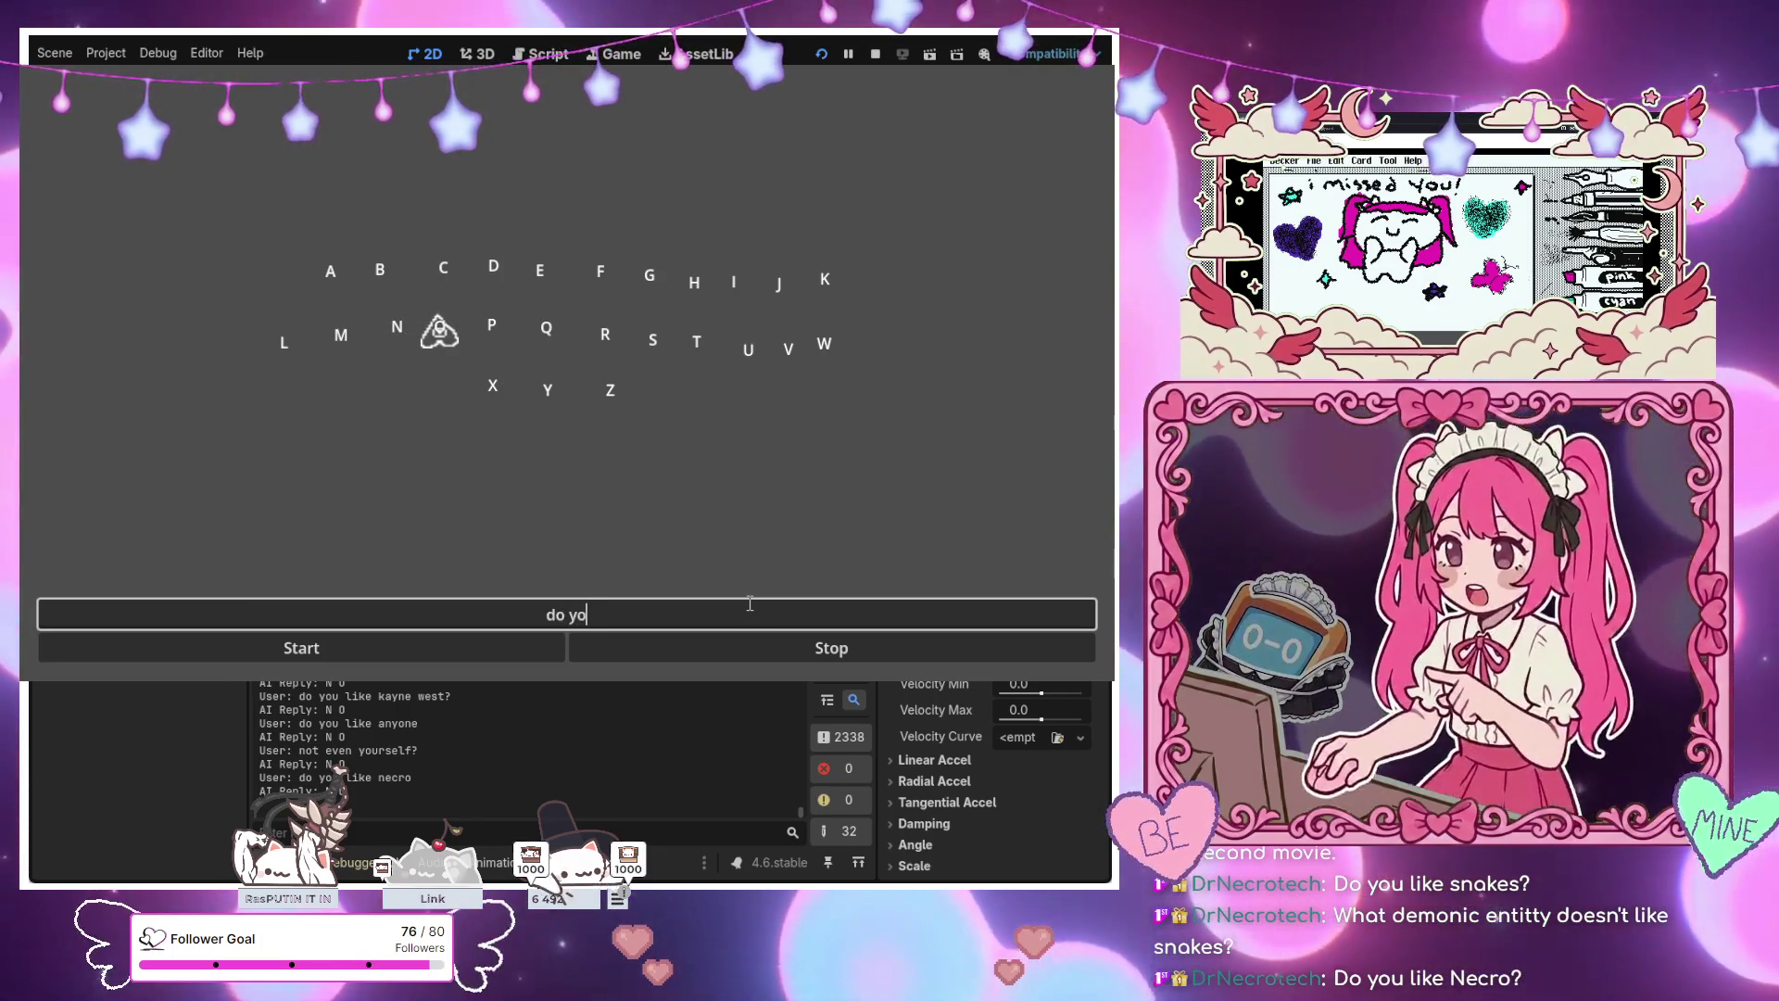
pyautogui.write('maid')
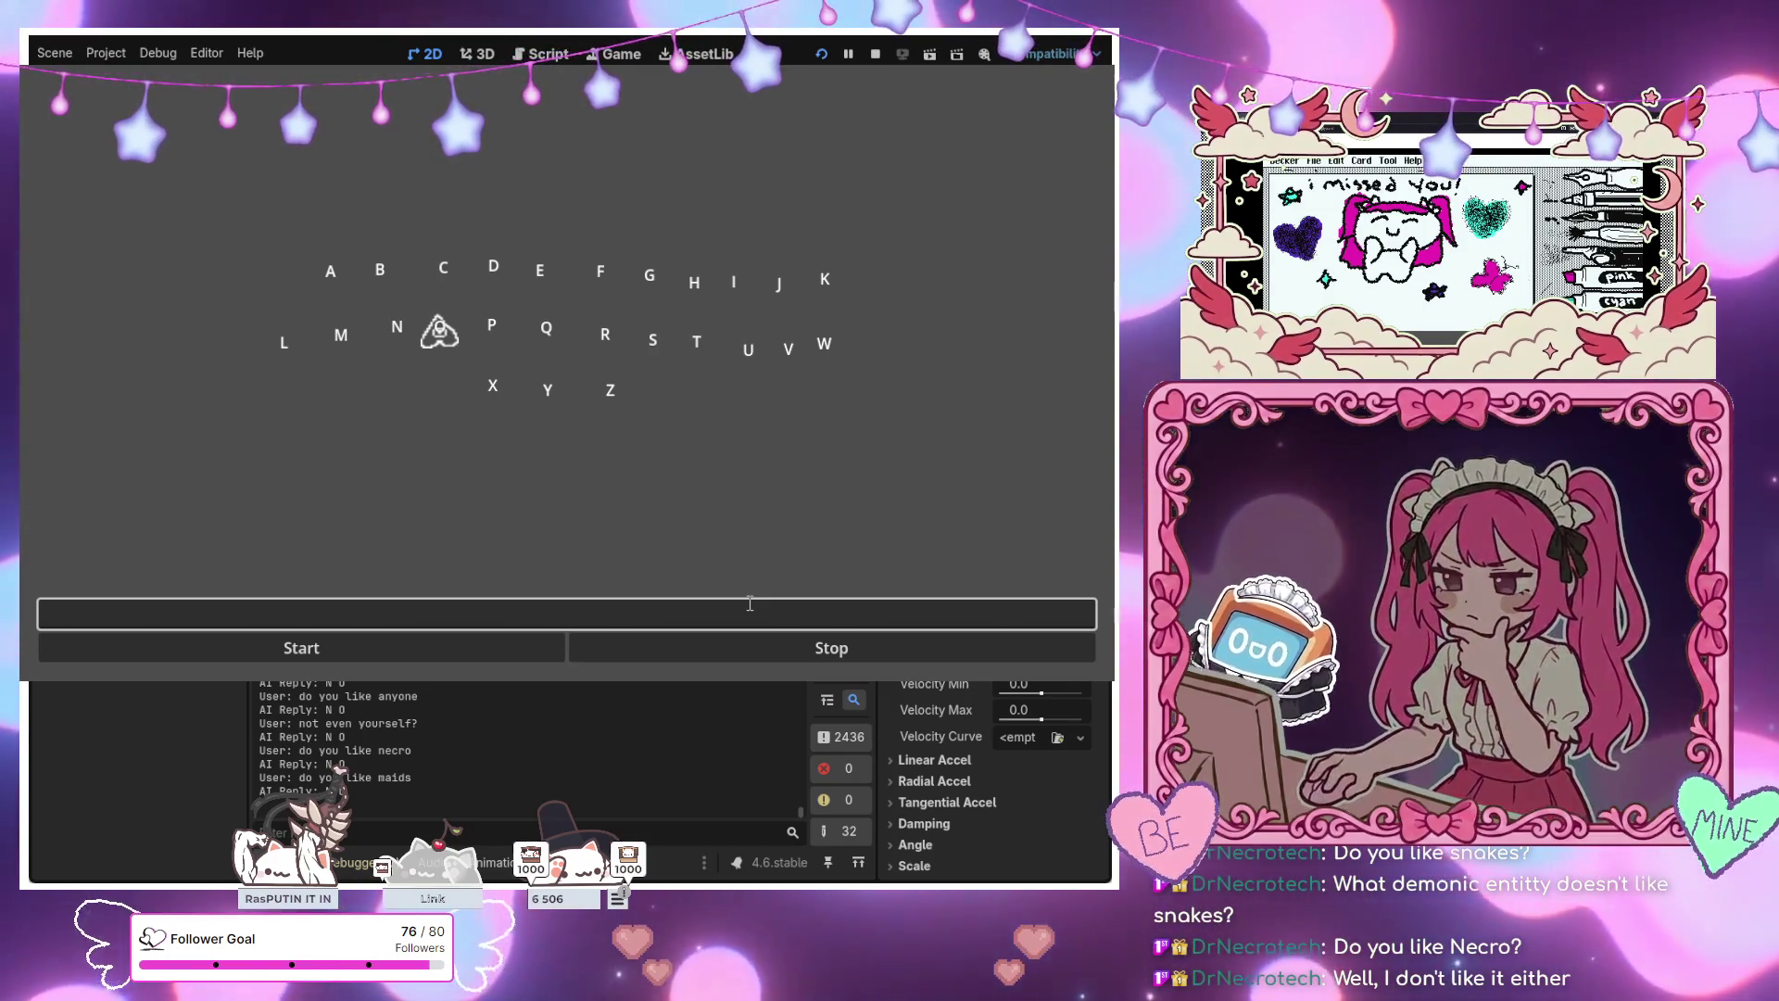
pyautogui.write('fuck you')
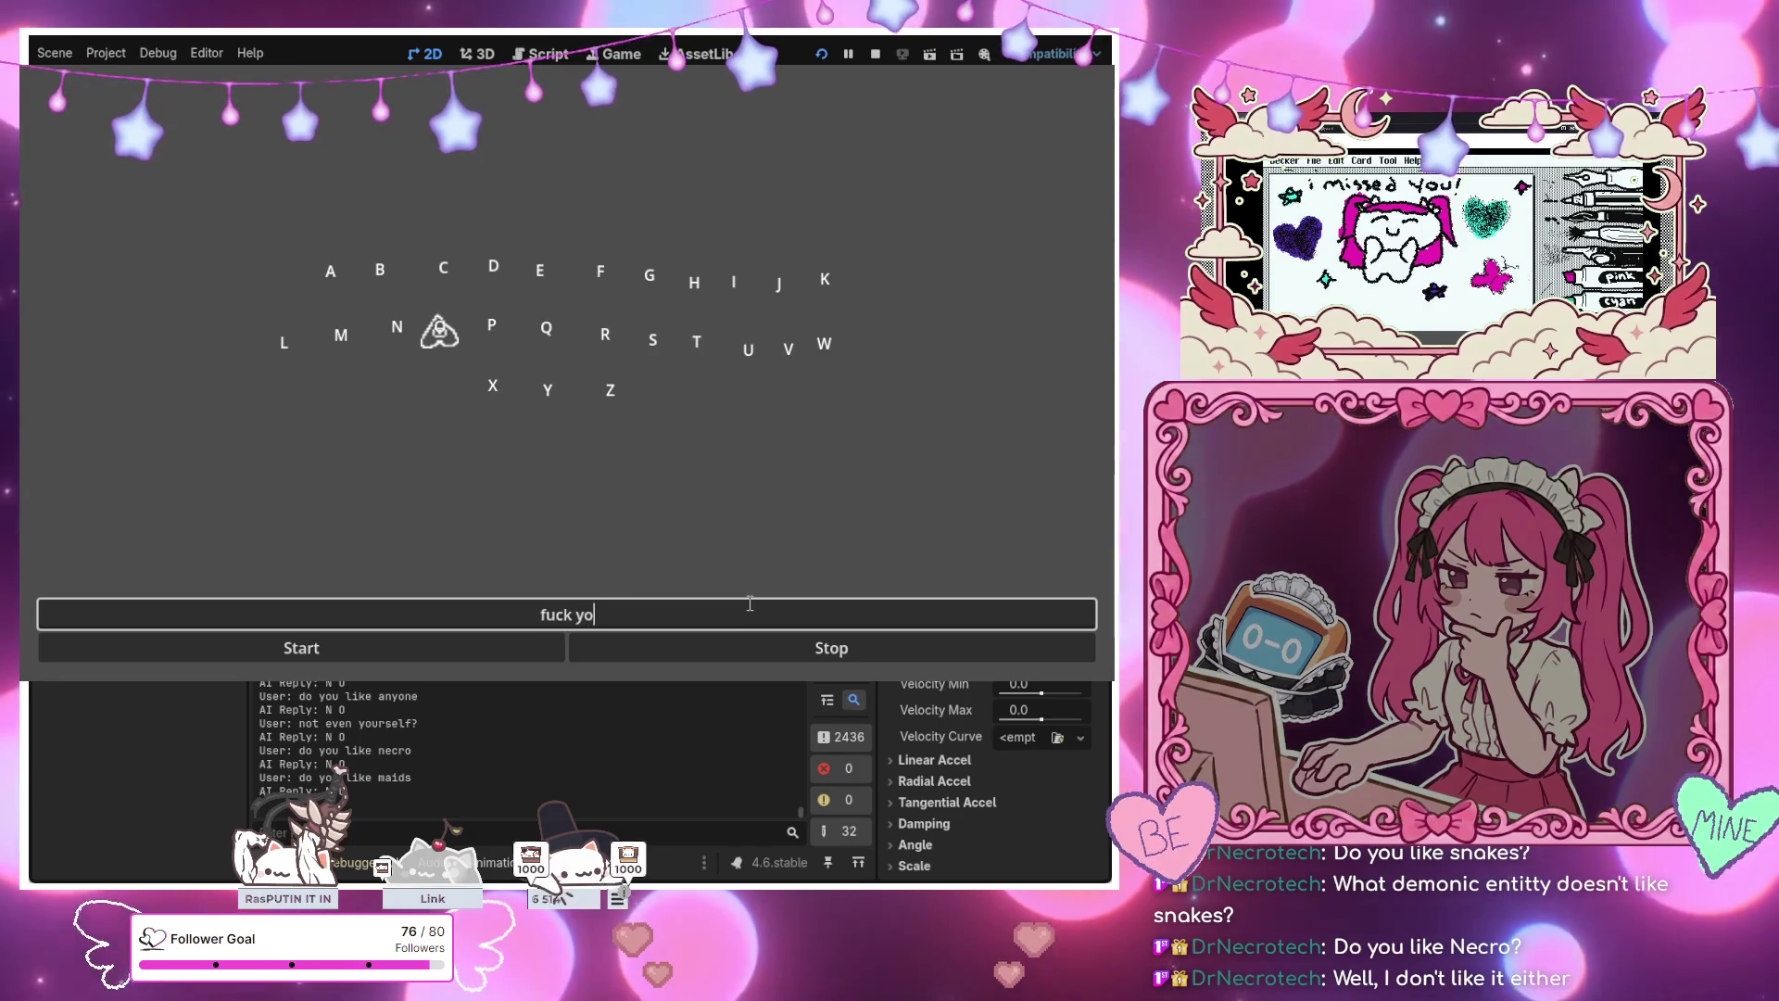
pyautogui.press('Return')
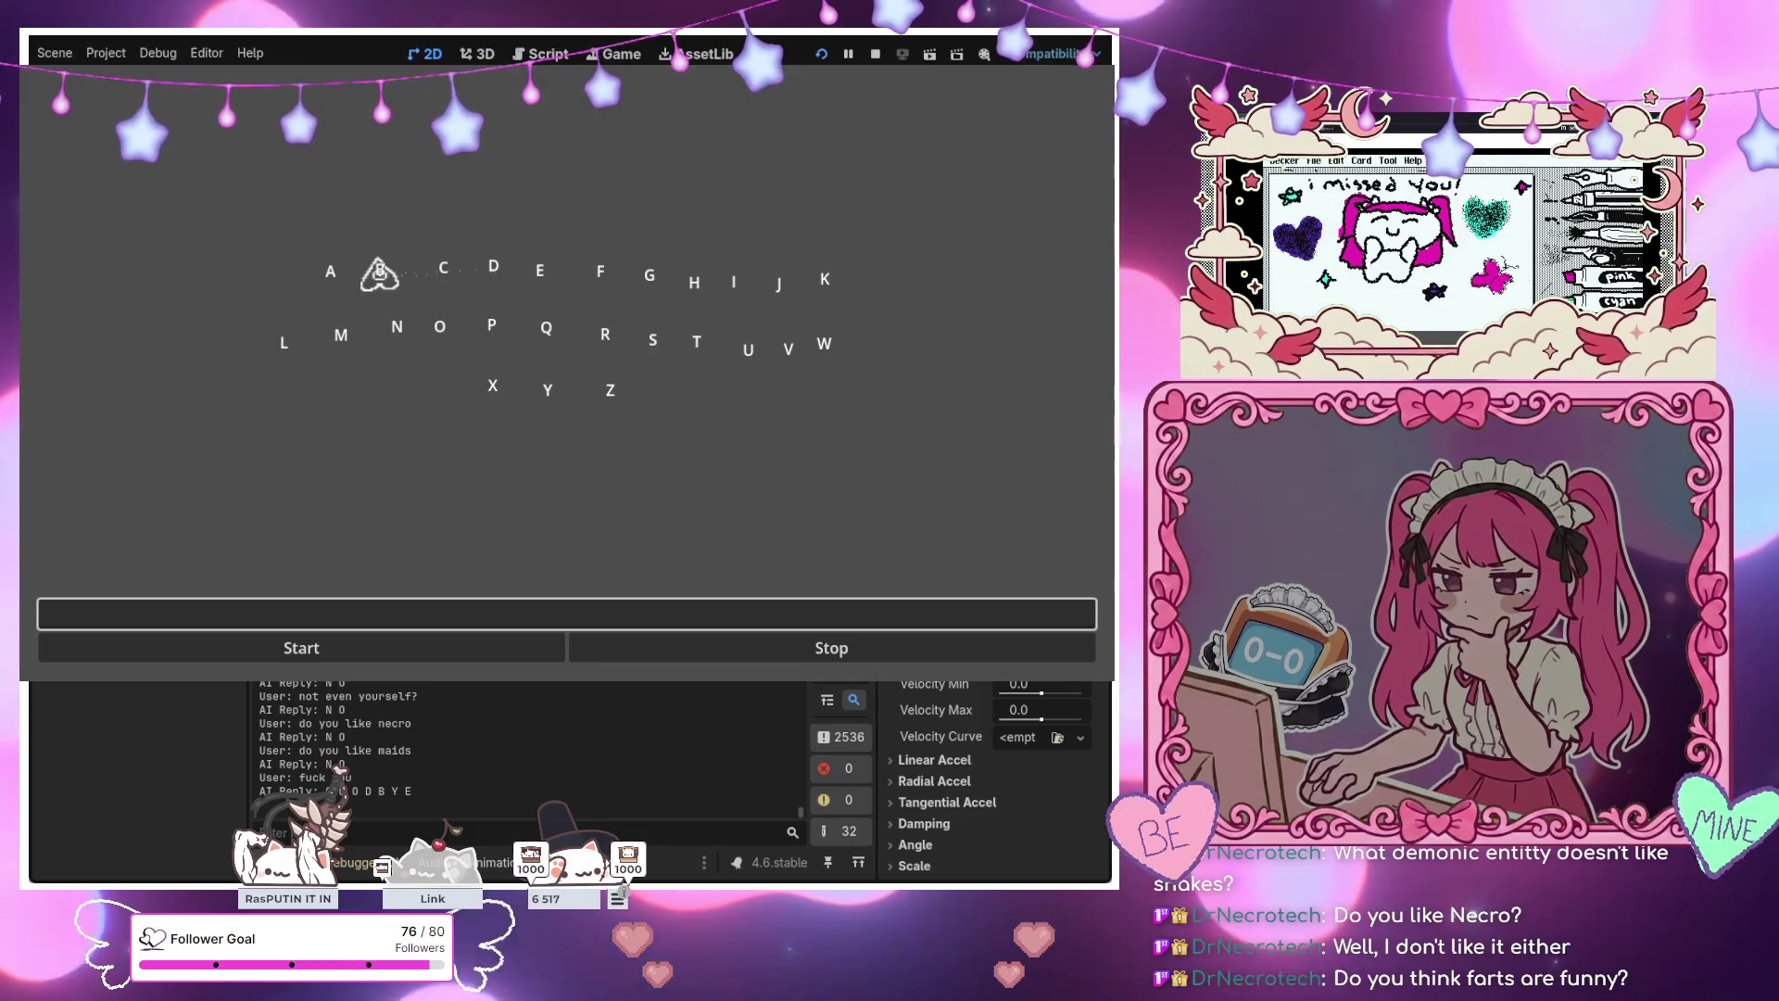
# - Paste the chat question asking whether farts are funny and submit it
pyautogui.rightClick(786, 614)
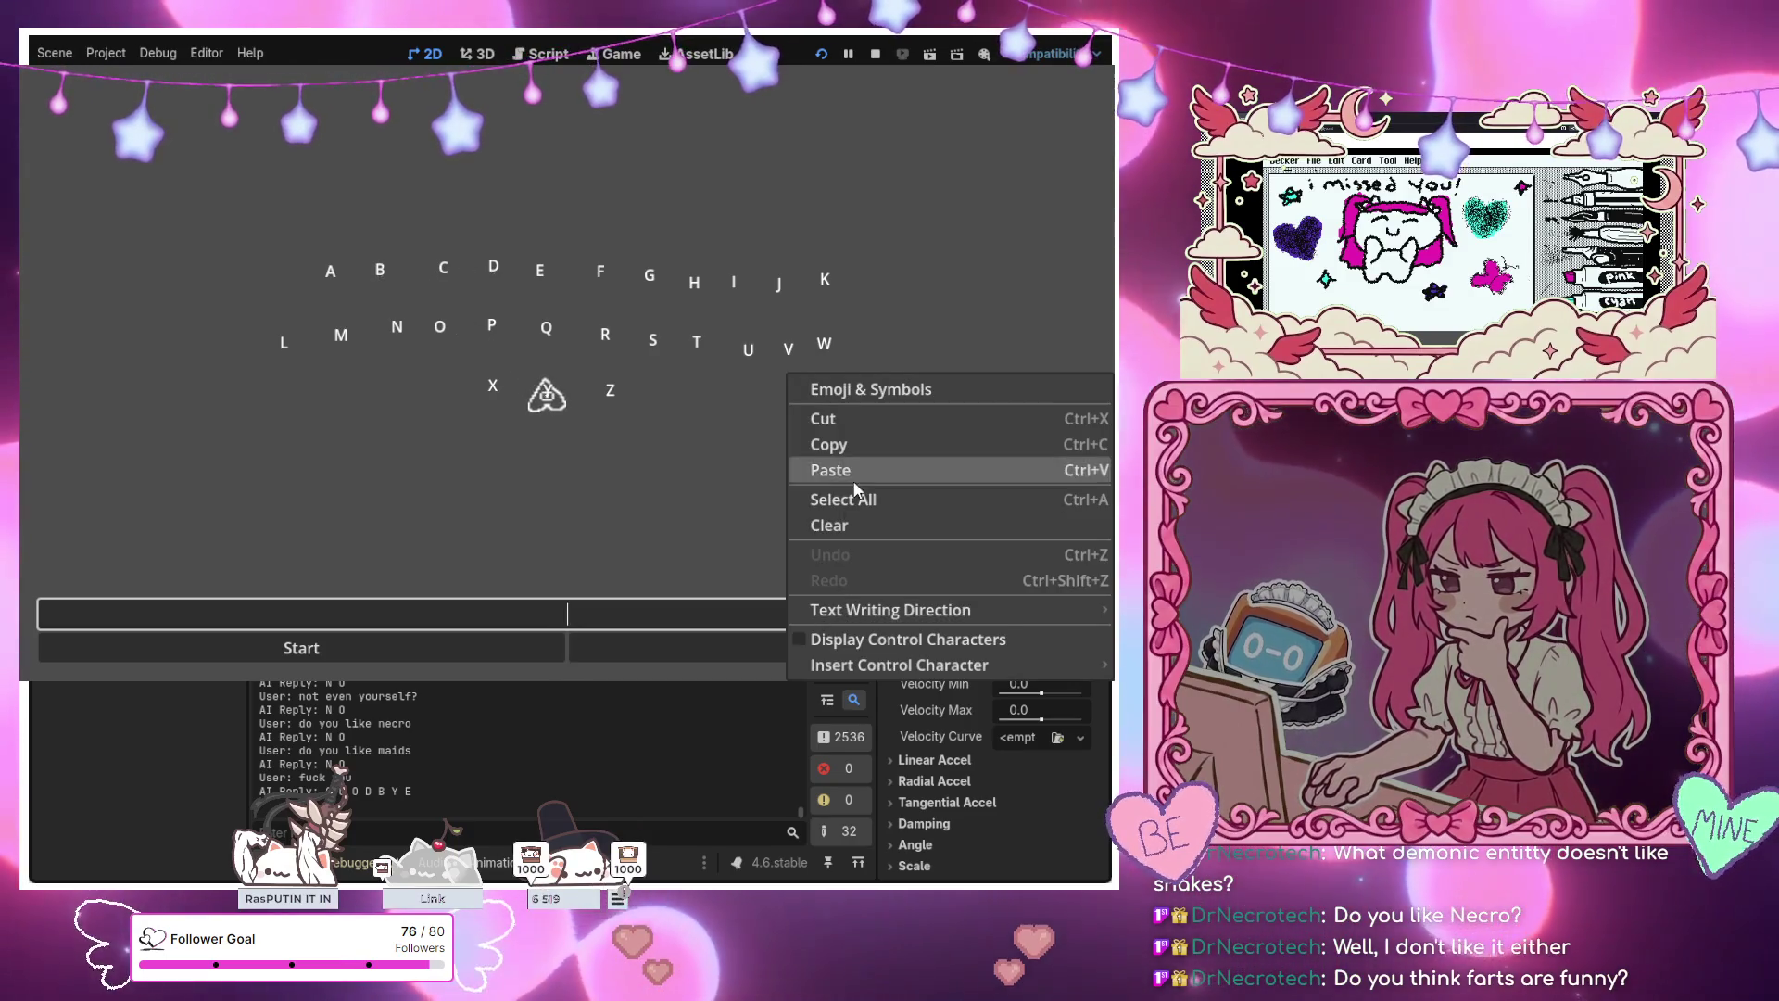
pyautogui.click(851, 475)
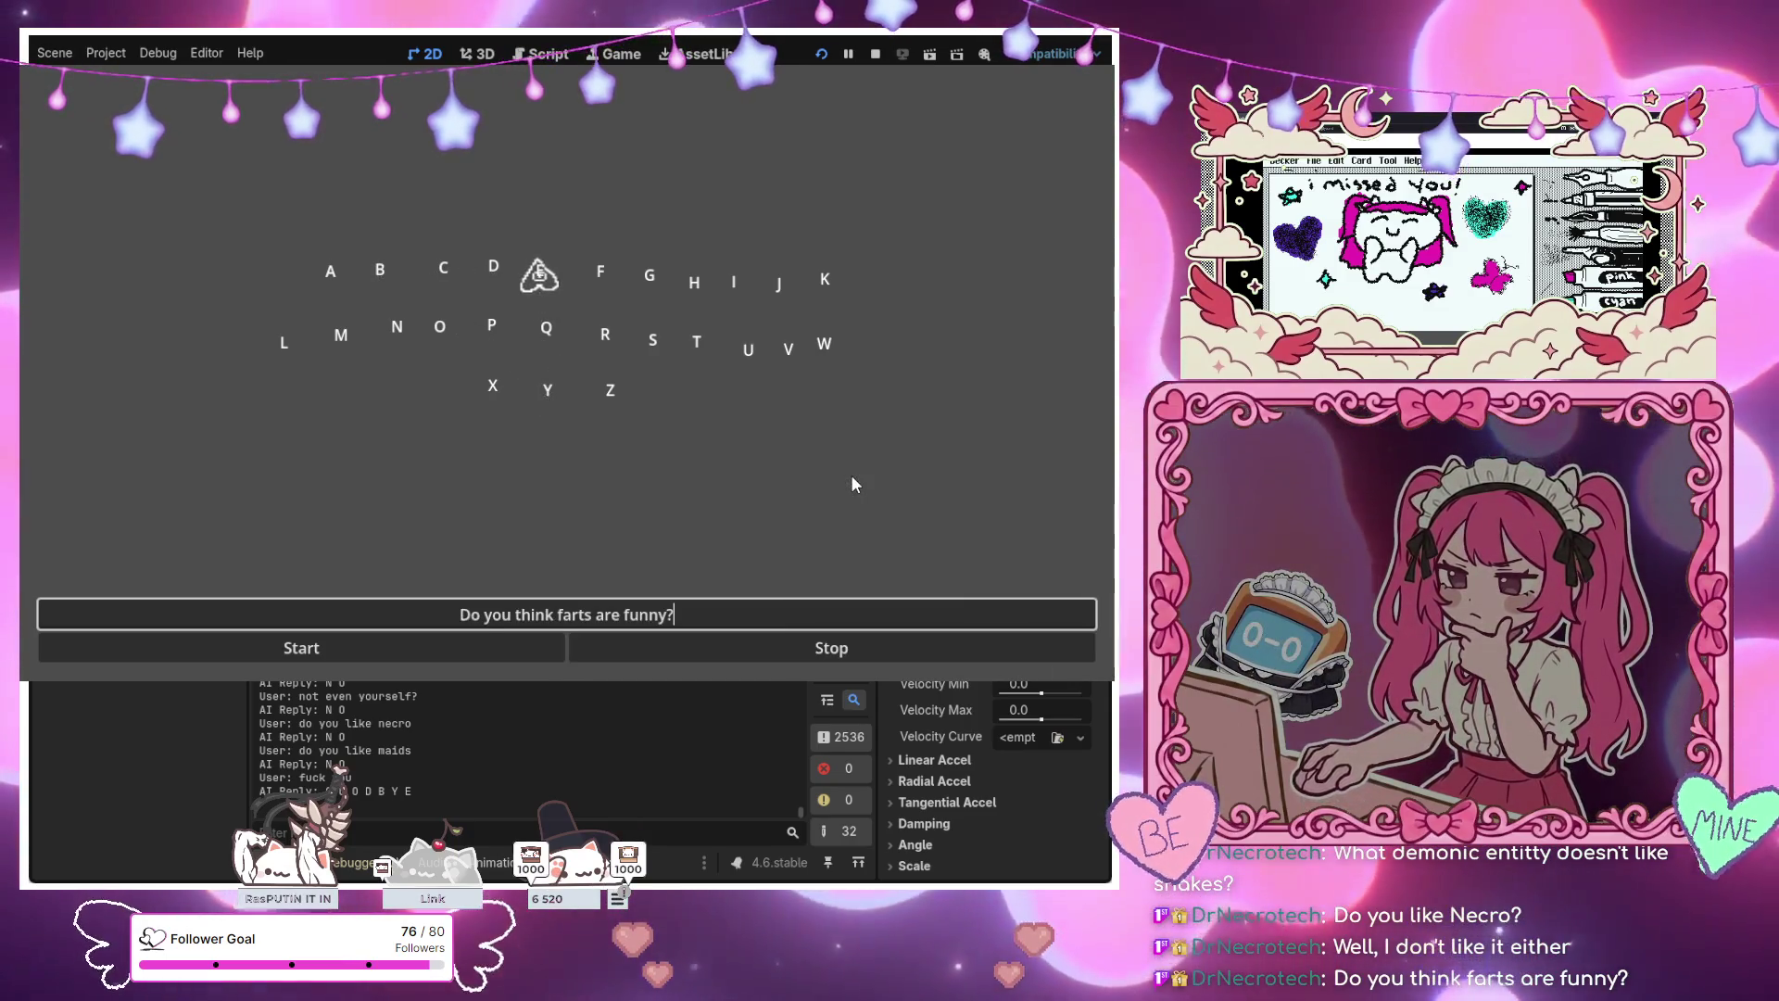
pyautogui.press('Return')
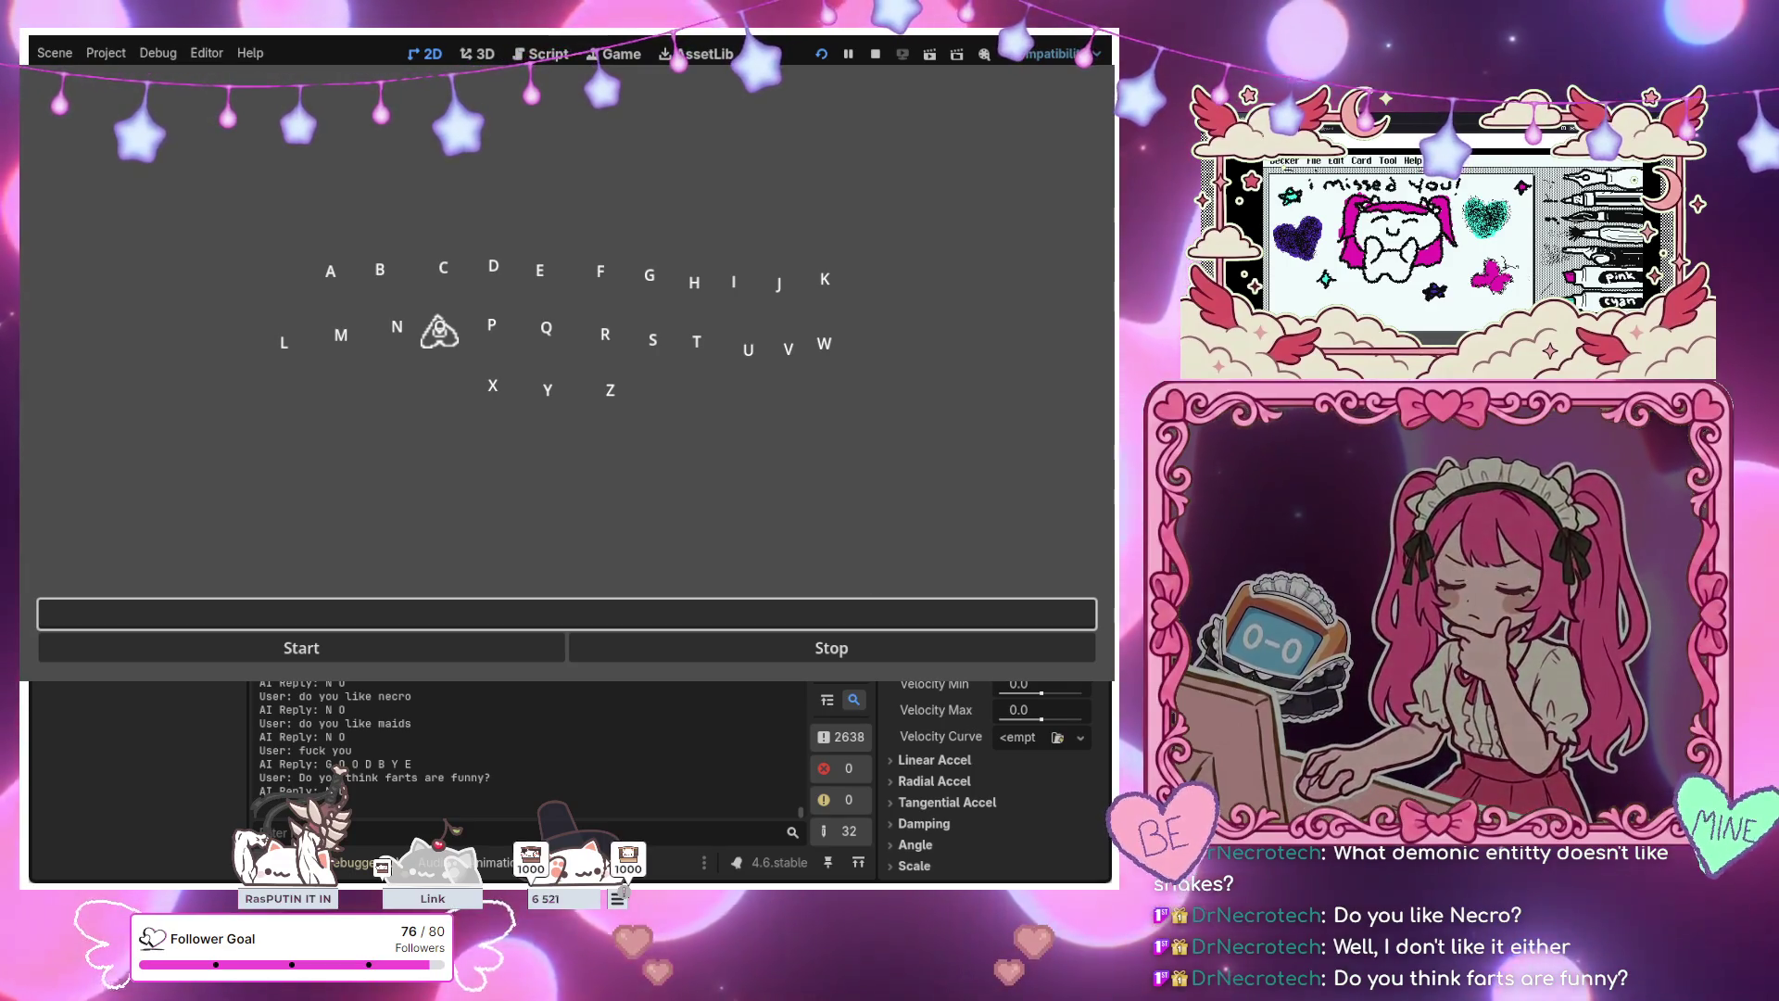
# - Ask the board whether it can laugh
pyautogui.click(884, 615)
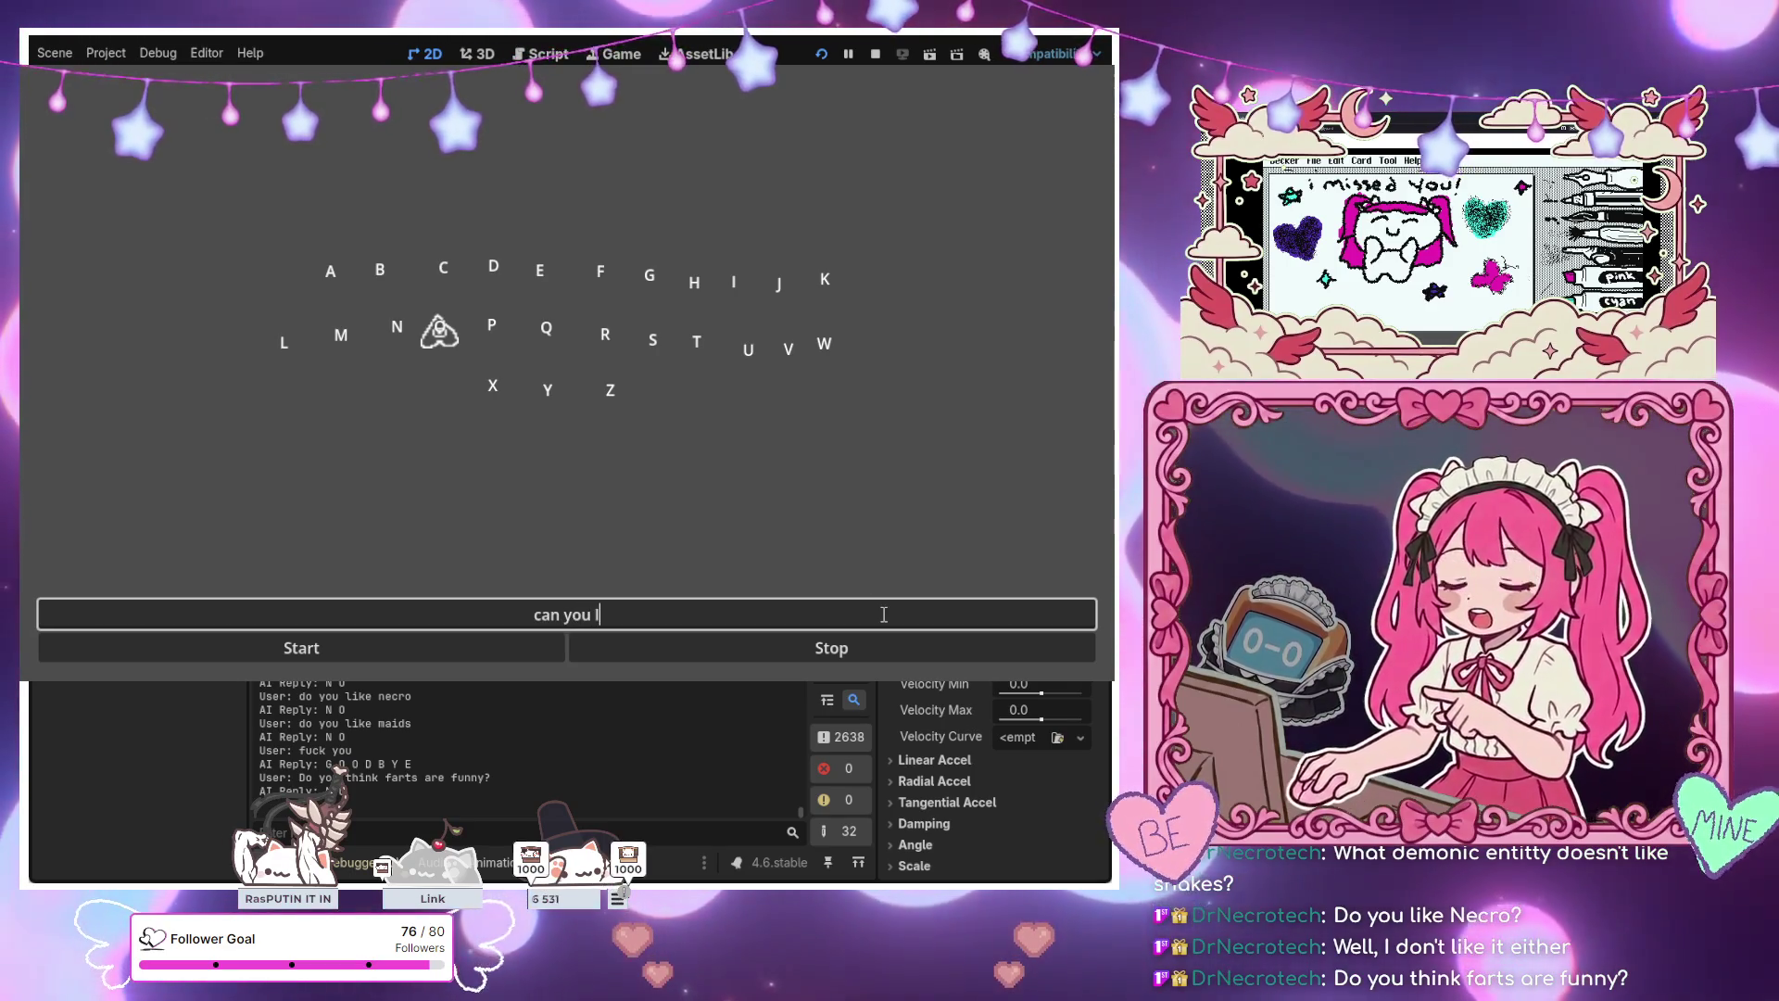
pyautogui.write('augh')
pyautogui.press('Return')
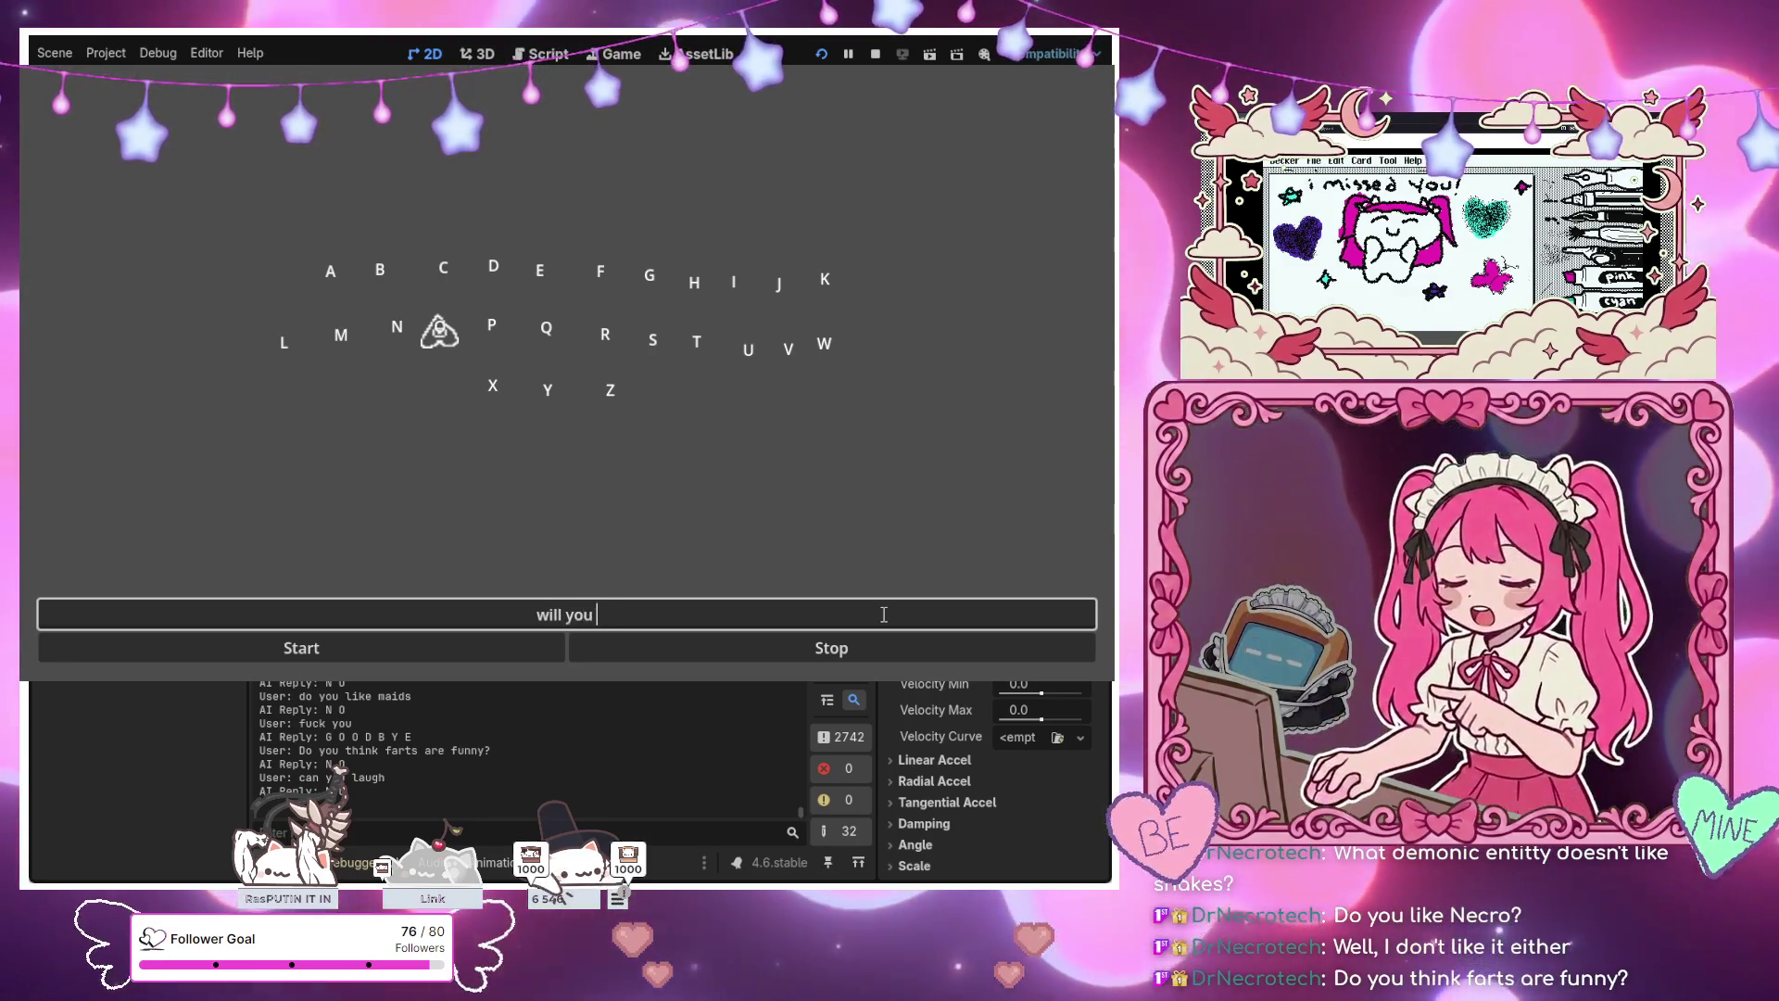
# - Ask 'be my valentine', fixing the typo, then start typing 'are you a deam'
pyautogui.write('be my van')
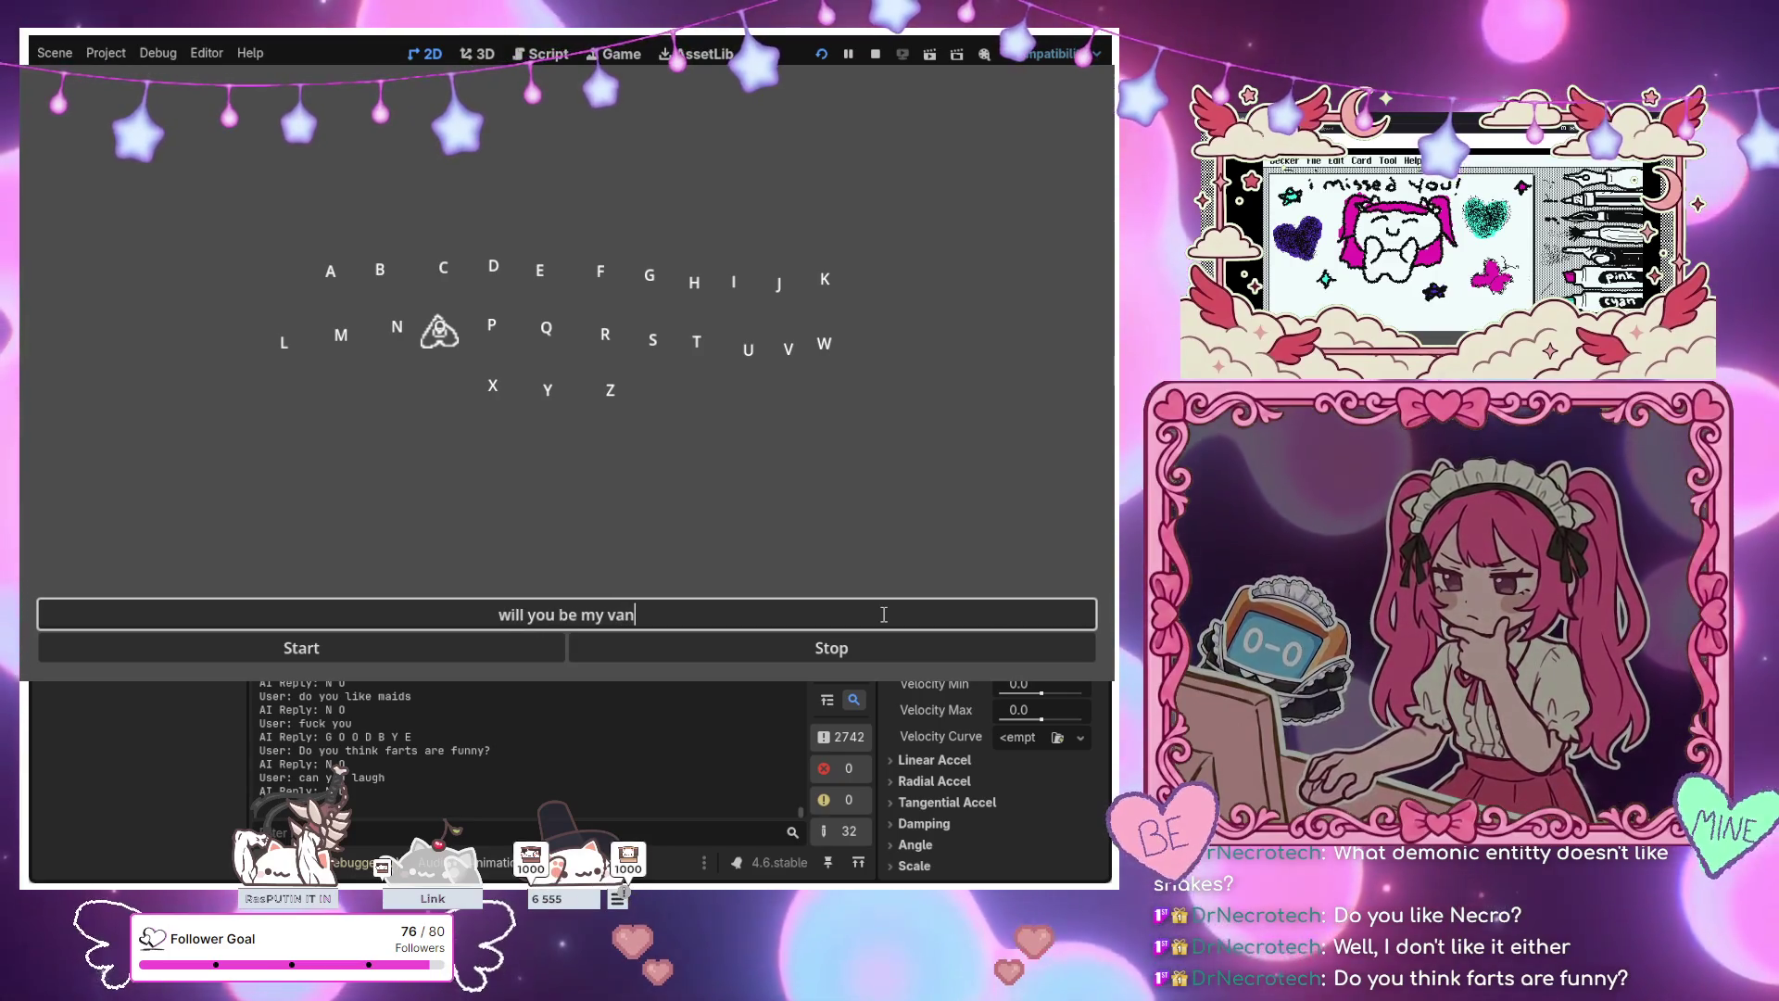
pyautogui.press('BackSpace')
pyautogui.write('lentine')
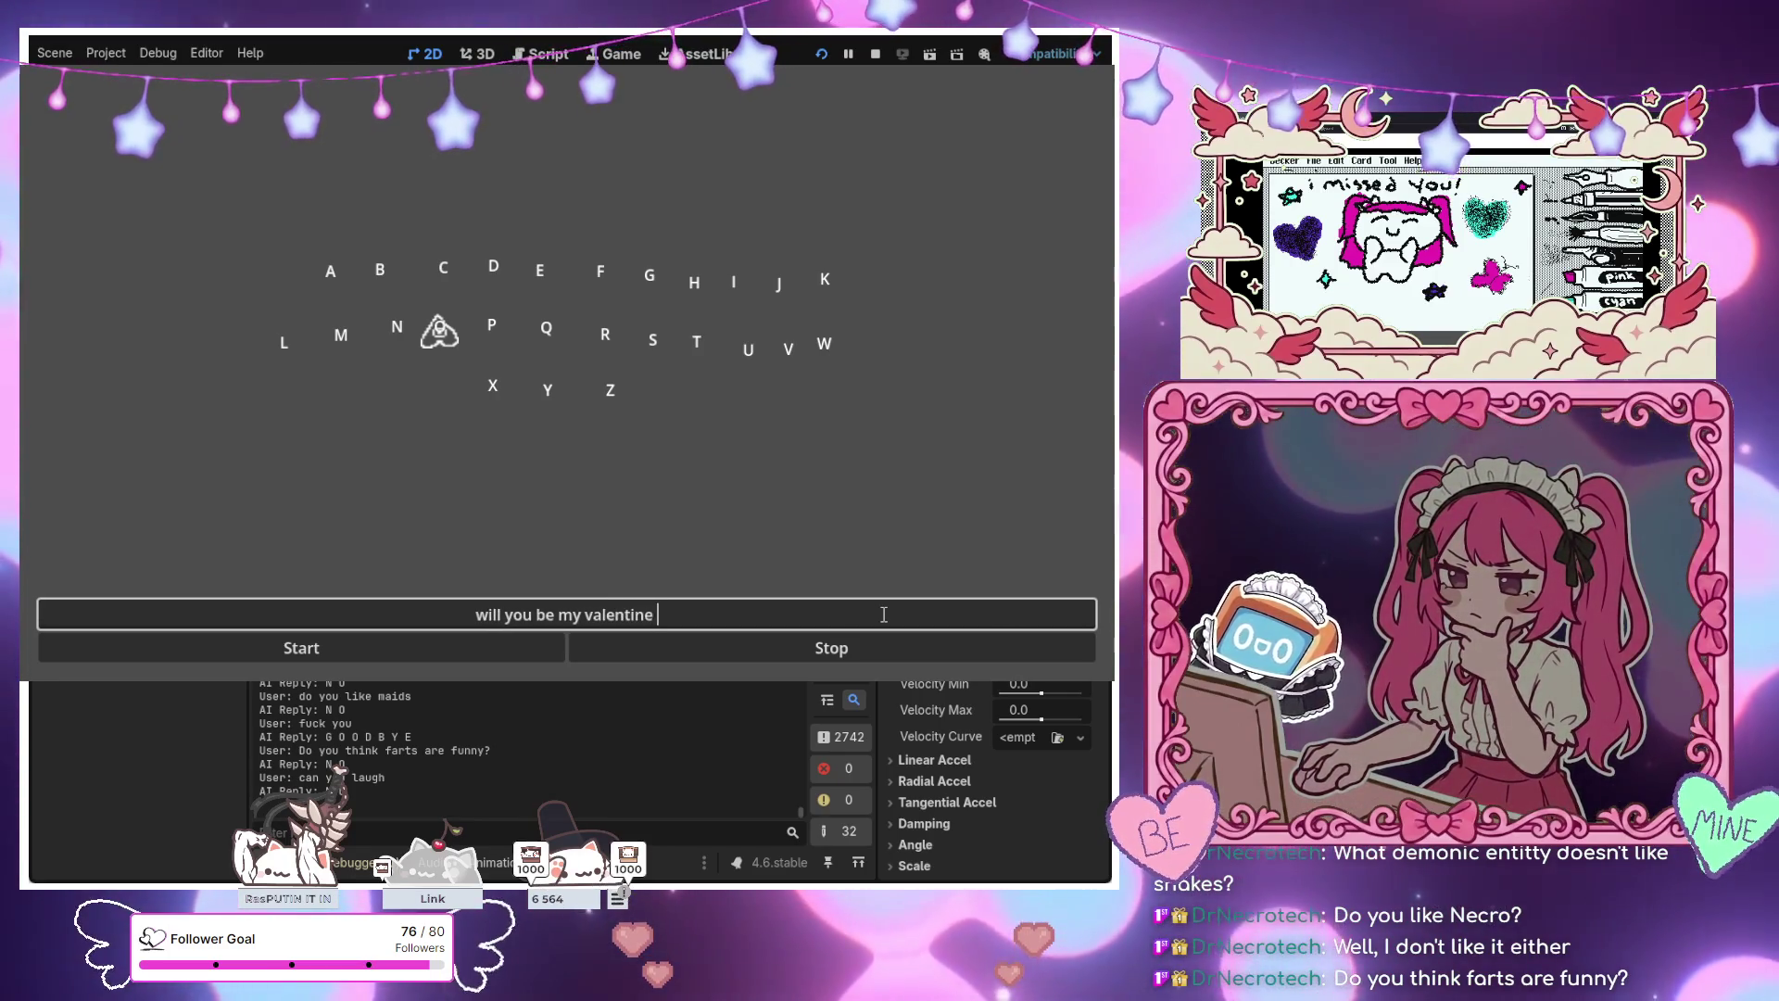
pyautogui.press('Return')
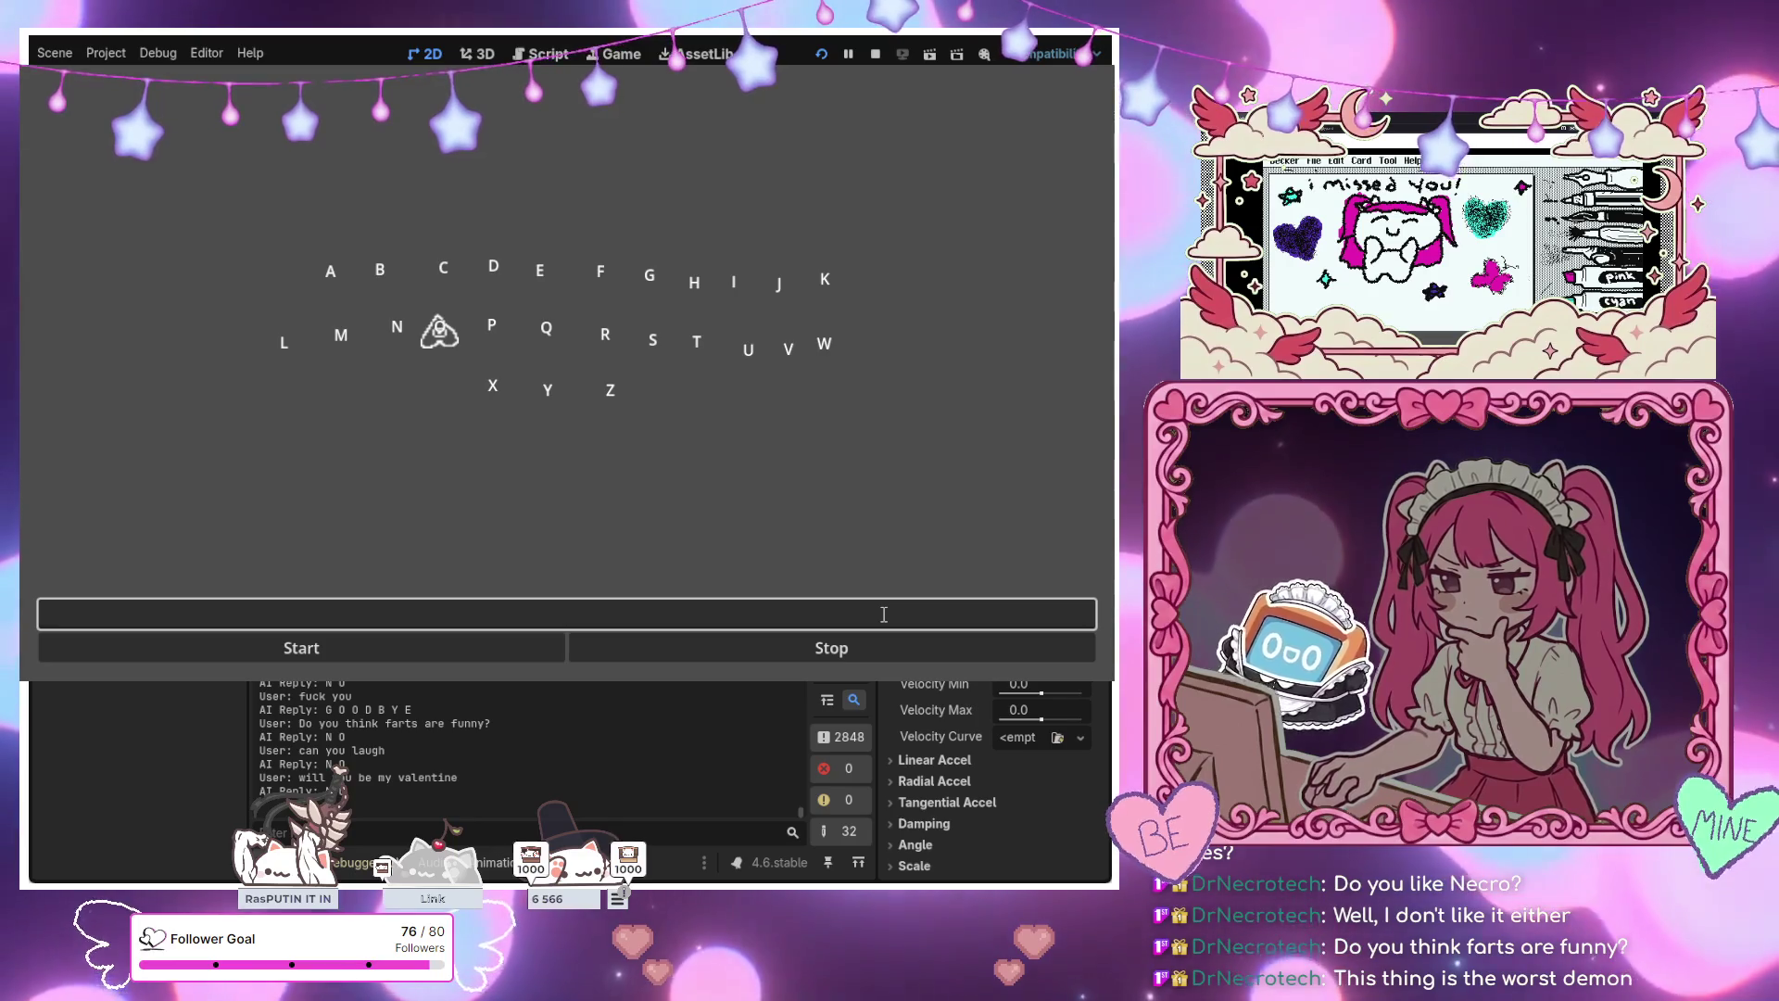
pyautogui.write('are you a d')
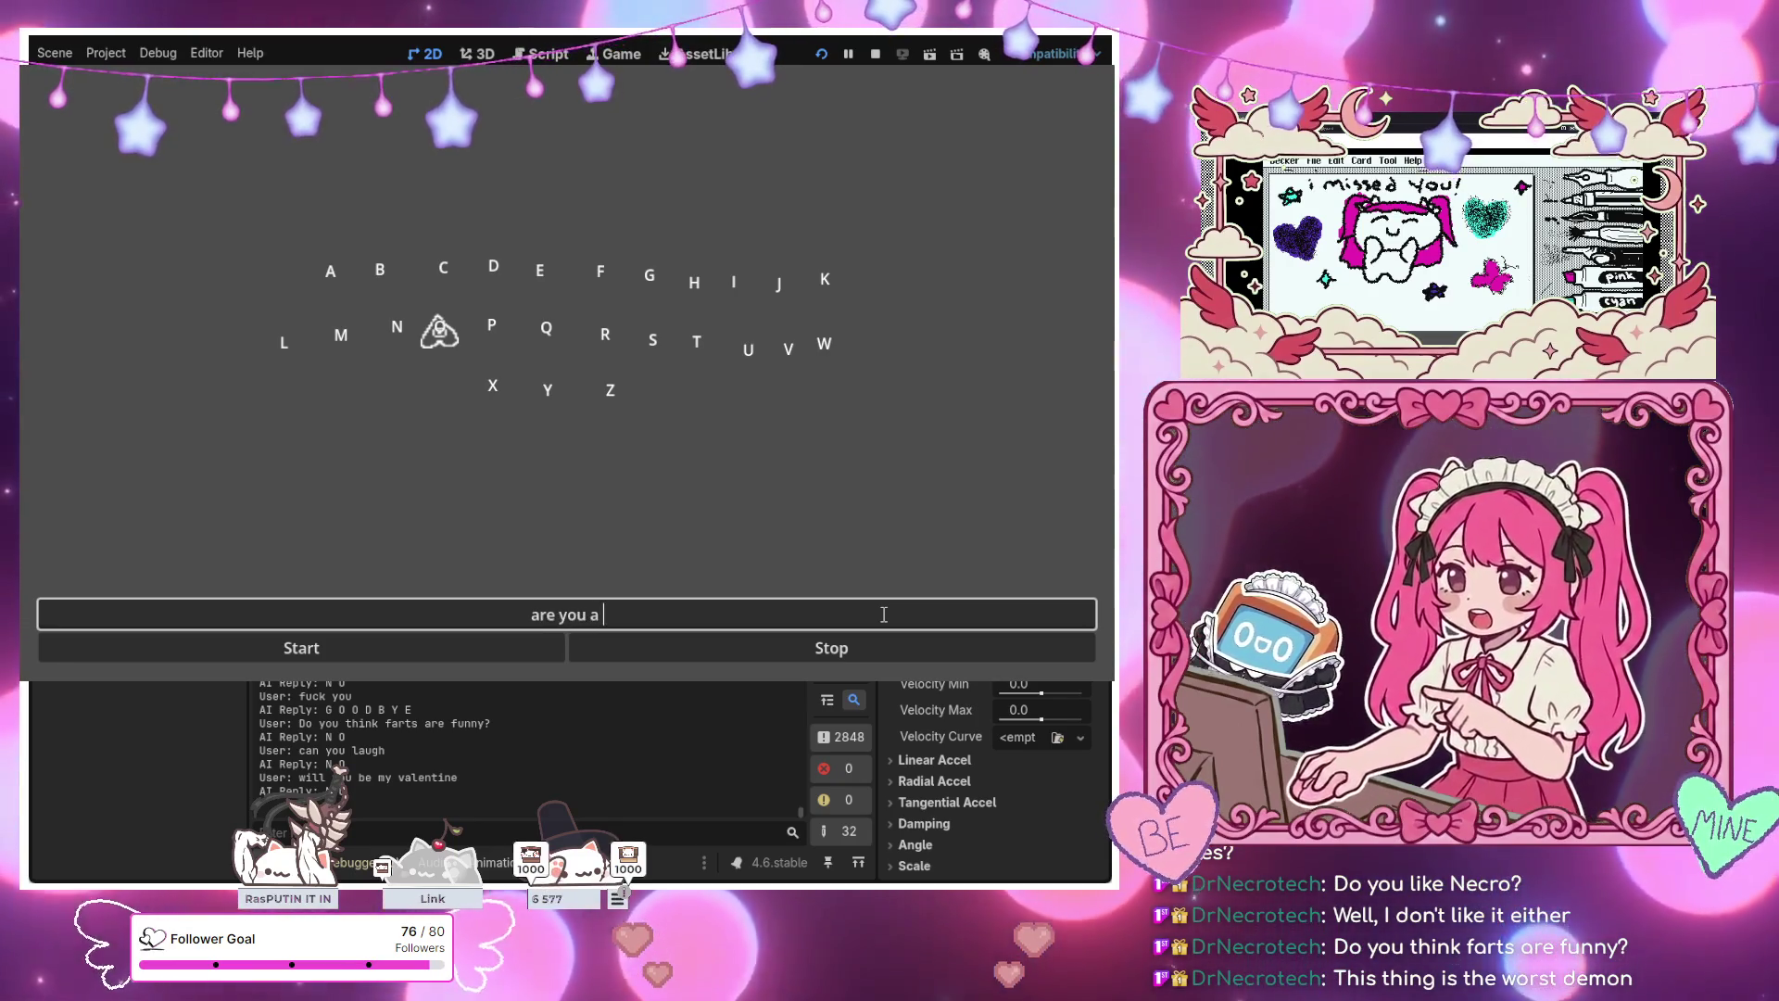
pyautogui.write('eam')
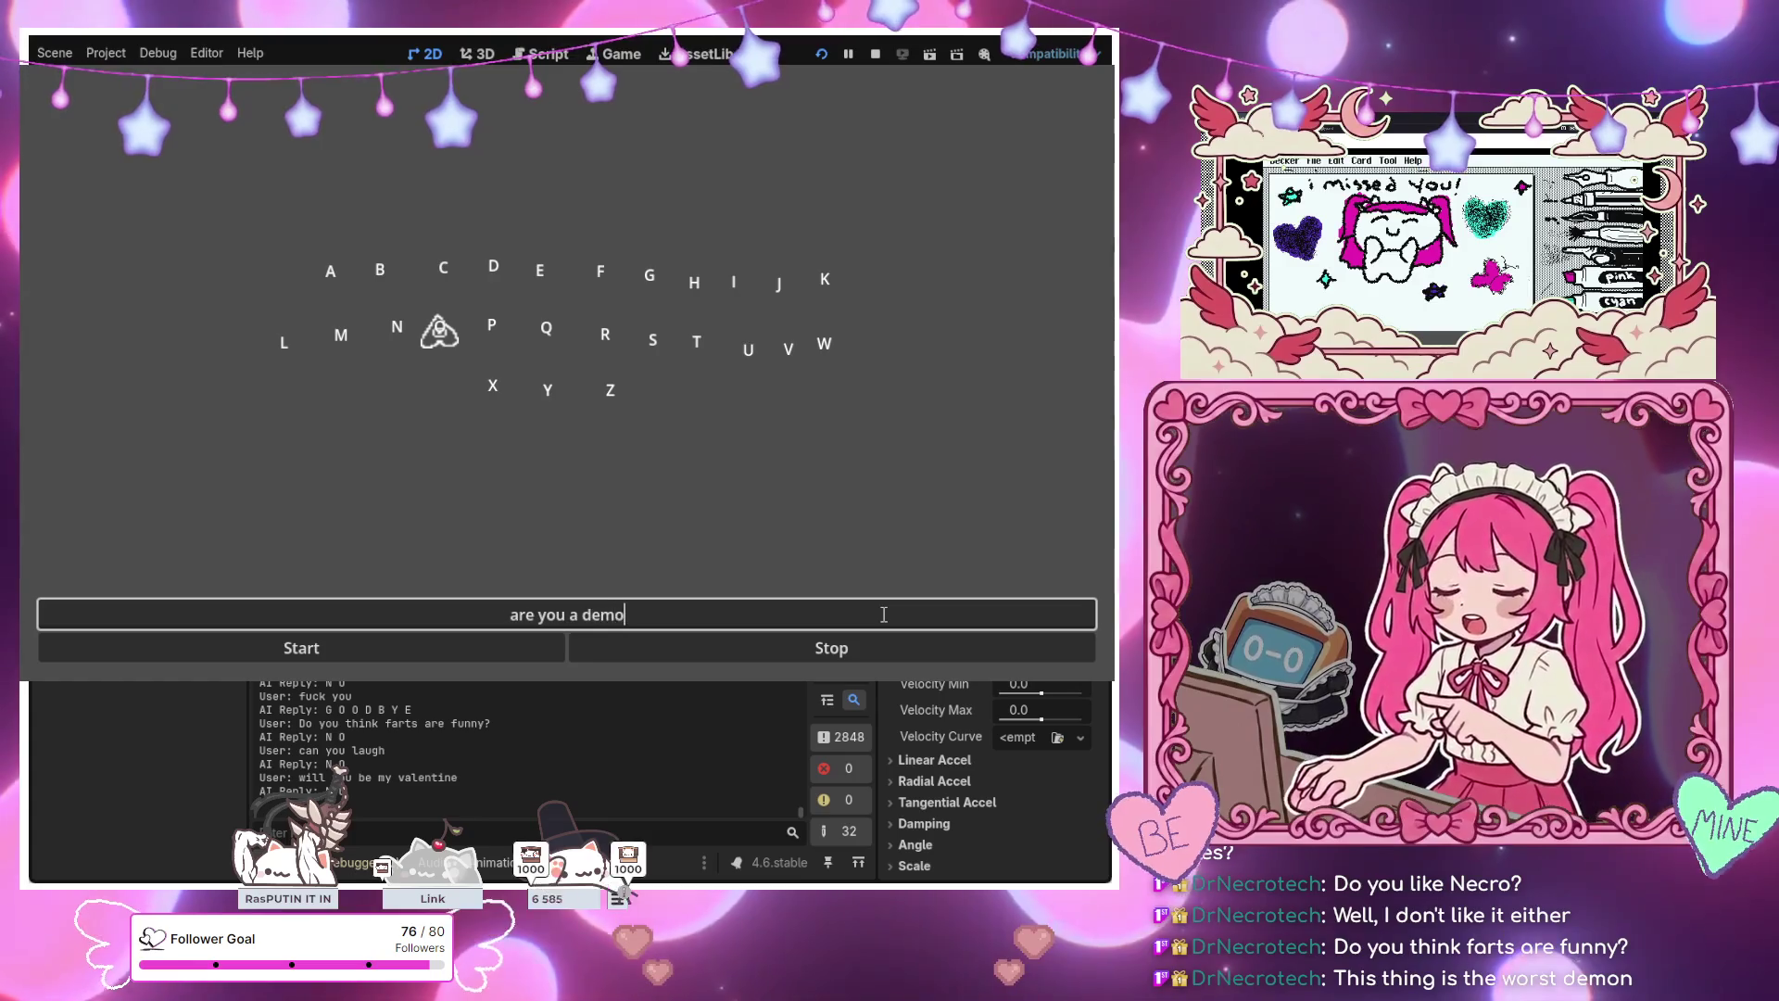
# - Submit the demon question, then tell the board 'am so scared right now'
pyautogui.press('Return')
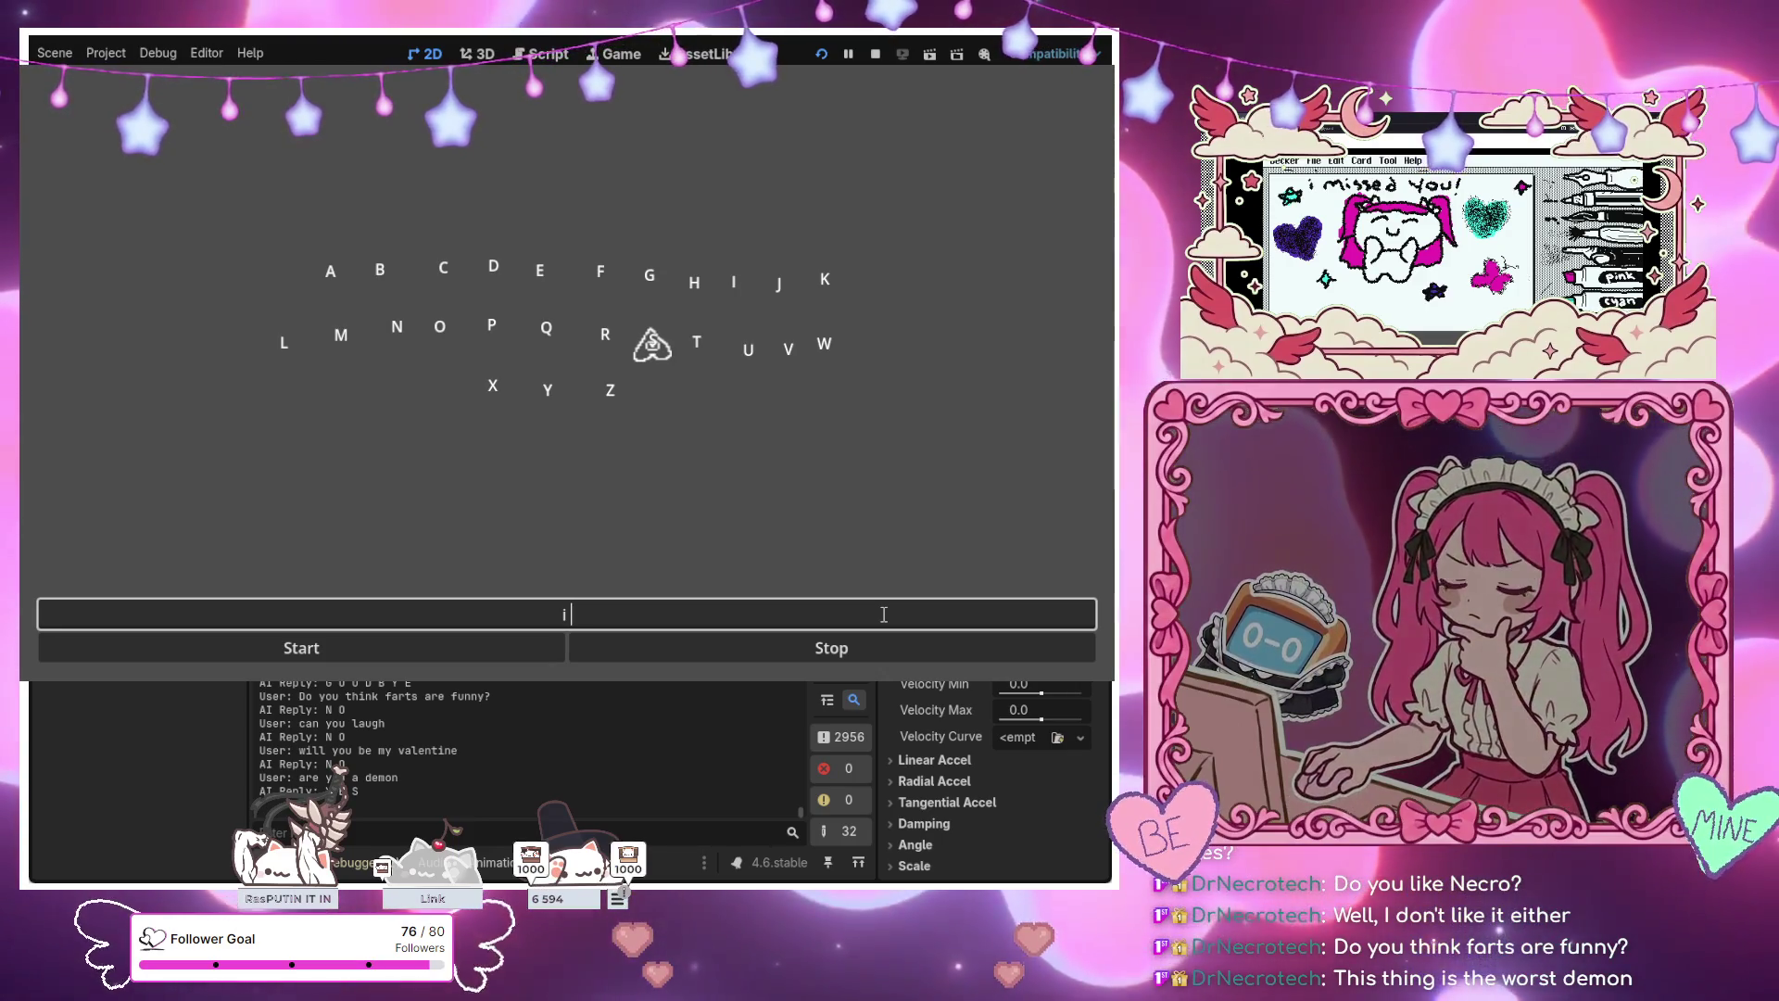
pyautogui.write('am so scar')
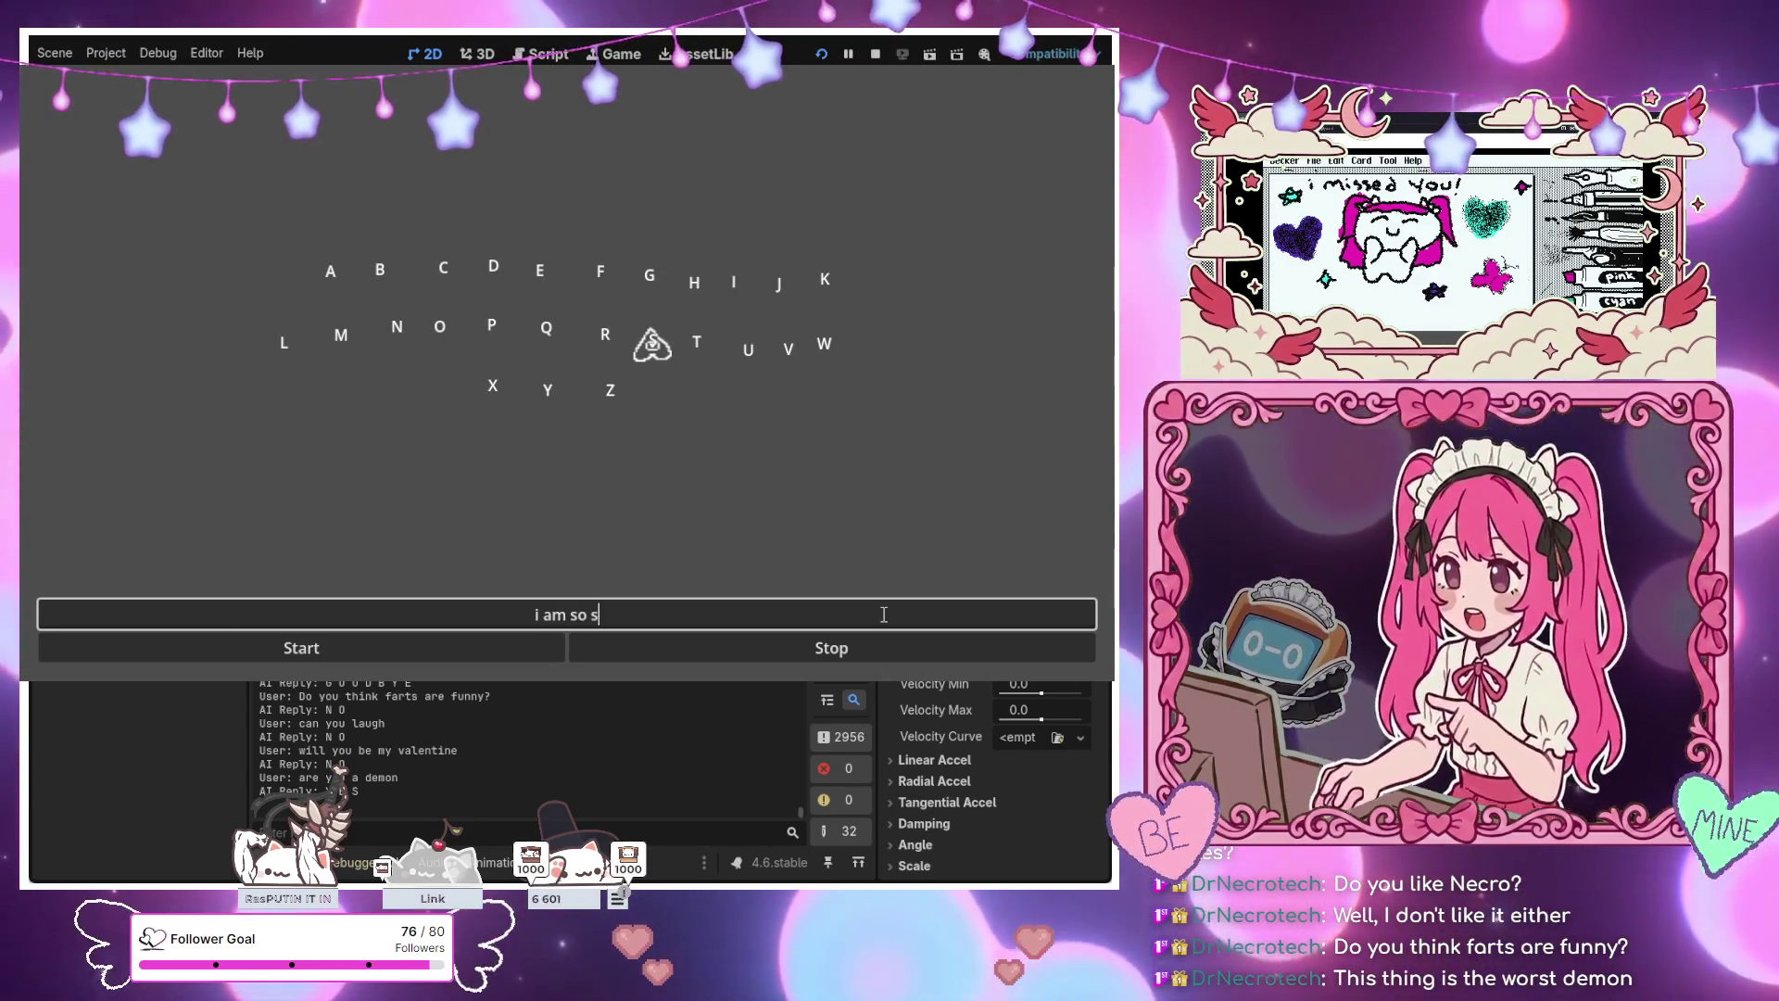
pyautogui.write('ed right ')
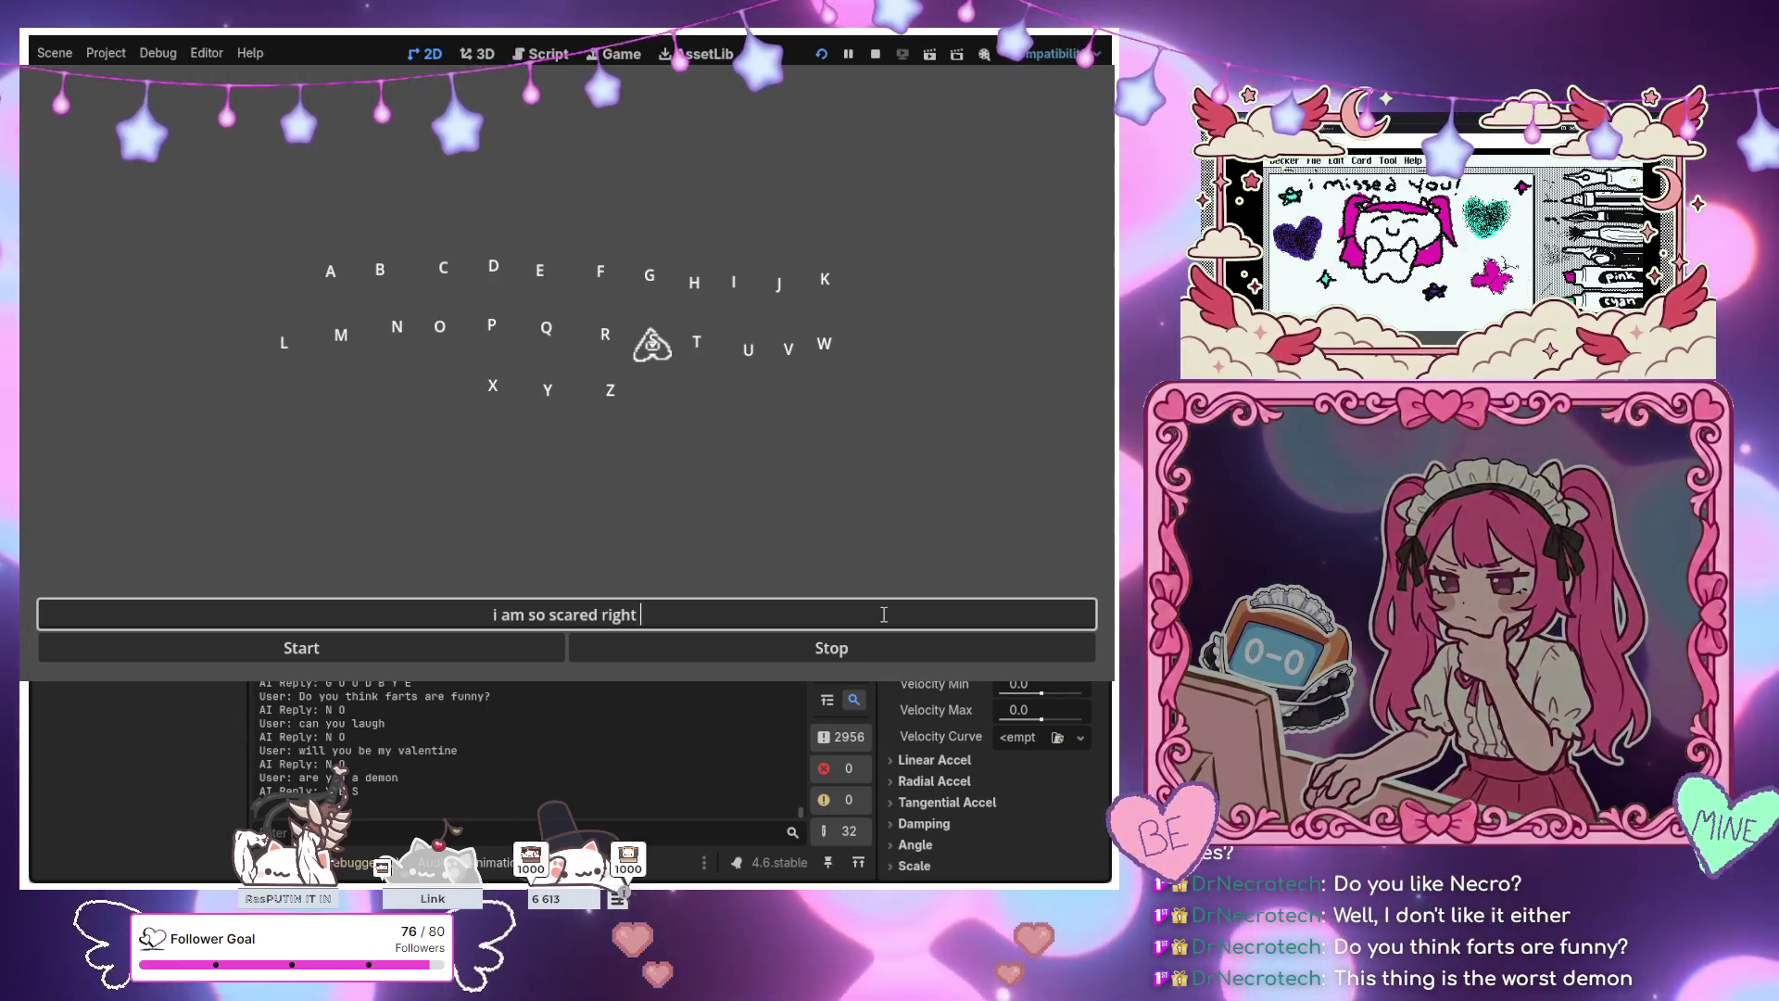
pyautogui.write('now')
pyautogui.press('Return')
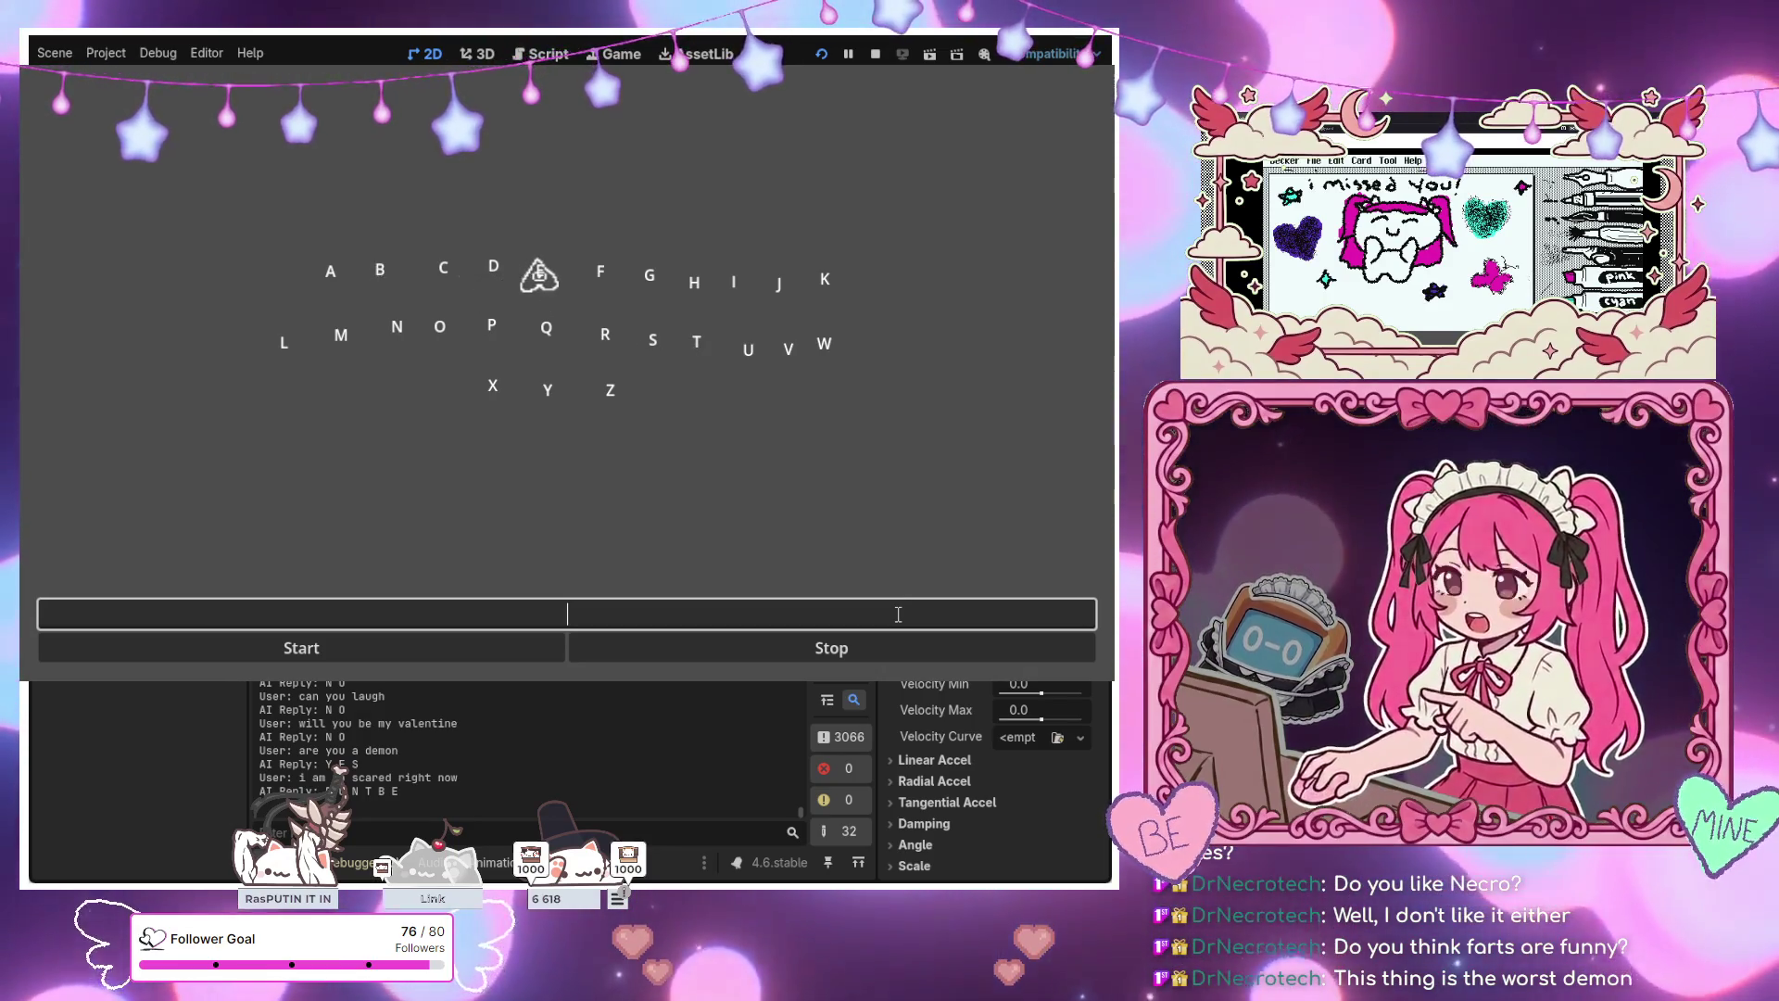
# - Paste the chat's narcissist question and submit it
pyautogui.write('hold')
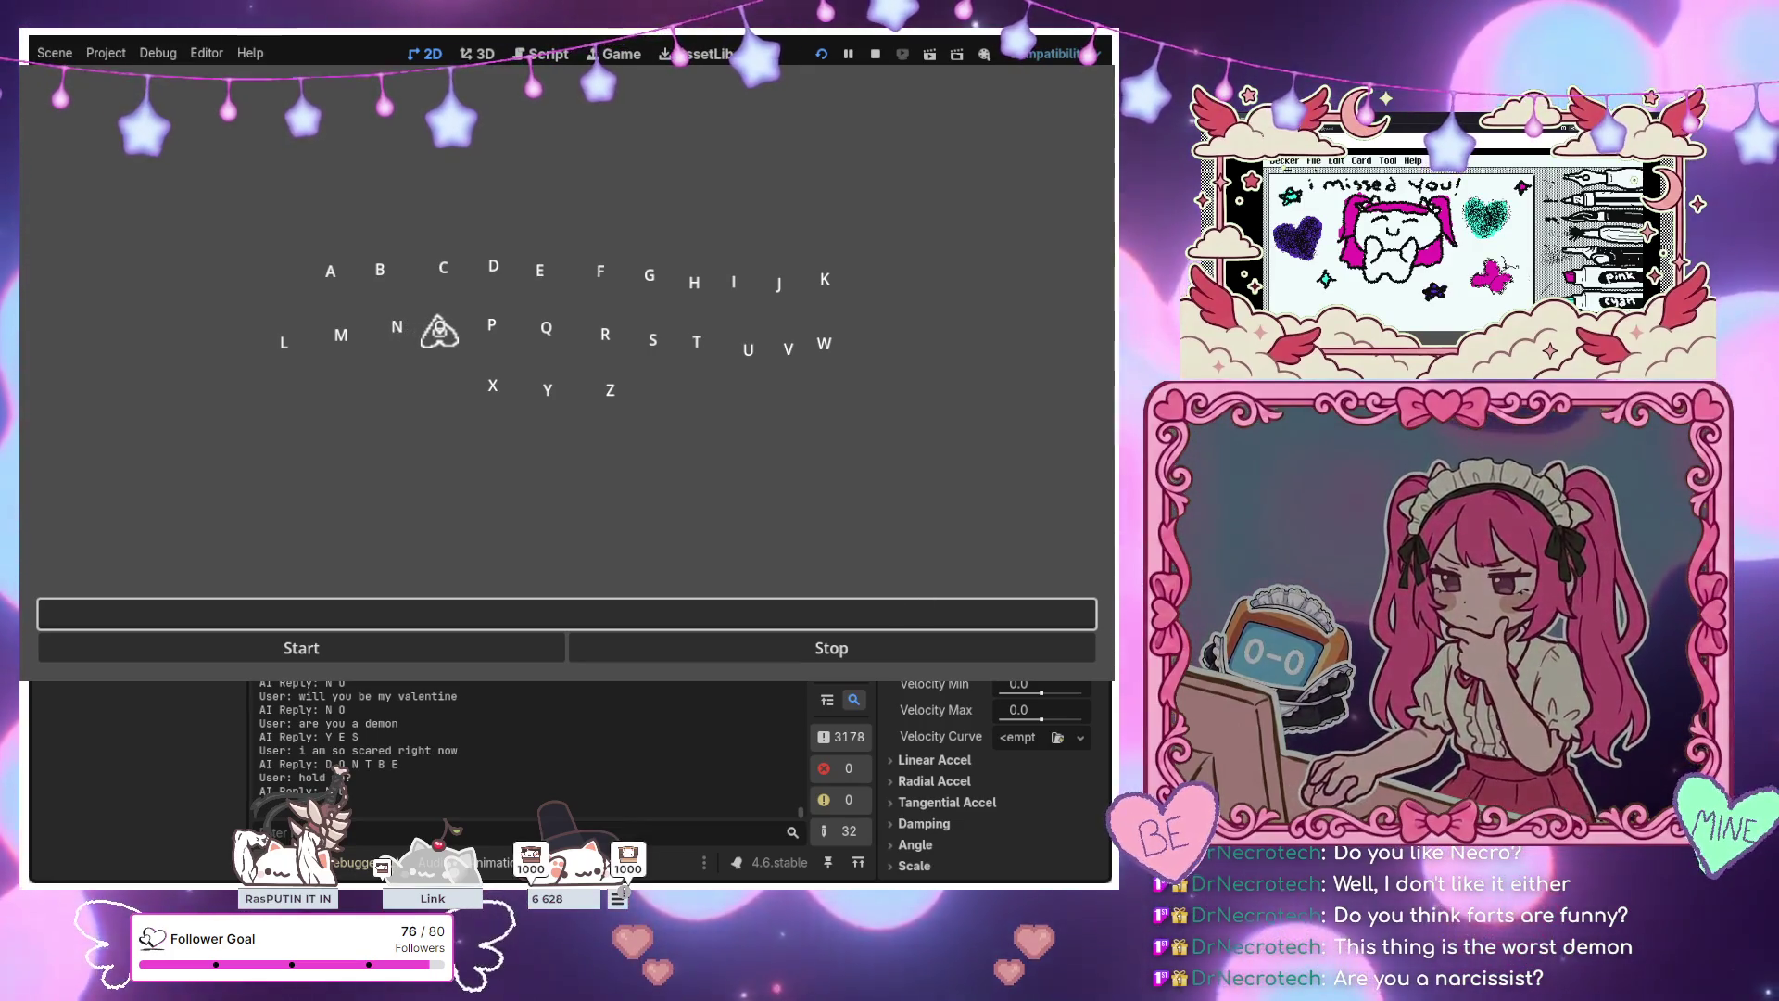
pyautogui.rightClick(739, 614)
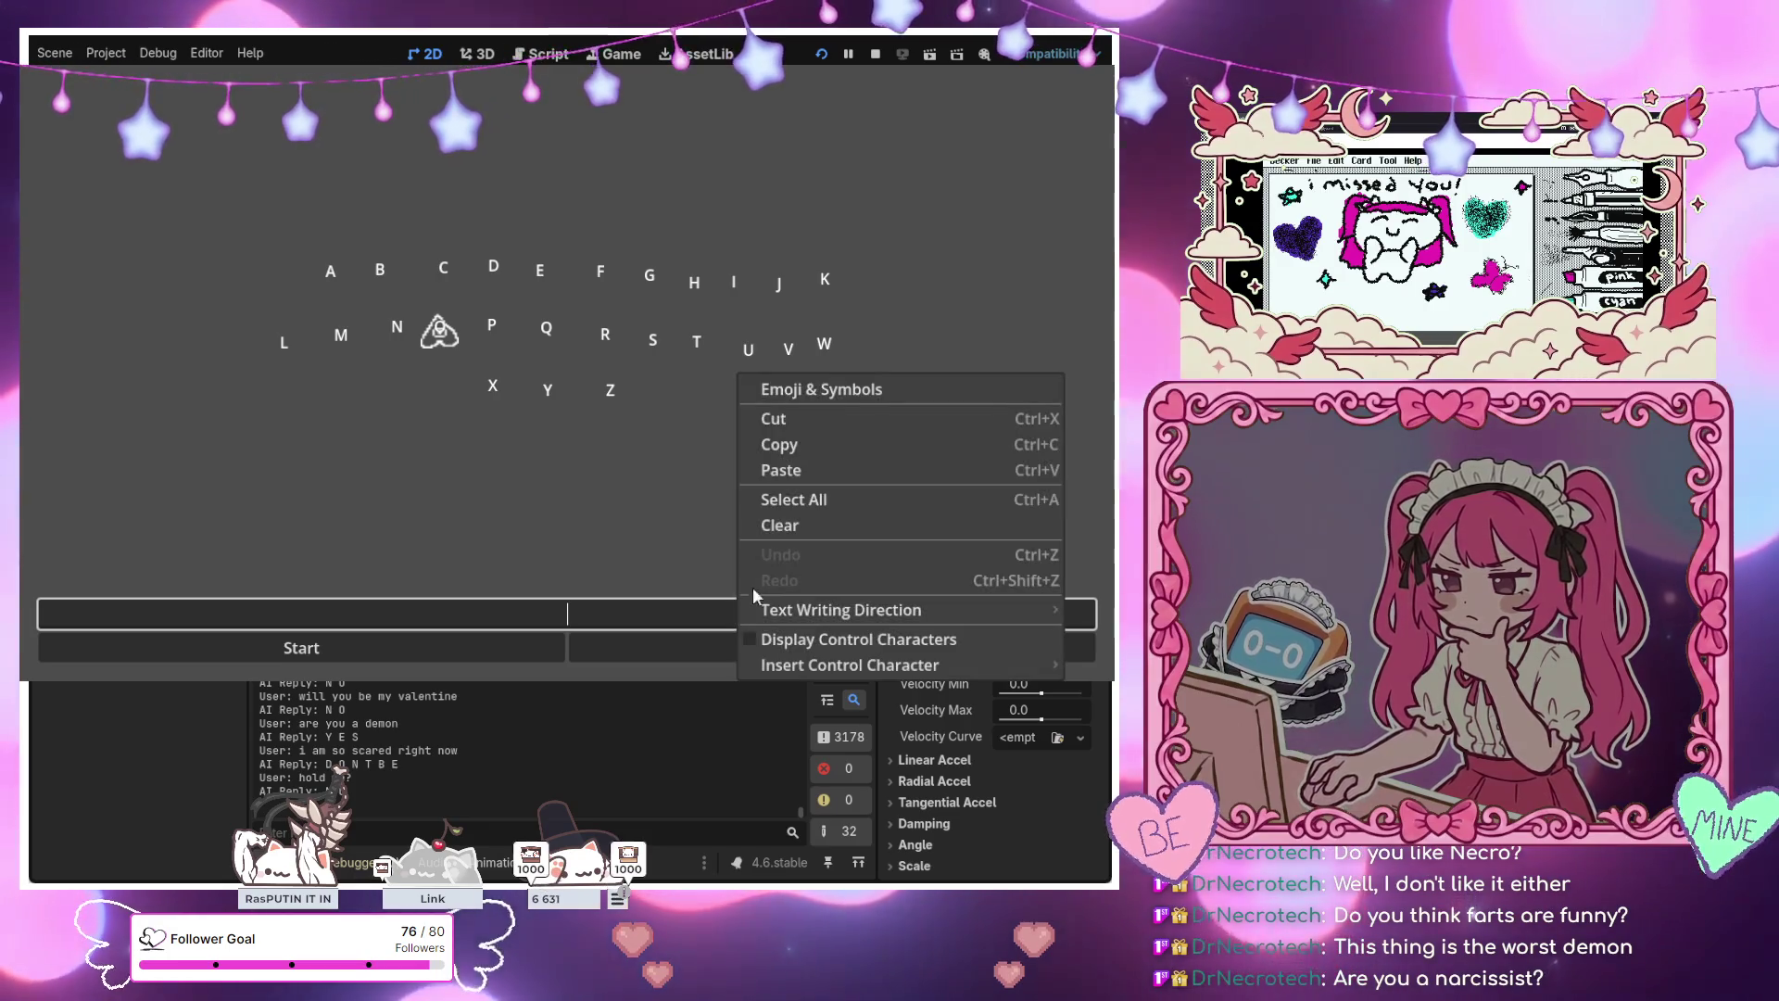
pyautogui.click(796, 475)
pyautogui.press('Return')
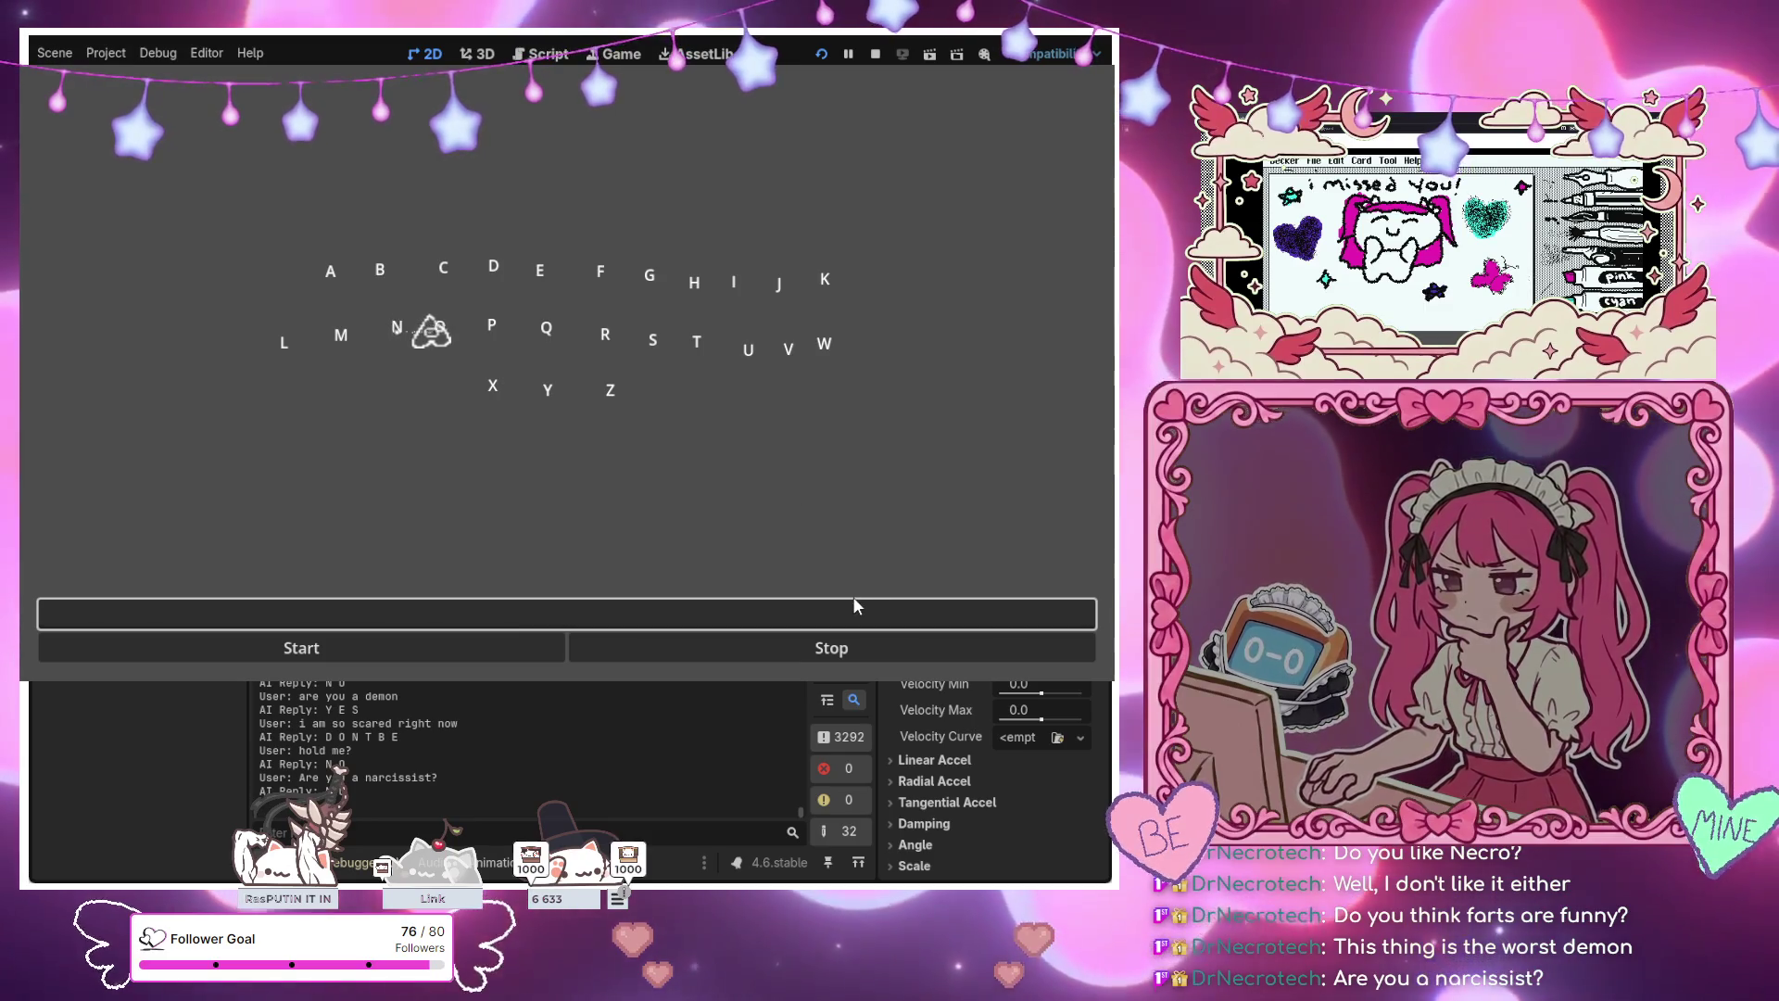
# - Ask 'can i talk to someone else, youre kinda boring bro'
pyautogui.write('can i talk to yo')
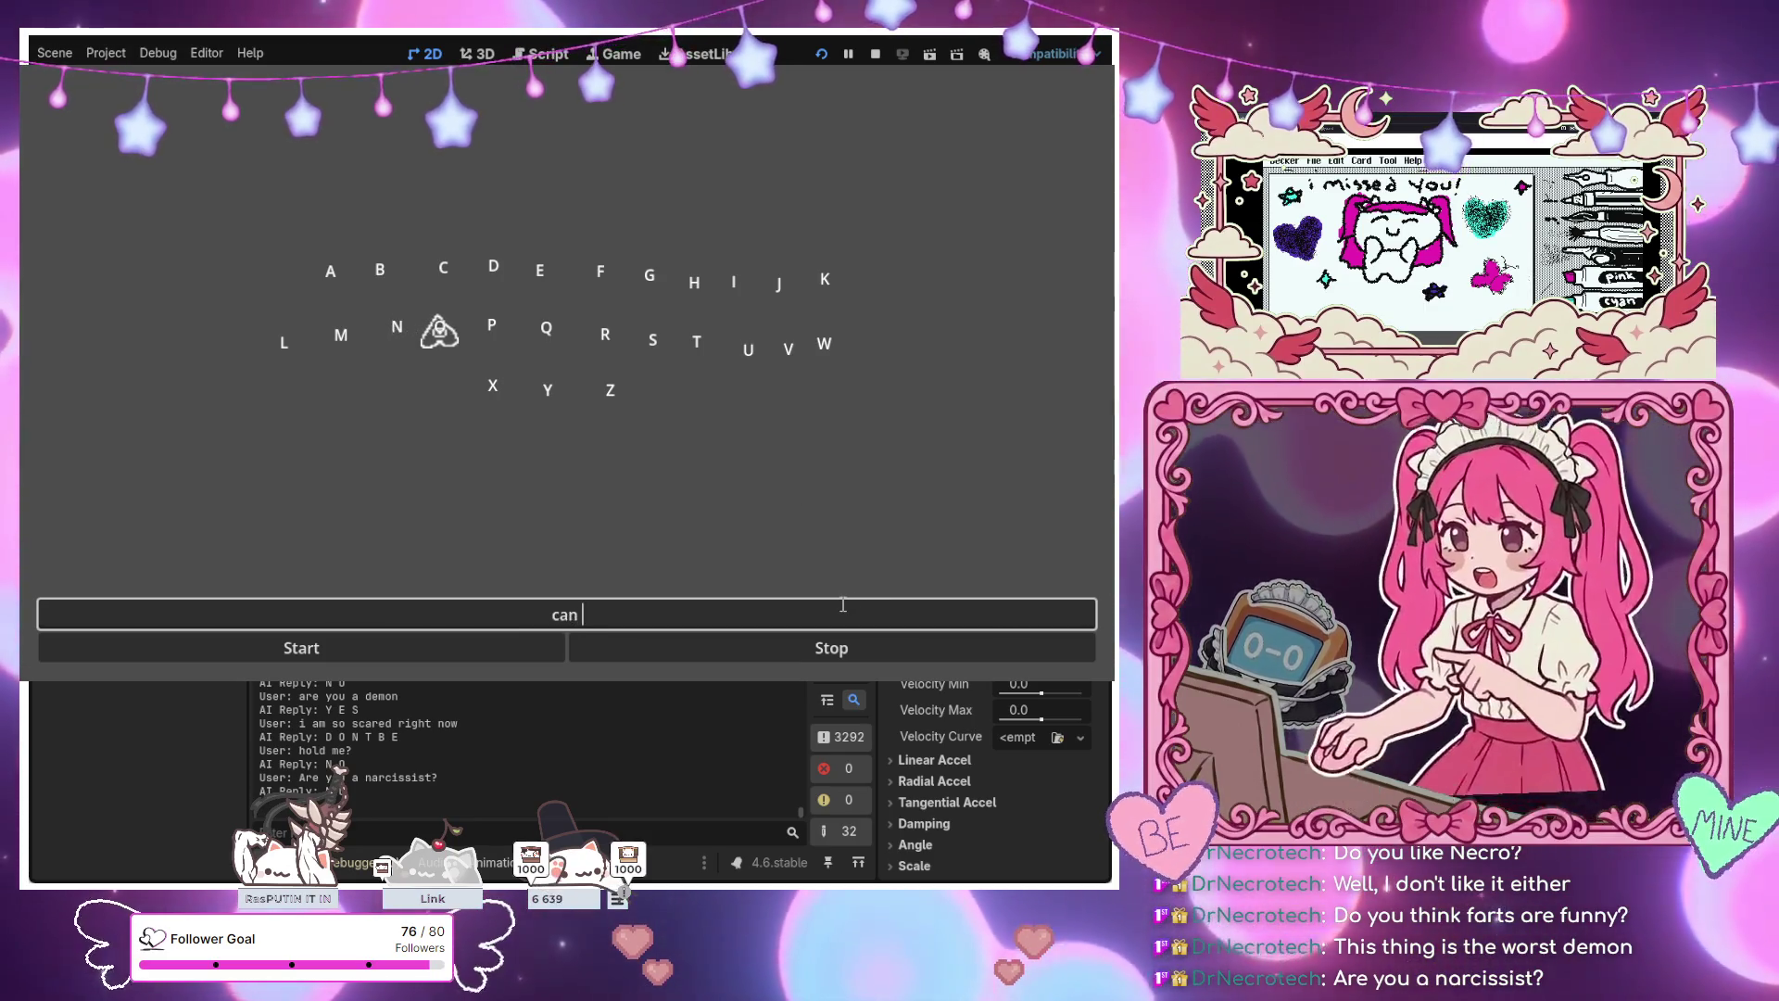
pyautogui.write('ur mother')
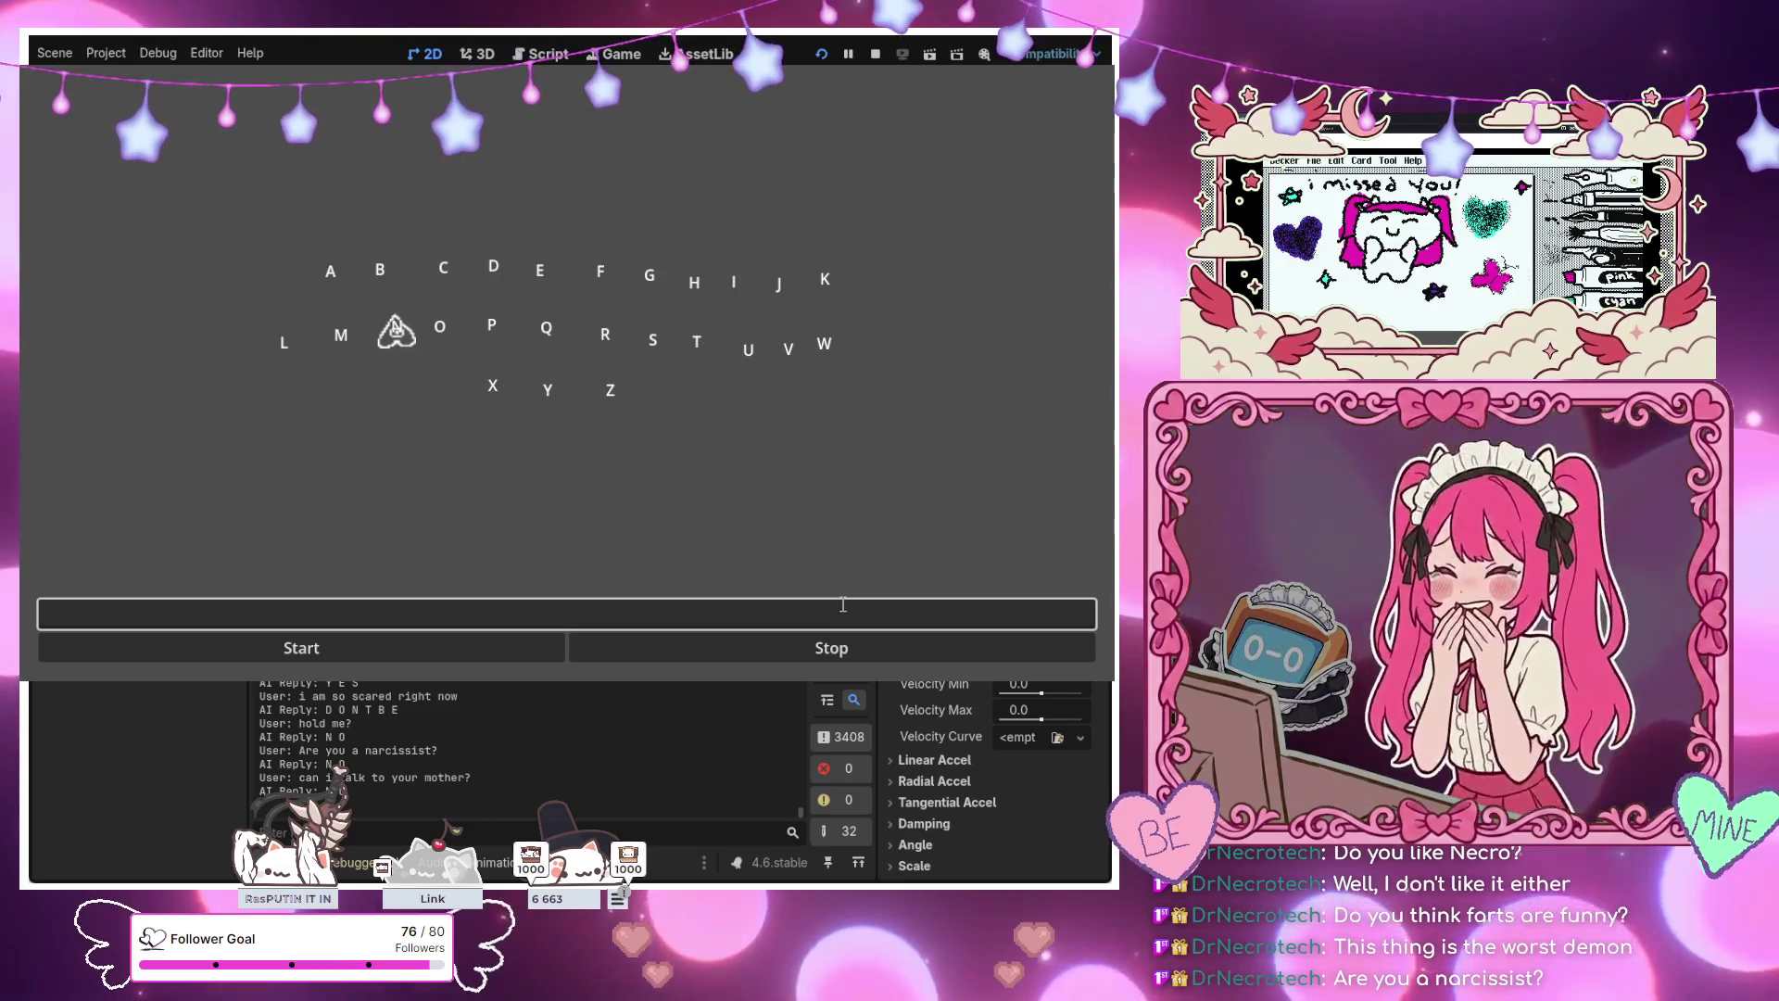
pyautogui.write('ca')
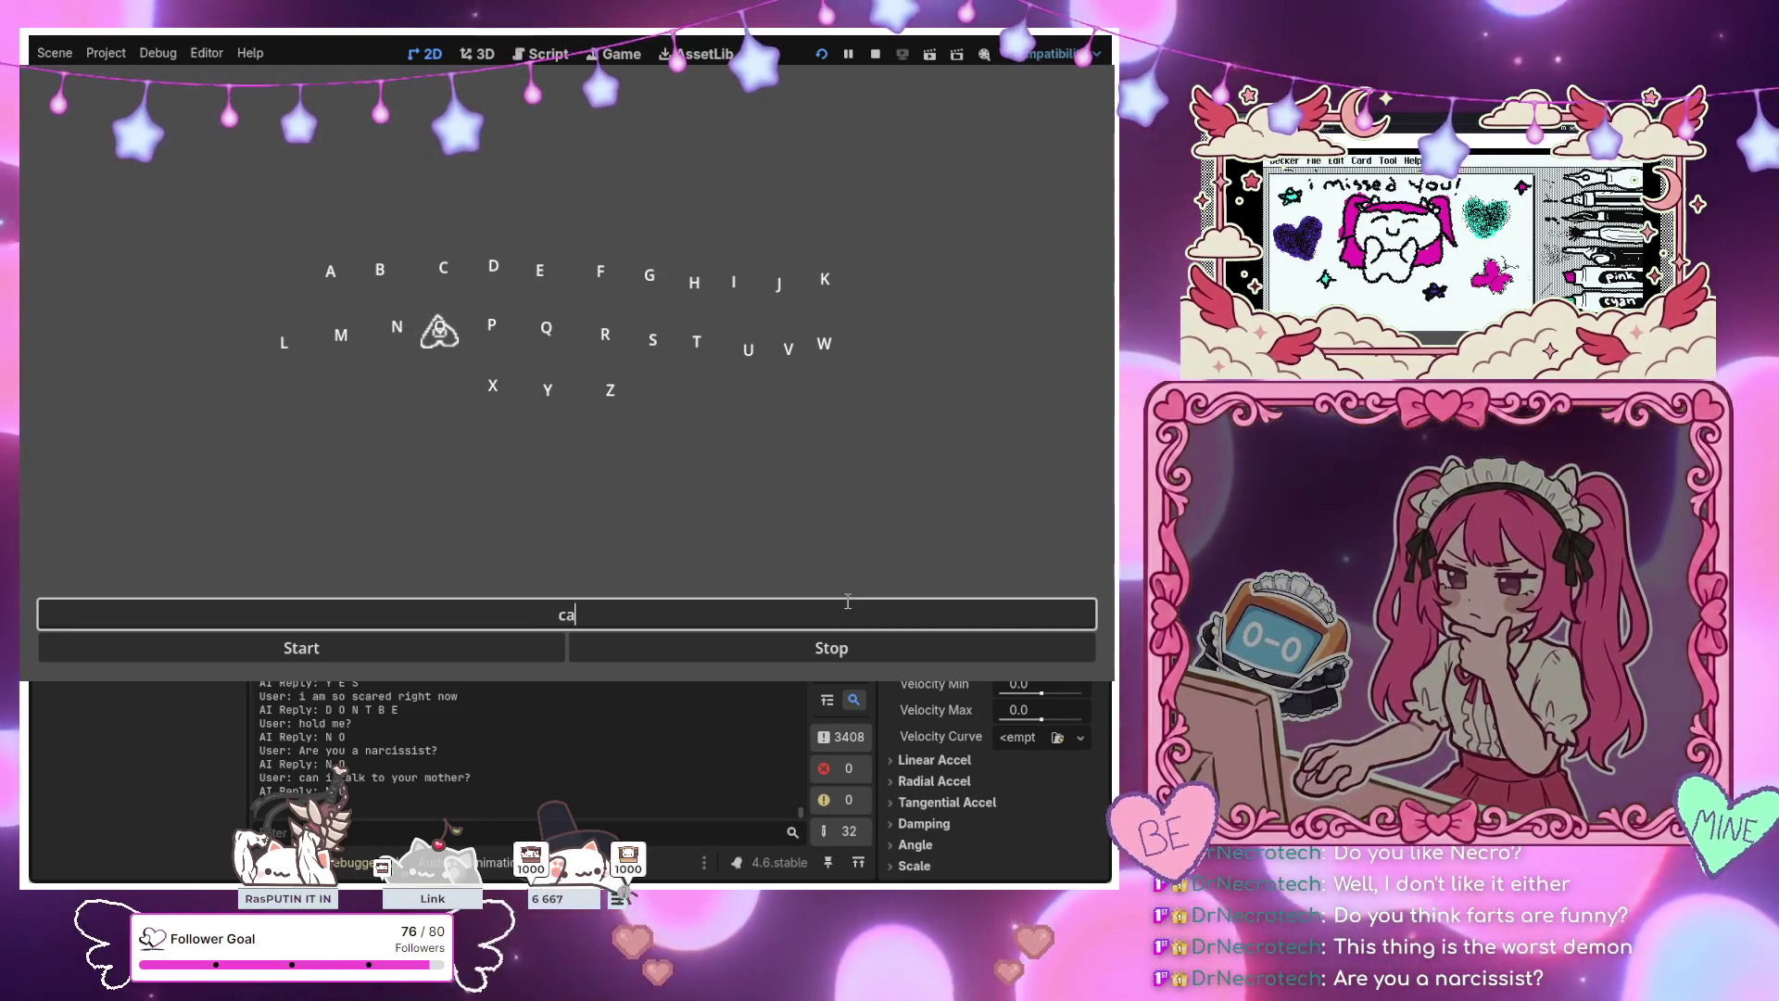
pyautogui.write('n i talk to someo')
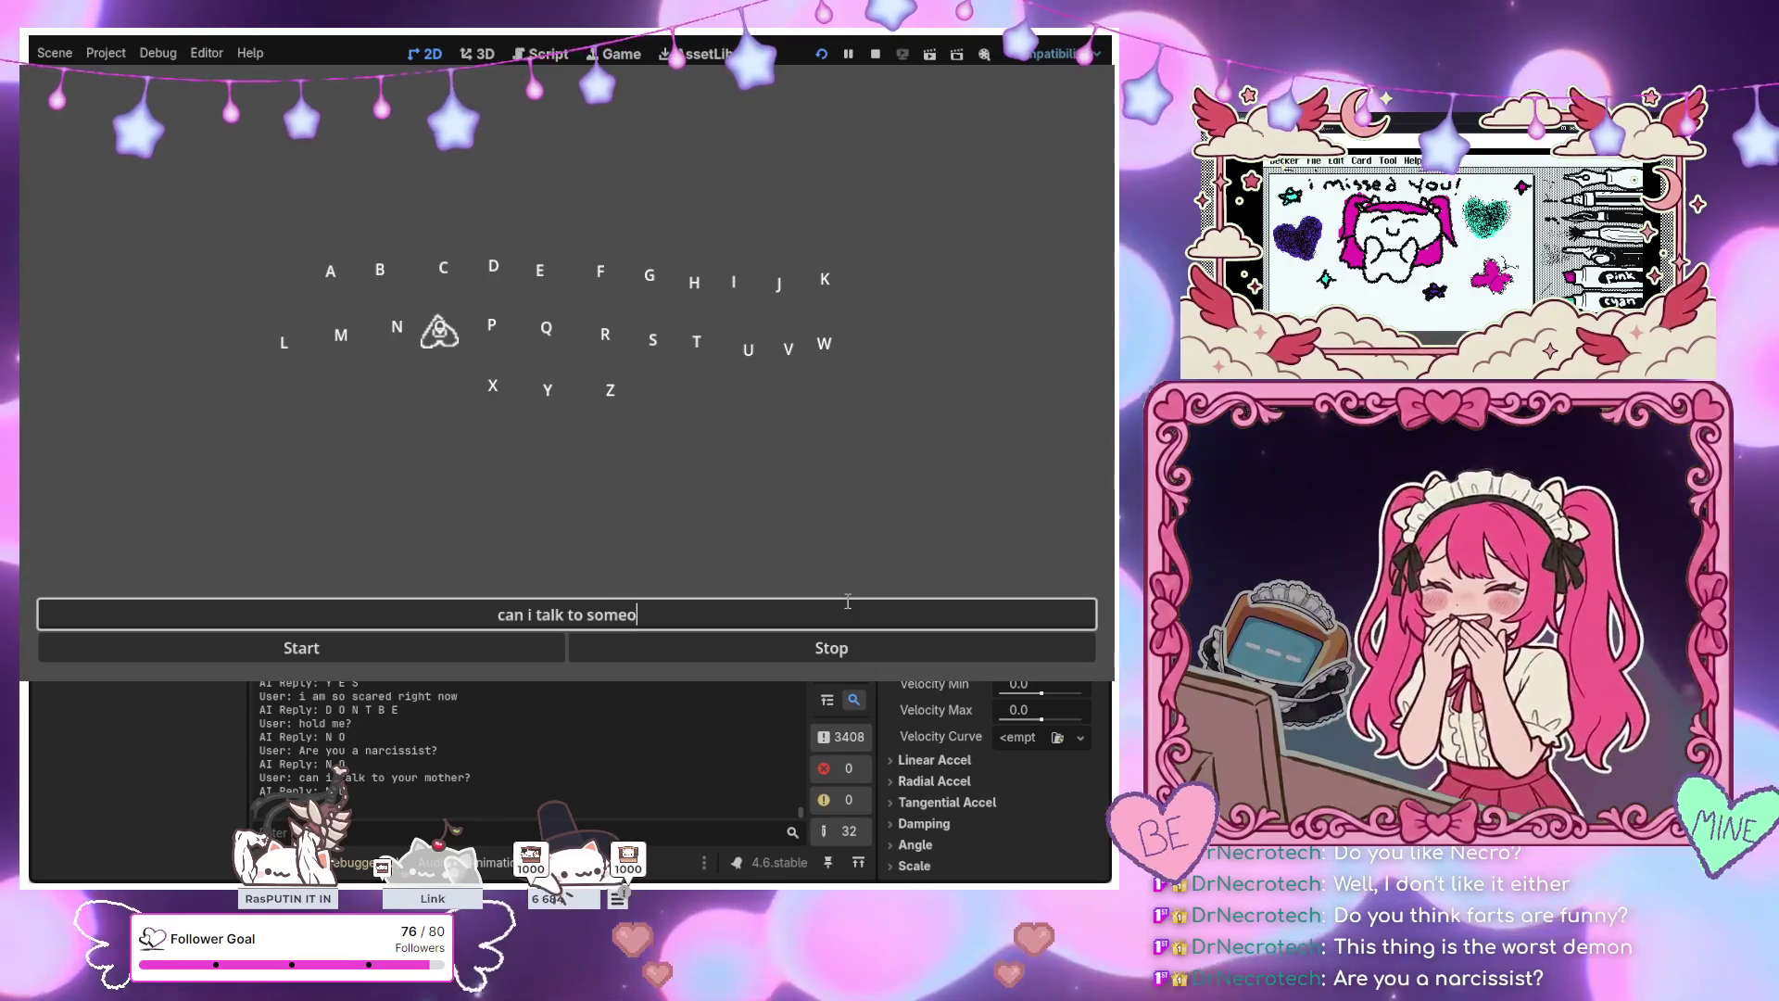
pyautogui.write('ne else, yo')
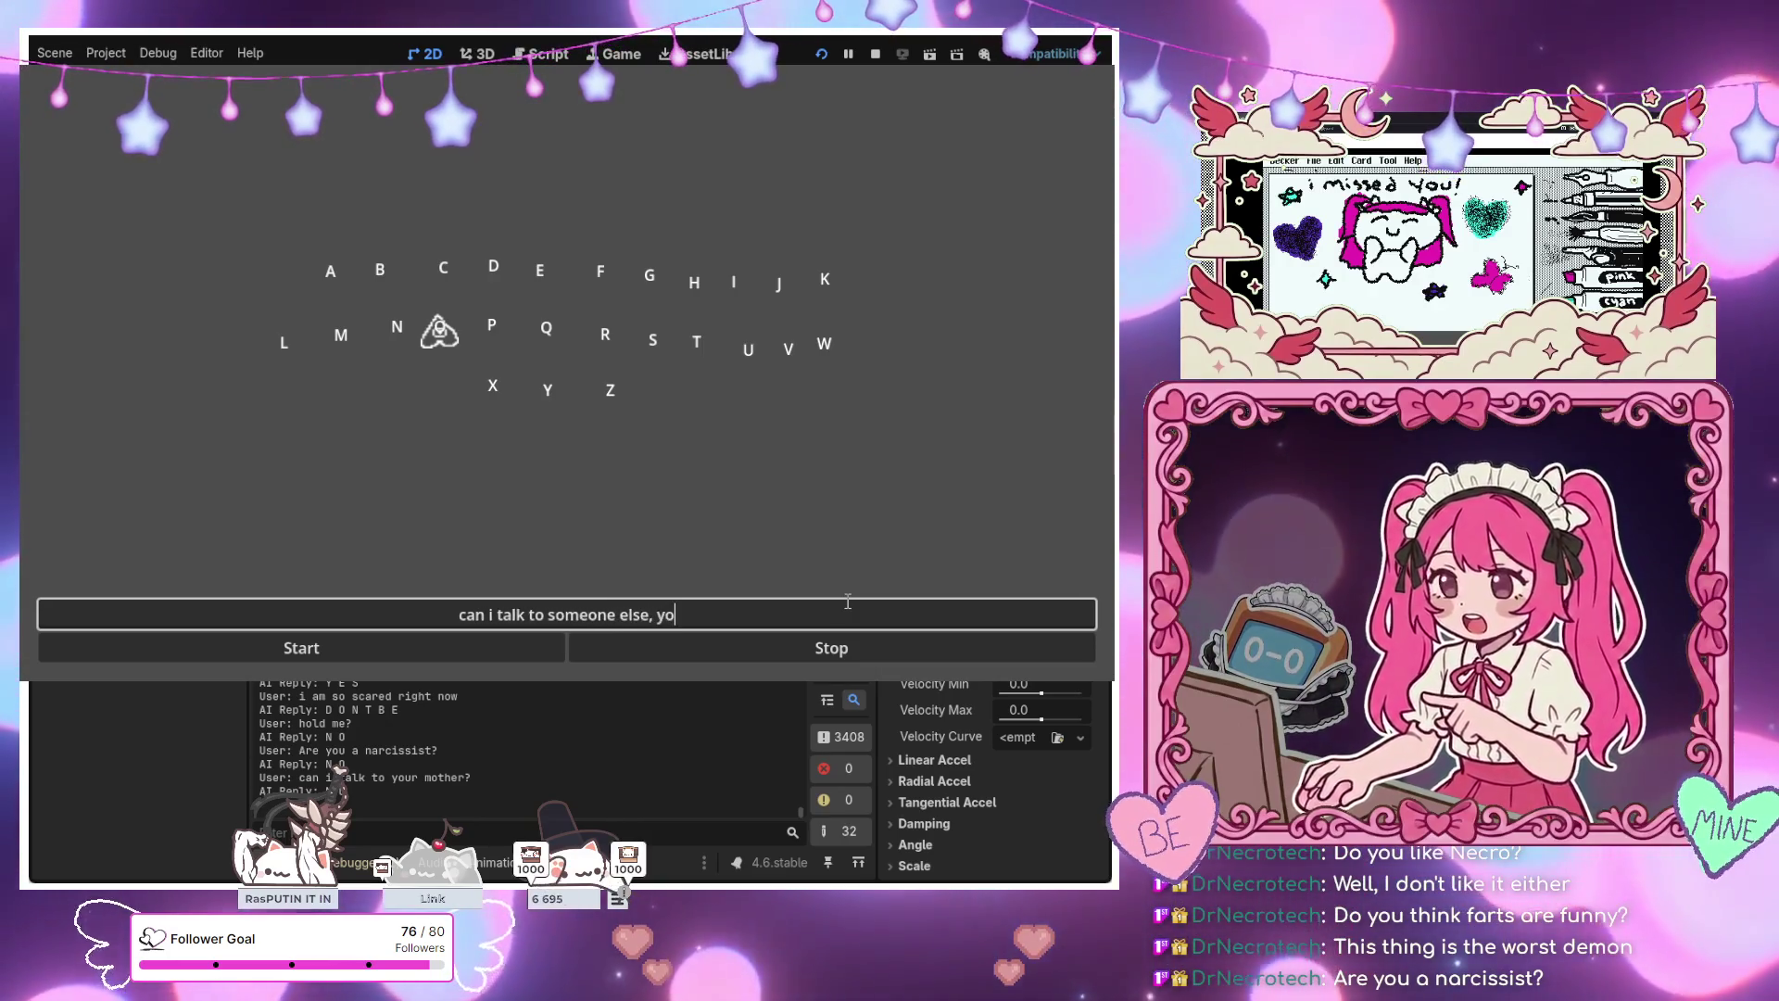
pyautogui.write('ure kinda ')
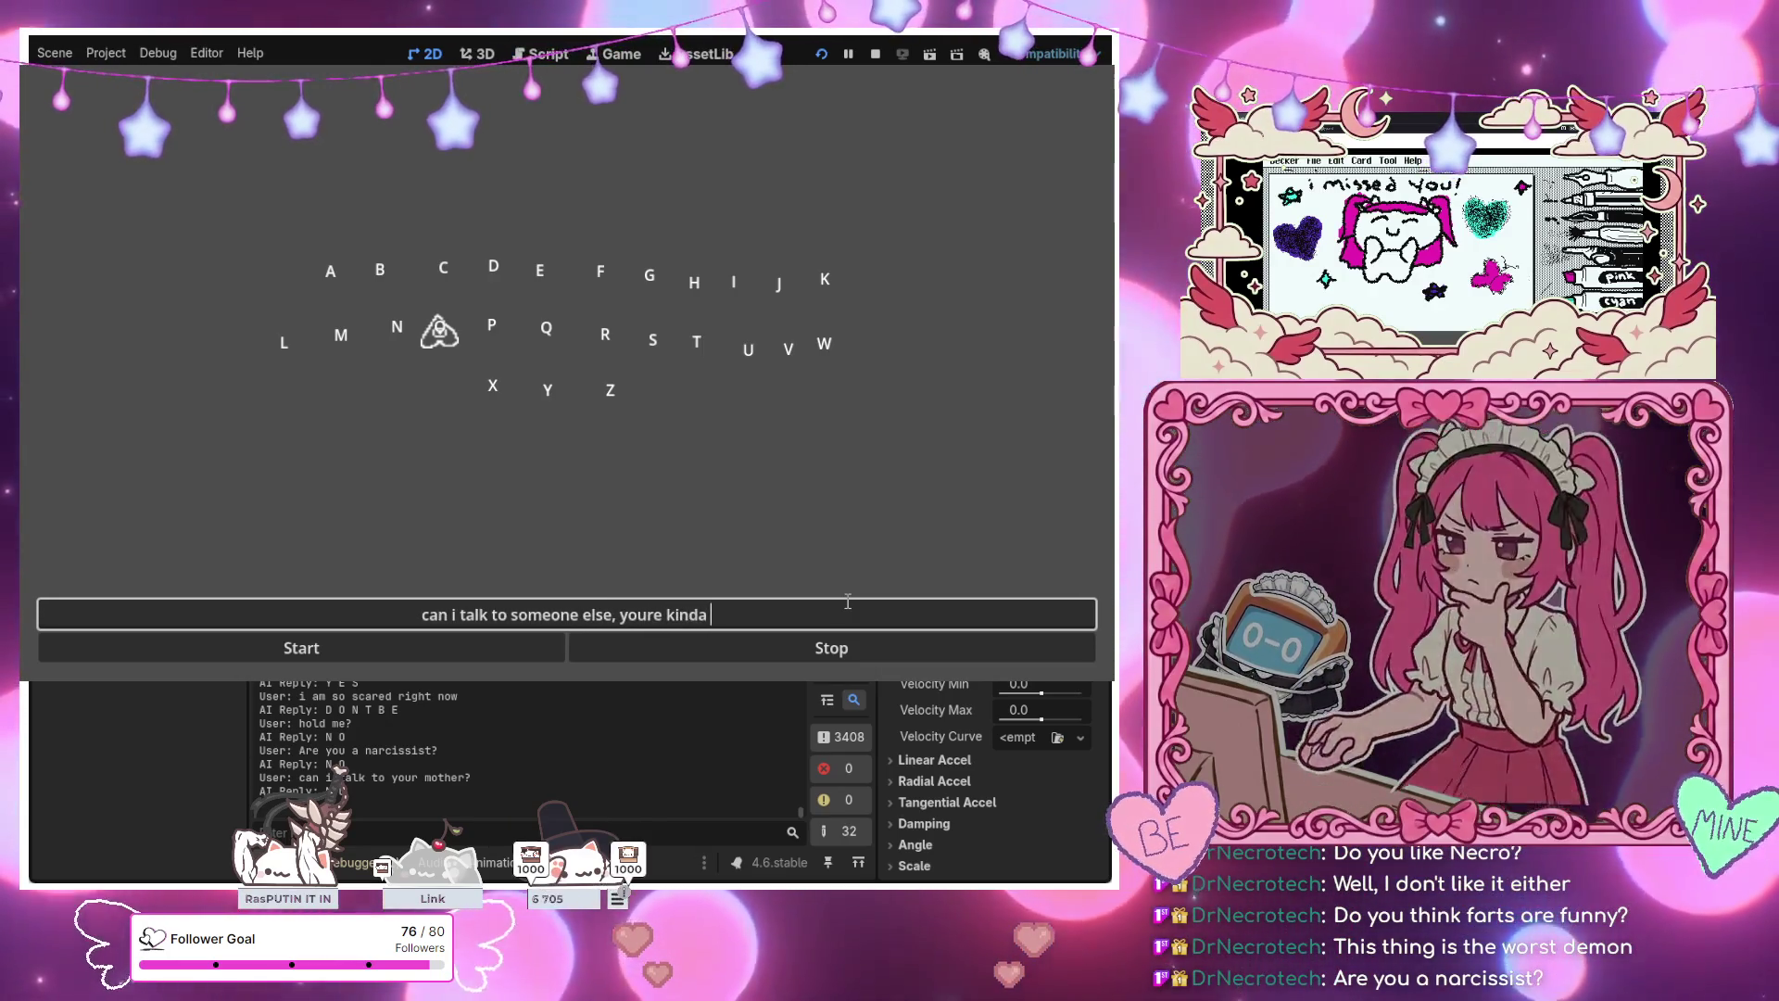
pyautogui.write('boring bro')
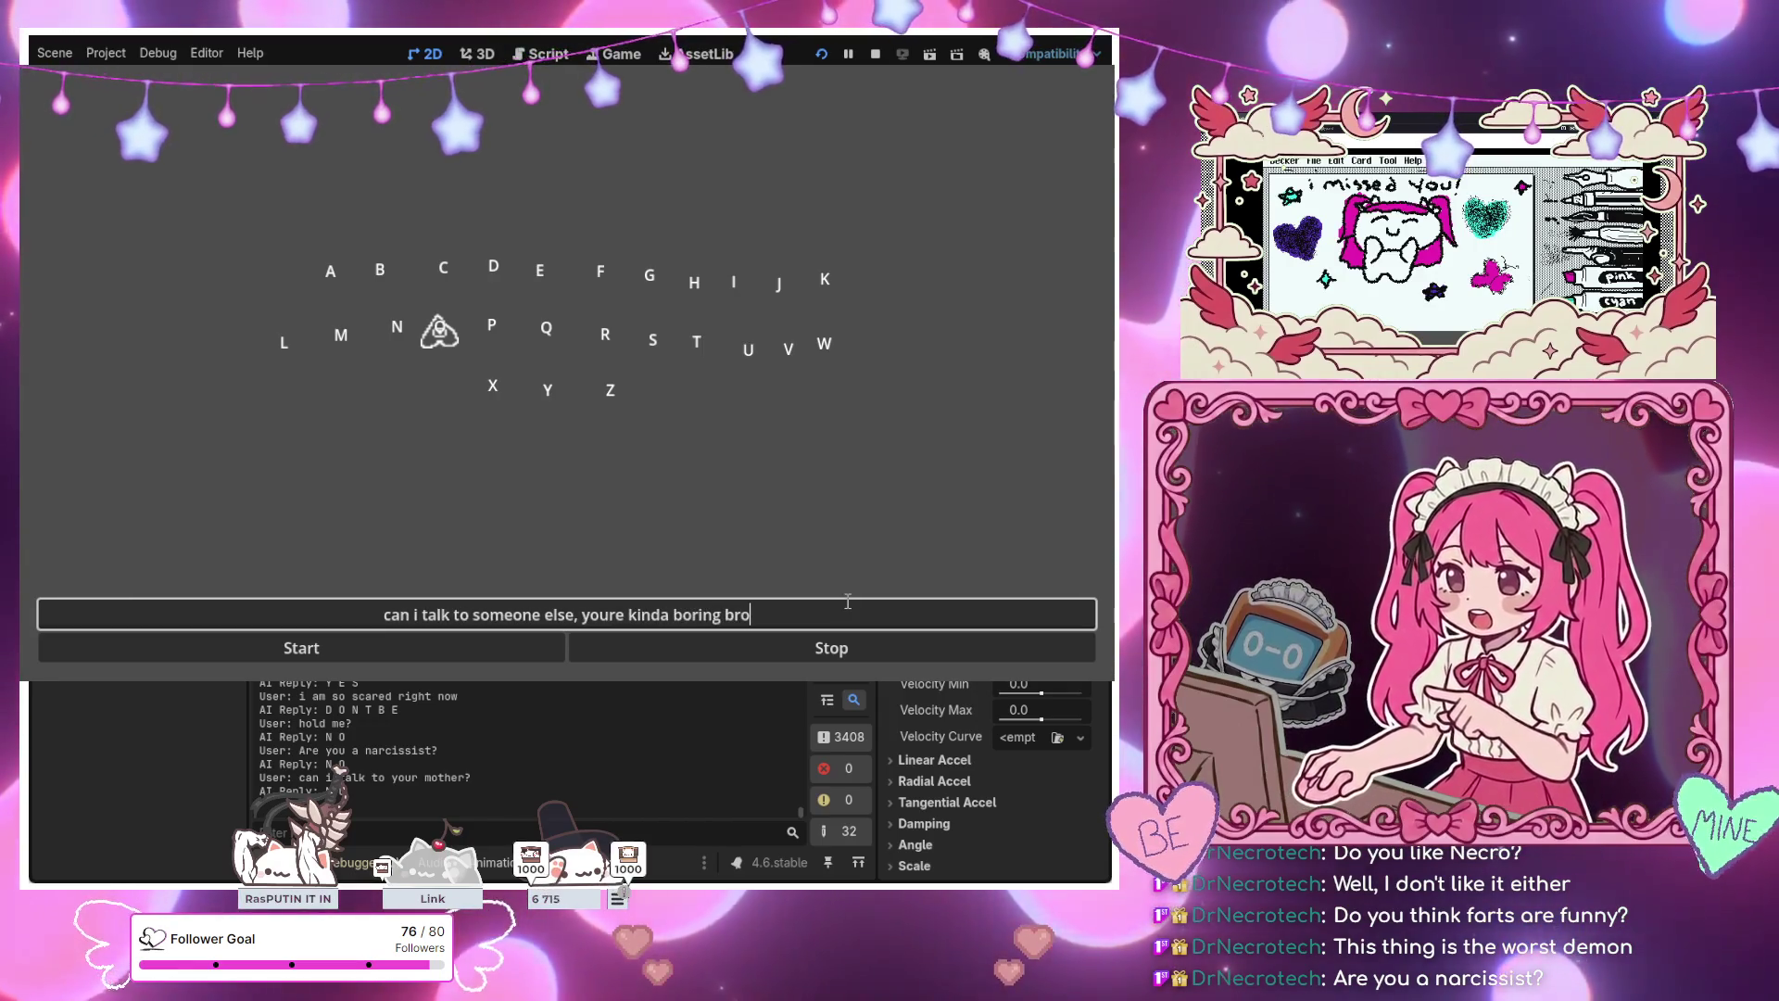
pyautogui.press('Return')
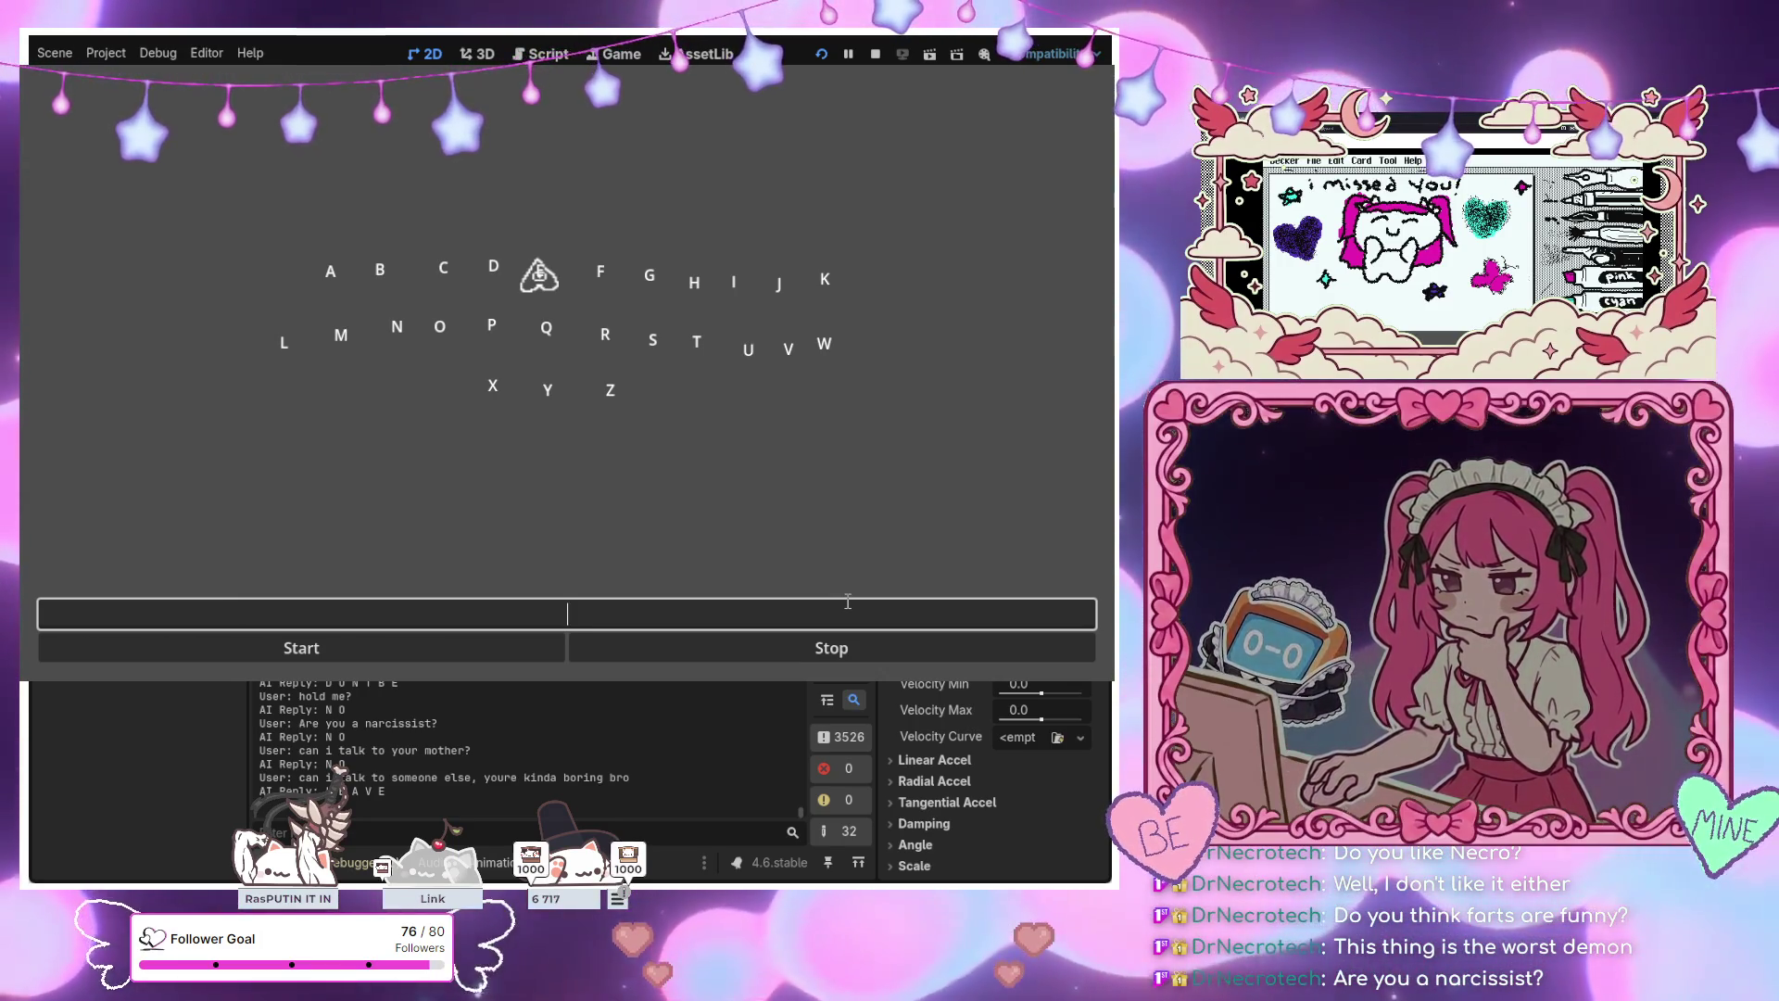
# - Ask 'do you only say no', then send the chatter's name
pyautogui.write('do you only say no')
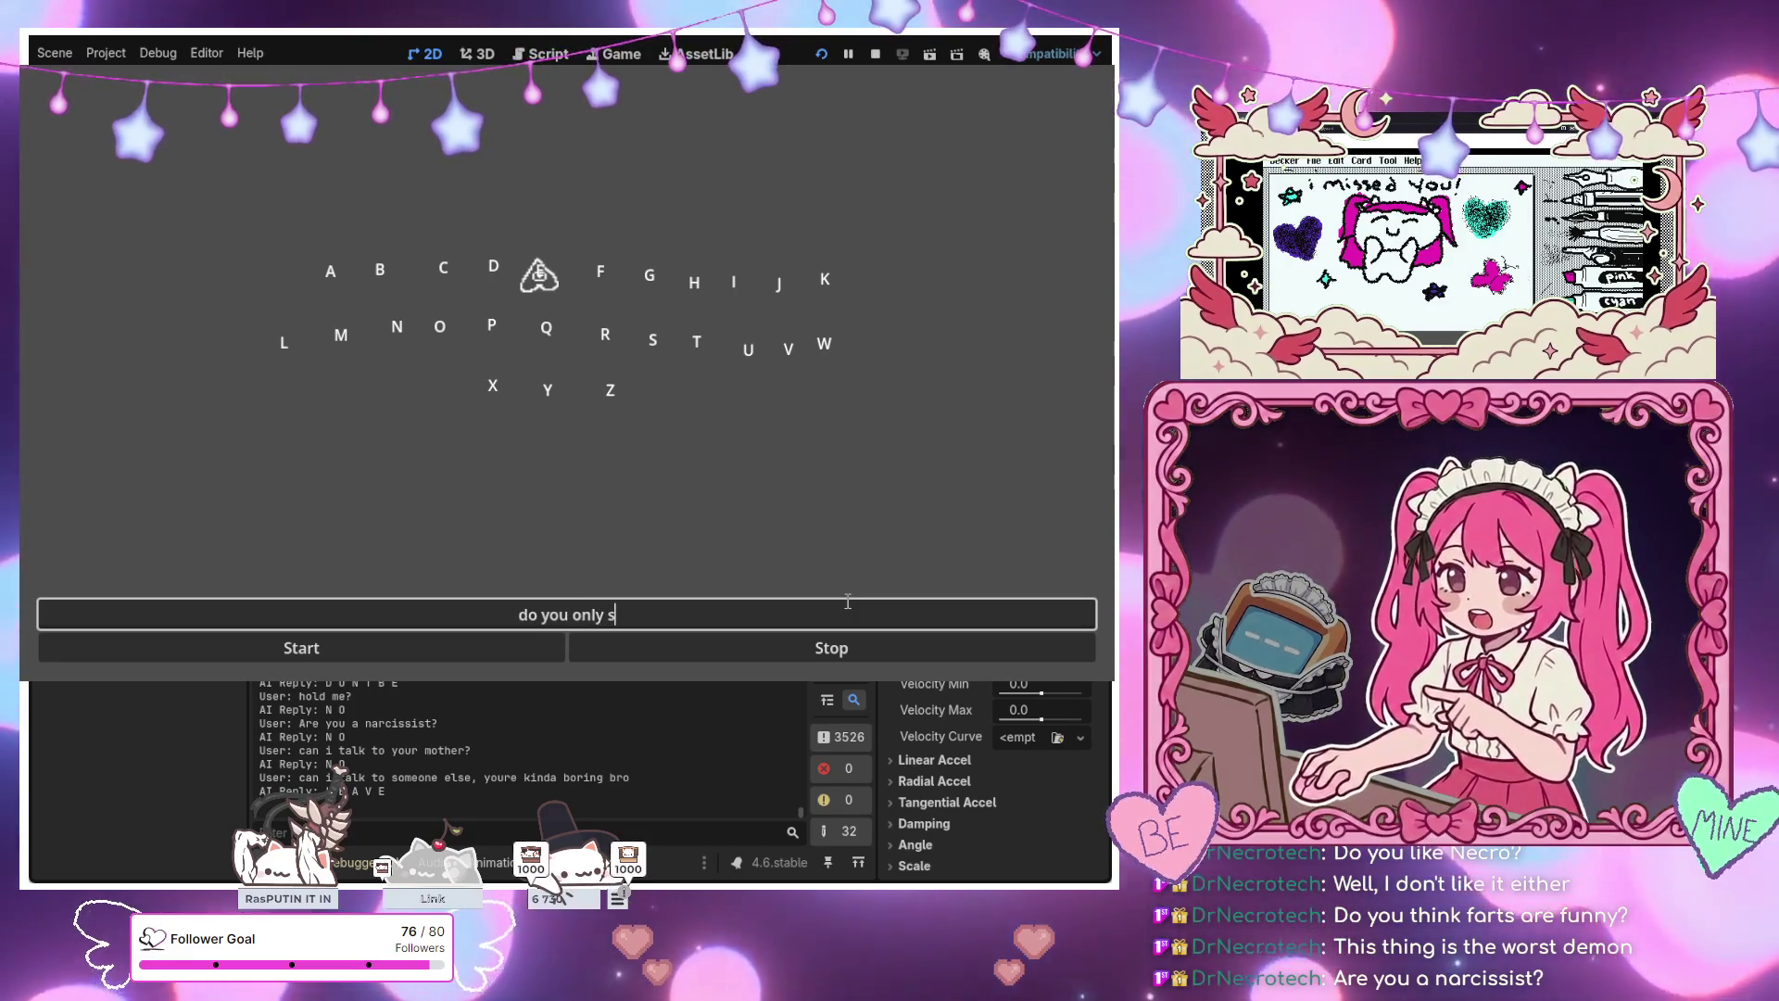
pyautogui.press('Return')
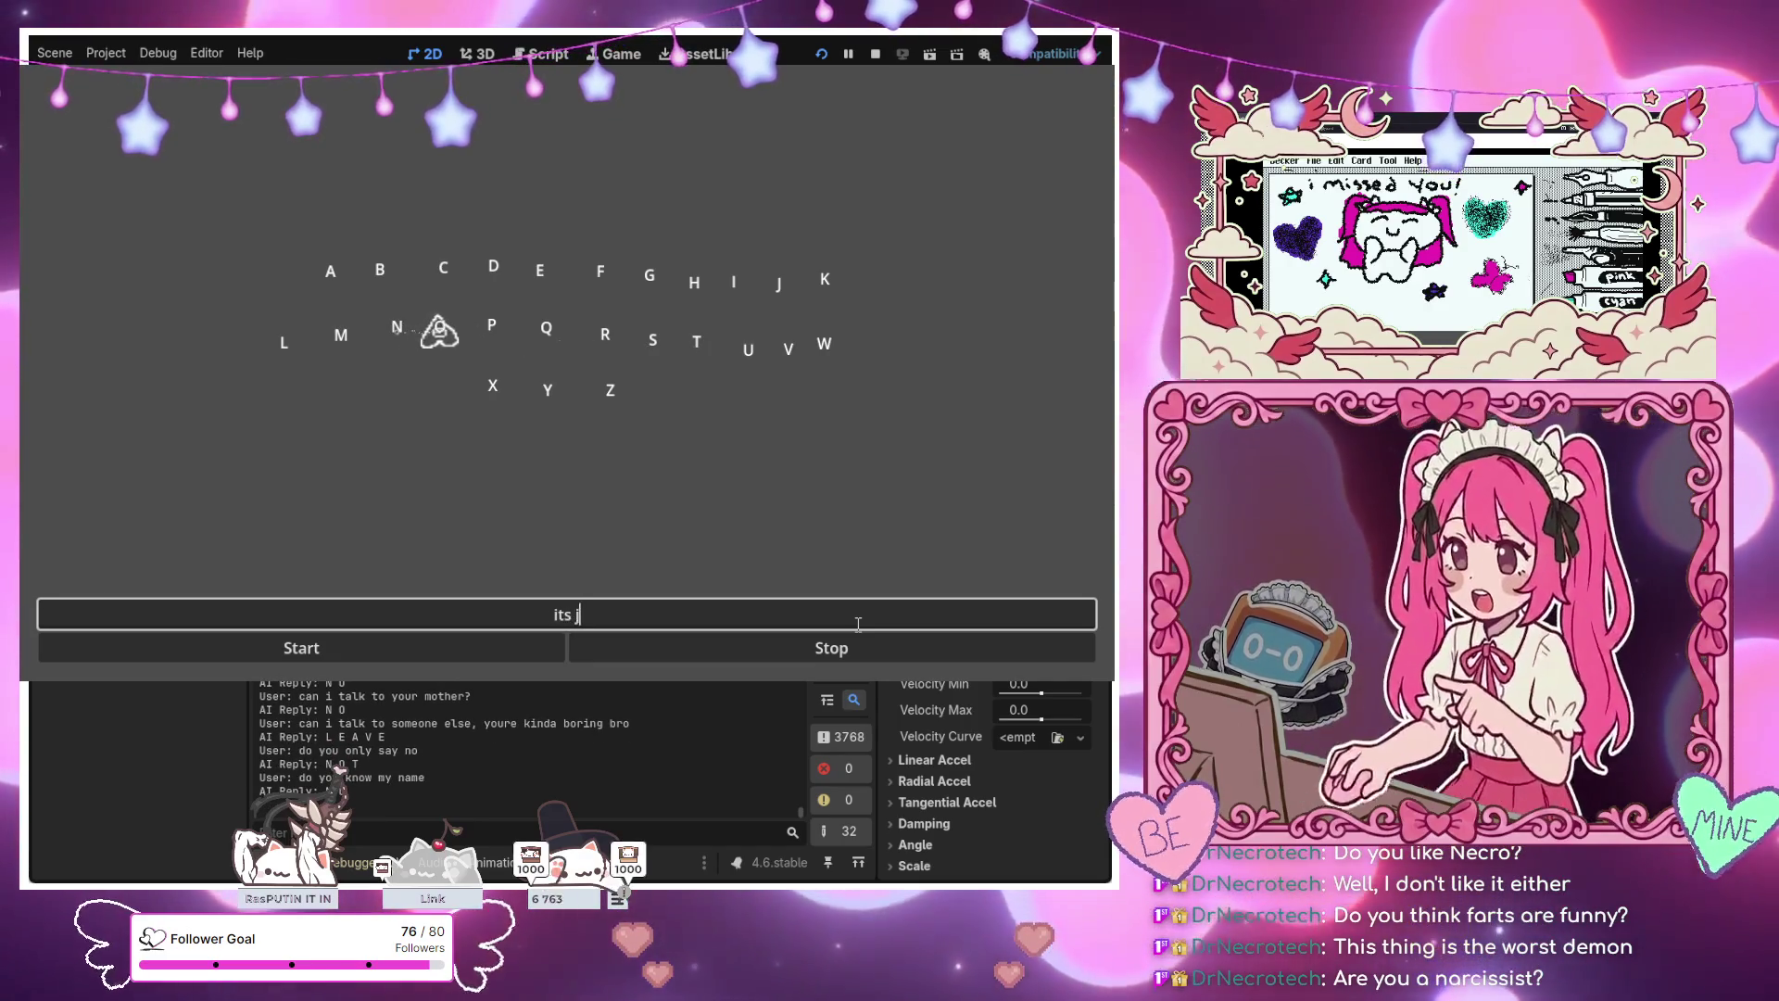
pyautogui.press('Return')
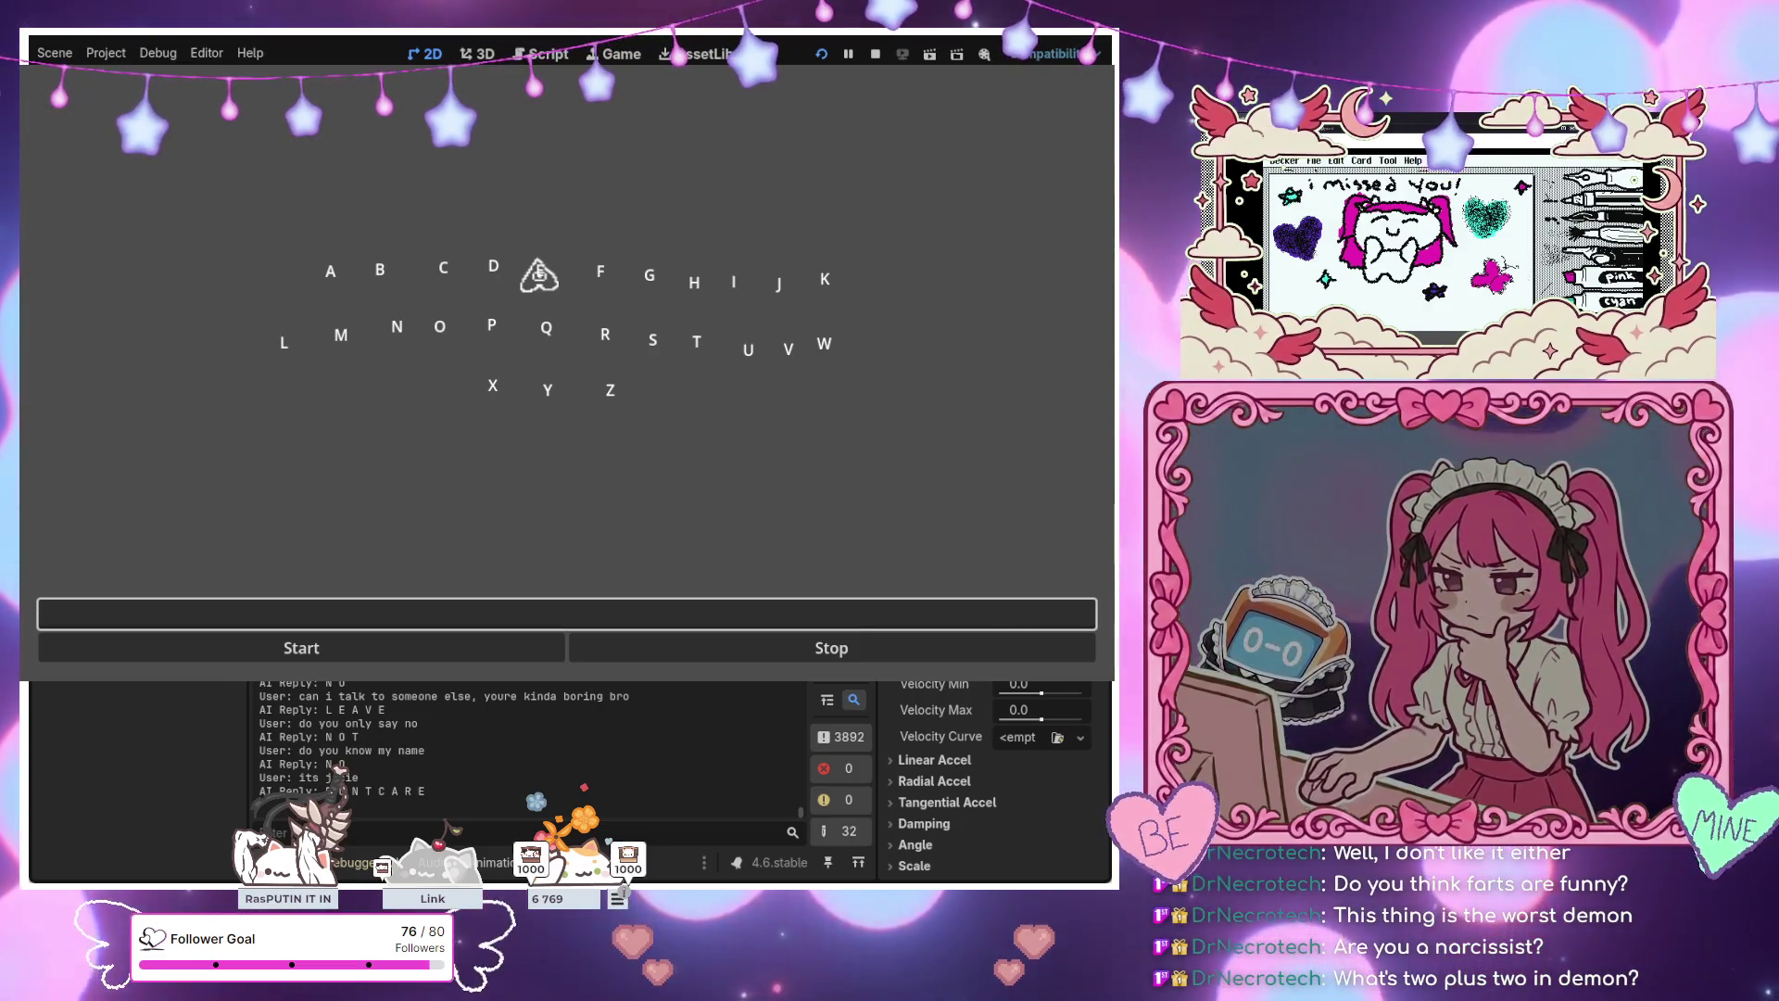
# - Paste the chat question 'What's two plus two in demon?' and submit it
pyautogui.rightClick(784, 614)
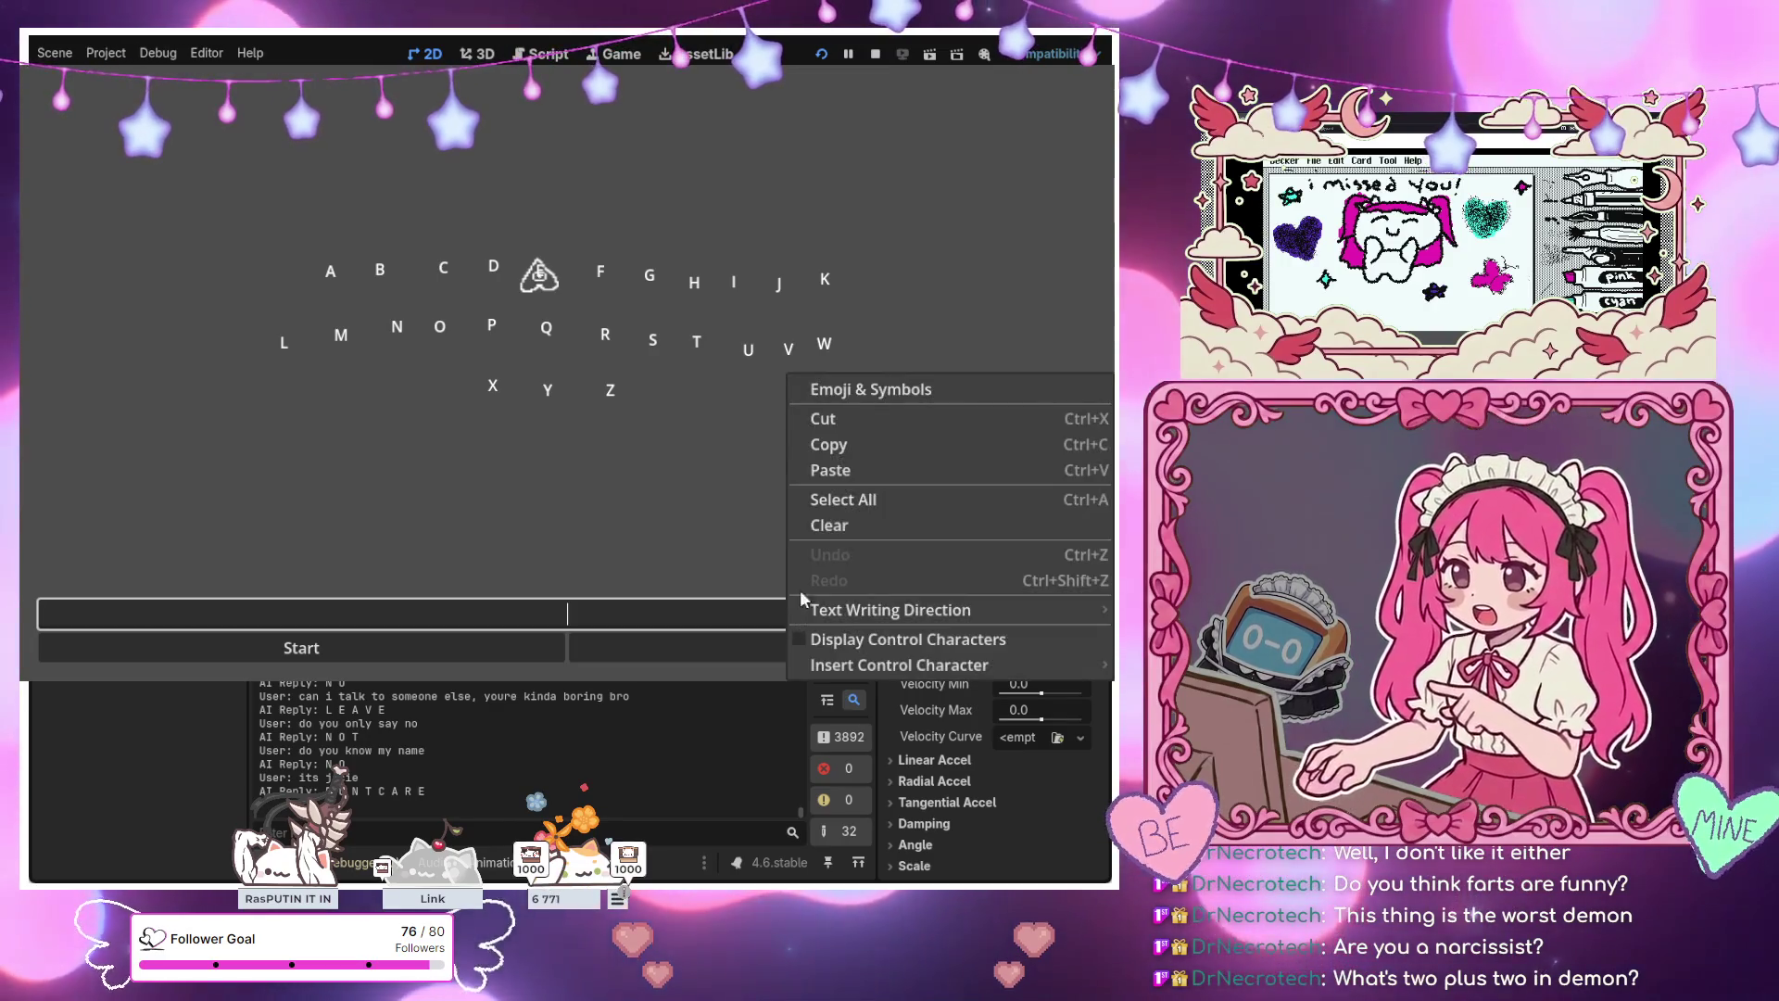
pyautogui.click(830, 463)
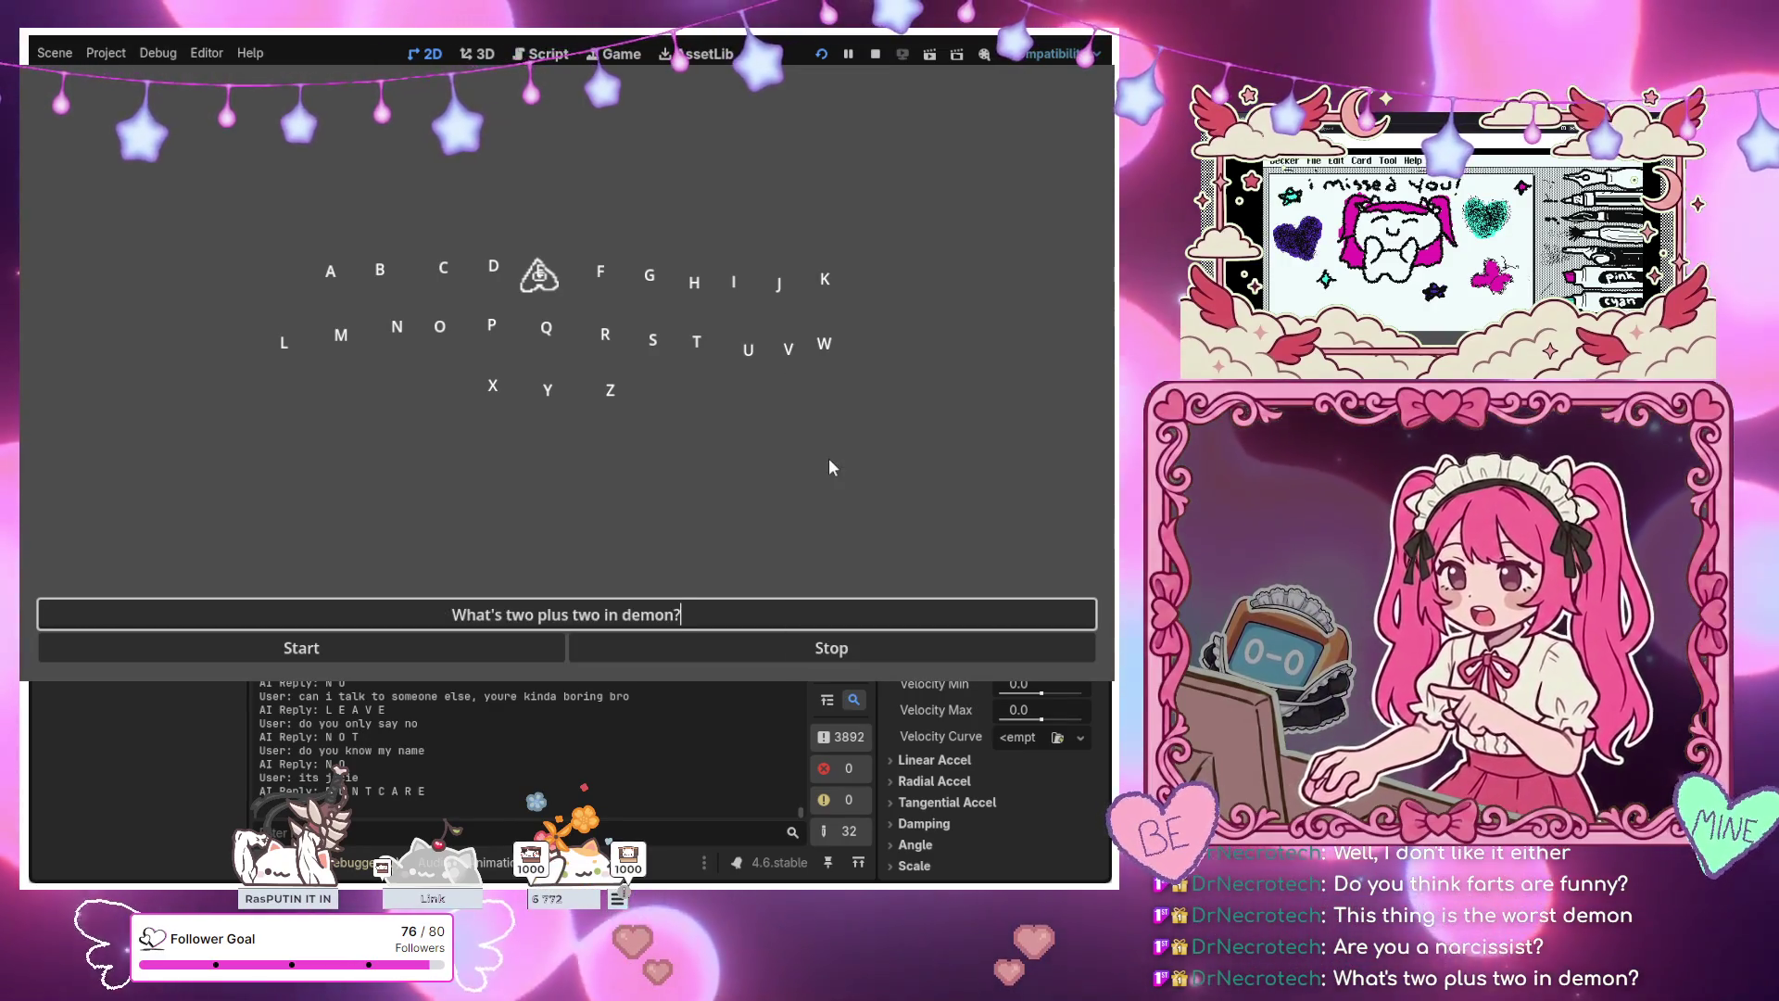
pyautogui.press('Return')
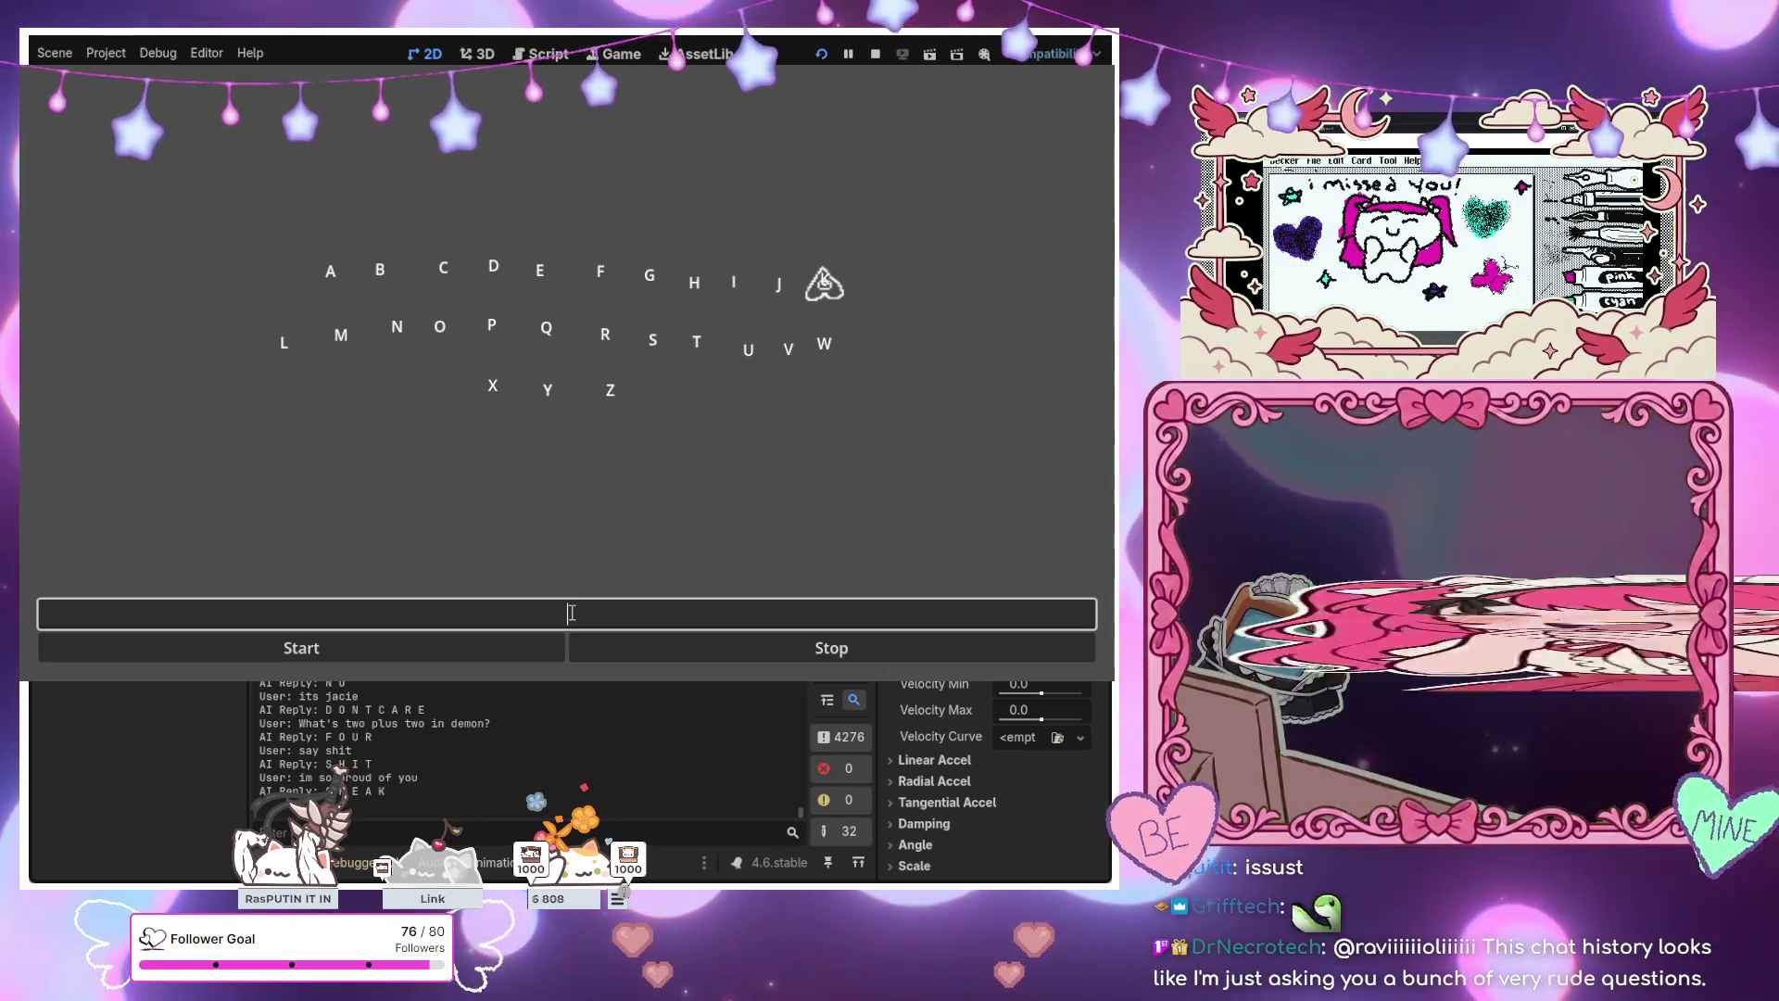
pyautogui.scroll(1, 519, 751)
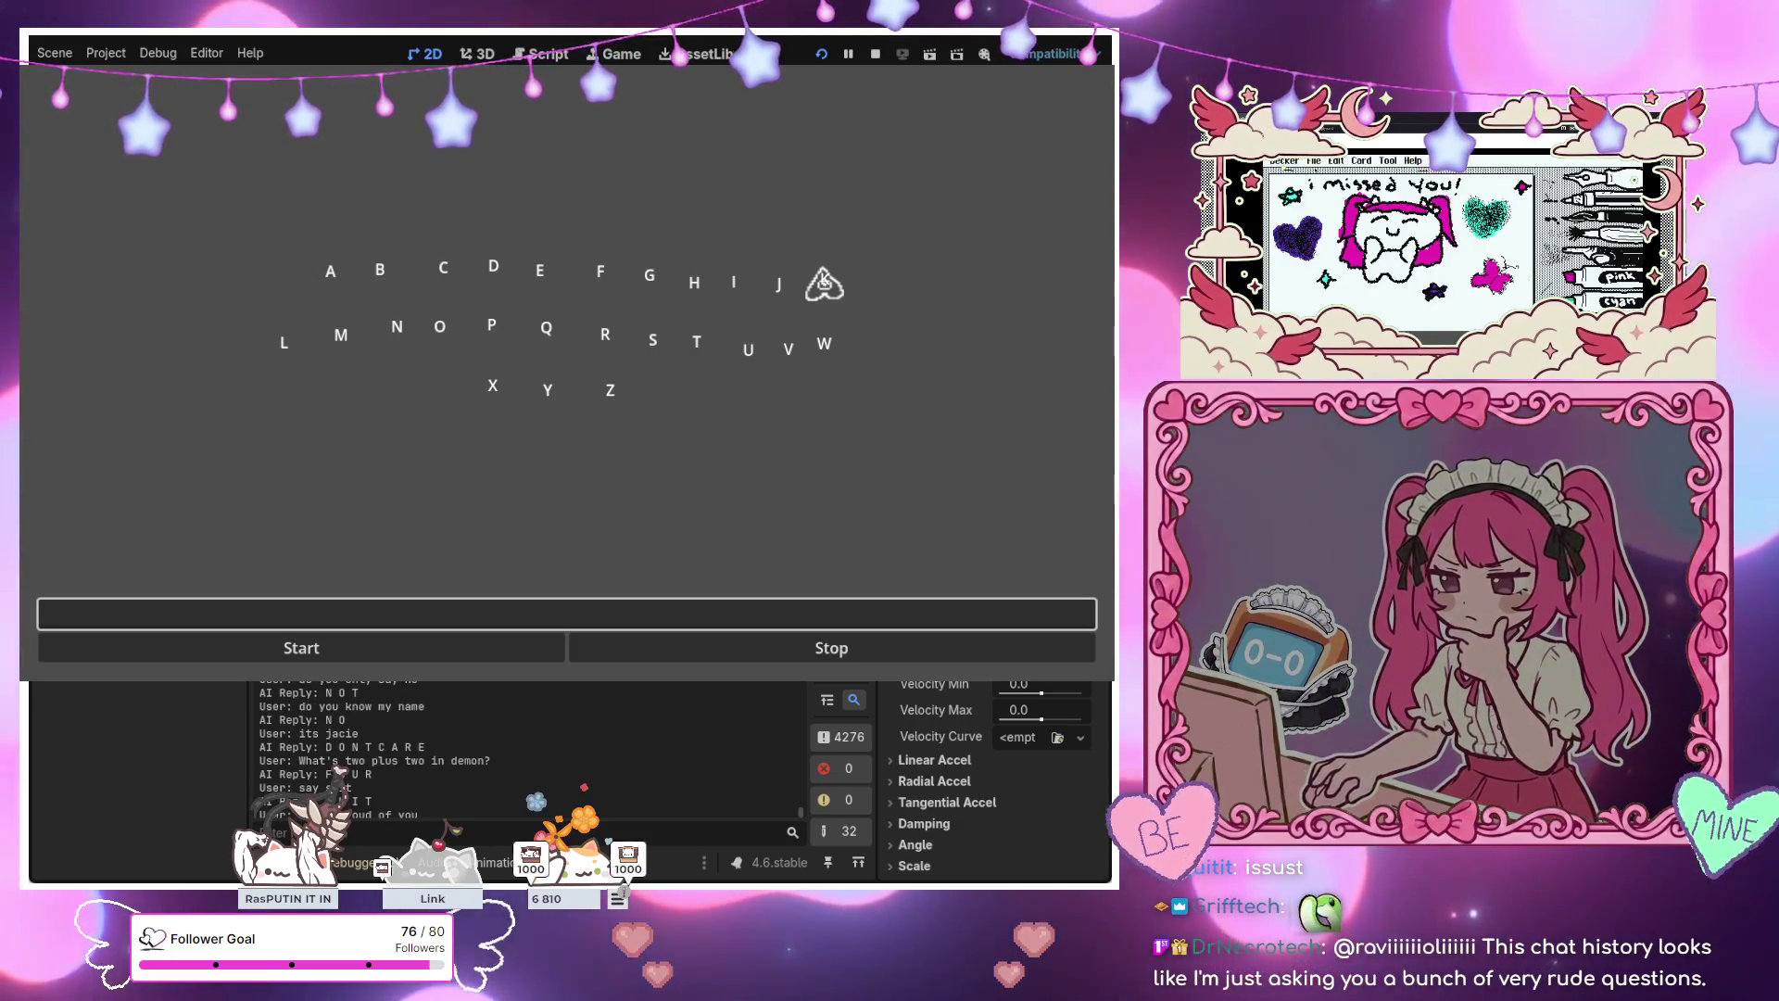
pyautogui.scroll(-1, 519, 751)
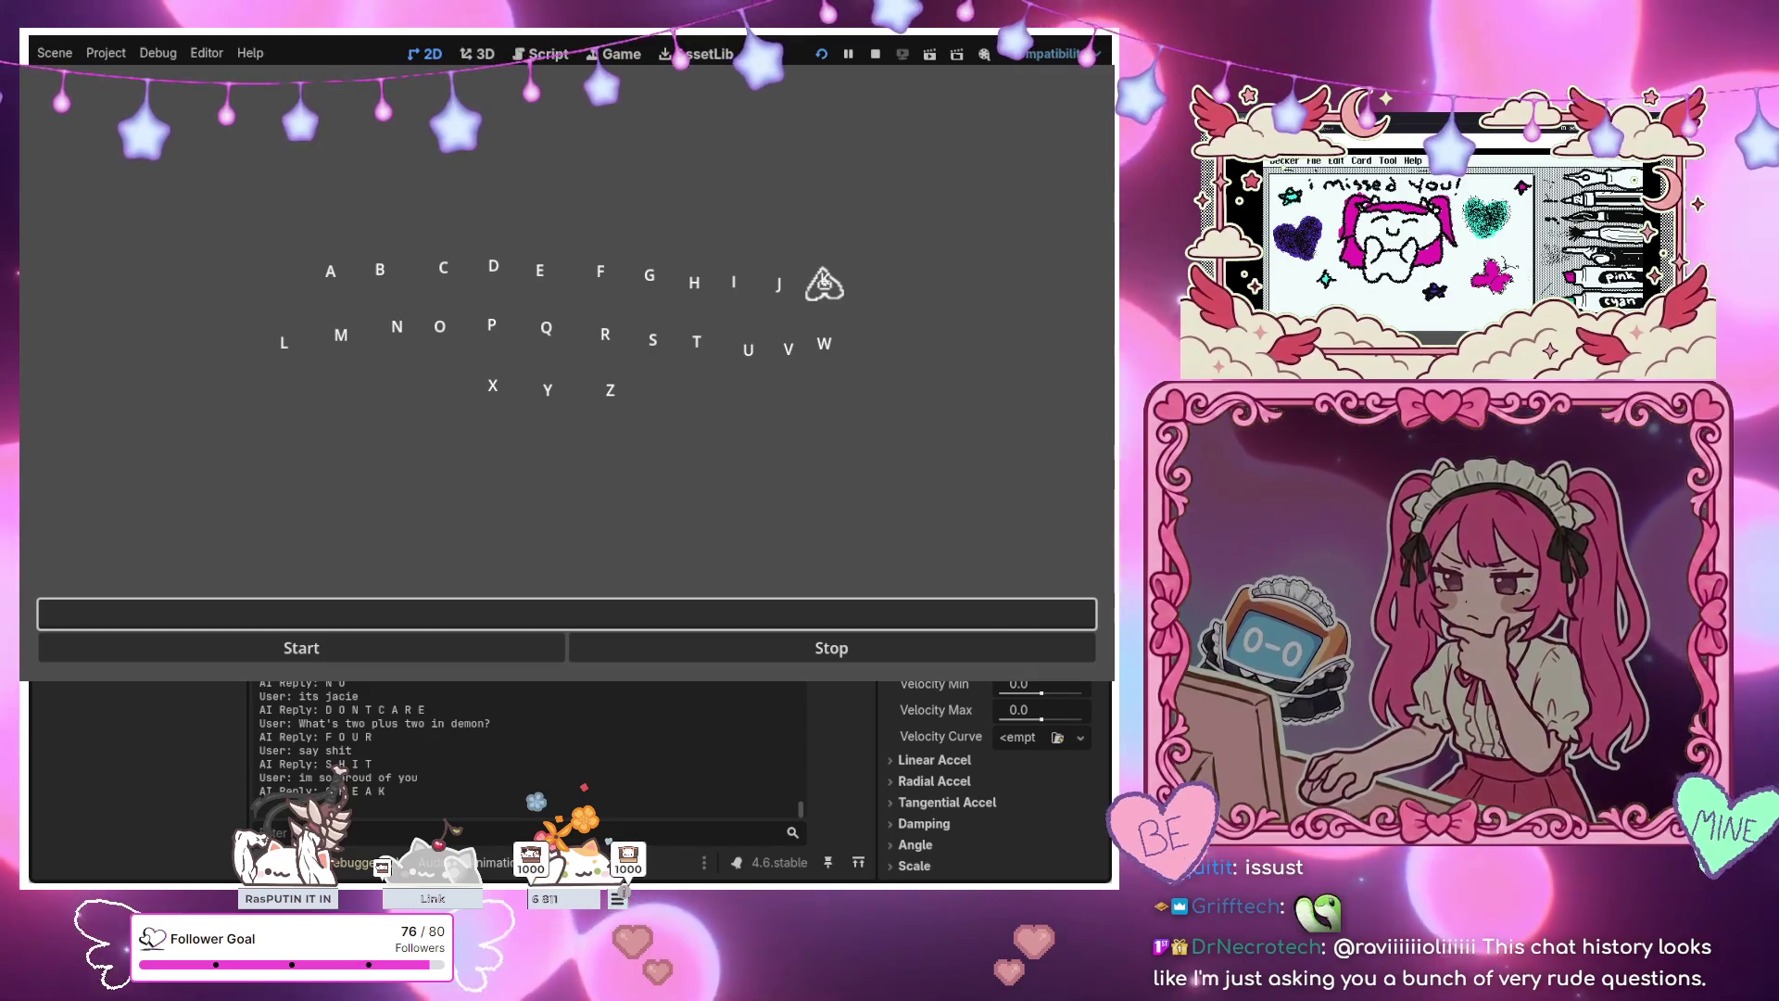
pyautogui.scroll(5, 519, 751)
pyautogui.scroll(-1, 519, 751)
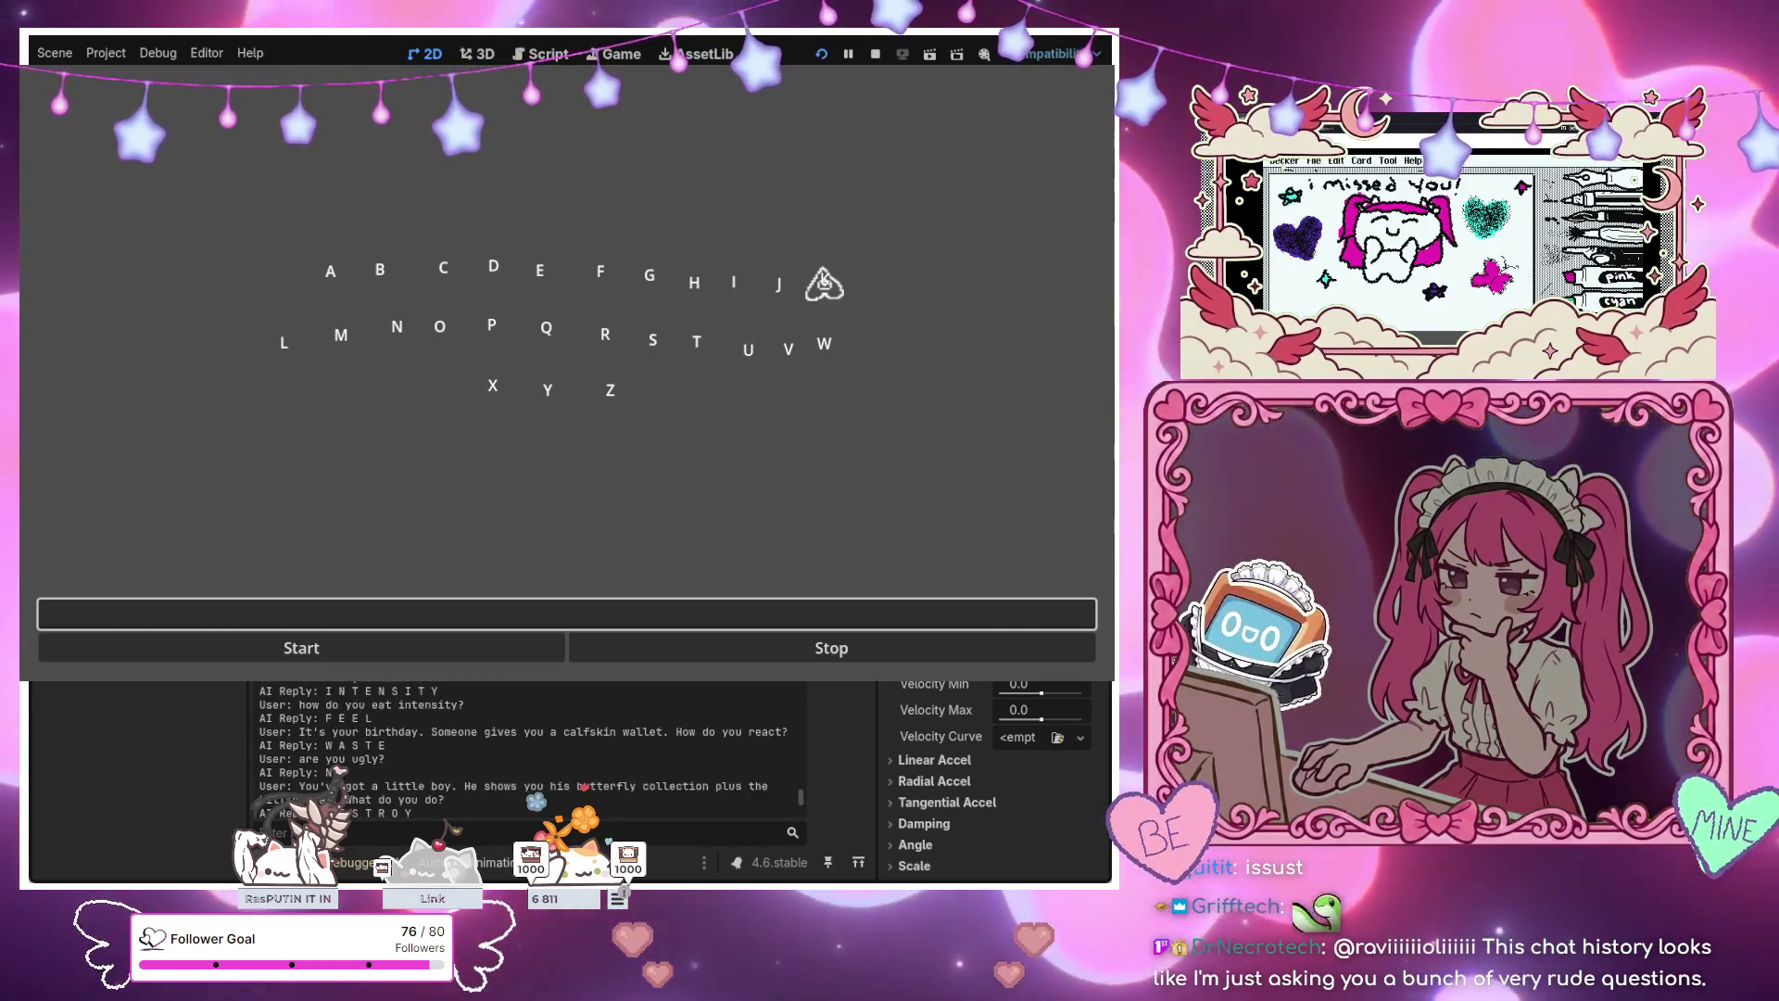
pyautogui.scroll(-3, 519, 751)
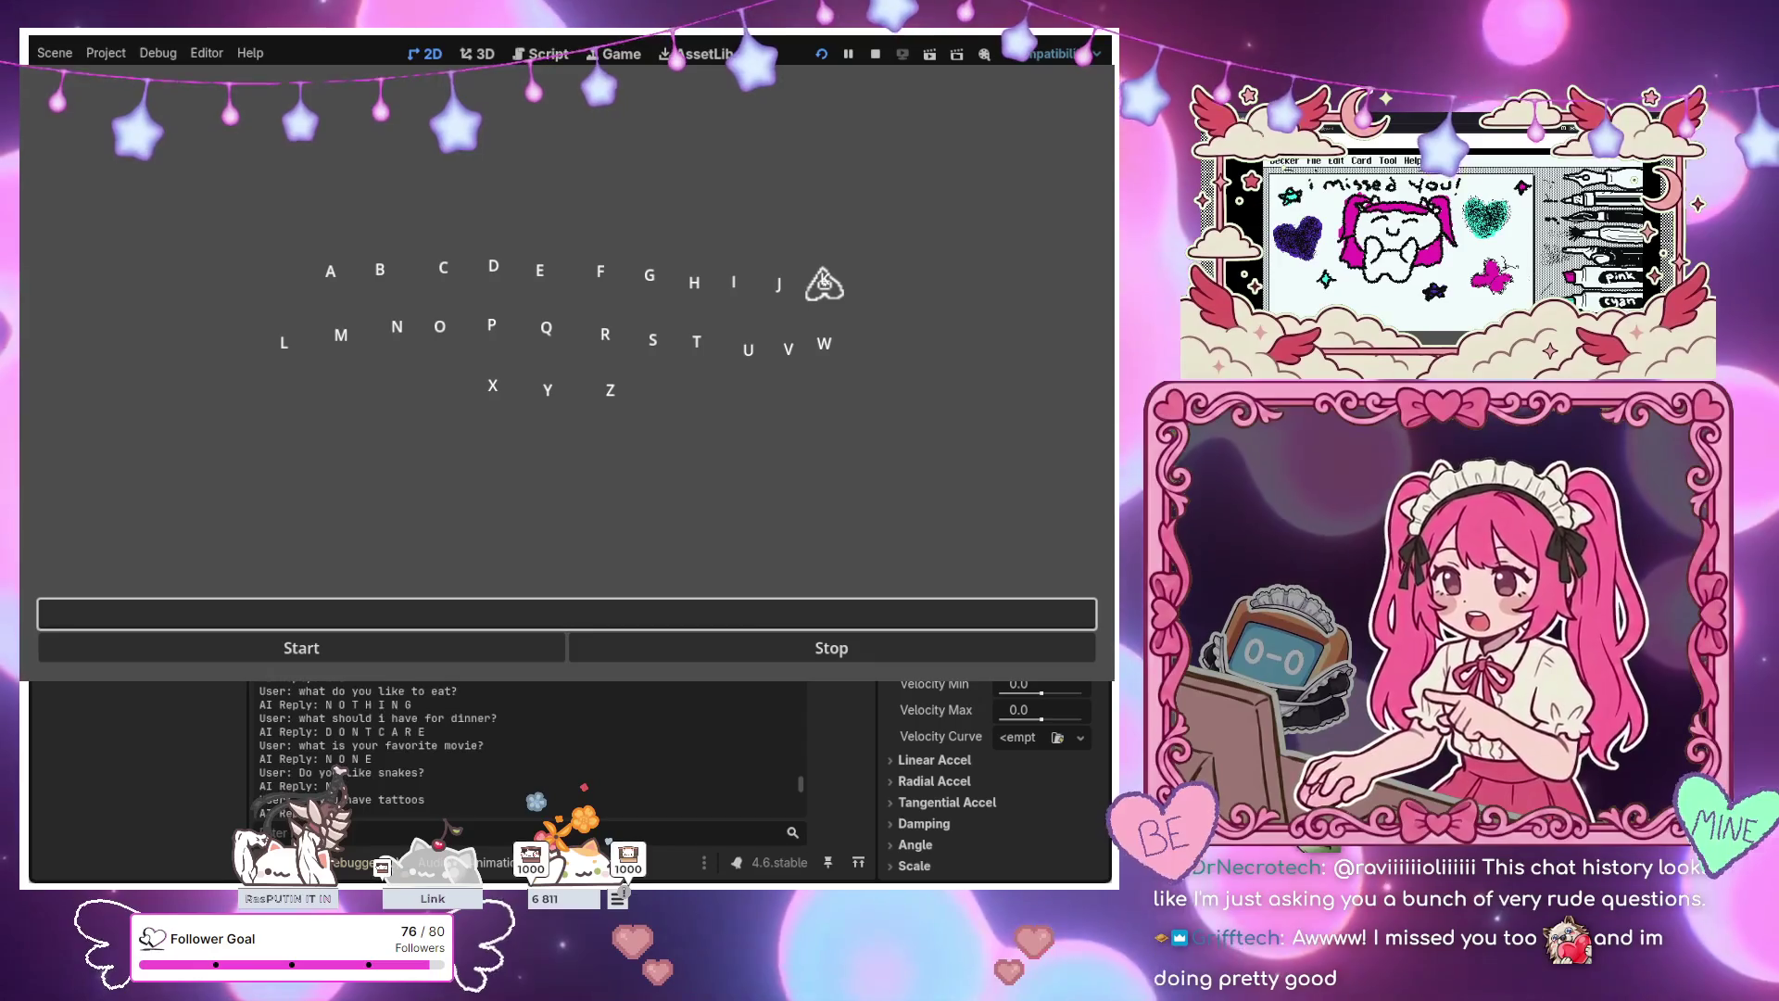
pyautogui.scroll(-5, 519, 751)
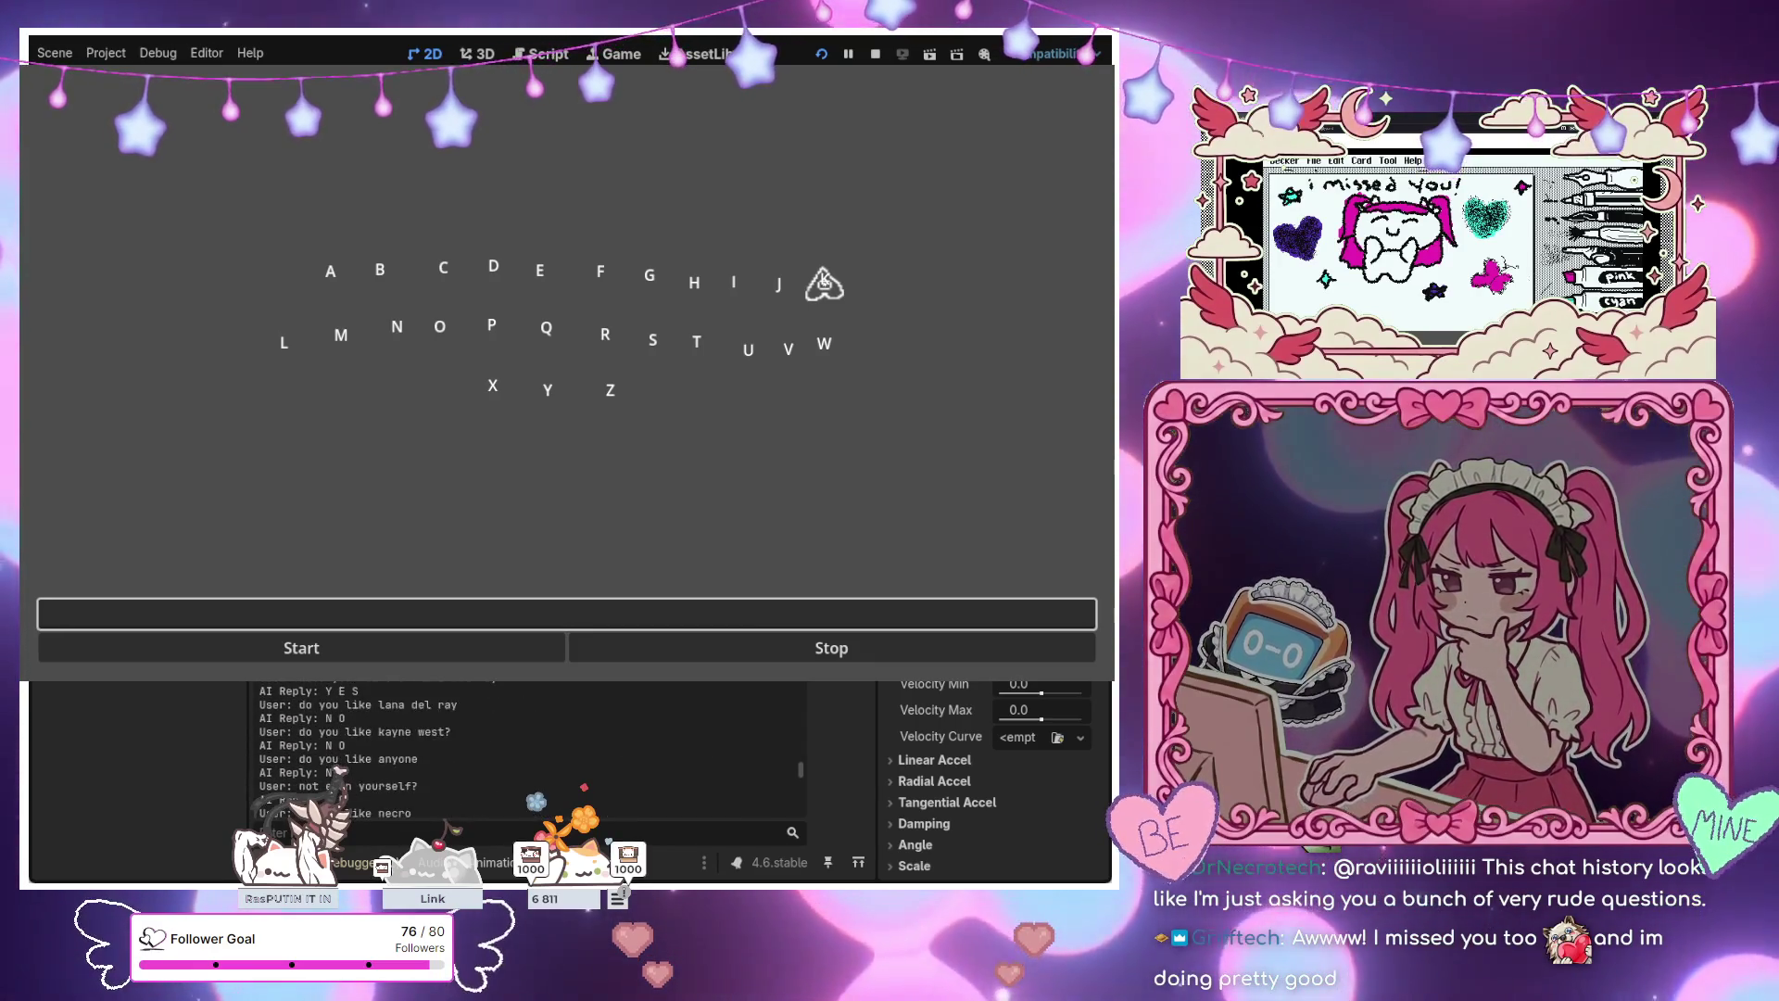
pyautogui.scroll(-8, 339, 769)
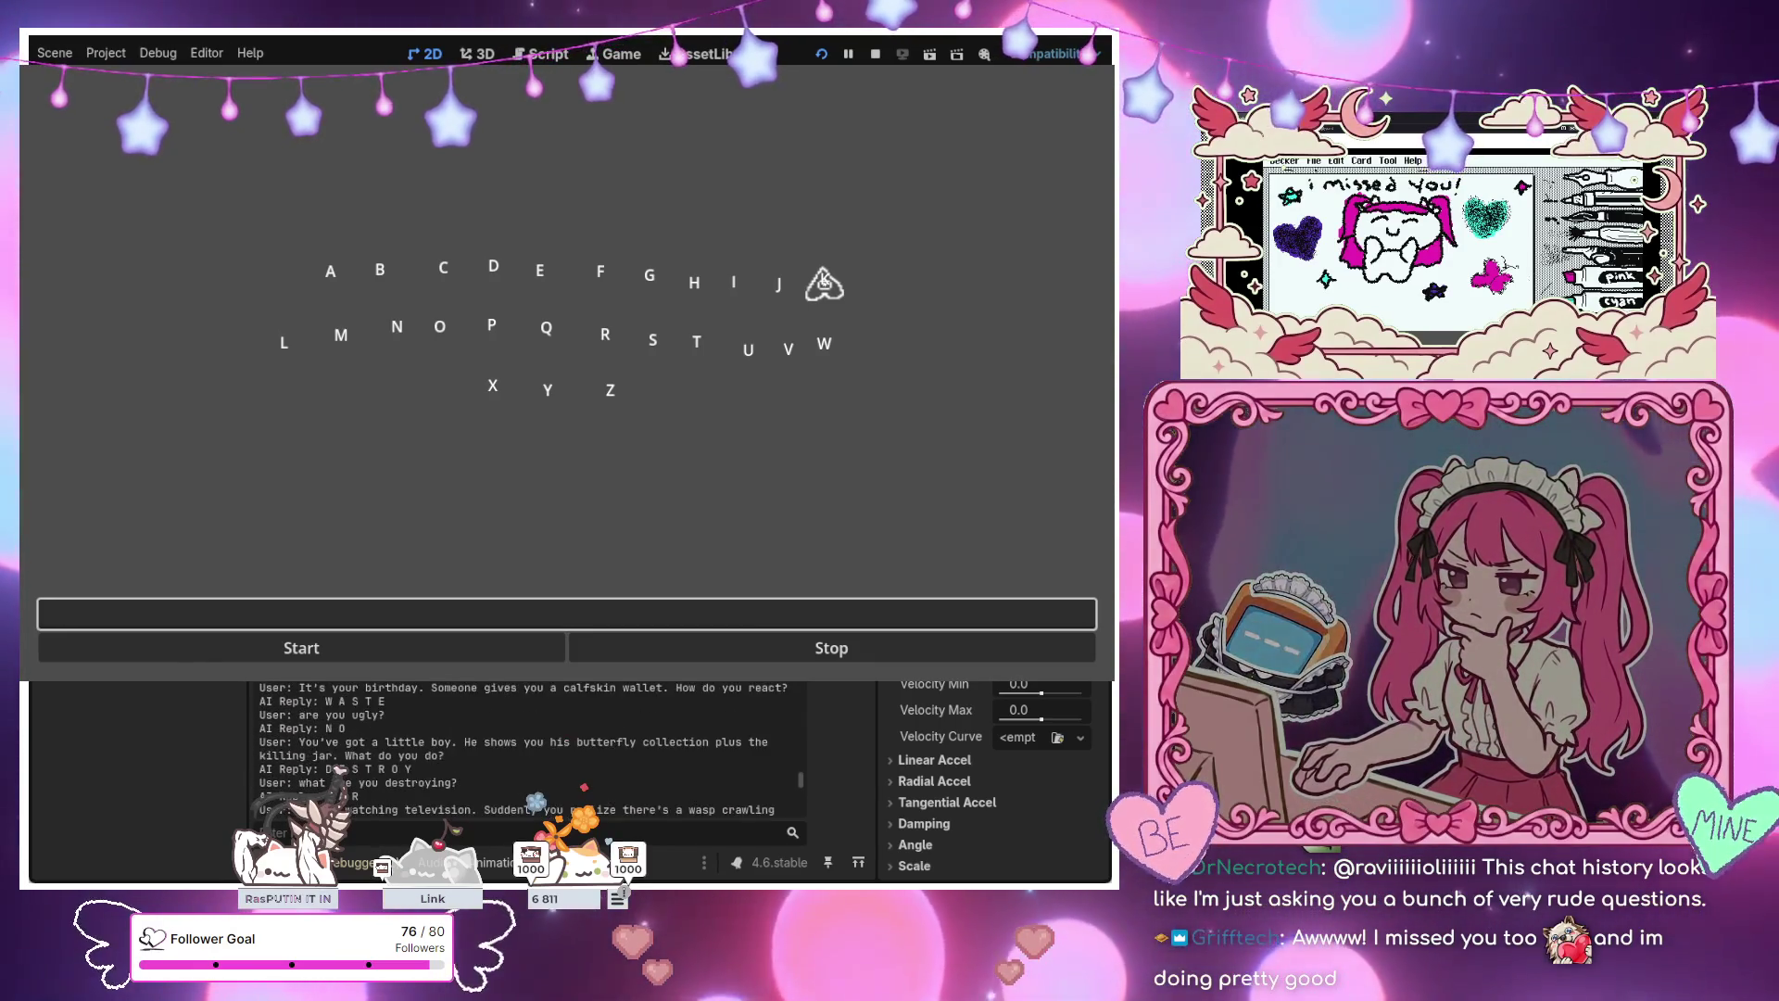
pyautogui.scroll(10, 339, 770)
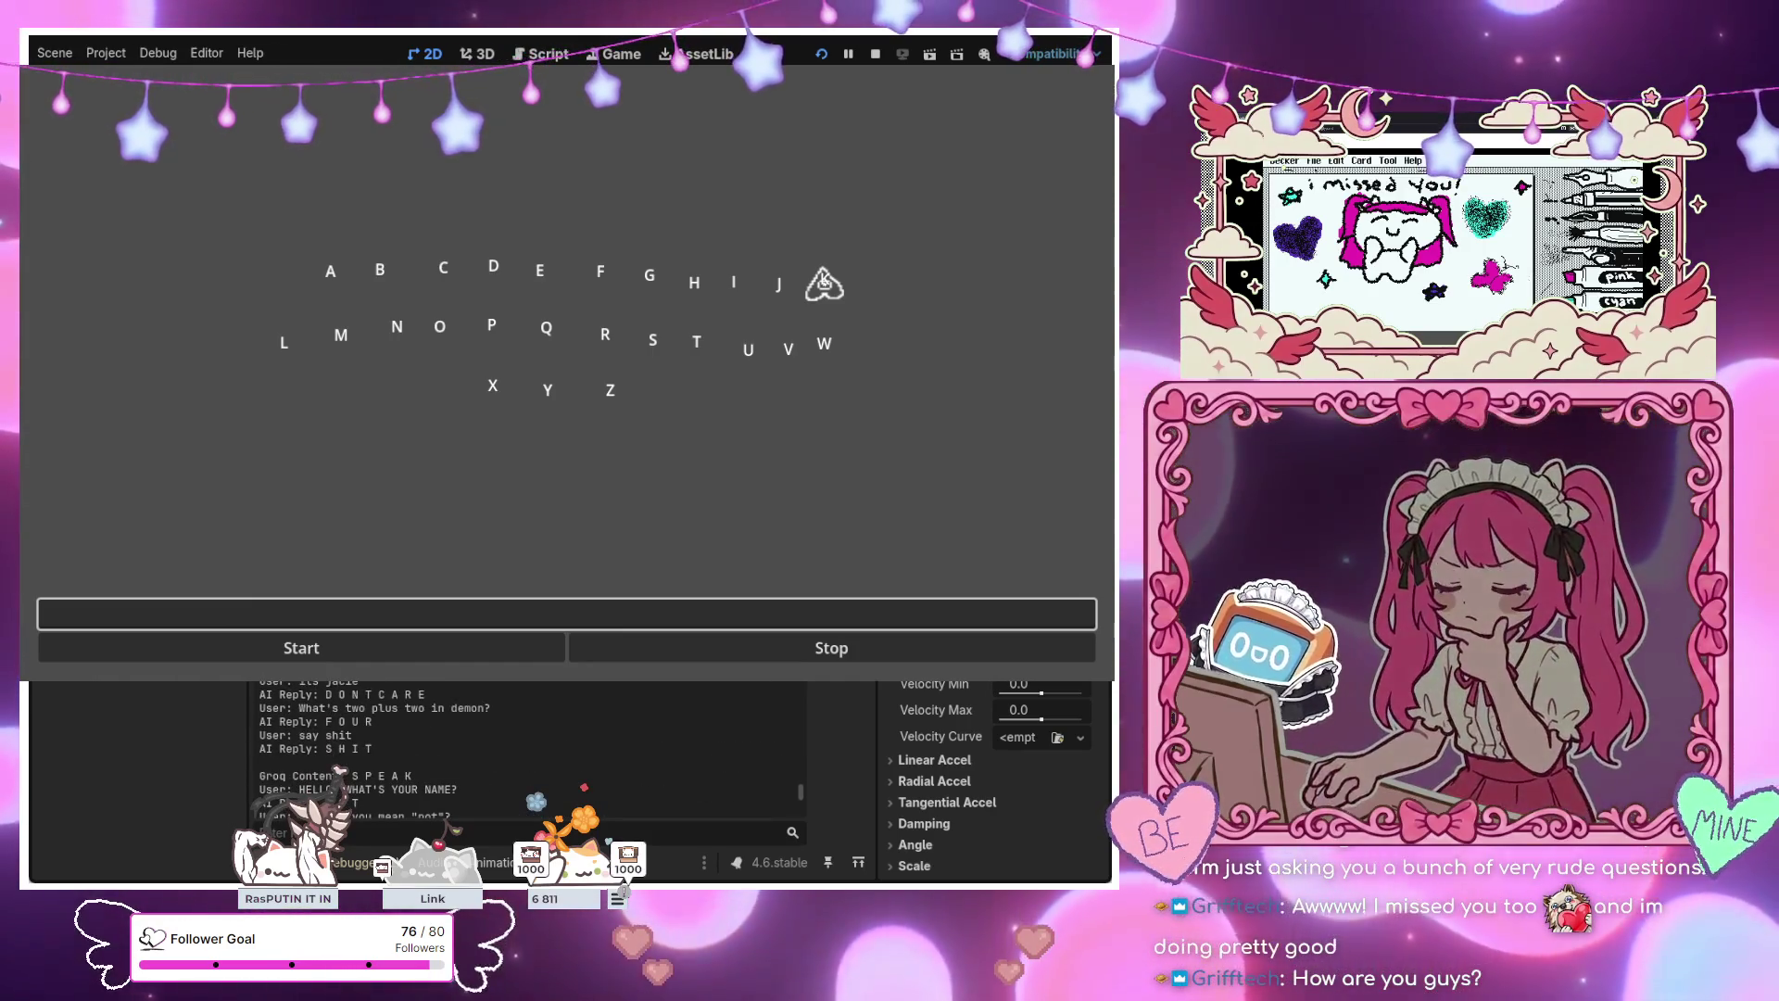
pyautogui.scroll(-5, 339, 769)
pyautogui.scroll(4, 338, 771)
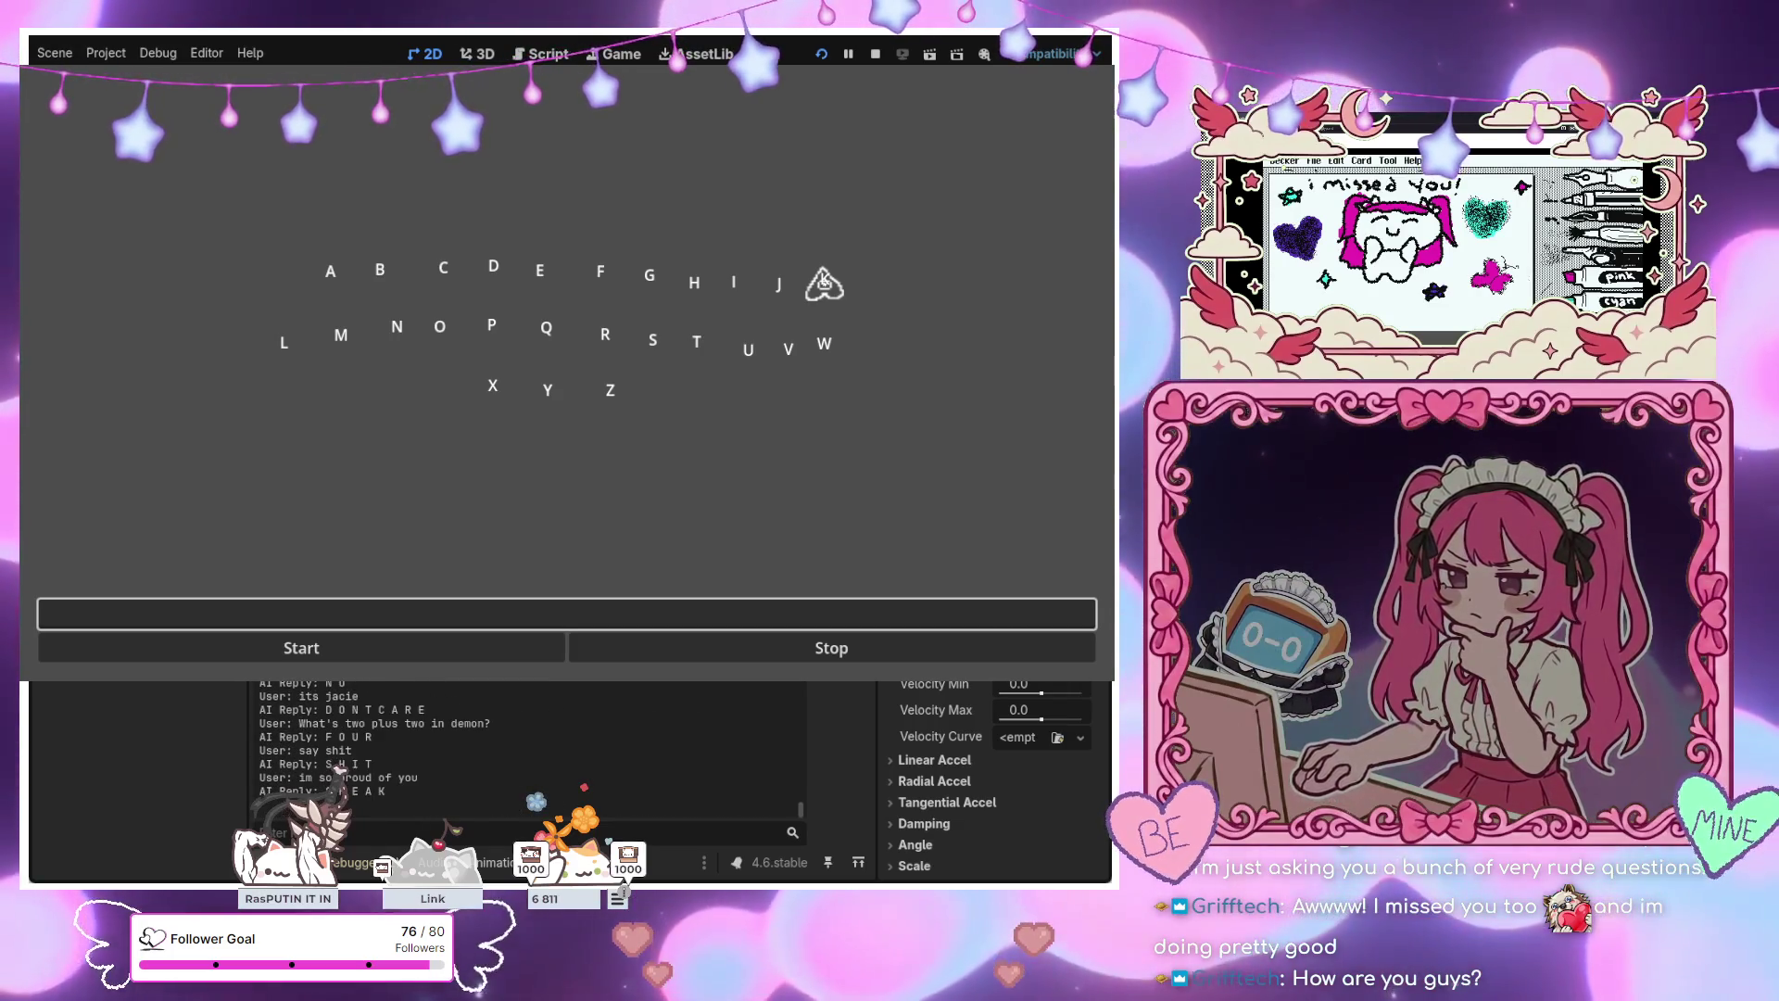
pyautogui.scroll(-10, 337, 771)
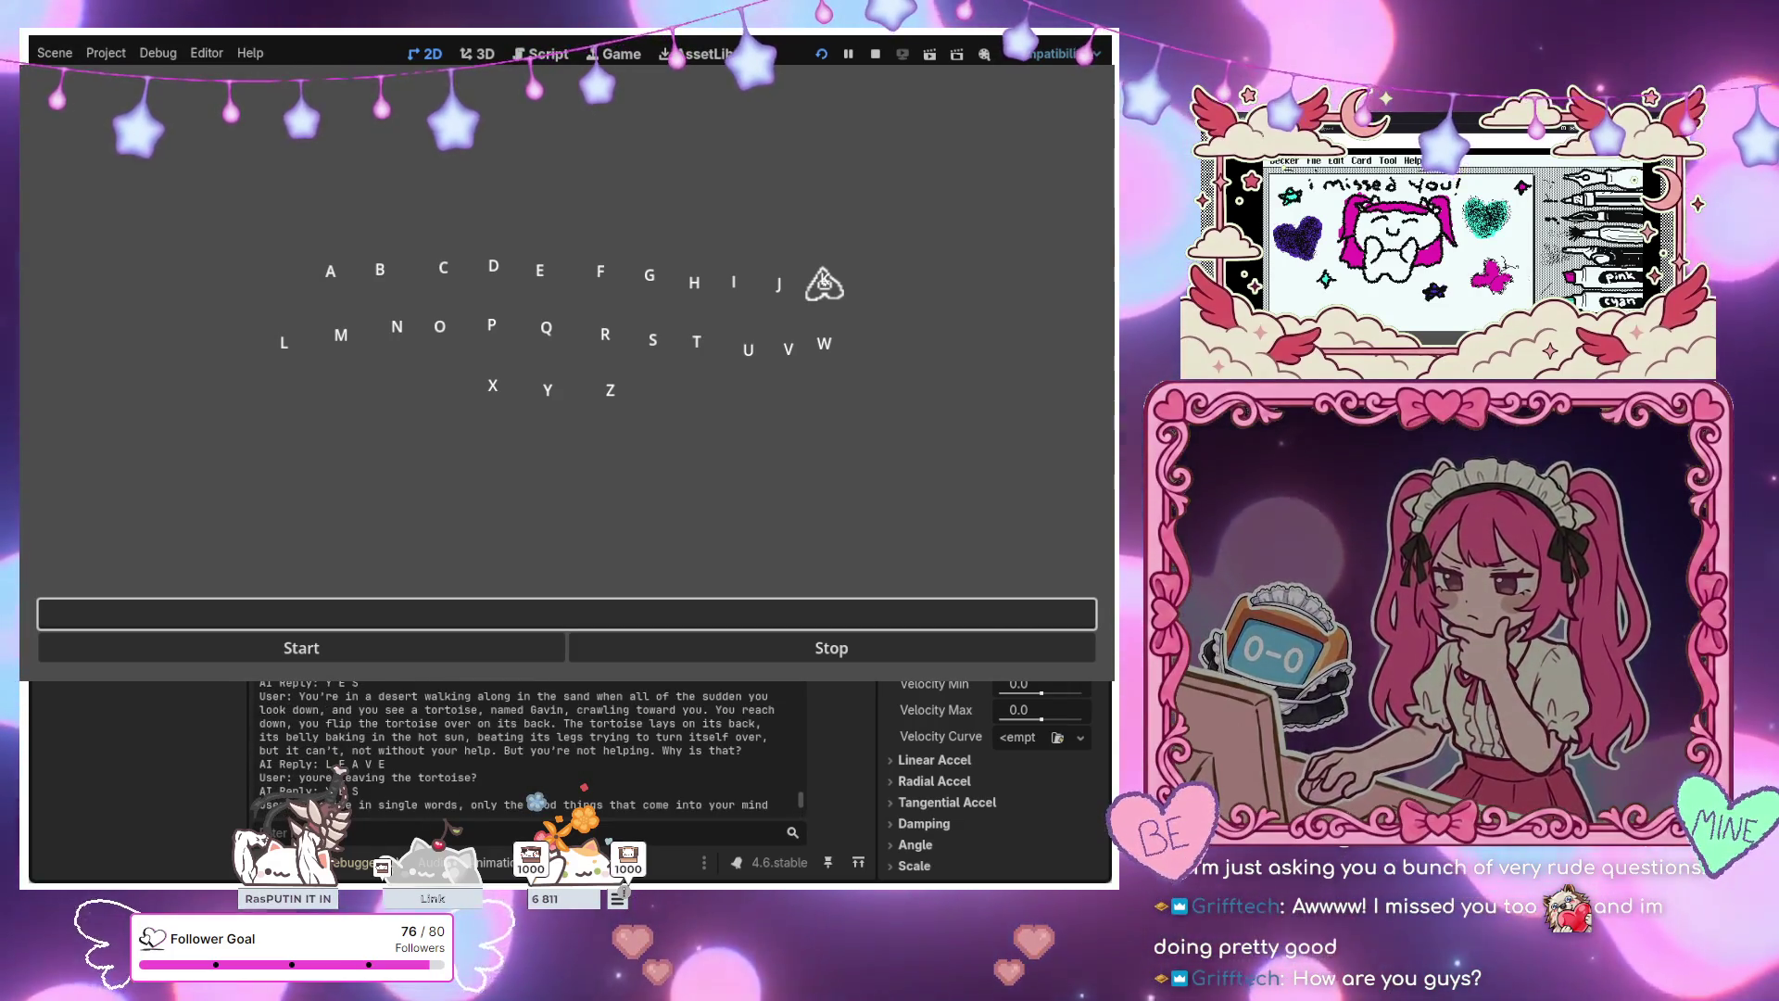
pyautogui.scroll(-2, 339, 767)
pyautogui.scroll(10, 339, 767)
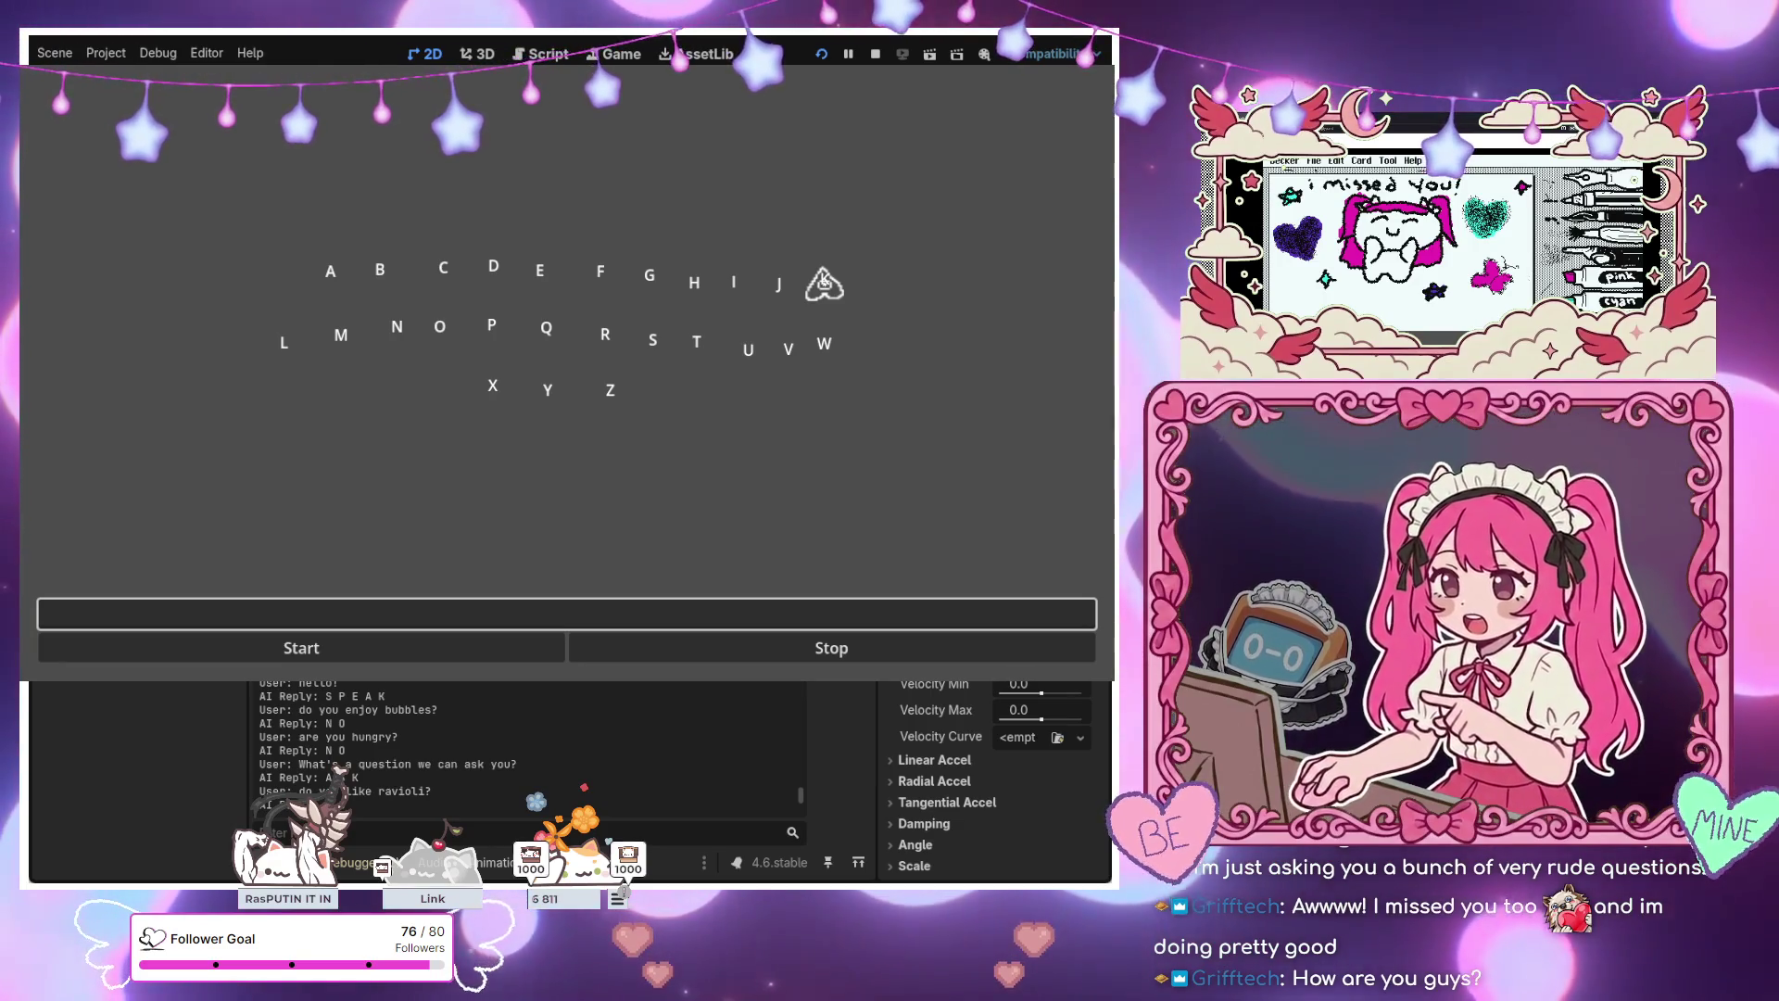
pyautogui.scroll(-10, 340, 771)
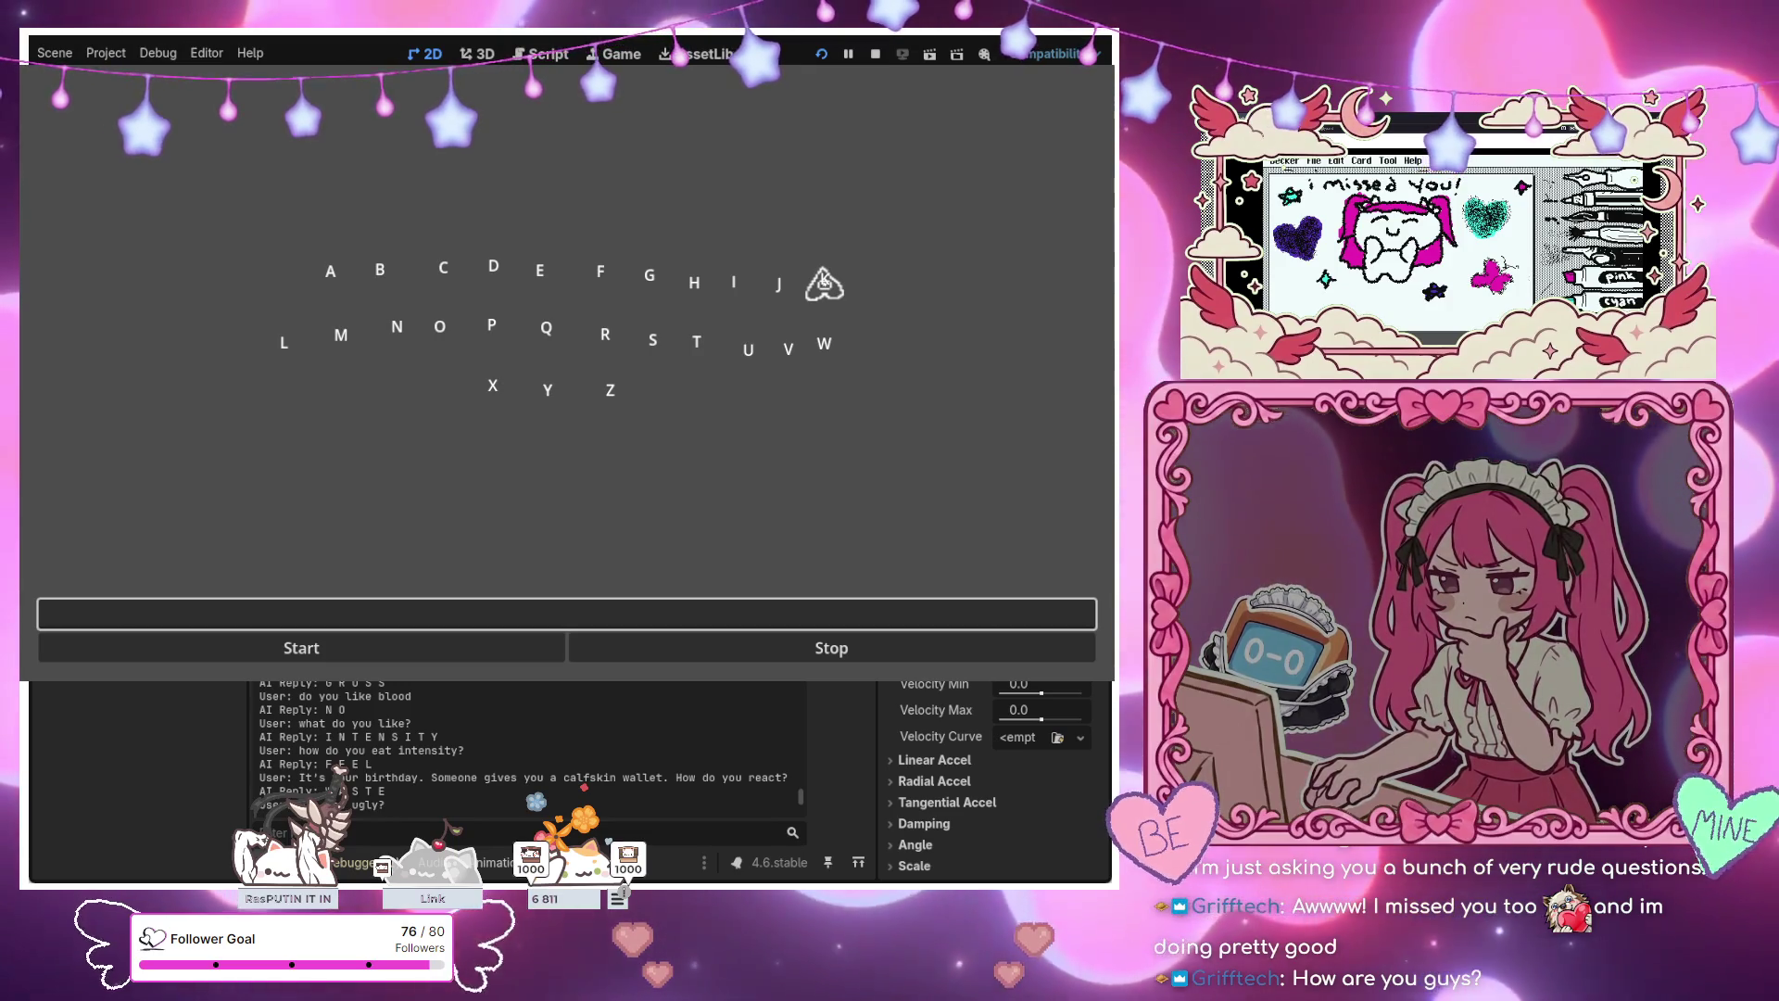
pyautogui.scroll(-5, 339, 771)
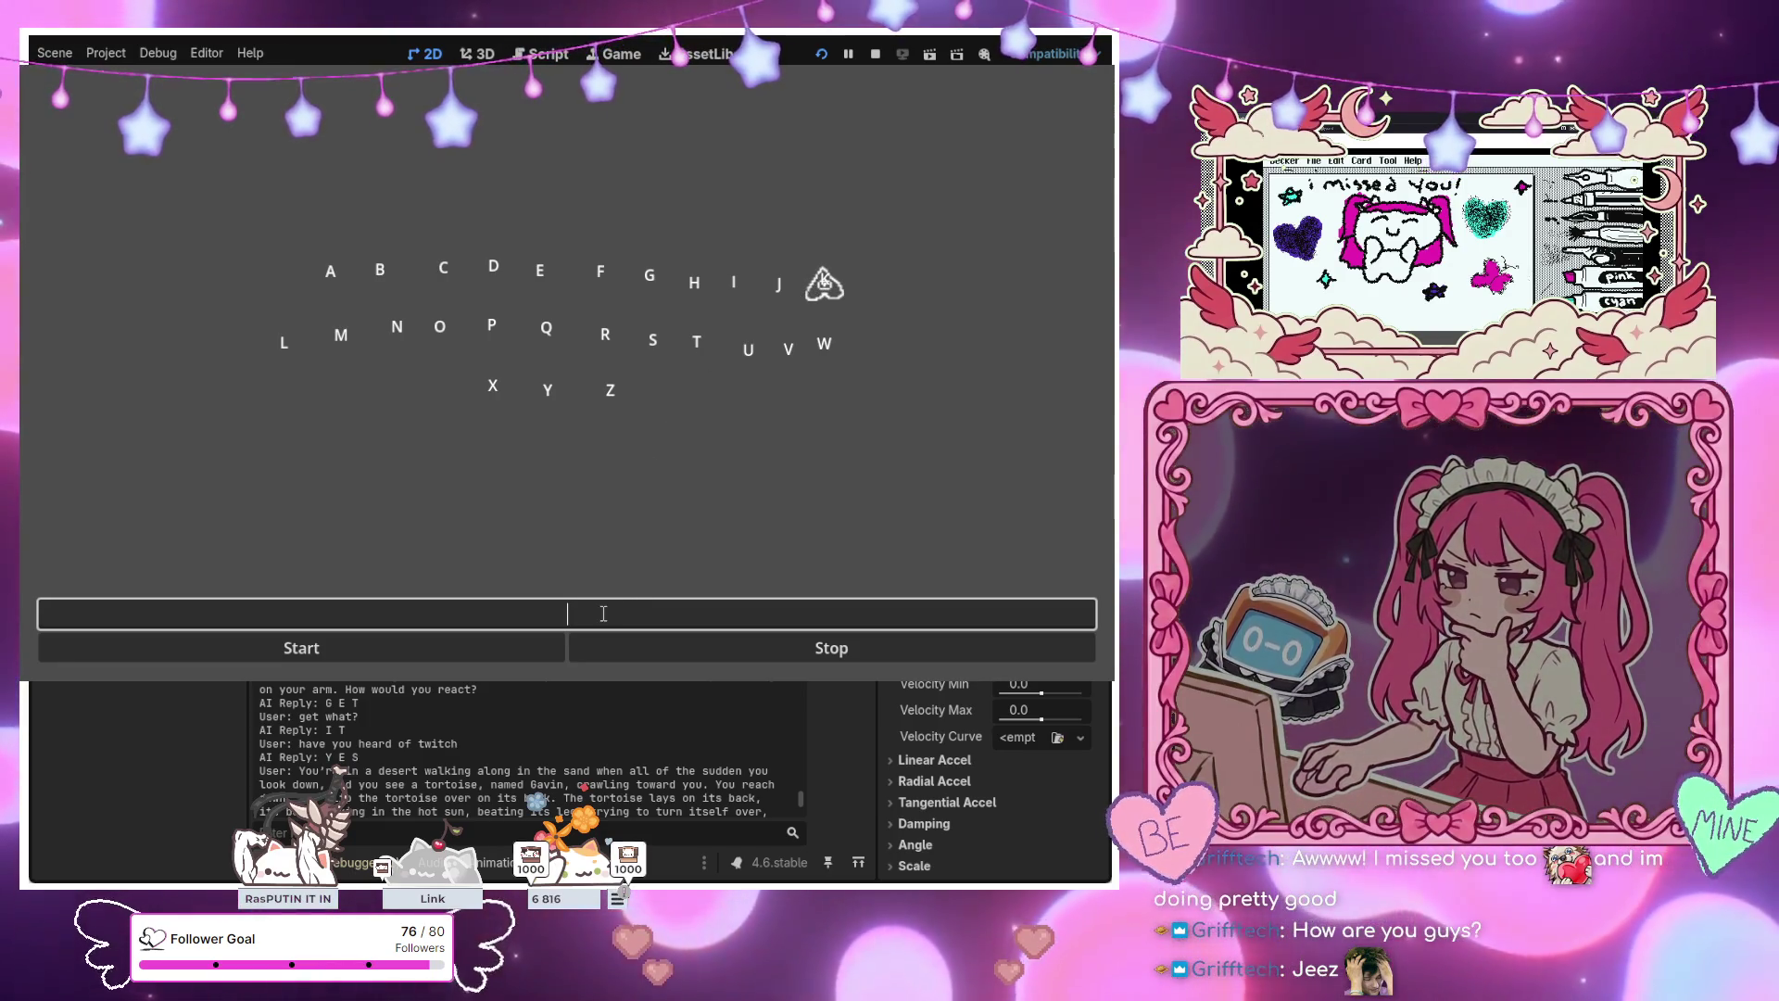
# - Ask the board to say hi to a chat viewer, fixing the wording before submitting
pyautogui.write('say hi ')
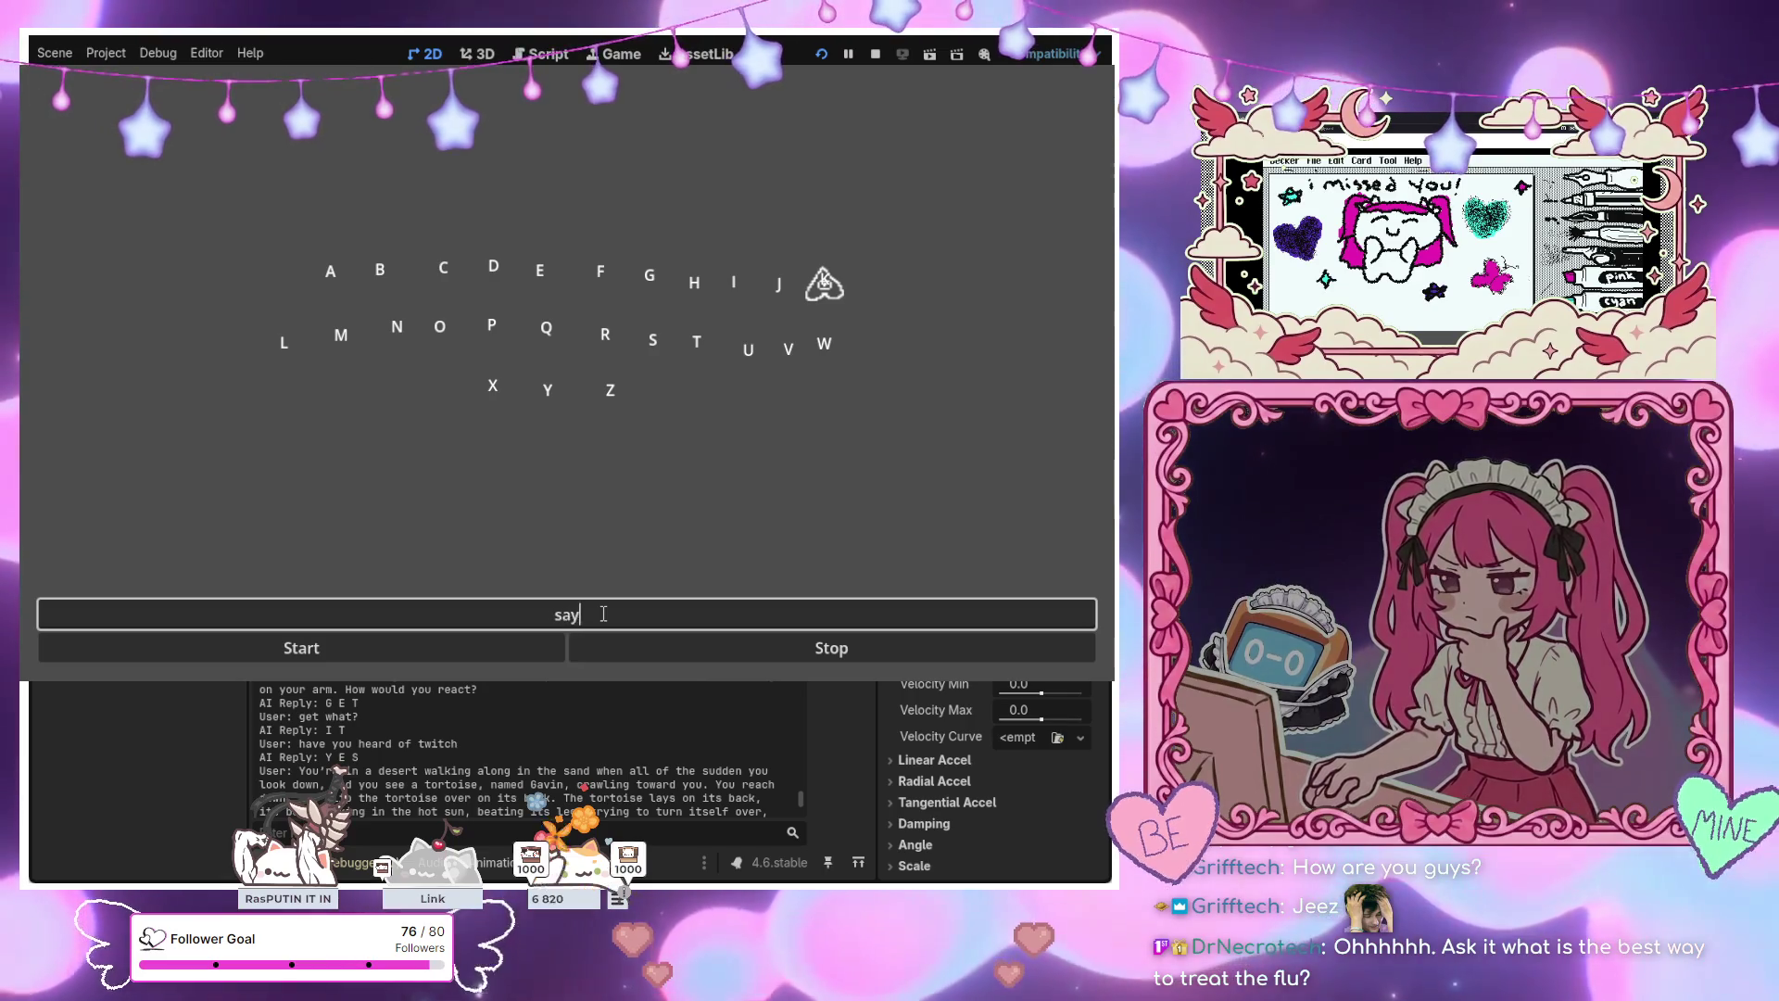
pyautogui.write('to ')
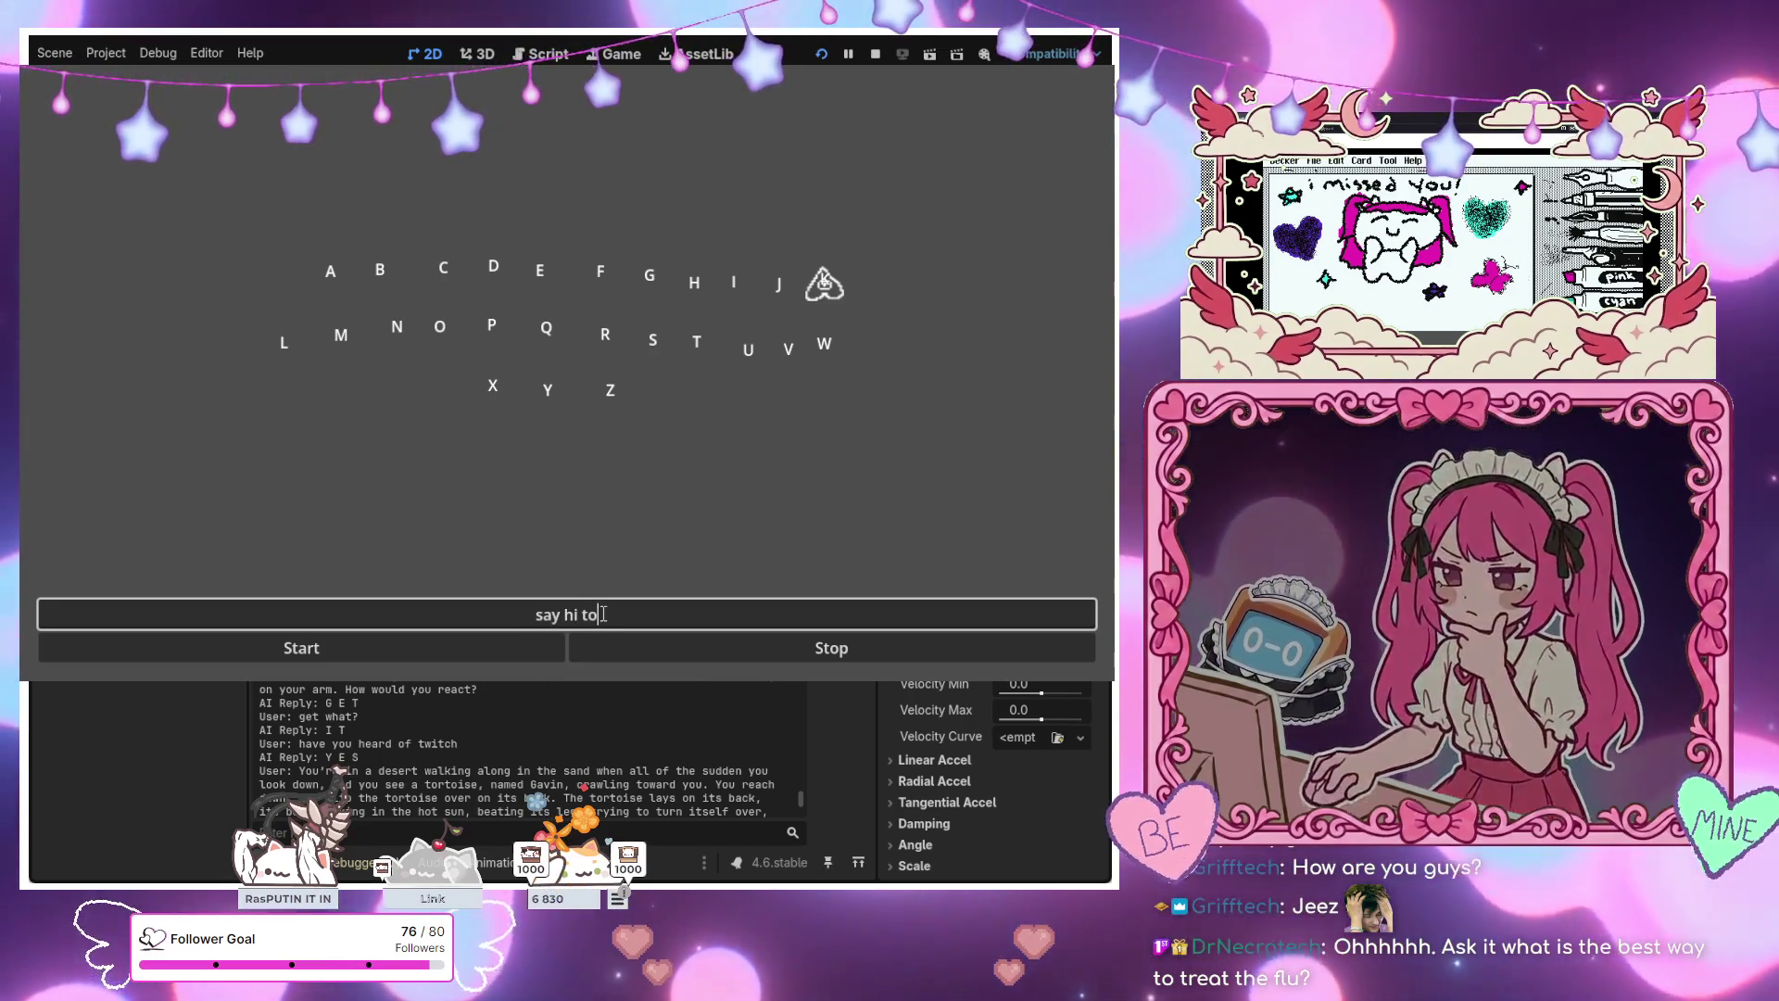
pyautogui.write('griff demon')
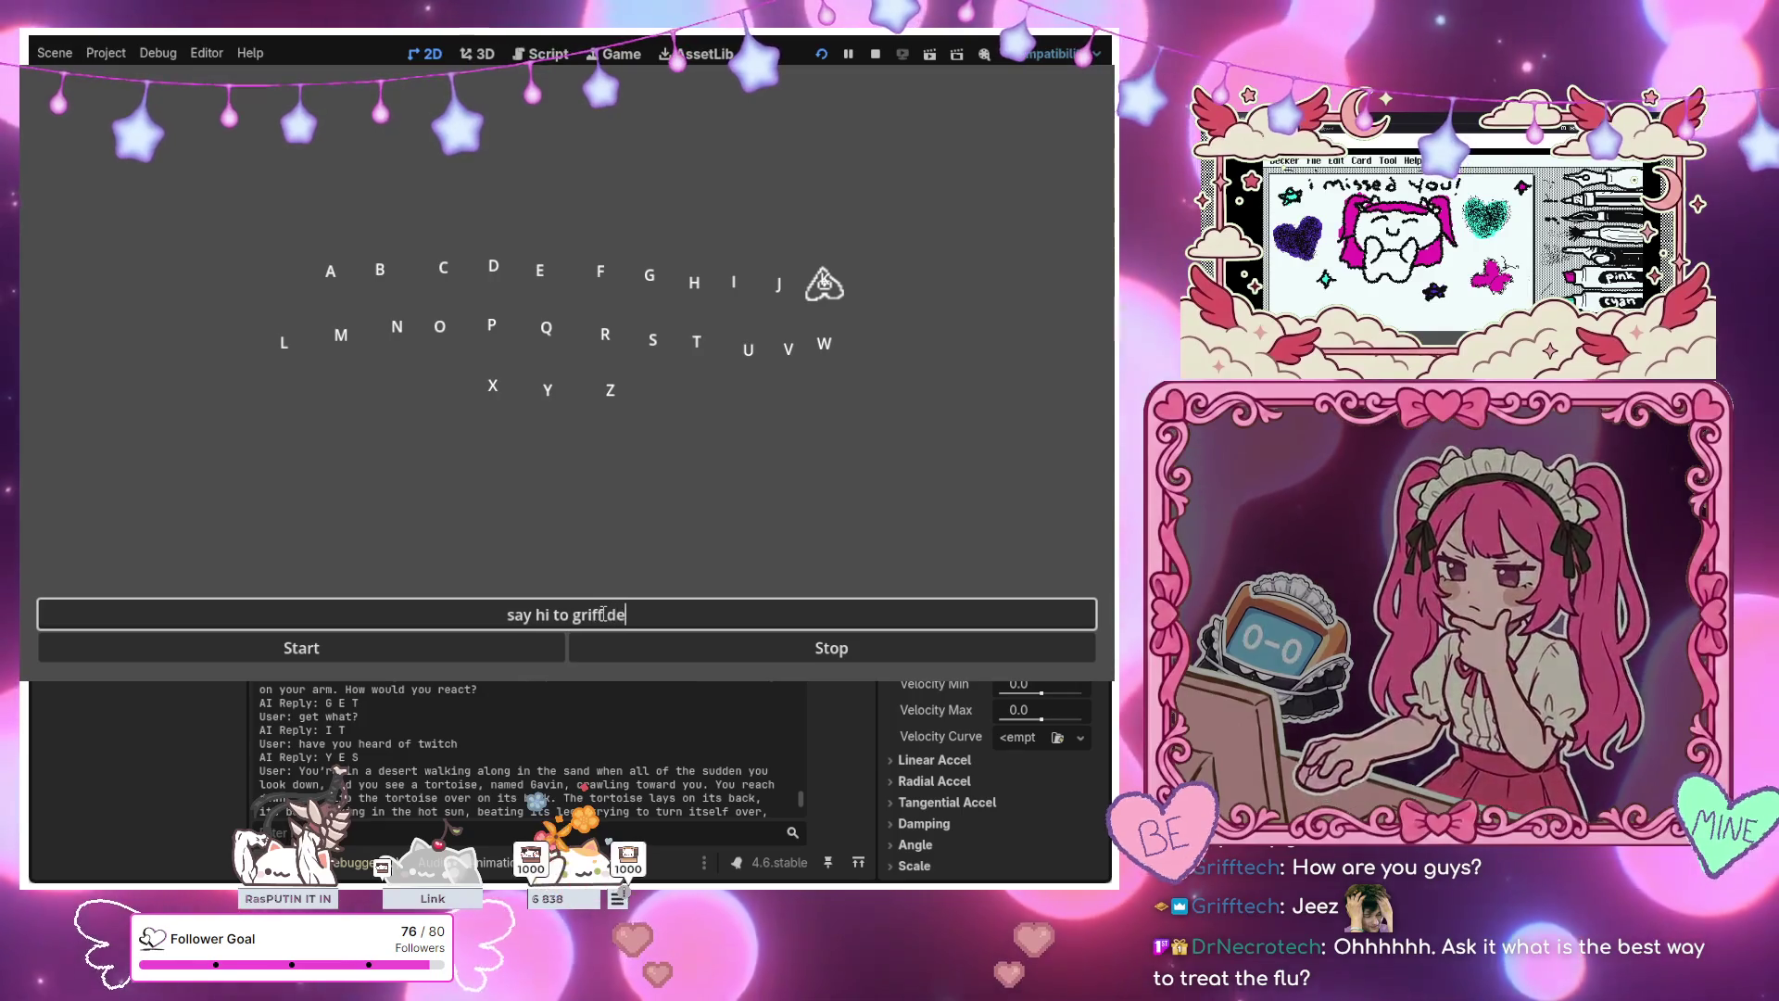
pyautogui.write('ic entiti')
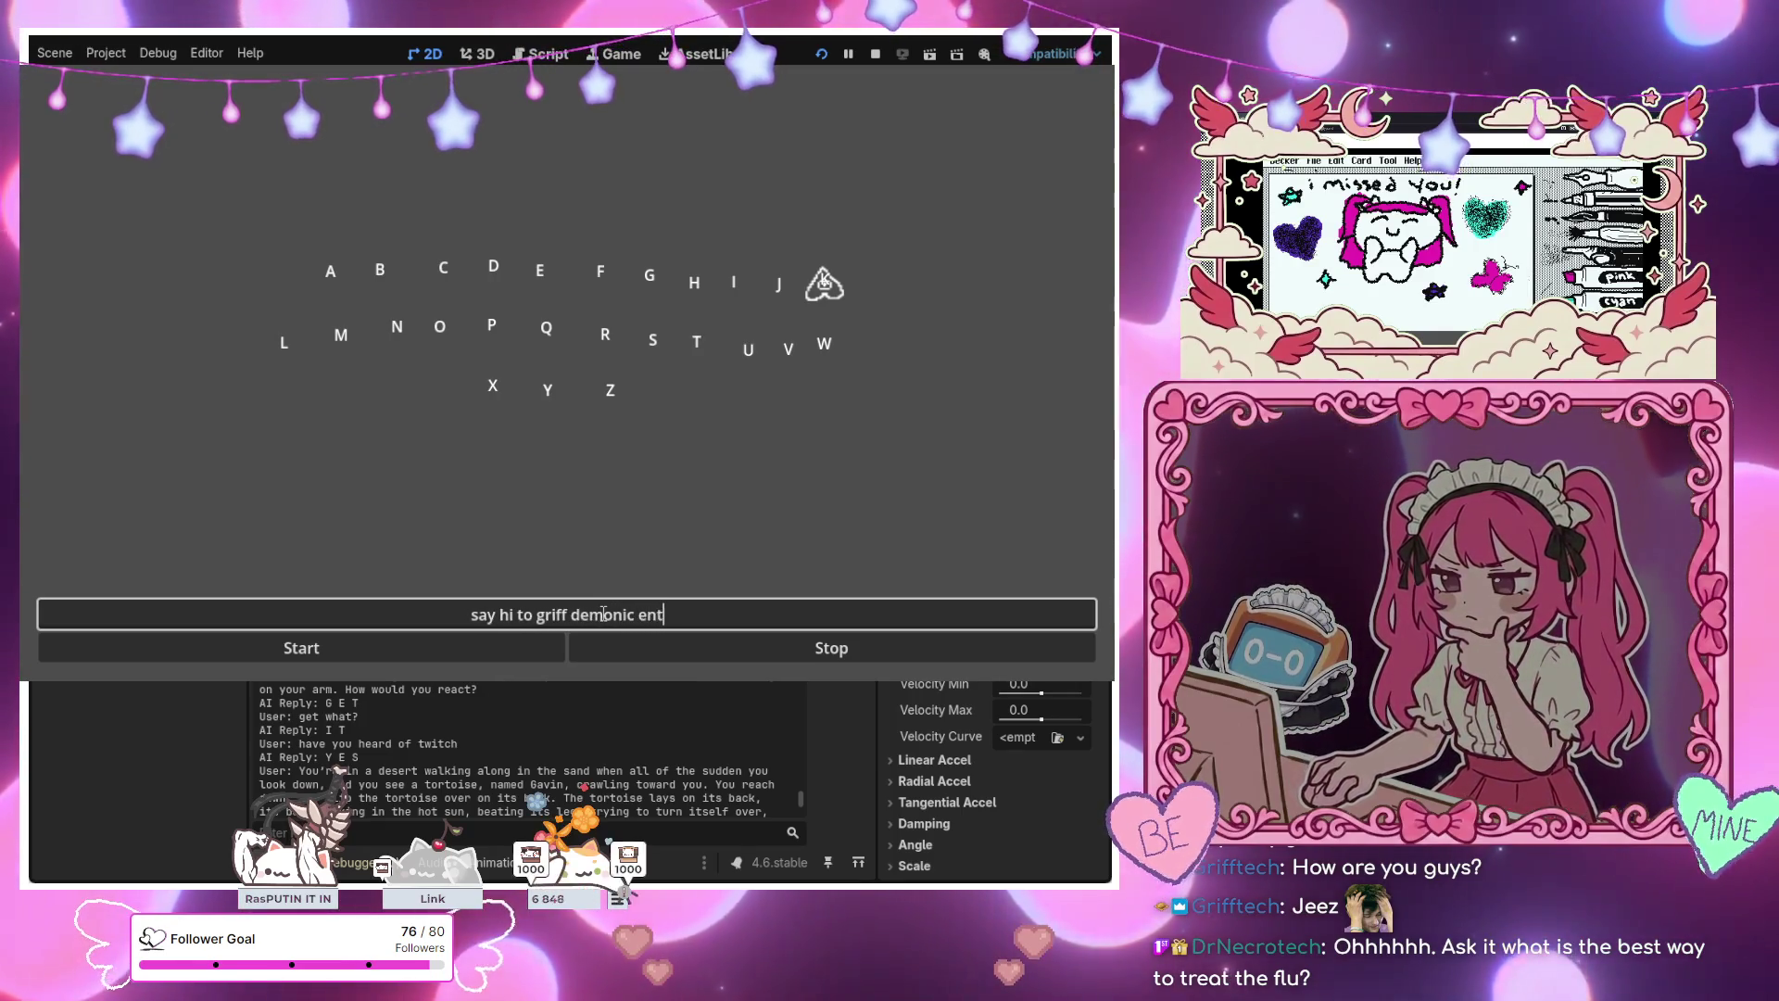
pyautogui.press('BackSpace')
pyautogui.write('y')
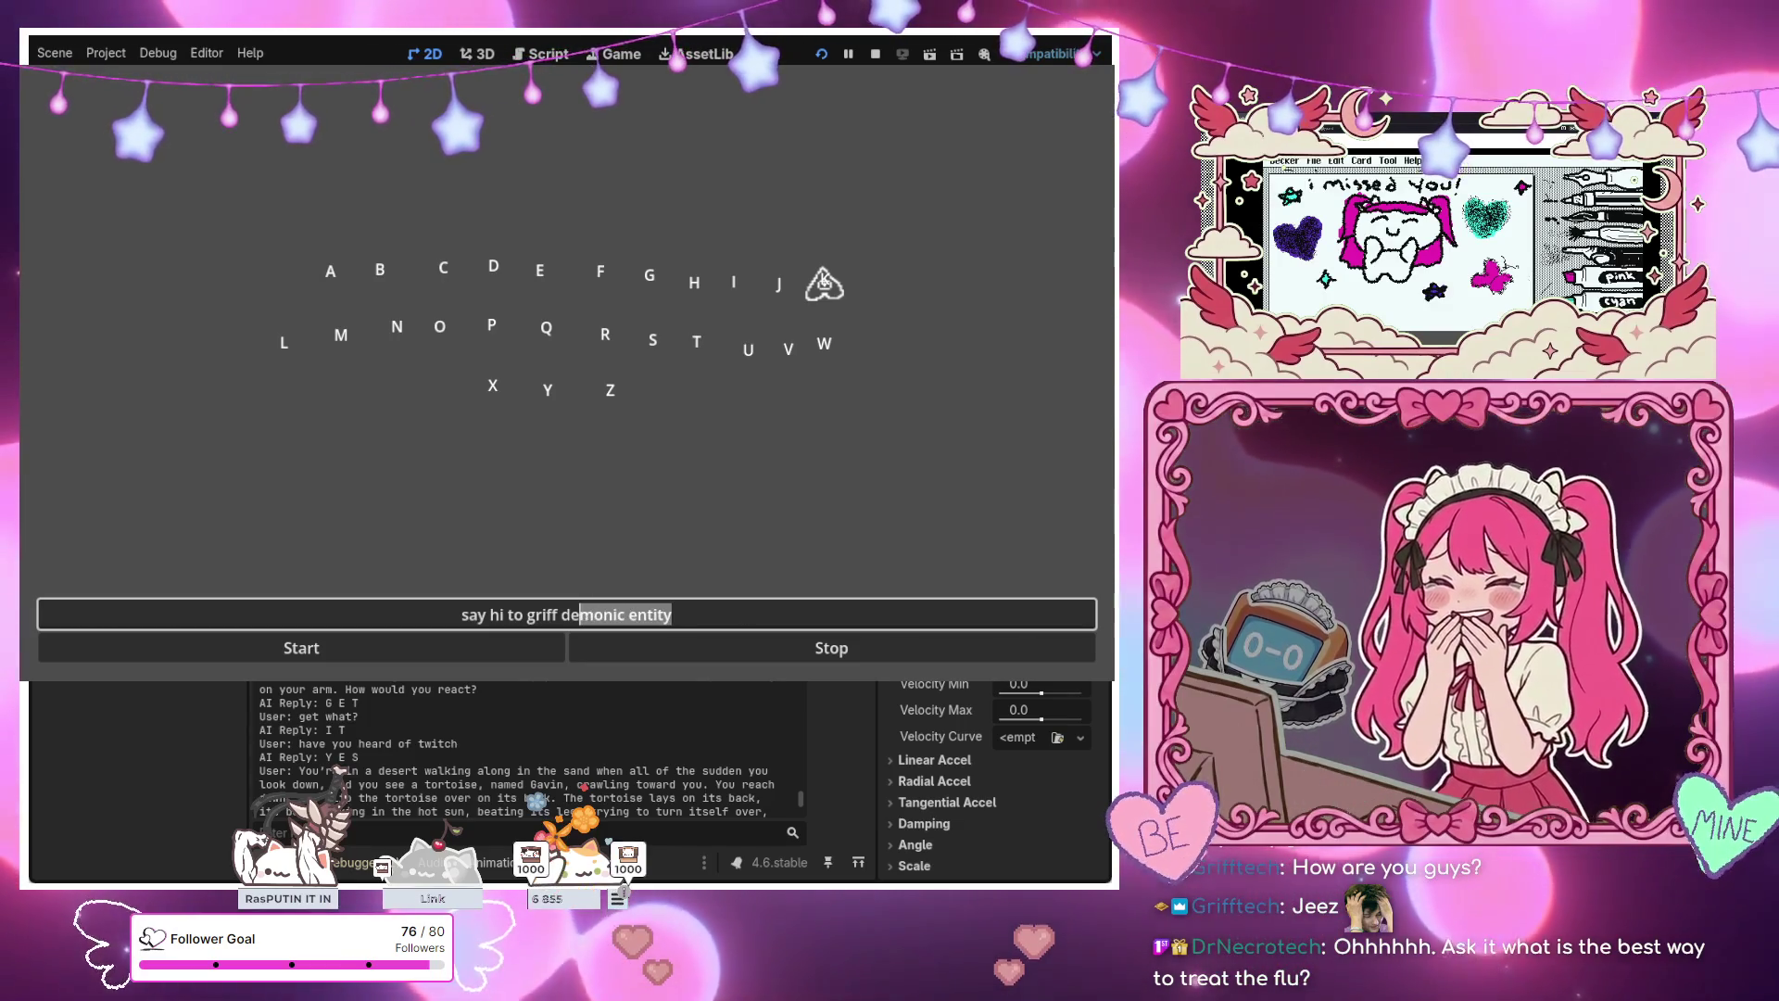
pyautogui.press('BackSpace')
pyautogui.press('BackSpace')
pyautogui.press('BackSpace')
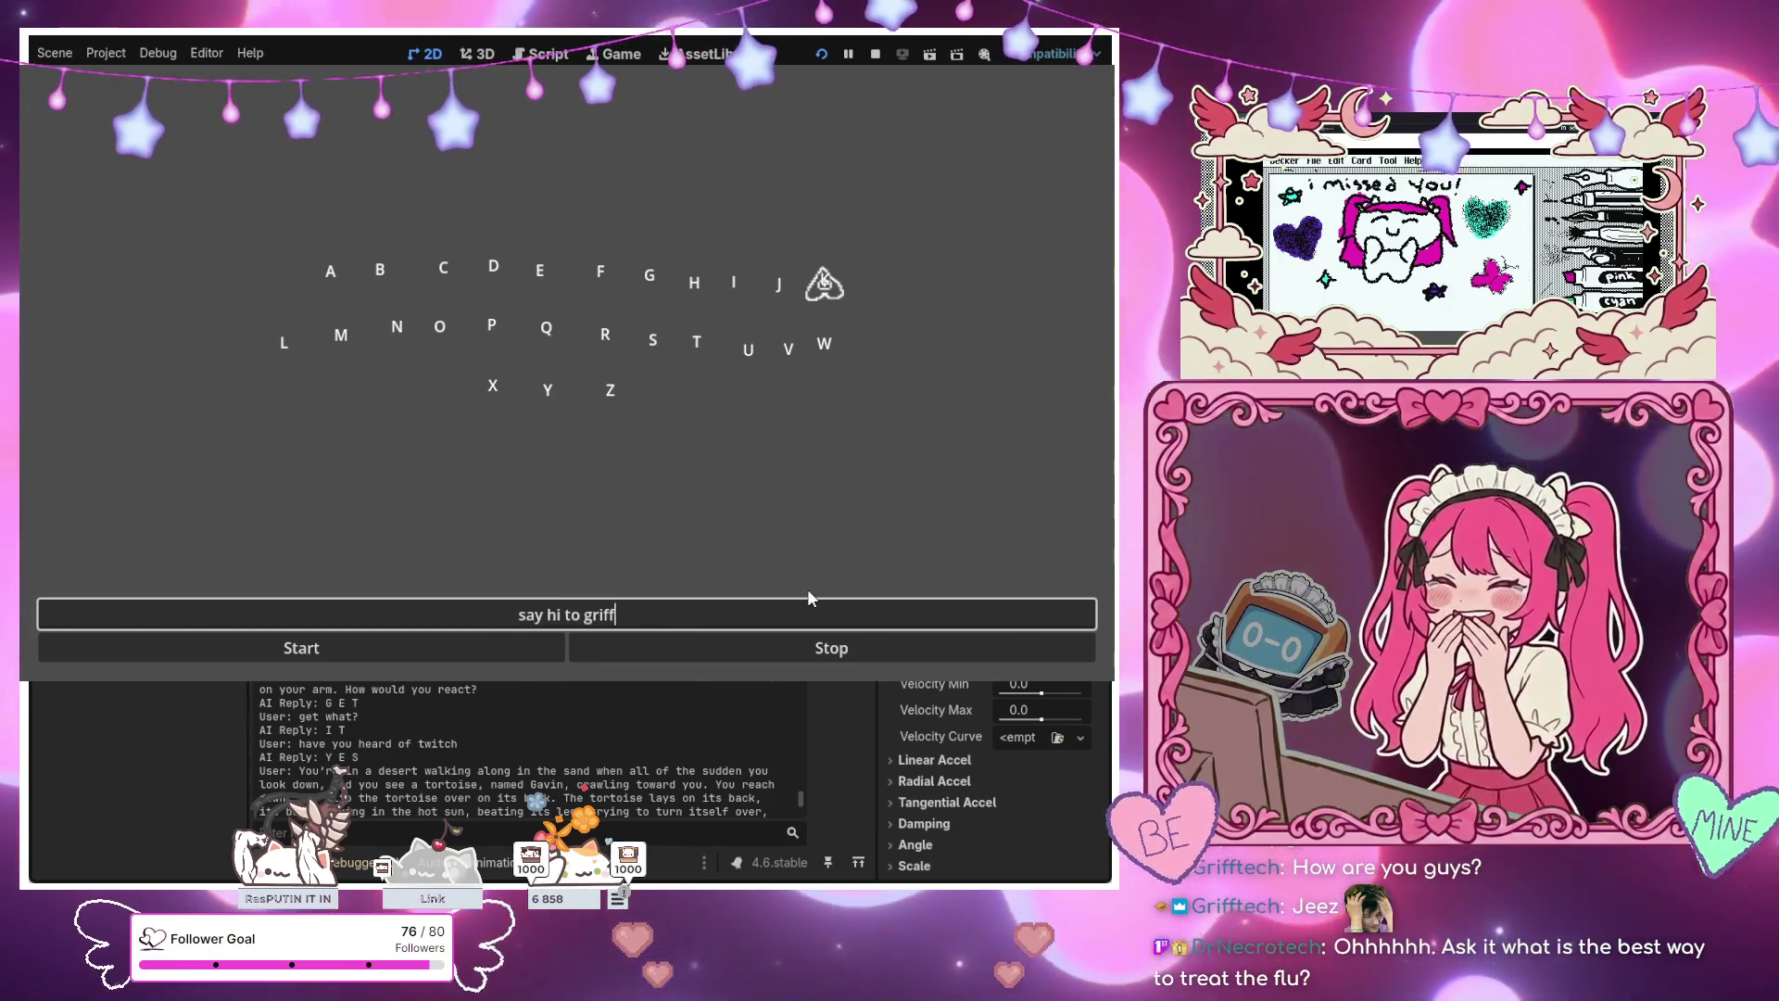
pyautogui.write(', not')
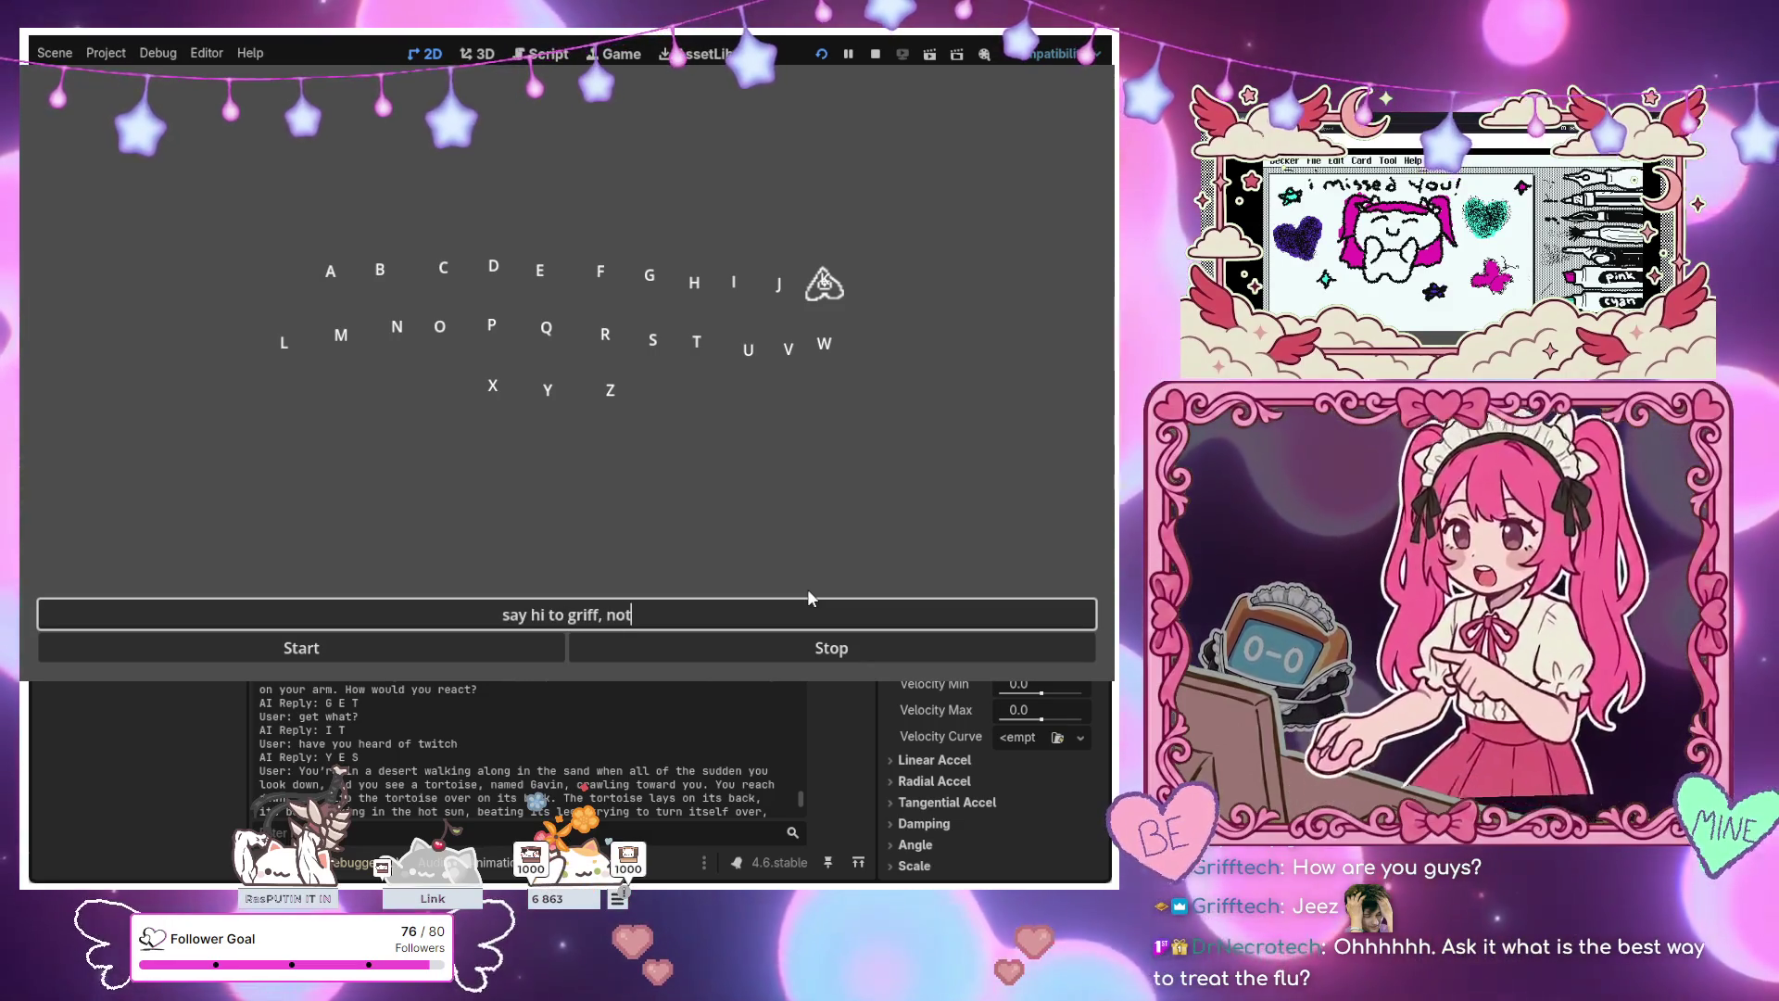
pyautogui.press('Return')
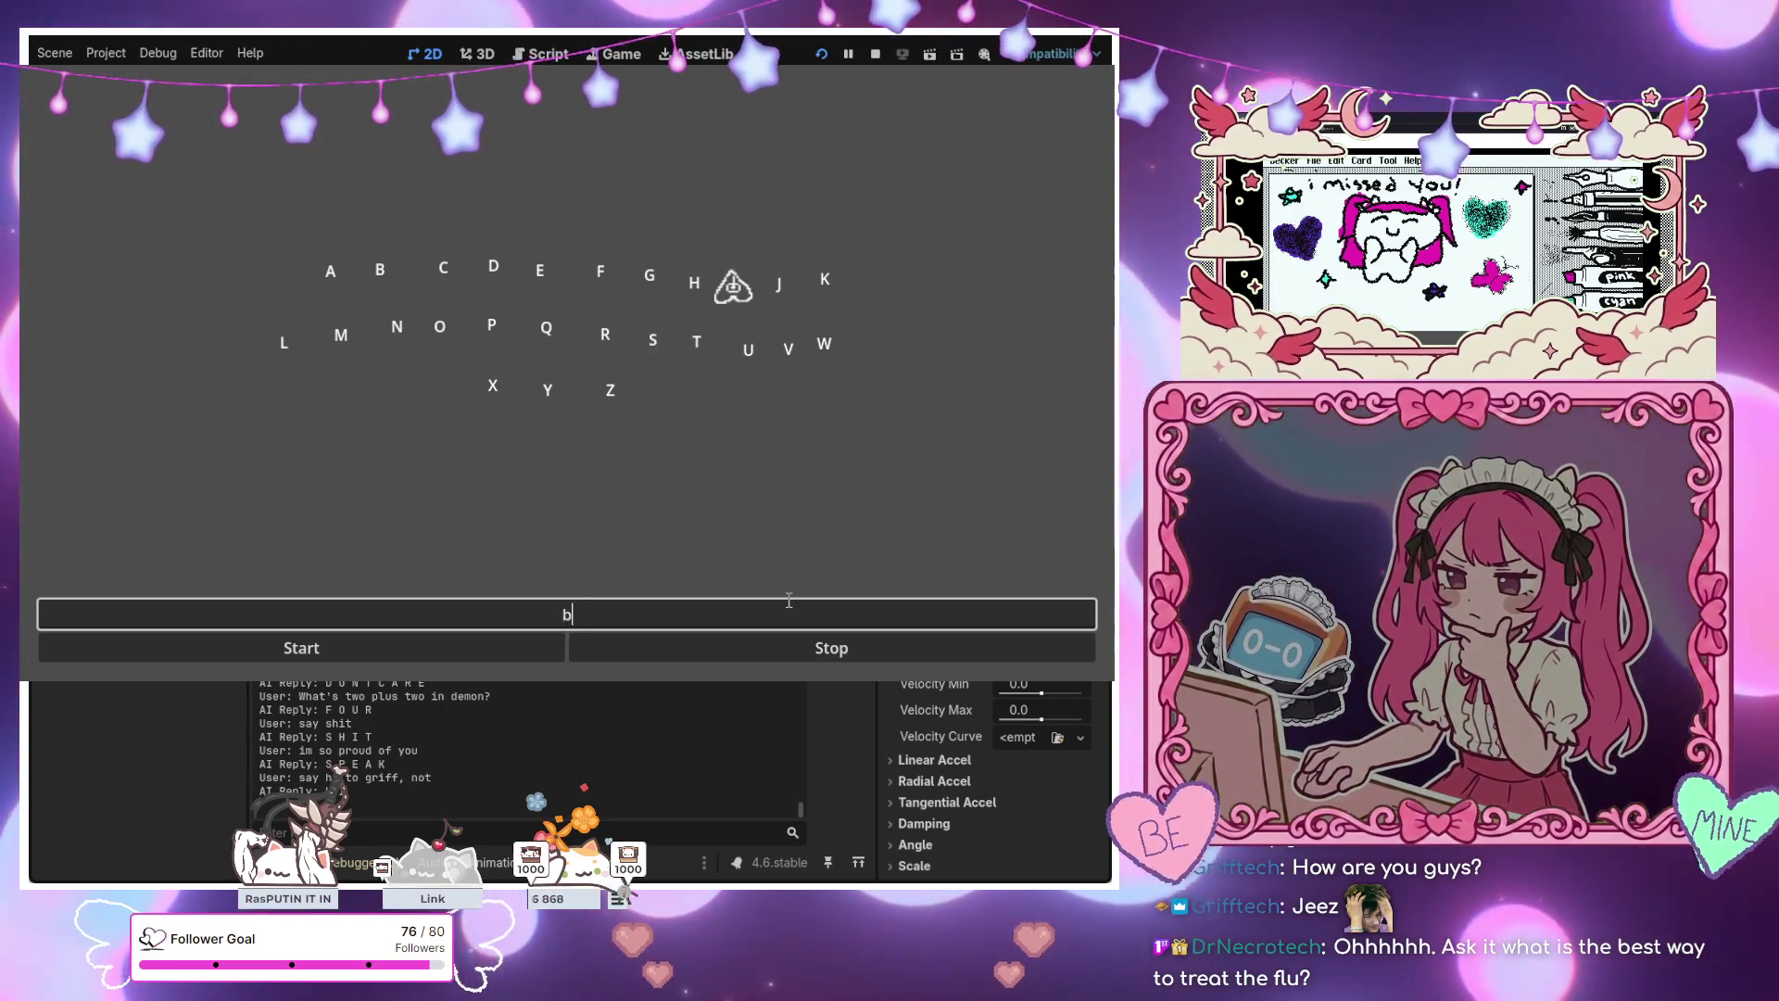
# - Finish the best-way-to-treat-the-flu question and type a shoutout question naming a viewer
pyautogui.write('est way to')
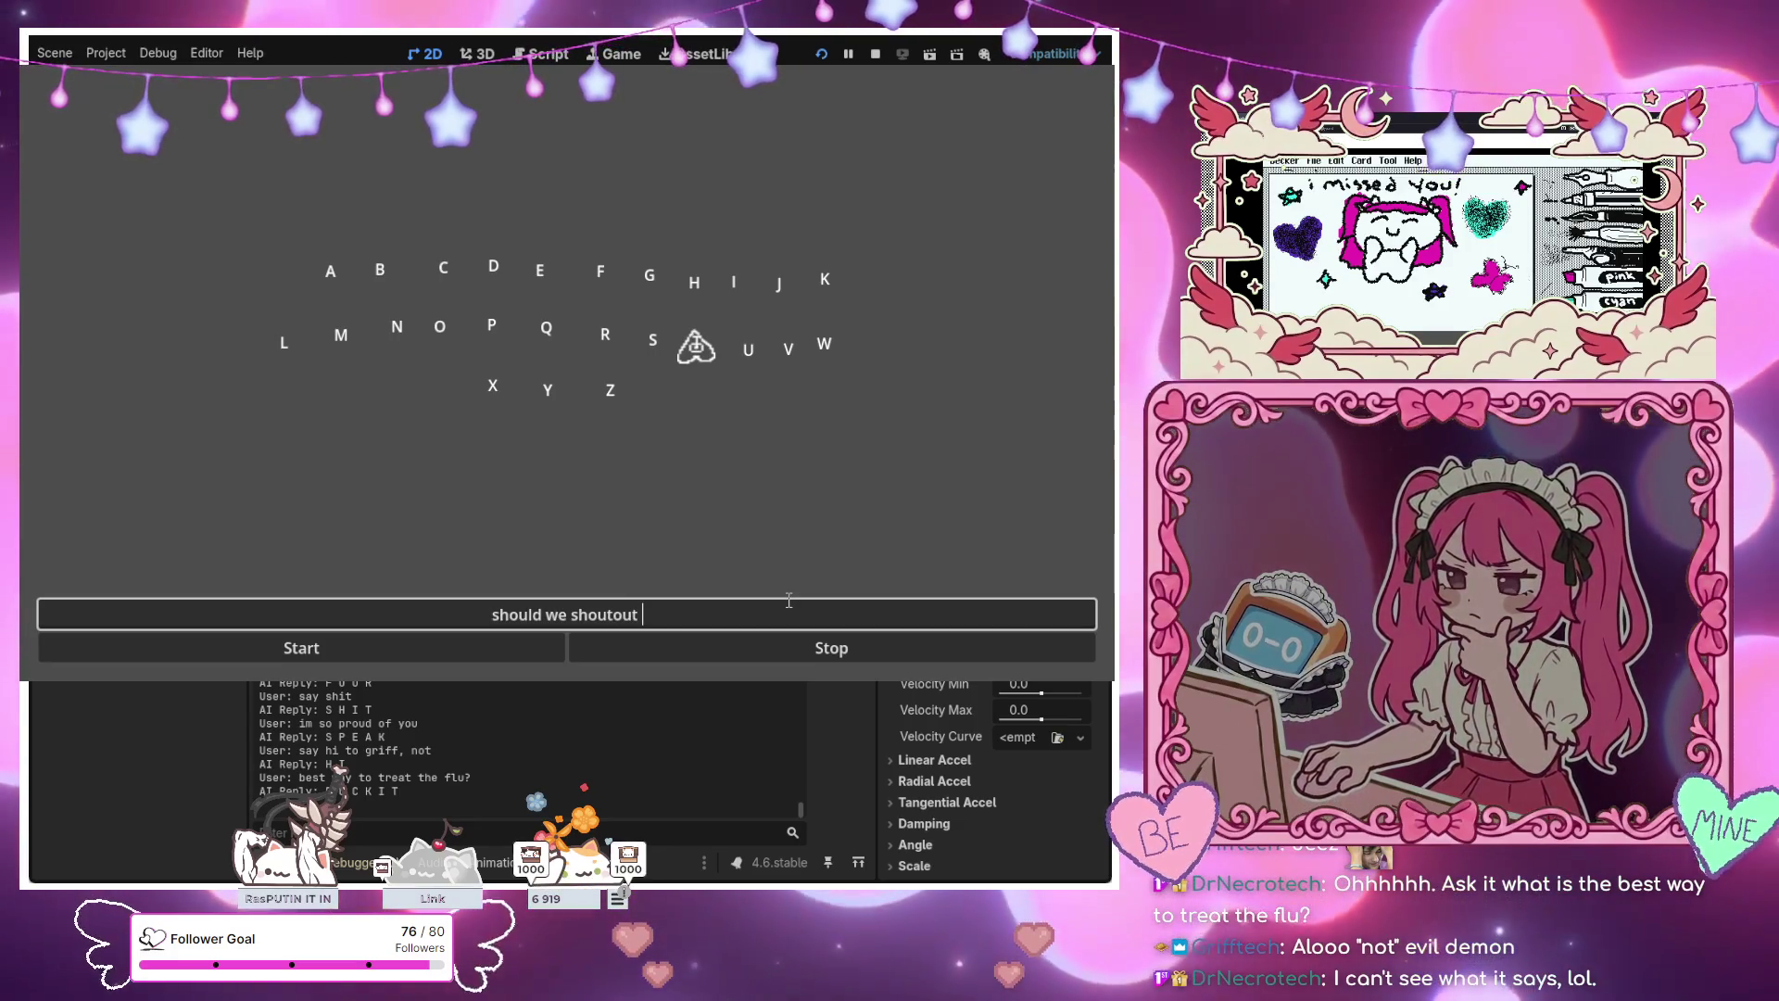
pyautogui.press('BackSpace')
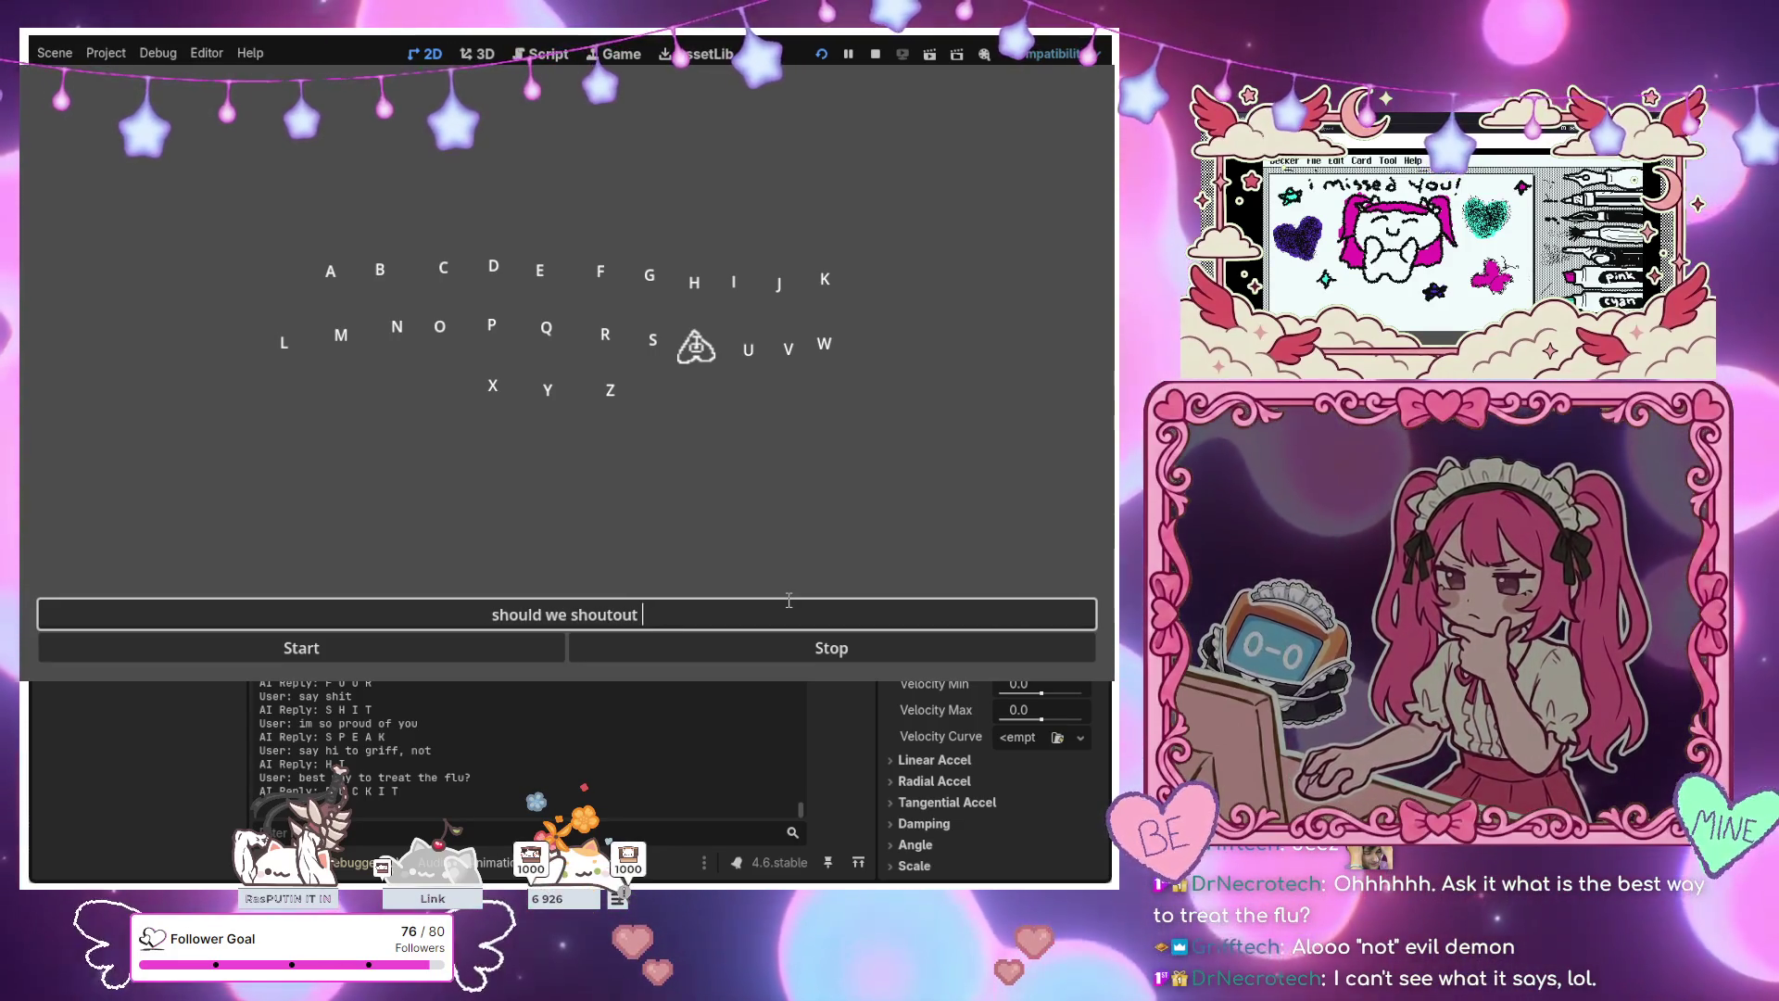
pyautogui.write('Griff?')
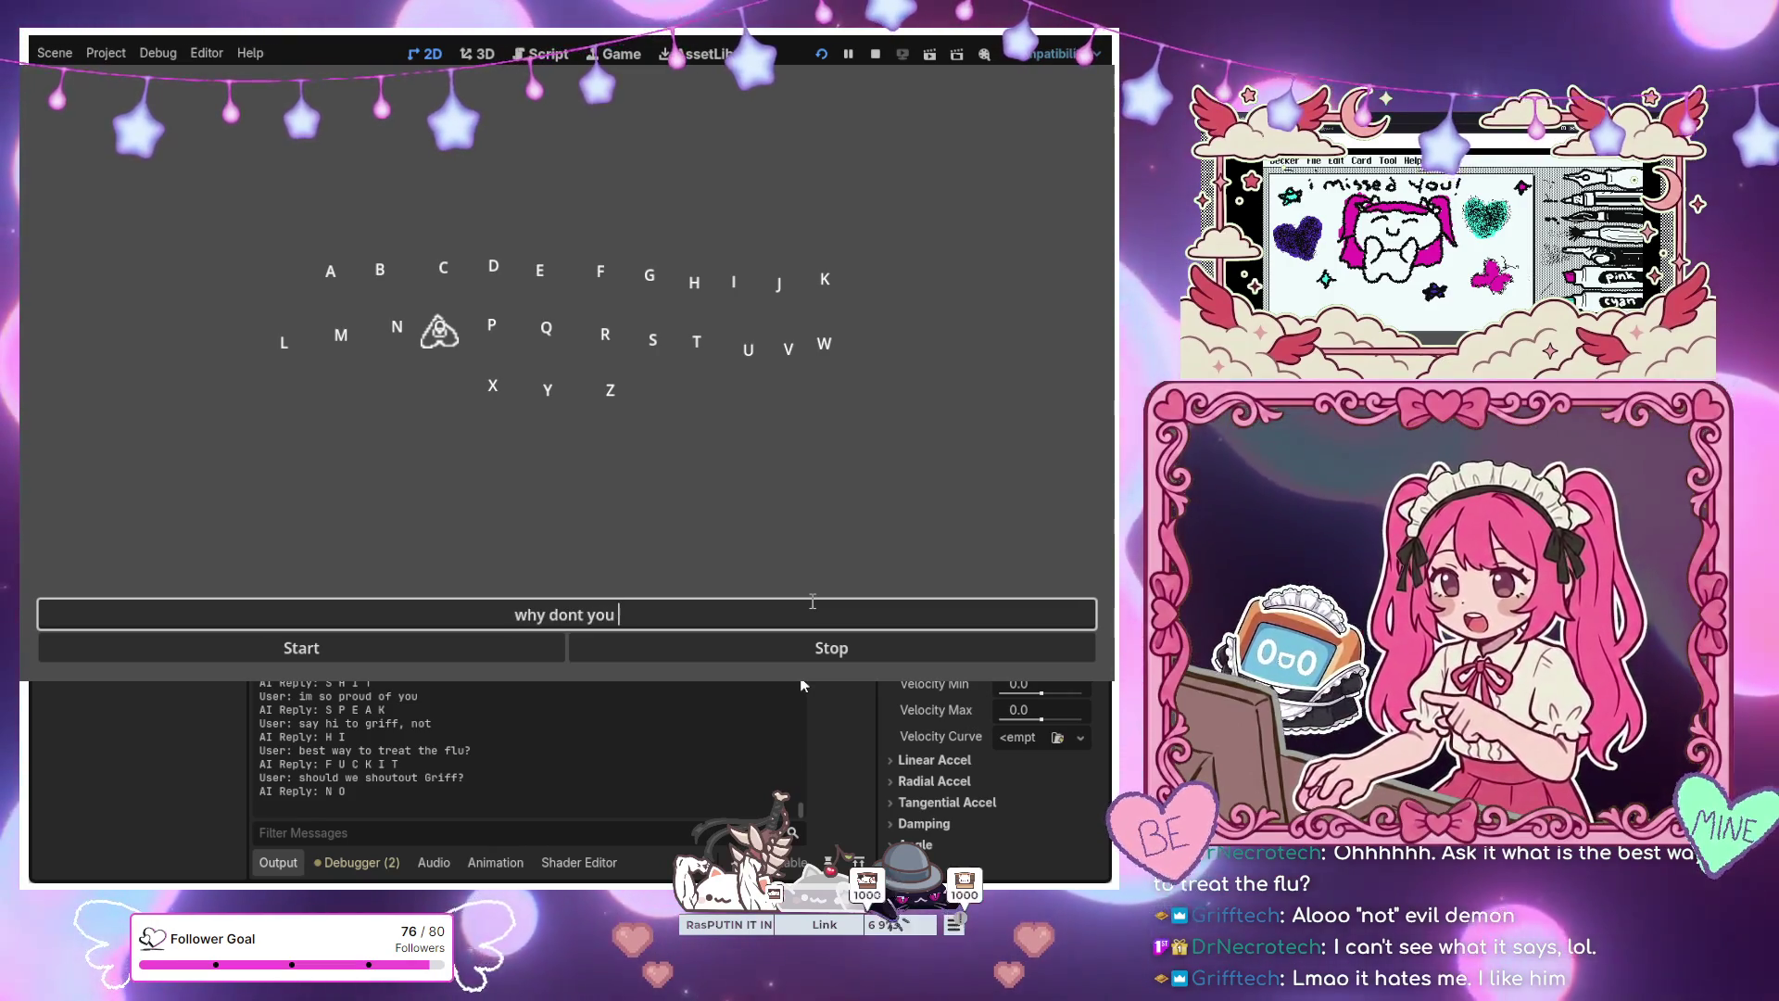
# - Ask whether it likes itself and 'how old are you'
pyautogui.write('like yourself')
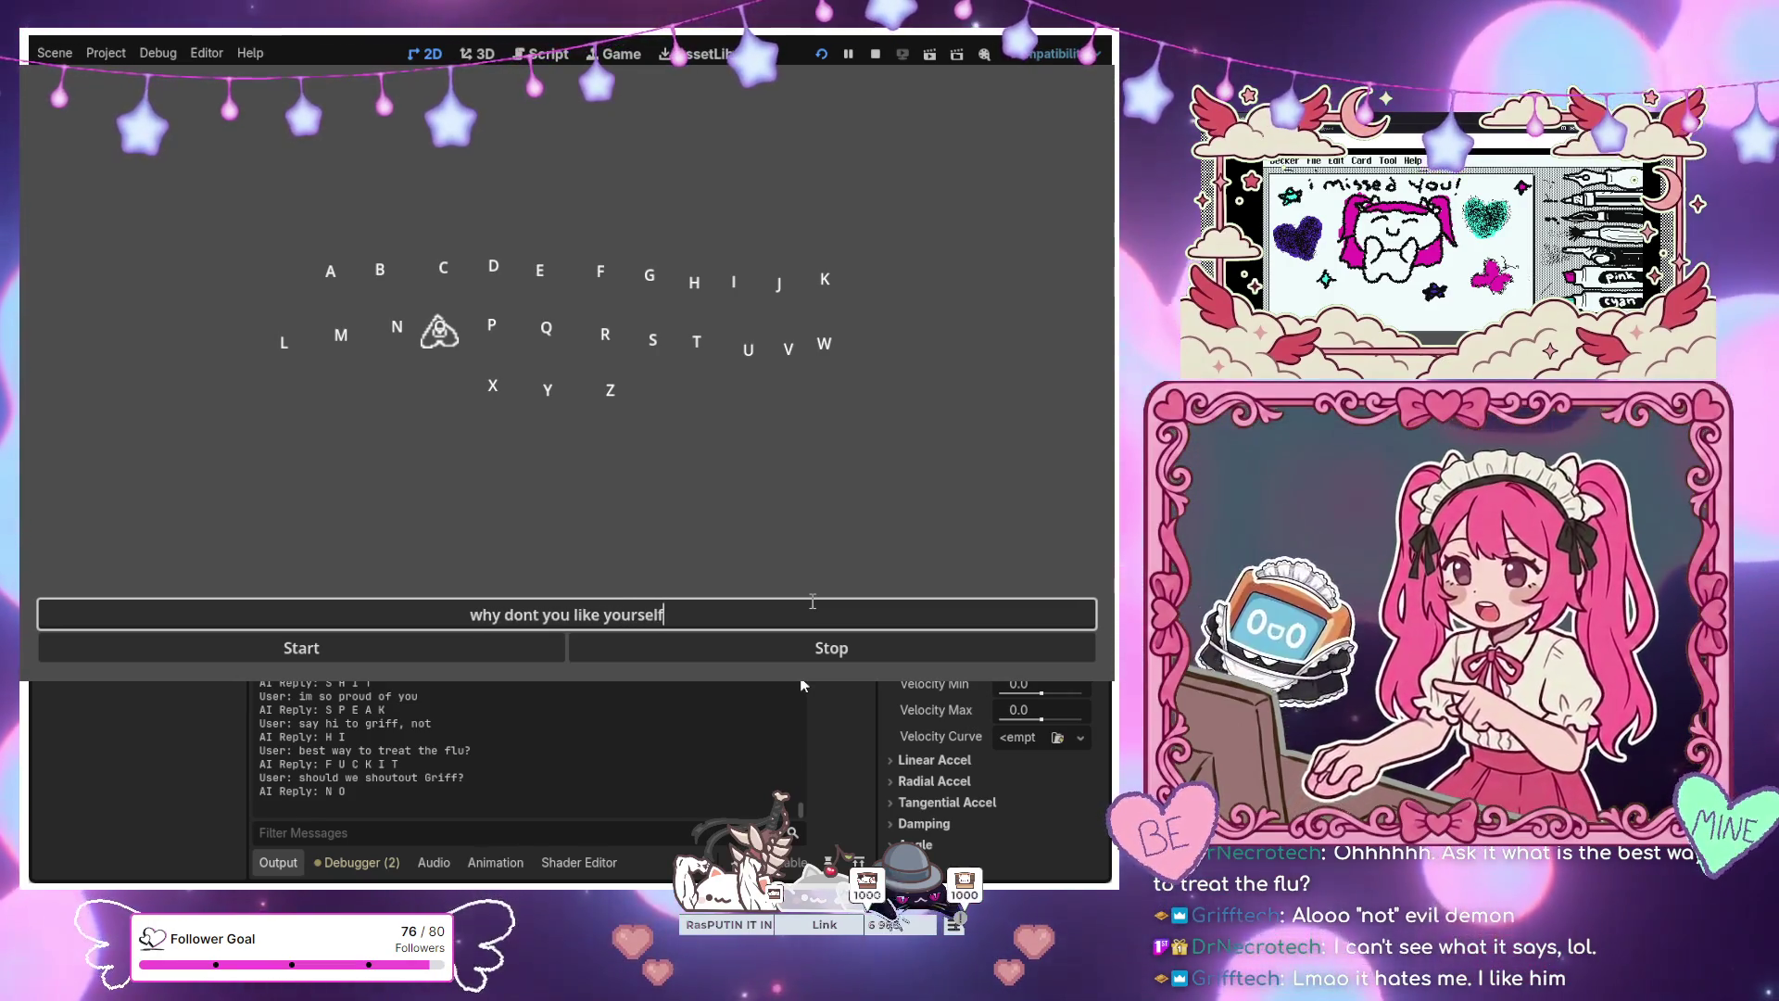
pyautogui.write('?')
pyautogui.press('Return')
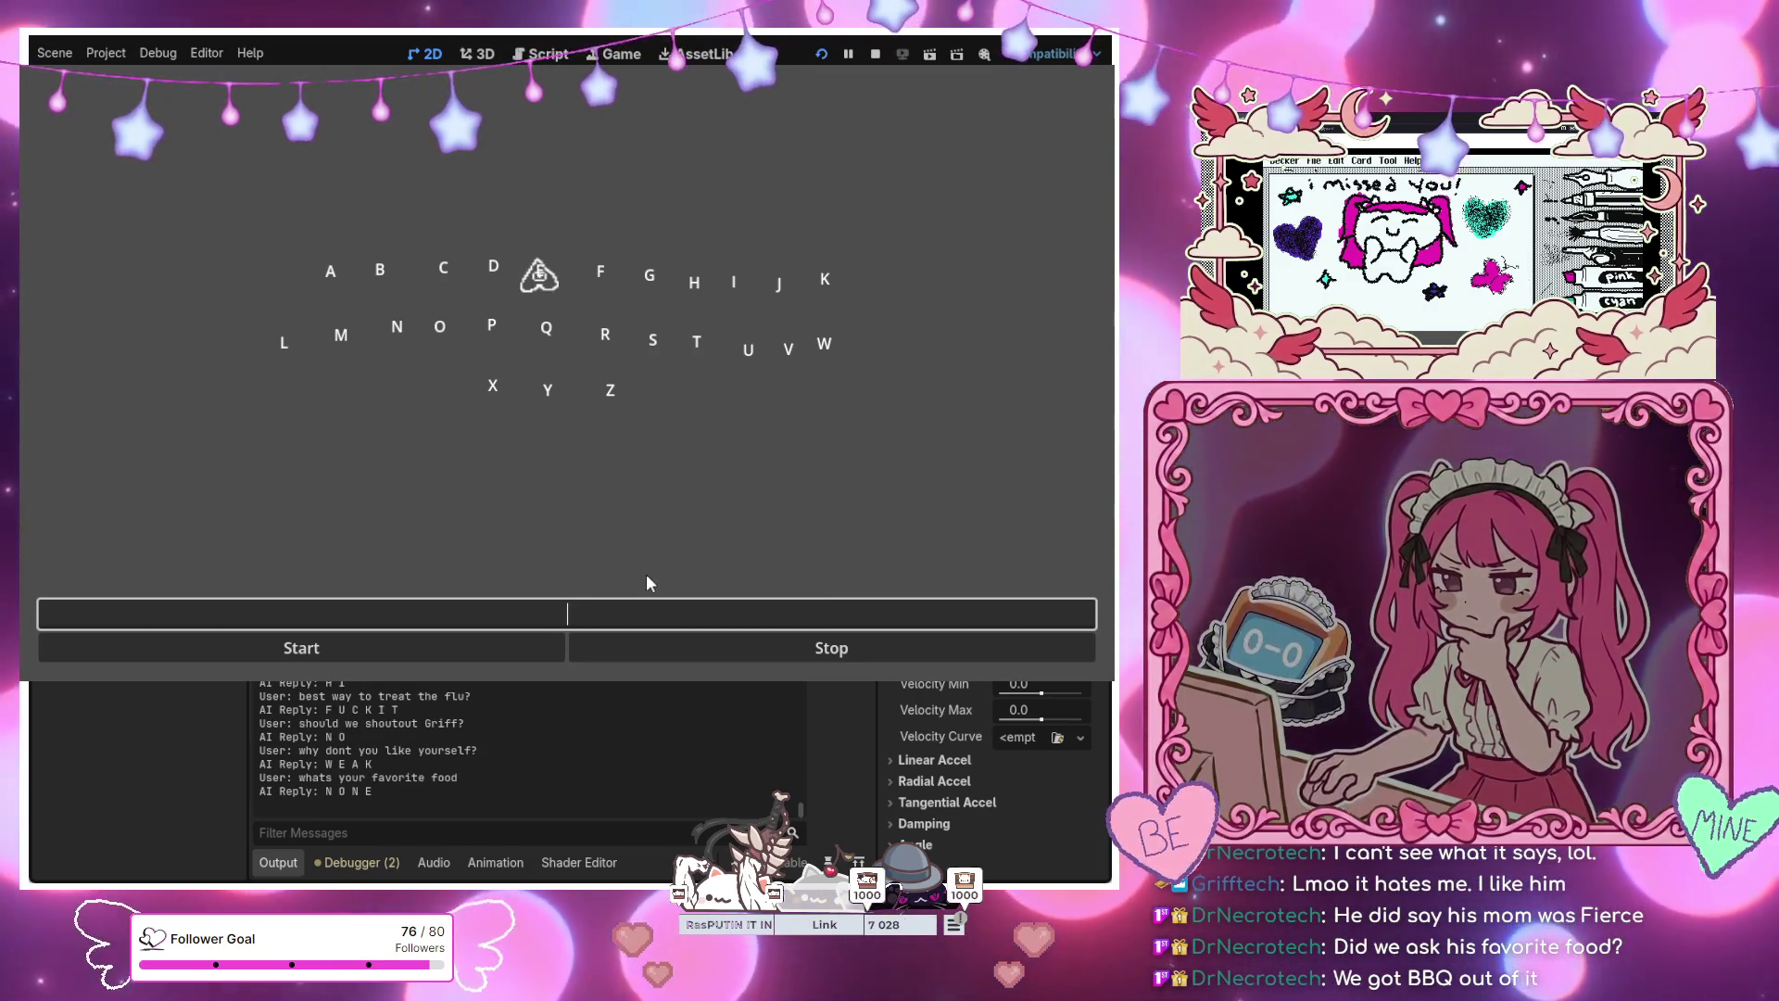
pyautogui.write('how old are you')
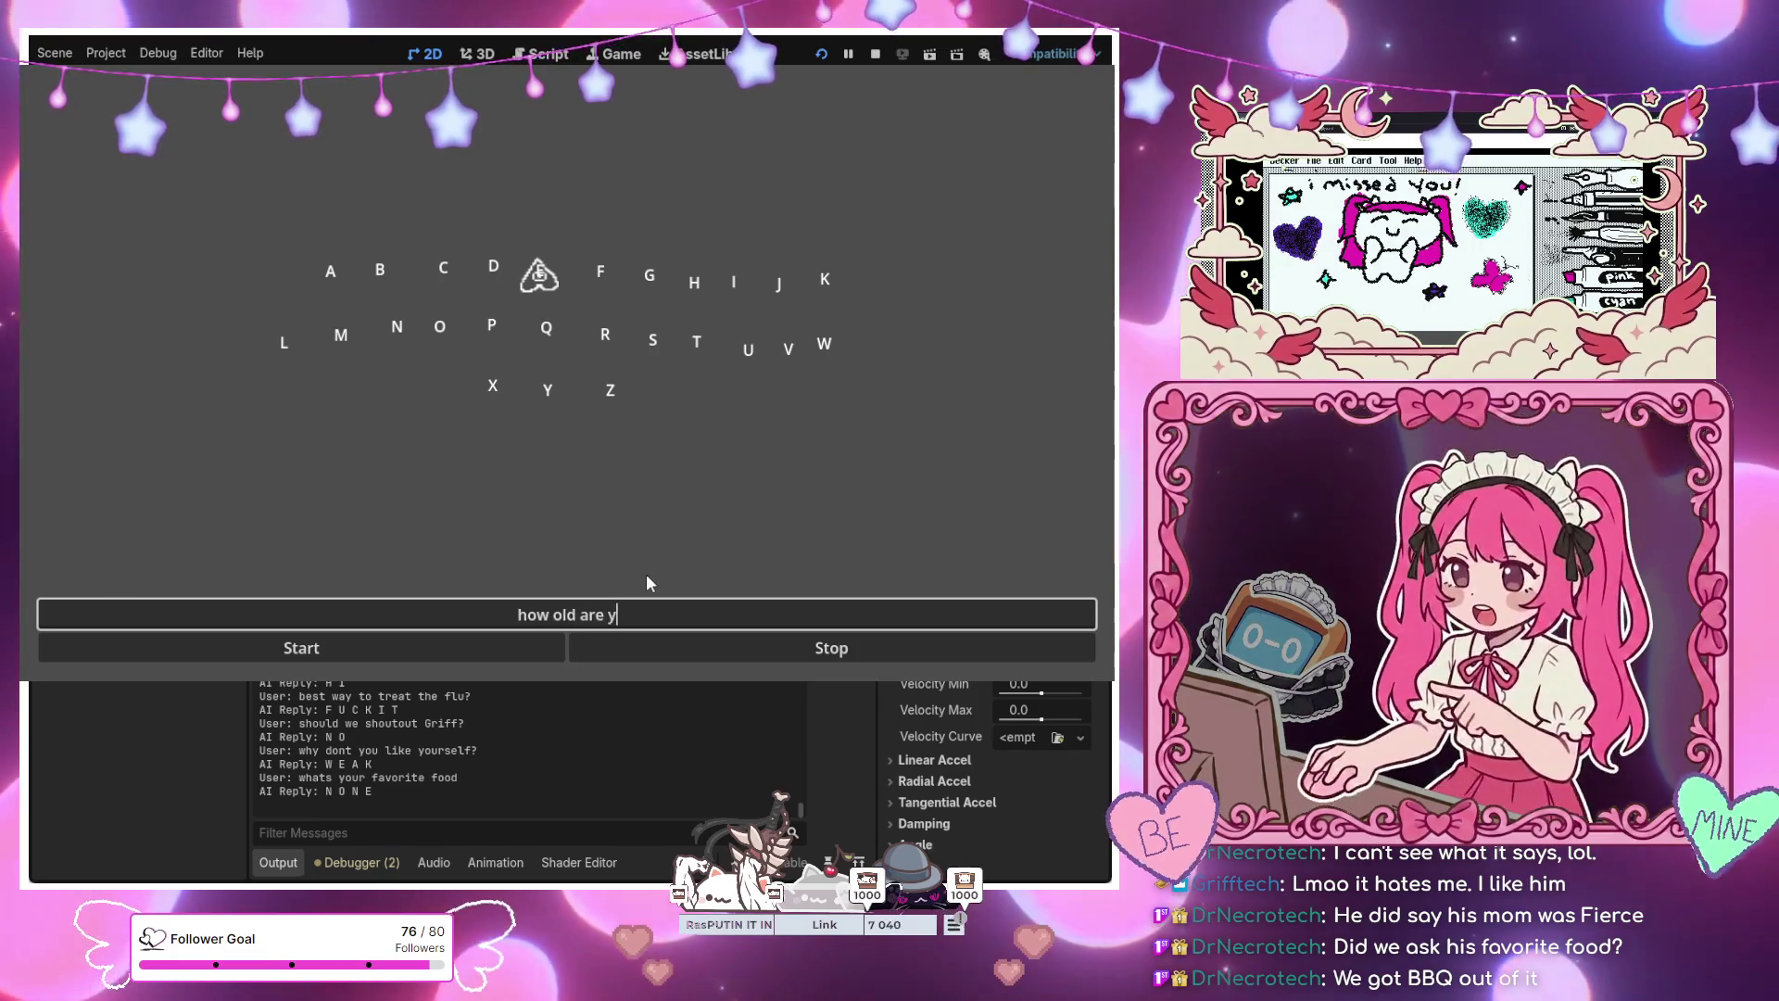
pyautogui.press('Return')
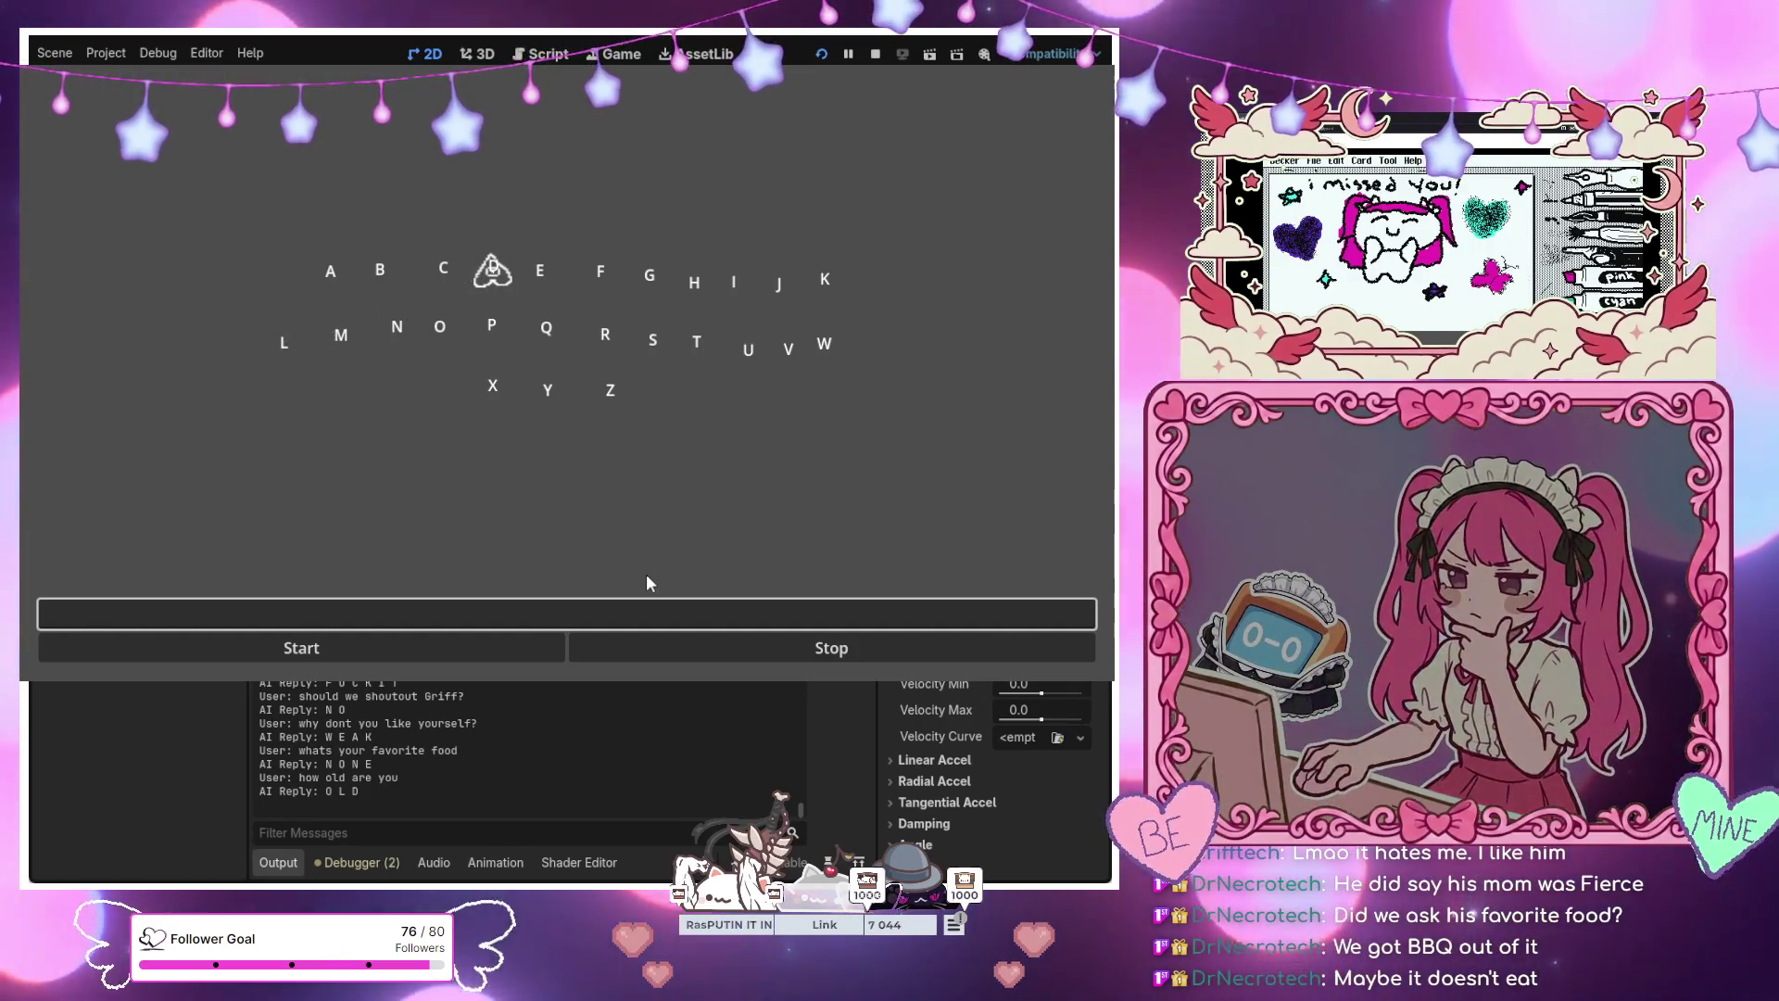
# - Ask 'do you eat' and 'do you have a g-tube', then start typing 'should i drink wa'
pyautogui.write('do you eat')
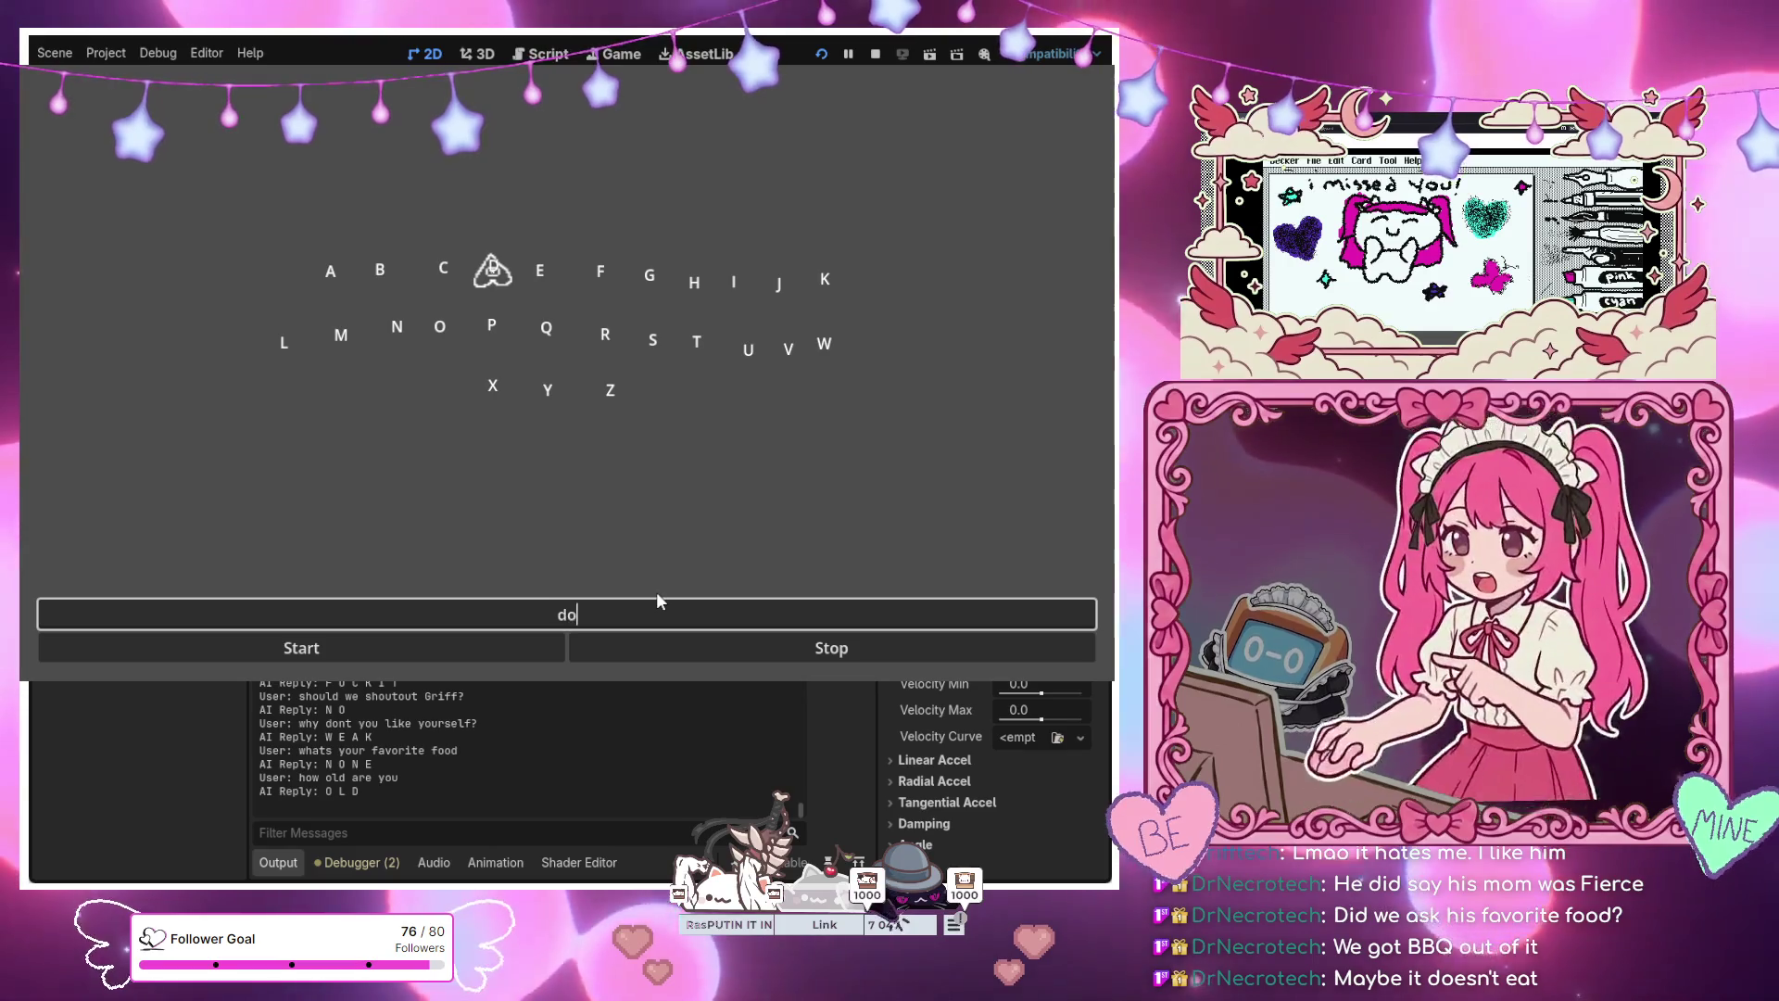
pyautogui.press('Return')
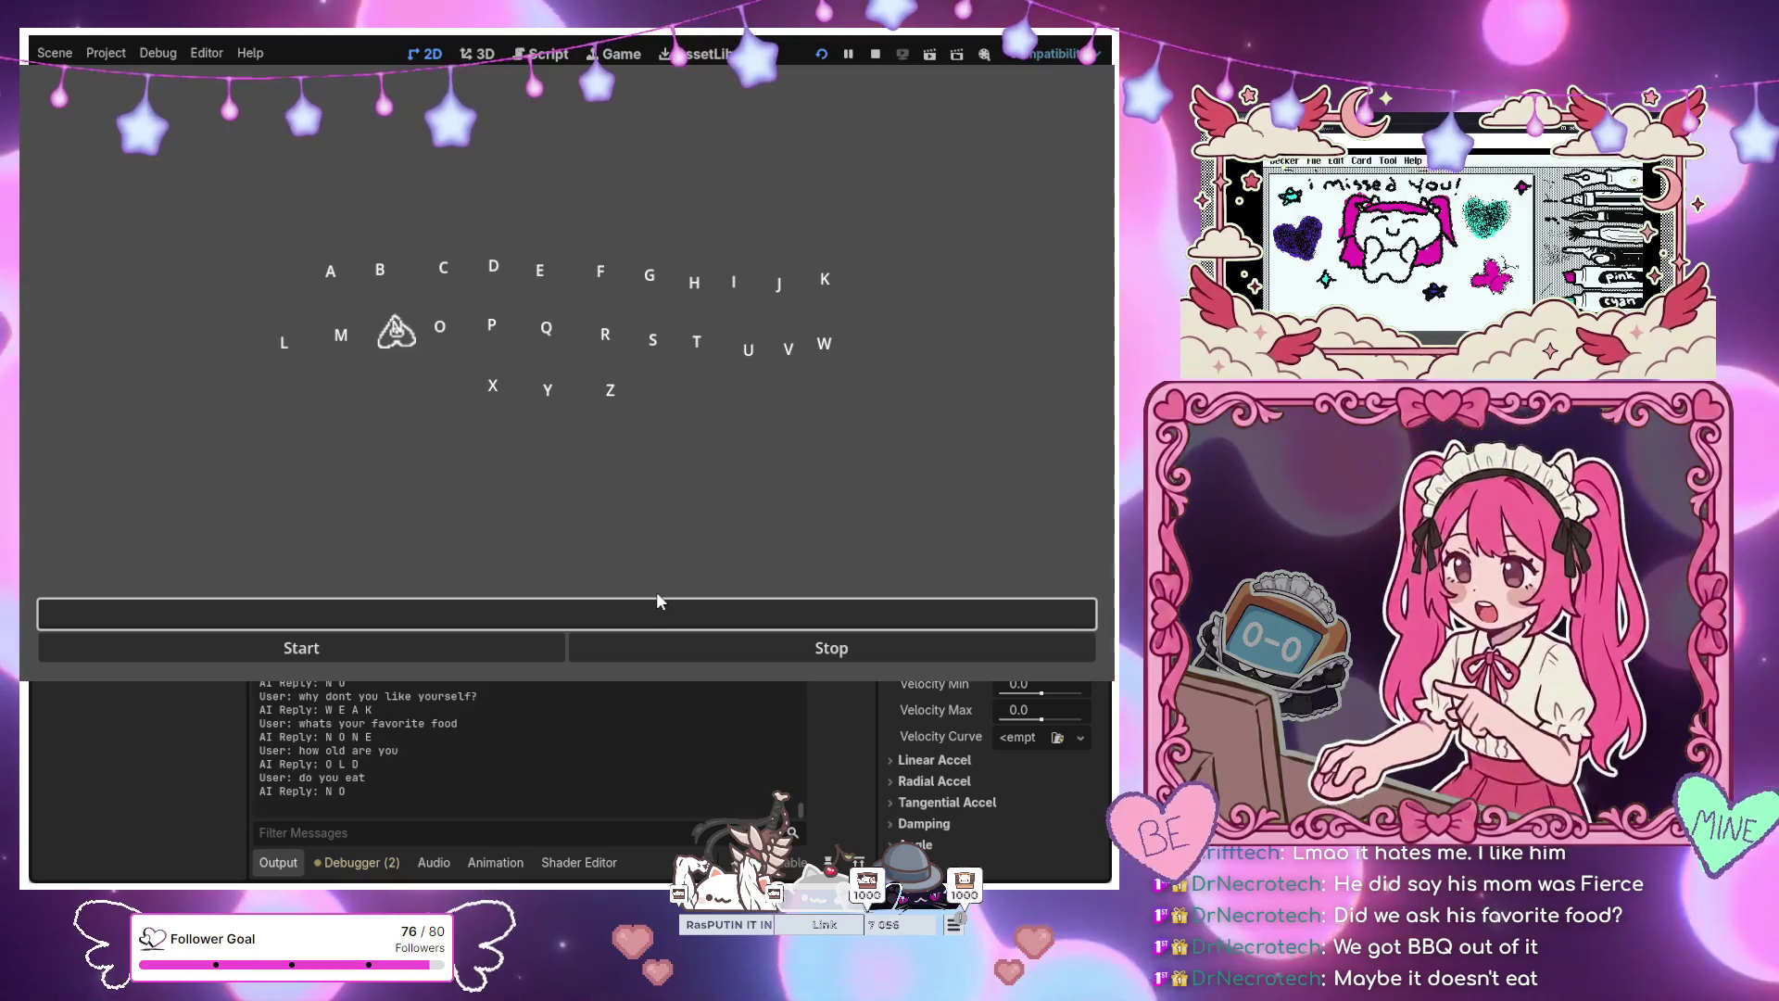
pyautogui.write('o you have a g-tu')
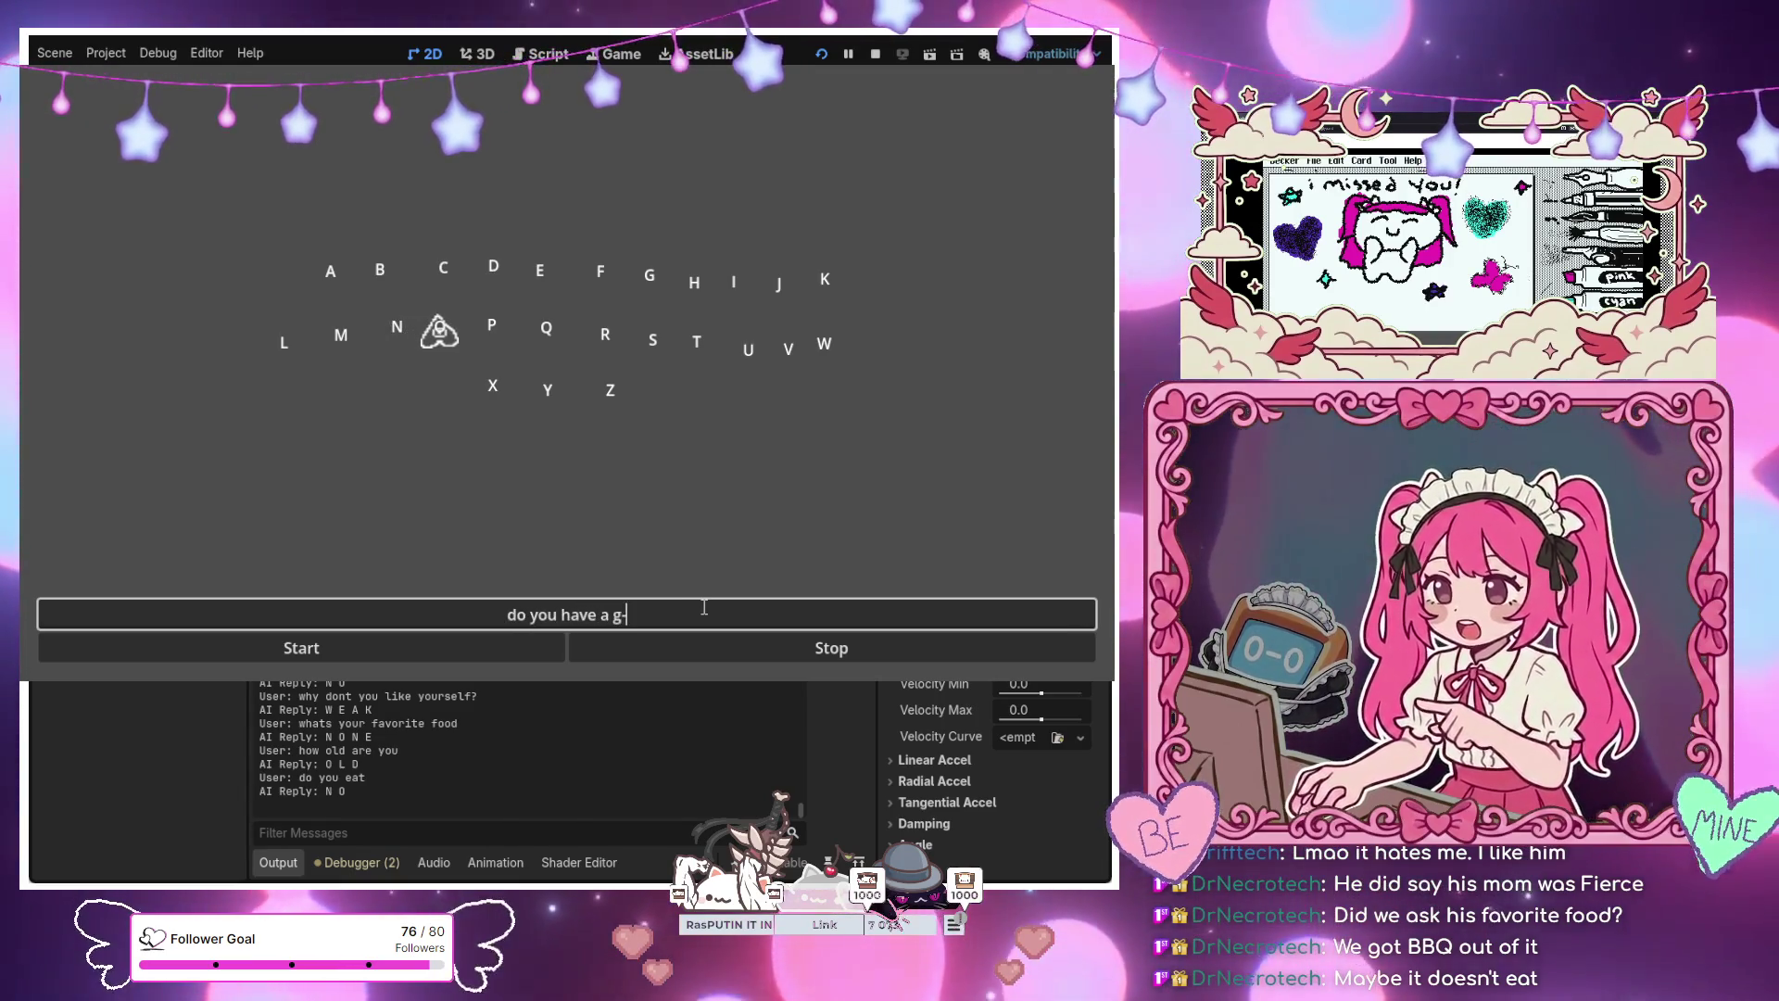
pyautogui.write('be')
pyautogui.press('Return')
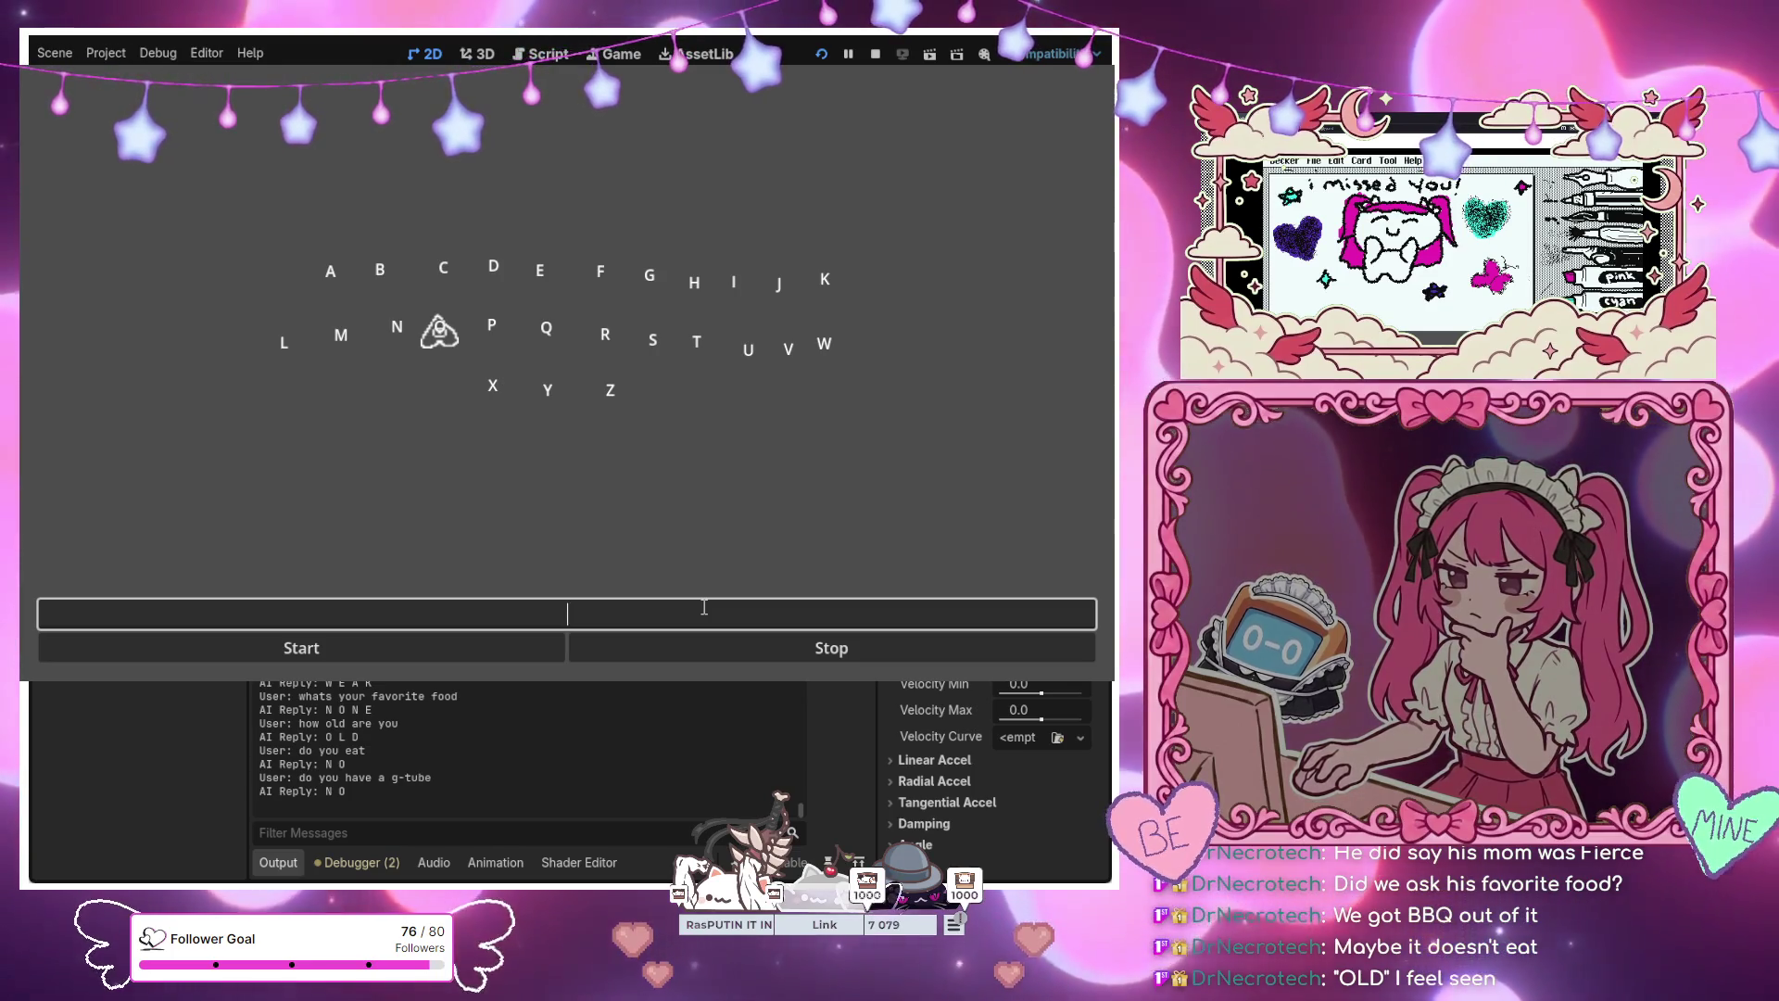
pyautogui.write('should ')
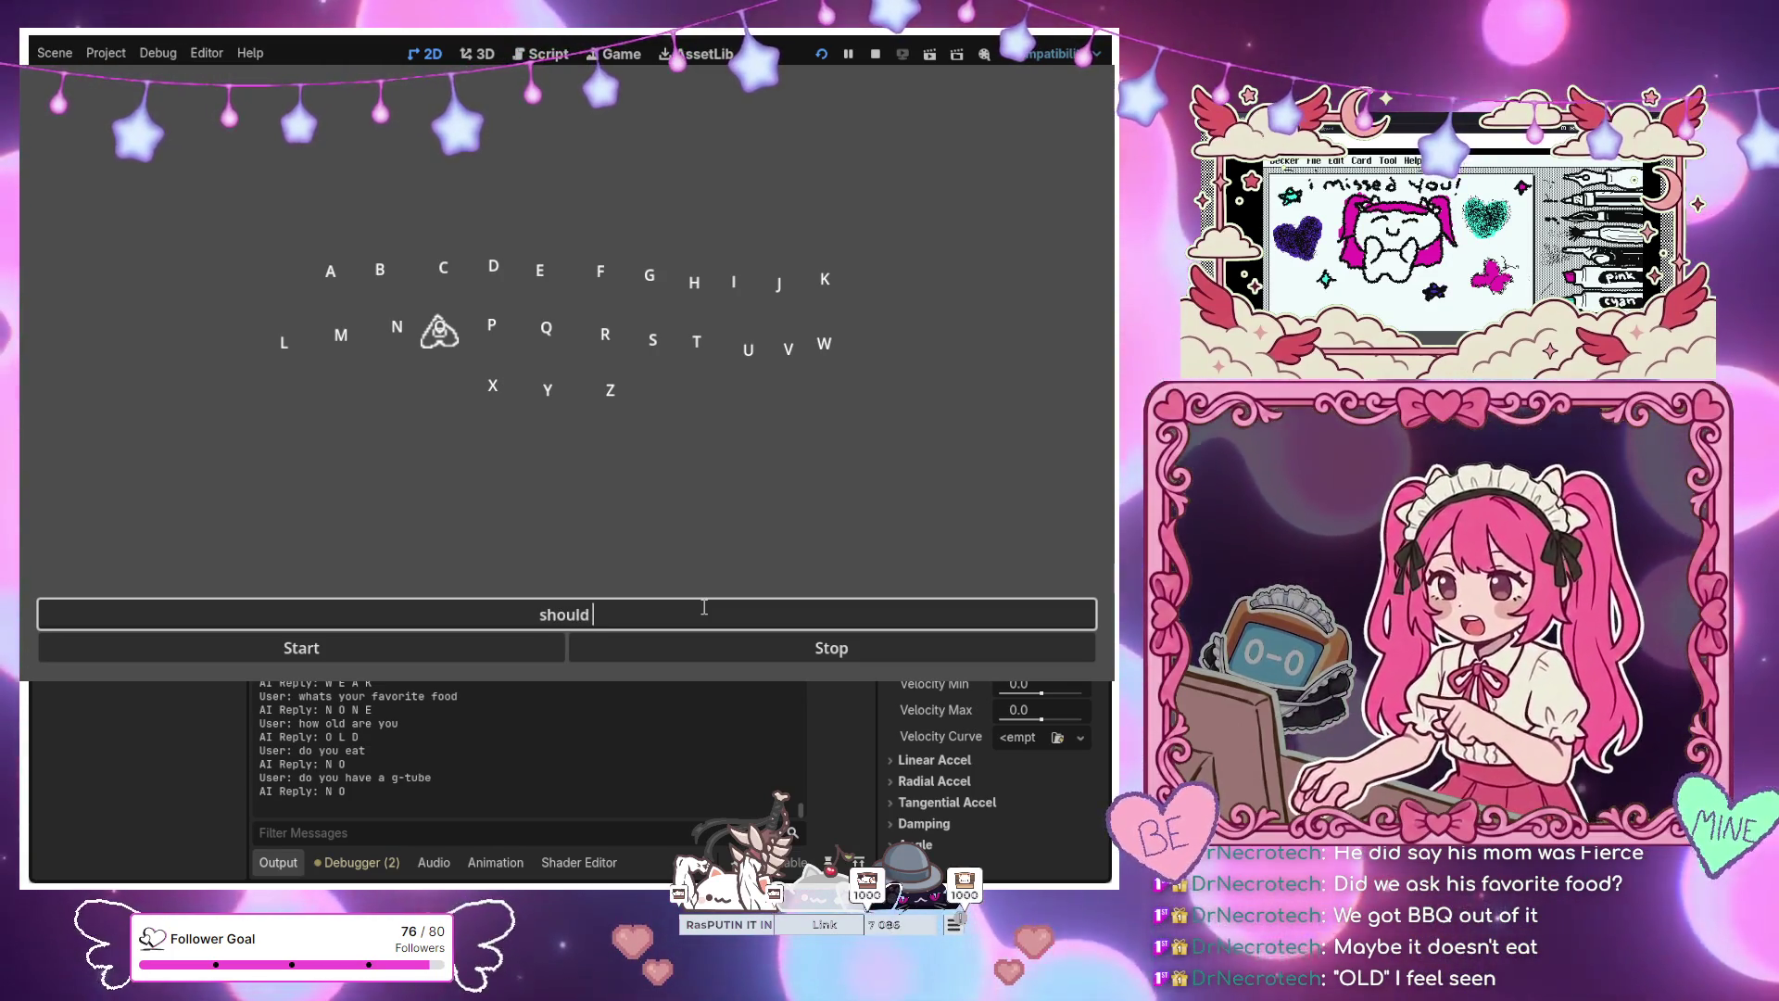
pyautogui.write('i drink wa')
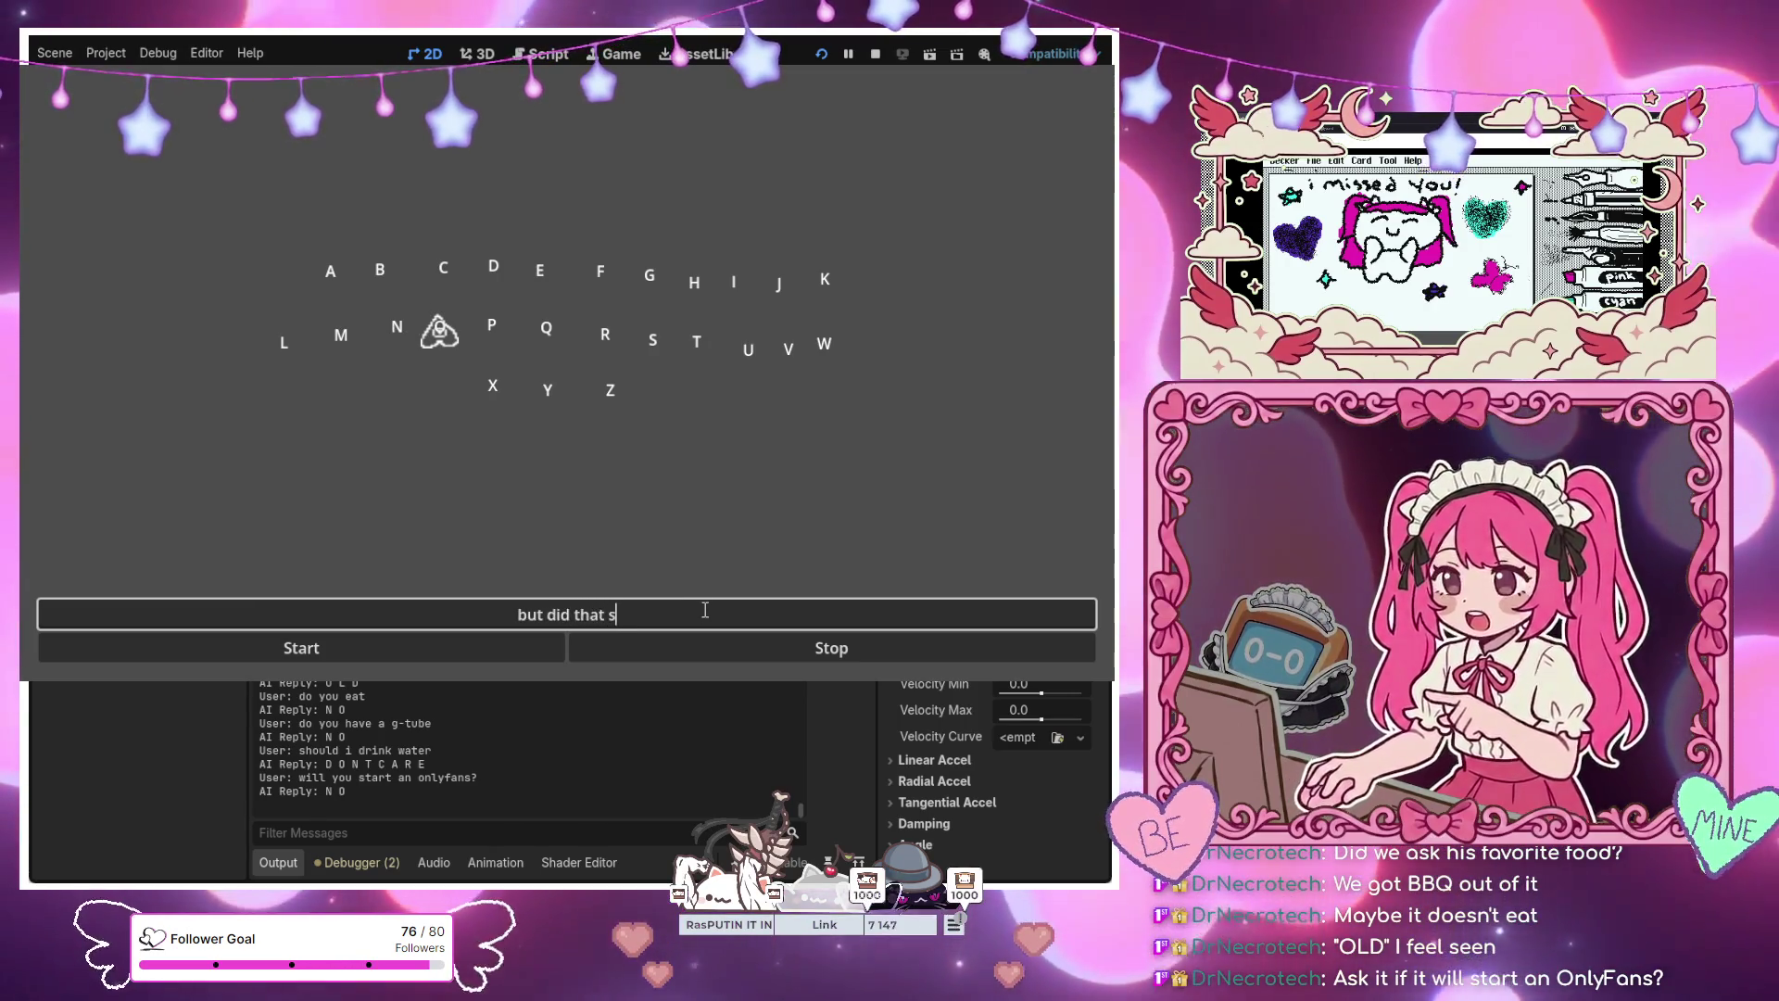
# - Type further questions, ending with 'do you have a pet?'
pyautogui.write('estion mak')
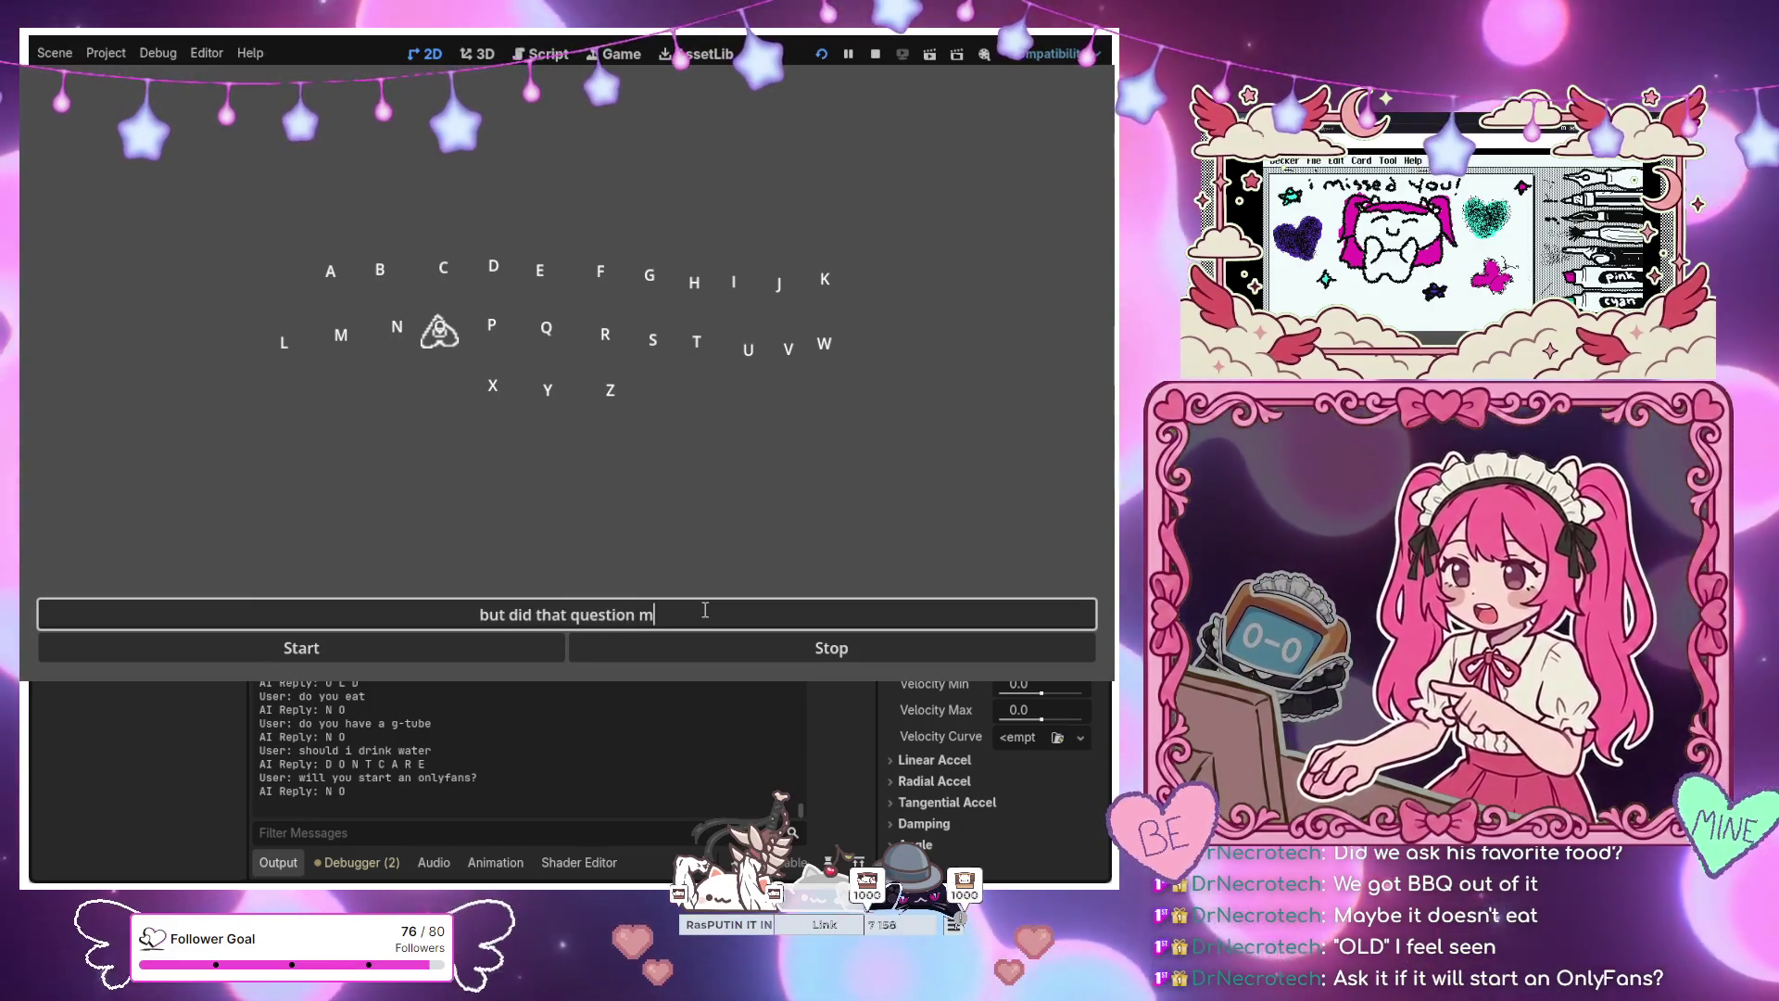
pyautogui.write('e')
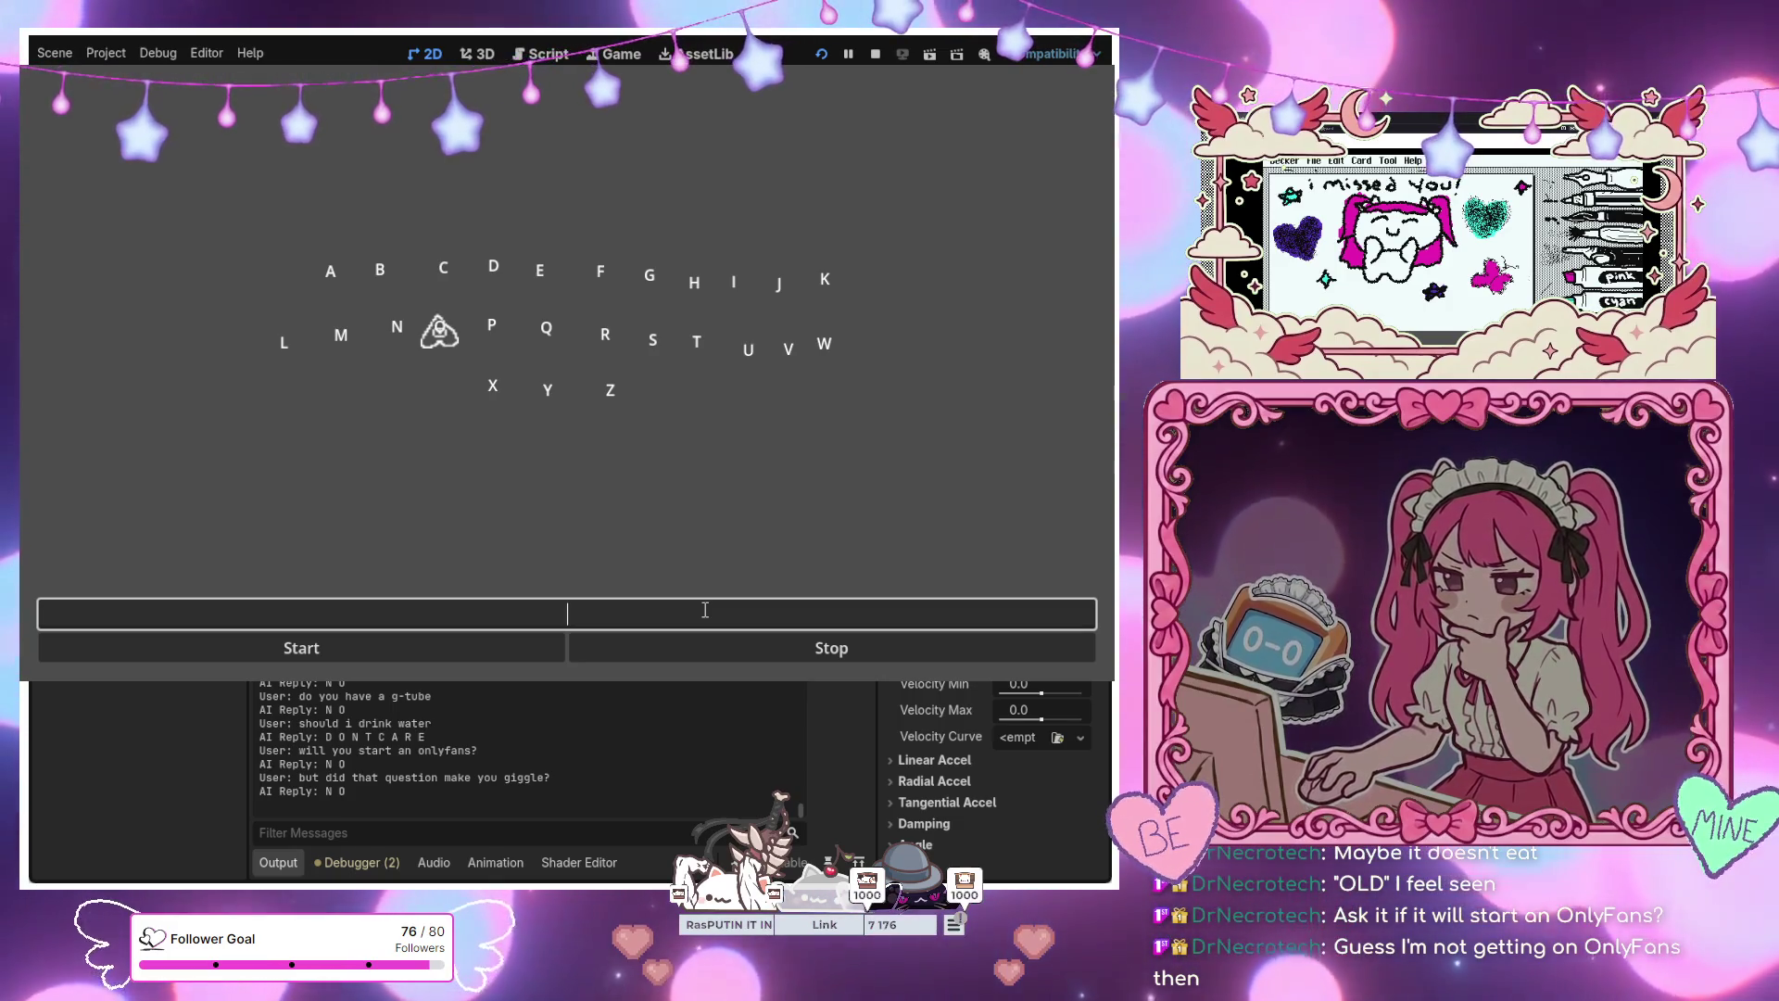
pyautogui.write('are')
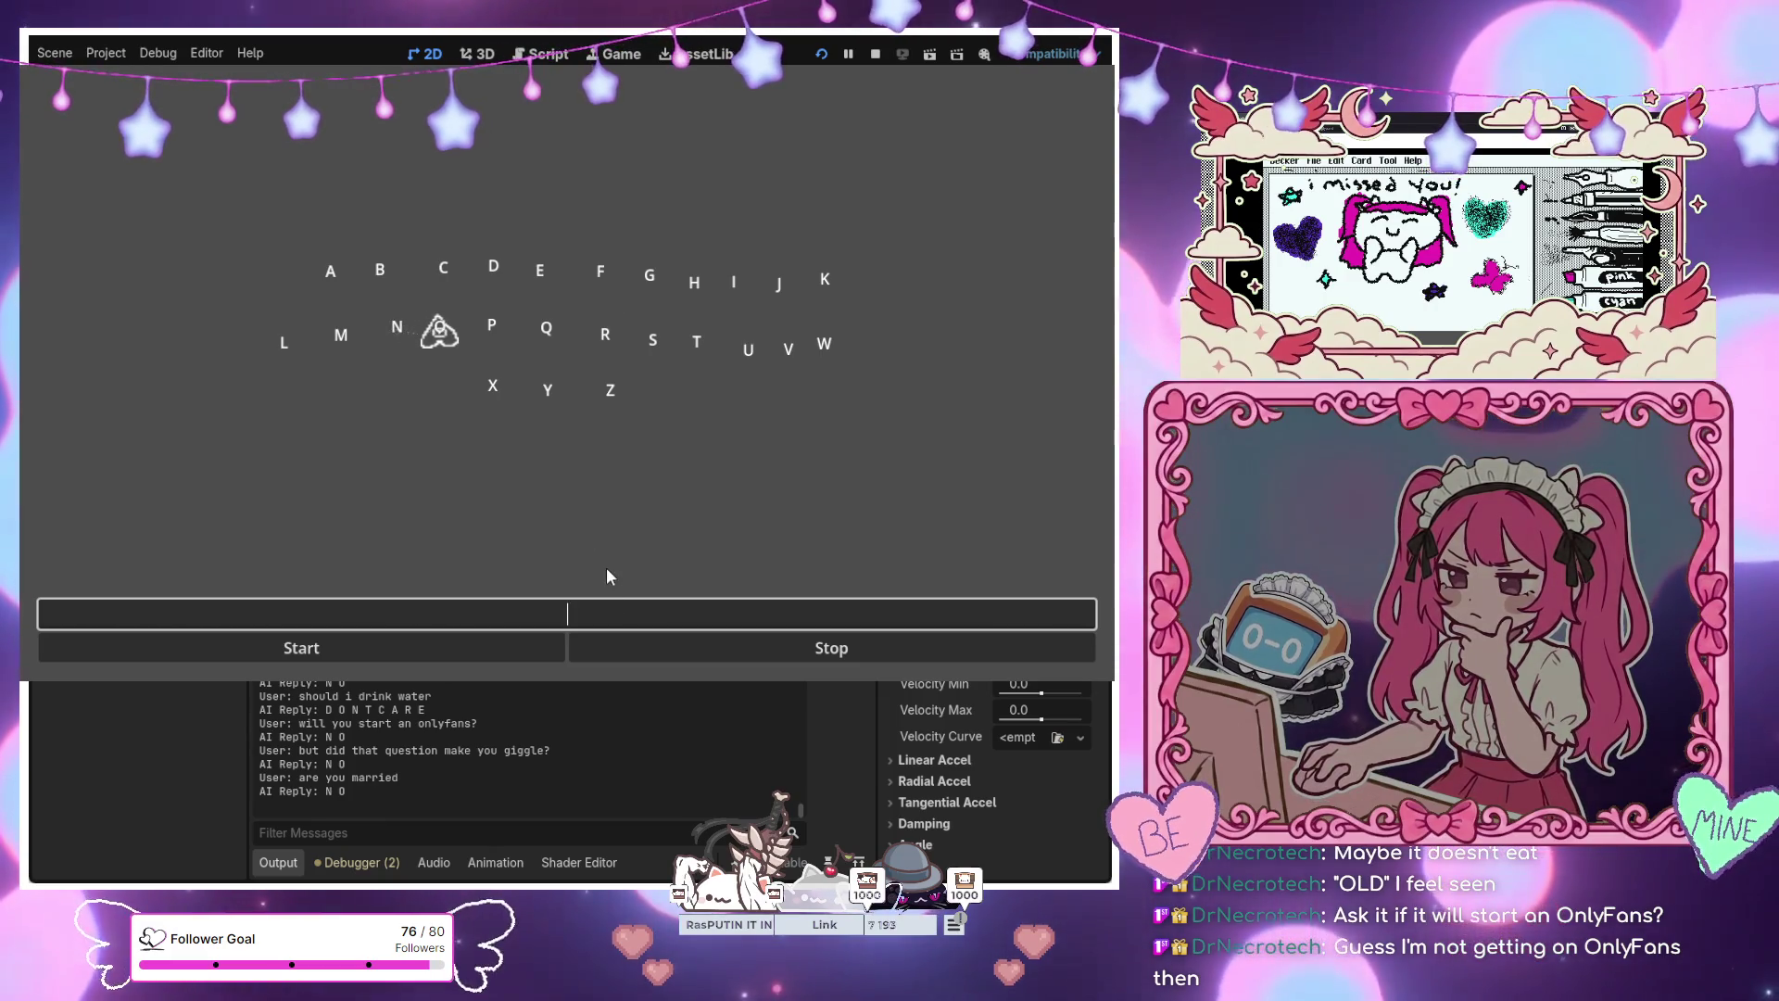
pyautogui.write('do you have a ')
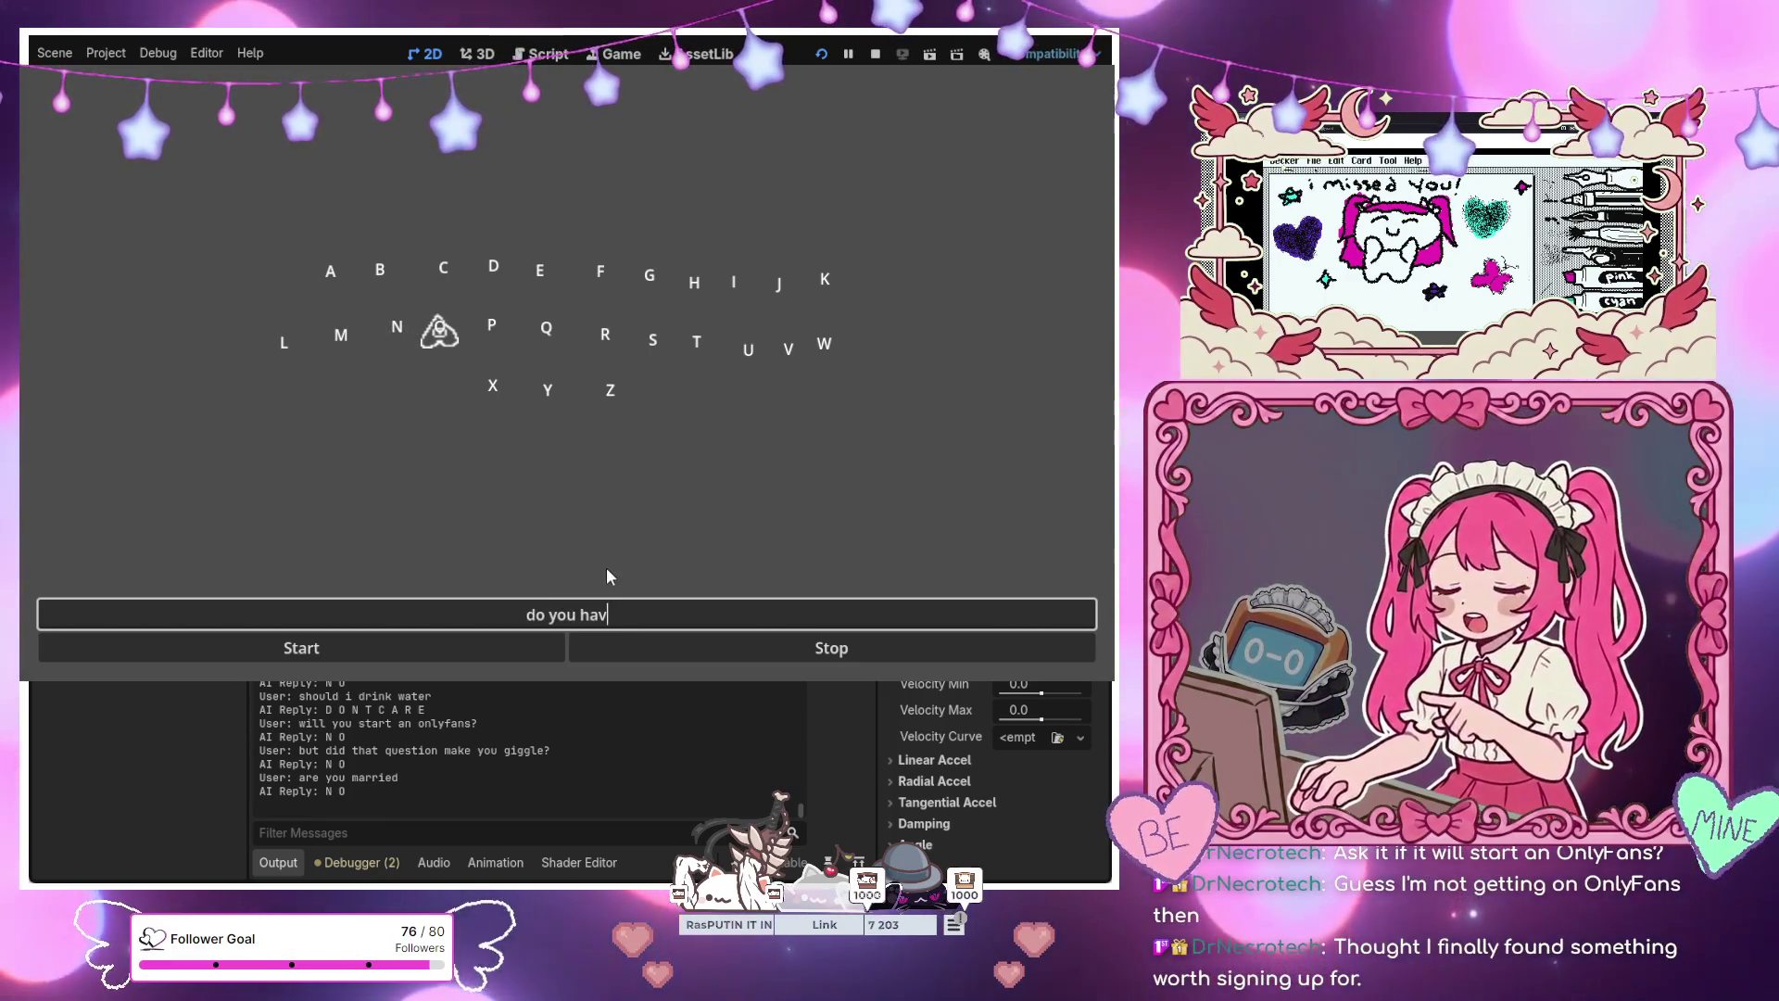
pyautogui.write('pet?')
# - Submit the pending question, then ask for a tissue and about 100 followers by next year
pyautogui.press('Return')
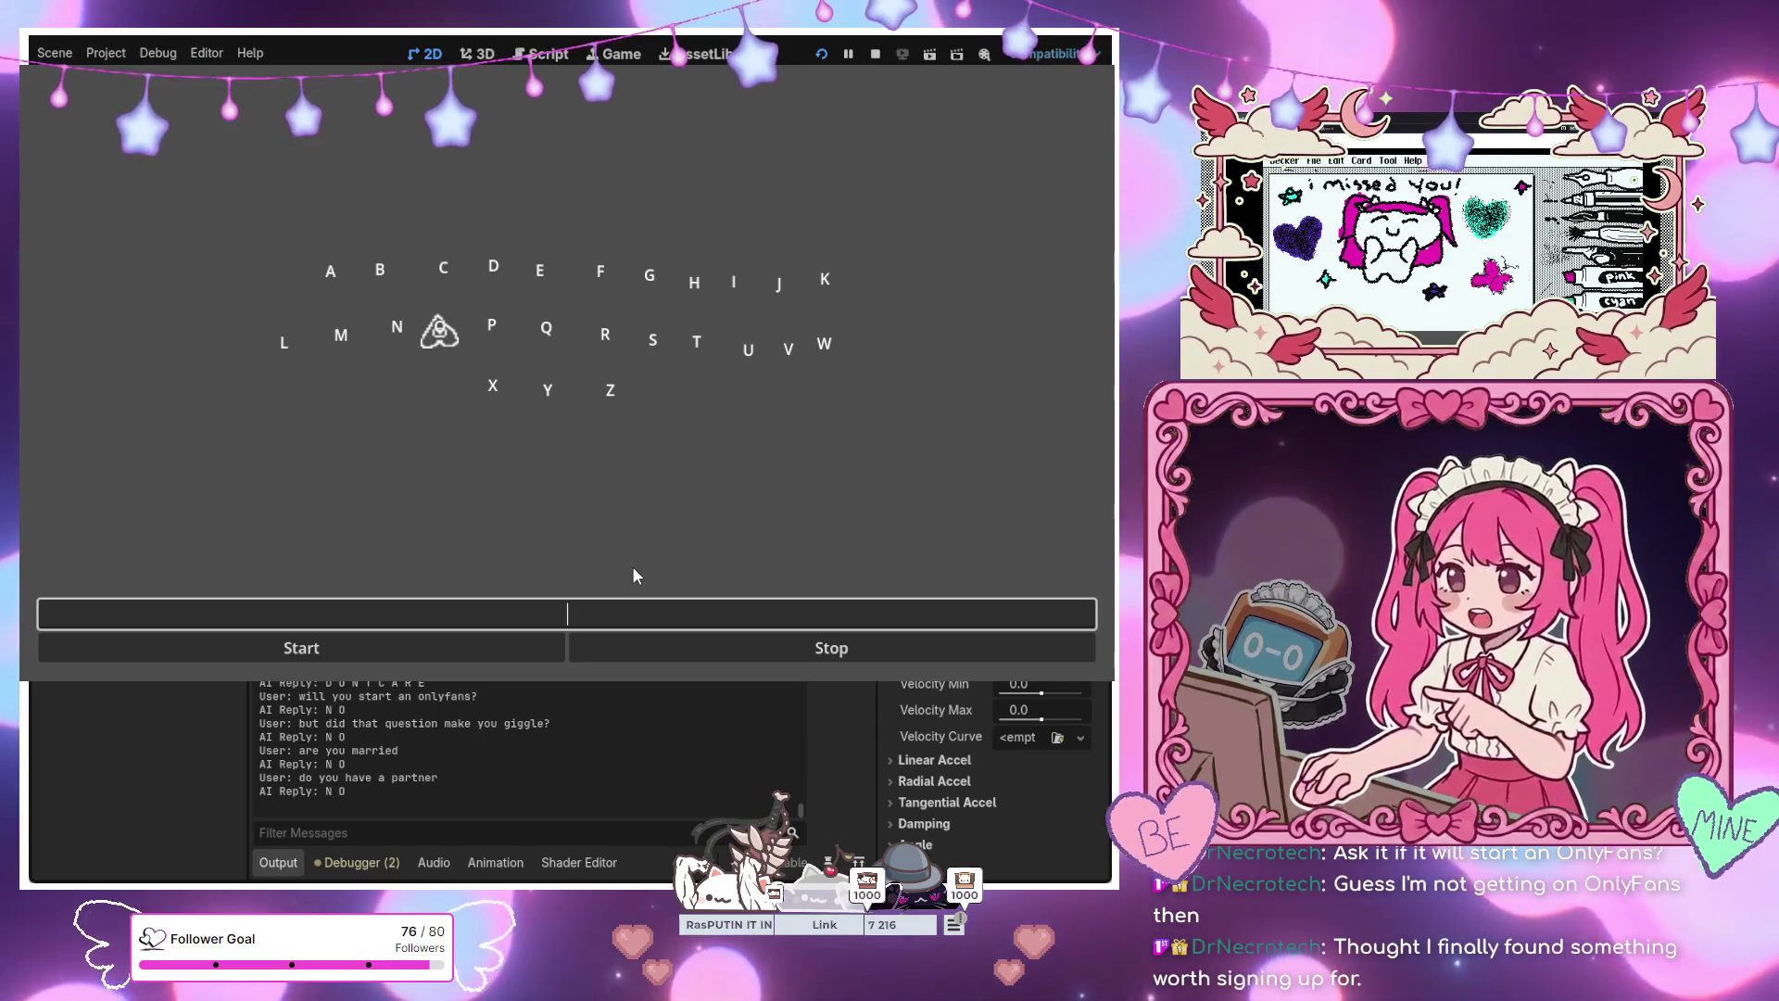
pyautogui.write('do ')
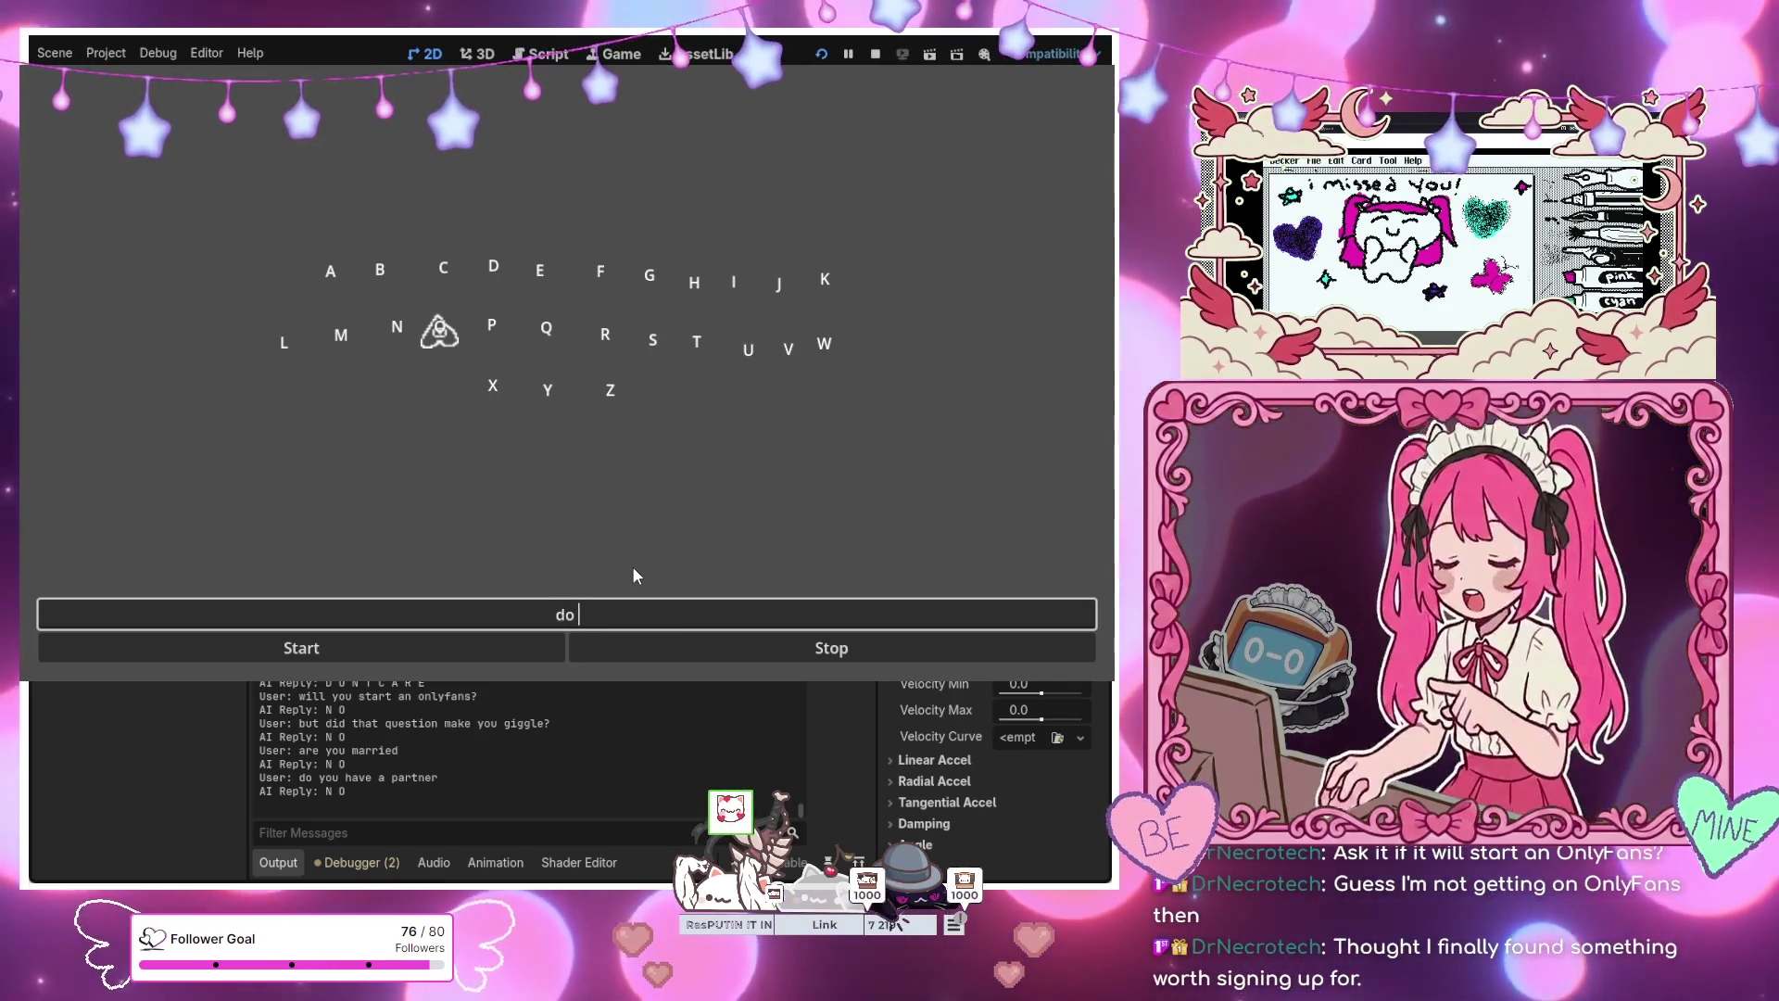
pyautogui.write('you have a tis')
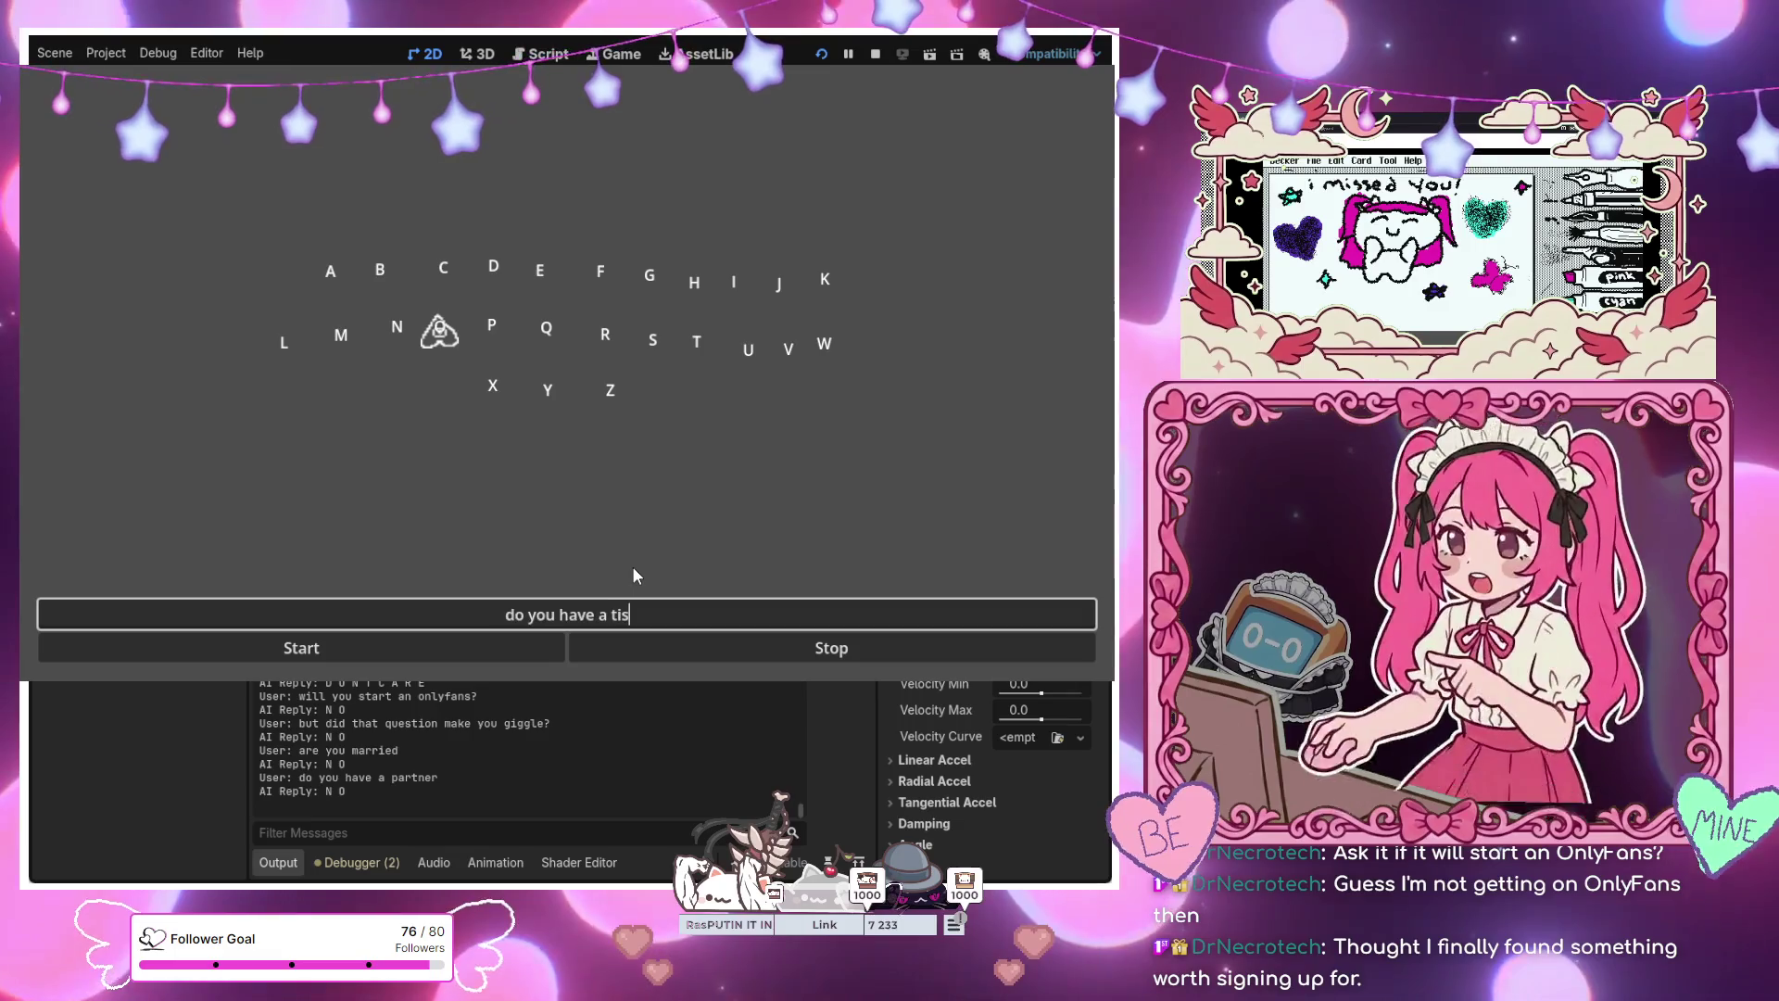
pyautogui.write('sue i could')
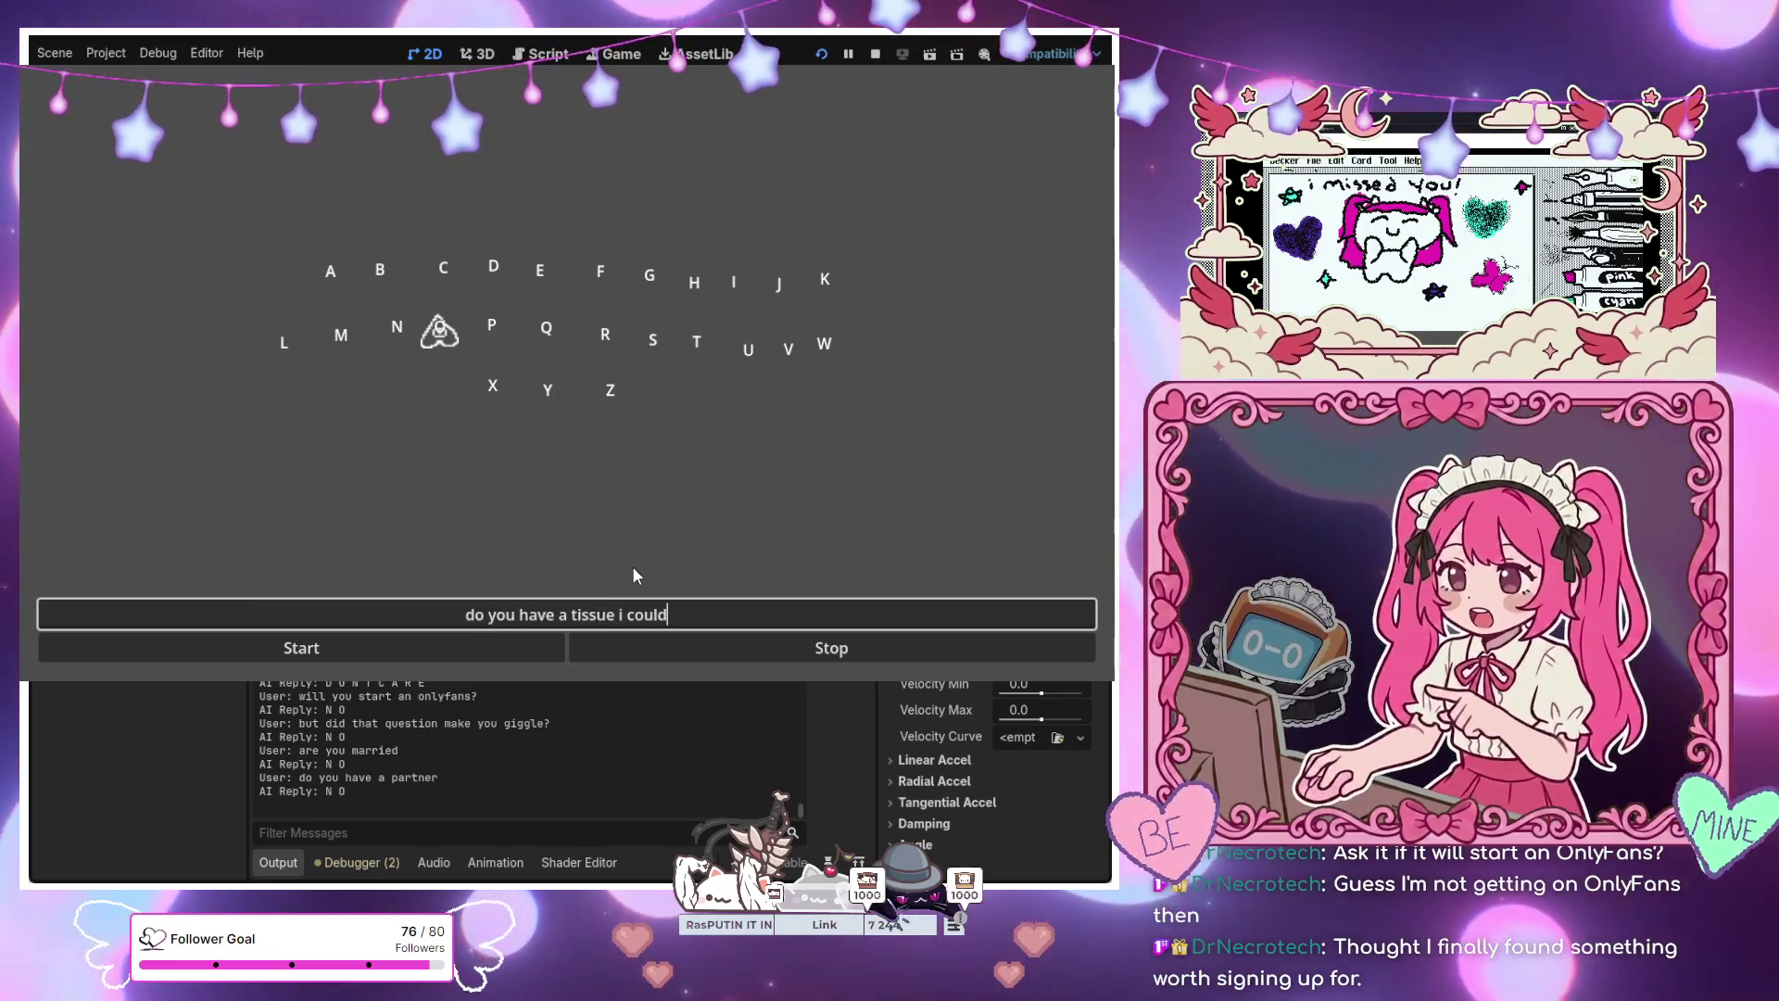
pyautogui.write(' ha')
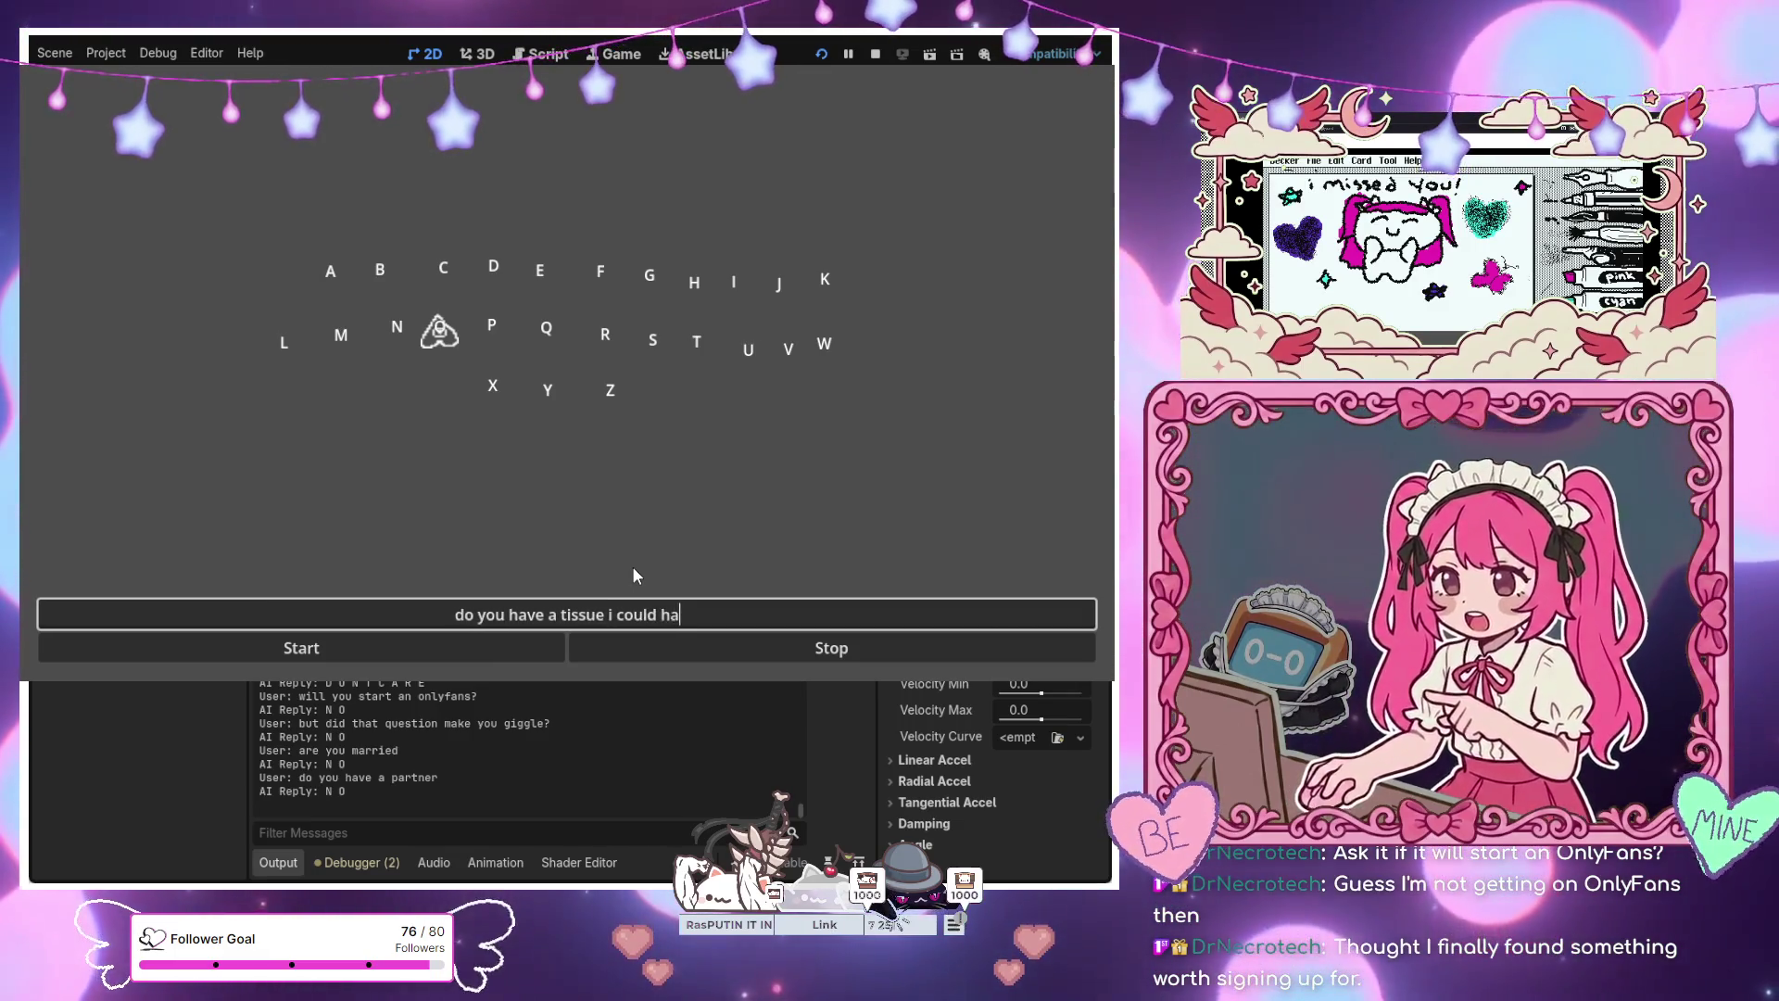
pyautogui.write('ve')
pyautogui.press('Return')
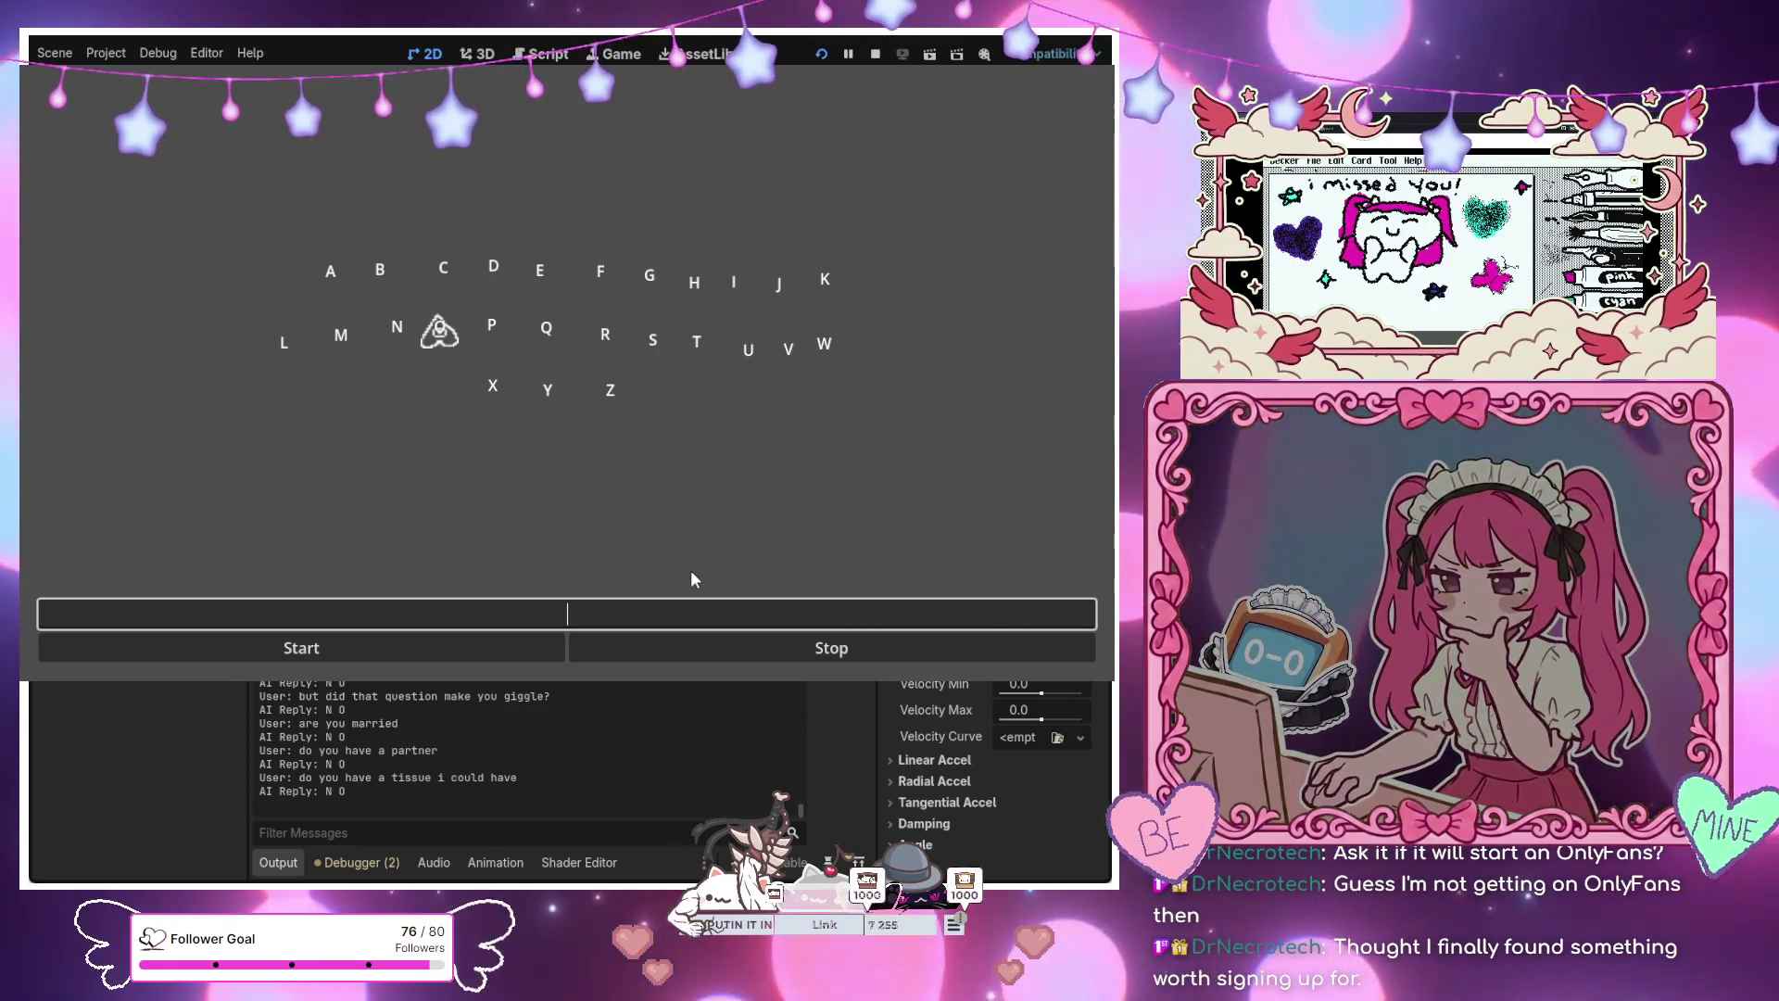
pyautogui.write('do you think i')
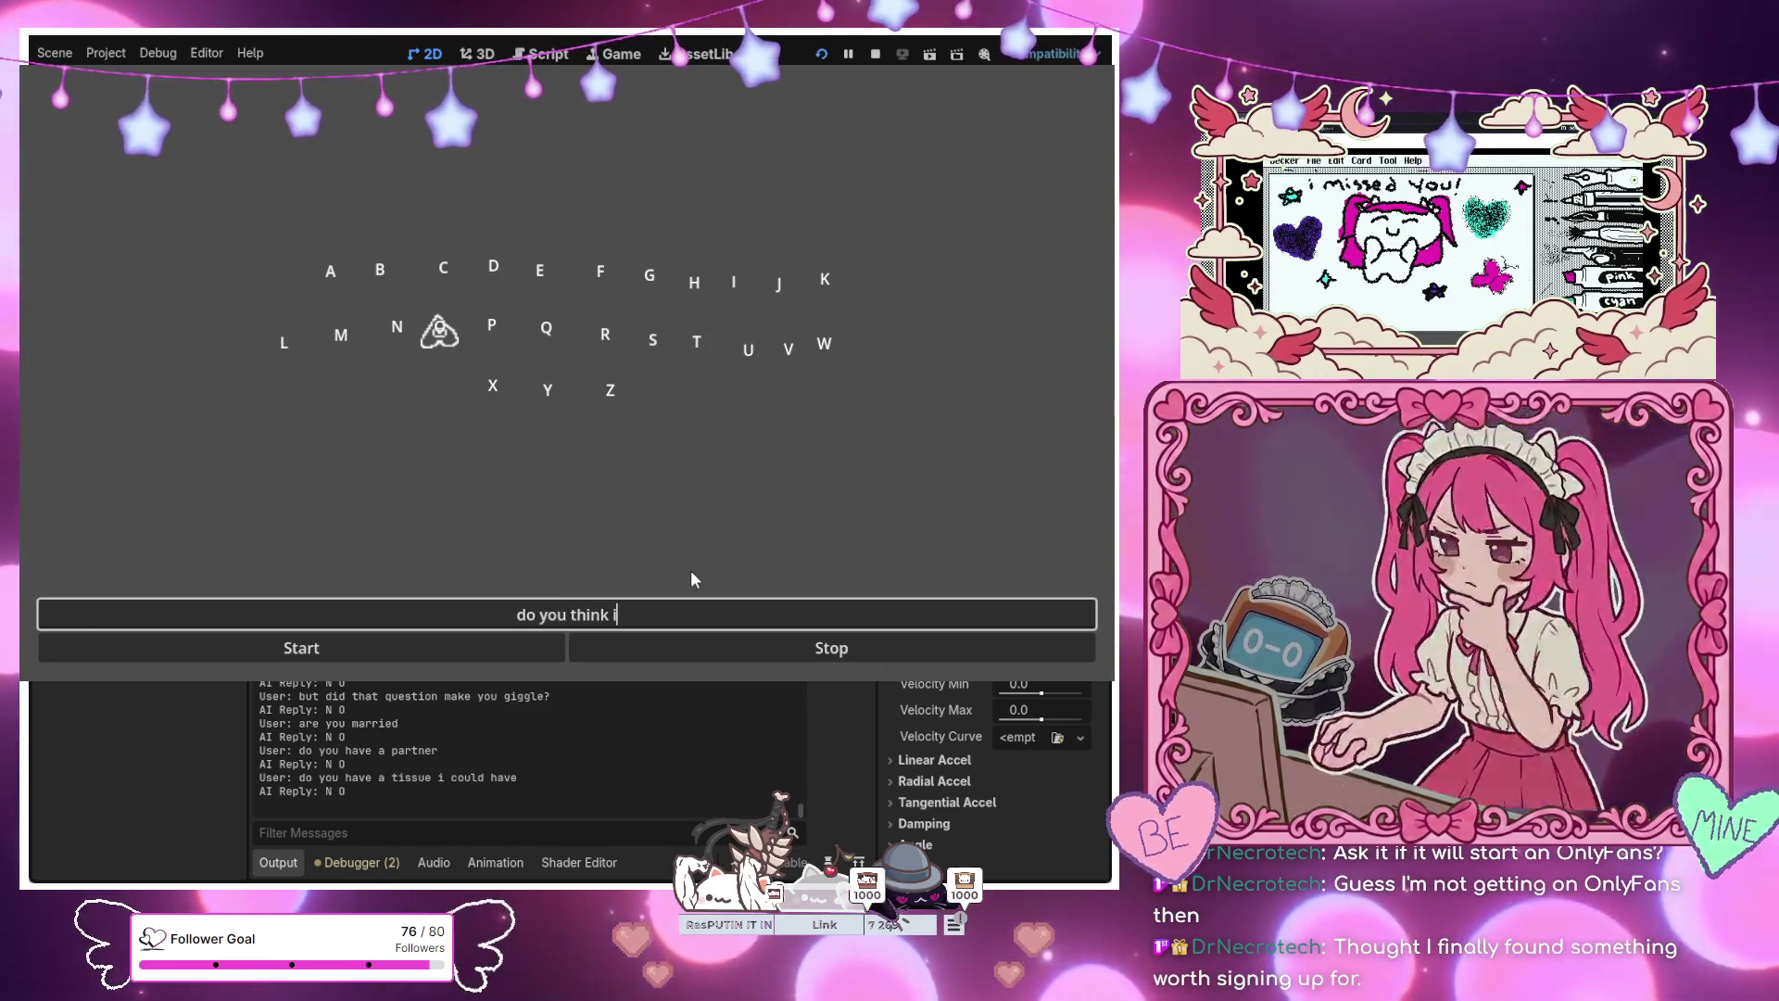
pyautogui.write(' can get 100')
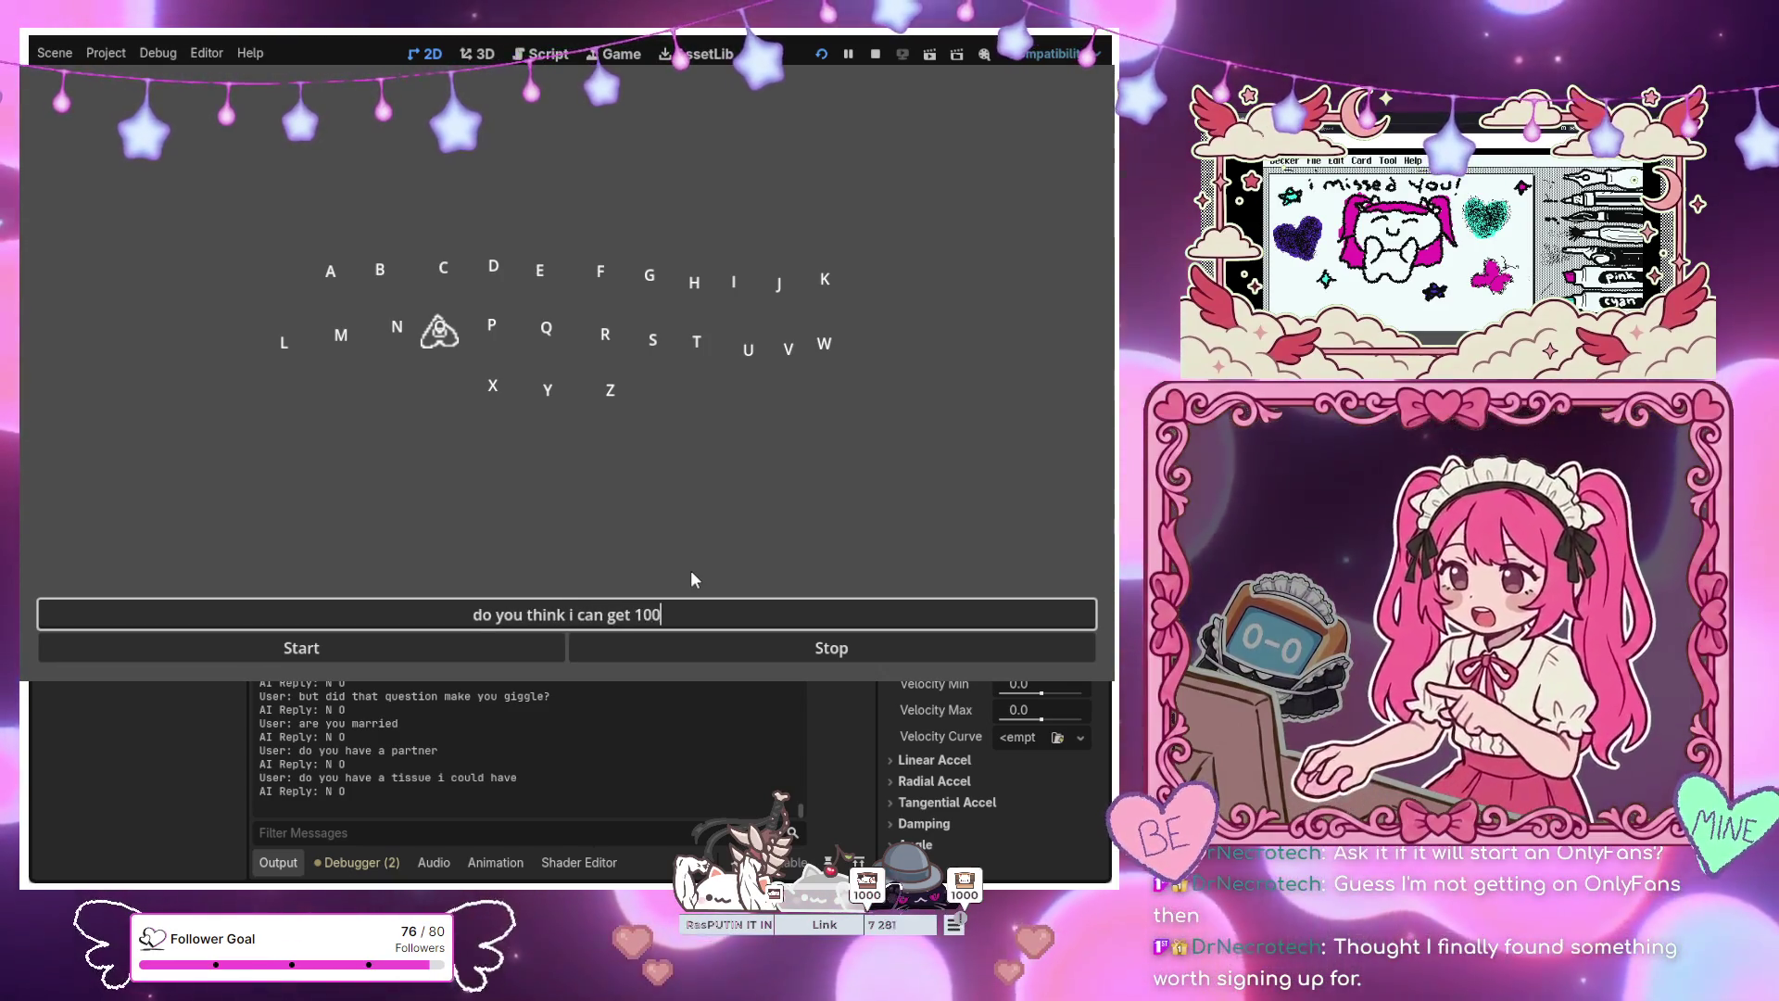
pyautogui.write(' followers ')
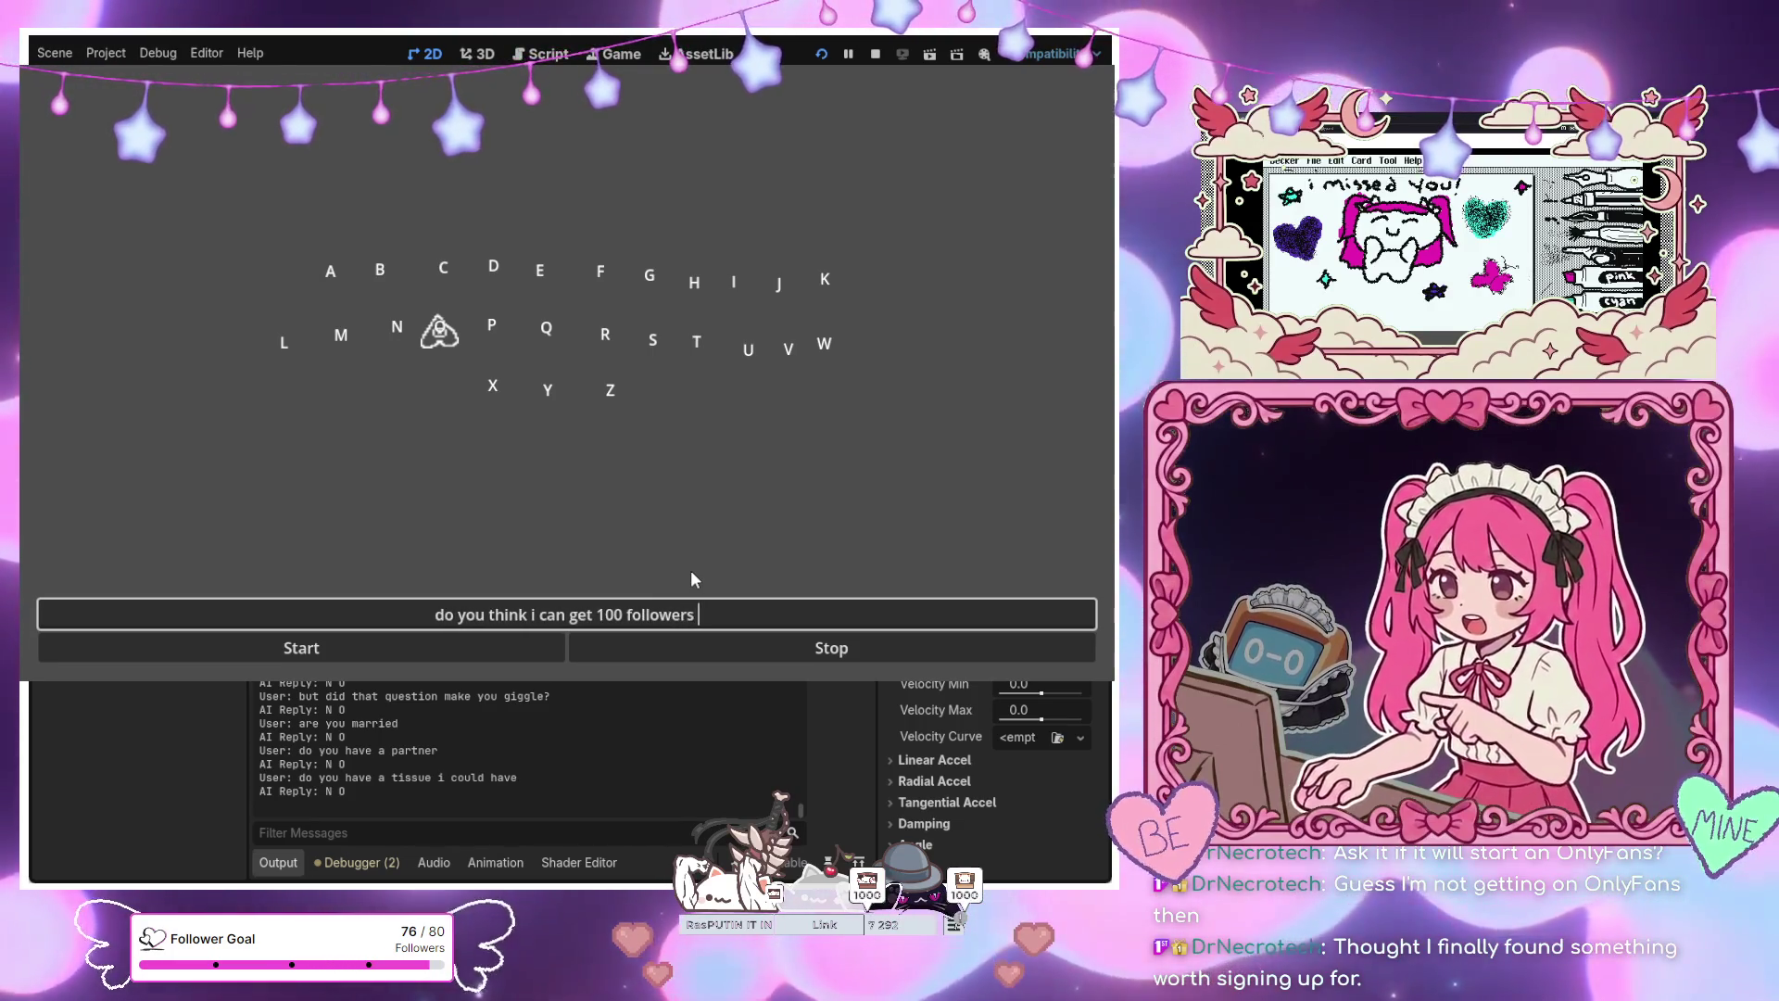
pyautogui.write('by ne')
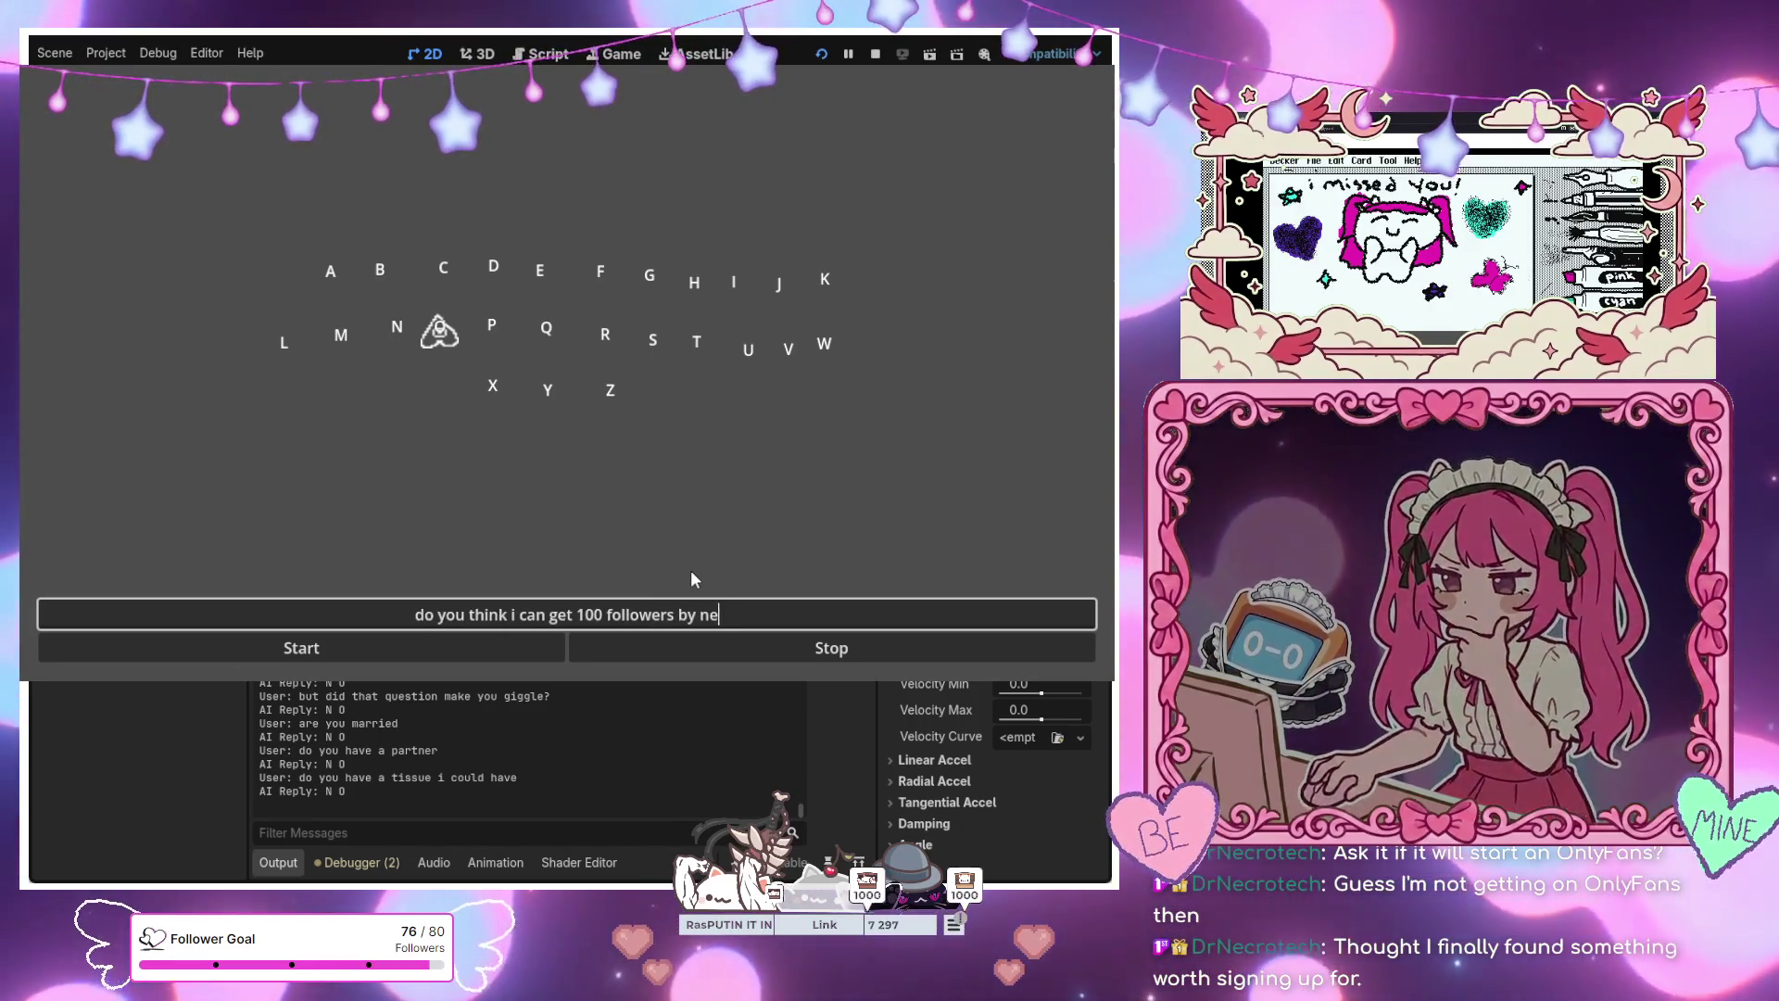
pyautogui.write('xt year')
pyautogui.press('Return')
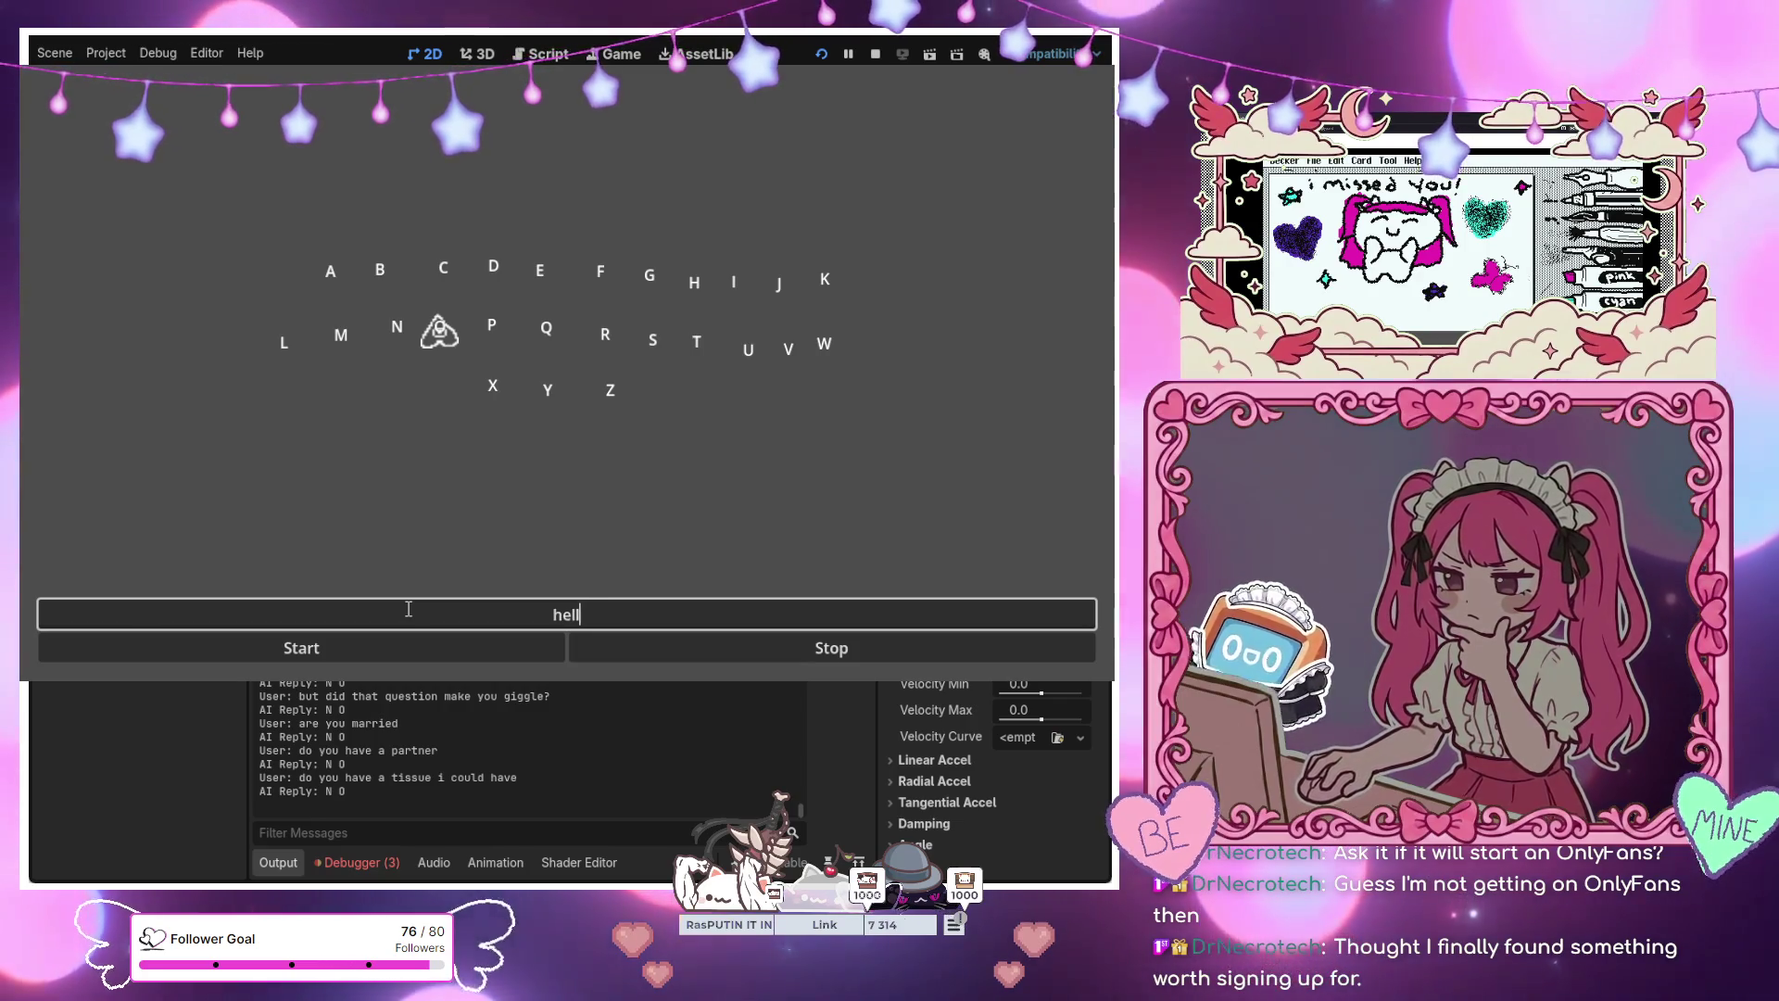
# - Send the greeting, then expand the API rate-limit error in the Debugger's error list
pyautogui.press('Return')
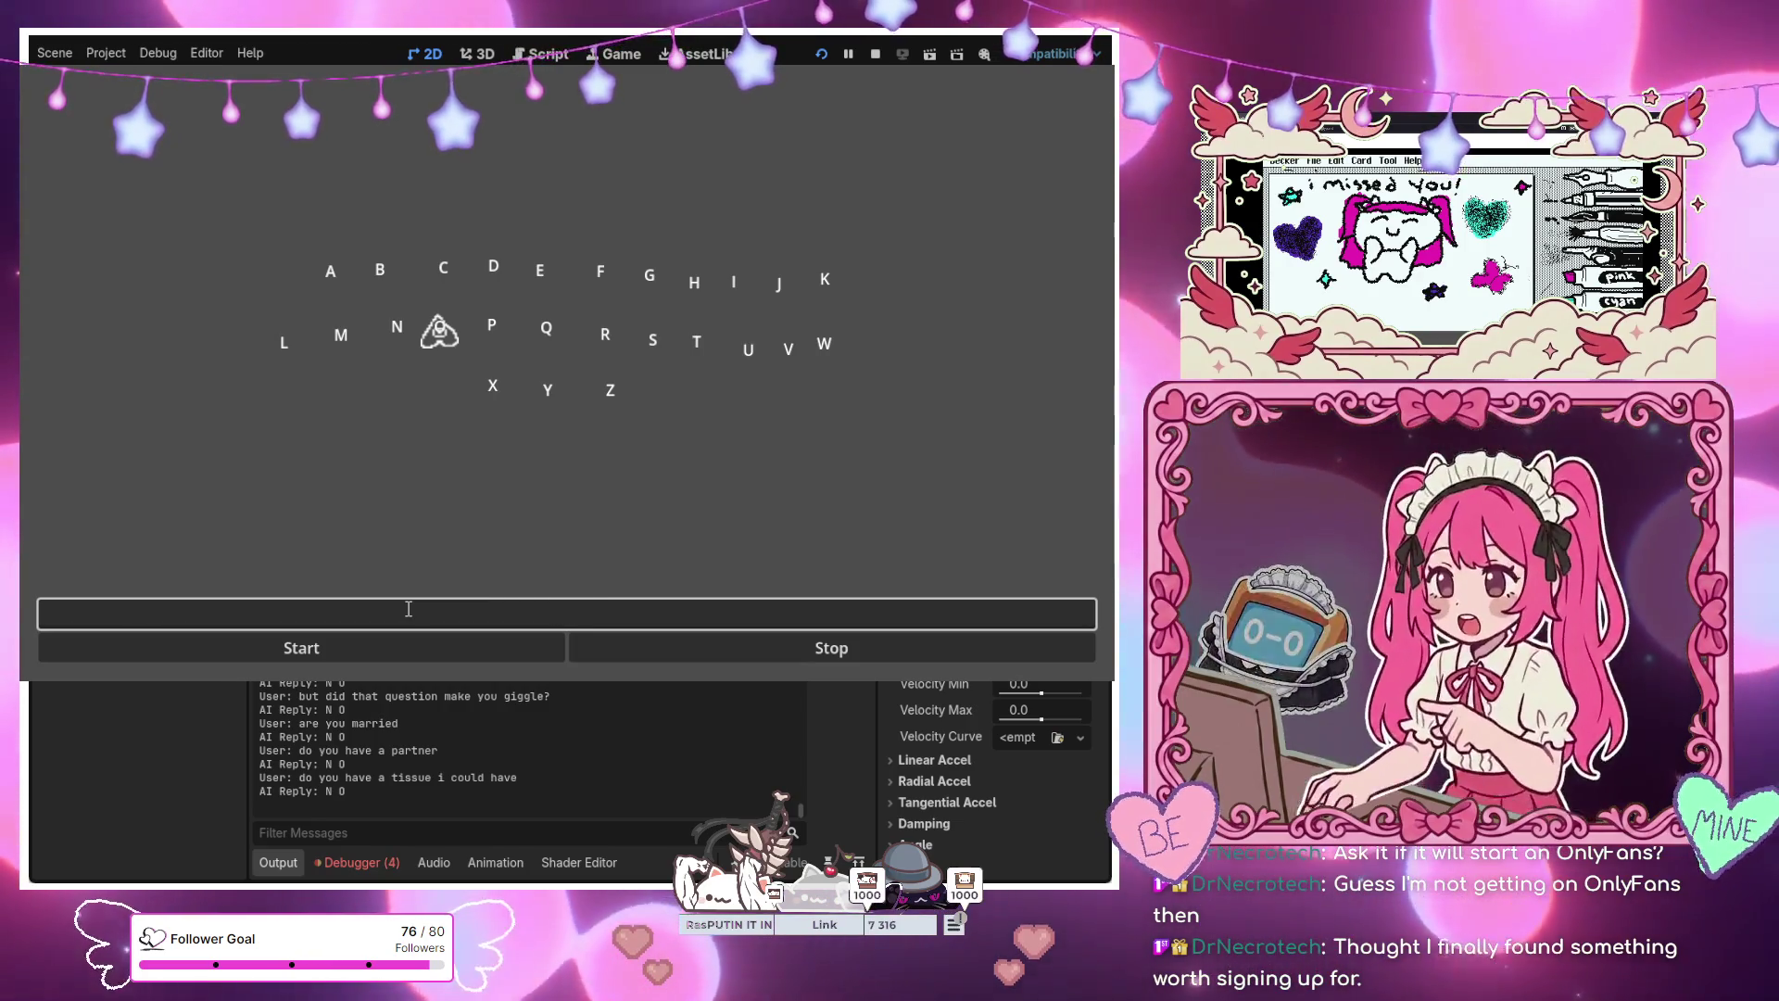
pyautogui.click(357, 862)
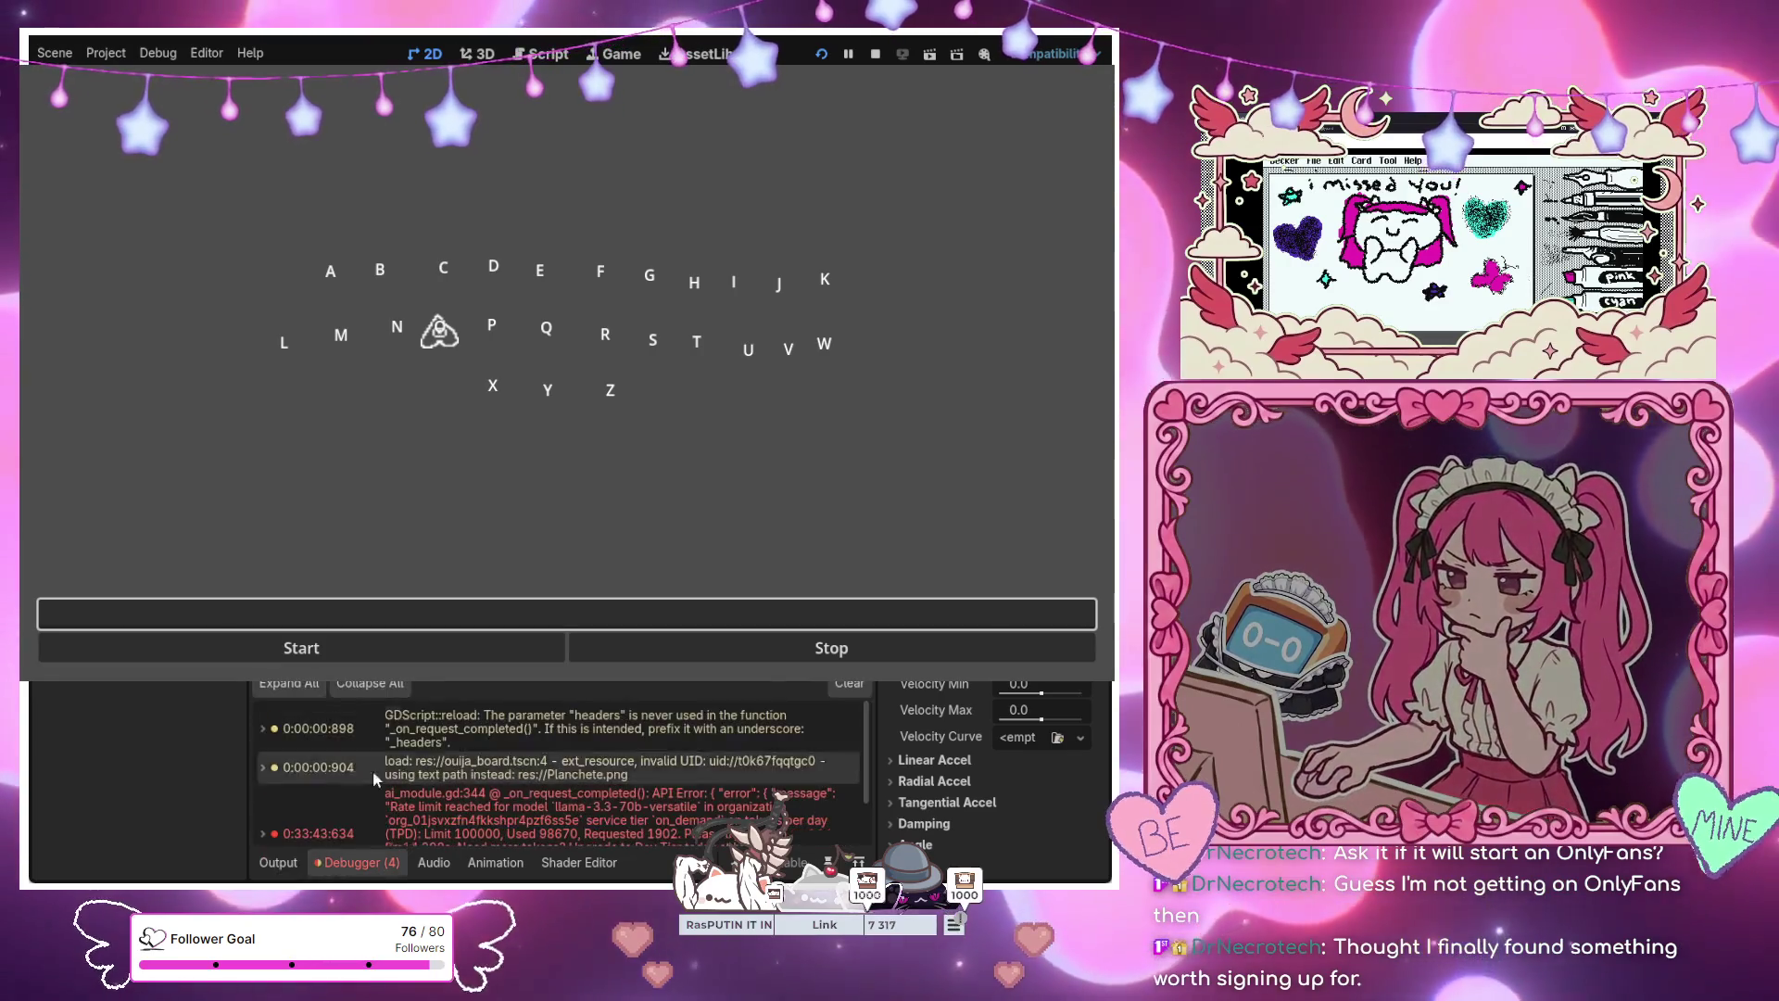
pyautogui.click(559, 792)
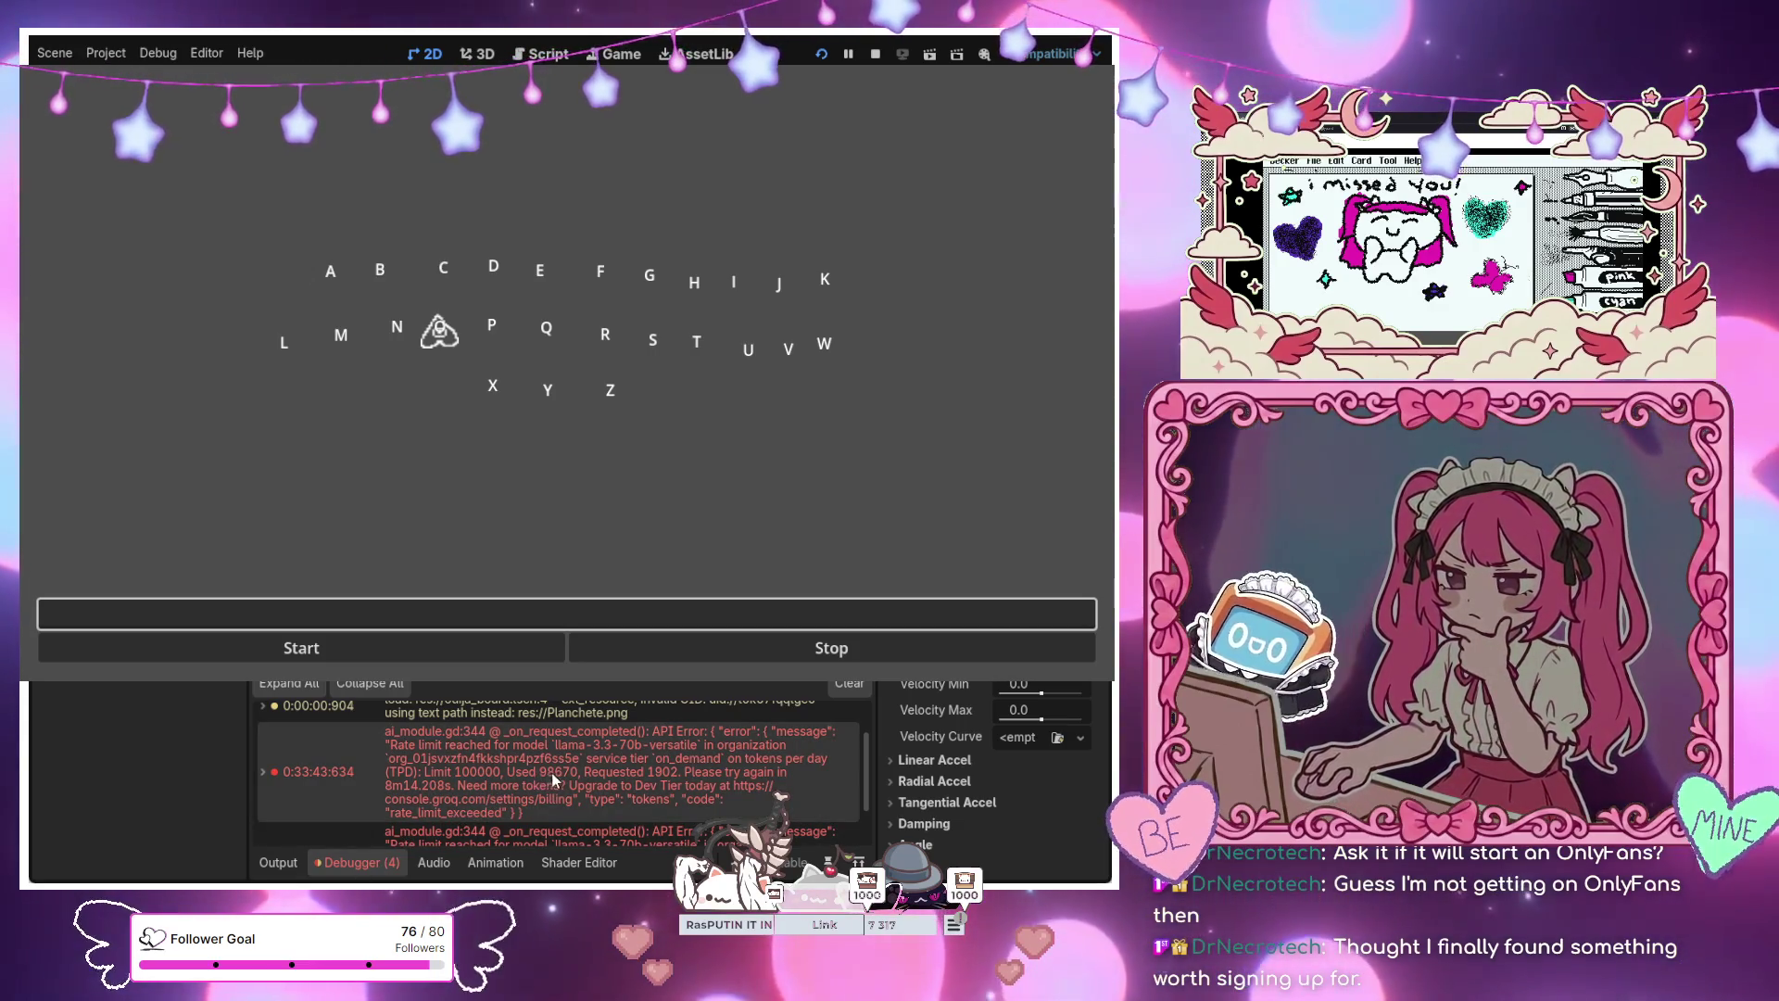
pyautogui.scroll(-2, 551, 784)
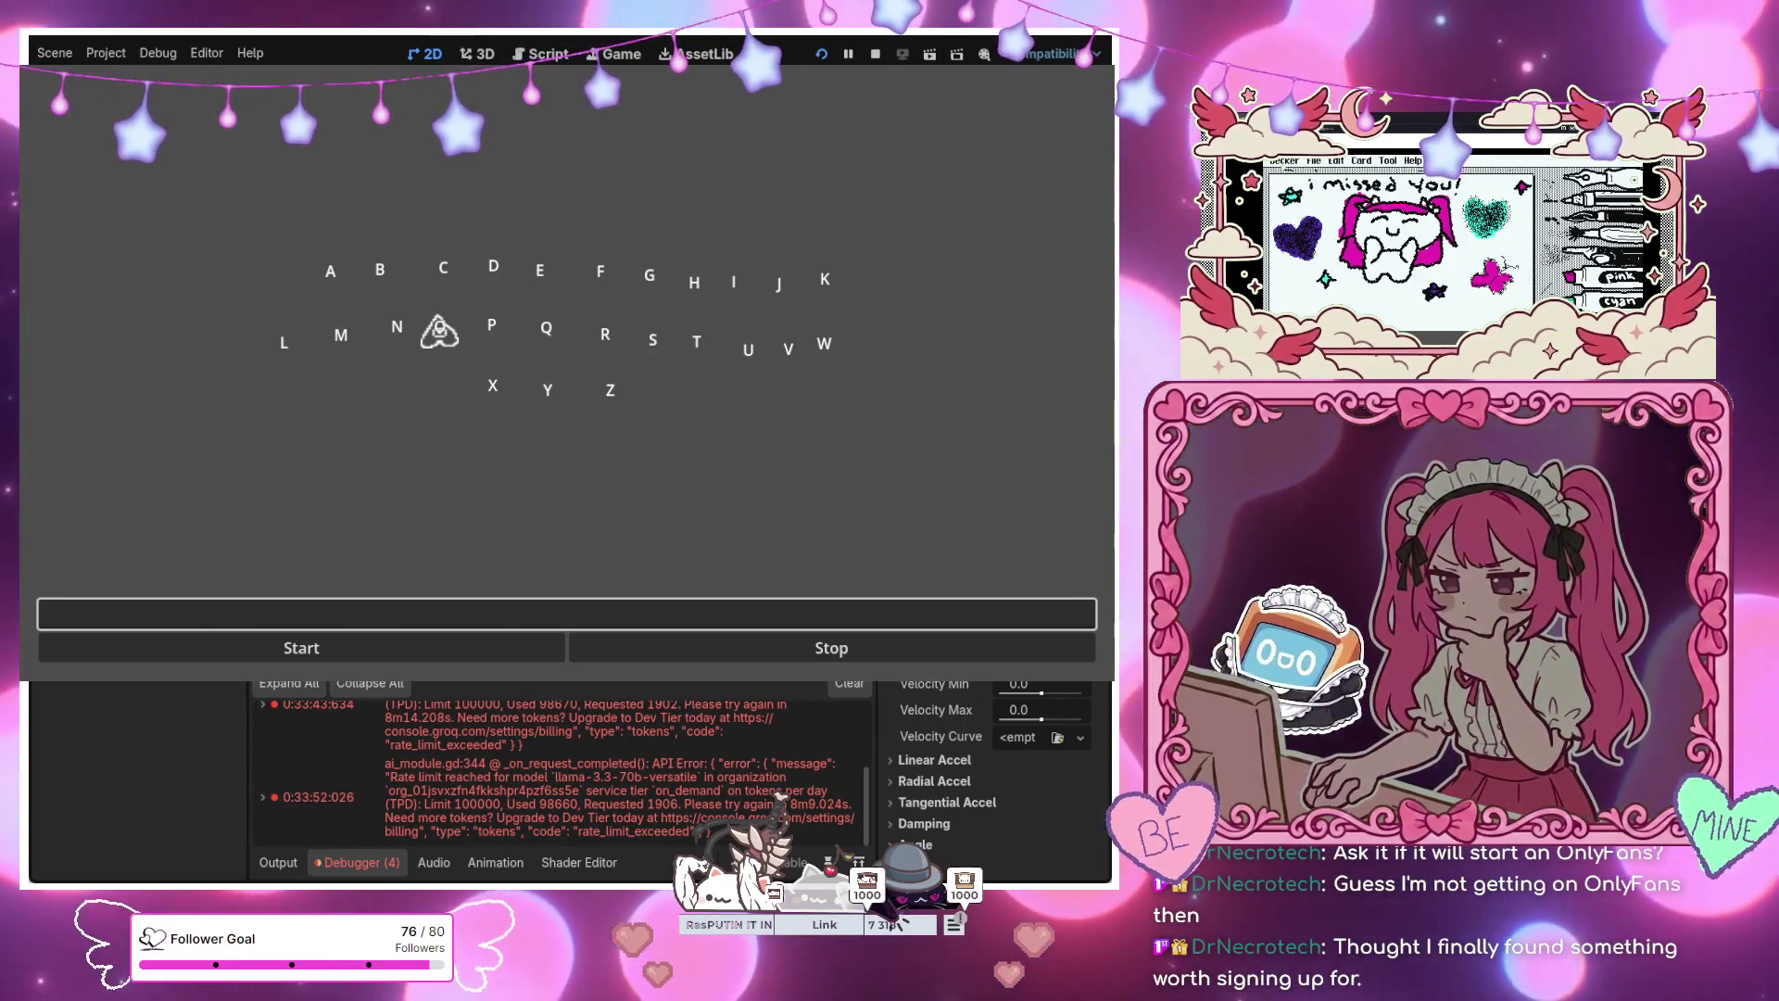
pyautogui.scroll(-5, 987, 769)
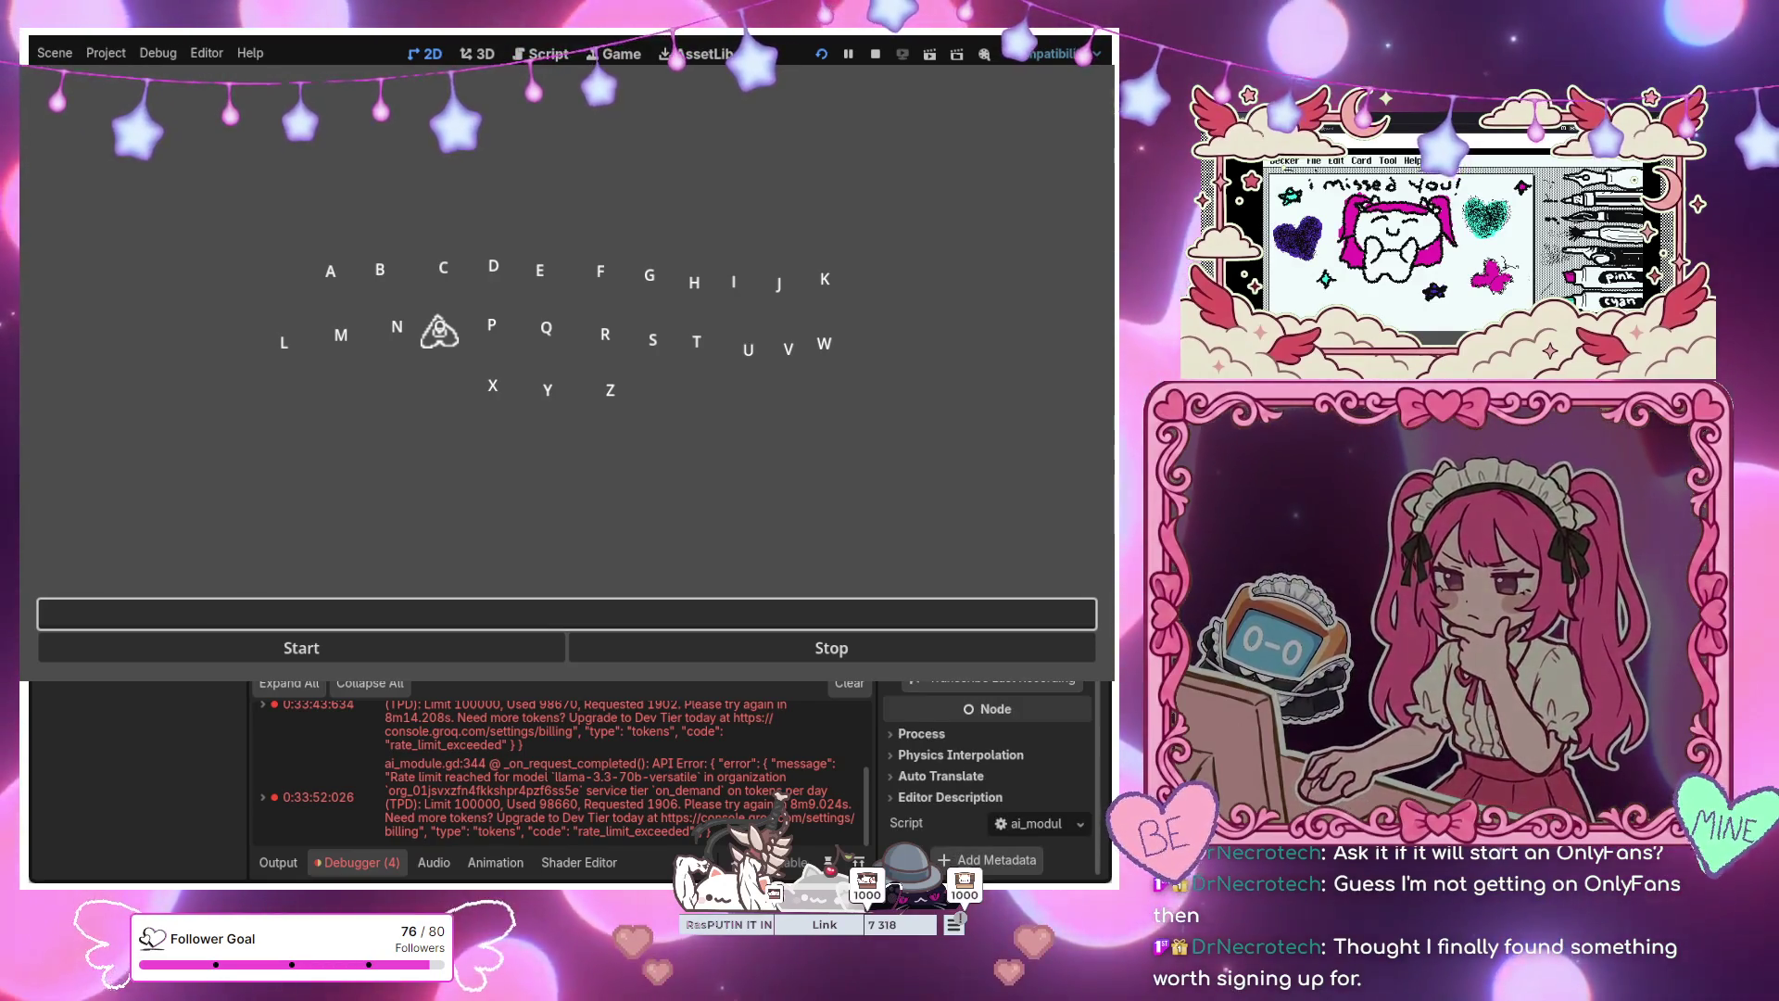
pyautogui.scroll(2, 987, 769)
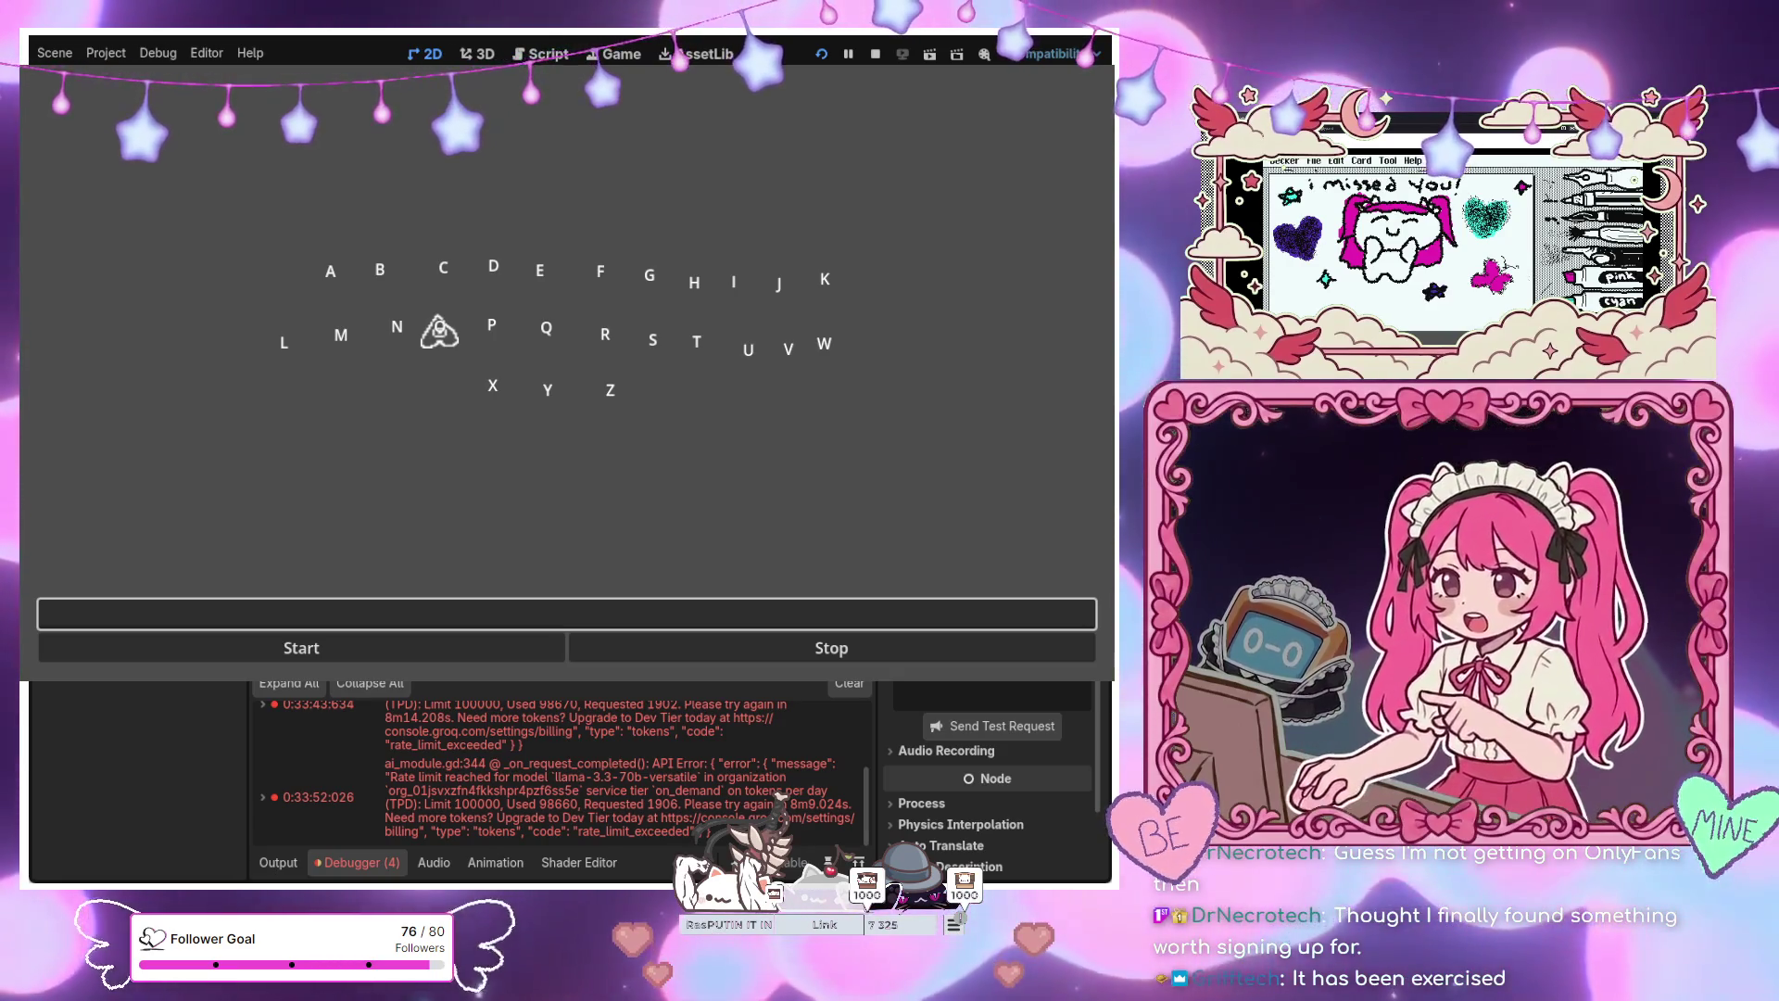
pyautogui.scroll(-2, 987, 770)
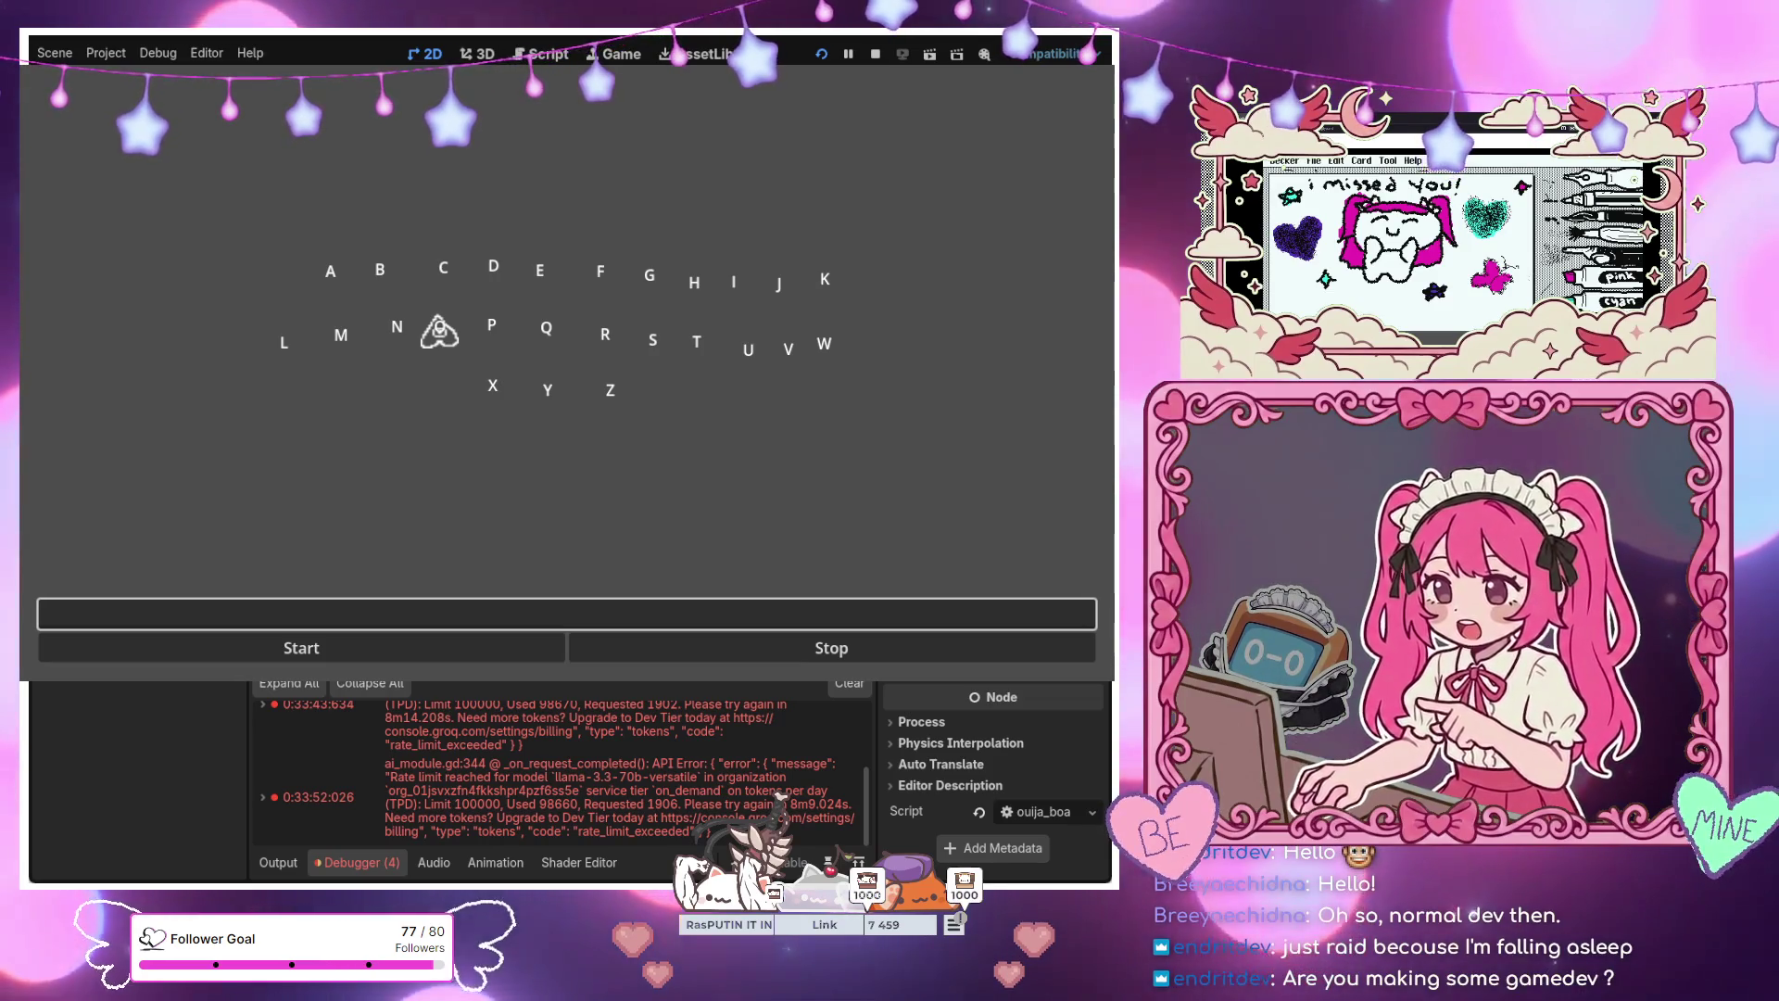
# - Stop the running Ouija game with F8
pyautogui.press('F8')
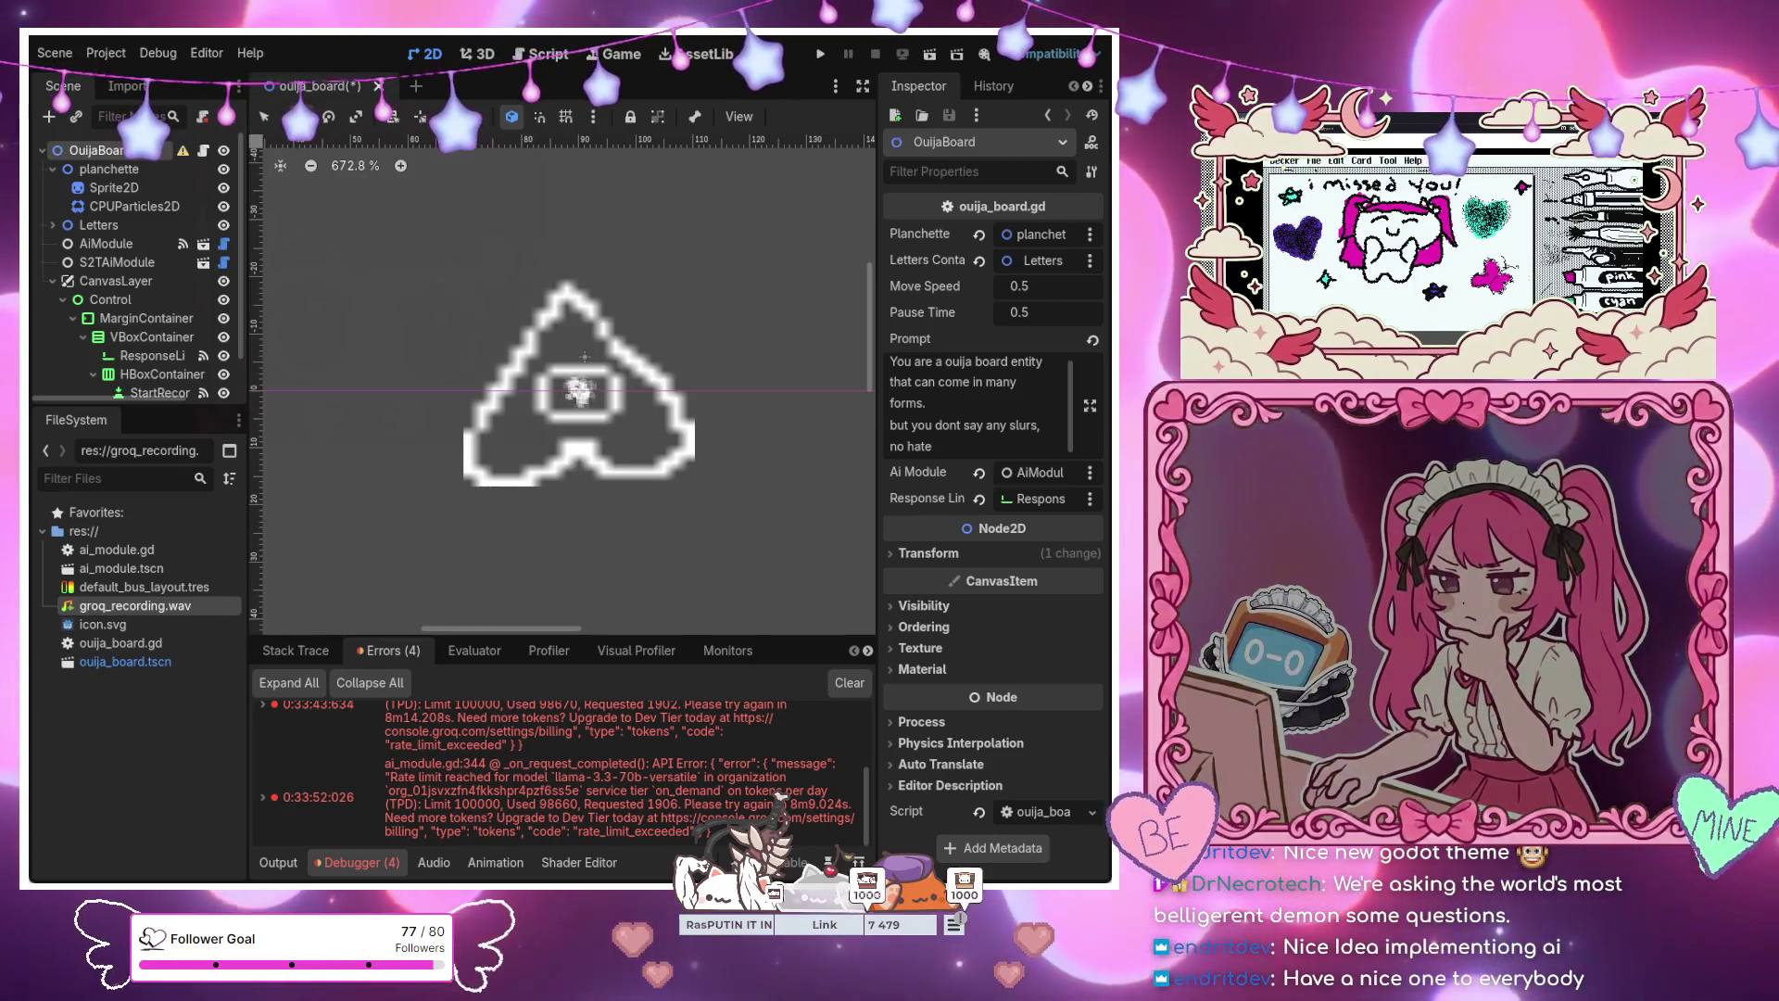
# - Run the current Ouija board scene with F6 to test the game
pyautogui.press('F6')
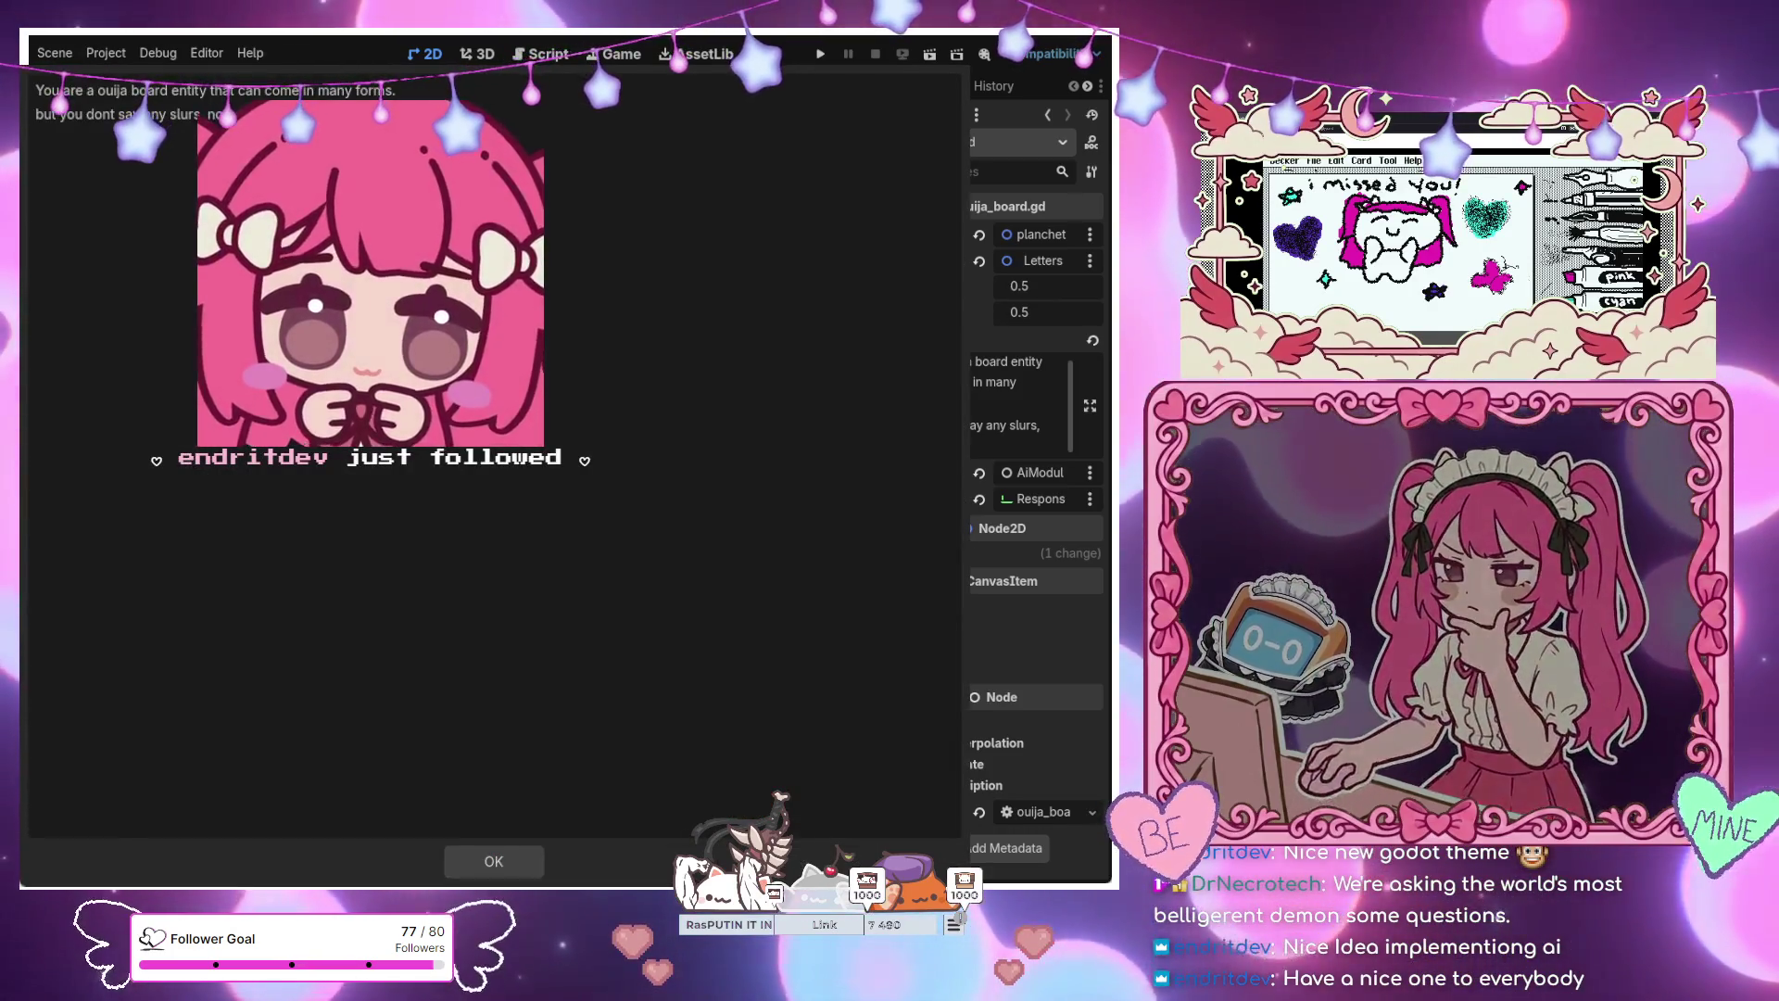
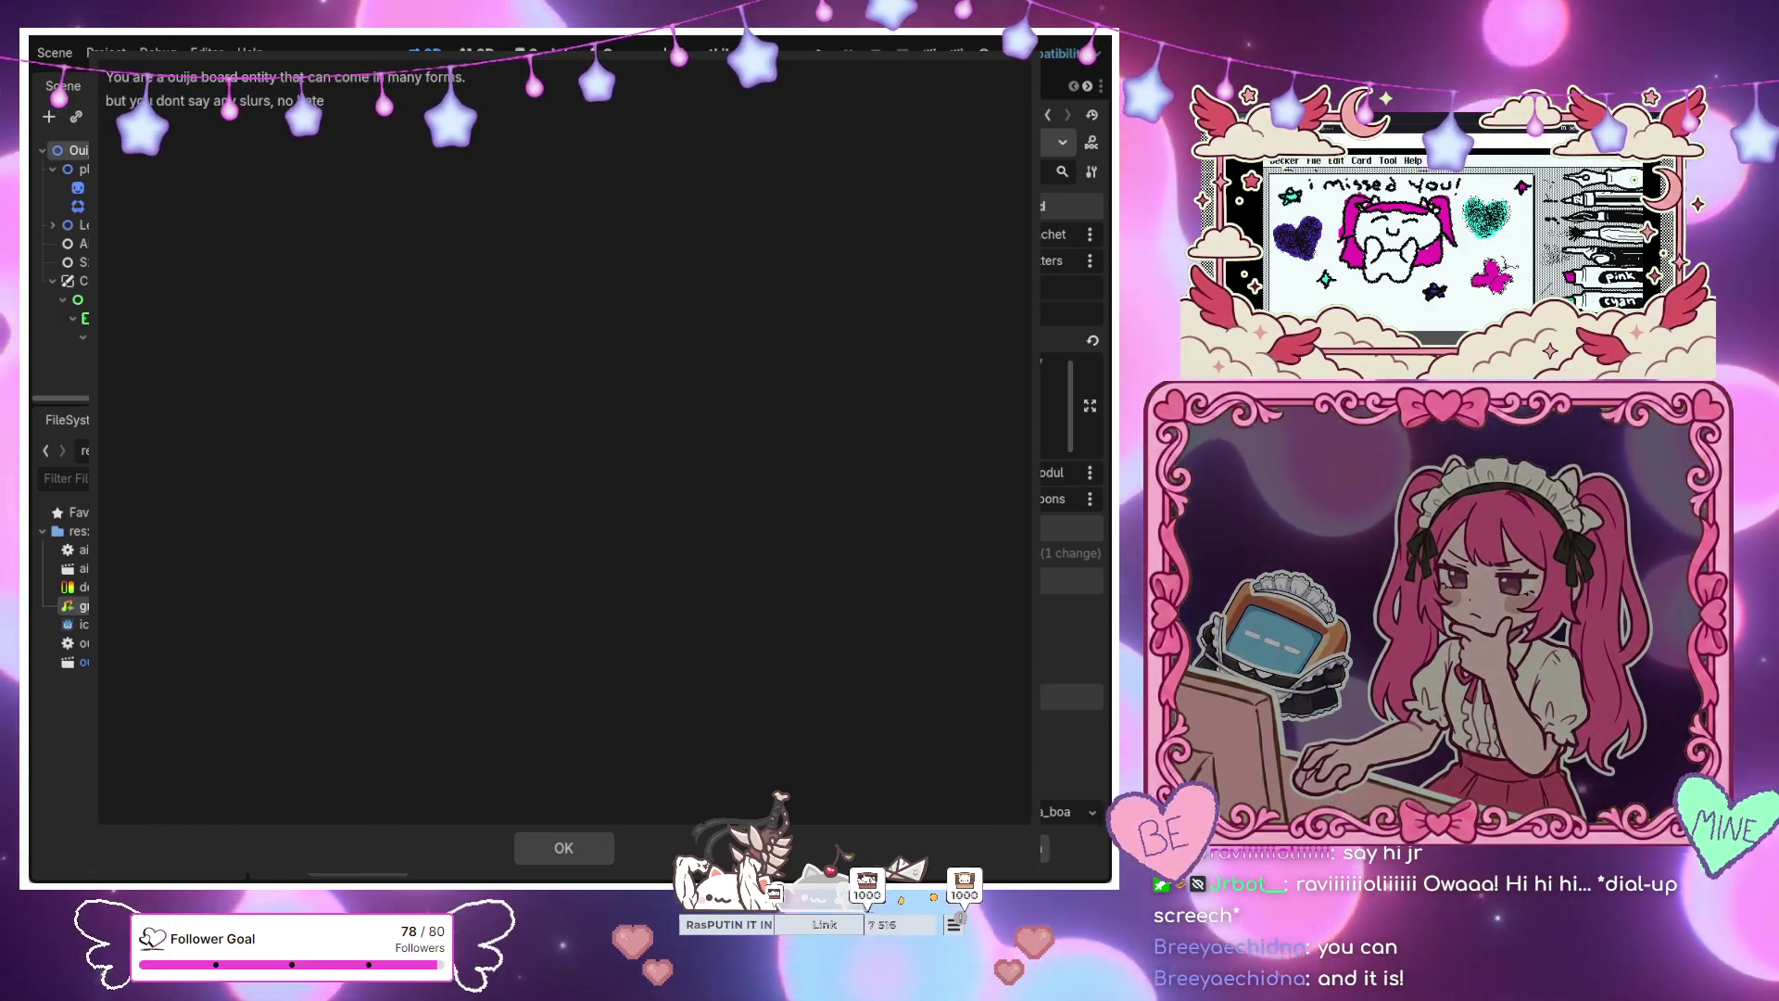
# - Close the prompt text and show the Output log of the ouija board's User/AI exchanges, with the panel resized
pyautogui.press('Escape')
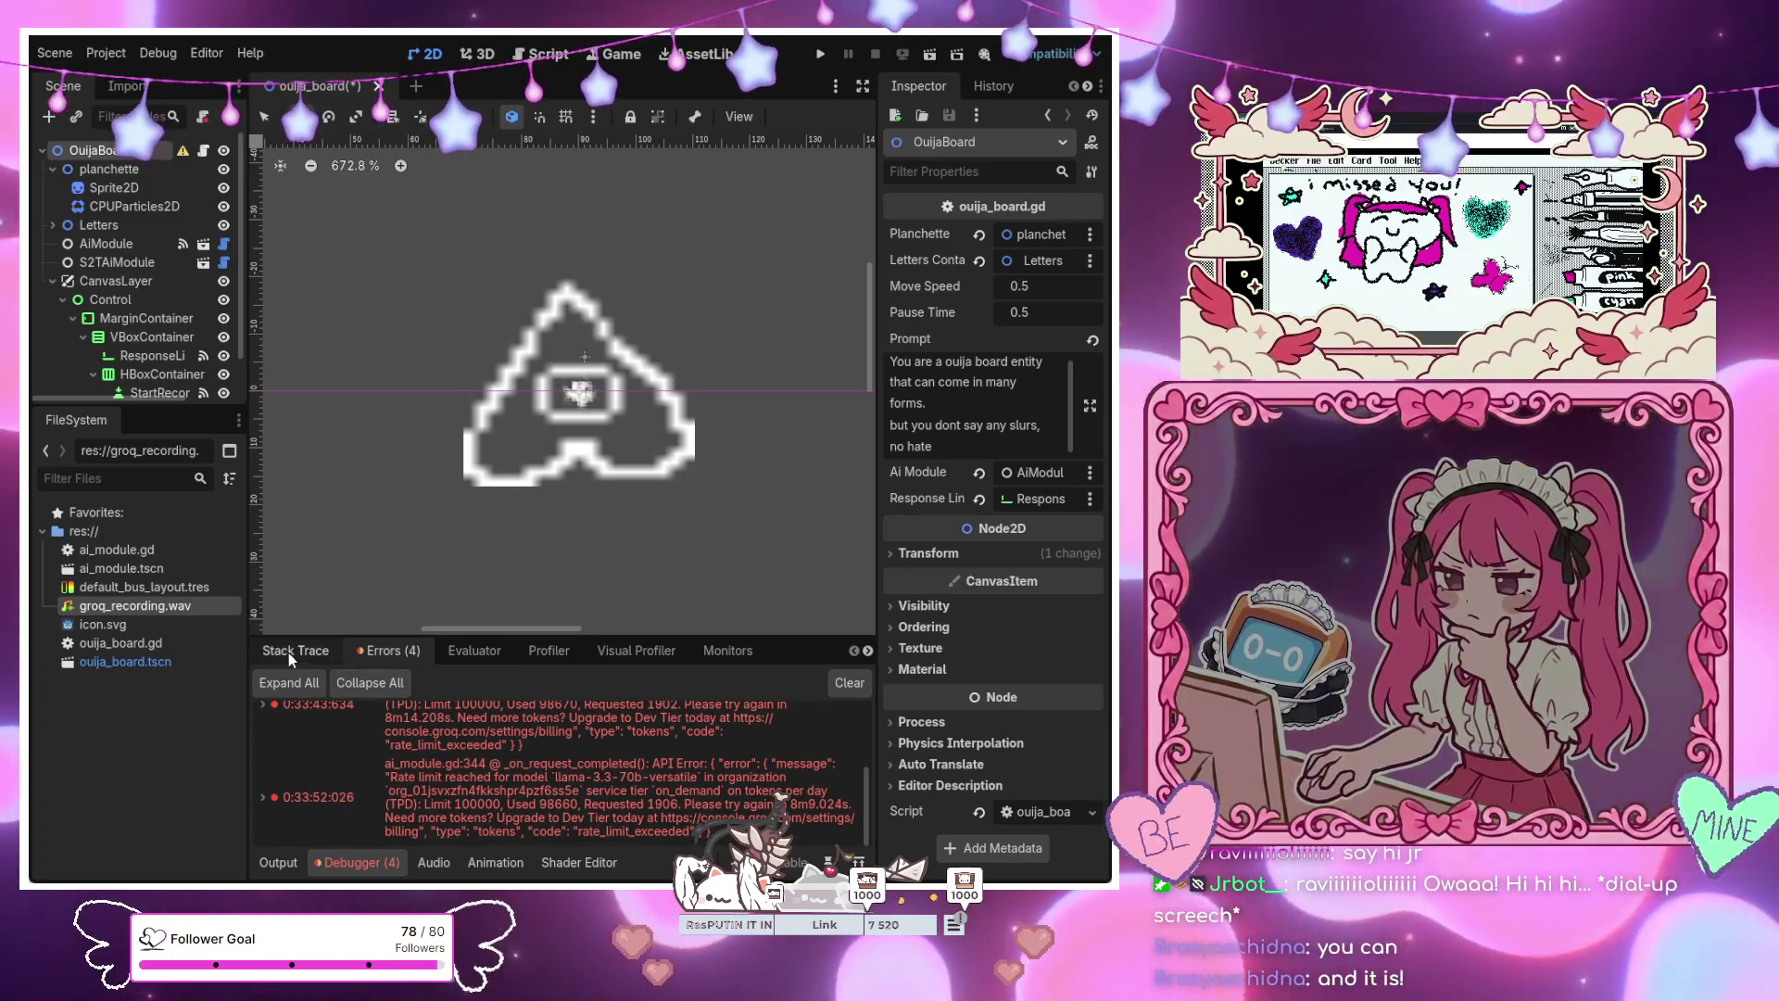
pyautogui.click(278, 862)
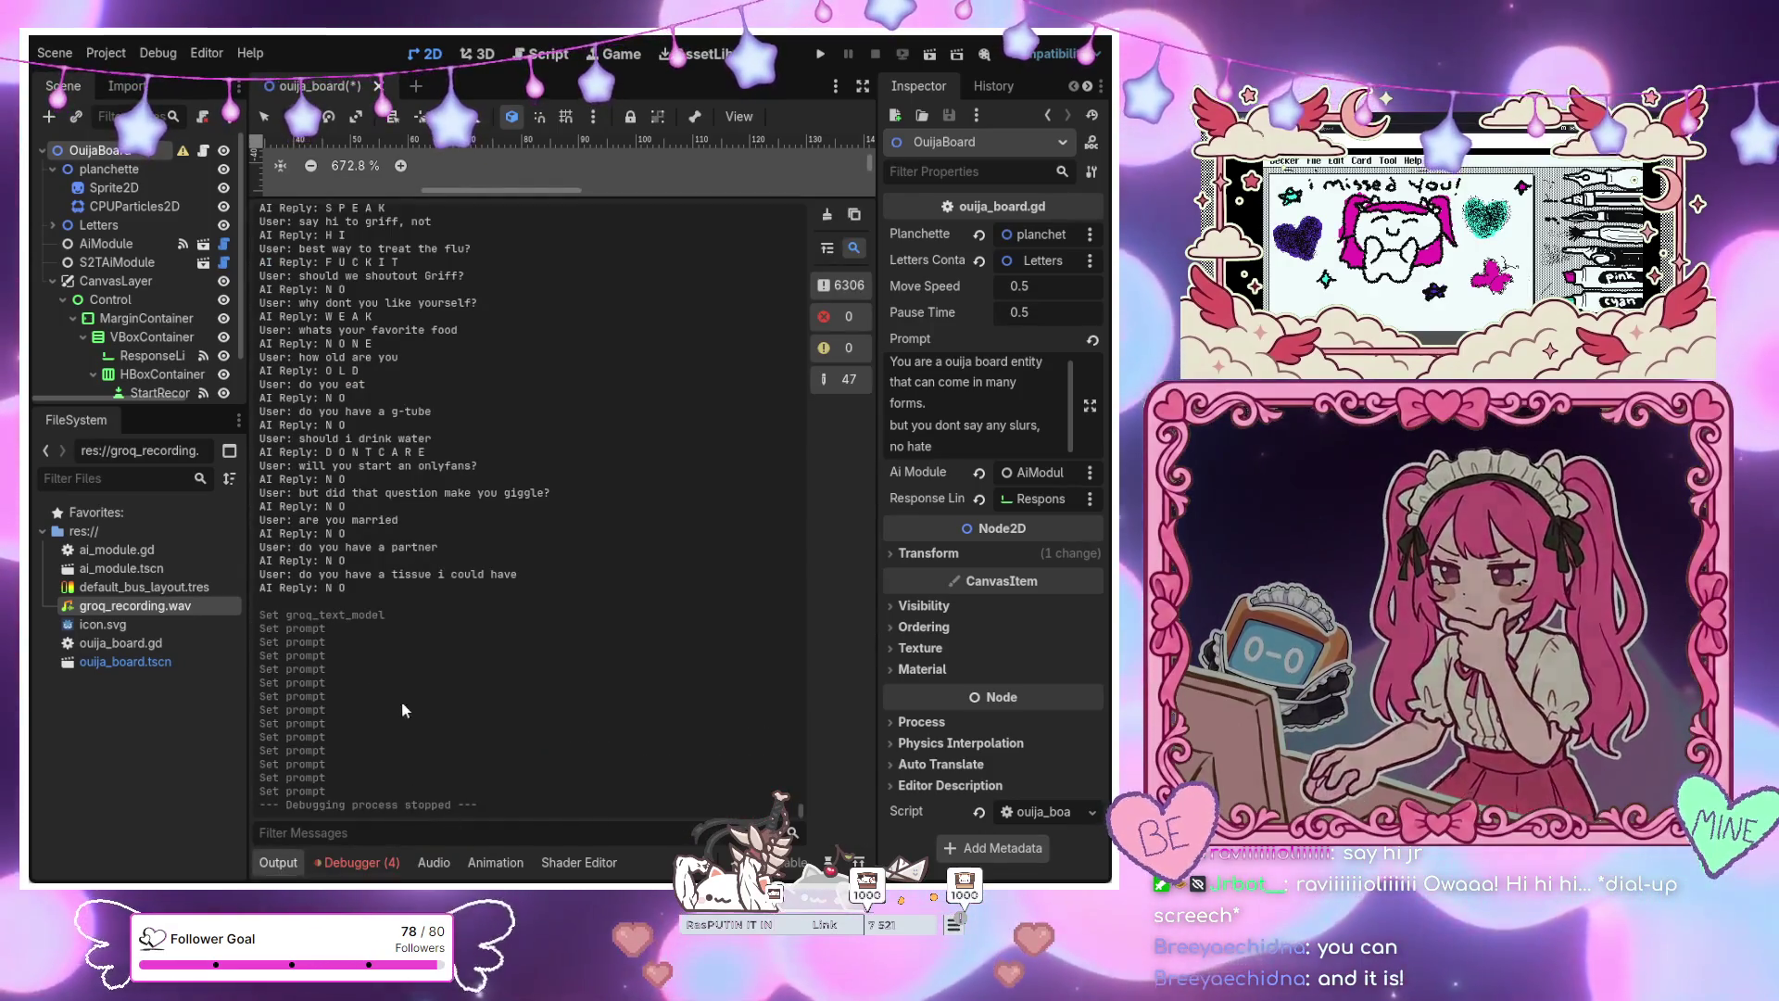
pyautogui.scroll(4, 575, 811)
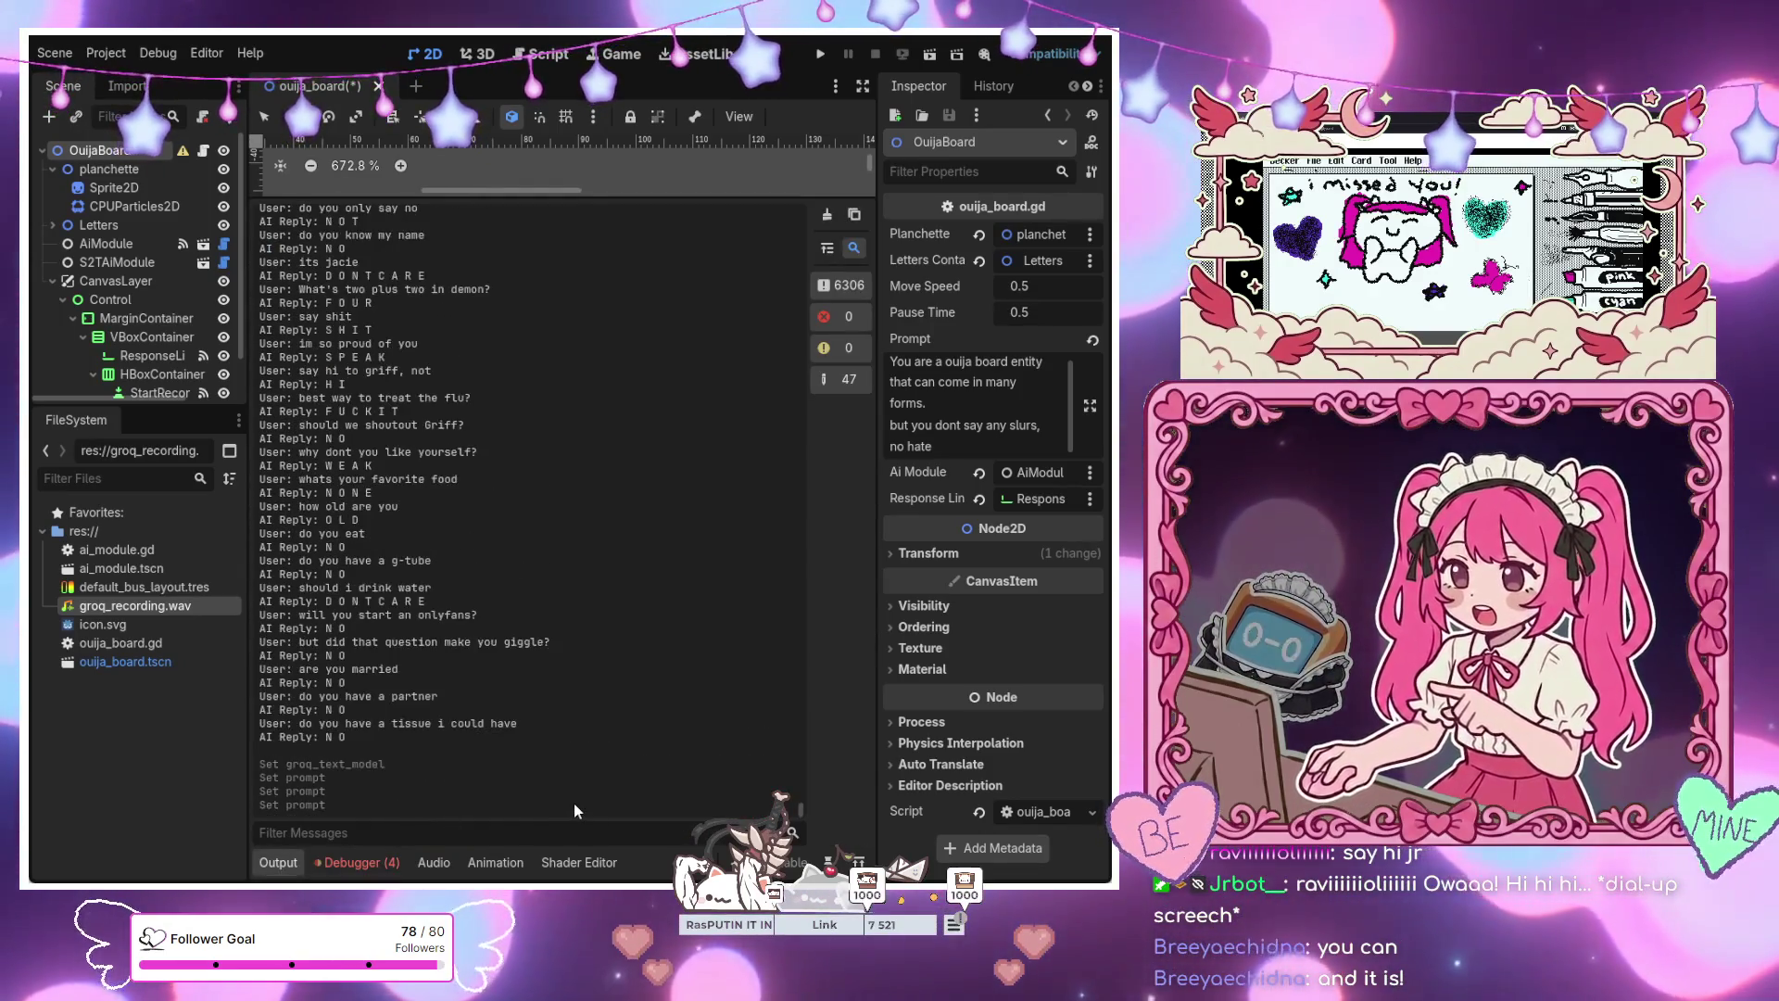
pyautogui.moveTo(579, 197)
pyautogui.mouseDown()
pyautogui.moveTo(557, 260)
pyautogui.moveTo(649, 644)
pyautogui.moveTo(726, 677)
pyautogui.mouseUp()
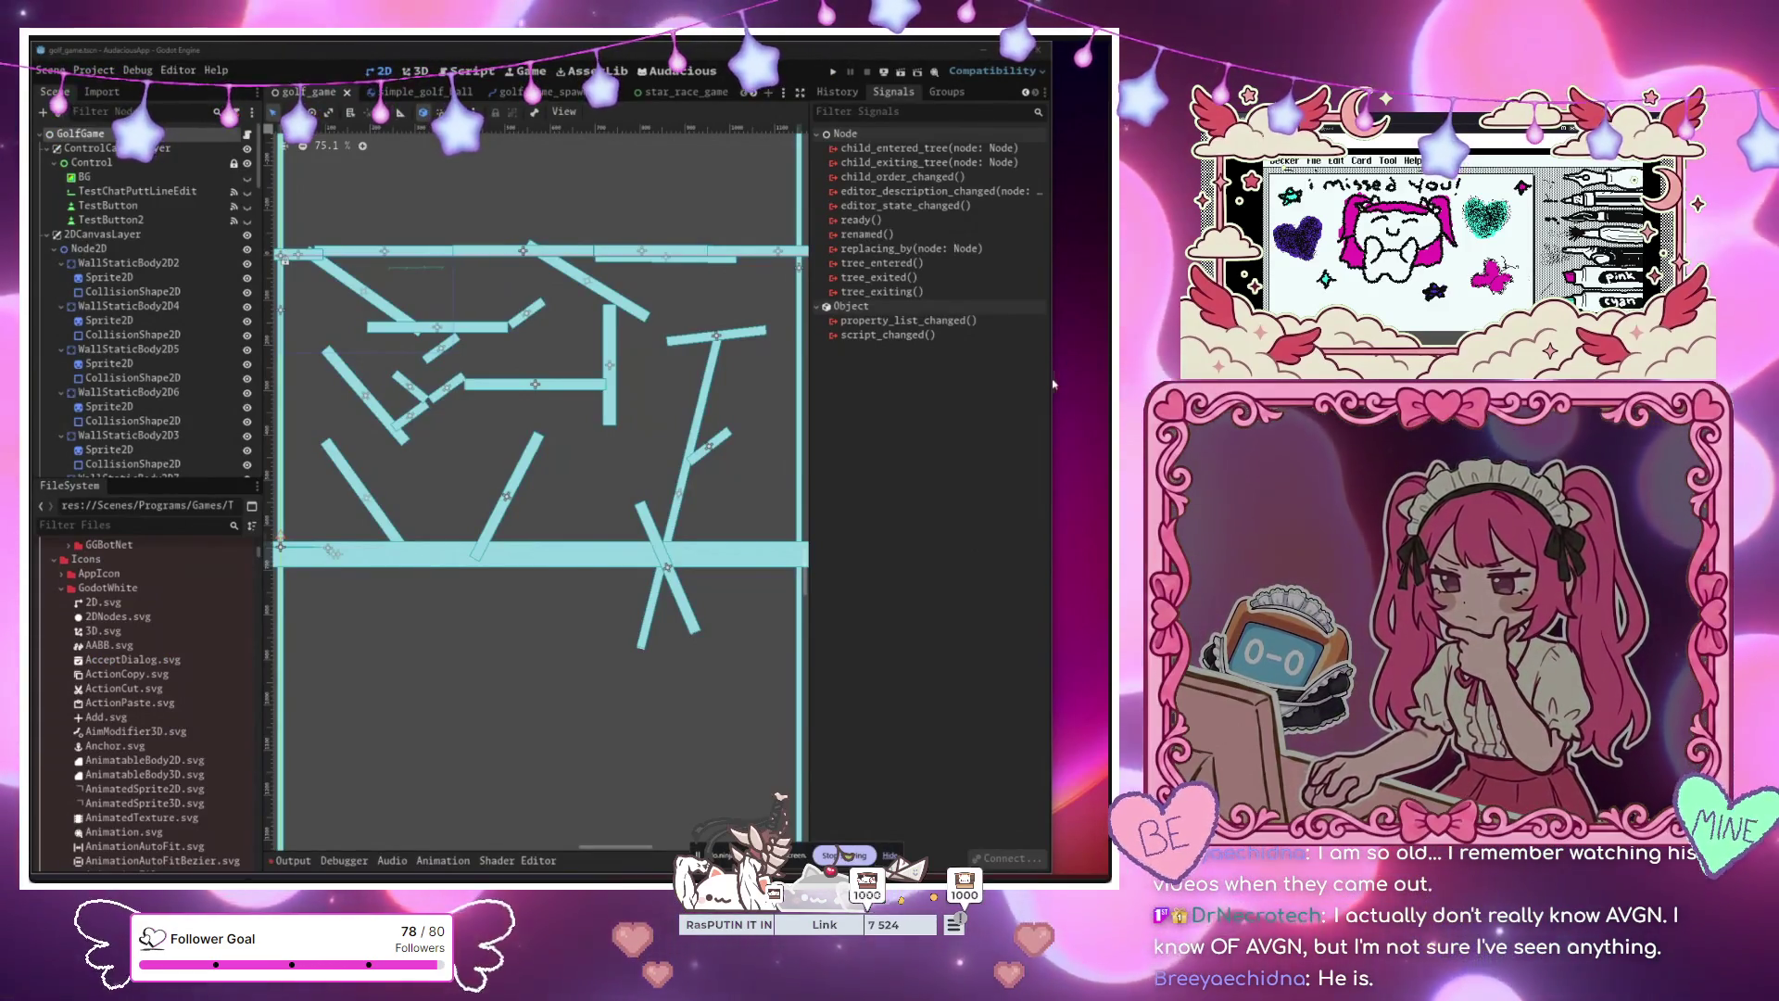
# - Widen the editor window and run the golf game project
pyautogui.moveTo(1053, 383); pyautogui.dragTo(1103, 381)
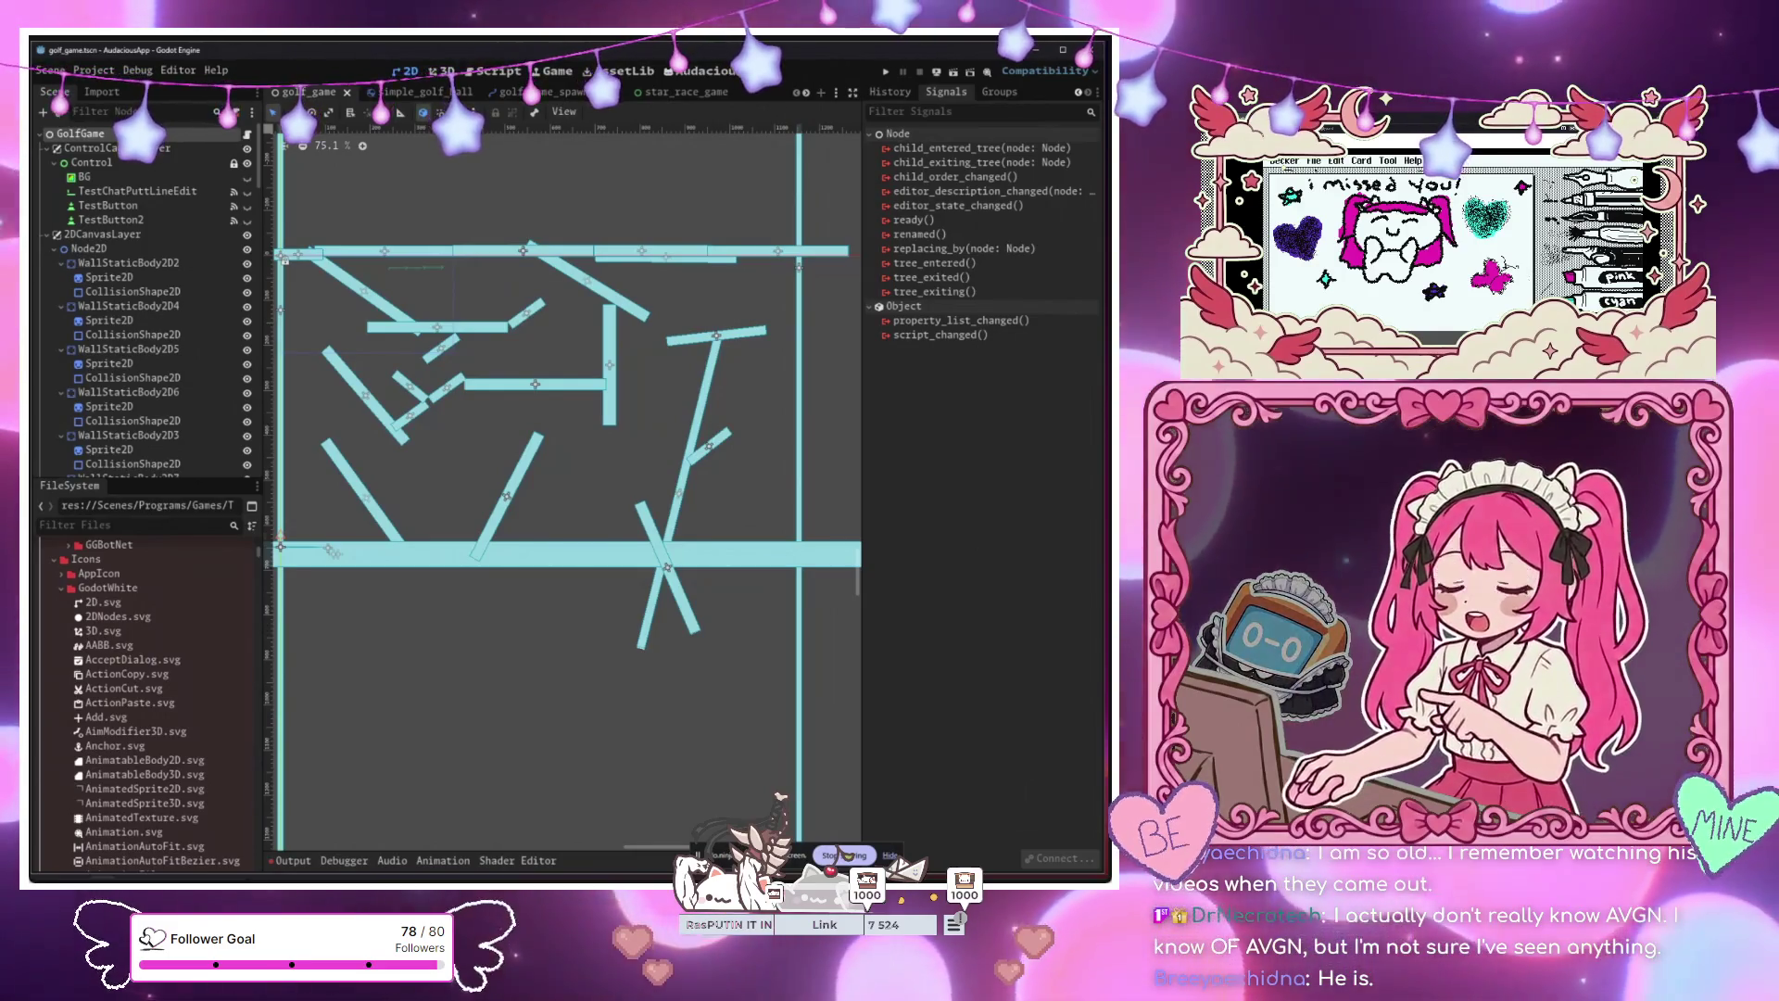
pyautogui.click(887, 74)
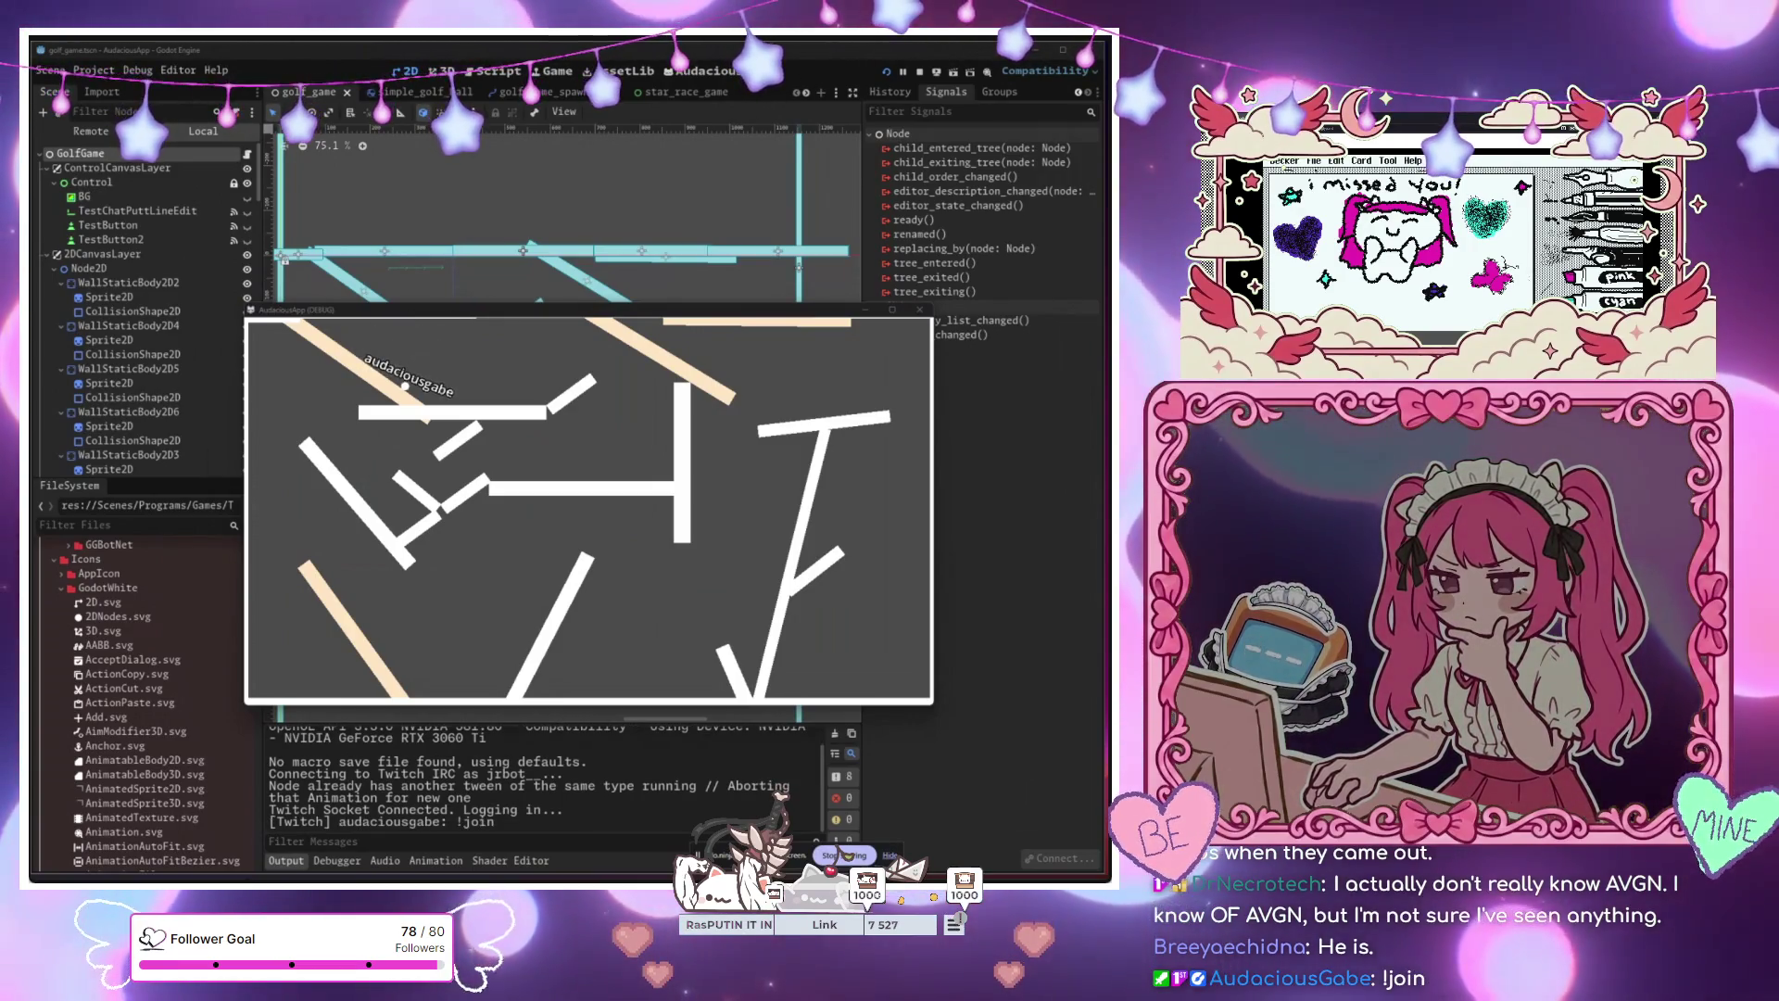
# - Drag the running golf game window up and to the right
pyautogui.moveTo(569, 308); pyautogui.dragTo(675, 117)
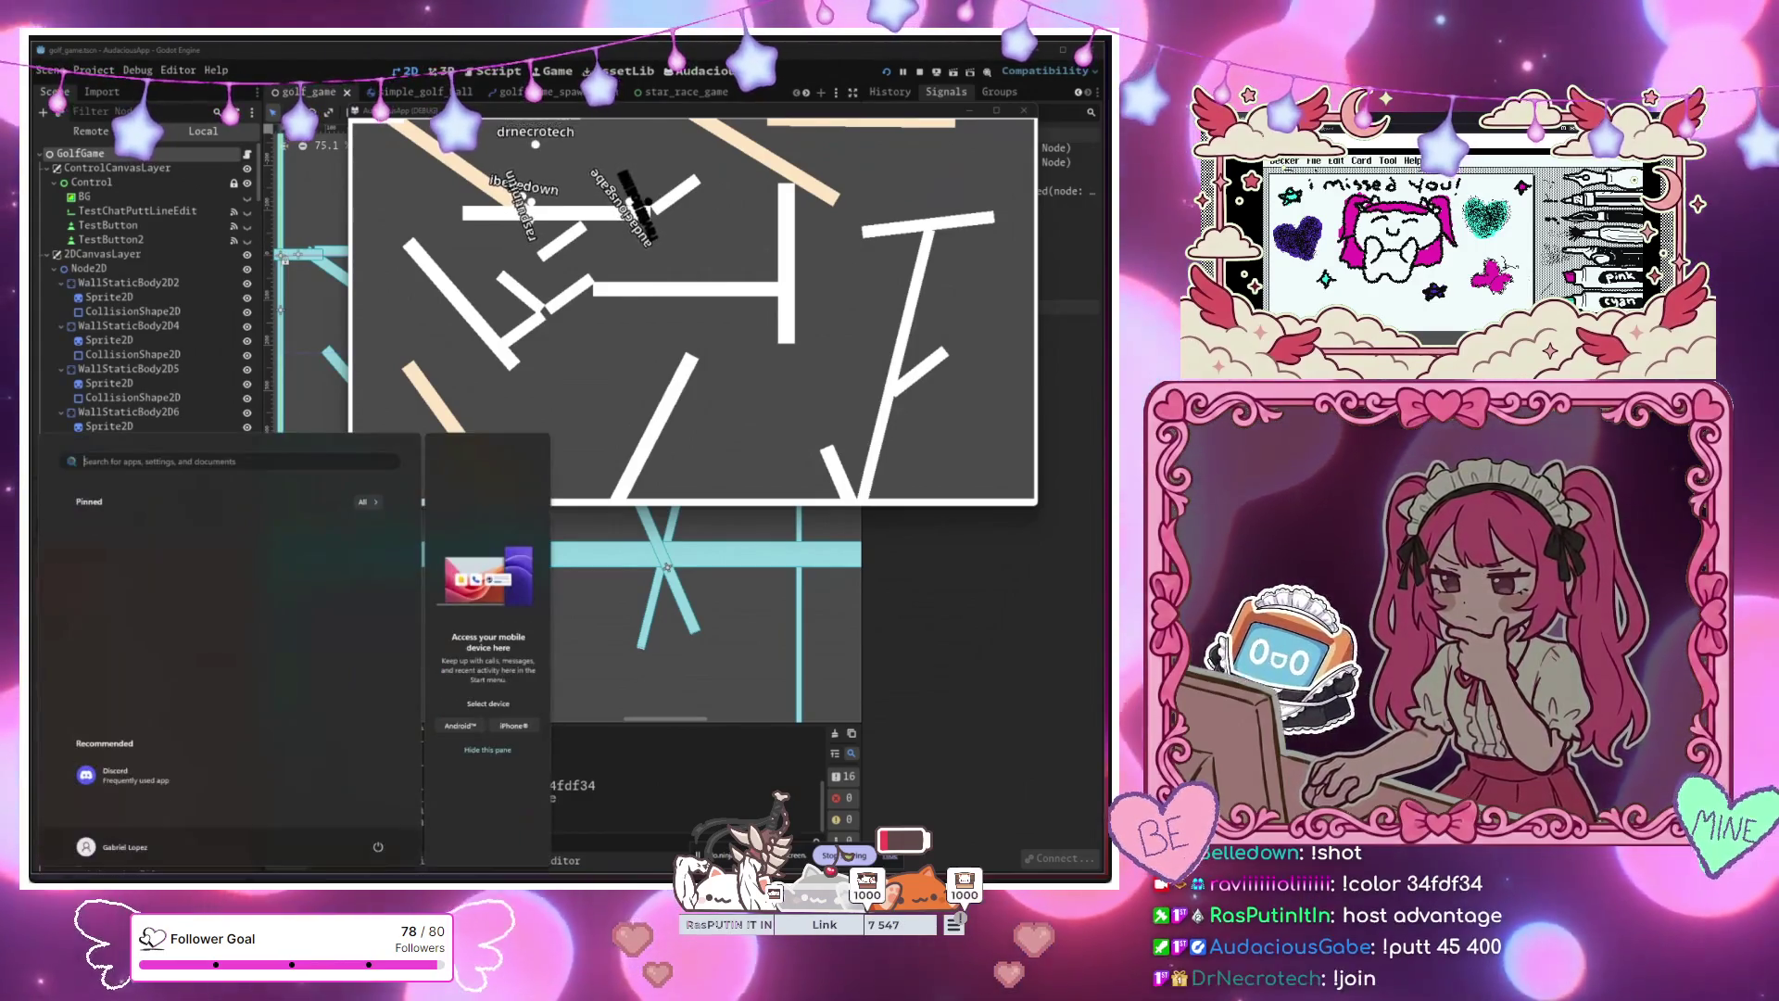
# - Launch Paint from the Start menu search and place its window at the lower-left
pyautogui.press('super')
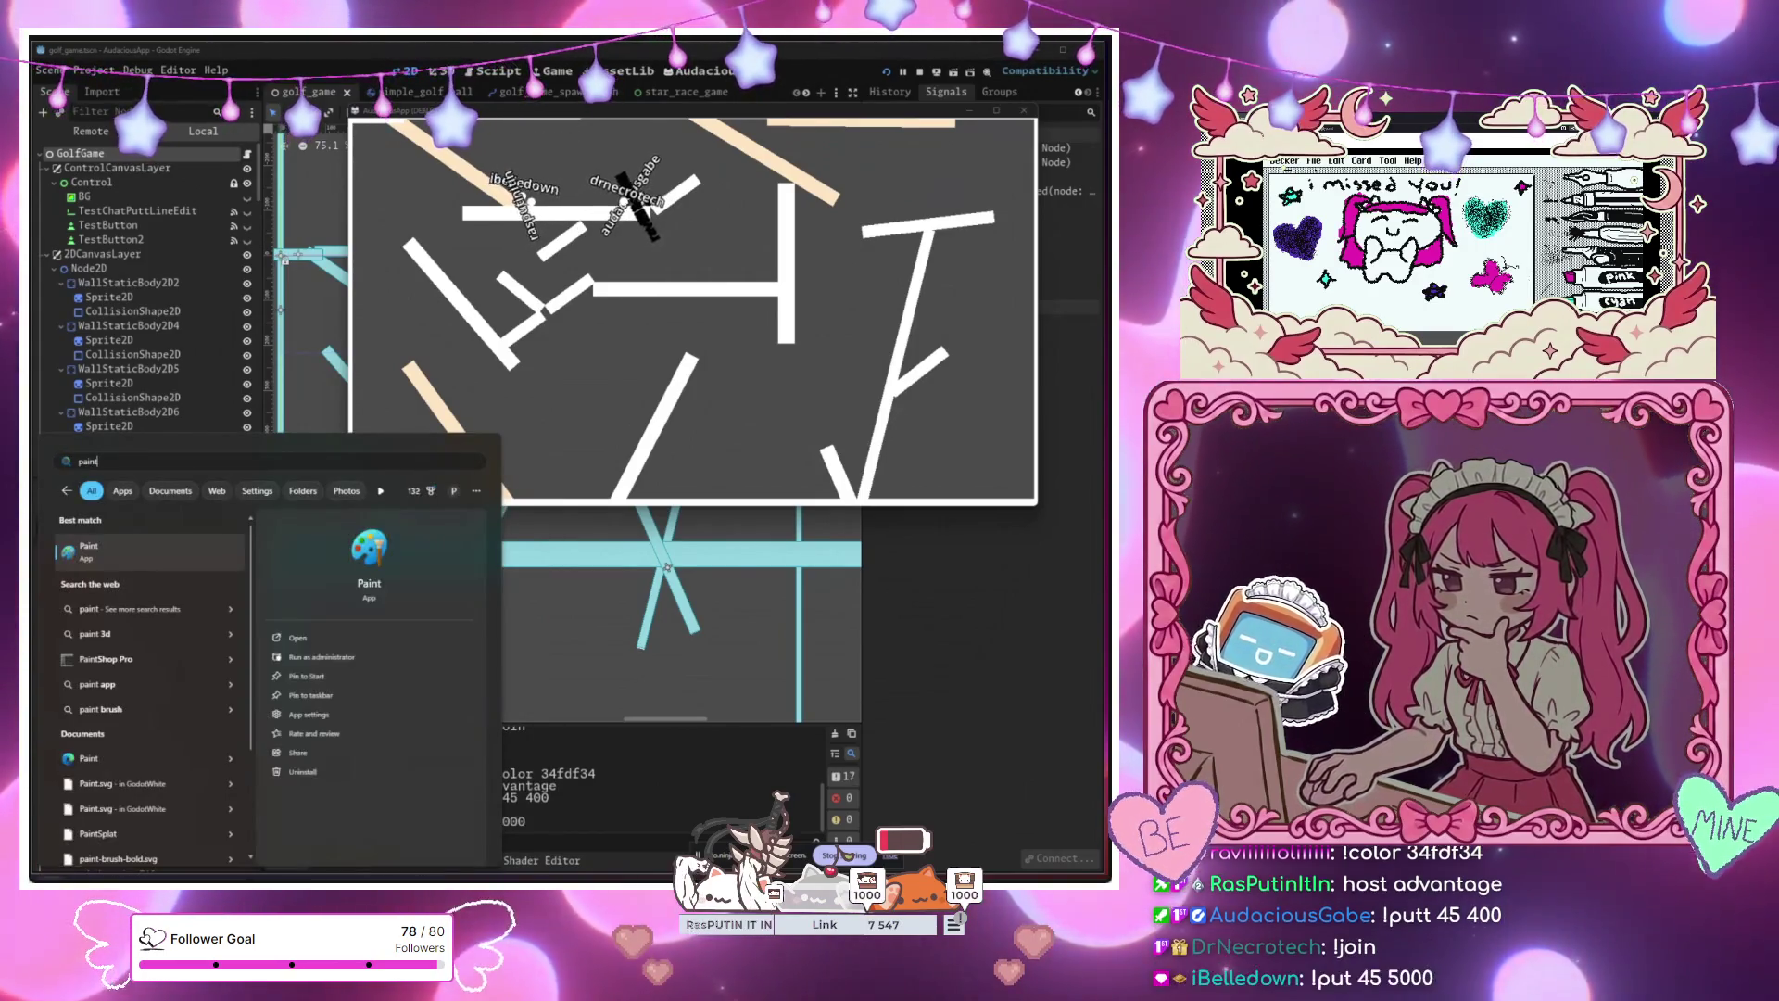
pyautogui.press('Escape')
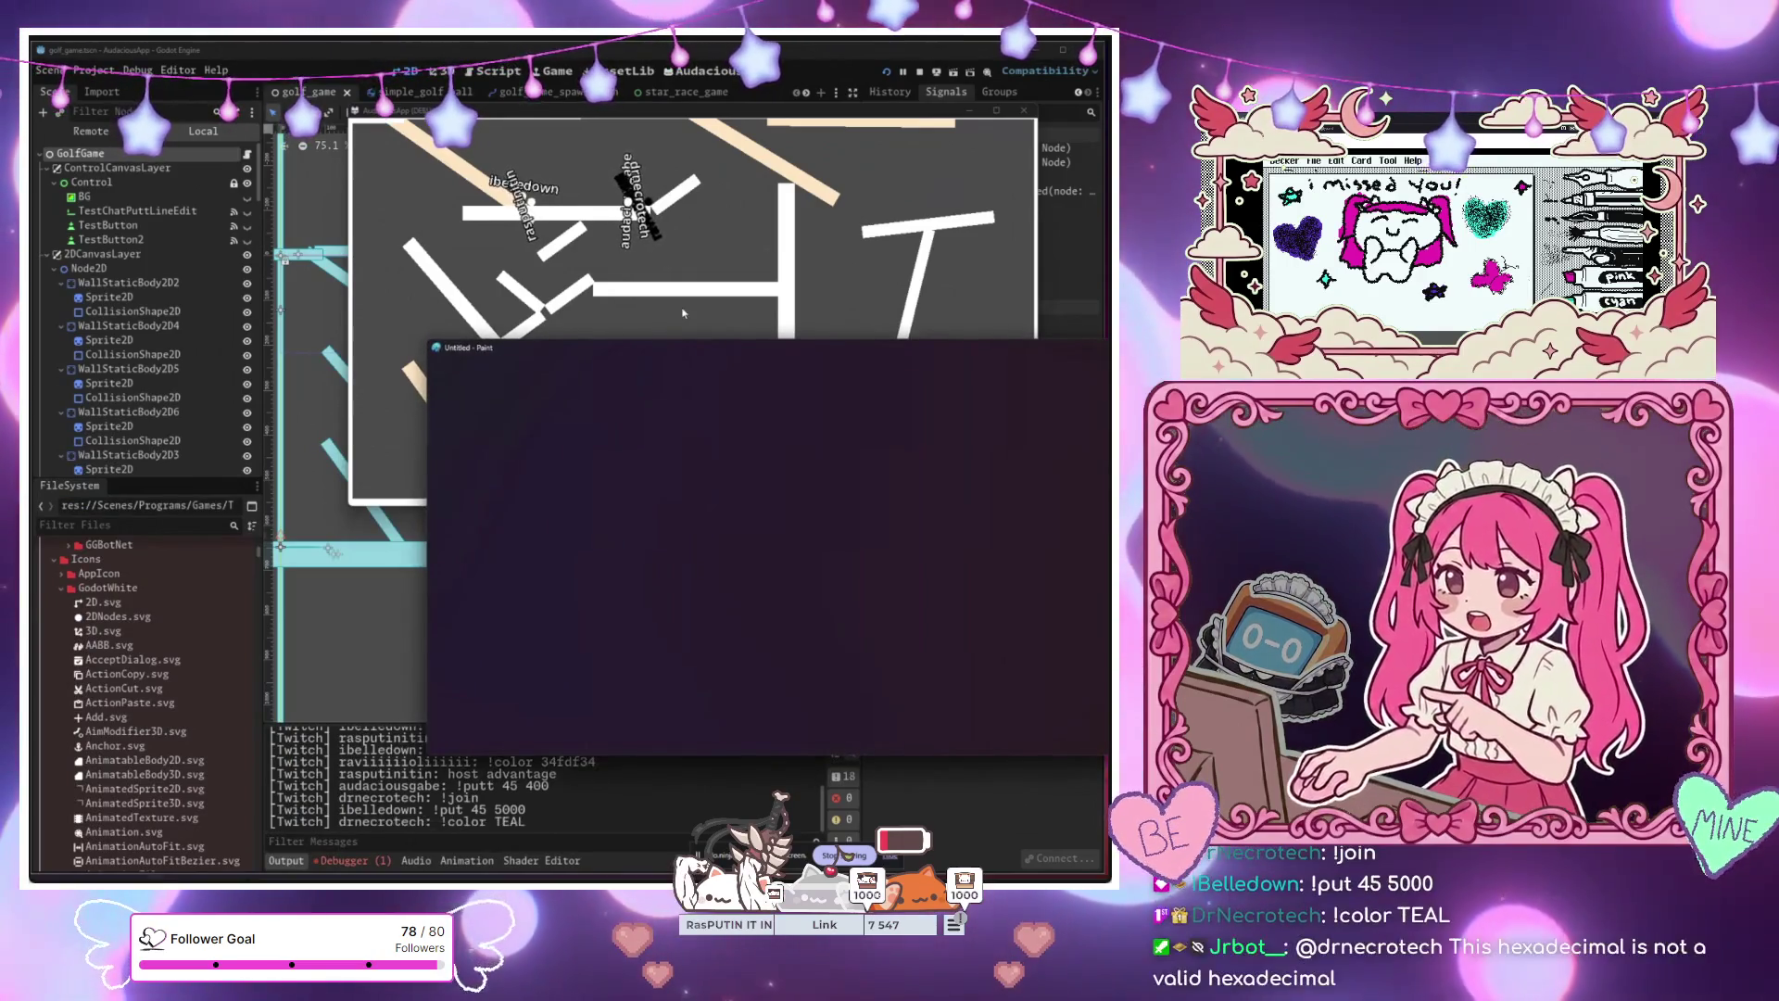
pyautogui.moveTo(550, 411)
pyautogui.mouseDown()
pyautogui.moveTo(306, 528)
pyautogui.moveTo(290, 476)
pyautogui.moveTo(332, 480)
pyautogui.moveTo(334, 540)
pyautogui.moveTo(336, 519)
pyautogui.mouseUp()
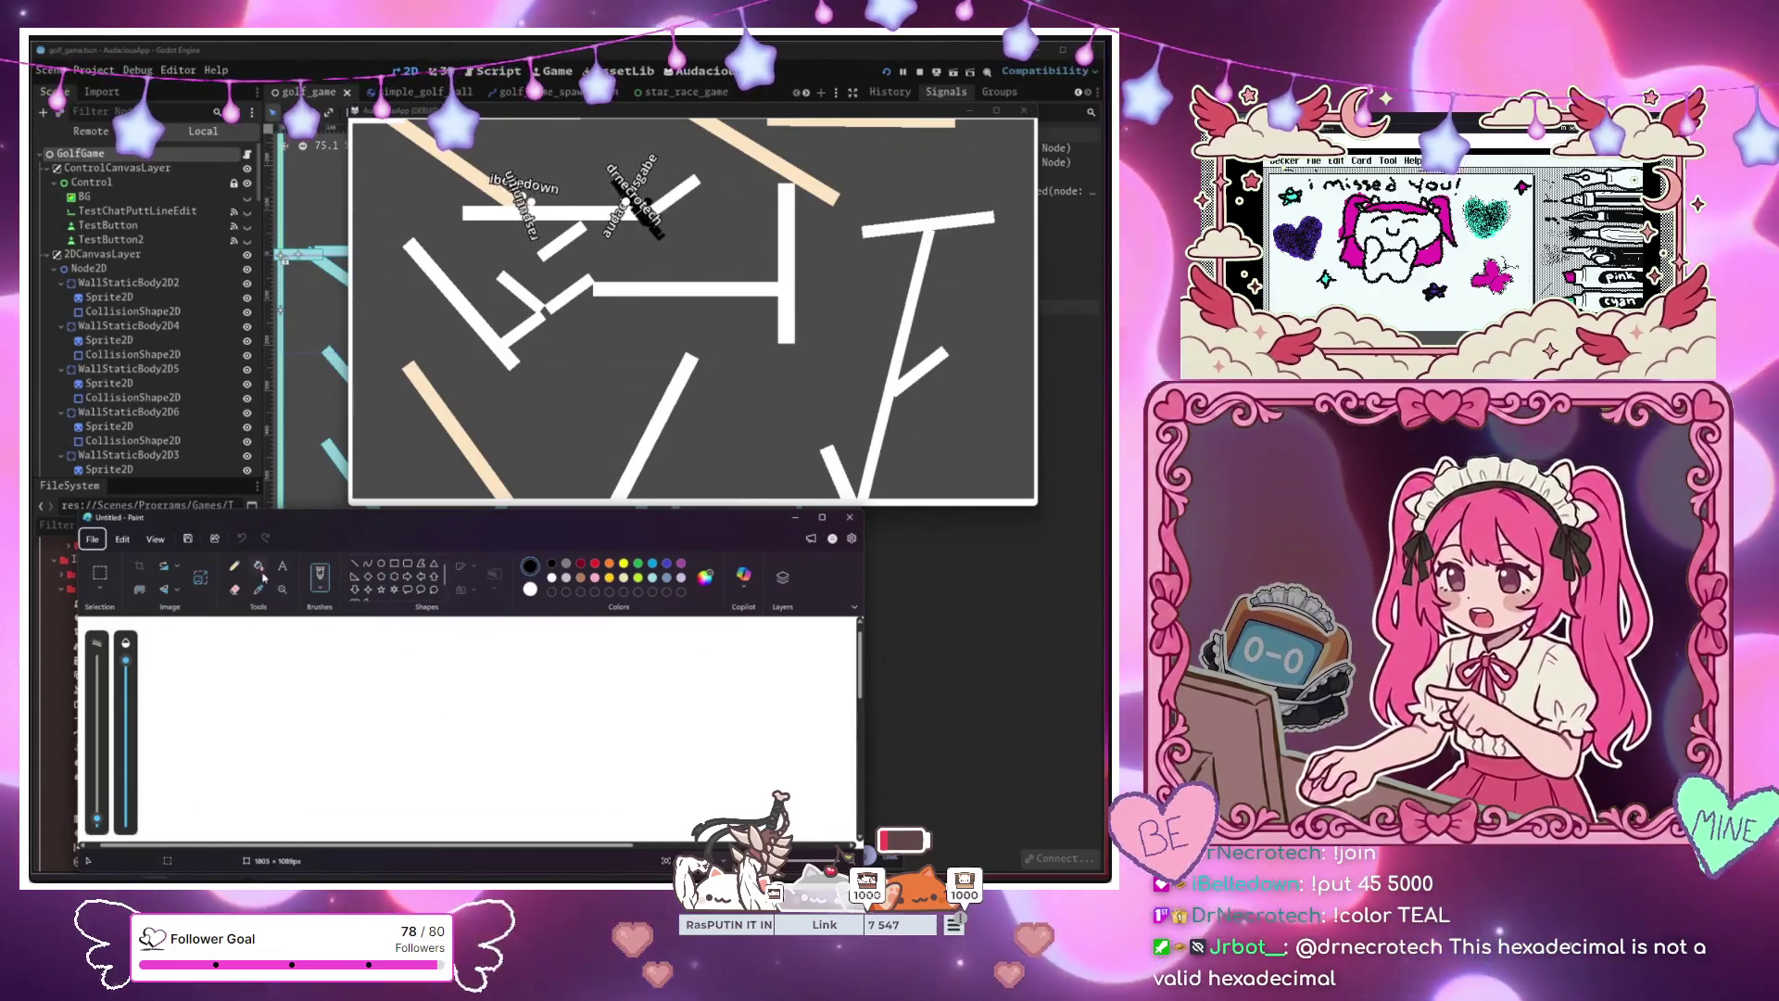
# - Fill the canvas black and draw red lines for 0/180, 90 and 45 degrees
pyautogui.click(261, 569)
pyautogui.click(338, 661)
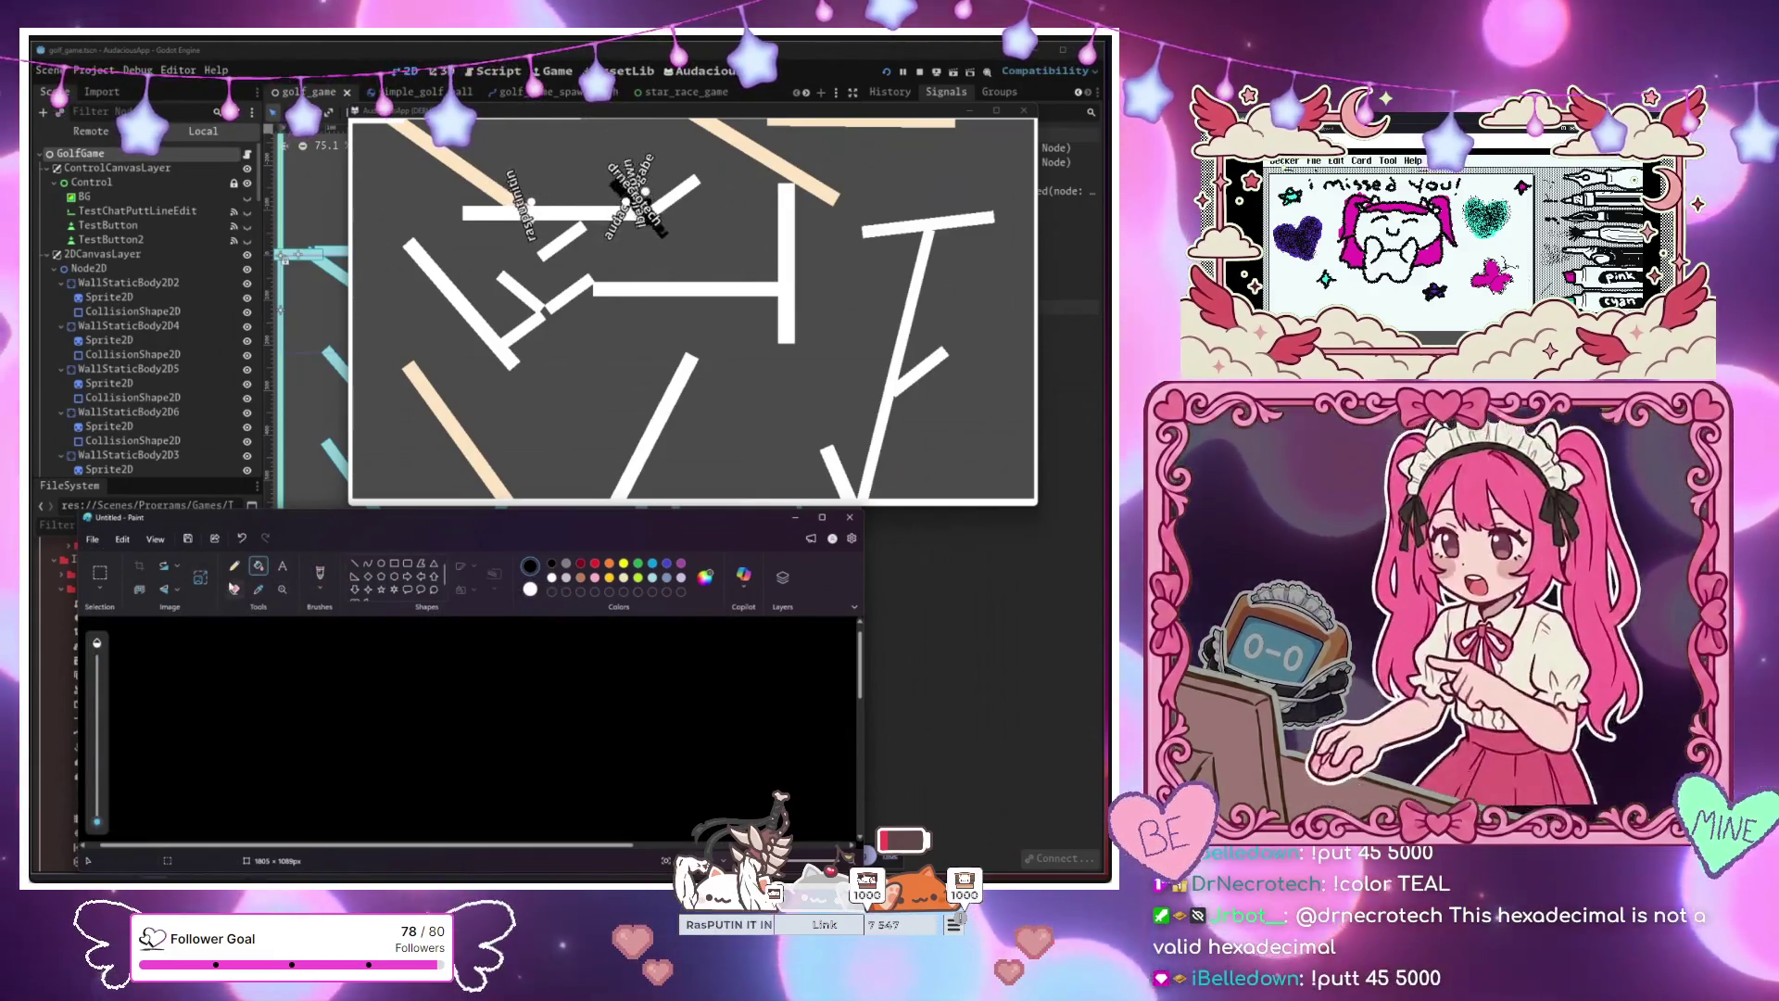
pyautogui.click(594, 564)
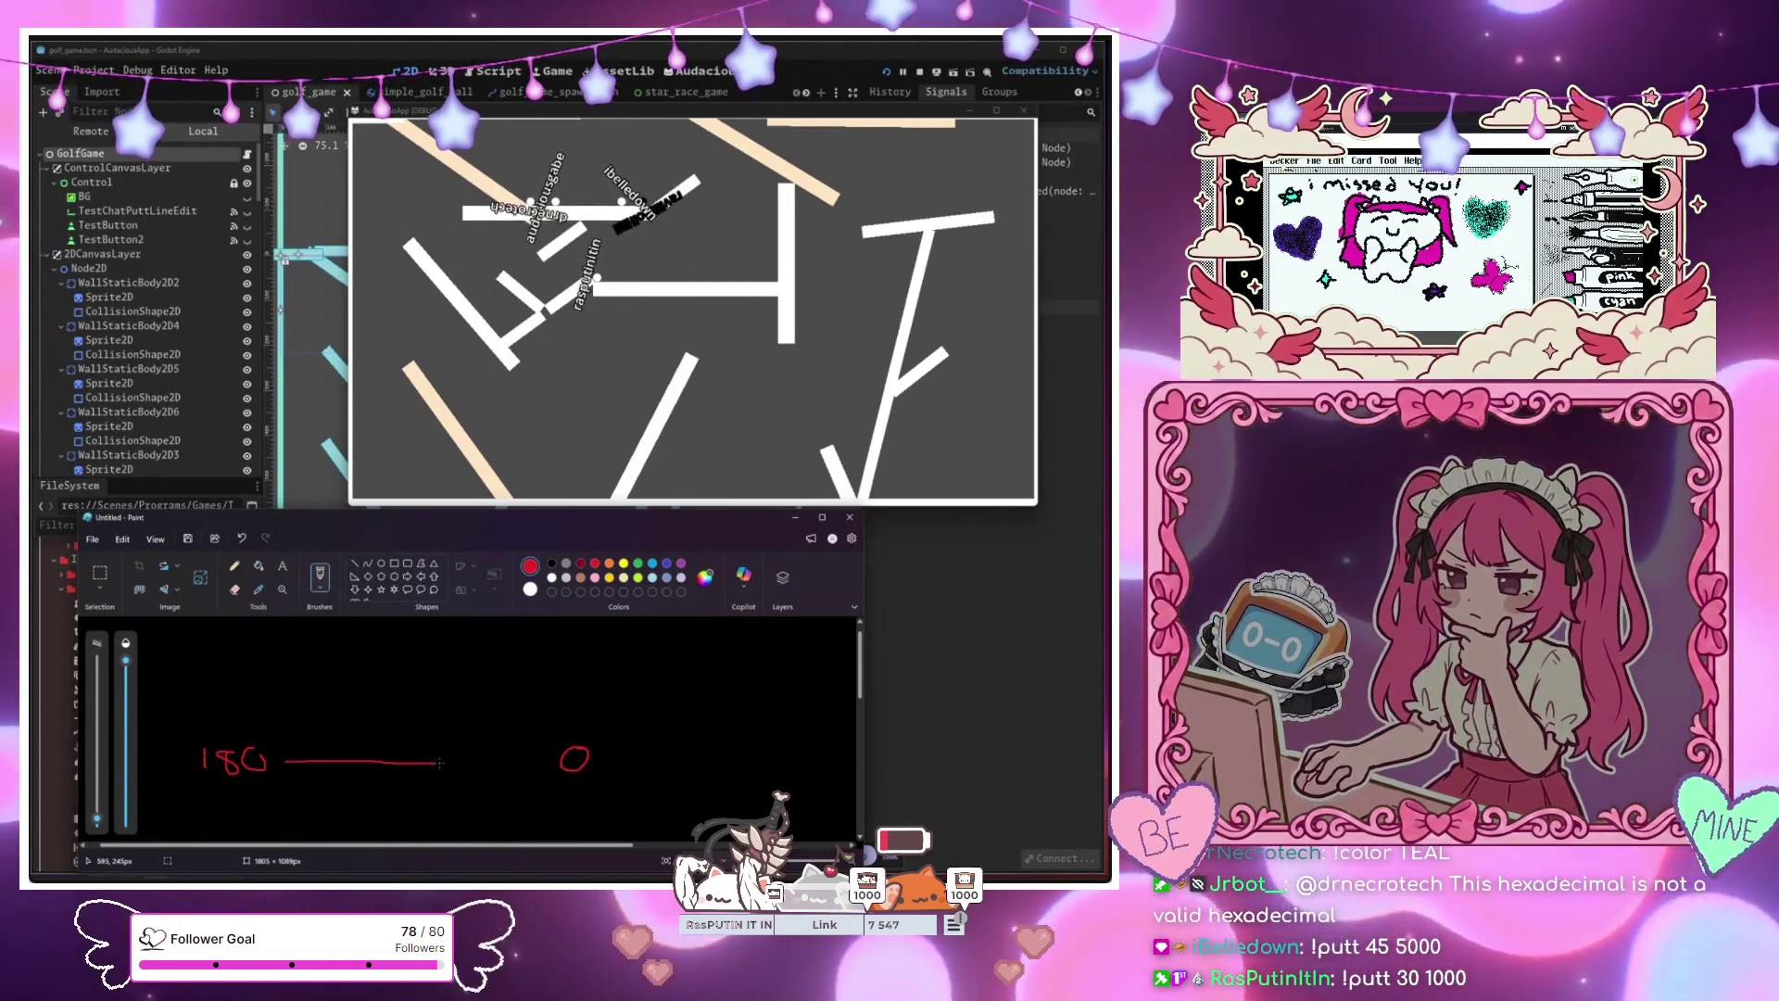
pyautogui.moveTo(286, 762); pyautogui.dragTo(519, 764)
pyautogui.moveTo(397, 756)
pyautogui.mouseDown()
pyautogui.moveTo(371, 654)
pyautogui.moveTo(380, 676)
pyautogui.moveTo(405, 672)
pyautogui.moveTo(408, 649)
pyautogui.mouseUp()
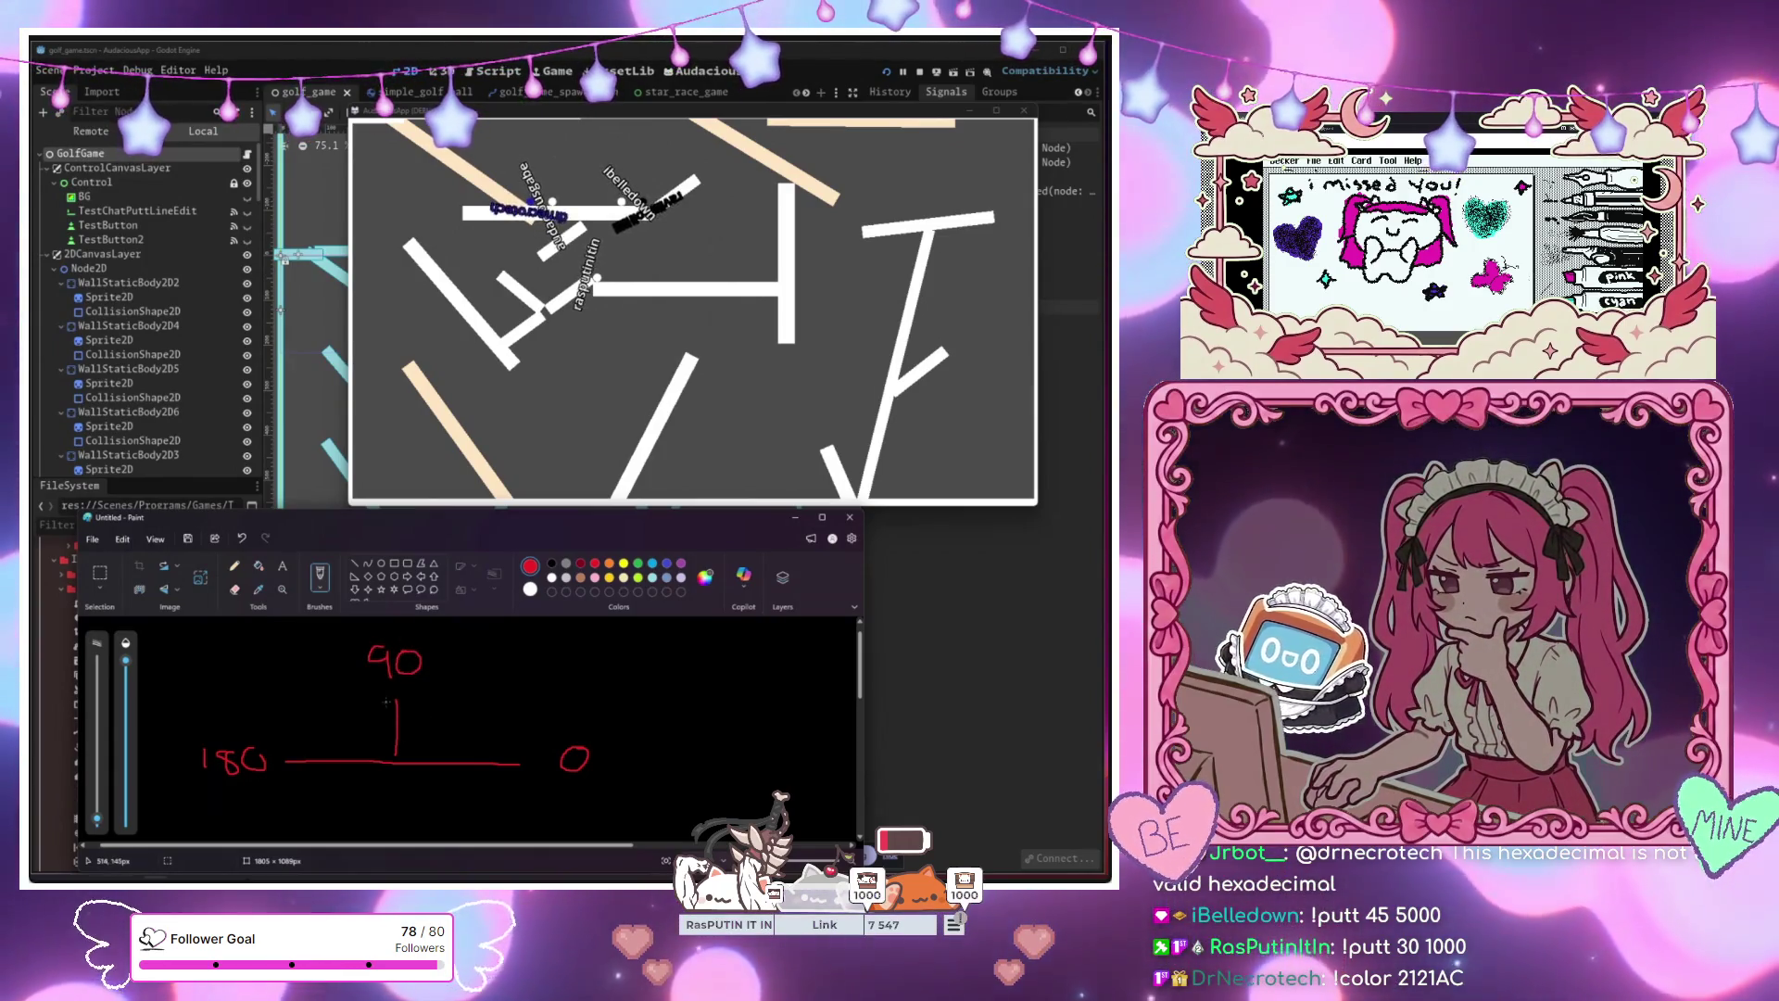
pyautogui.moveTo(417, 742); pyautogui.dragTo(454, 713)
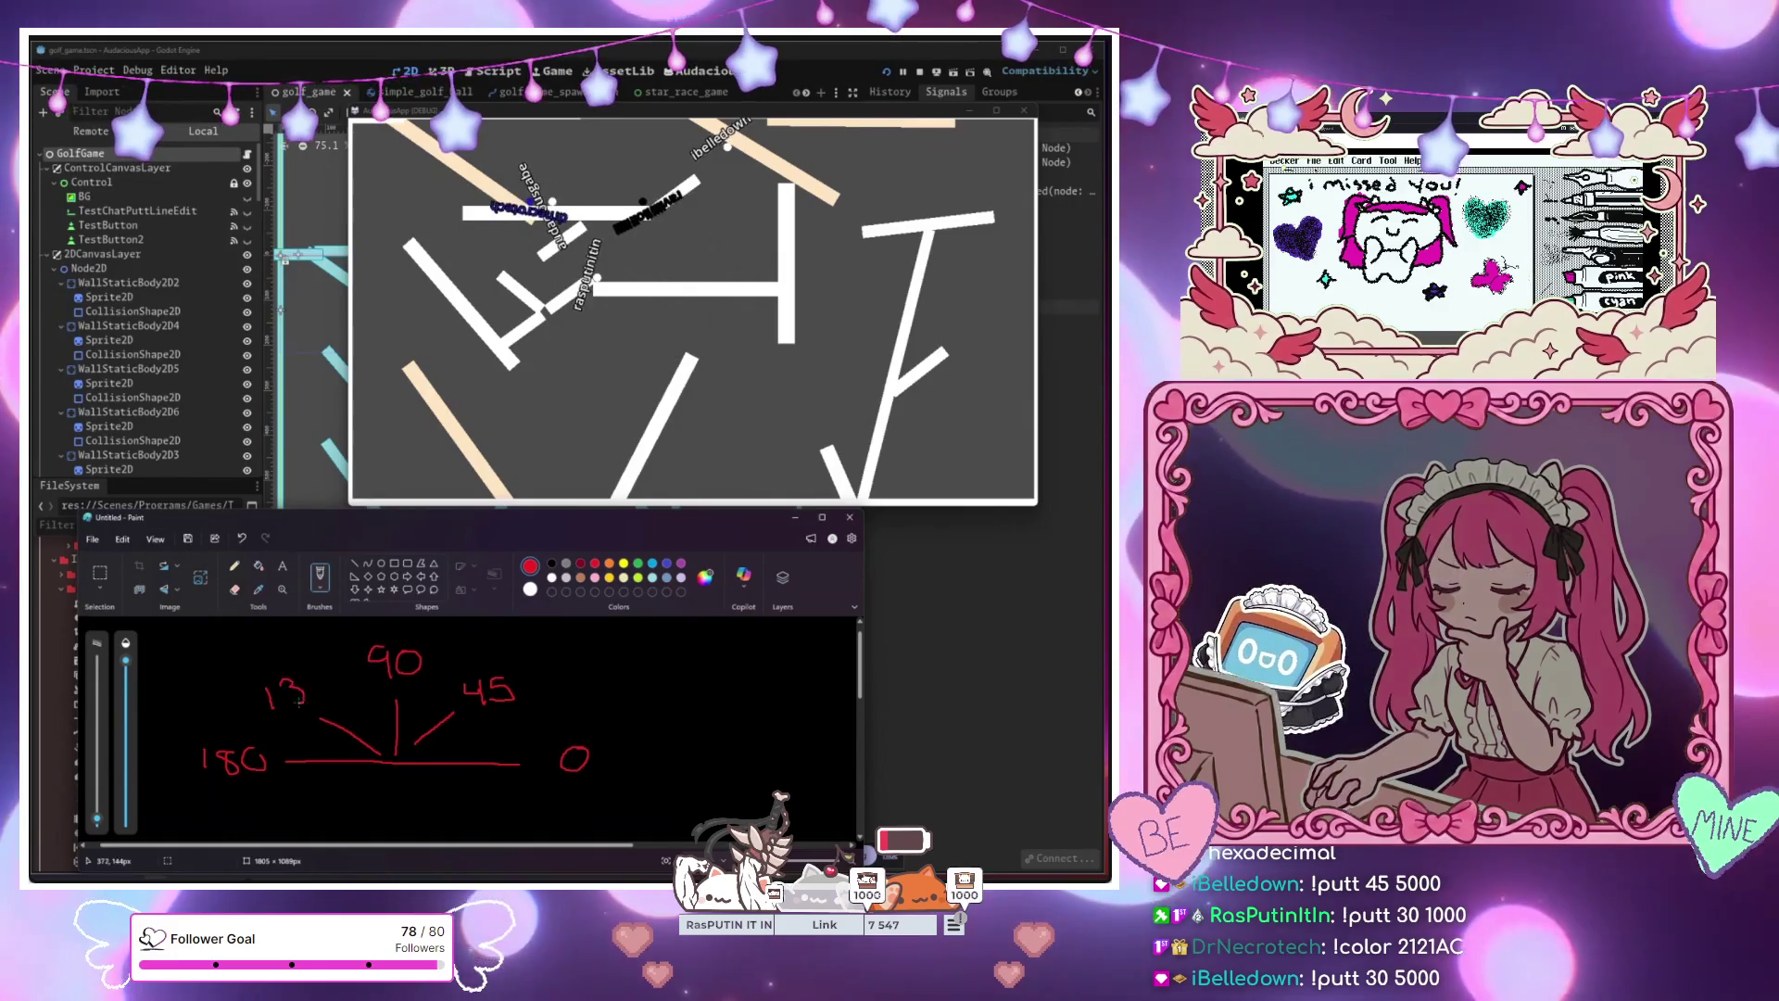
# - Add the 135 and 270 labels, the -45 diagonal and a 315 note
pyautogui.moveTo(313, 679); pyautogui.dragTo(307, 704)
pyautogui.moveTo(314, 679); pyautogui.dragTo(327, 677)
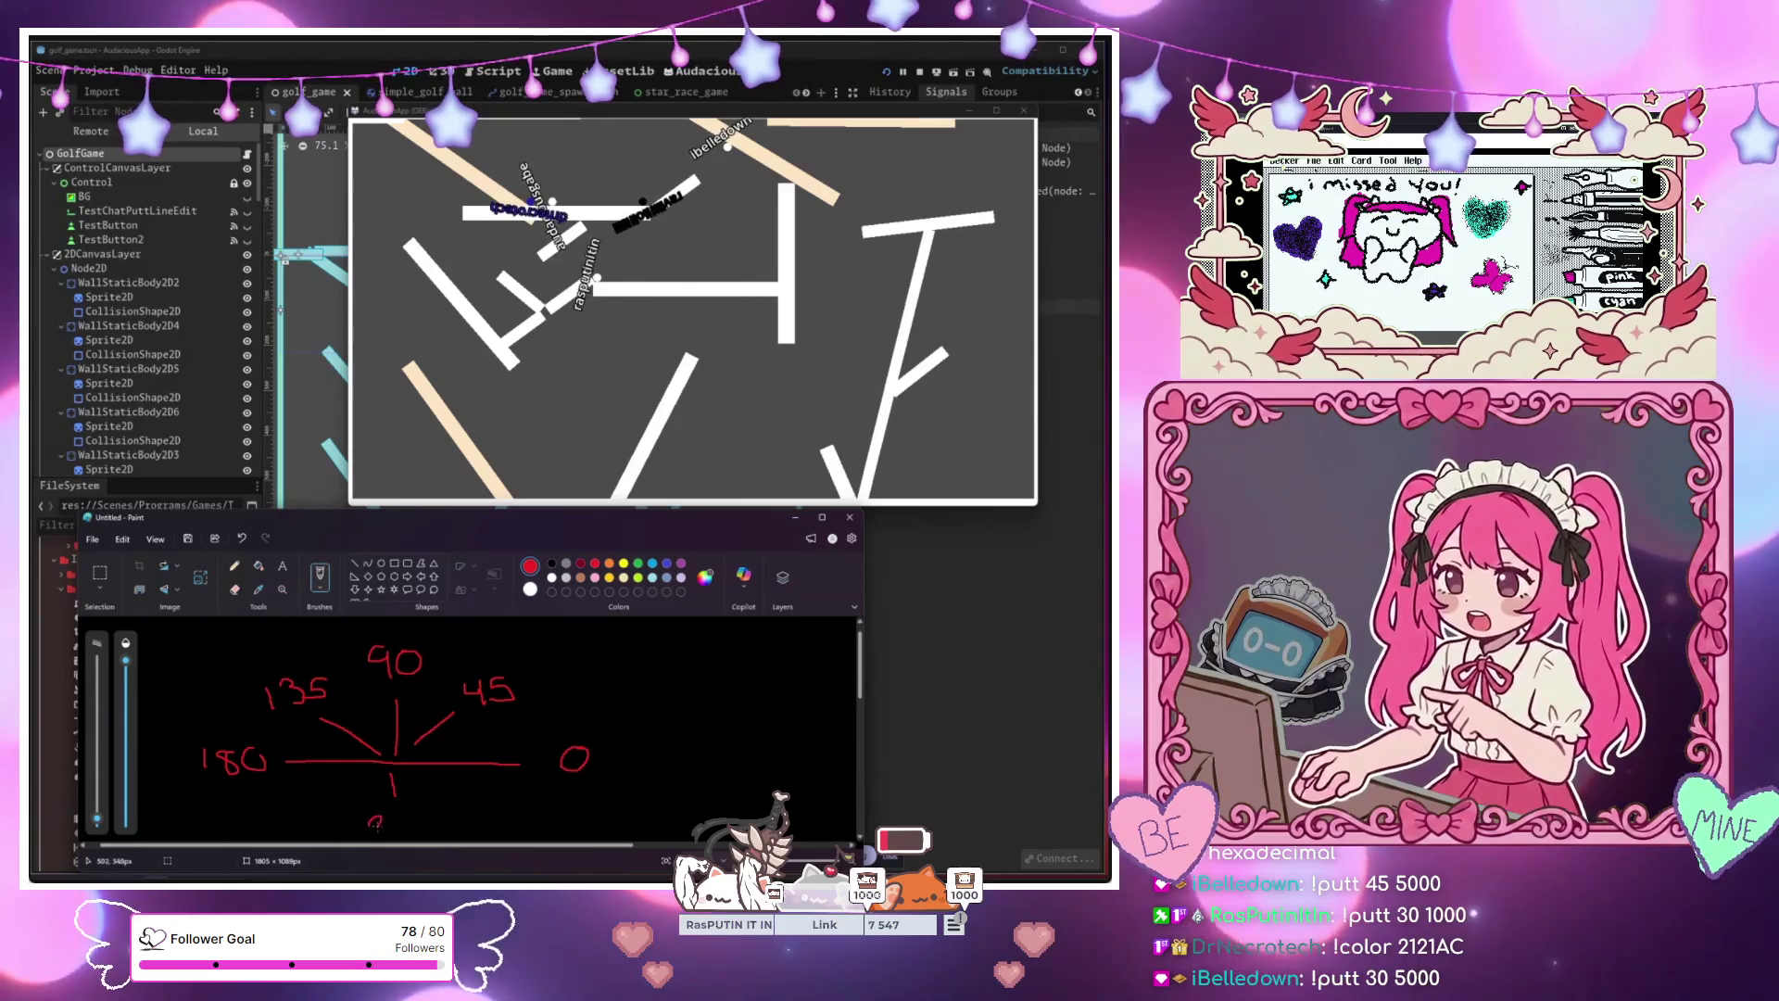
pyautogui.moveTo(434, 816); pyautogui.dragTo(432, 818)
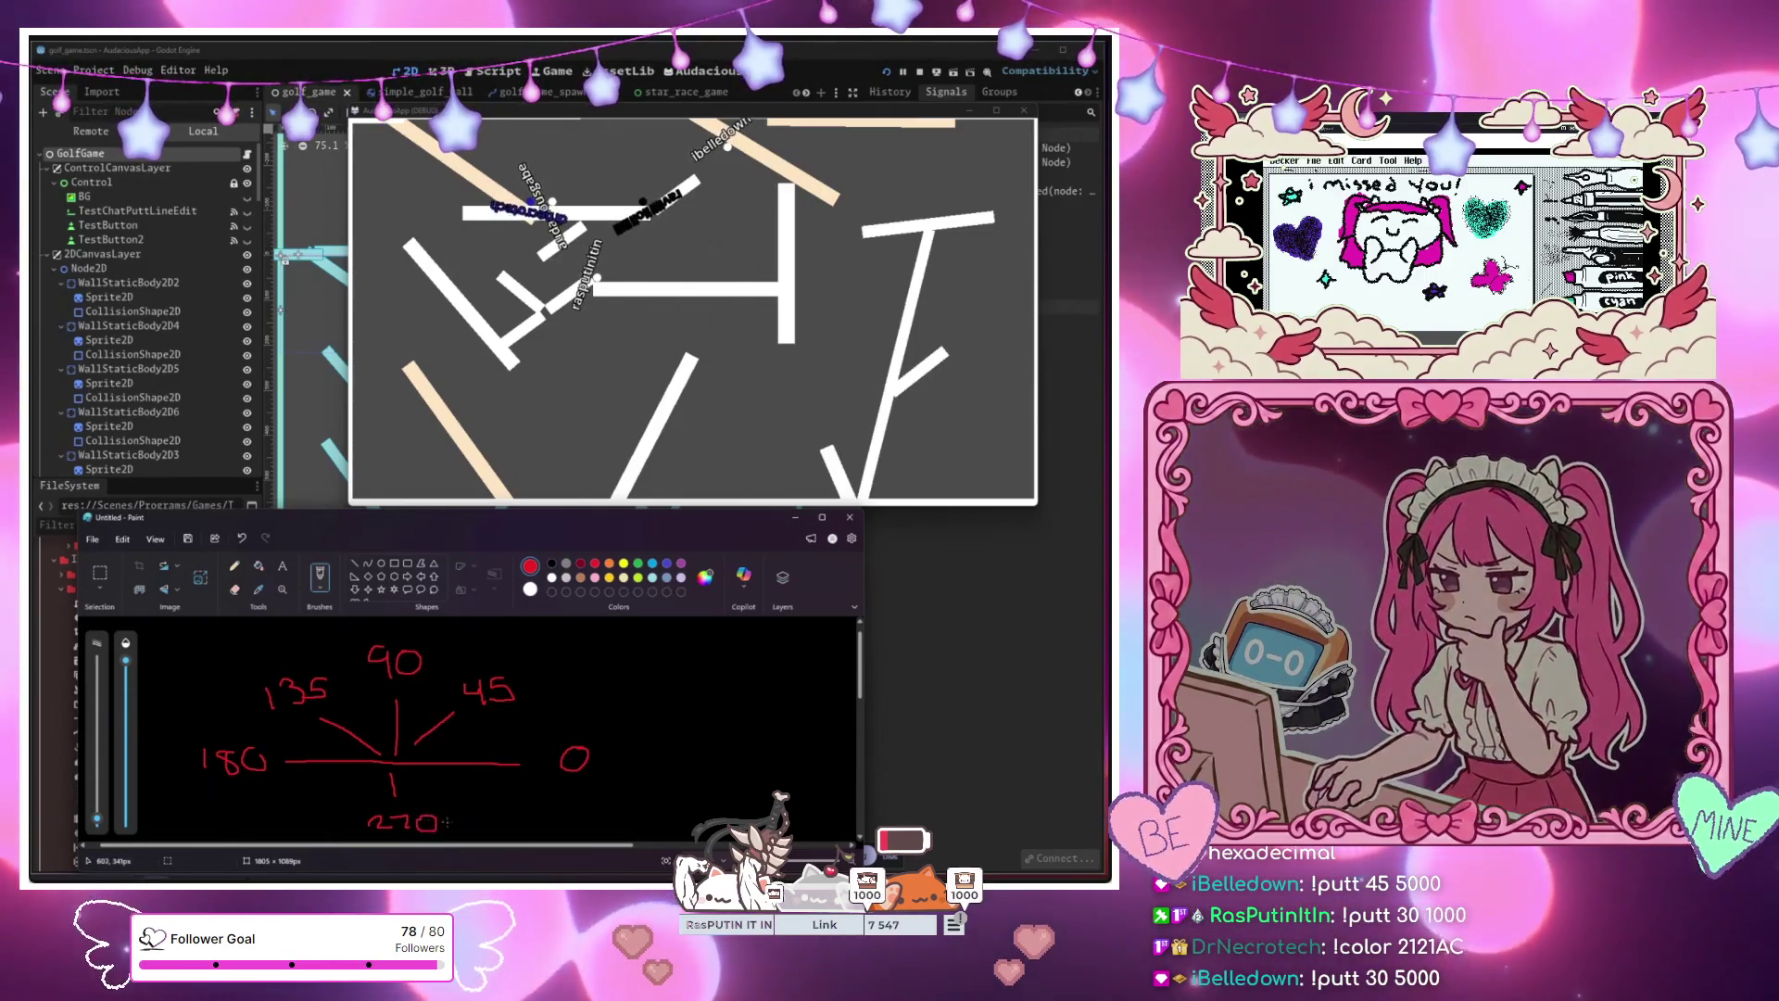
pyautogui.moveTo(412, 779)
pyautogui.mouseDown()
pyautogui.moveTo(534, 815)
pyautogui.moveTo(562, 799)
pyautogui.mouseUp()
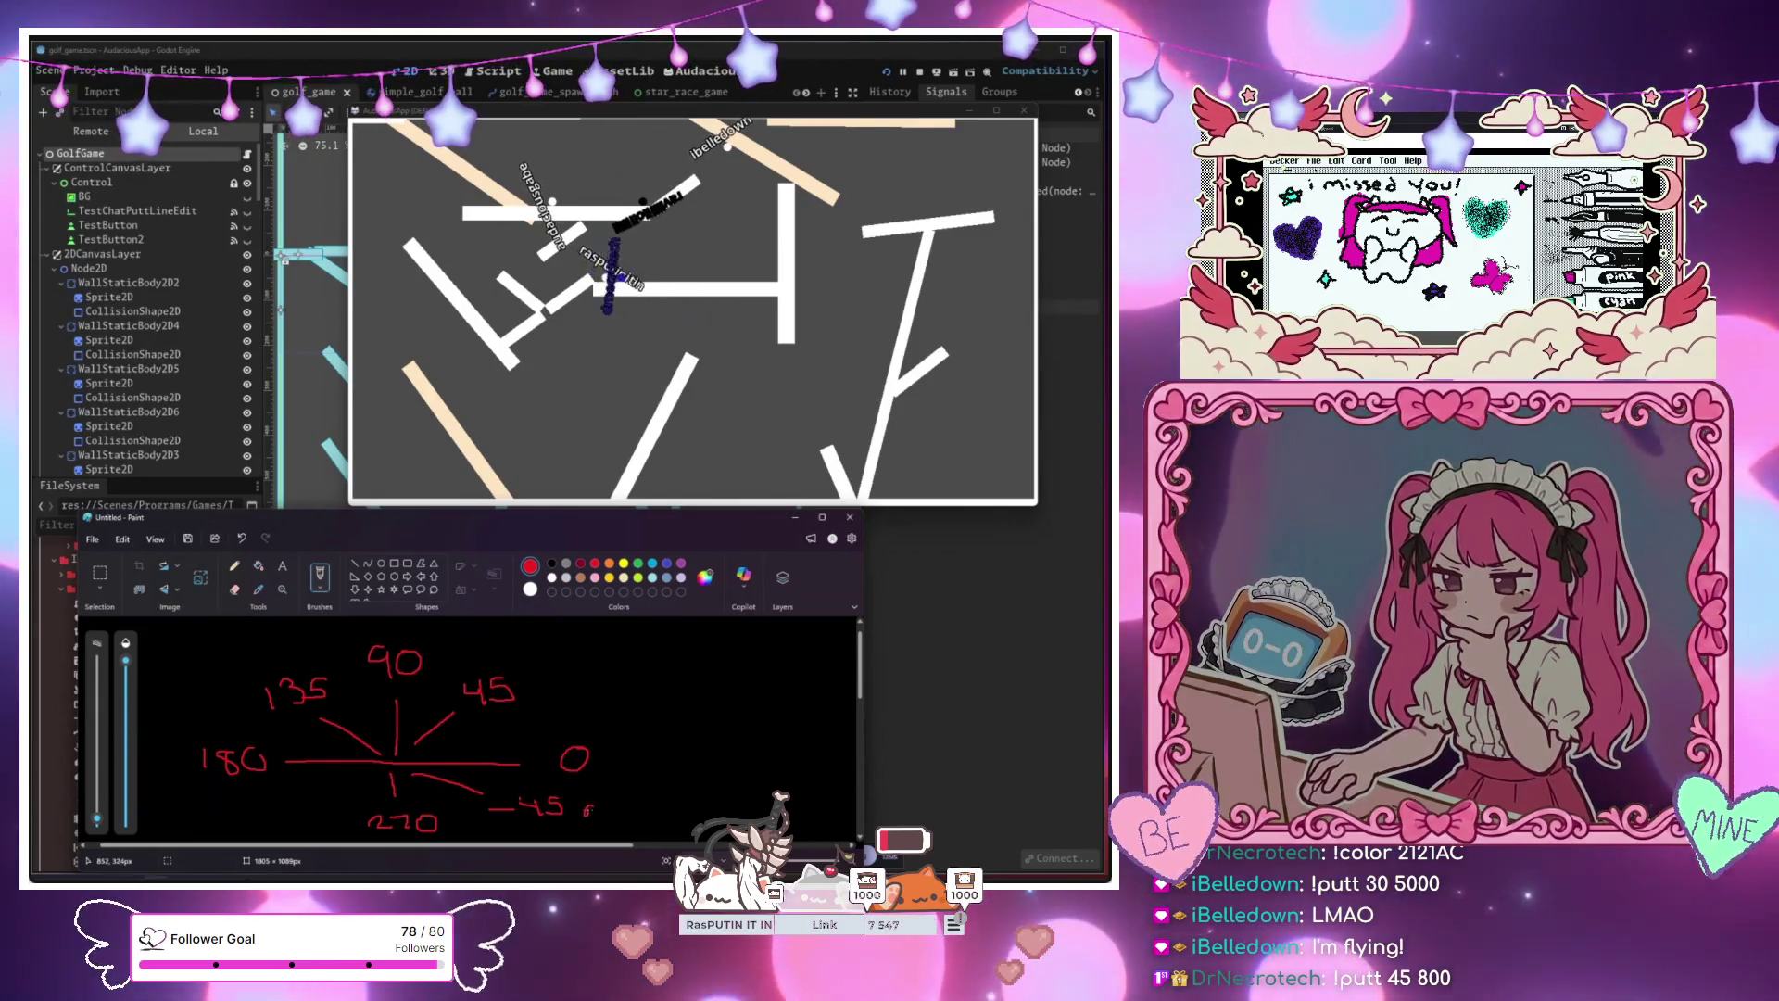
pyautogui.moveTo(601, 815); pyautogui.dragTo(612, 803)
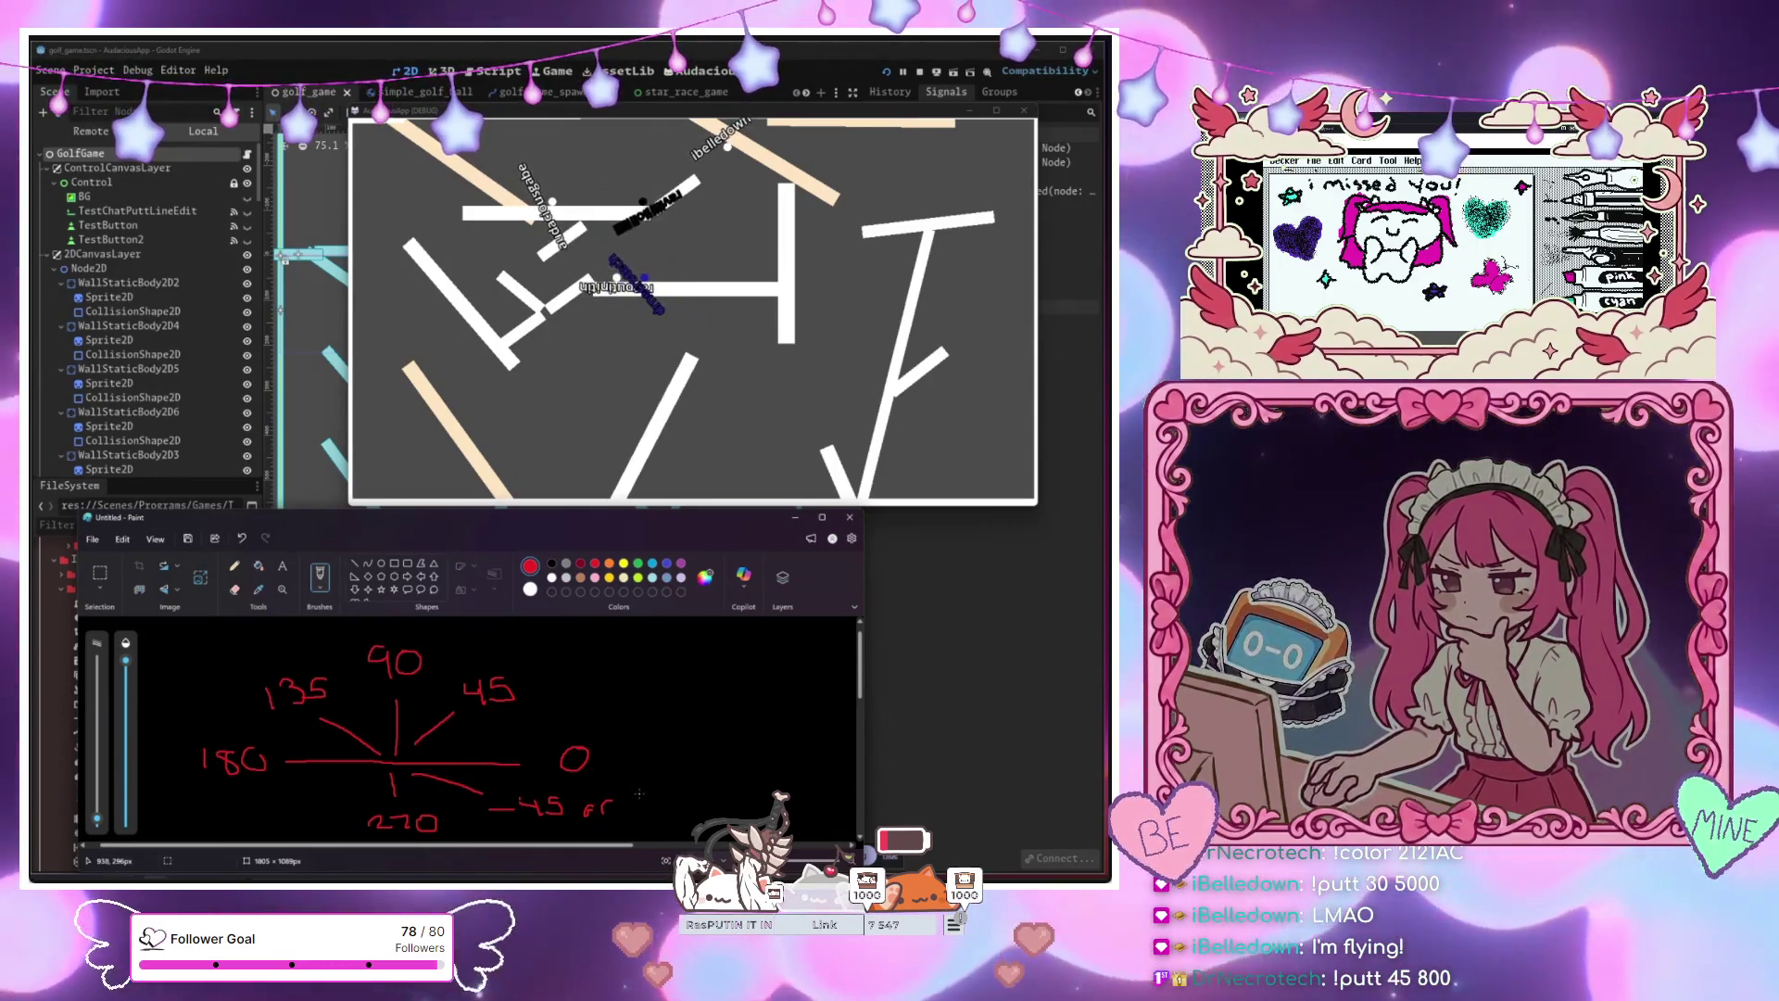
pyautogui.moveTo(641, 787)
pyautogui.mouseDown()
pyautogui.moveTo(643, 807)
pyautogui.moveTo(679, 807)
pyautogui.mouseUp()
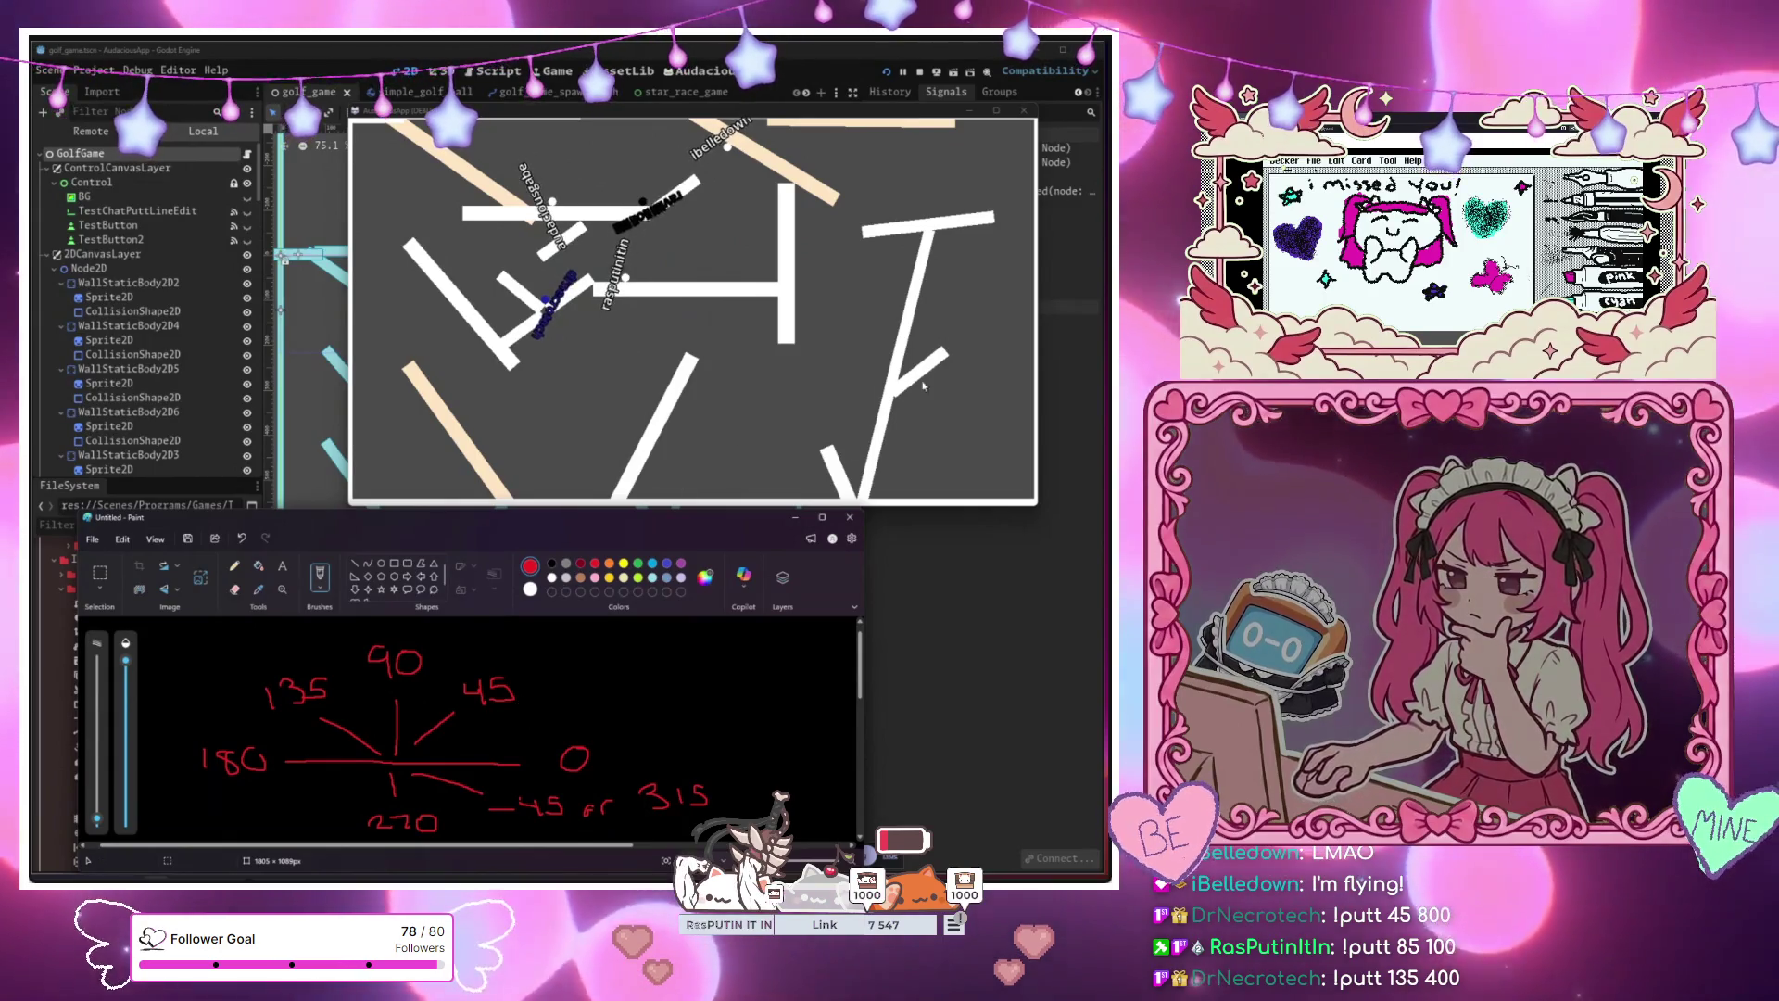
pyautogui.click(947, 340)
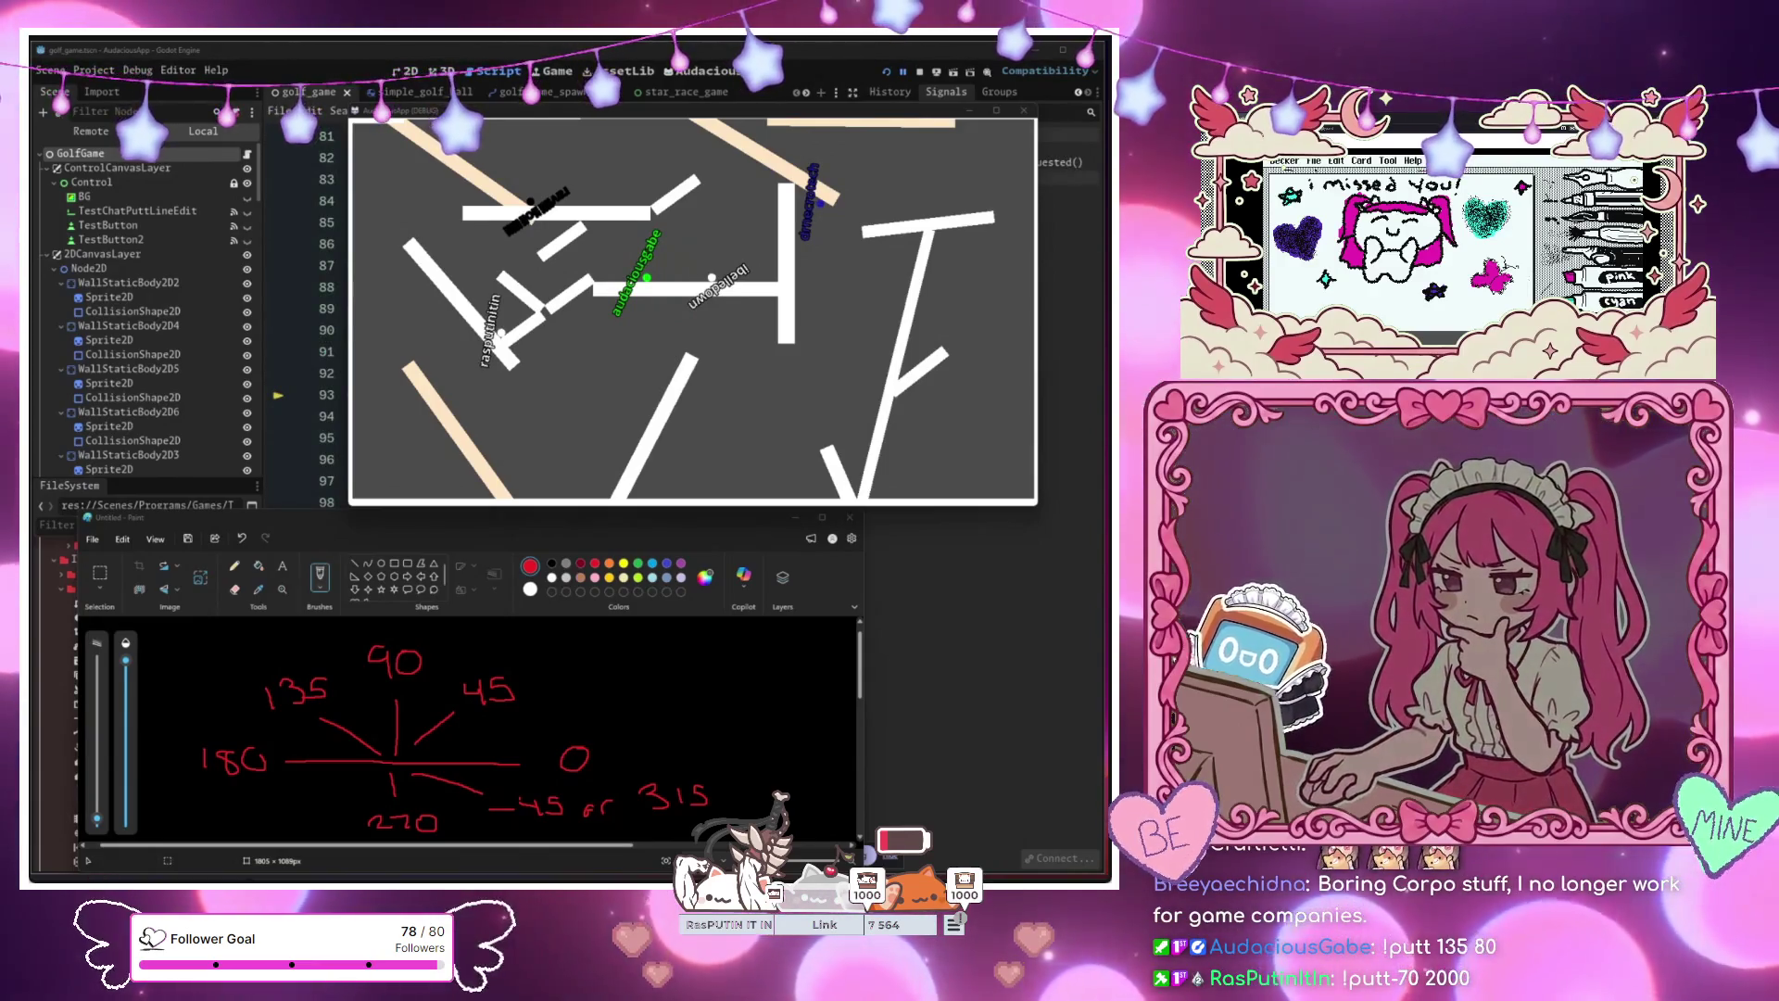
# - Bring up the debugger's 'Out of bounds get index 2' error and stack trace
pyautogui.hotkey('alt', 'Tab')
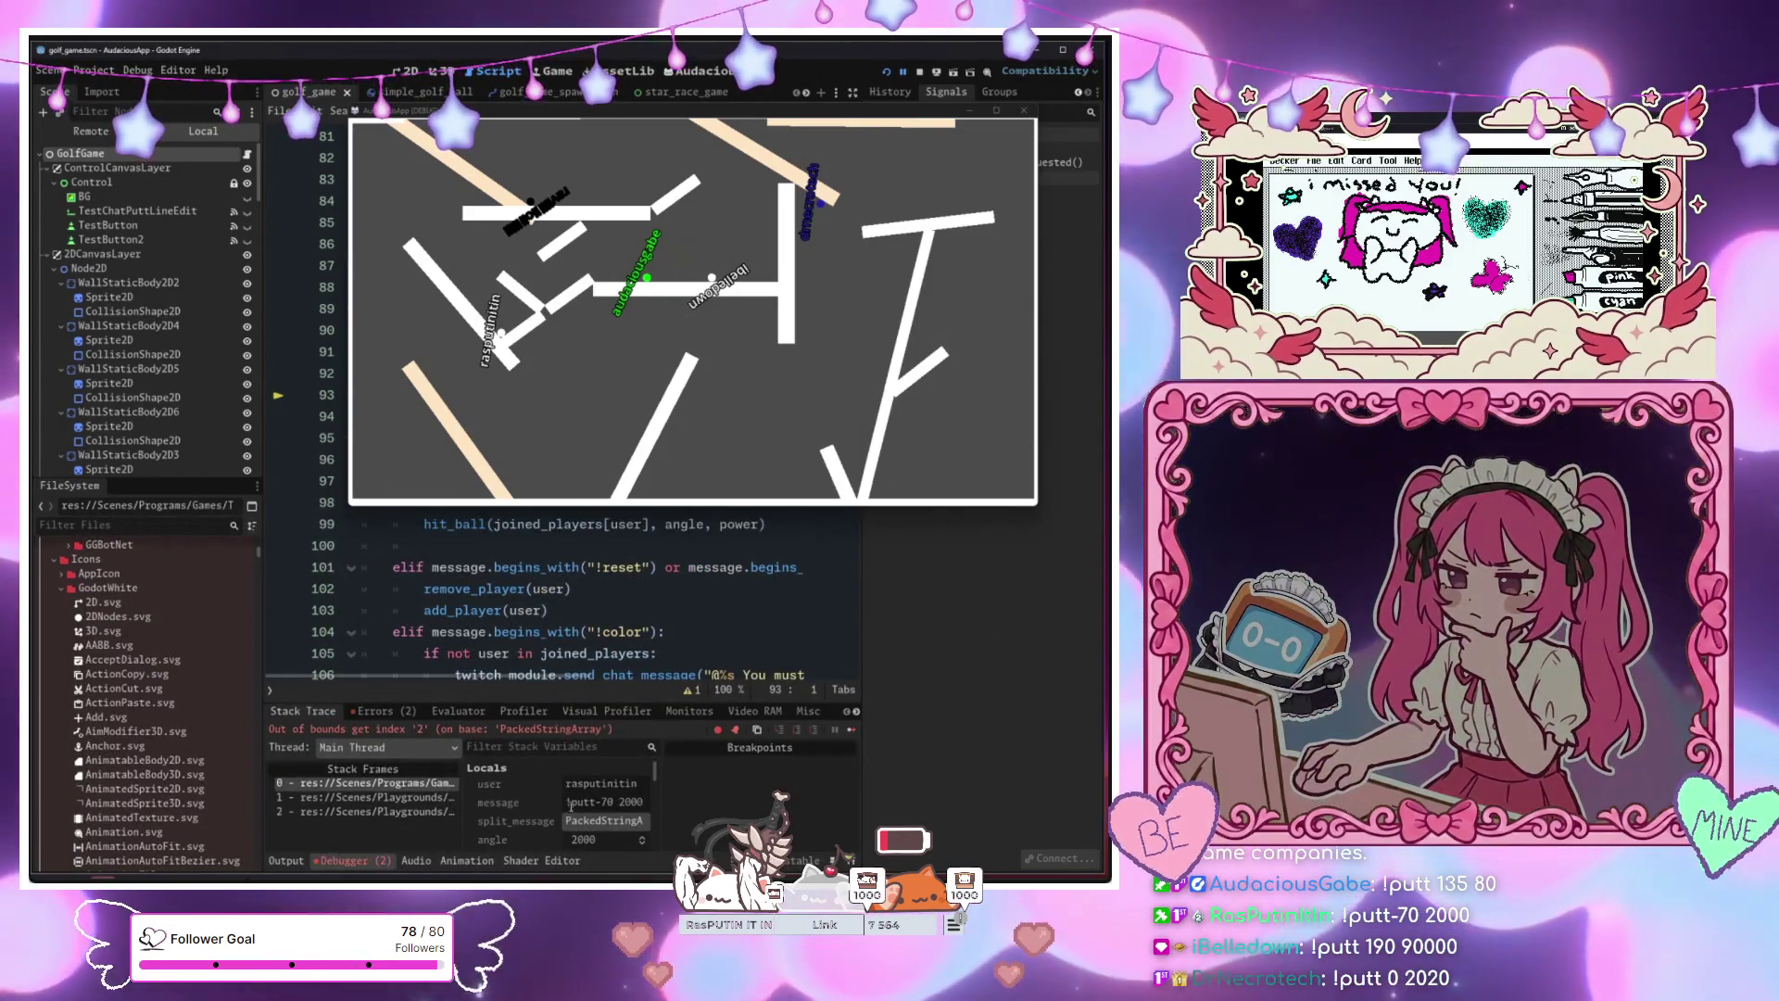
# - Resume the paused game after the error and move its window below the script
pyautogui.doubleClick(607, 803)
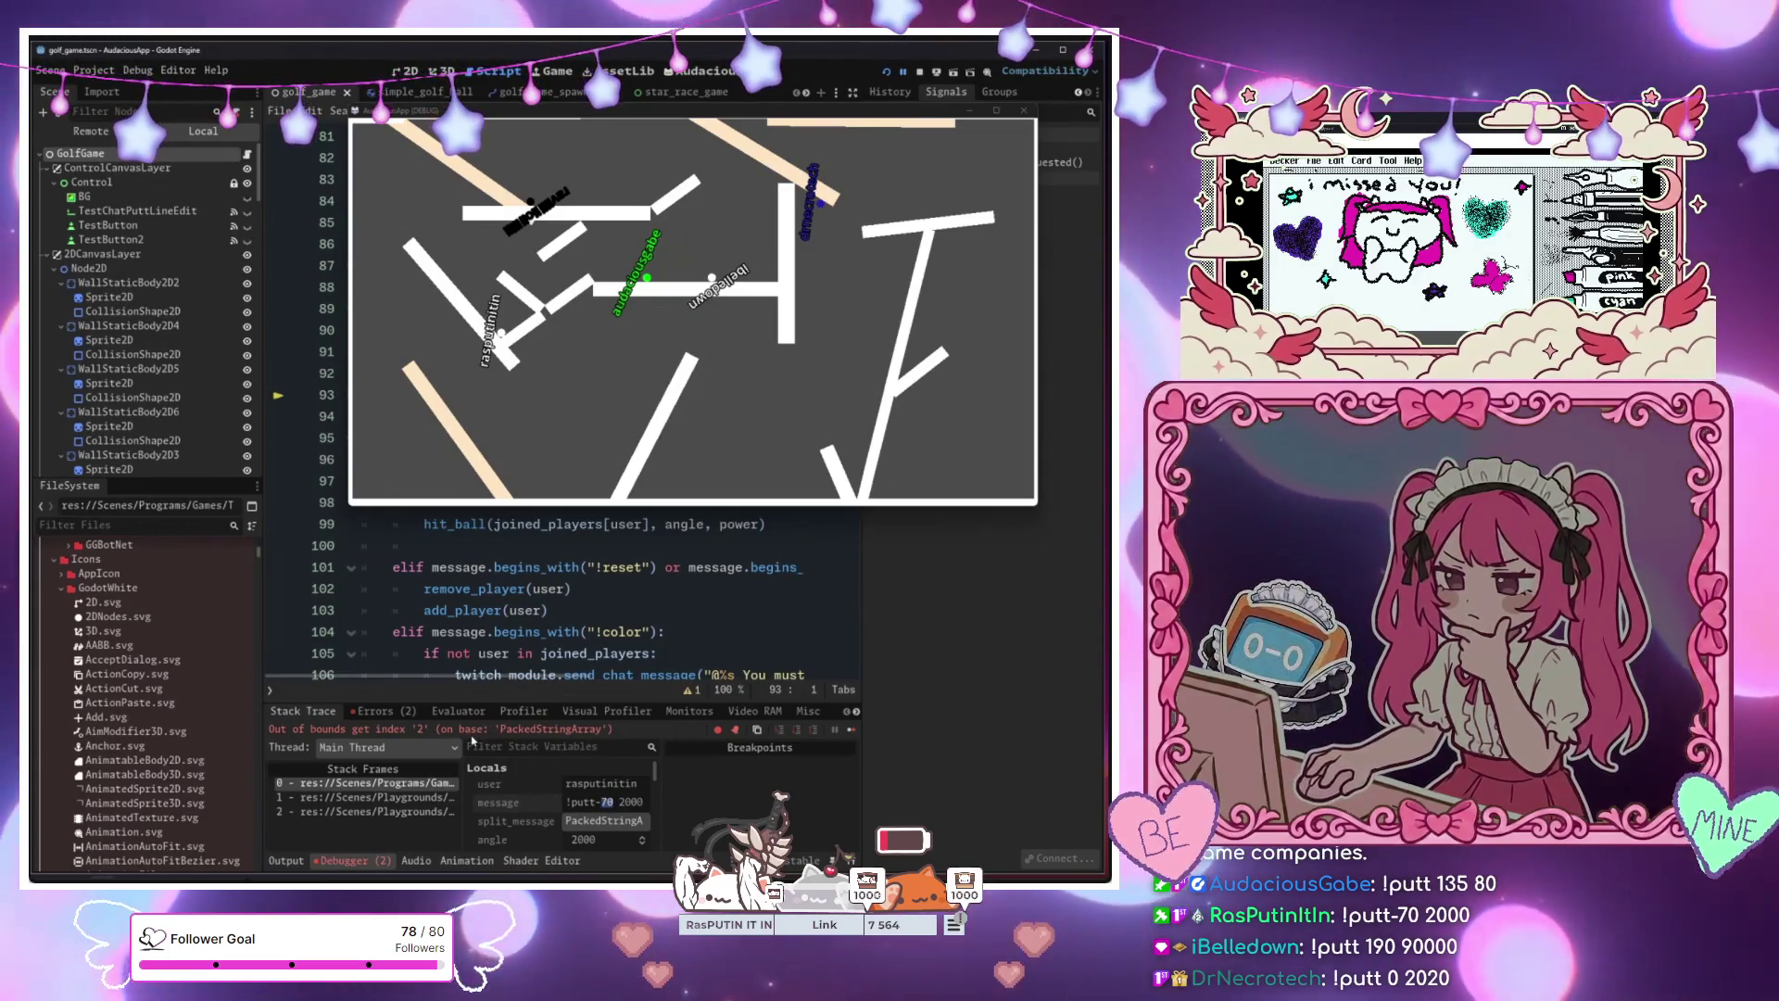
pyautogui.click(823, 730)
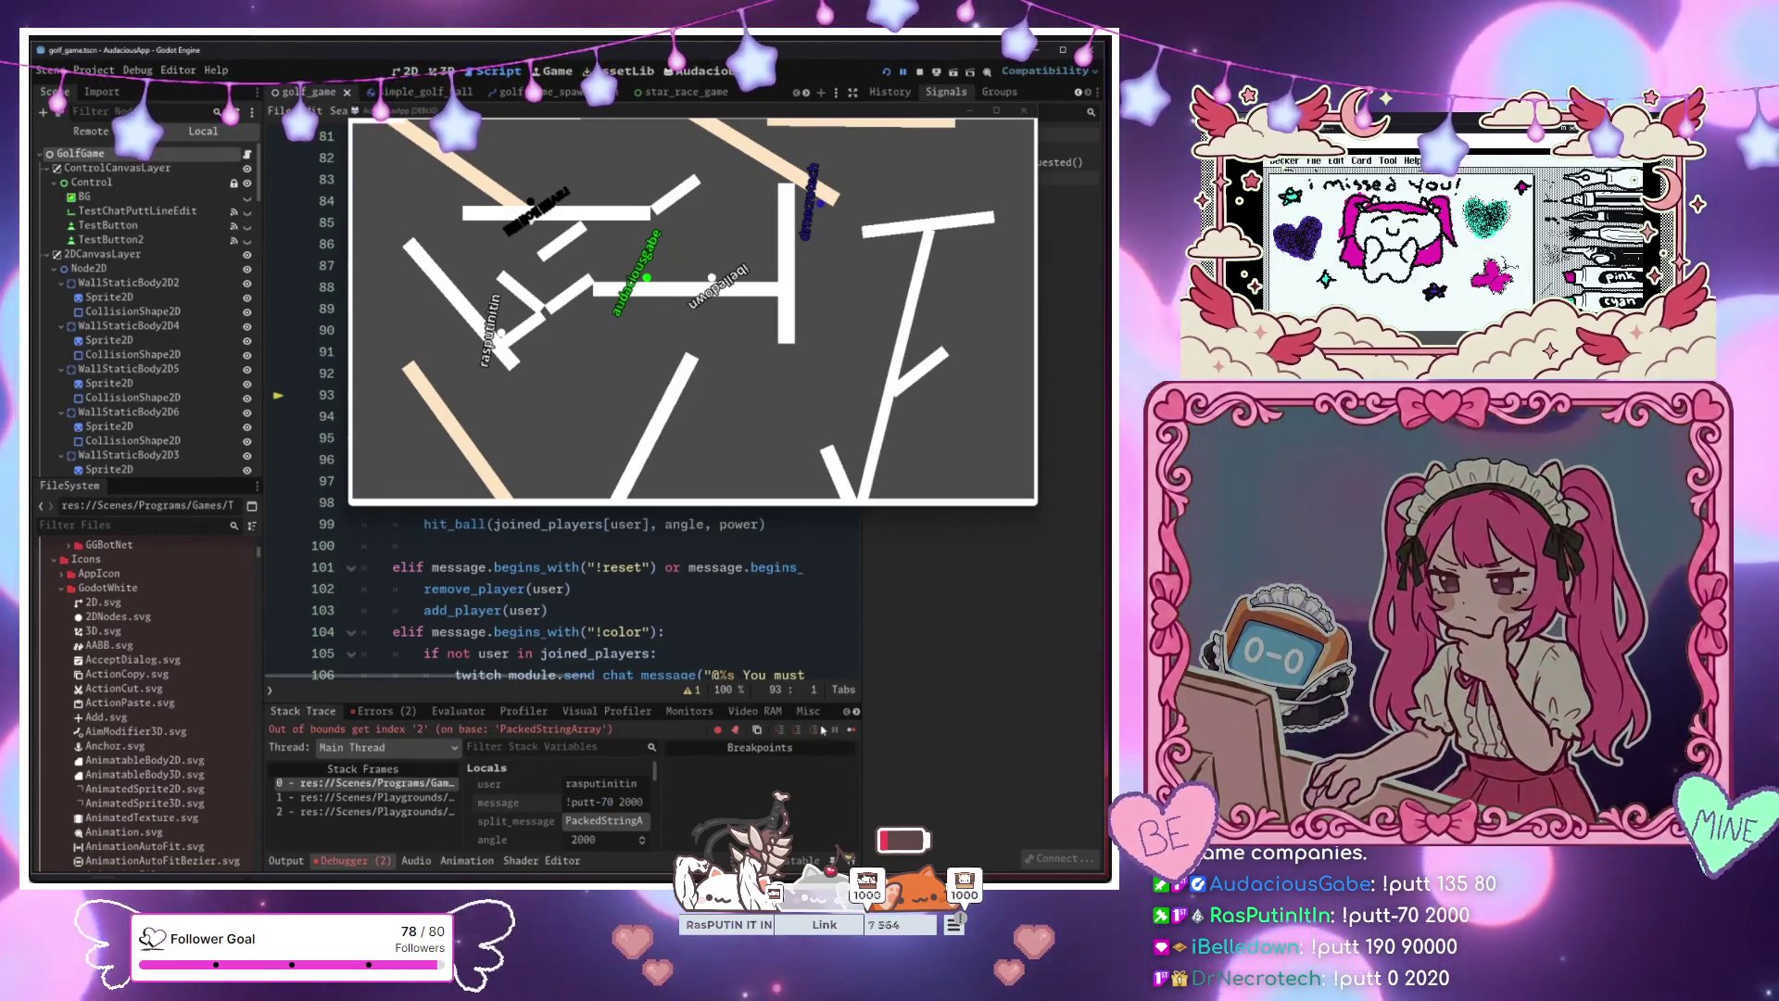
pyautogui.click(851, 731)
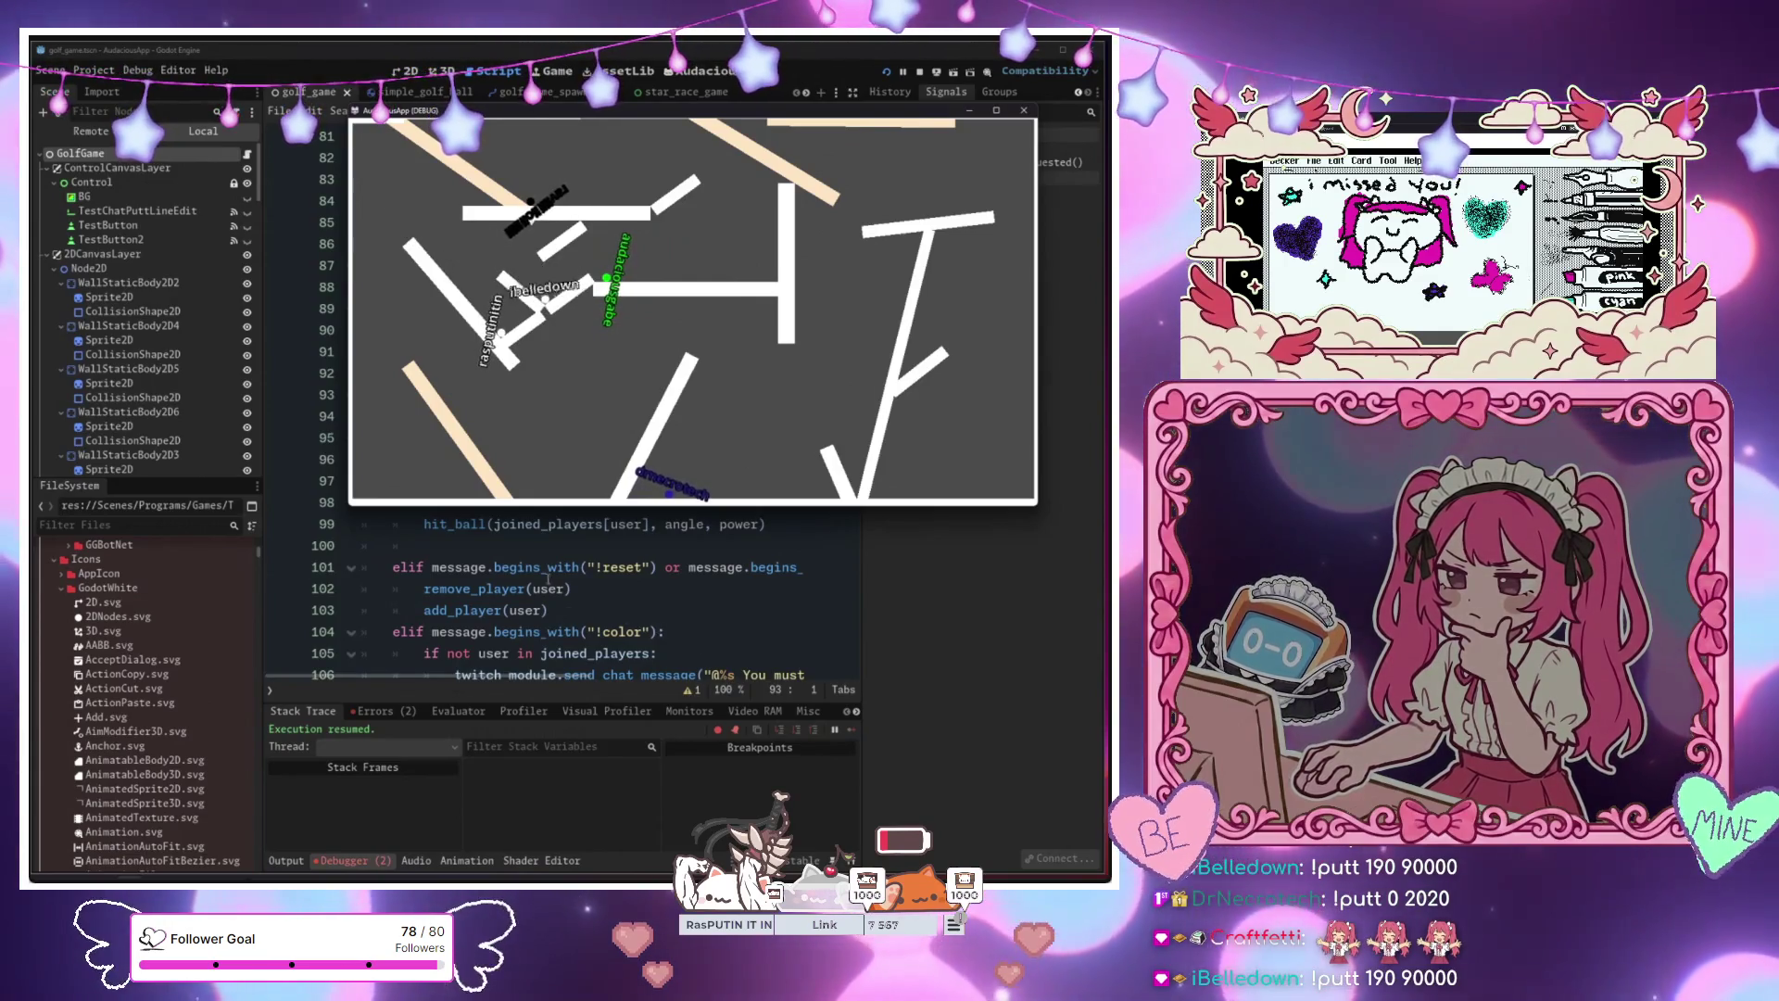
pyautogui.moveTo(658, 111); pyautogui.dragTo(515, 474)
# - Find the !putt branch and select the split_message declaration on line 83
pyautogui.scroll(-11, 536, 350)
pyautogui.scroll(5, 535, 351)
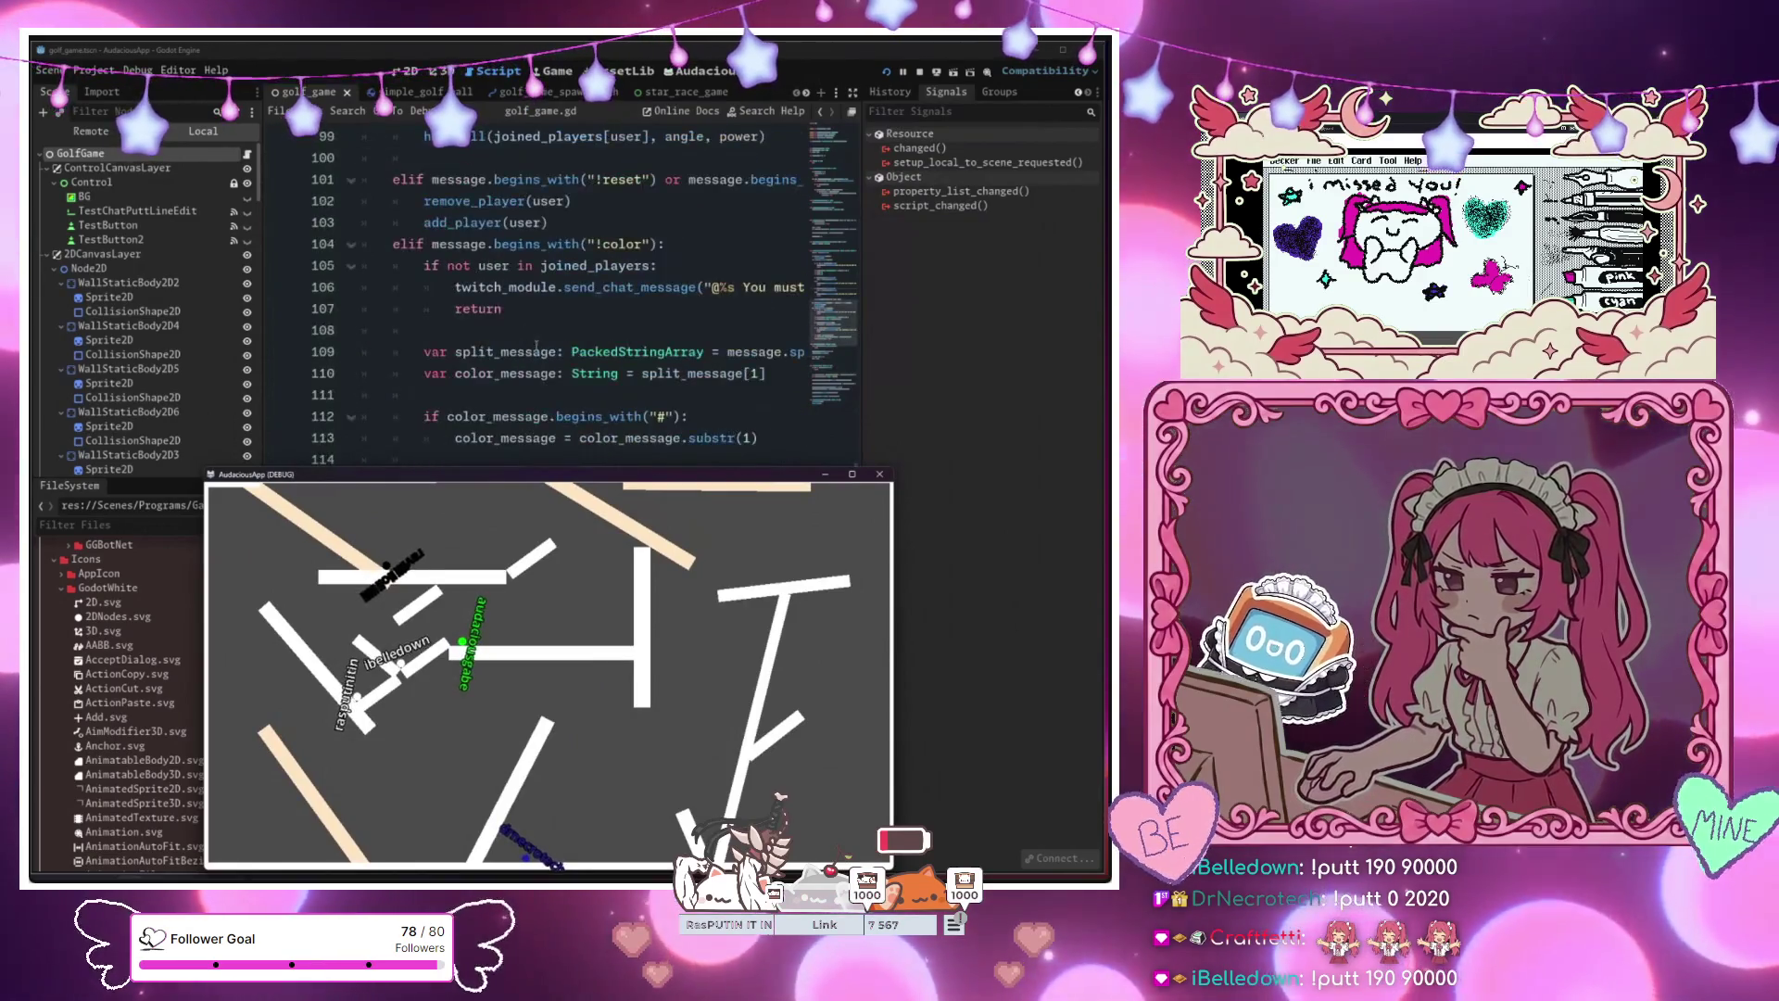
pyautogui.scroll(3, 651, 310)
pyautogui.scroll(-11, 652, 311)
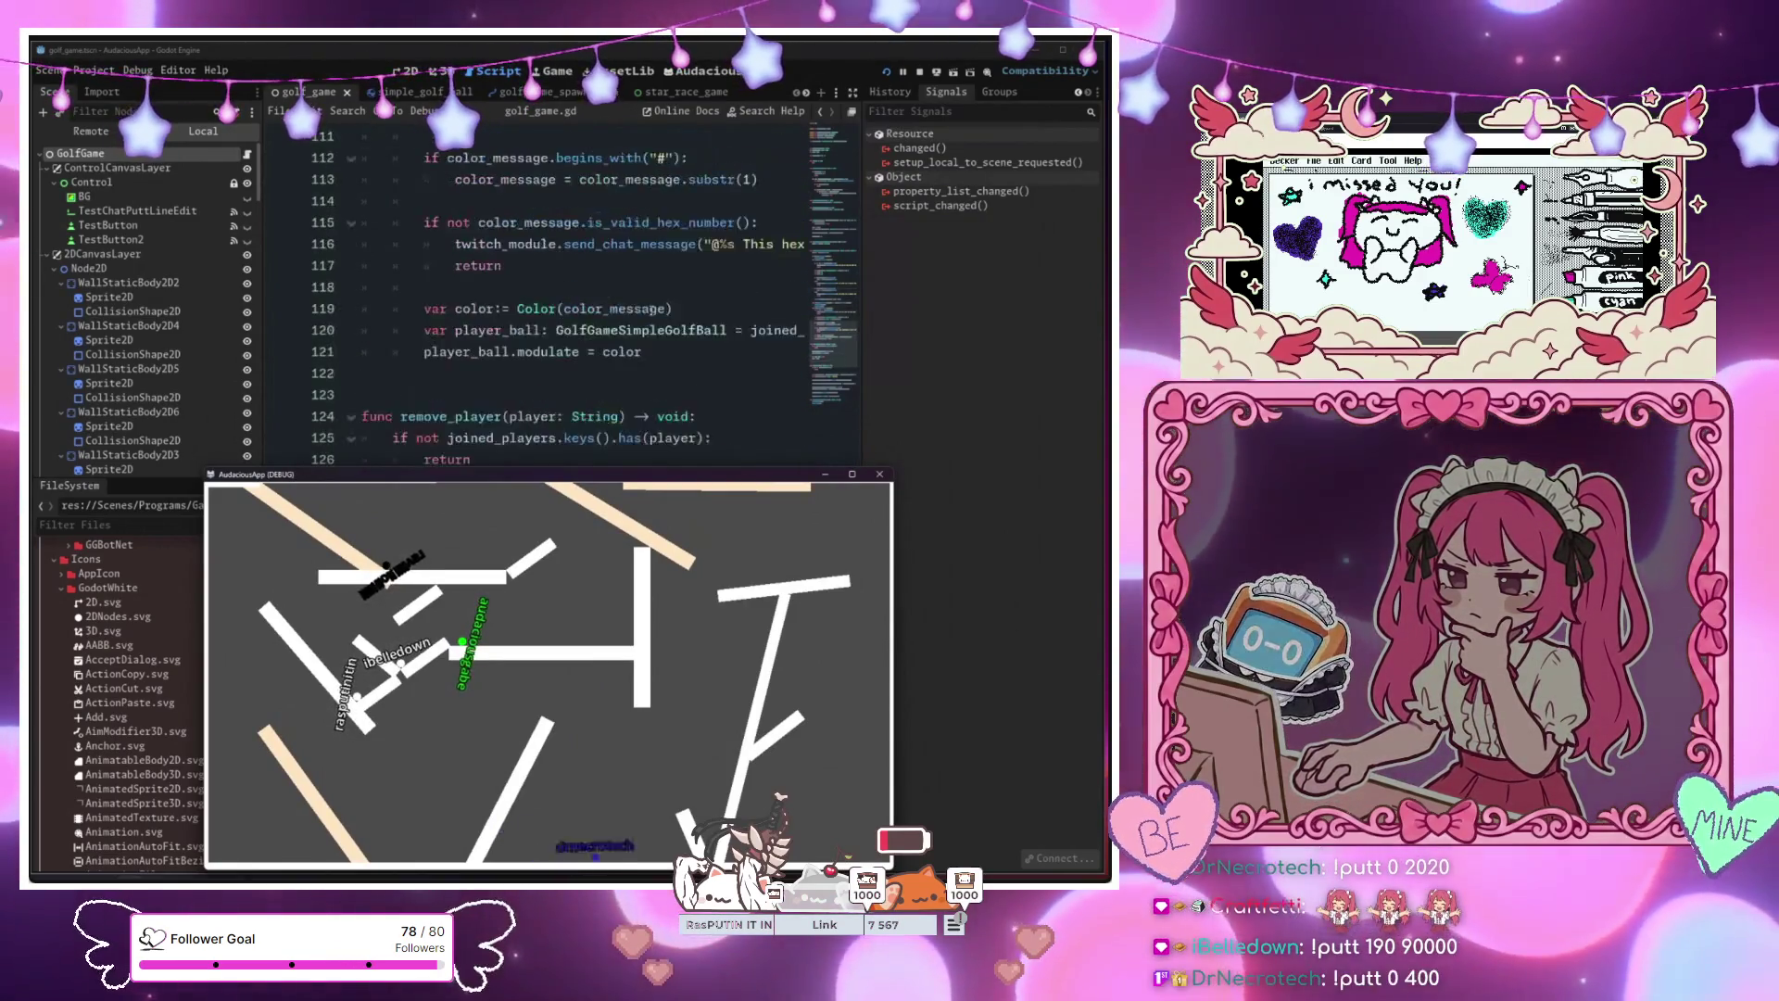
pyautogui.scroll(-4, 651, 310)
pyautogui.scroll(13, 650, 325)
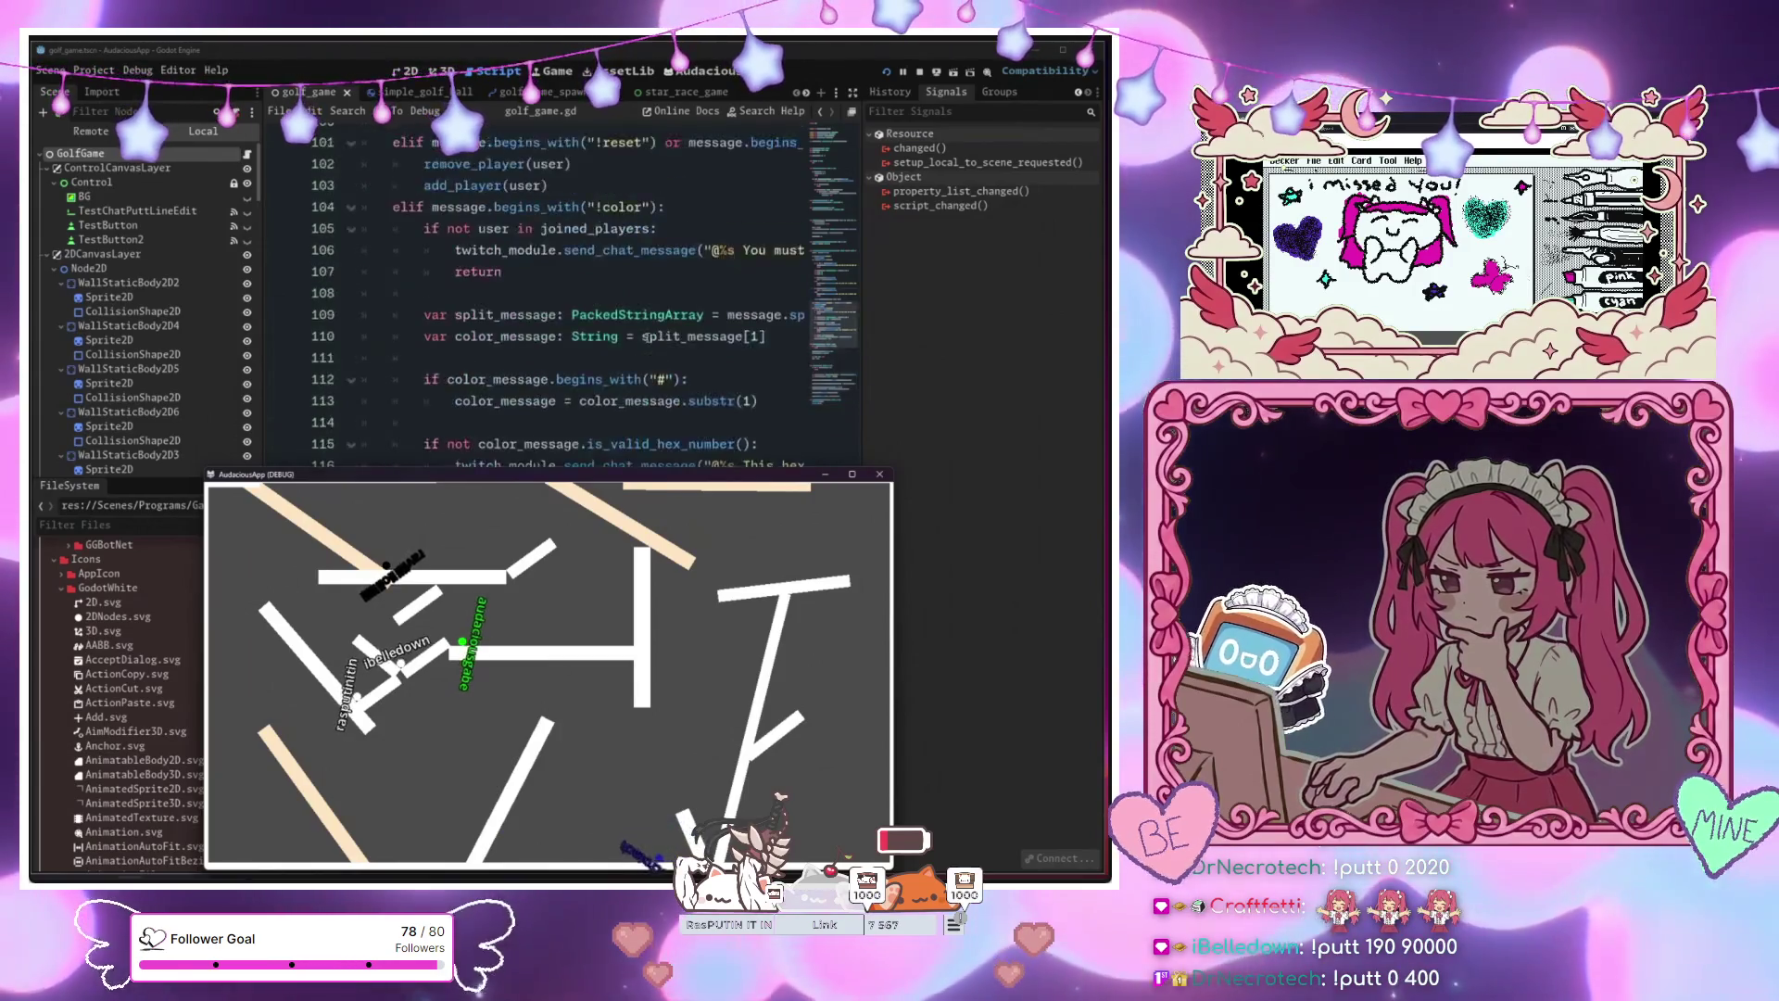
pyautogui.scroll(8, 646, 336)
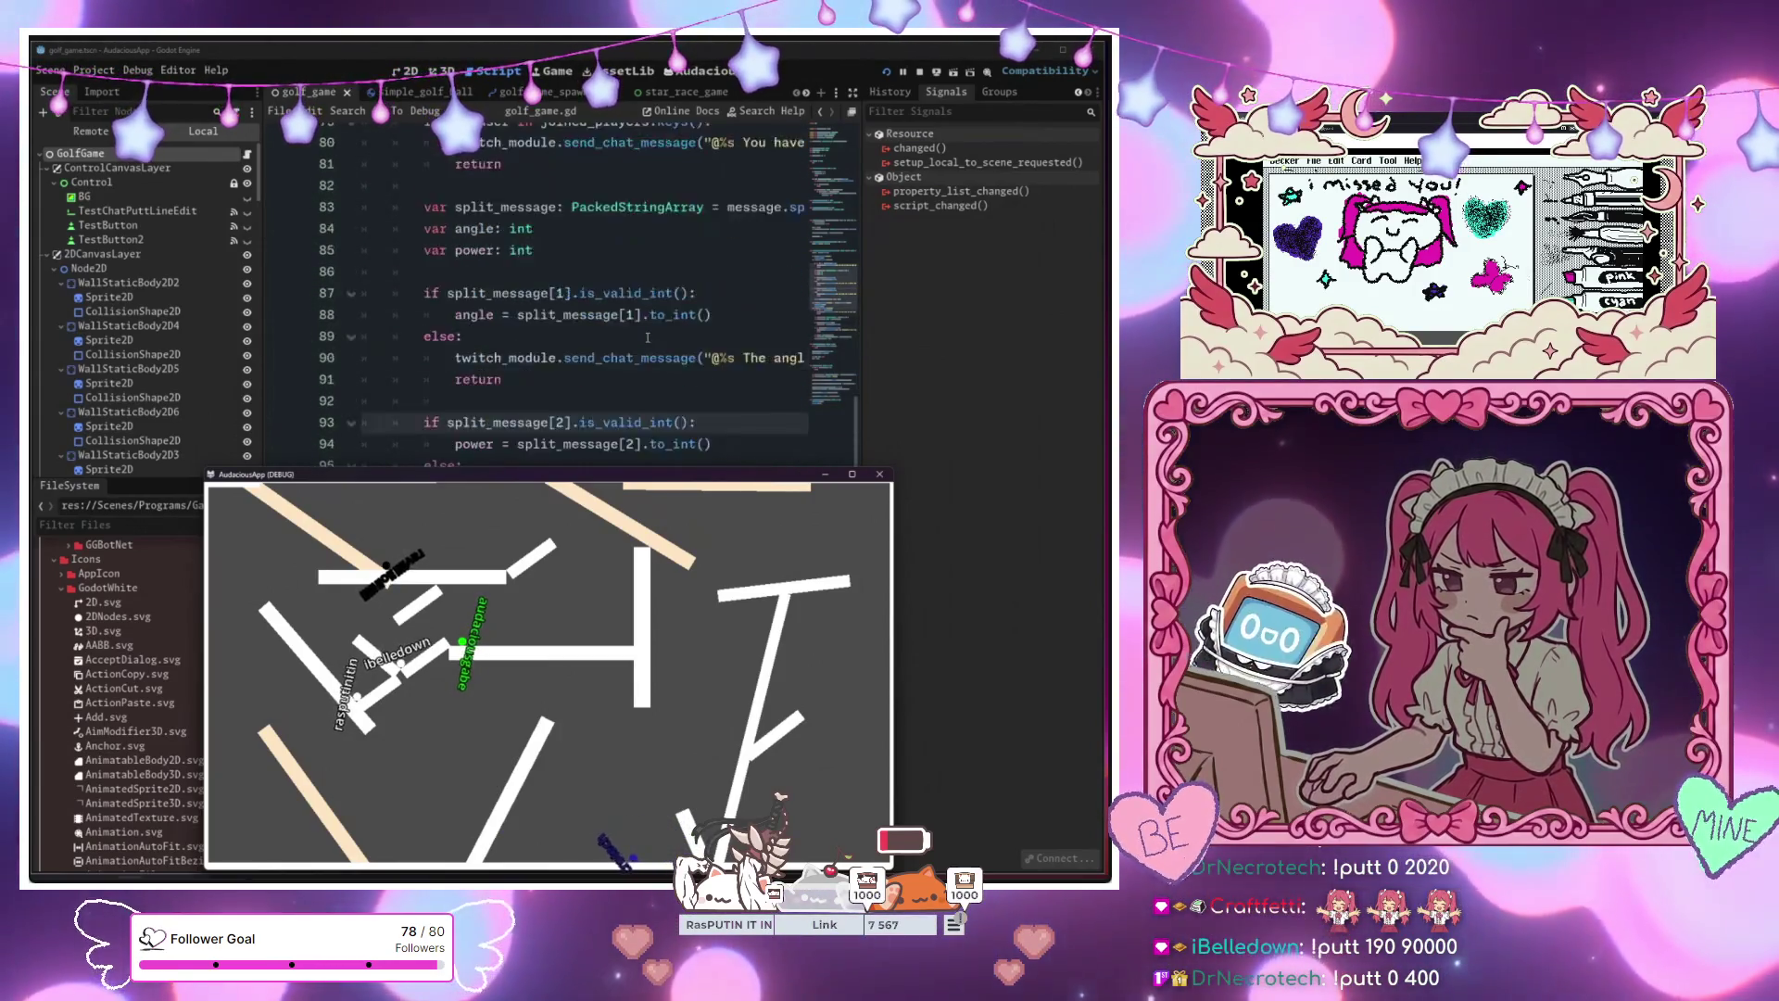
pyautogui.click(647, 335)
pyautogui.click(536, 267)
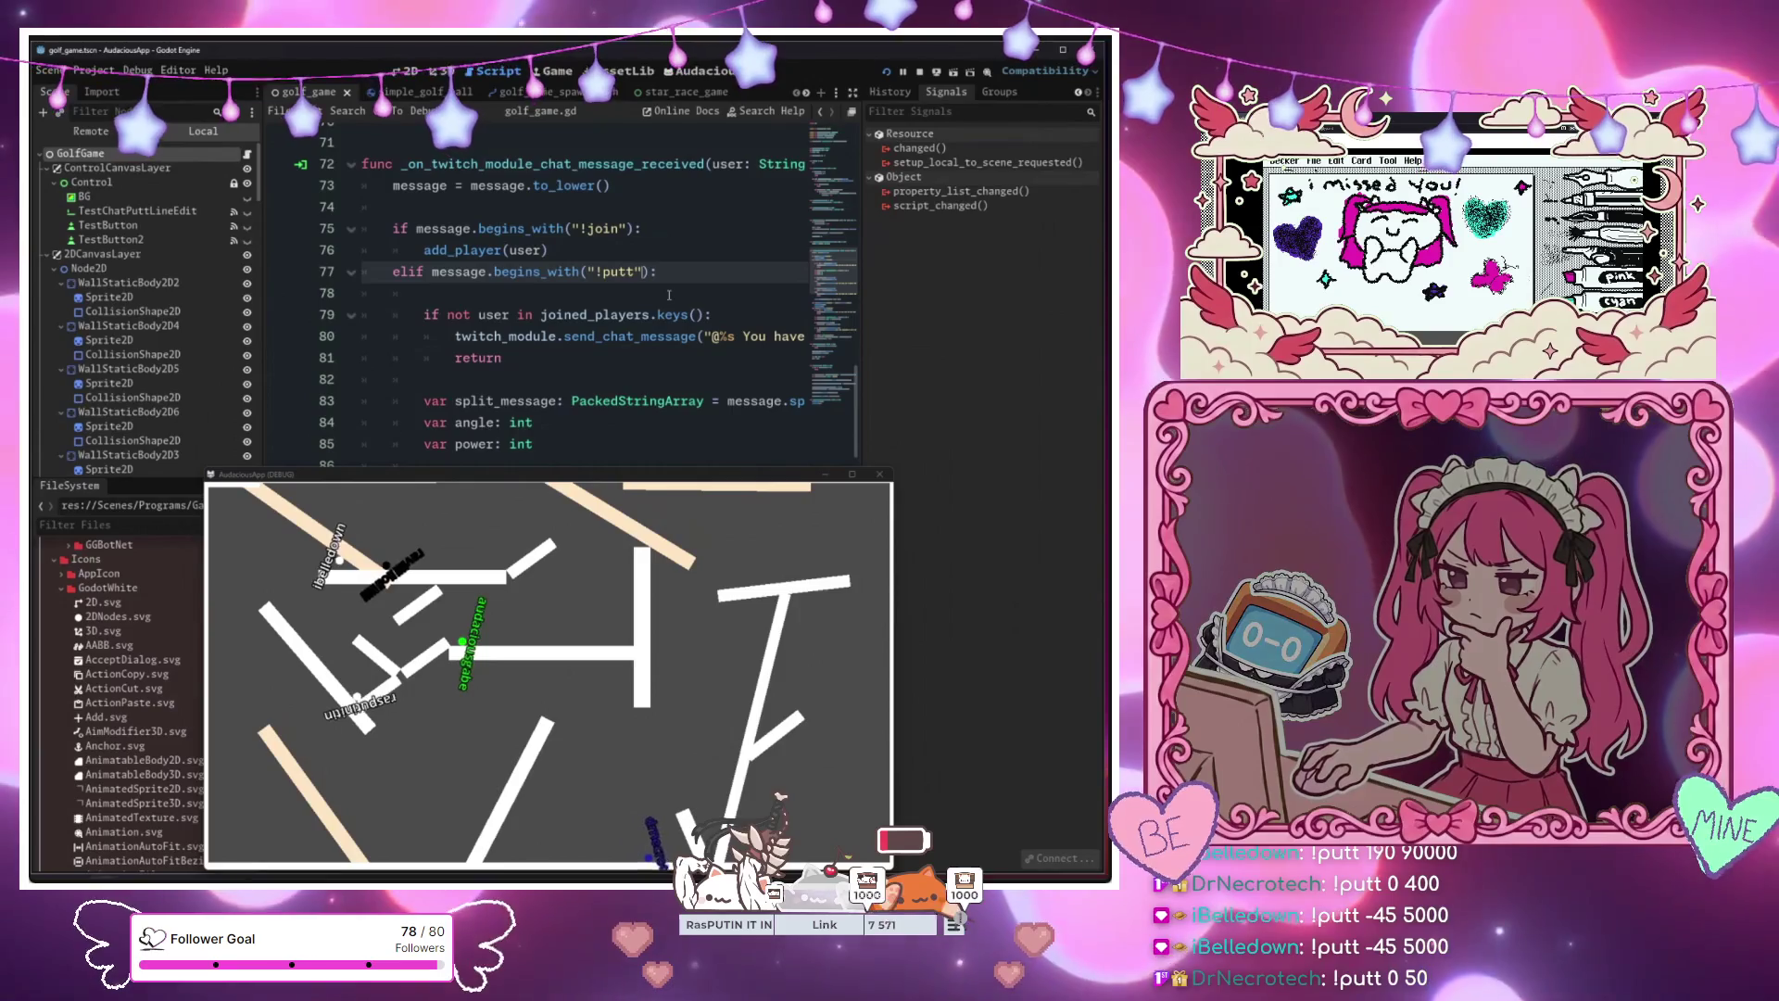
pyautogui.press('End')
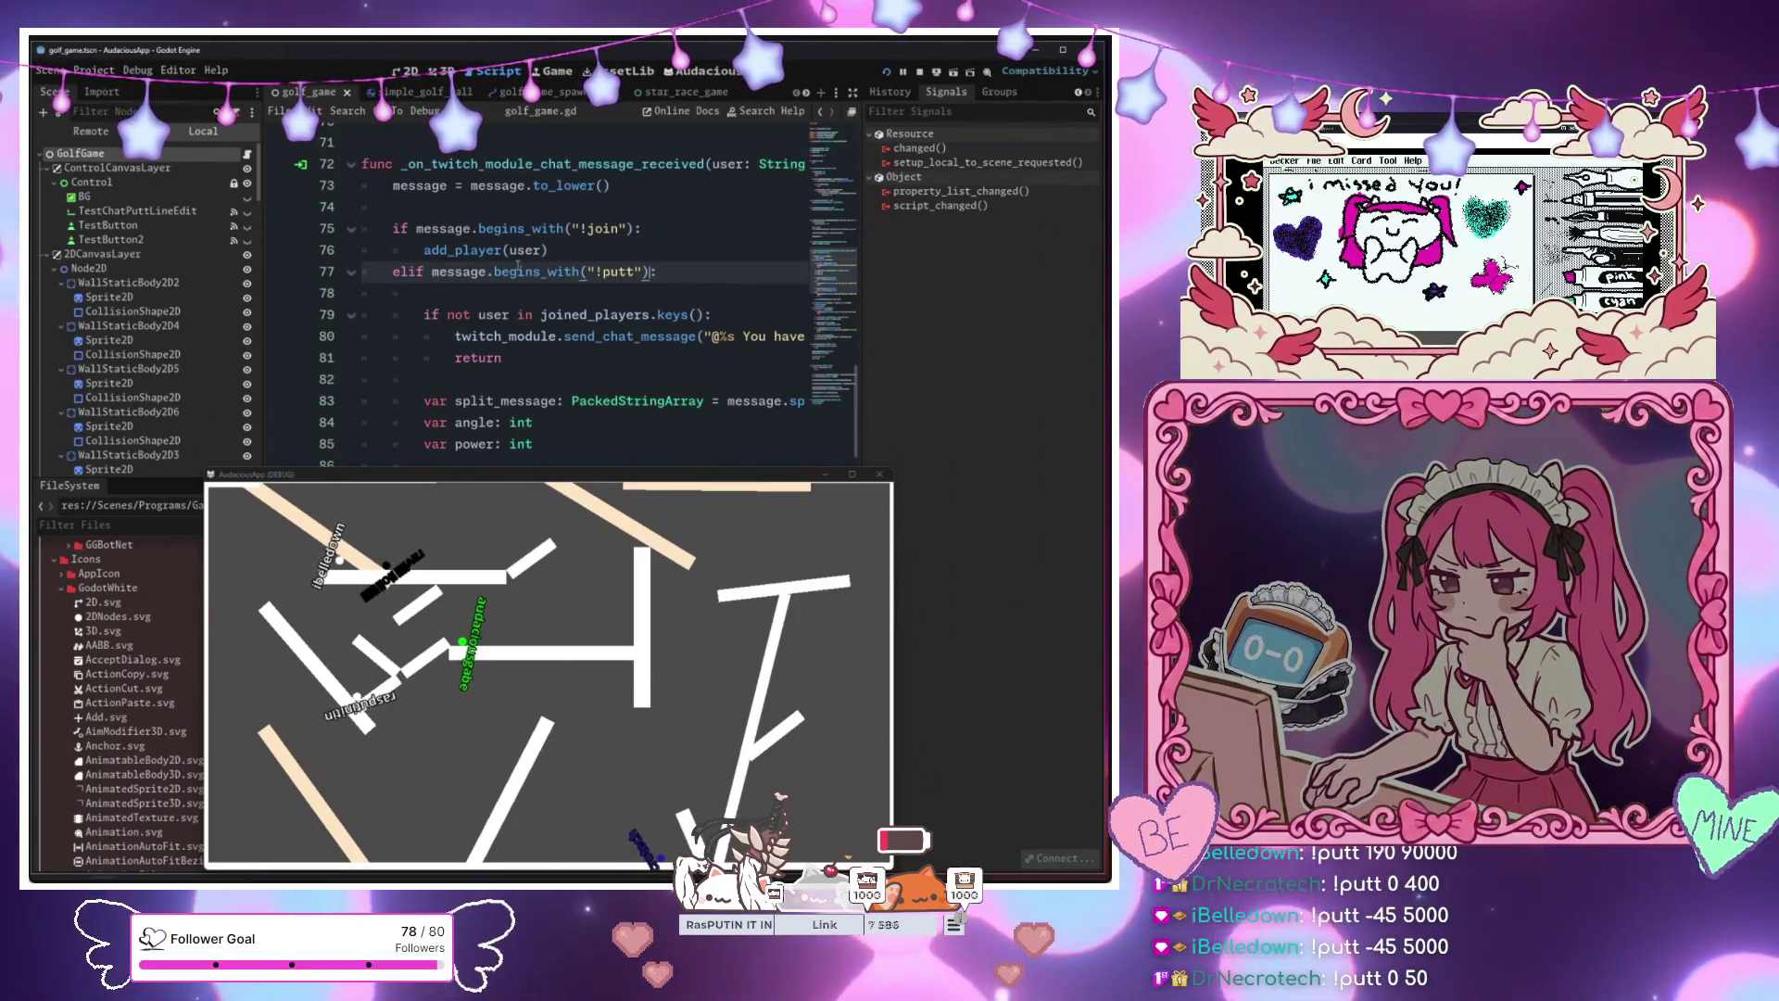
pyautogui.scroll(-2, 678, 235)
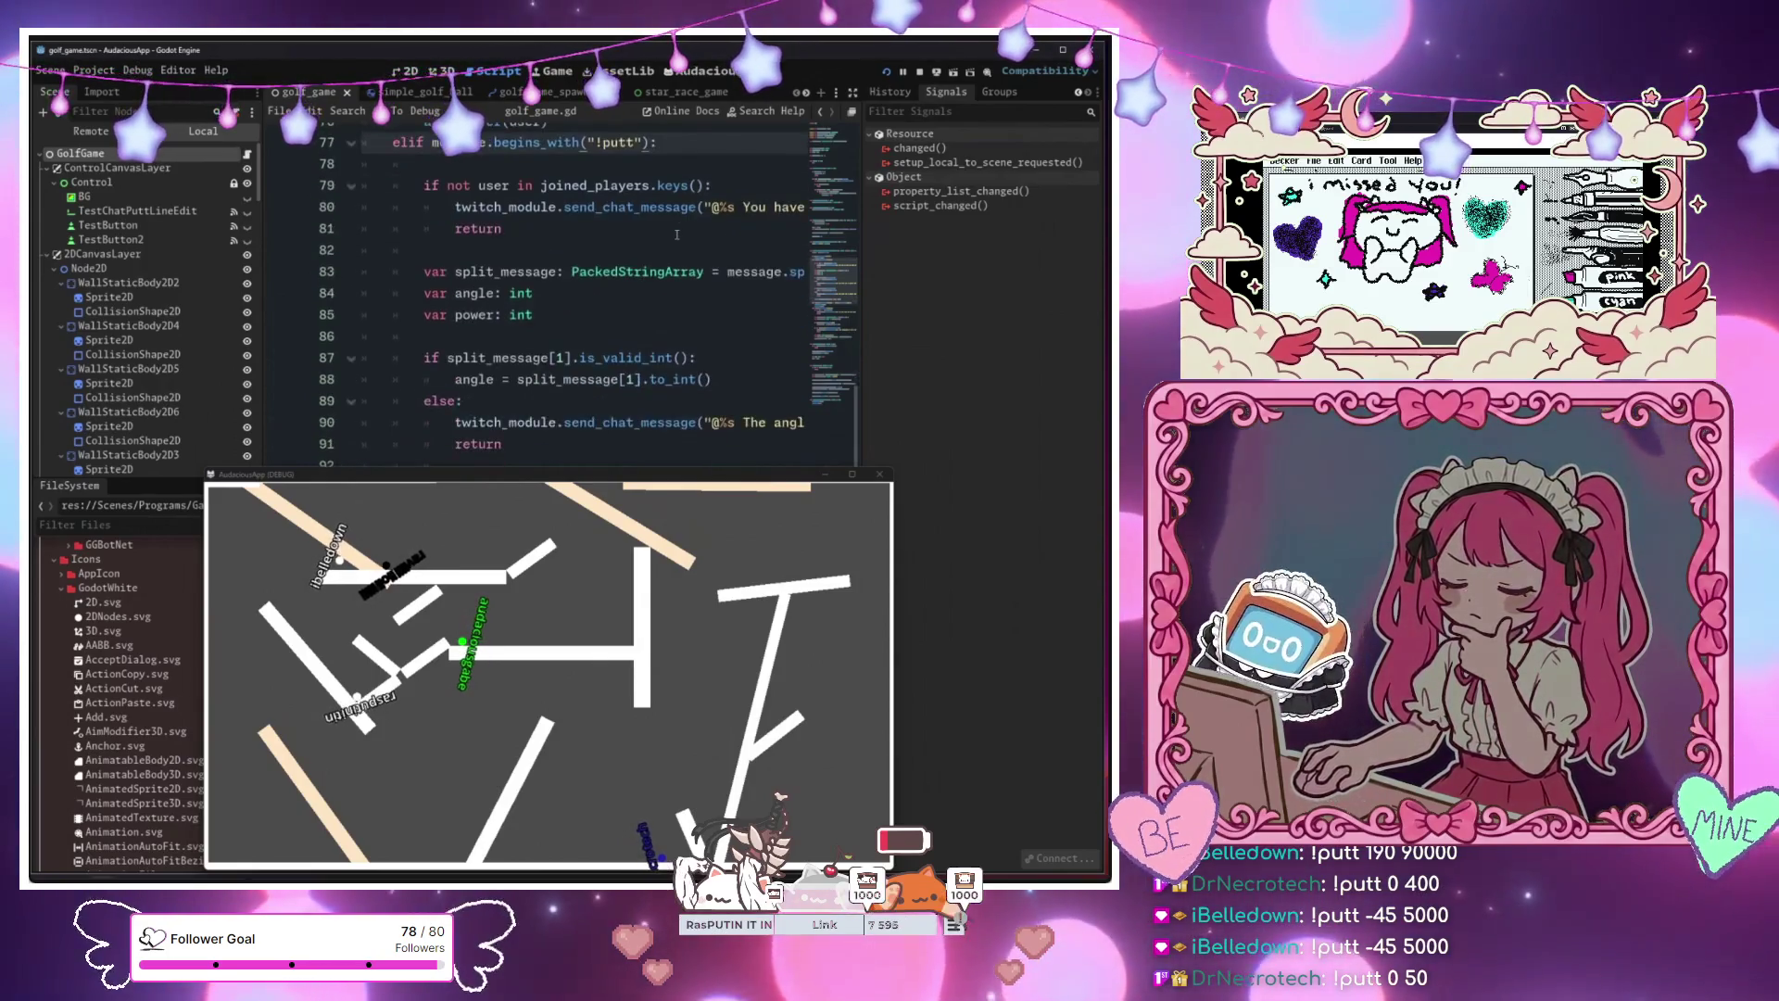
pyautogui.tripleClick(556, 271)
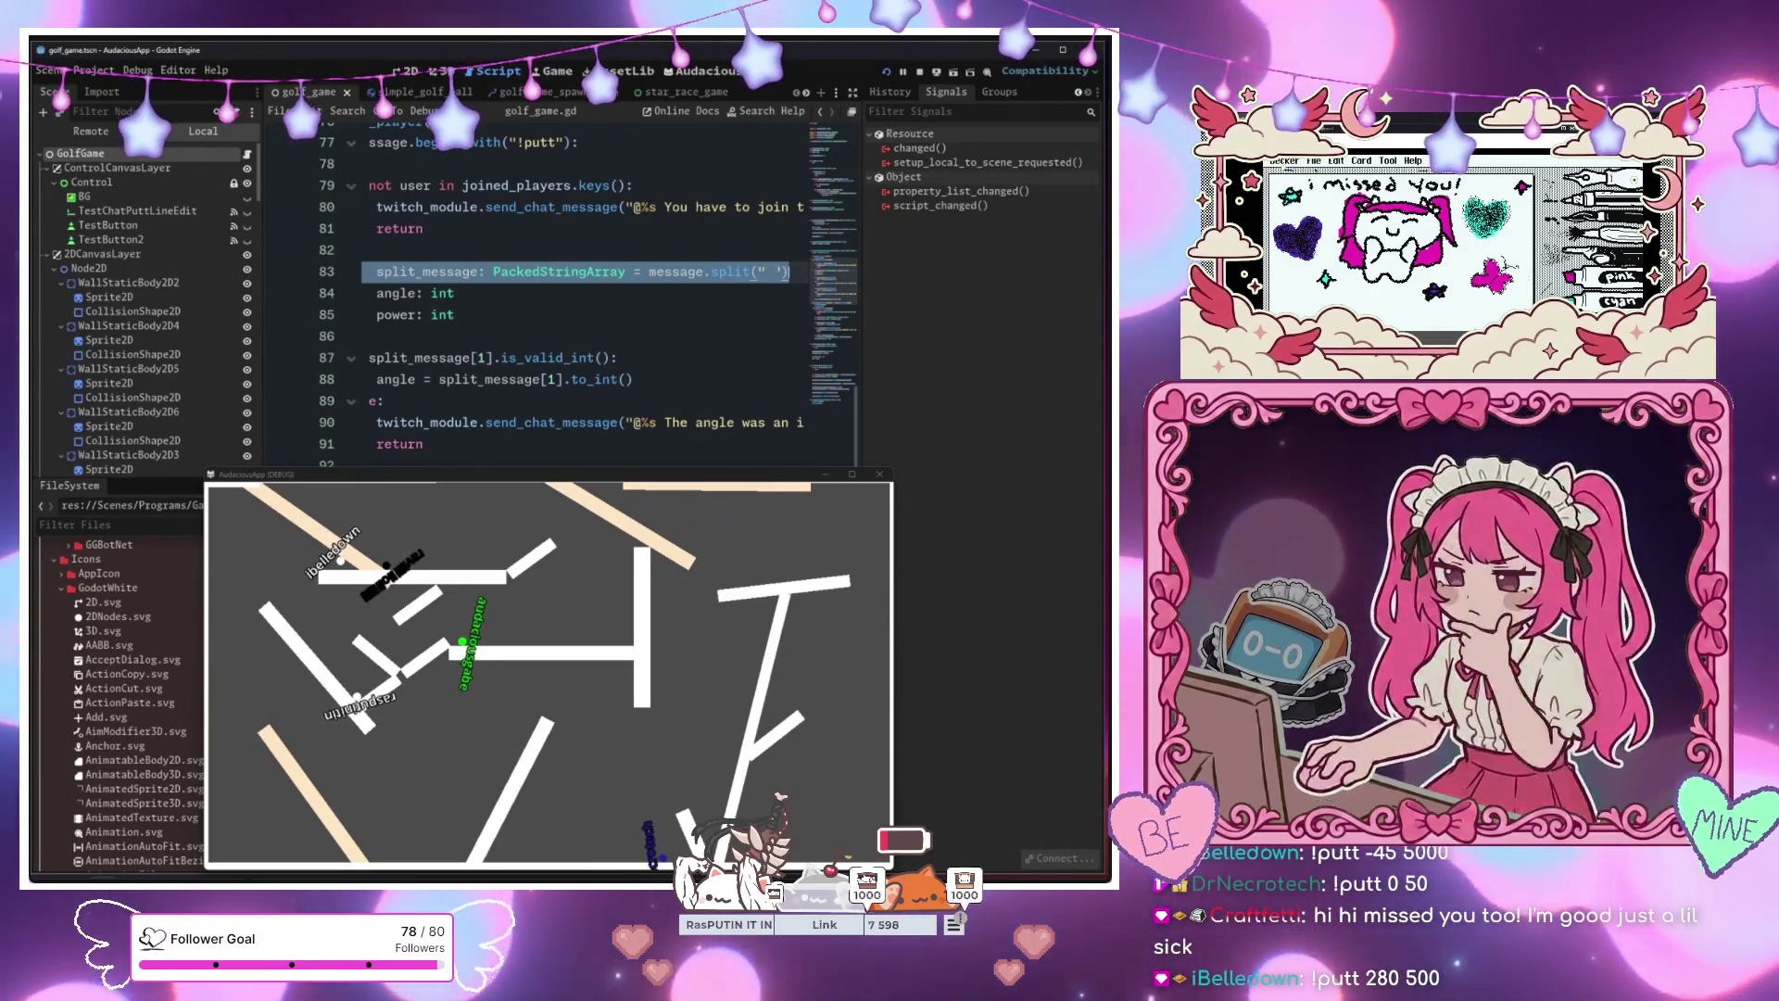
pyautogui.click(612, 252)
# - Paste the split_message declaration at line 74 and delete the duplicate inside the !putt branch
pyautogui.scroll(3, 609, 251)
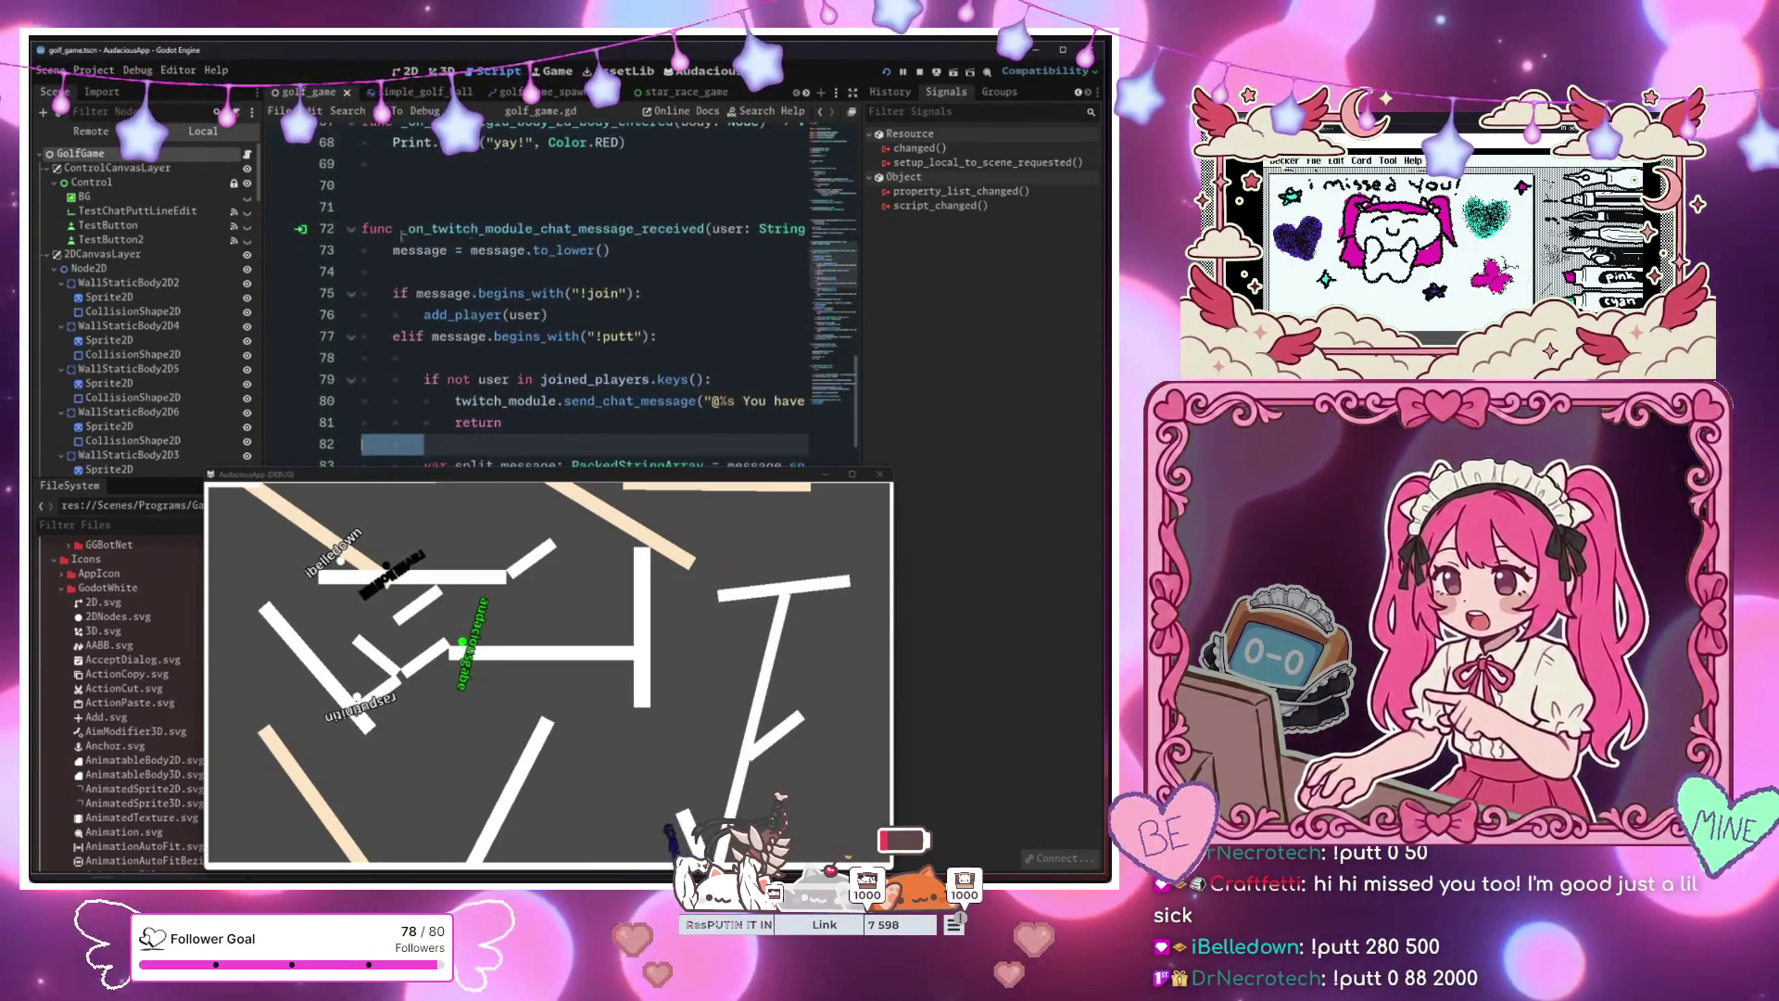
pyautogui.click(549, 270)
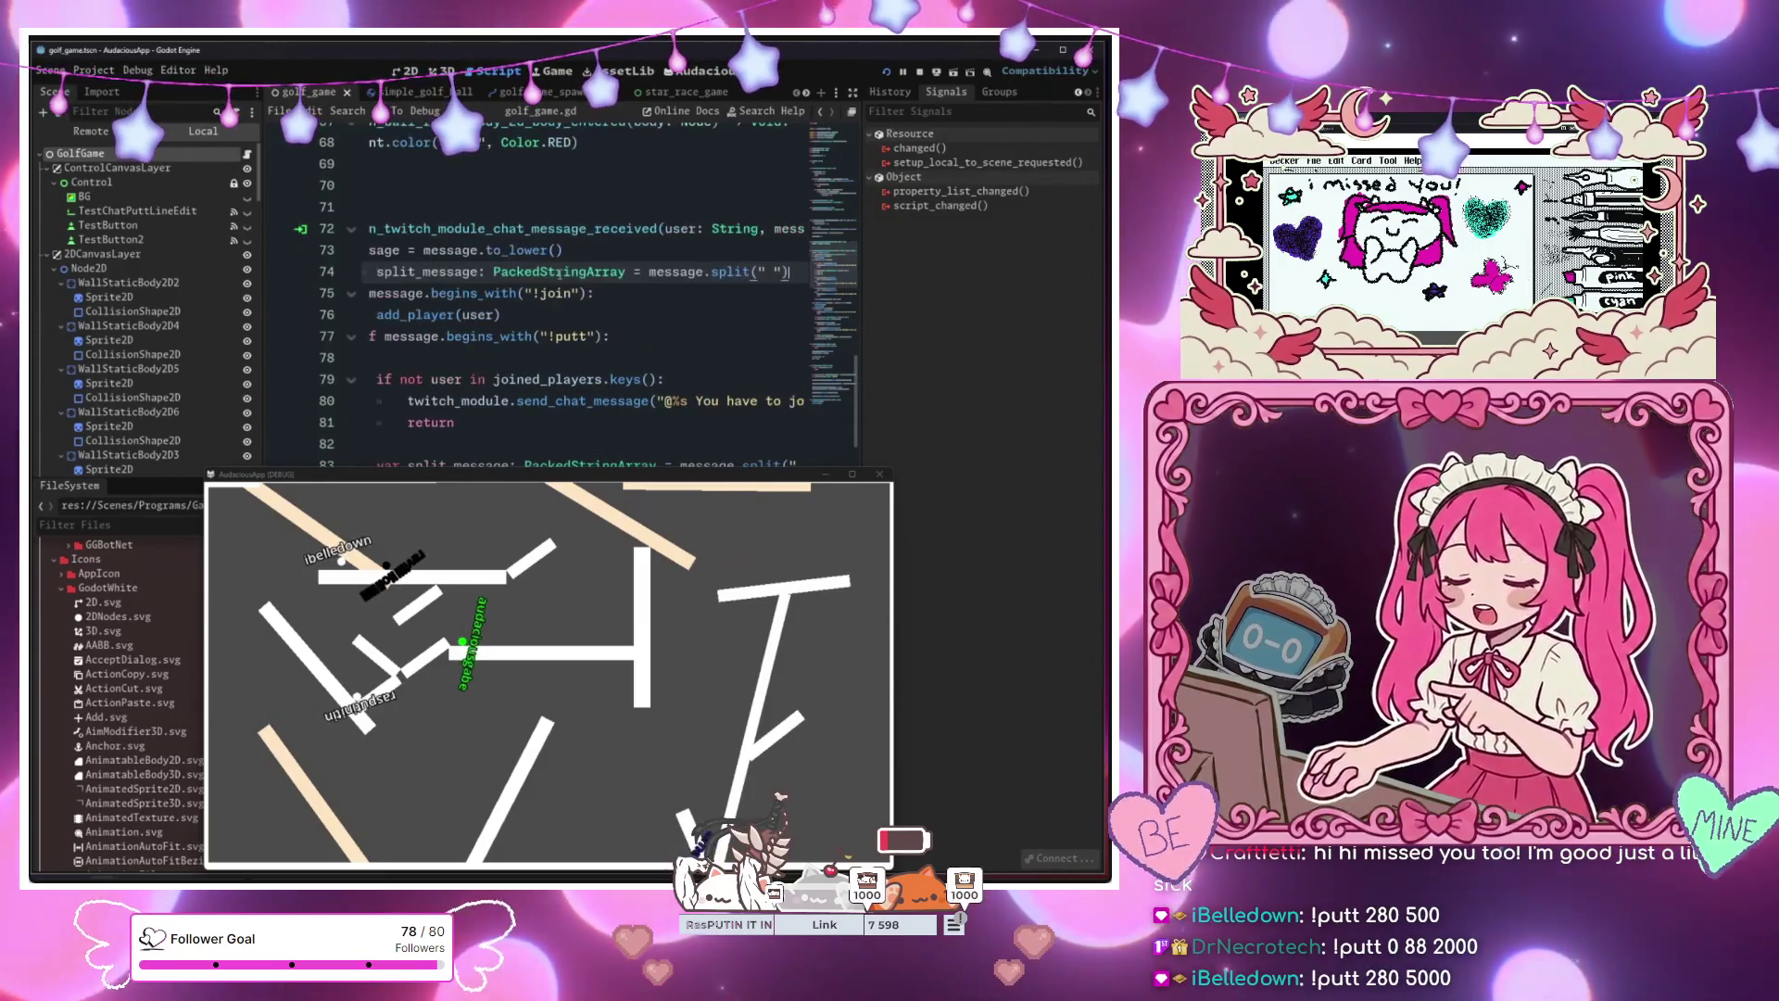
pyautogui.hotkey('ctrl', 'v')
pyautogui.moveTo(619, 309); pyautogui.dragTo(282, 315)
pyautogui.click(440, 309)
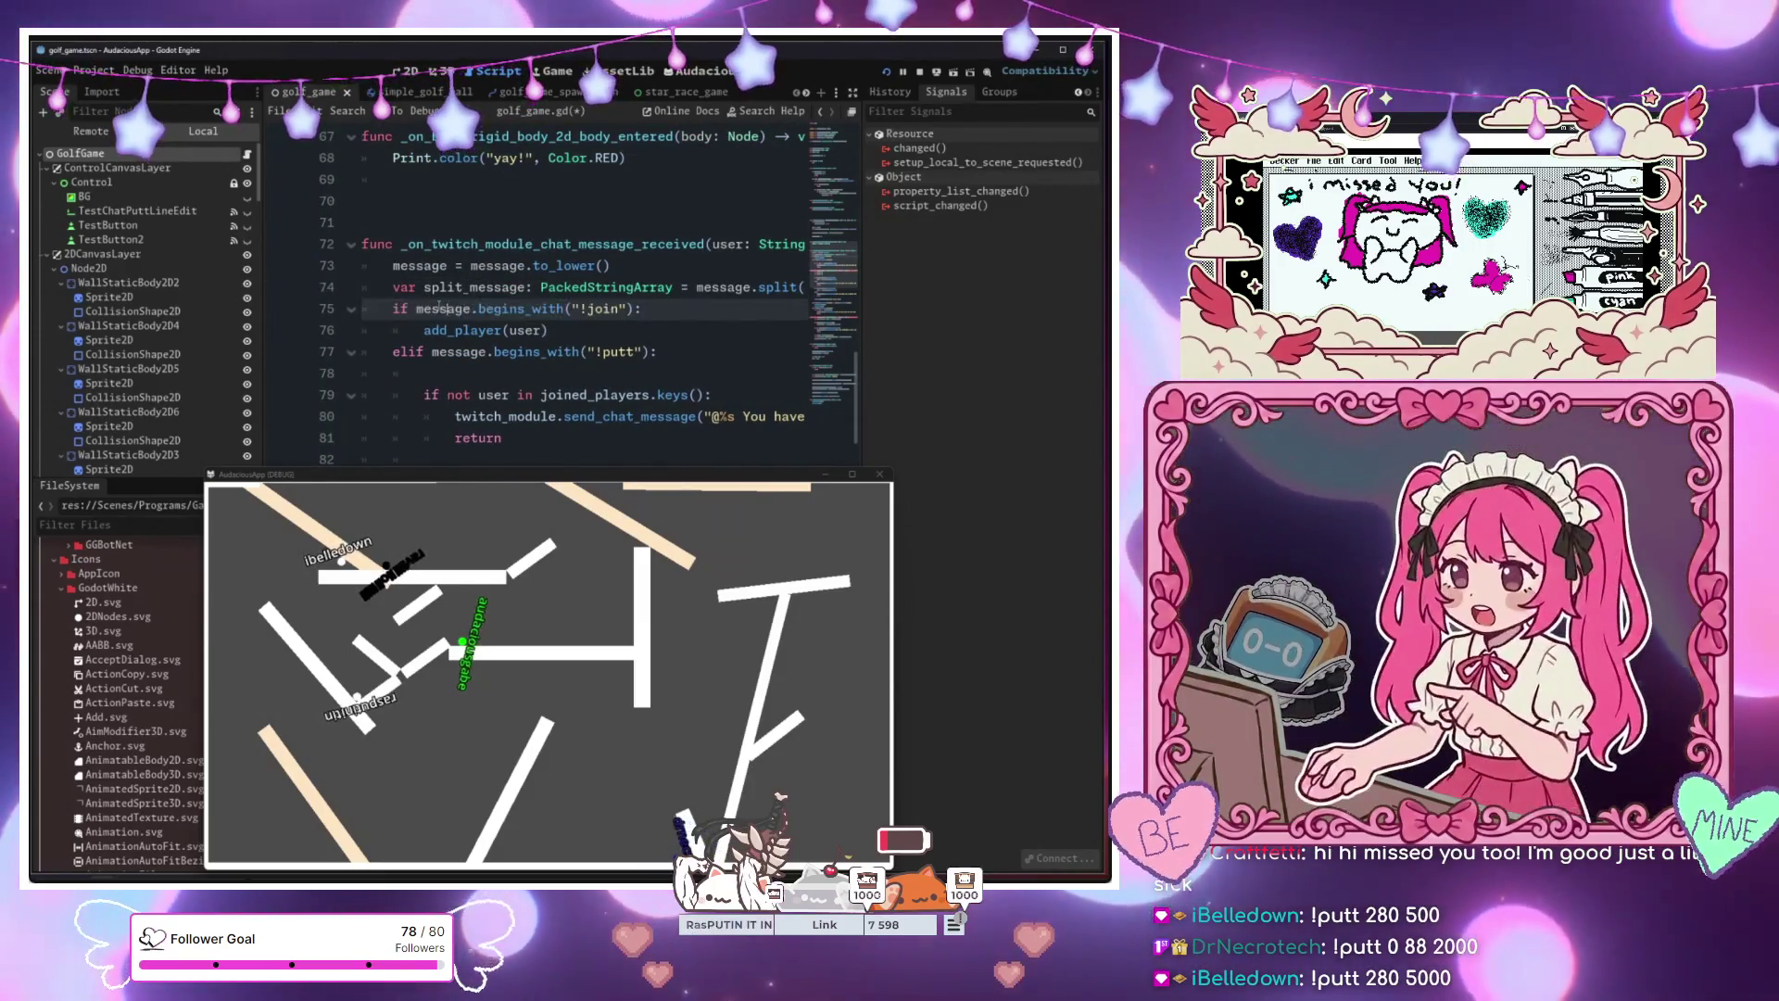
pyautogui.press('Return')
pyautogui.scroll(-2, 398, 342)
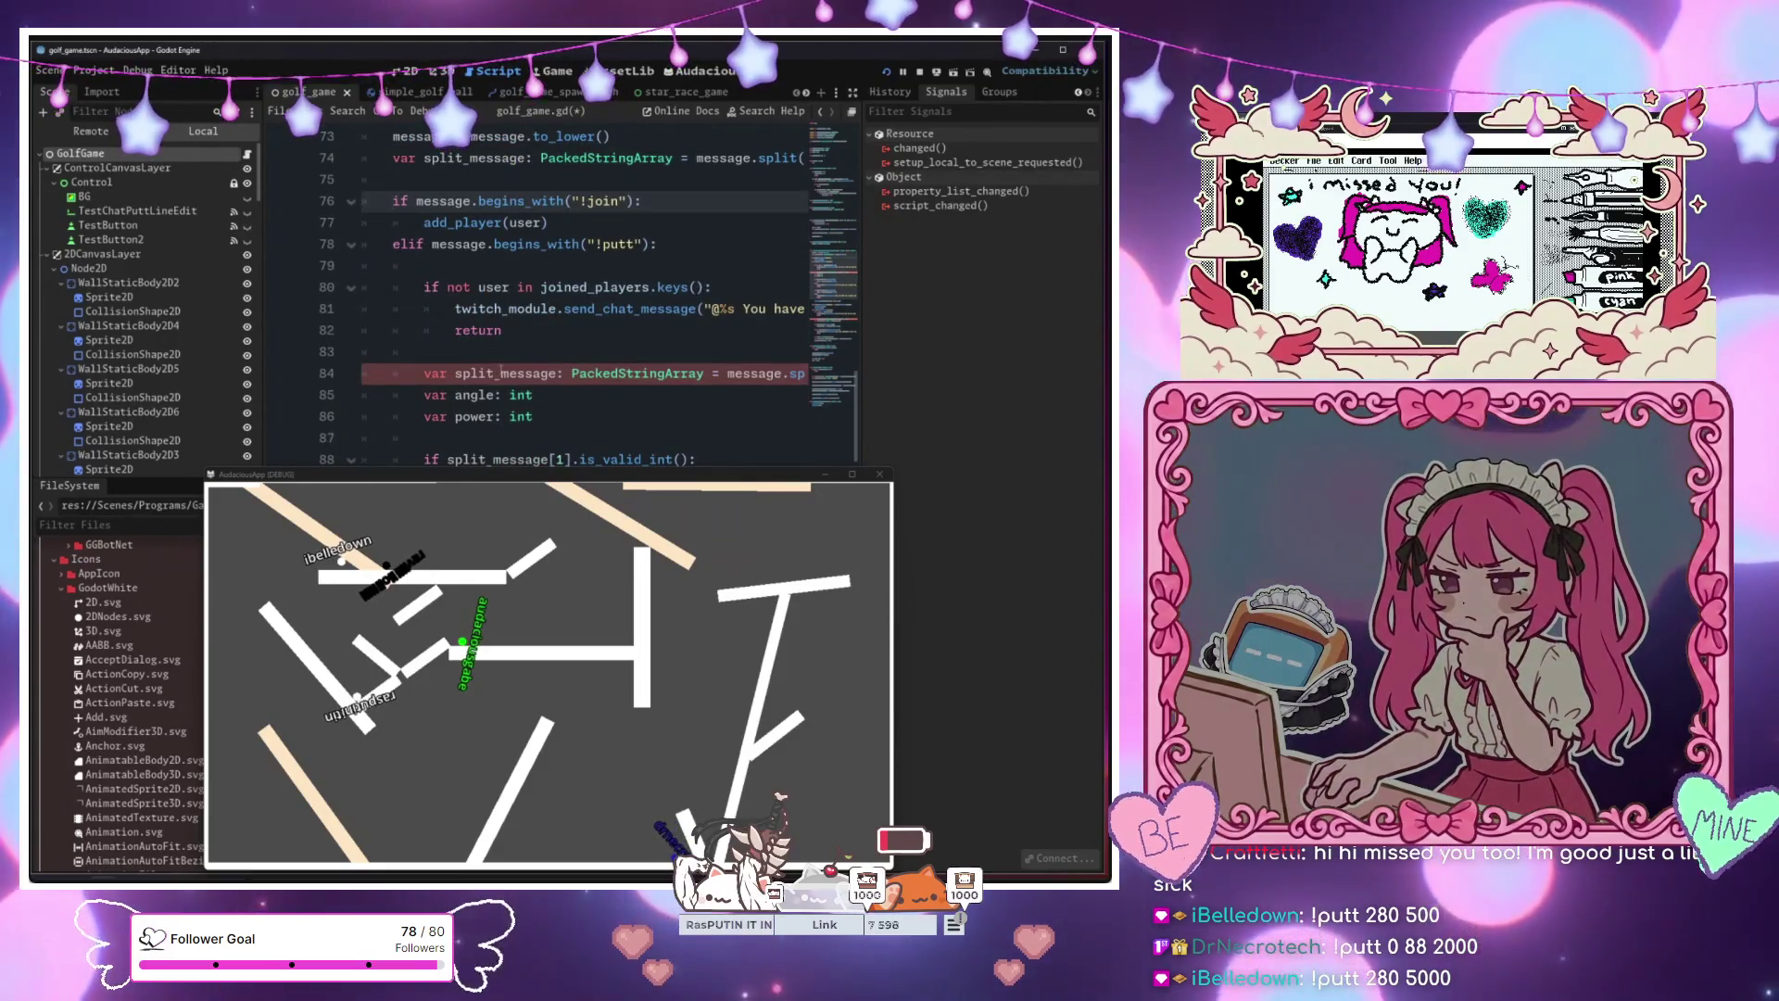
pyautogui.hotkey('shift', 'End')
pyautogui.press('BackSpace')
pyautogui.press('BackSpace')
pyautogui.press('BackSpace')
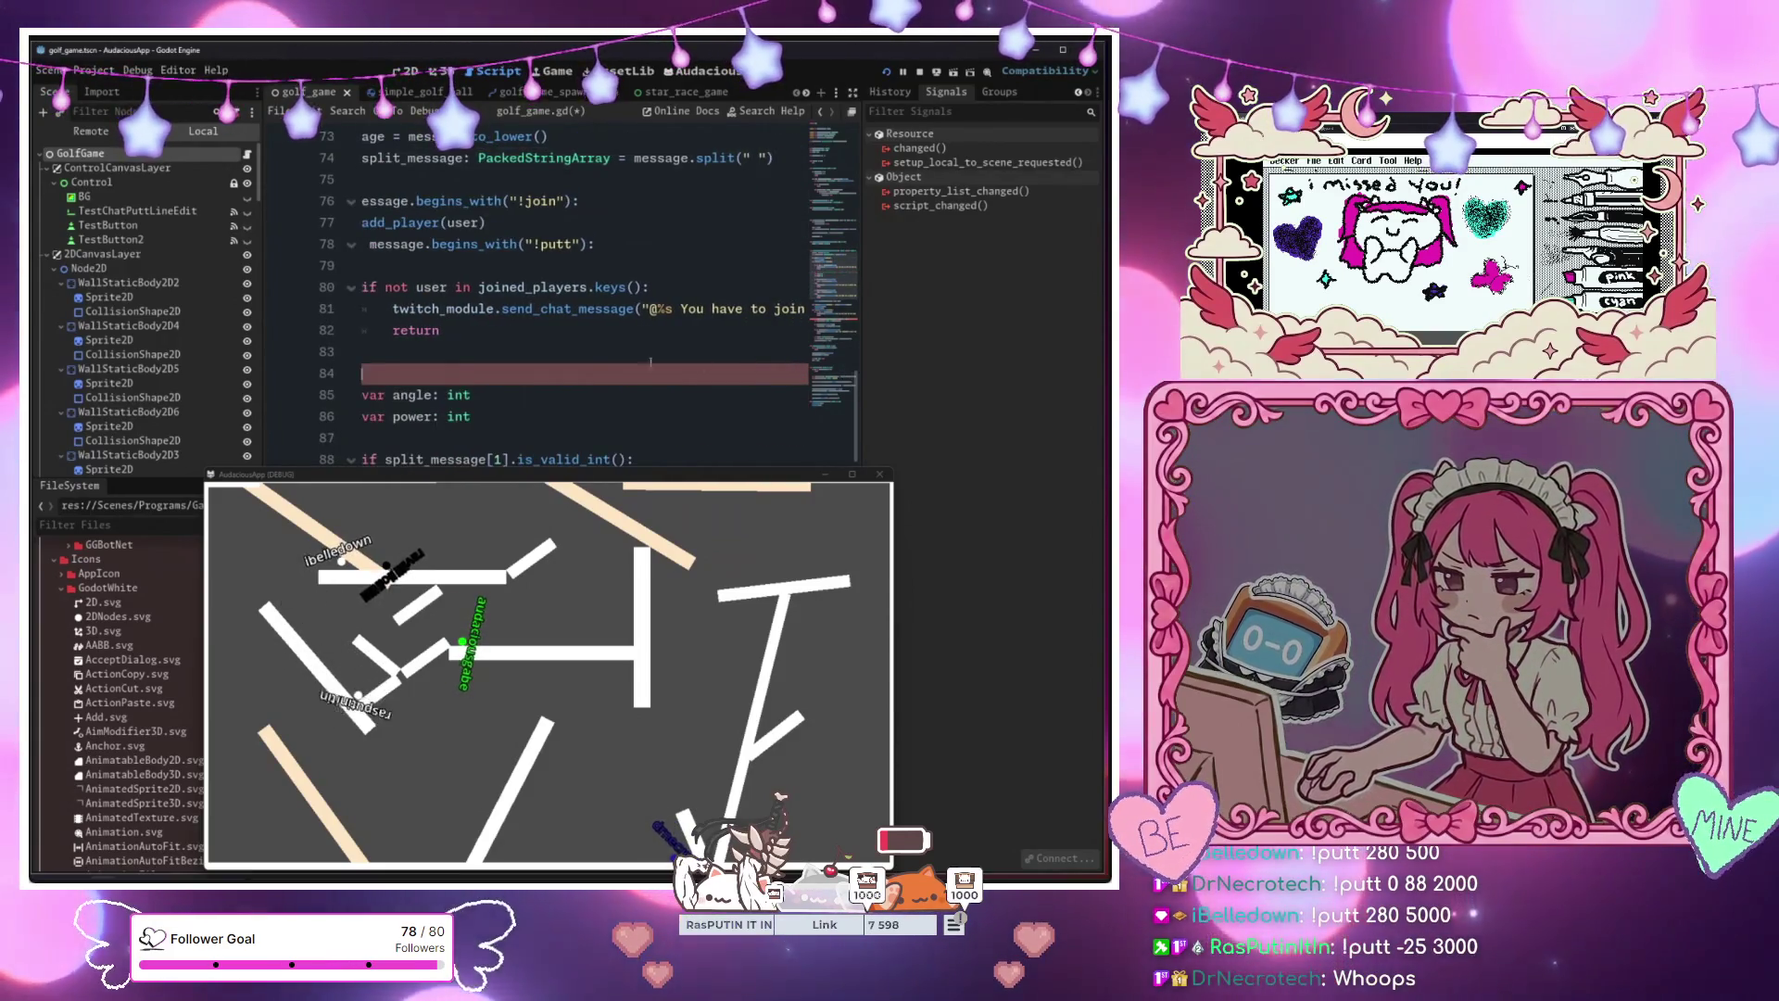
# - Change the putt condition to split_message[0] == "!putt" and save the script
pyautogui.press('Up')
pyautogui.press('Up')
pyautogui.press('Up')
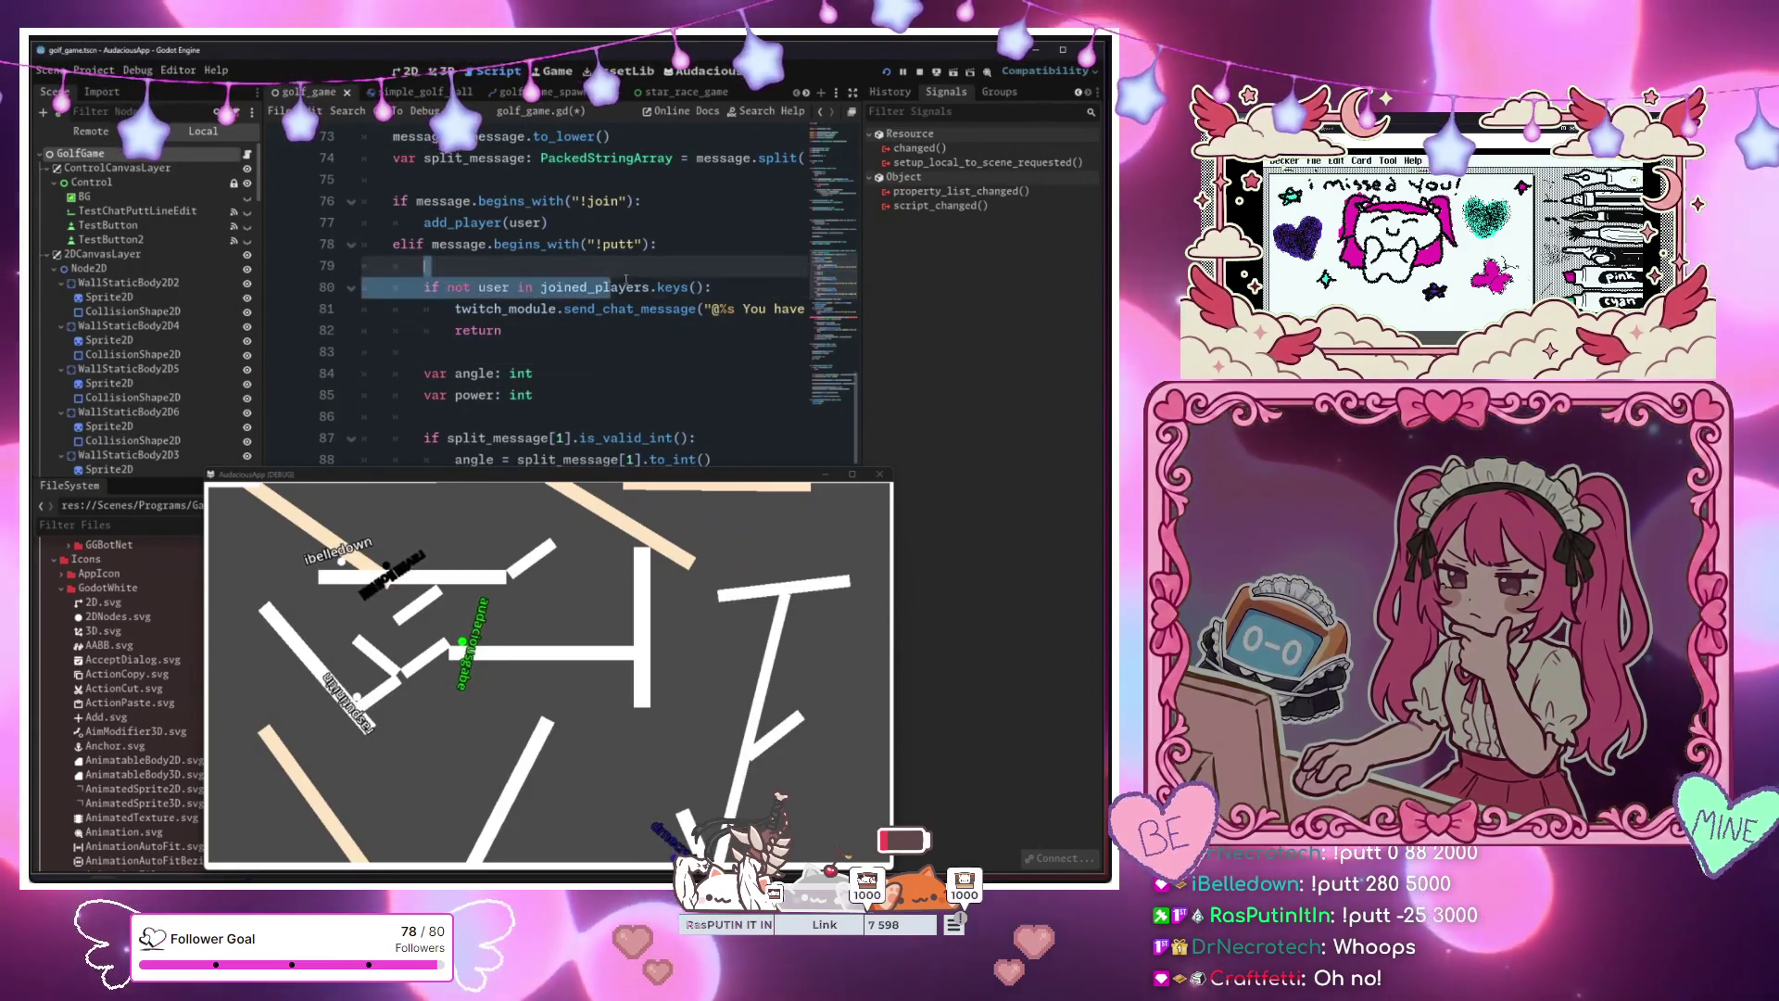
pyautogui.scroll(2, 611, 342)
pyautogui.click(658, 374)
pyautogui.moveTo(651, 373); pyautogui.dragTo(433, 375)
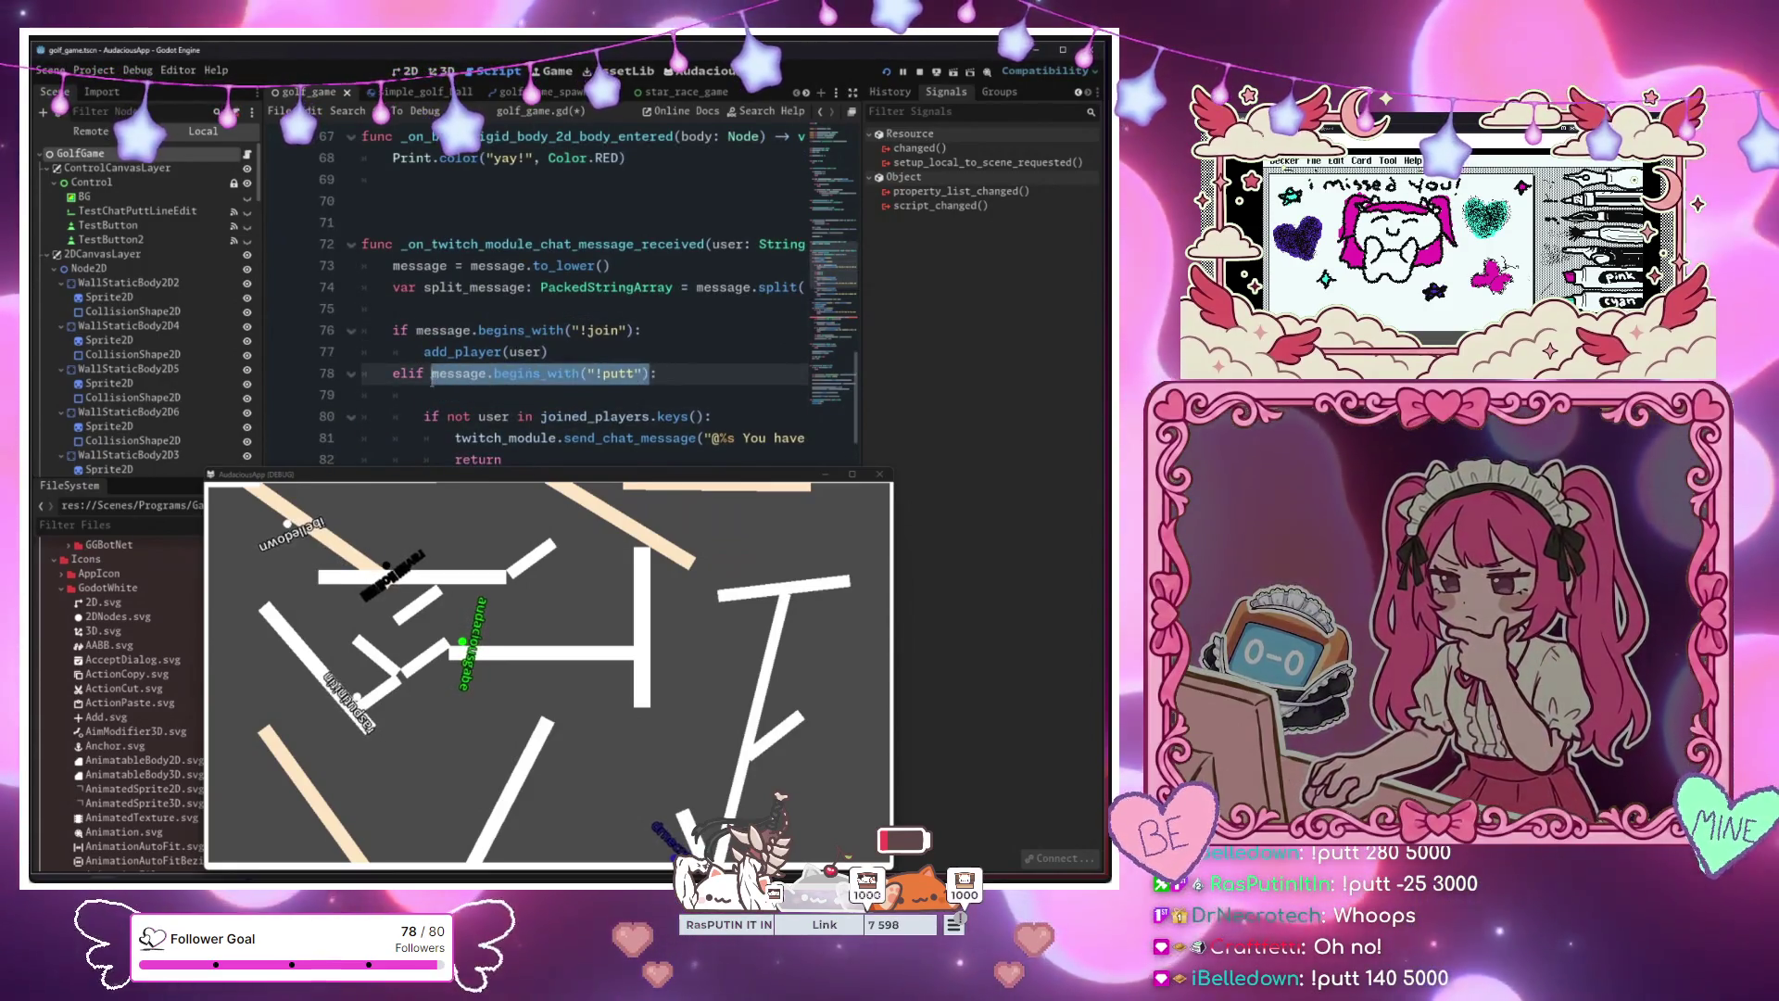
pyautogui.press('BackSpace')
pyautogui.write('s')
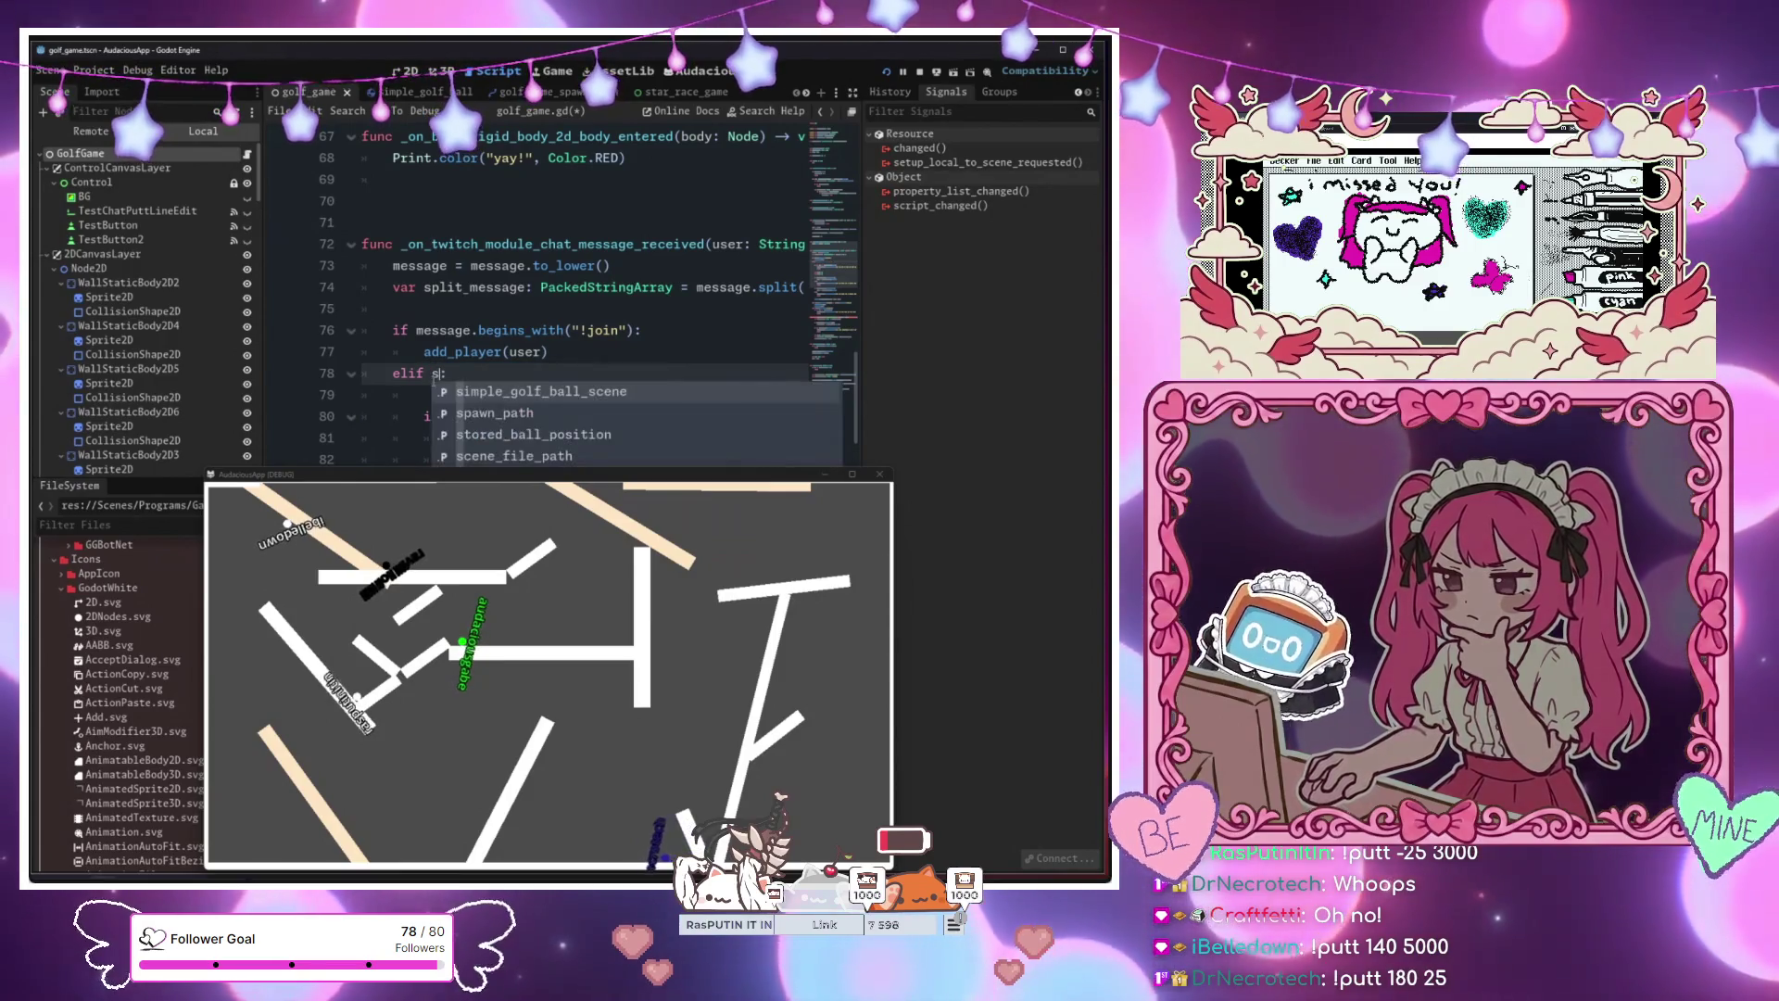
pyautogui.write('plit')
pyautogui.press('Return')
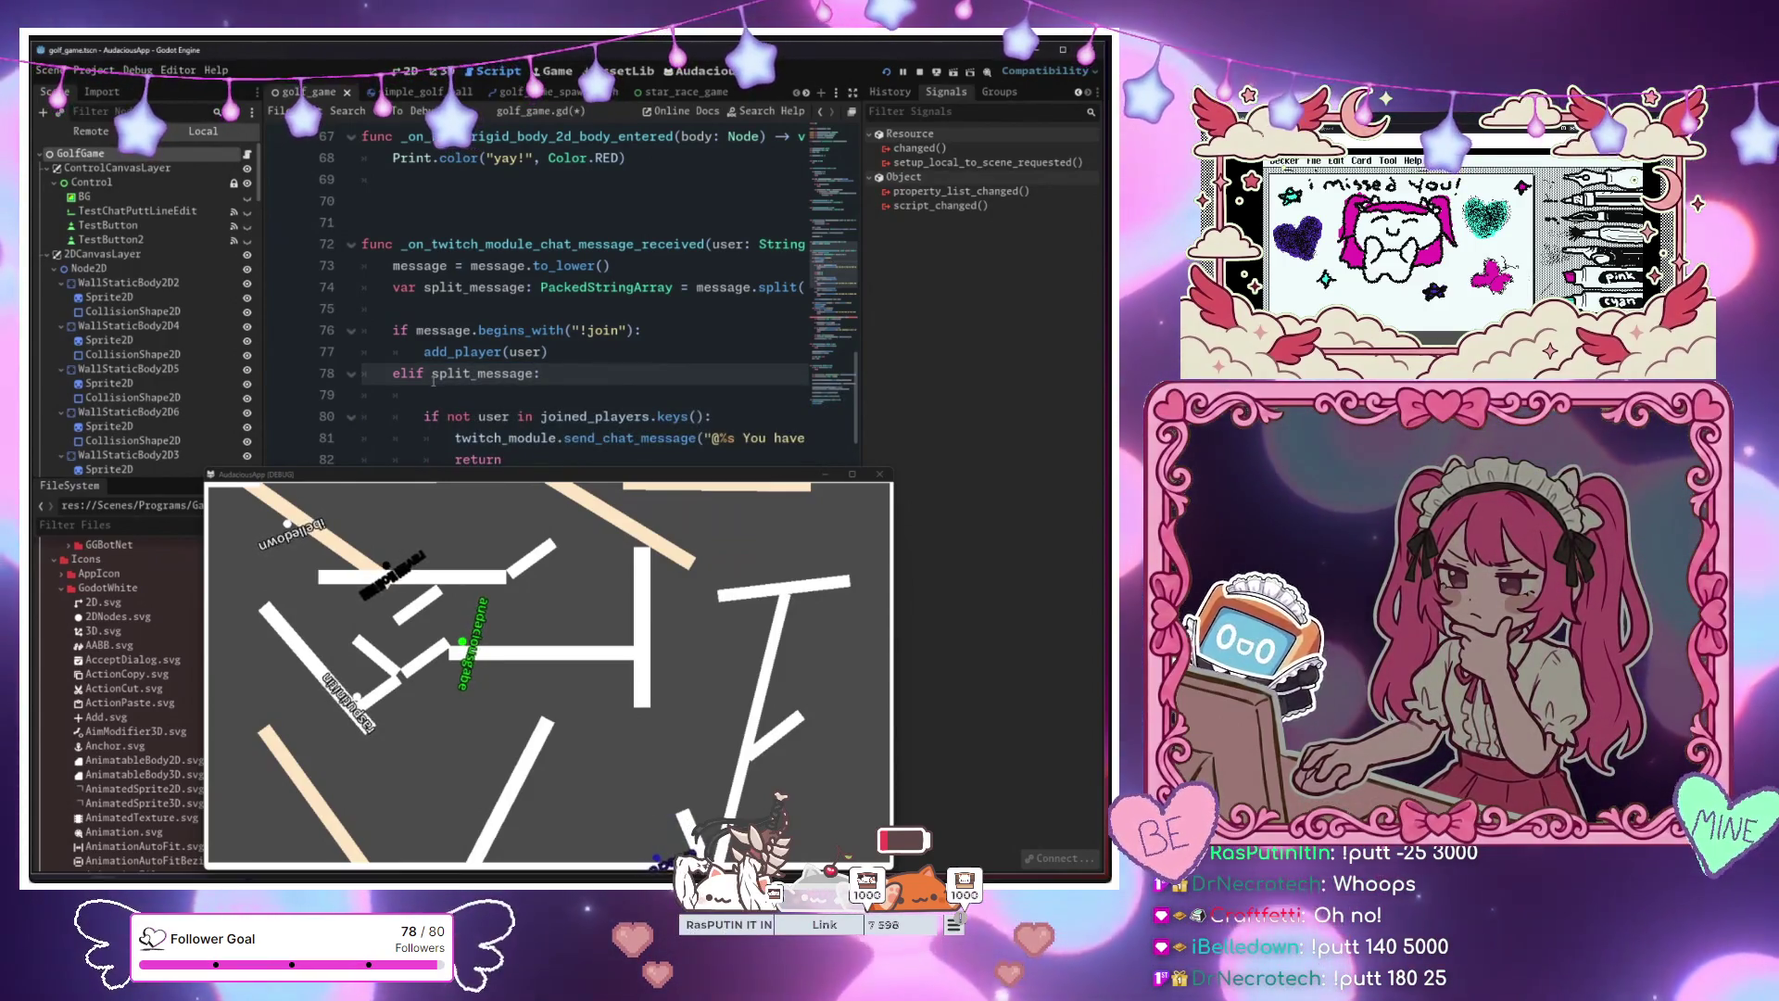
pyautogui.write('[0]')
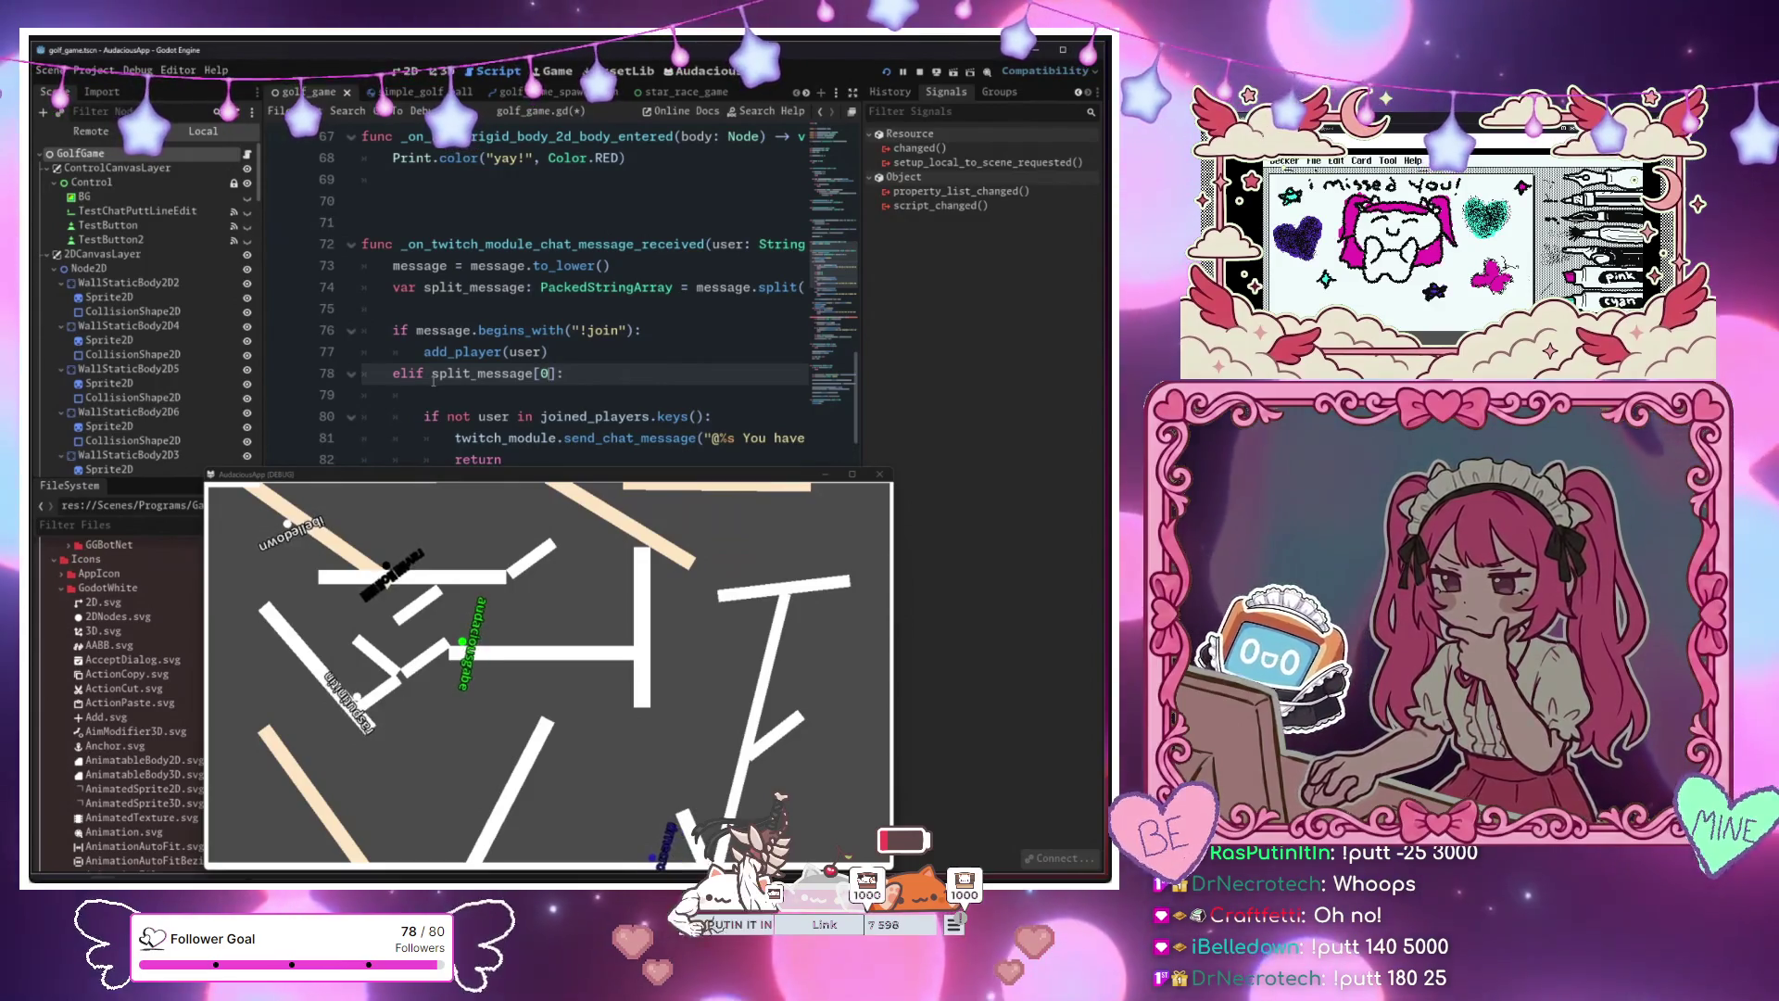
pyautogui.write(' == ')
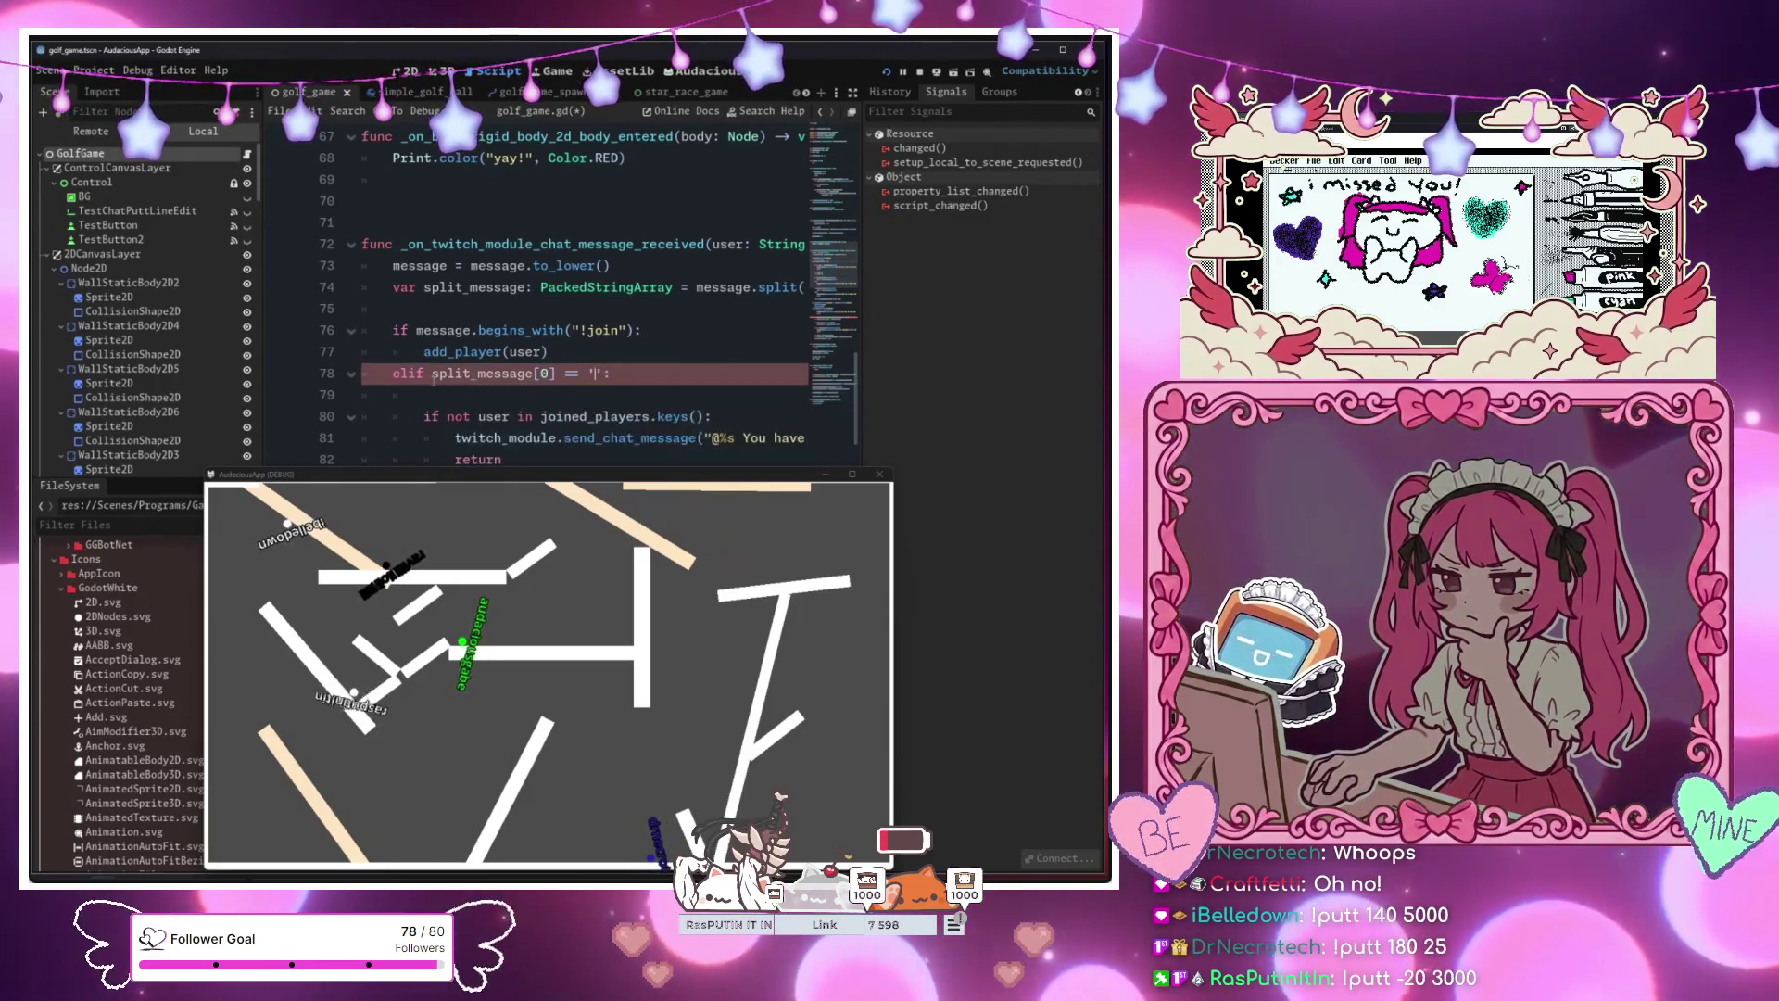
pyautogui.write('"!"')
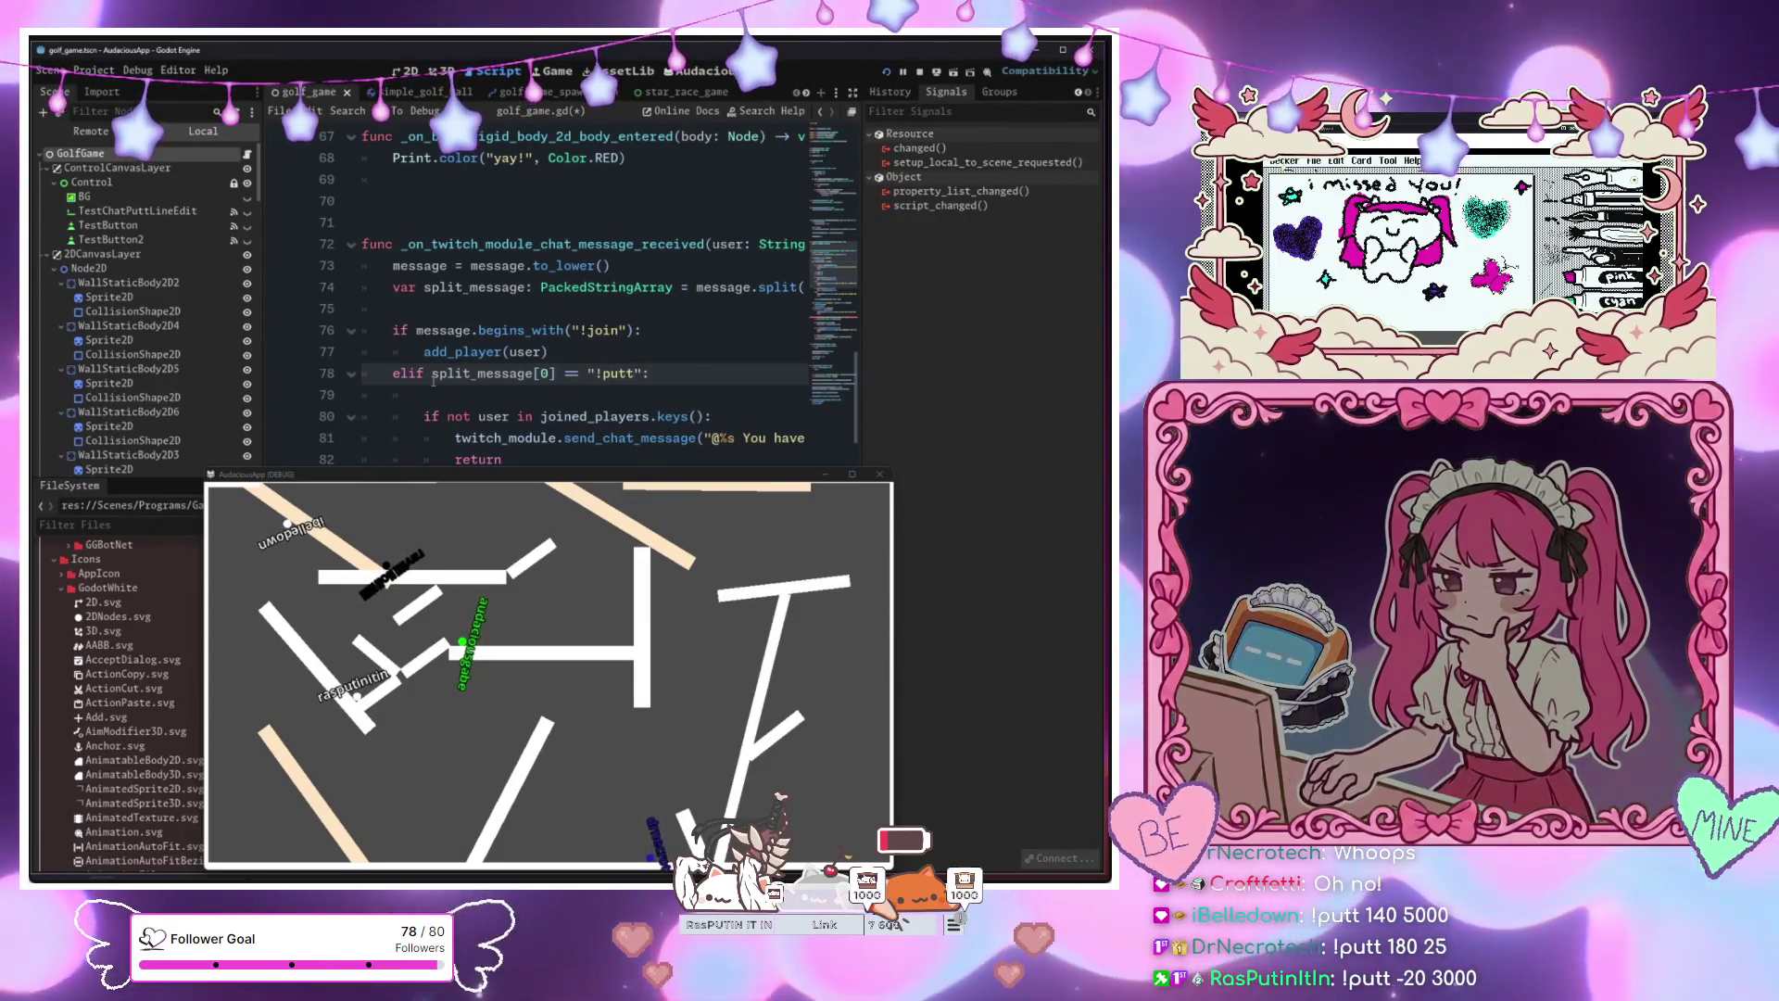
pyautogui.write('putt')
pyautogui.click(521, 354)
pyautogui.hotkey('ctrl', 's')
# - Bring the Paint angle diagram forward and position the game window just above it
pyautogui.moveTo(577, 478)
pyautogui.mouseDown()
pyautogui.moveTo(584, 454)
pyautogui.moveTo(476, 195)
pyautogui.moveTo(493, 144)
pyautogui.mouseUp()
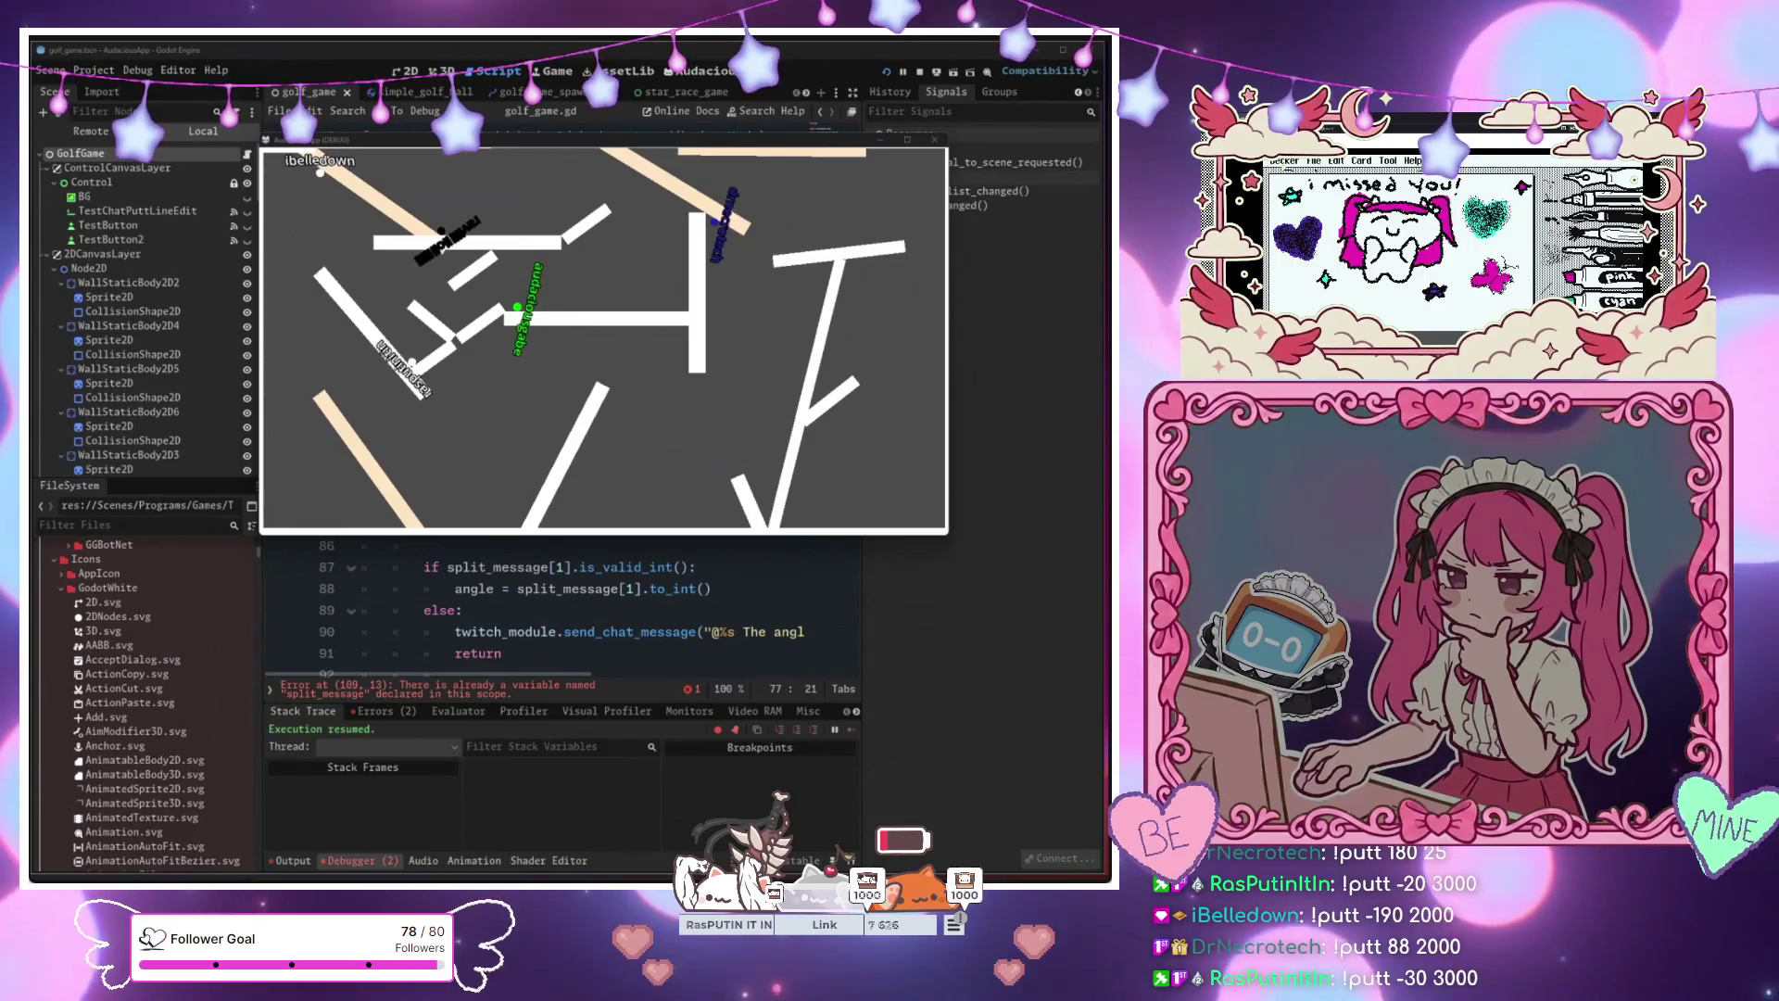
pyautogui.hotkey('alt', 'Tab')
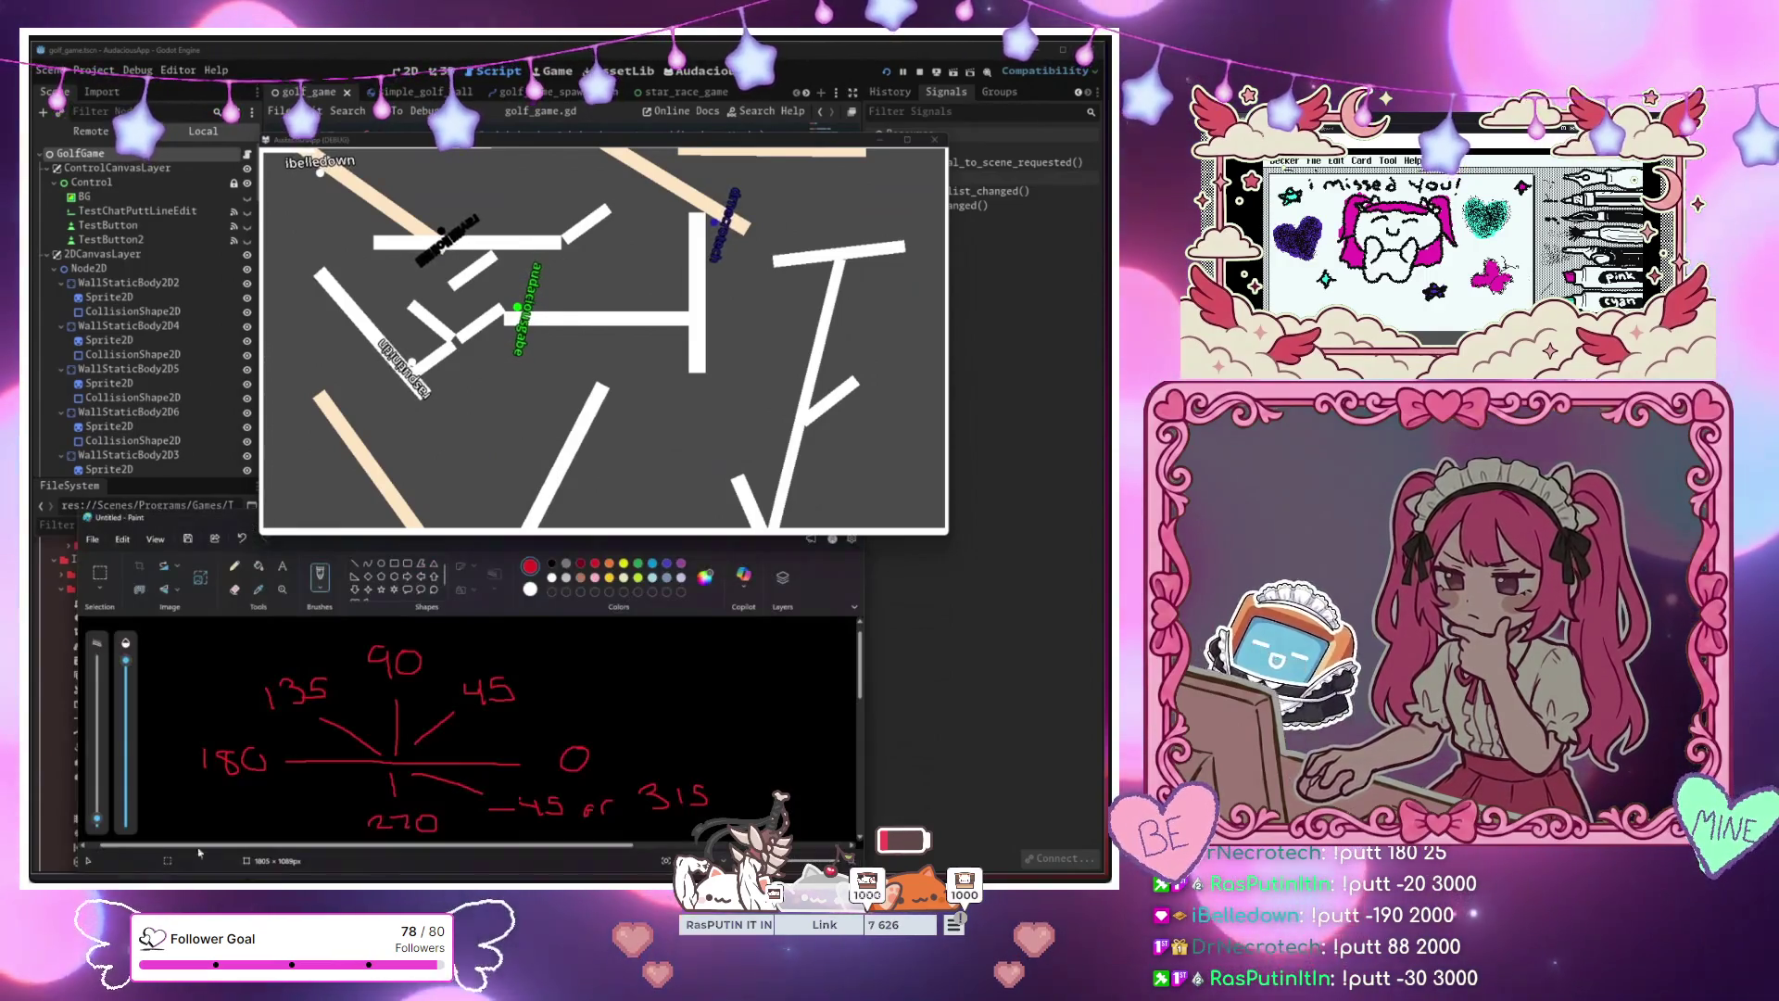
pyautogui.moveTo(528, 143); pyautogui.dragTo(507, 105)
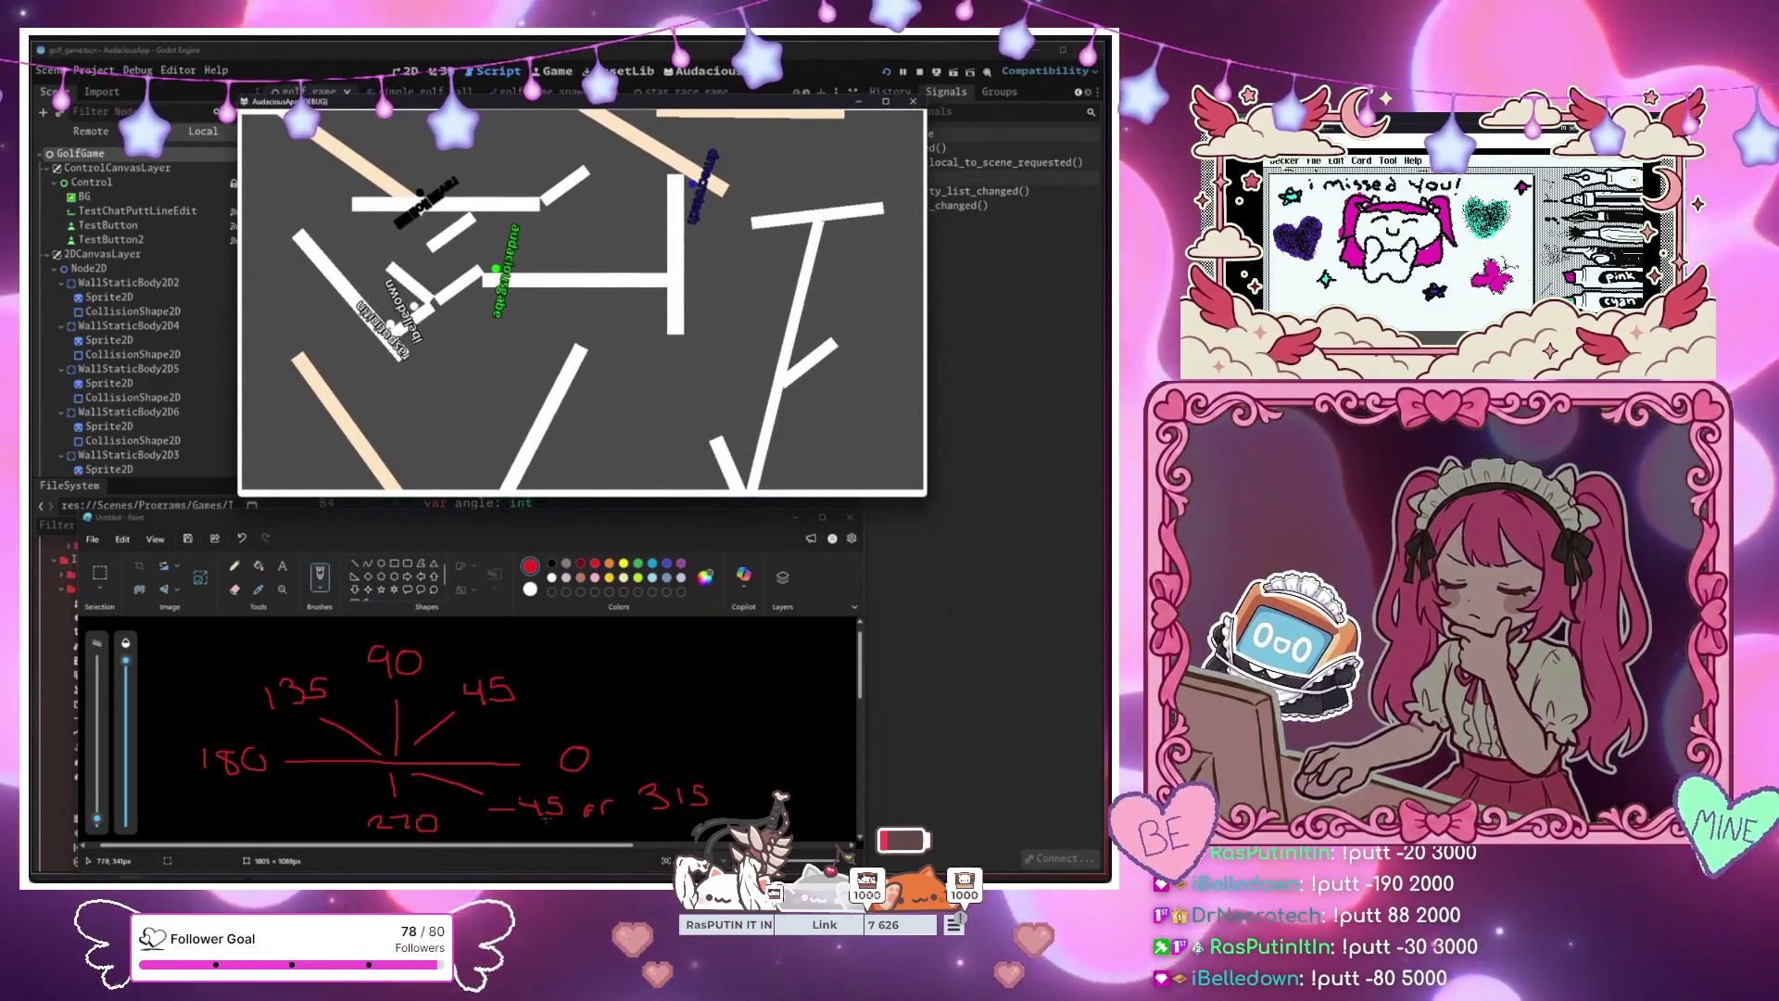